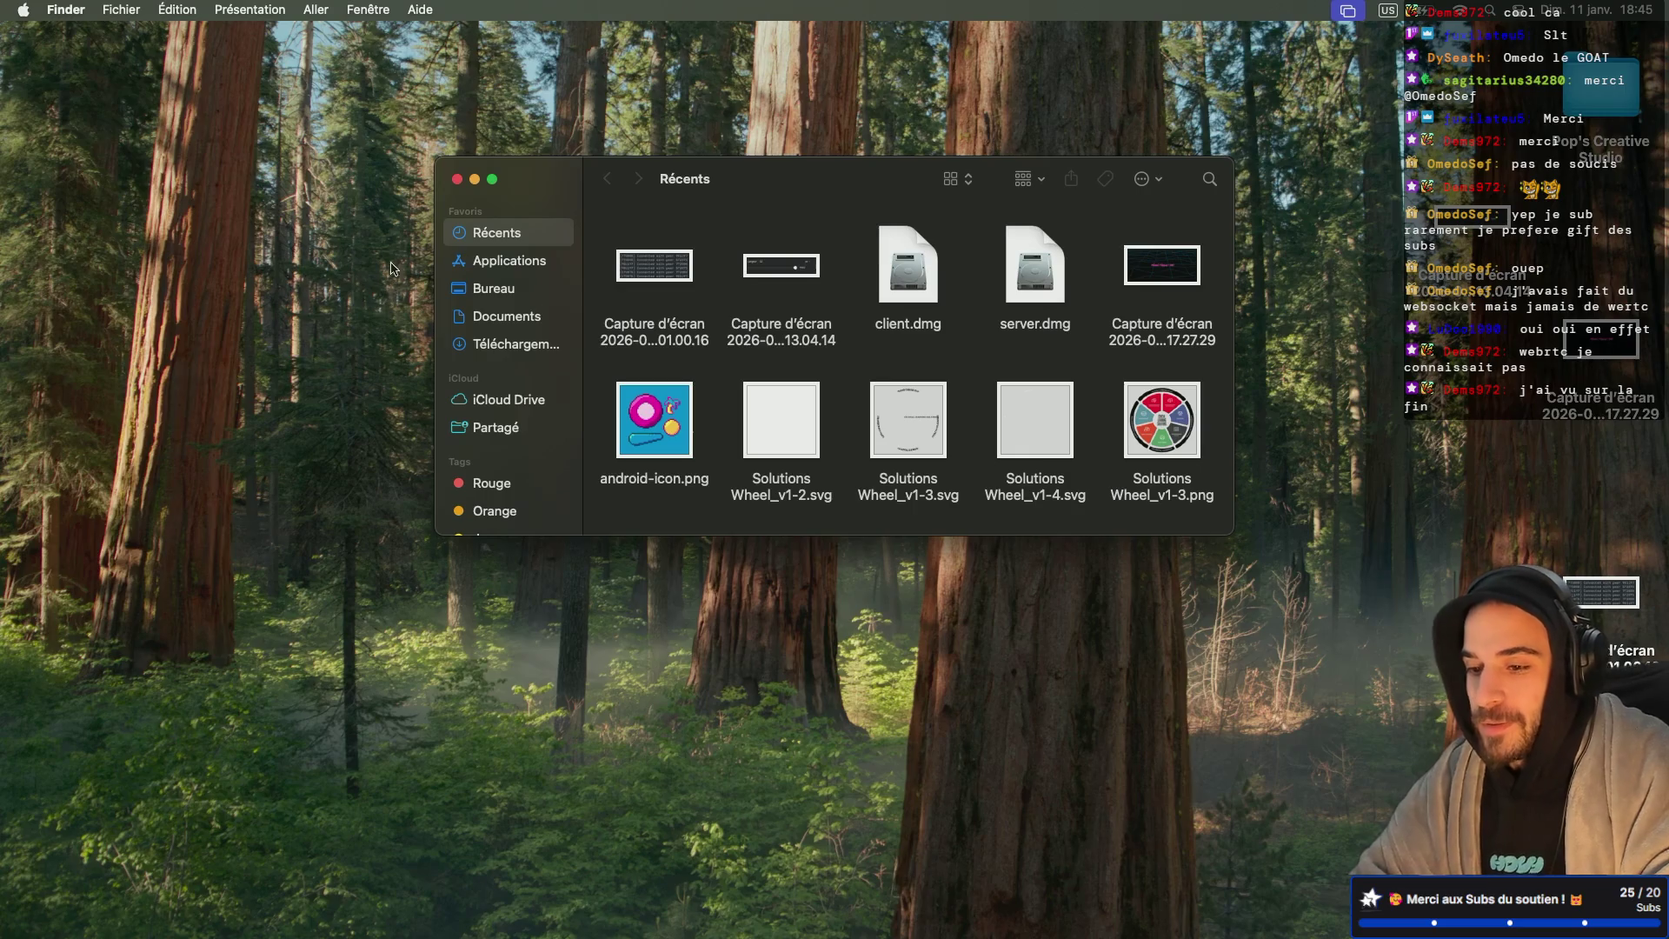
# Step: Clear the desktop and launch Godot from Spotlight
pyautogui.press('F11')
pyautogui.press('super+space')
pyautogui.write('godot')
pyautogui.press('Return')
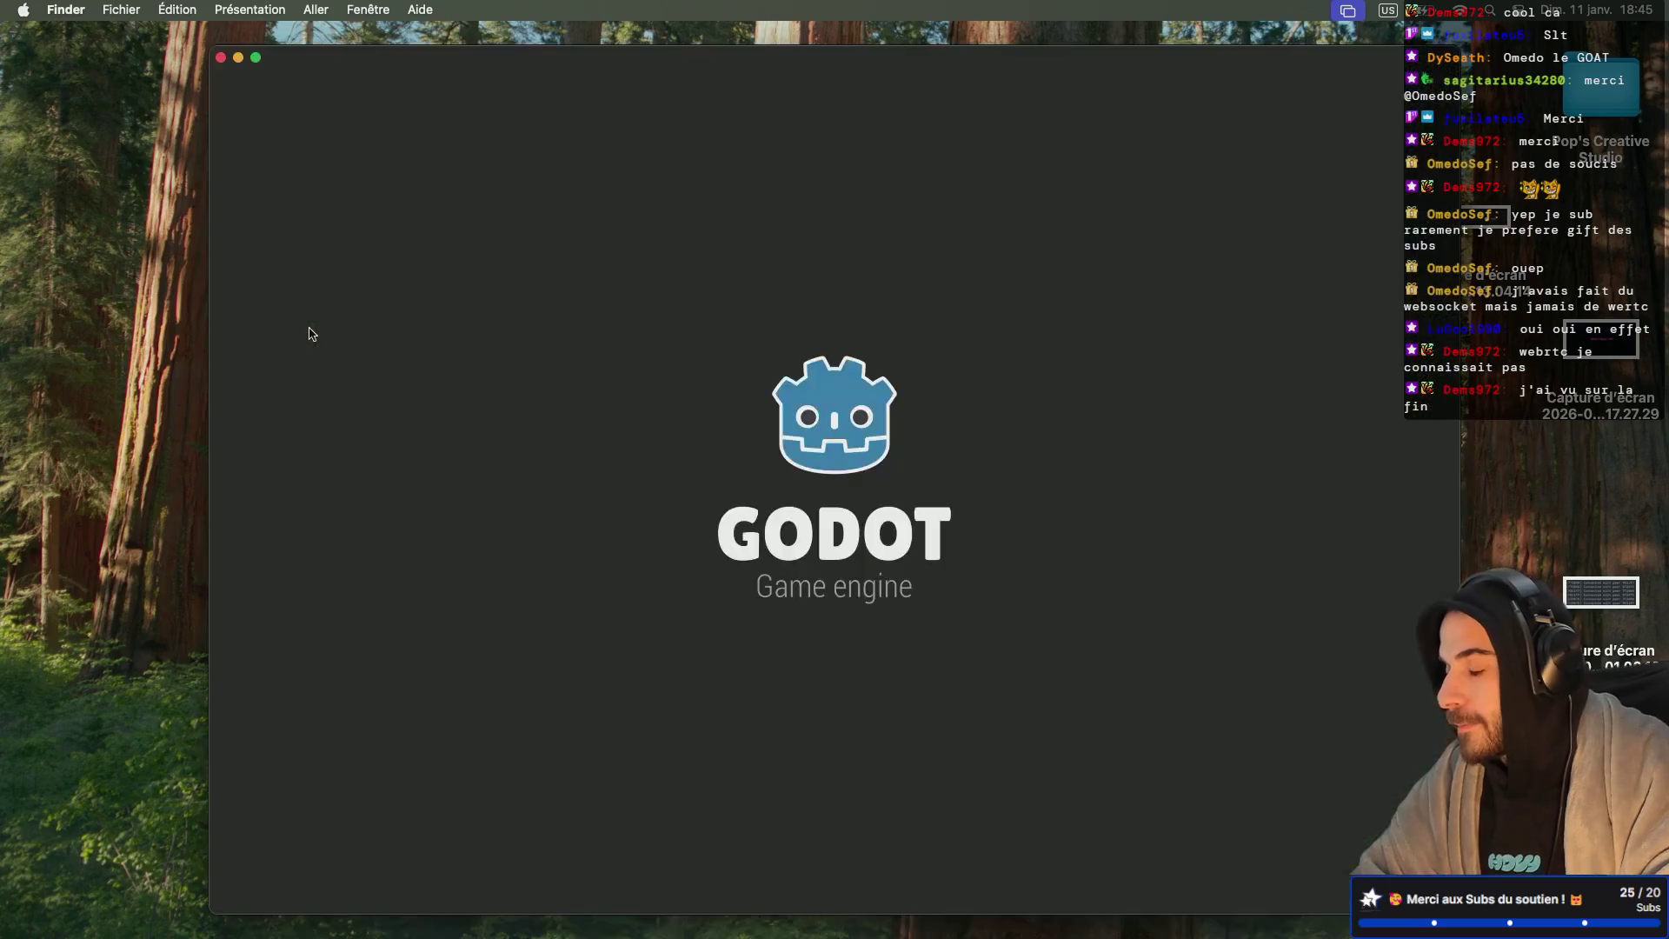
# Step: Open the Sandbox project in the editor and bring up a kitty terminal over it
pyautogui.click(403, 170)
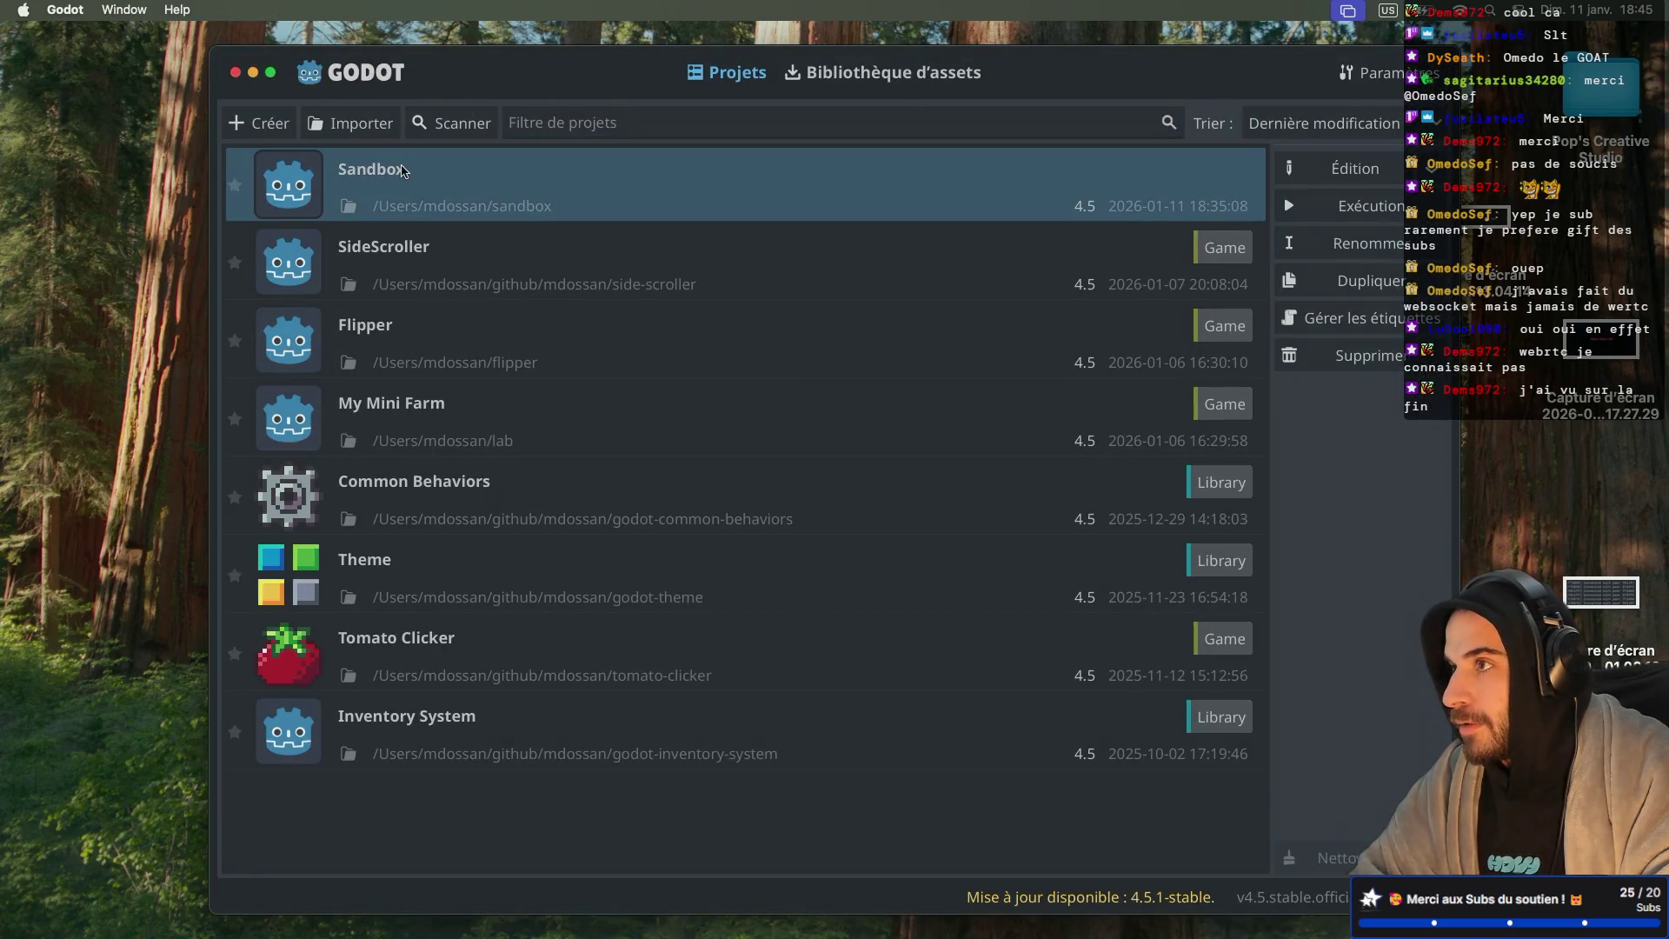
pyautogui.doubleClick(402, 169)
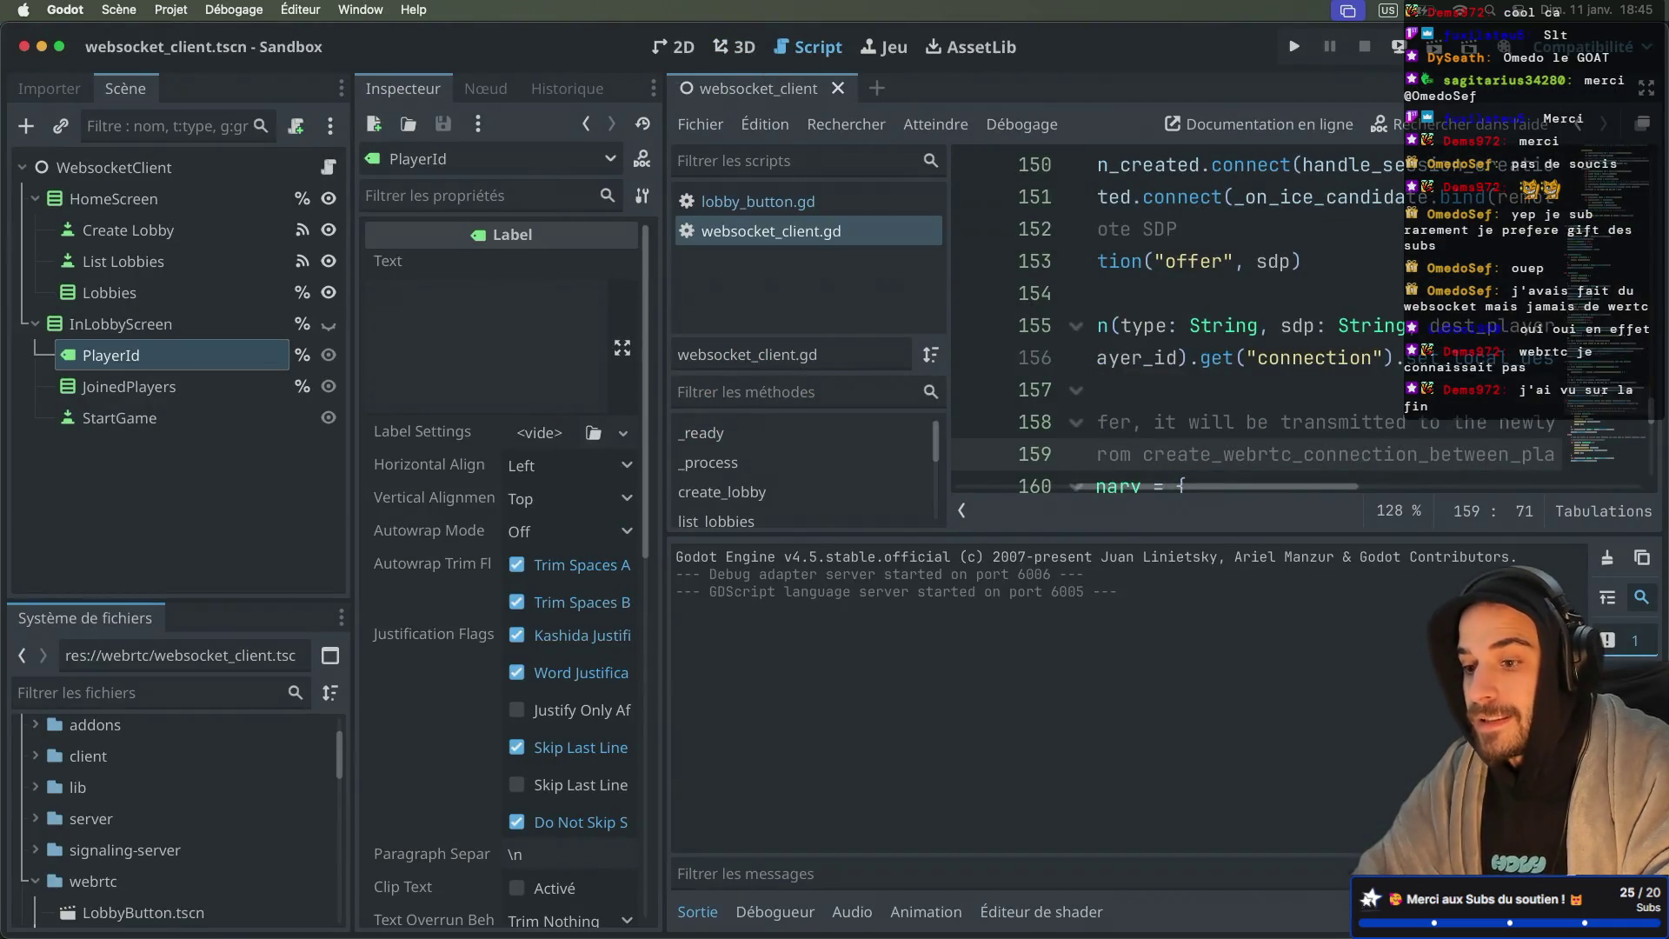
pyautogui.press('super+Return')
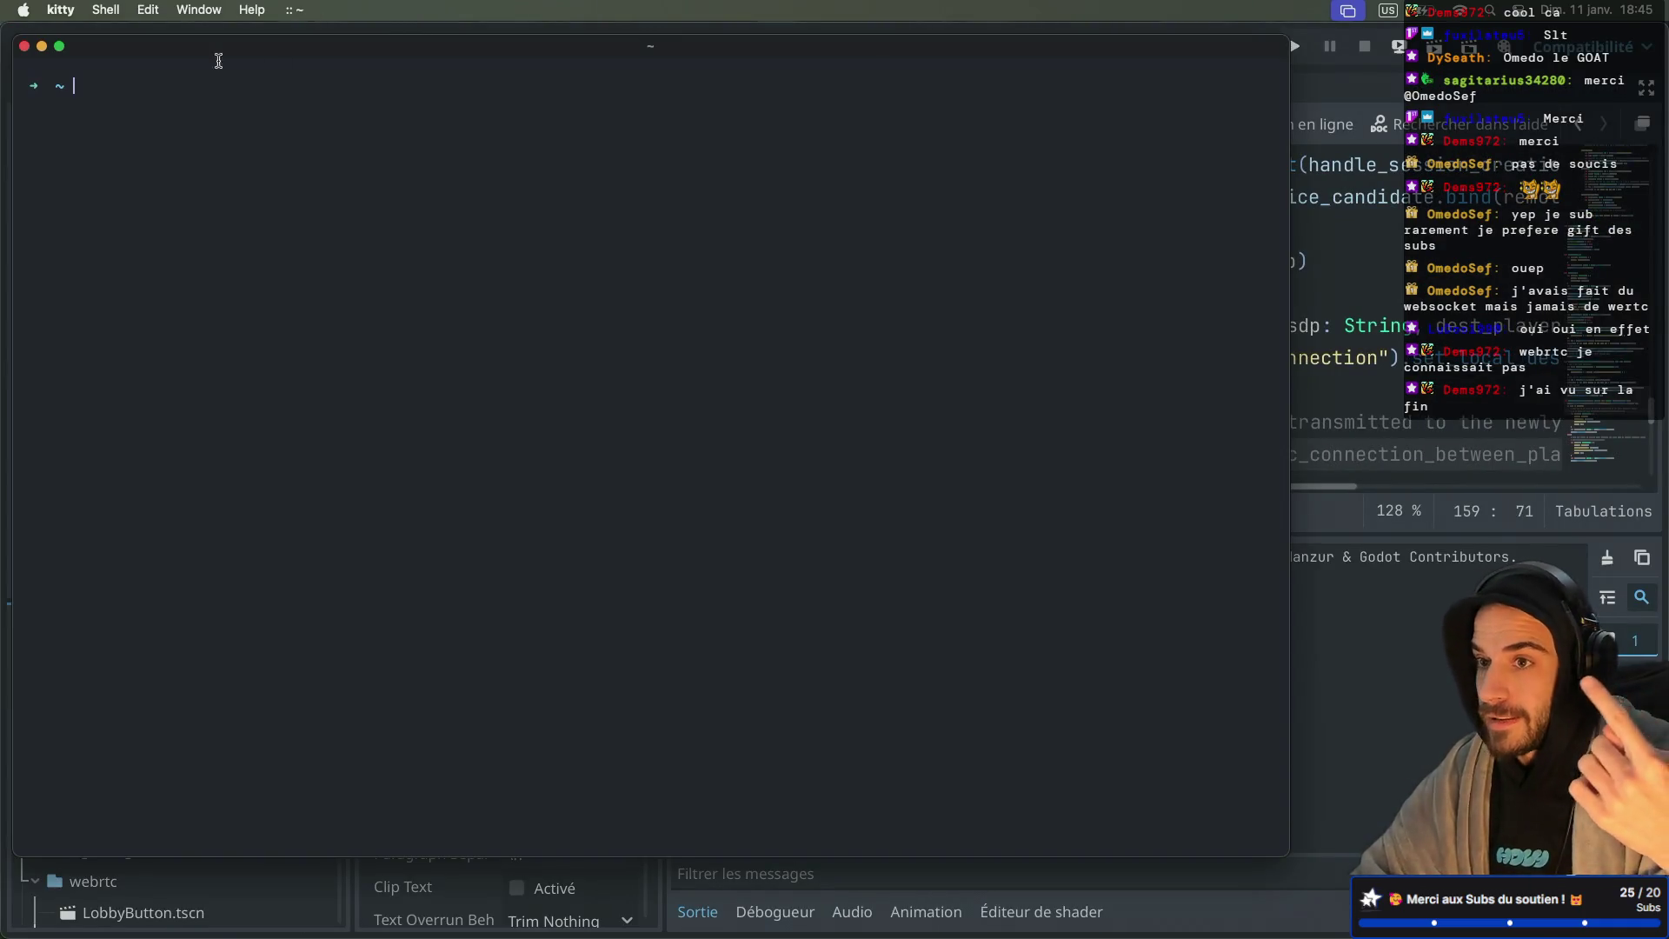
# Step: Launch Safari from Spotlight and make it full screen
pyautogui.press('super+space')
pyautogui.write('safari')
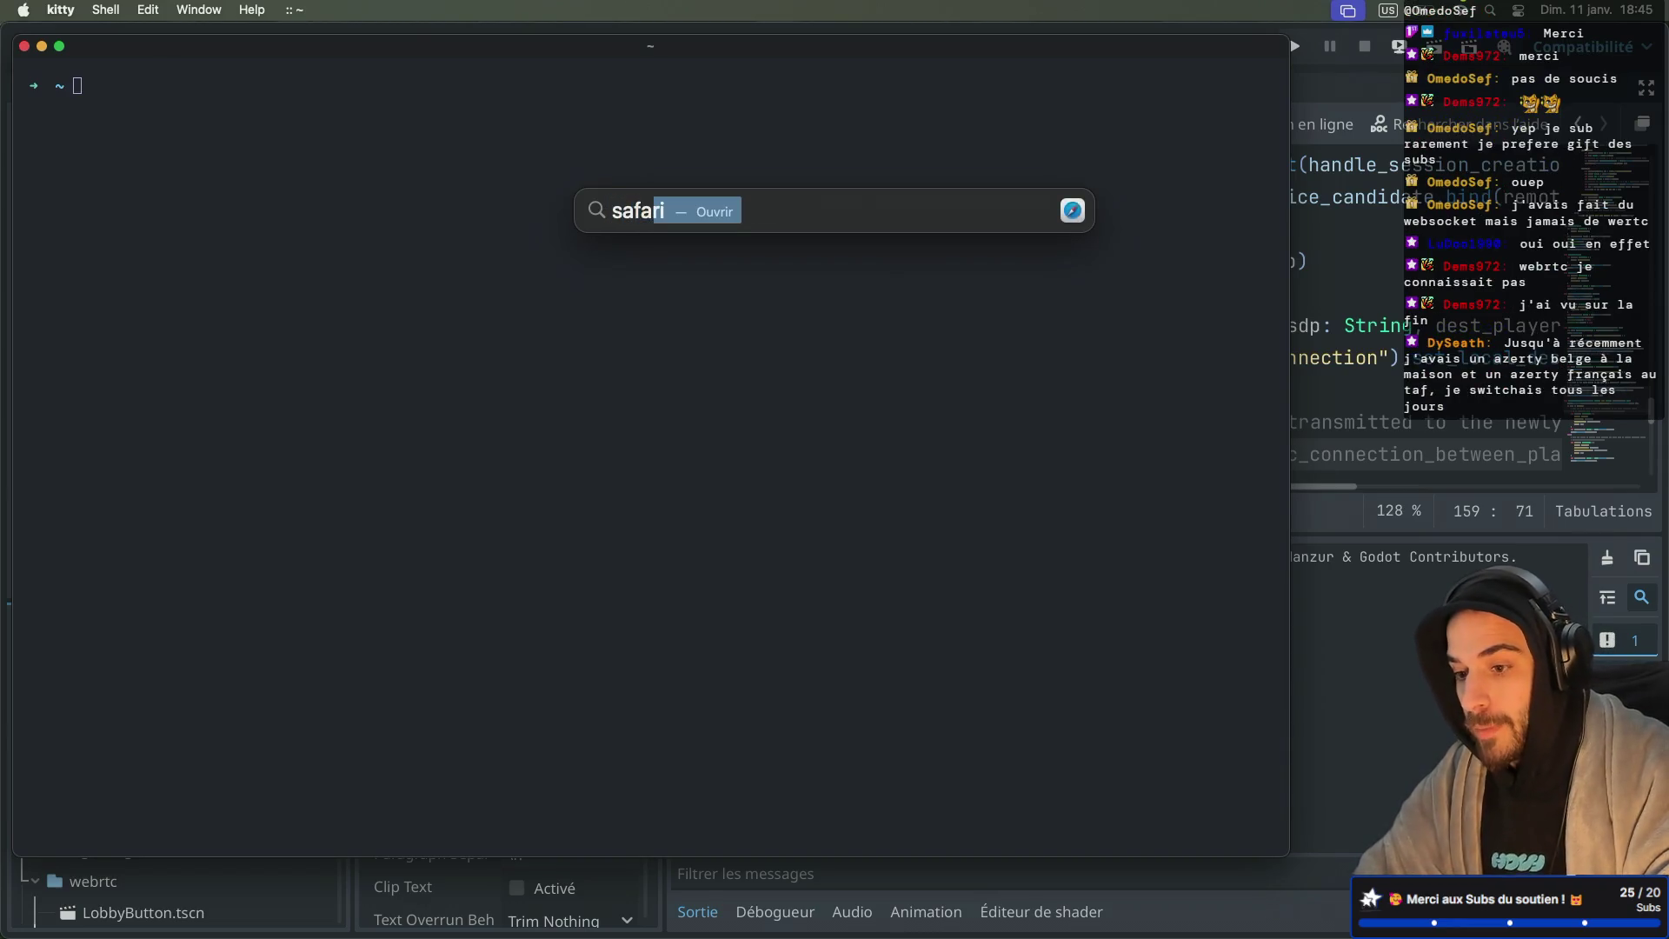
pyautogui.press('Return')
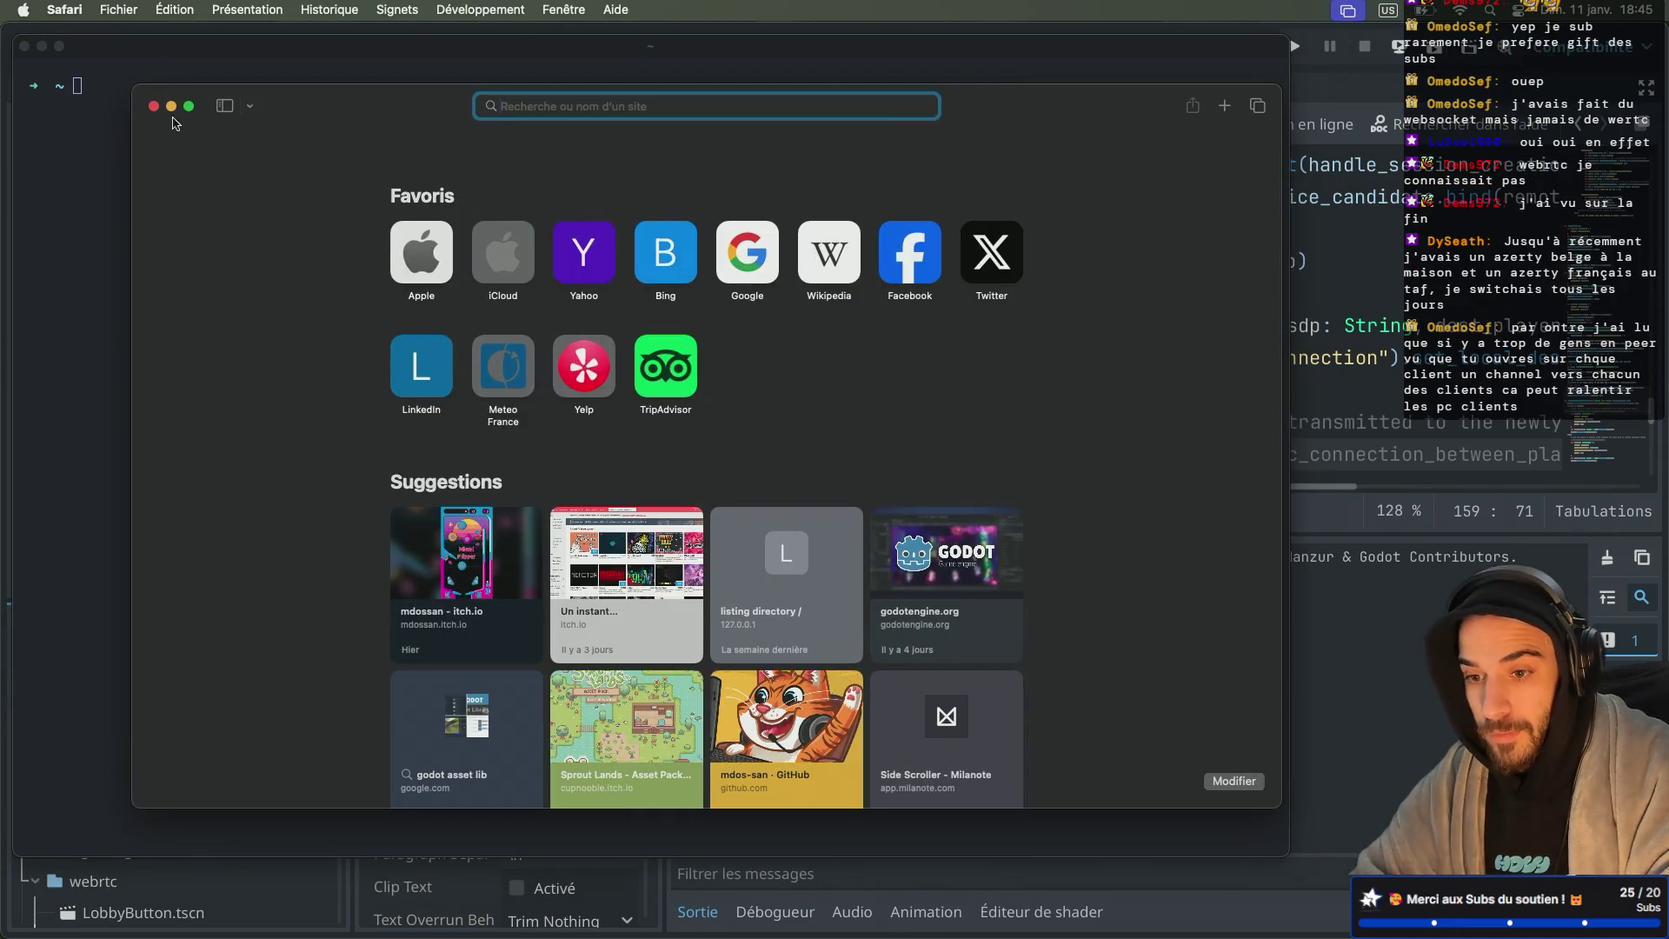
pyautogui.click(189, 106)
# Step: Make the kitty terminal full screen in its own space, then move over to Safari
pyautogui.hotkey('ctrl', 'Left')
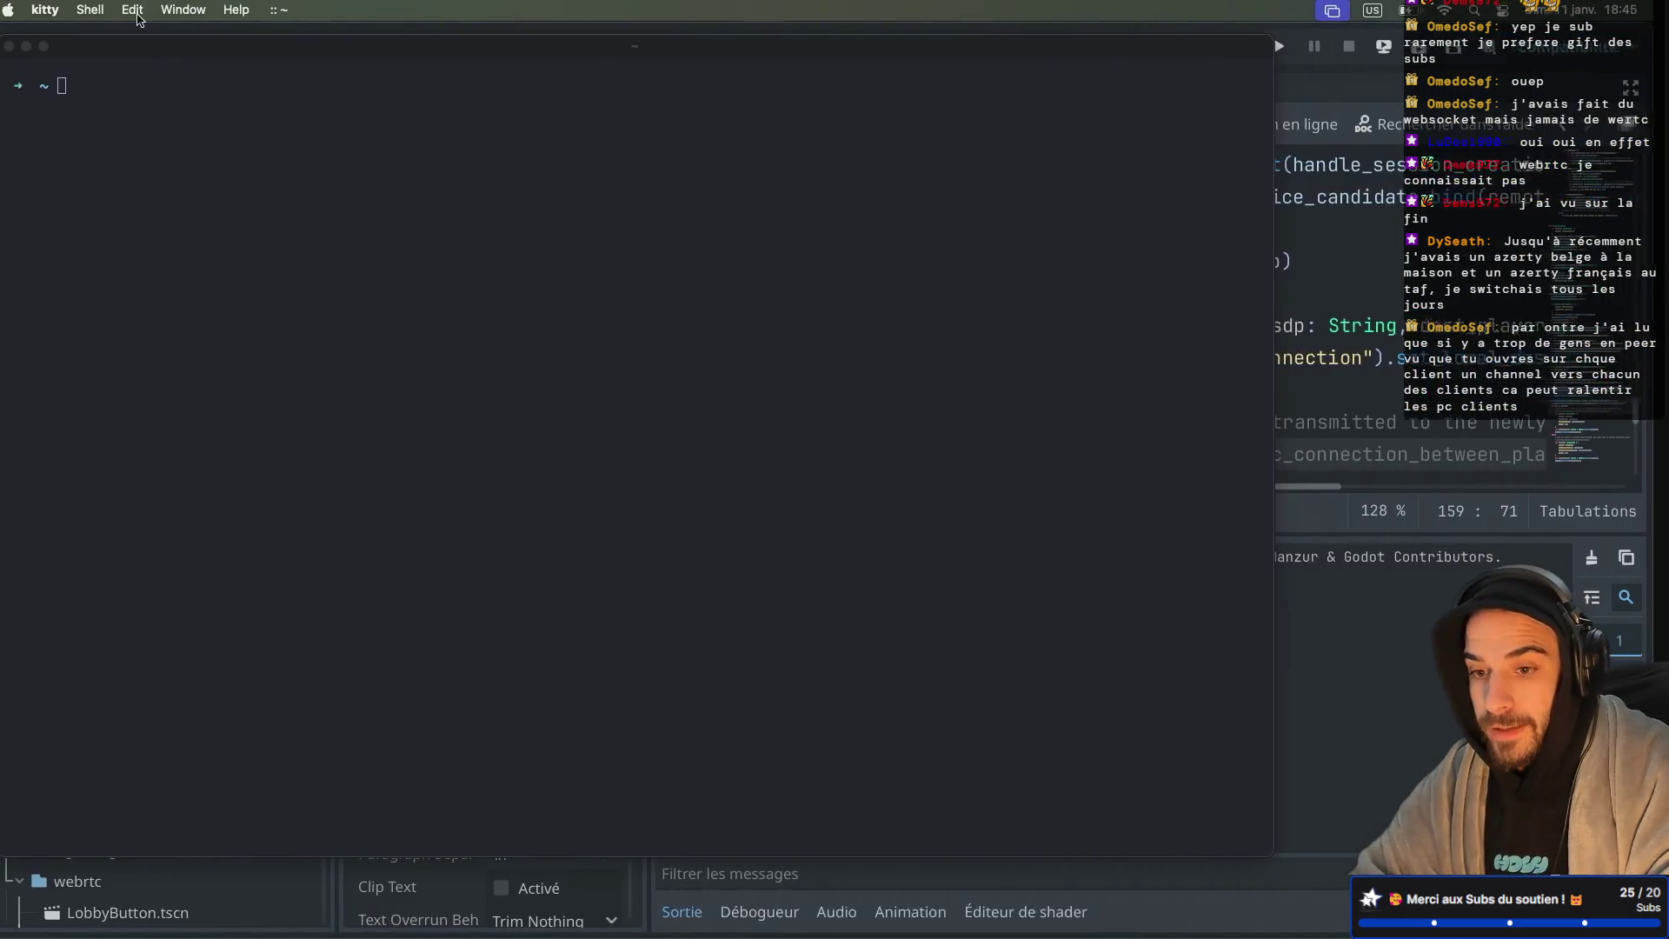
pyautogui.click(59, 43)
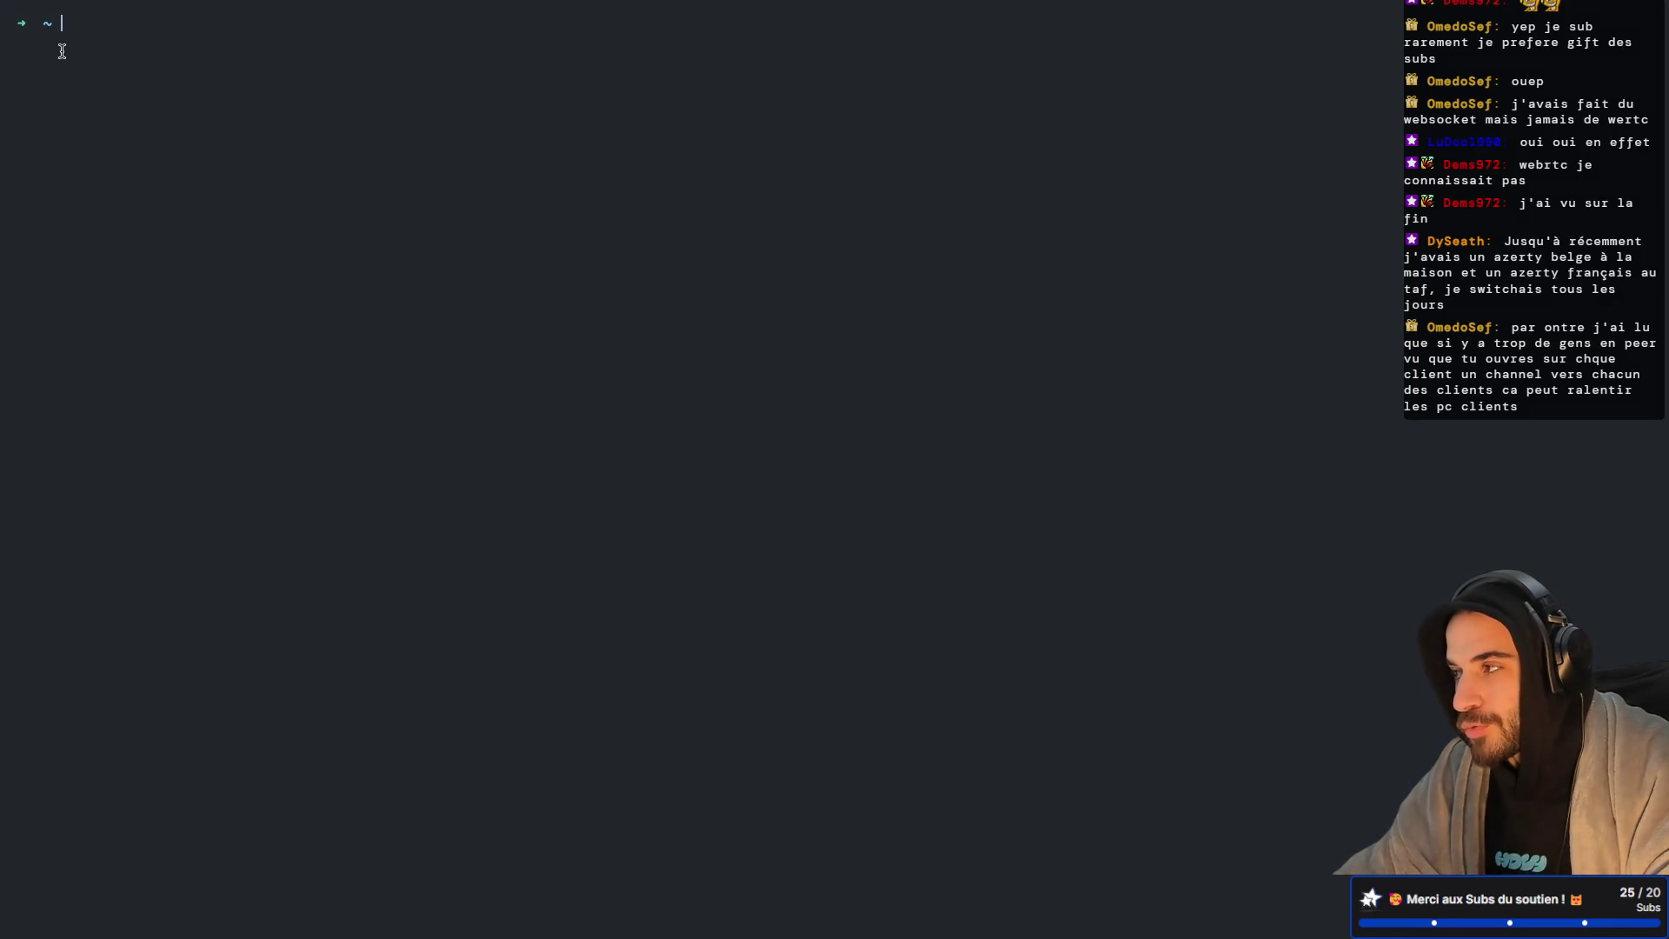
pyautogui.hotkey('ctrl', 'Right')
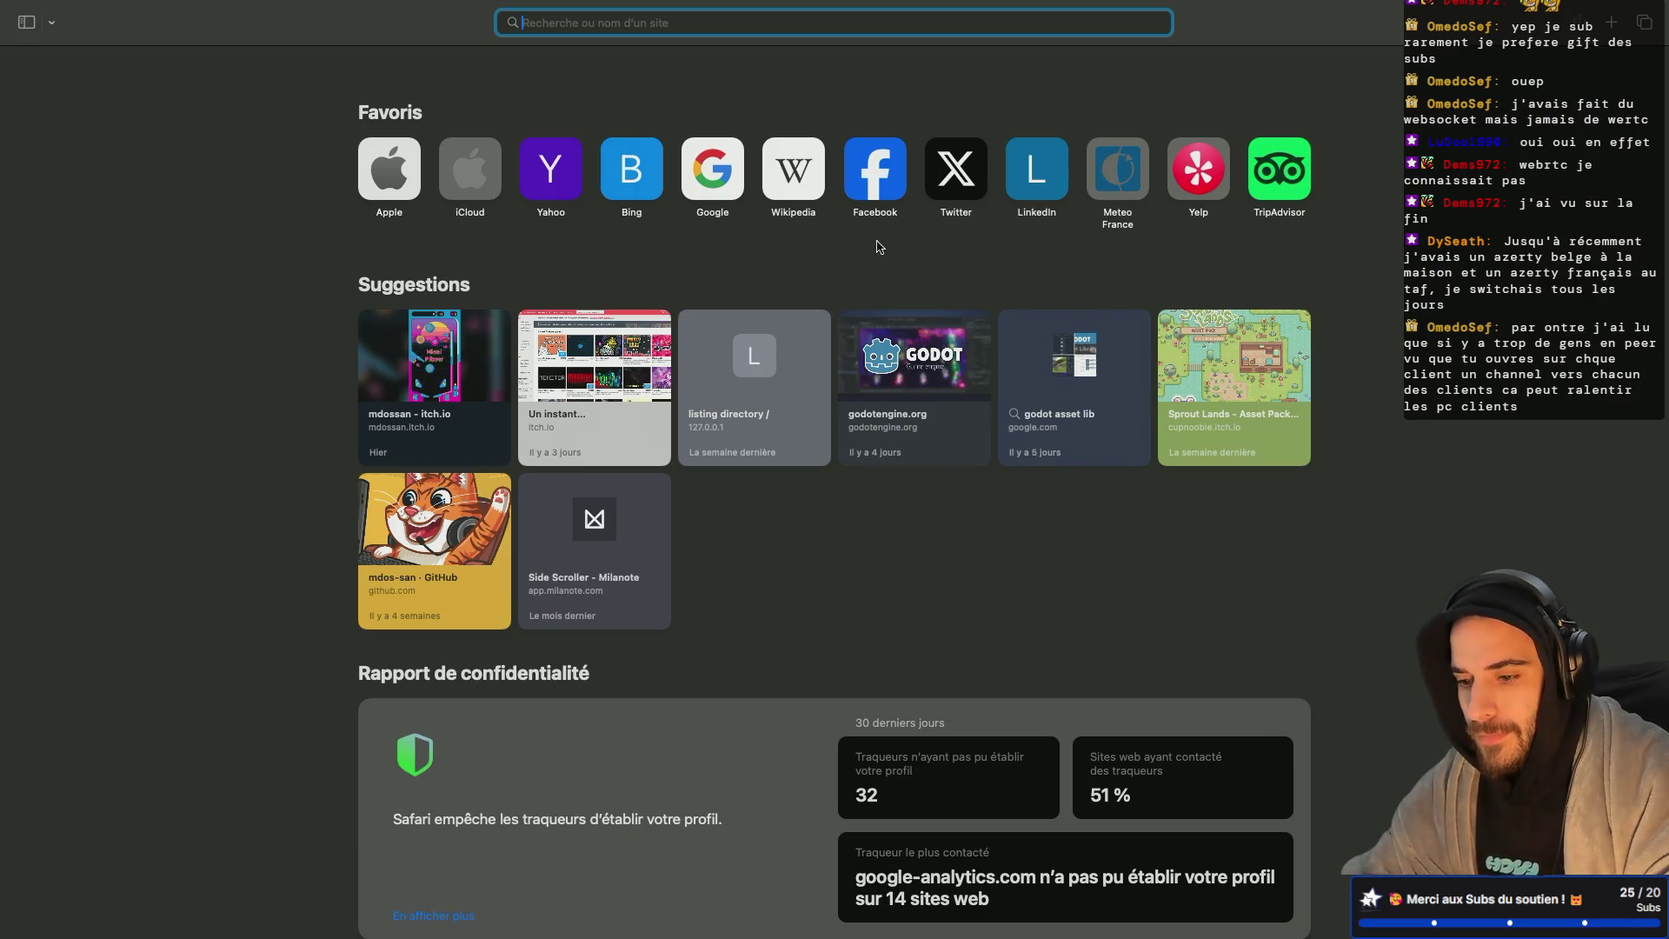
# Step: Load webrtc.org, then open the Google home page in a new tab
pyautogui.write('webrtc')
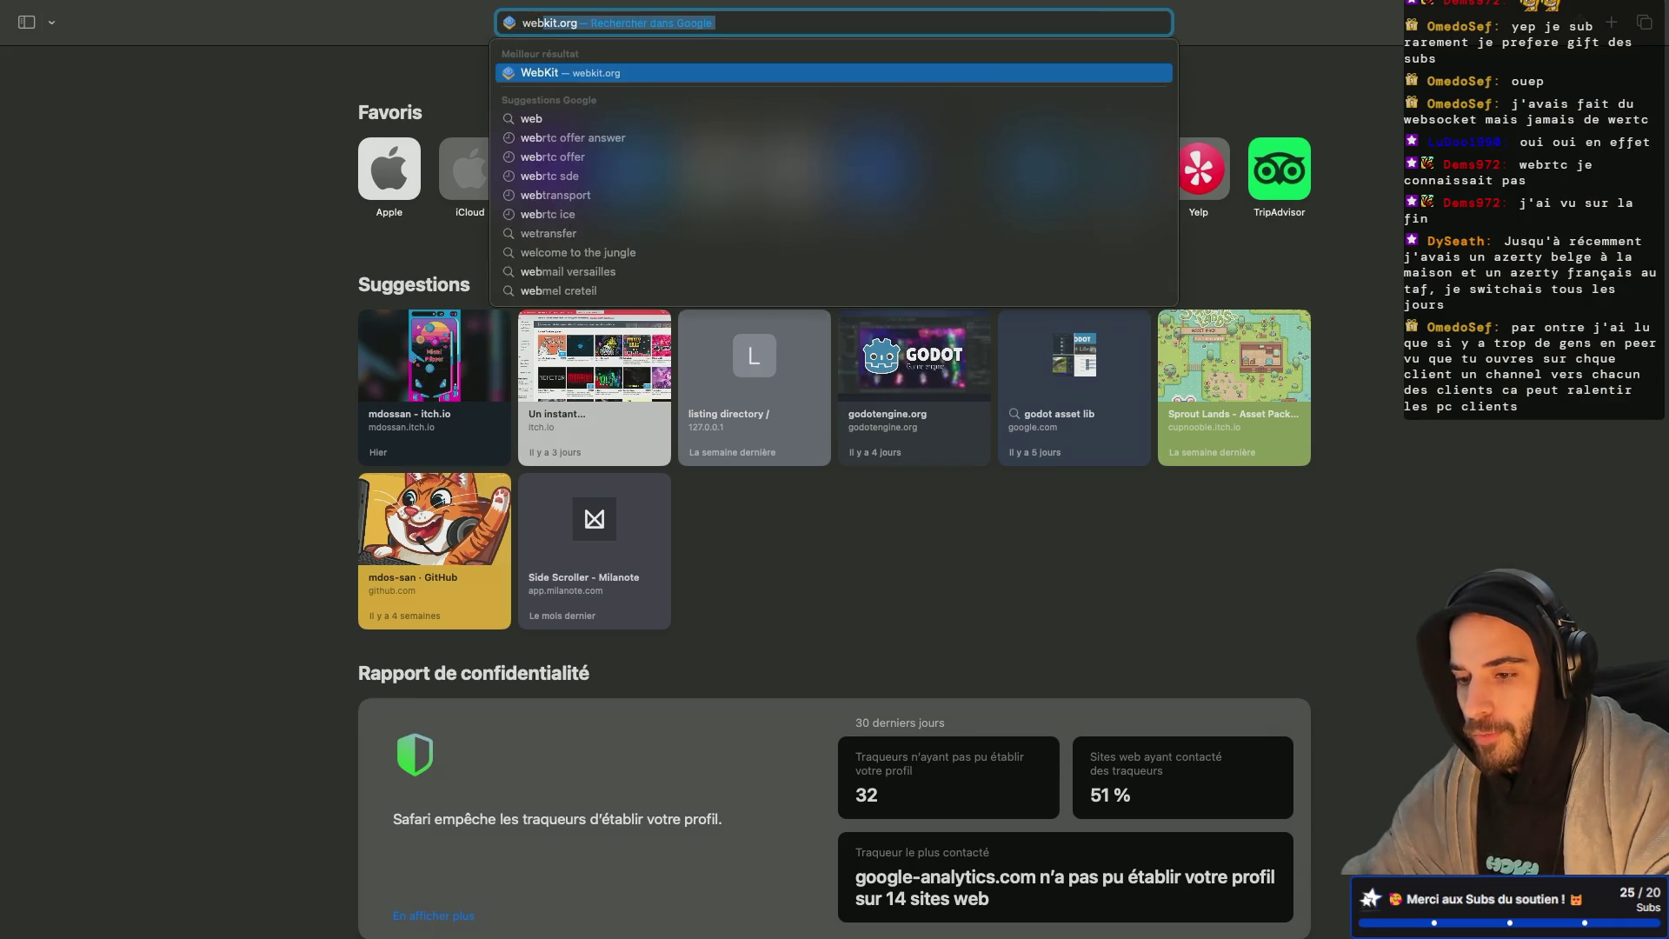
pyautogui.press('Return')
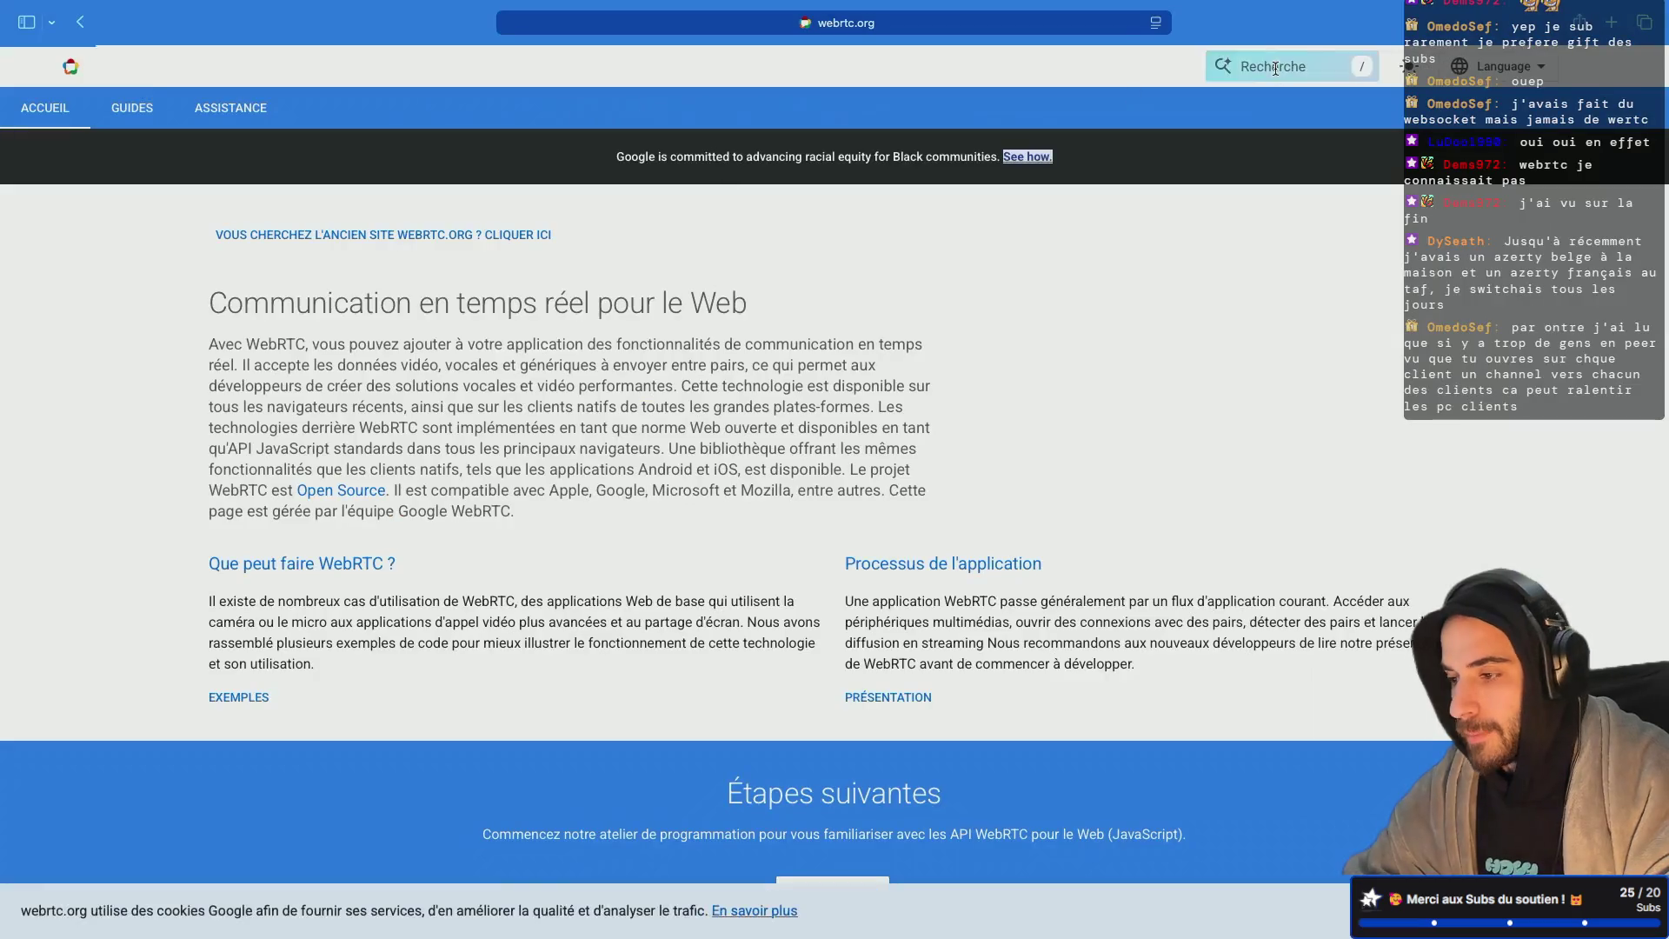
pyautogui.click(1614, 24)
pyautogui.write('google.com')
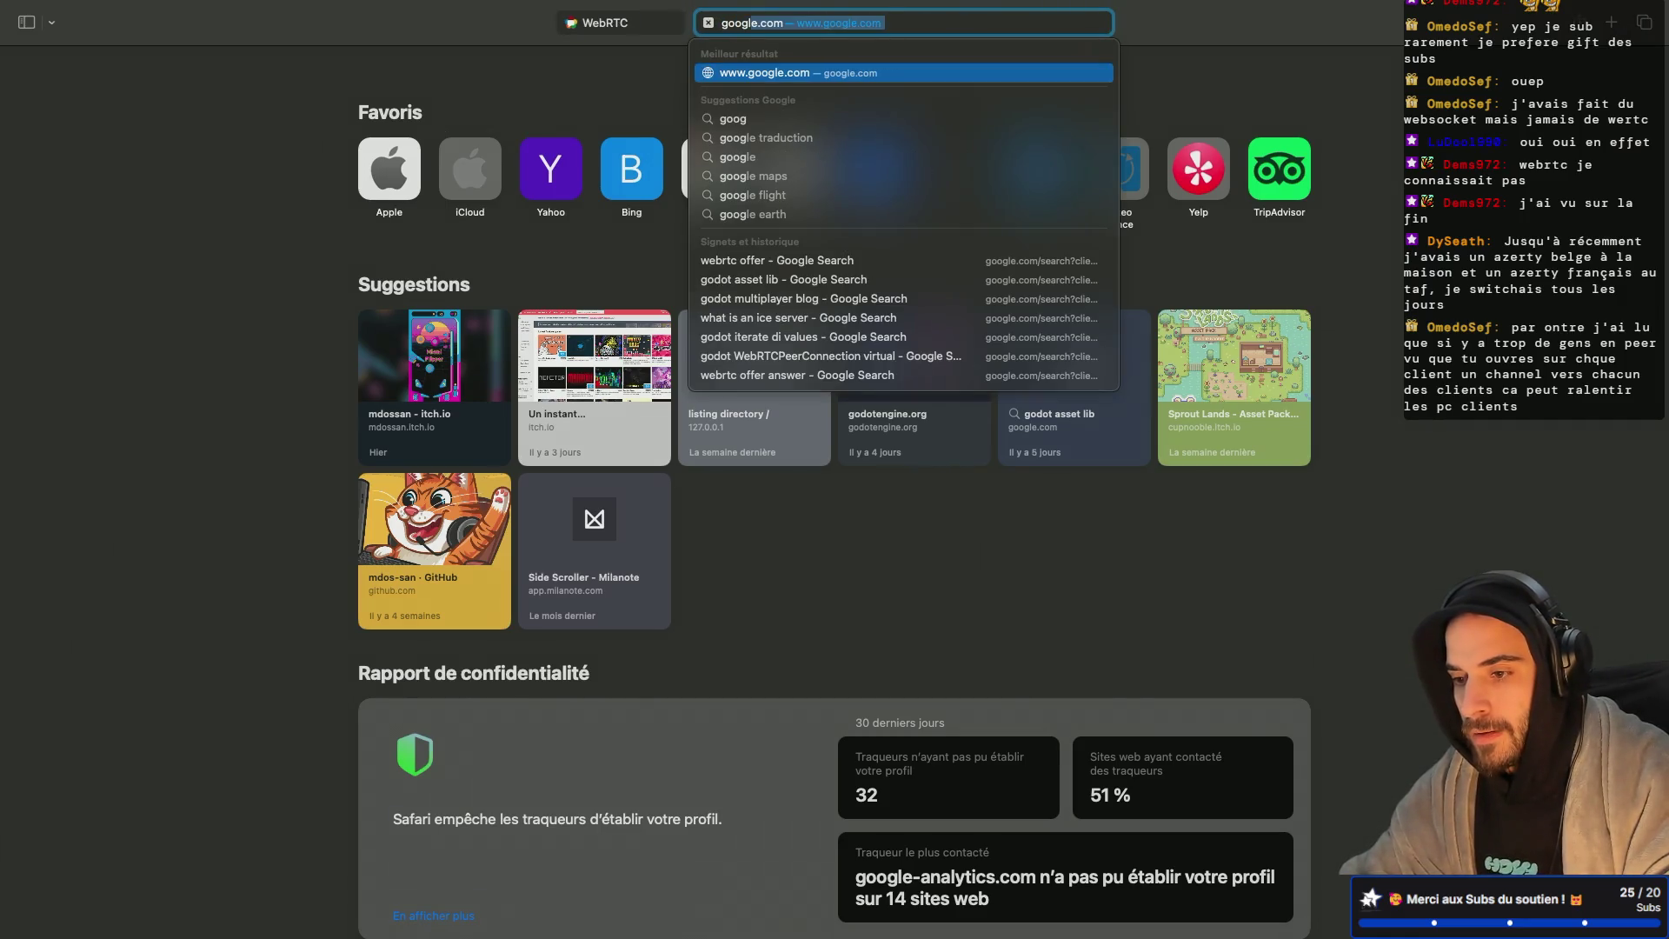
pyautogui.press('Return')
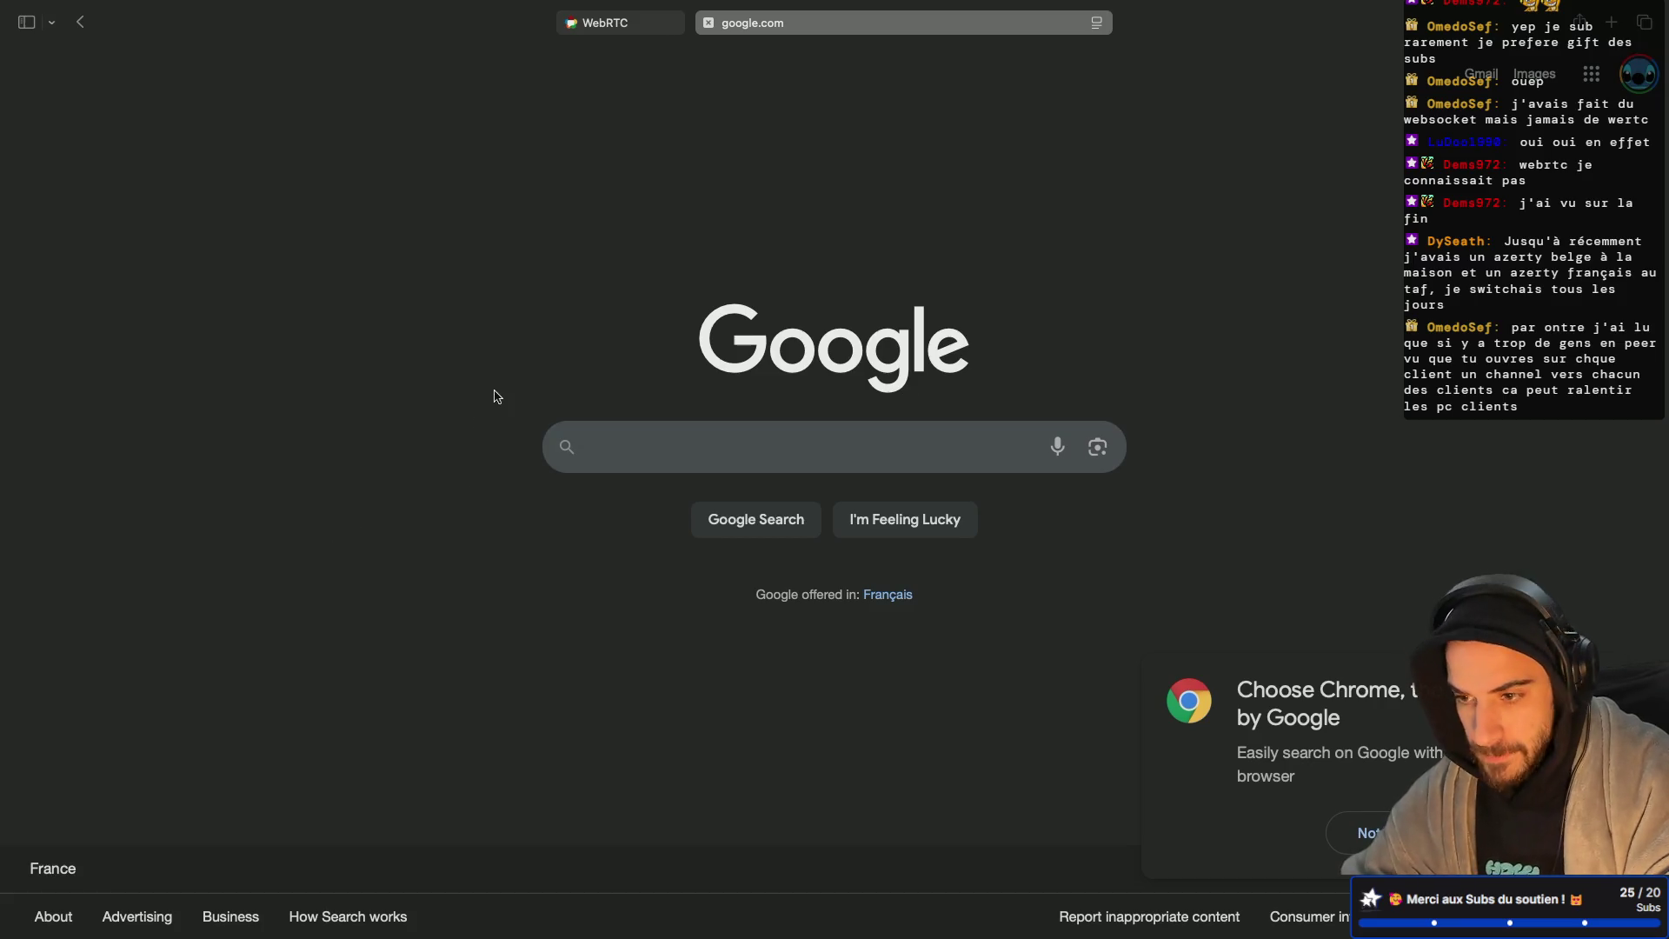
# Step: Search Google Images for webrtc and enlarge the Apizee WebSockets-versus-WebRTC diagram
pyautogui.click(660, 428)
pyautogui.write('webrtc')
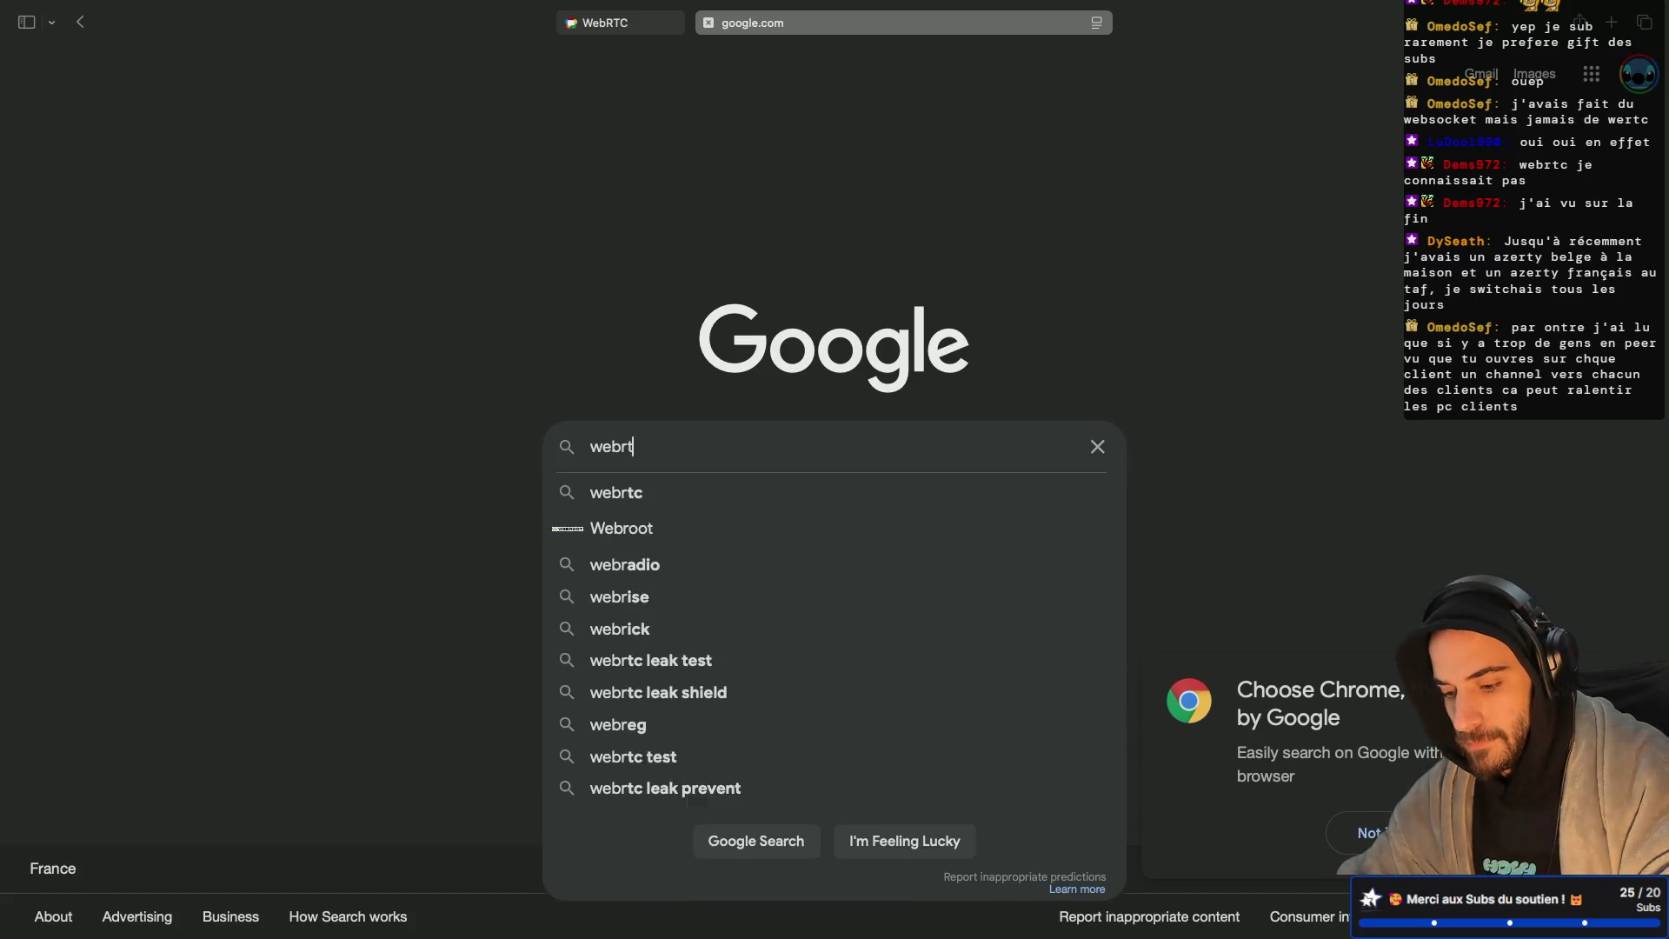
pyautogui.press('Return')
pyautogui.click(292, 161)
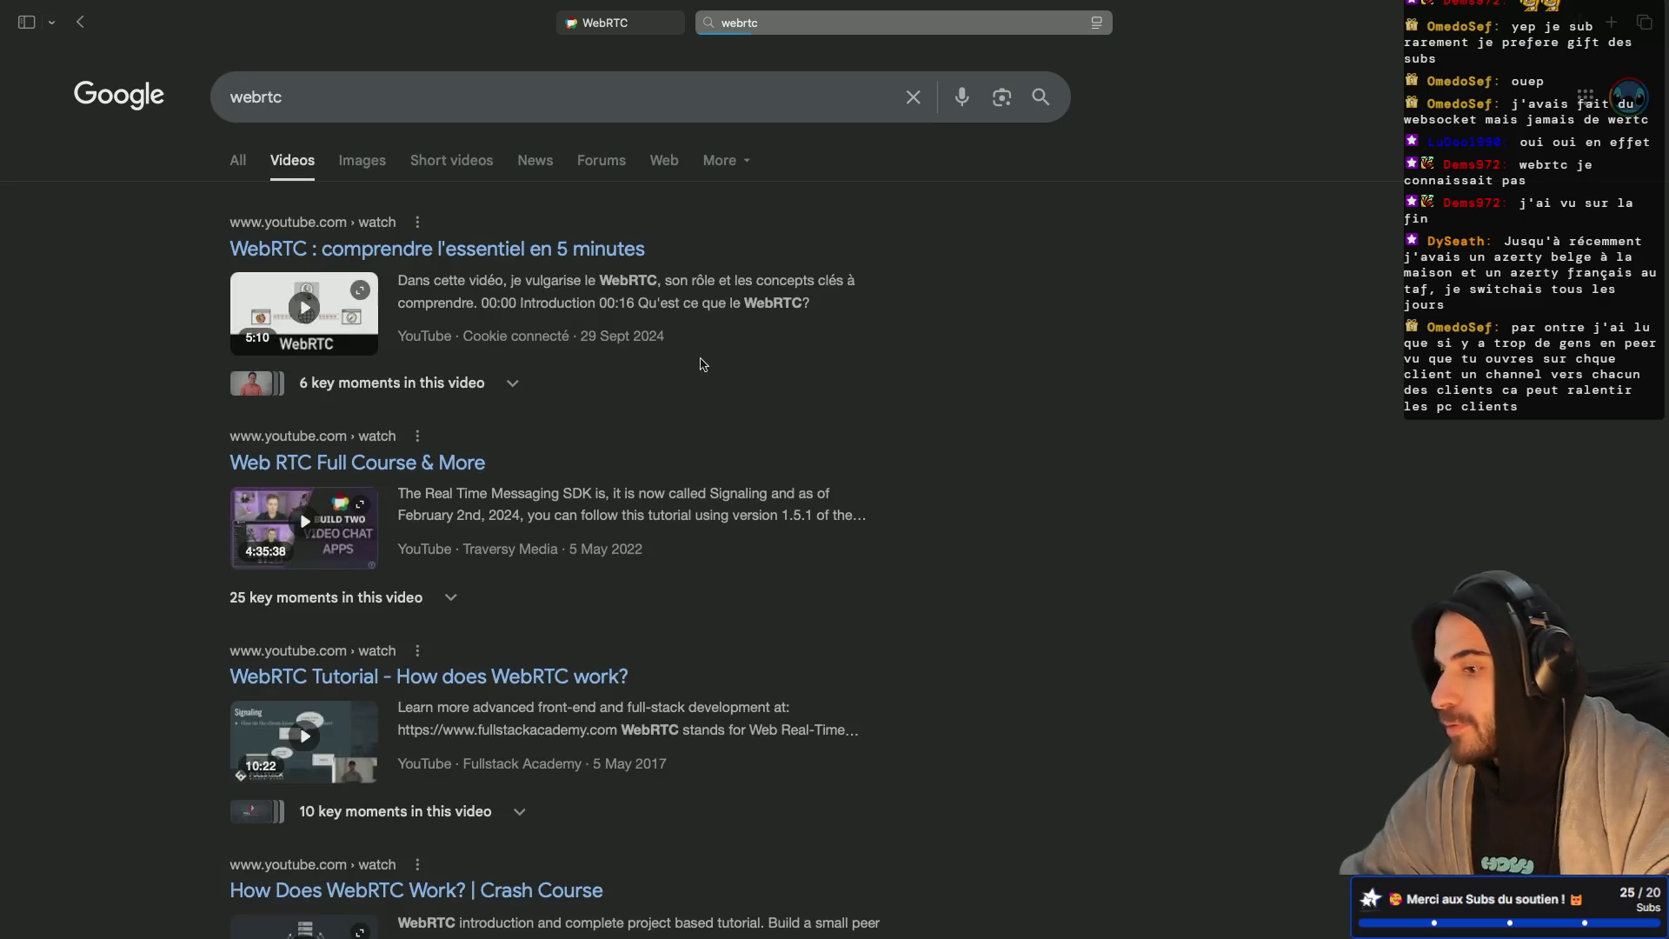
pyautogui.click(362, 161)
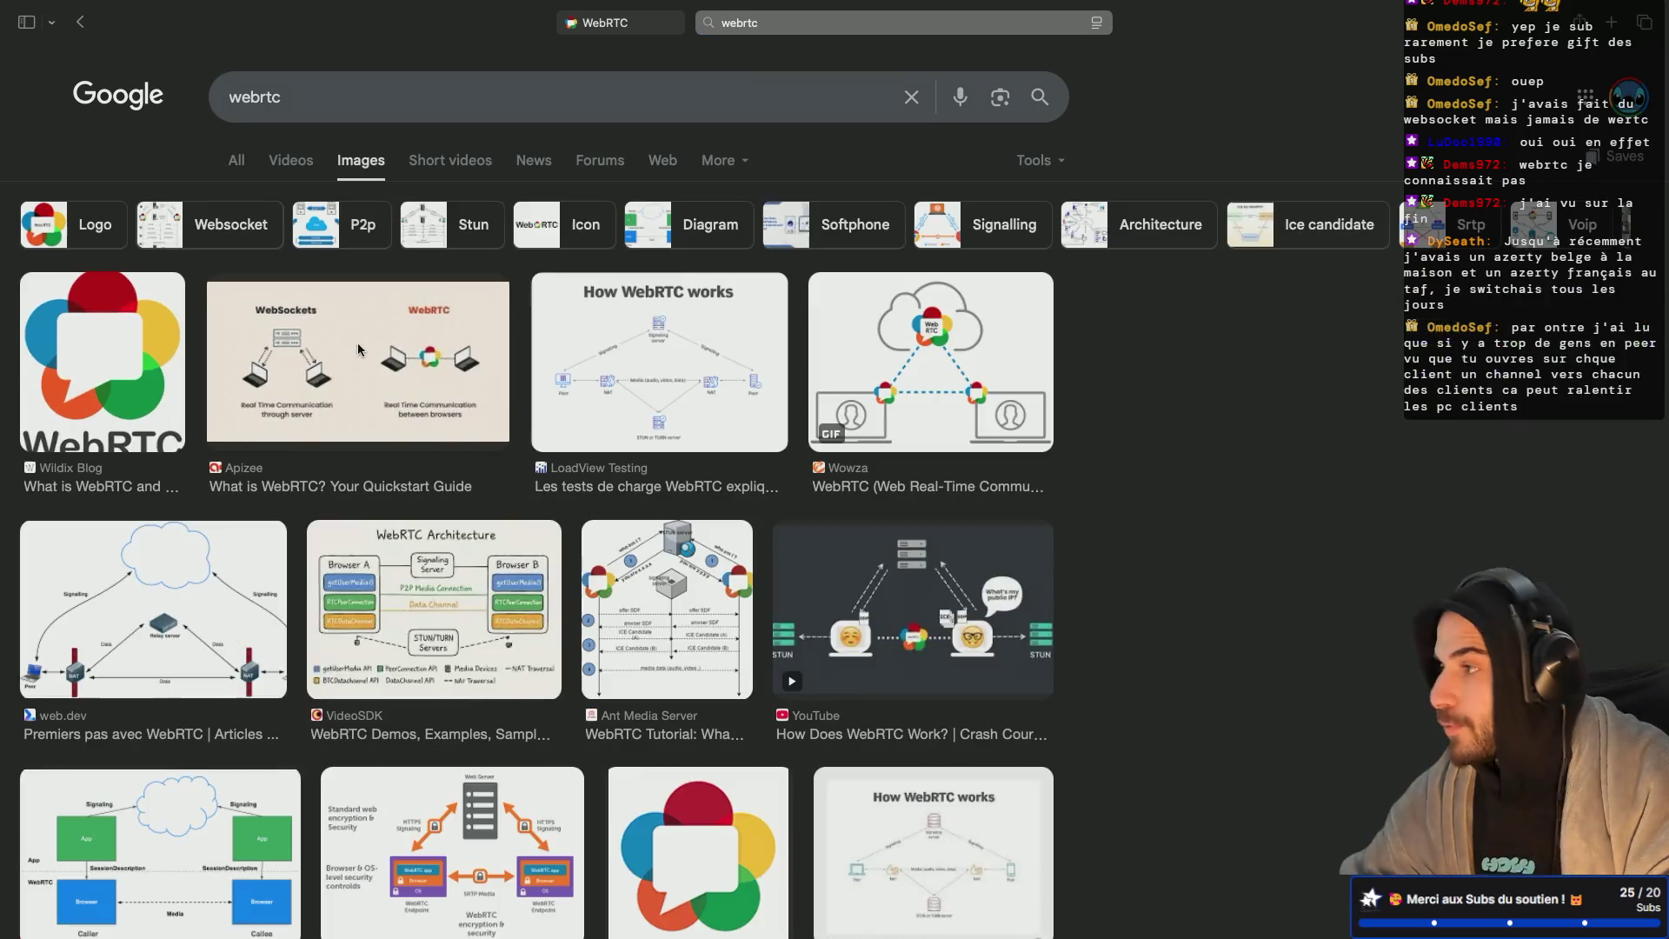
pyautogui.click(357, 348)
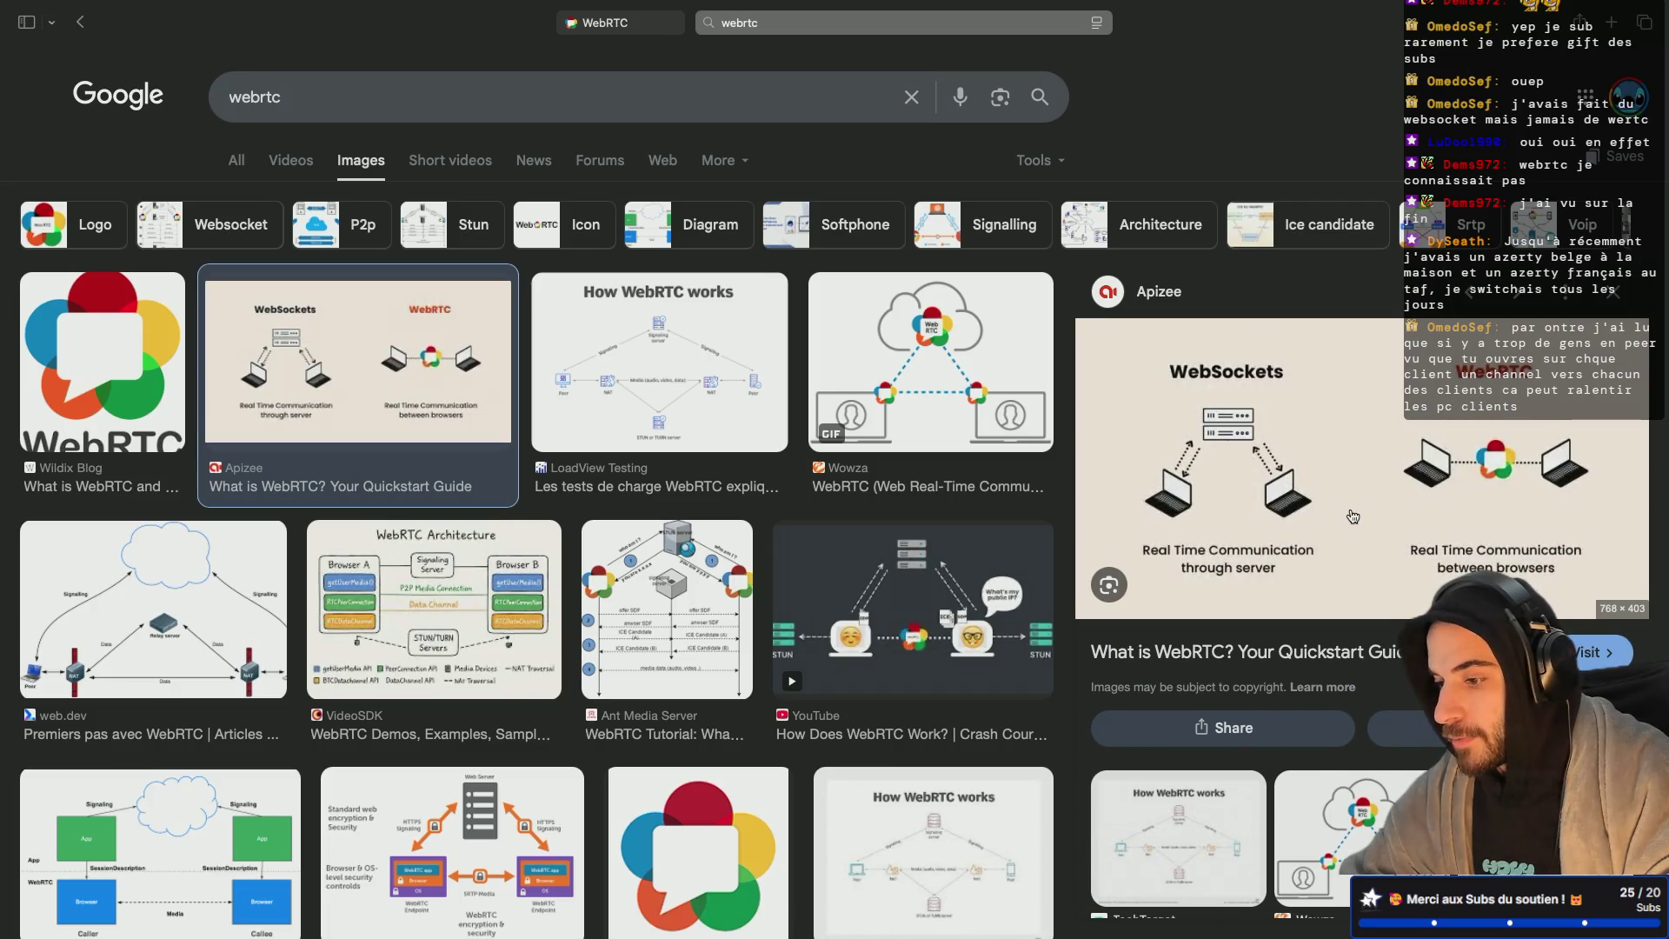
pyautogui.scroll(5, 1205, 504)
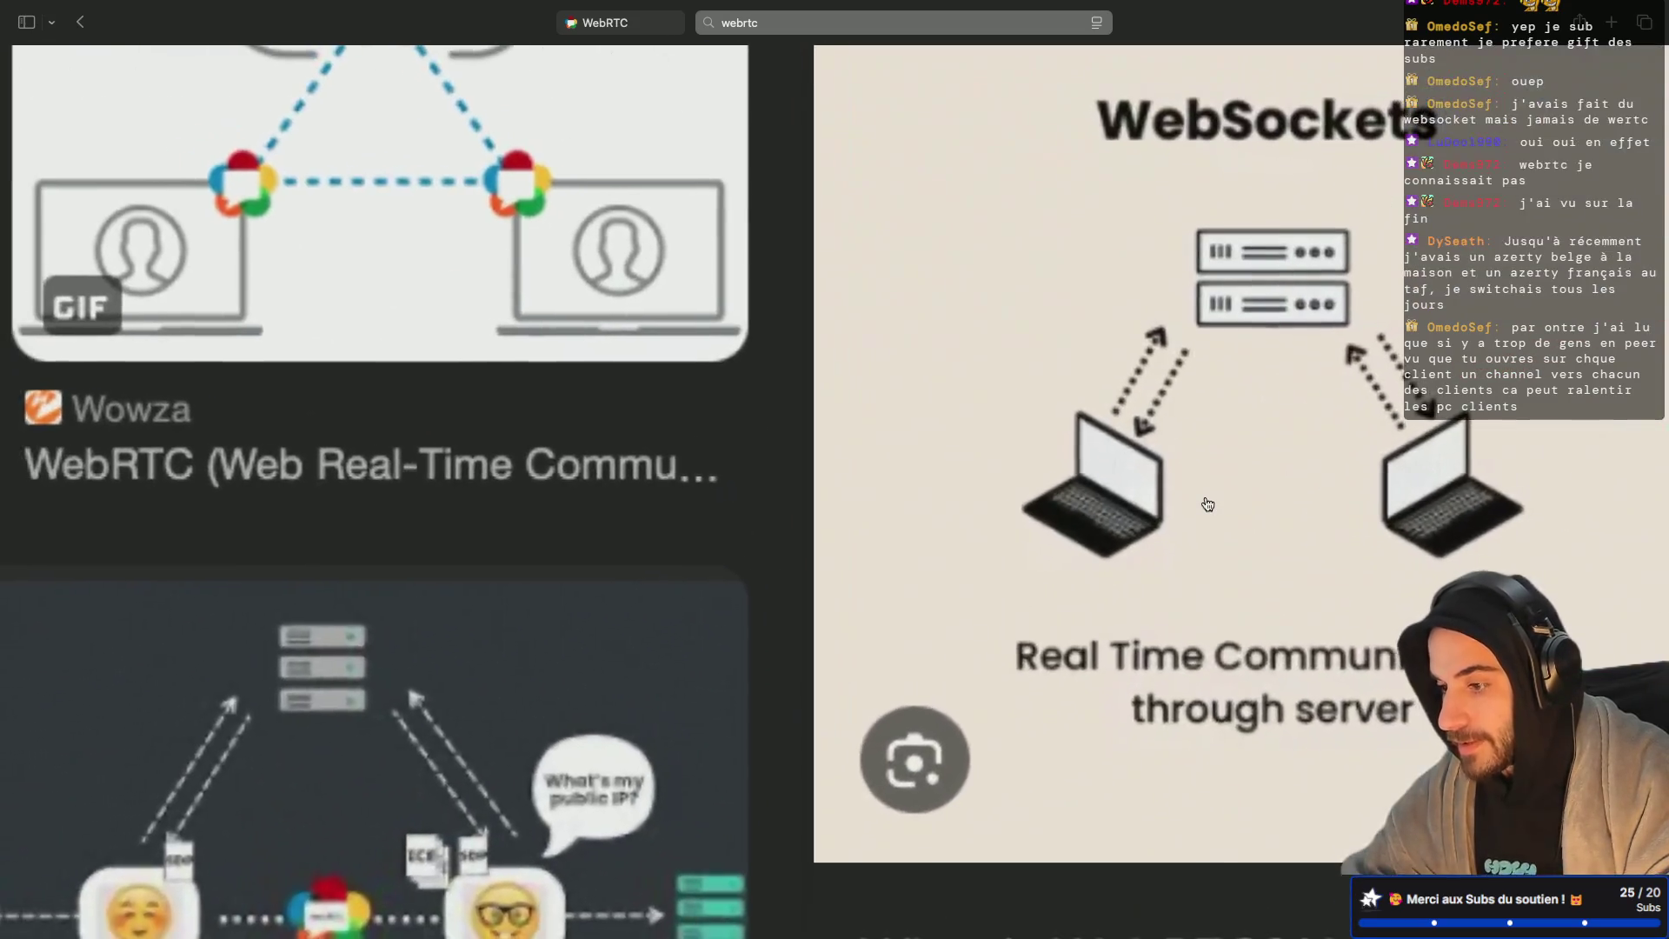
pyautogui.hotkey('ctrl', 'Left')
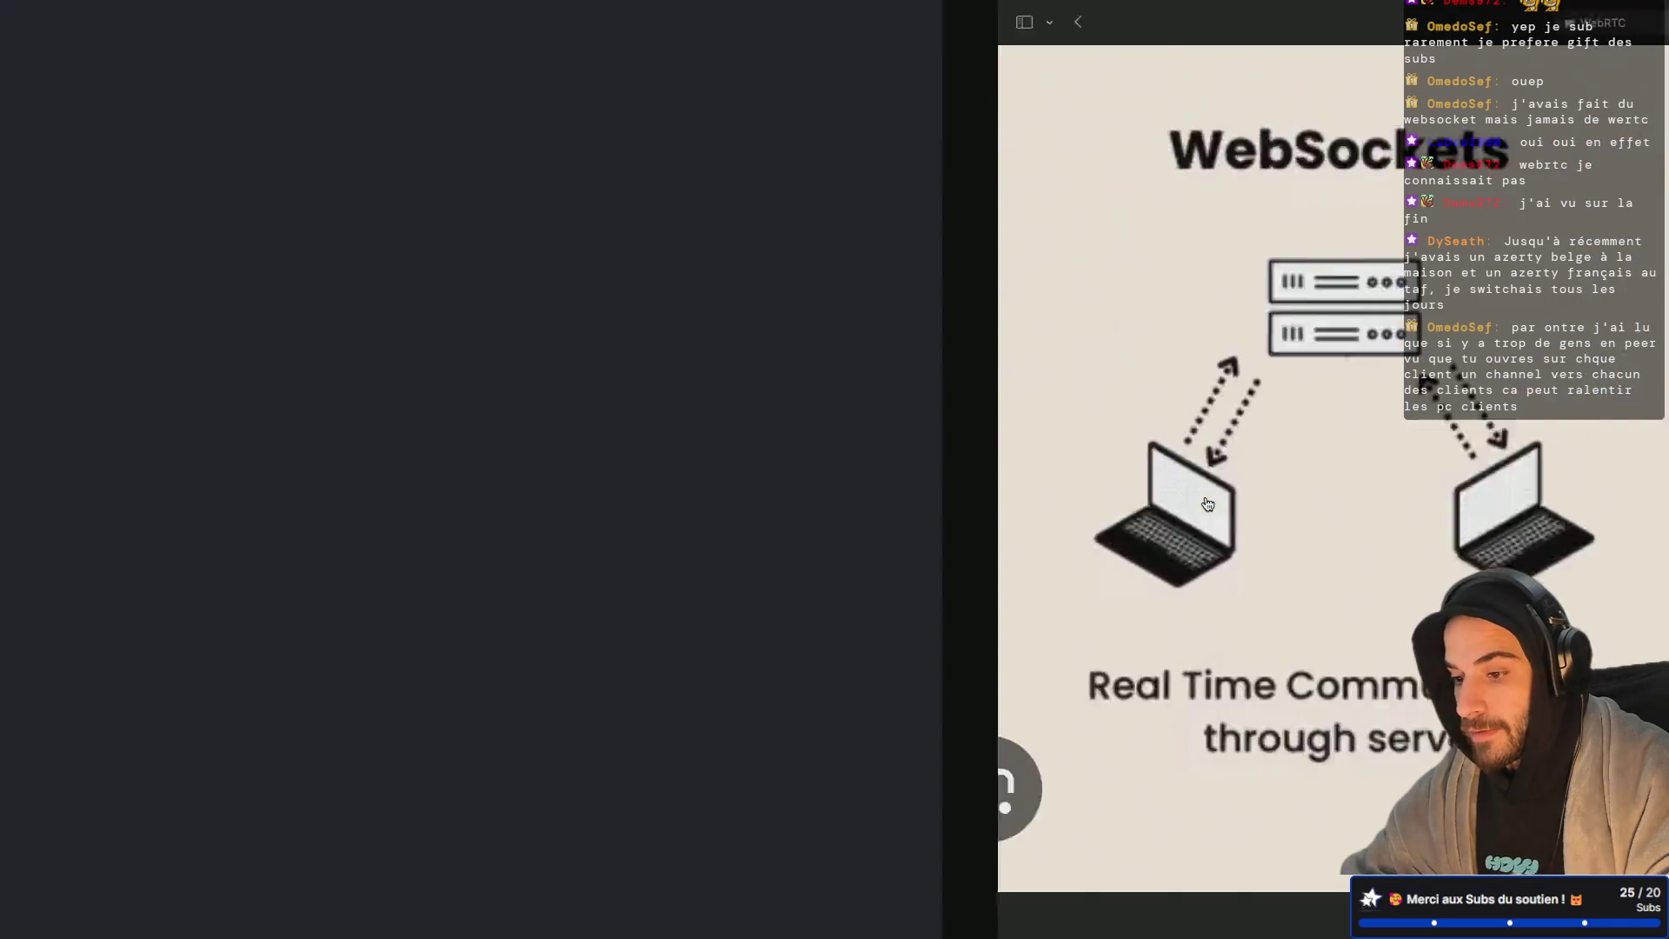
# Step: Change into sandbox/signaling-server and enlarge the terminal font
pyautogui.write('cd ')
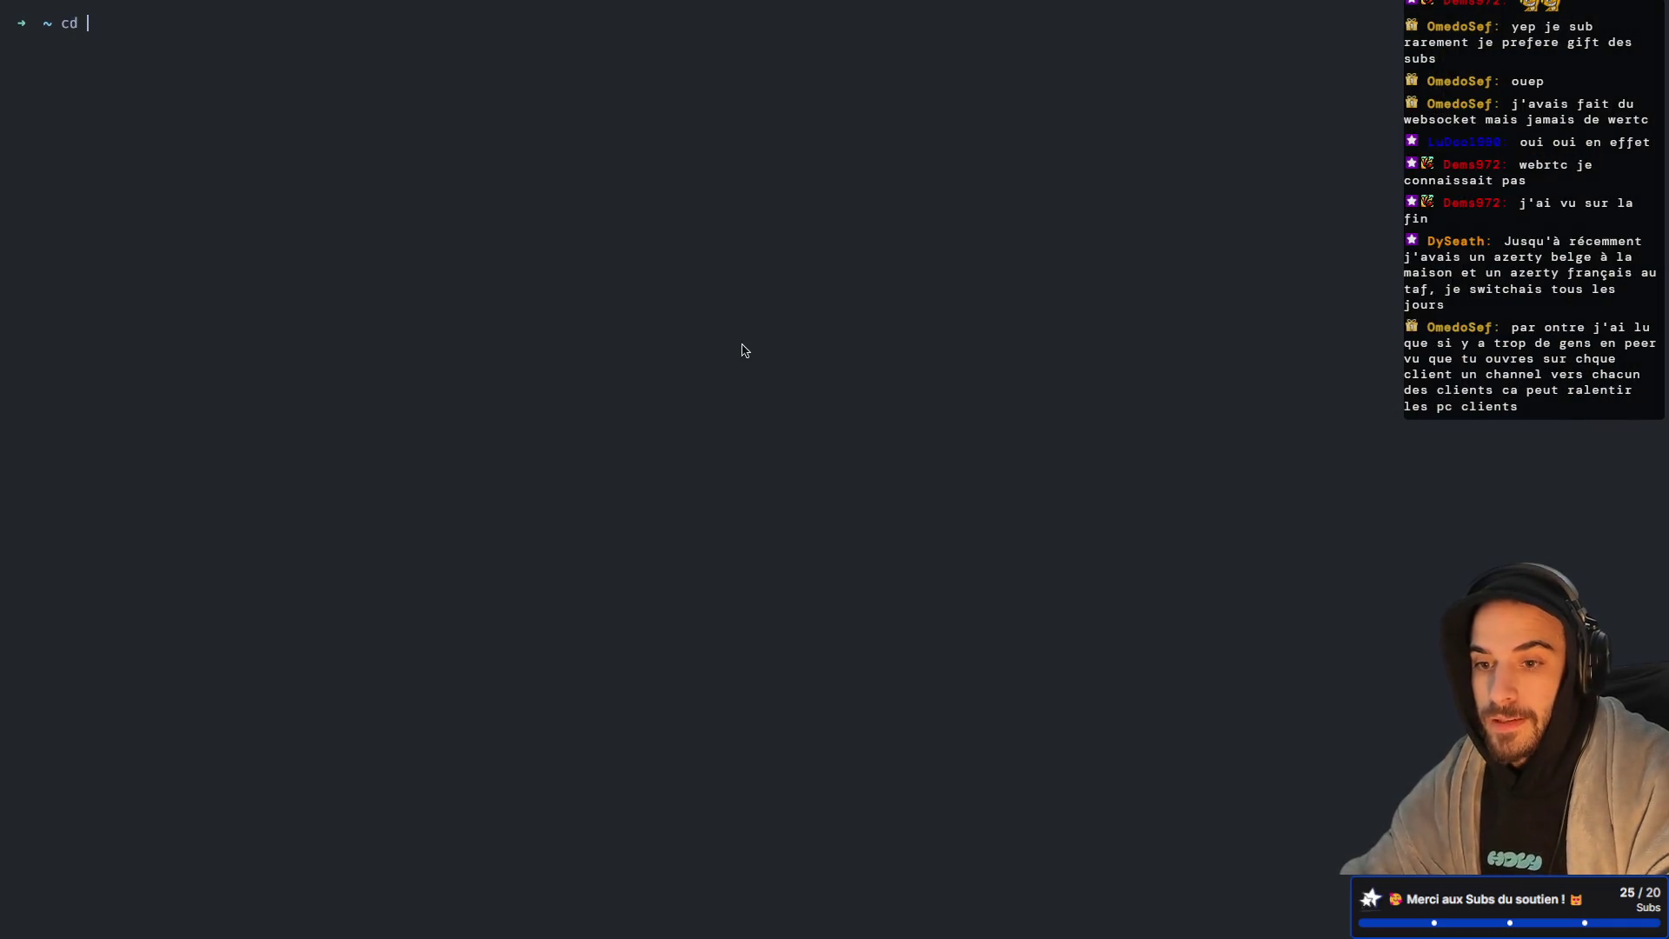
pyautogui.write('san')
pyautogui.press('Tab')
pyautogui.write('sig')
pyautogui.press('Tab')
pyautogui.press('Return')
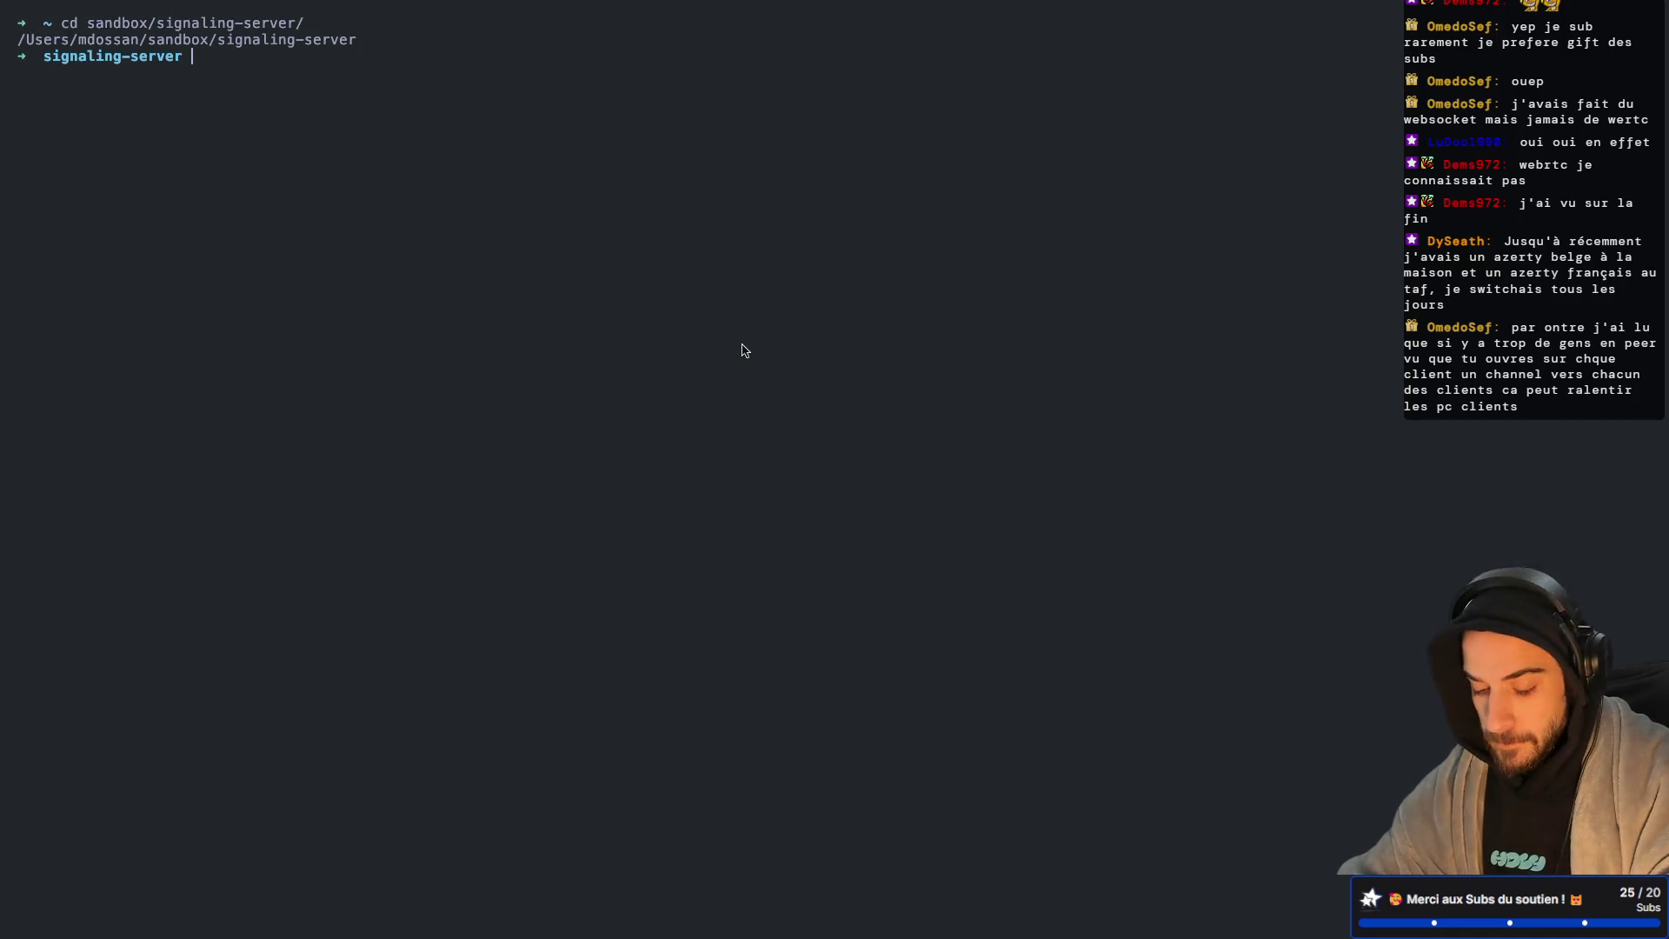
pyautogui.press('super+equal')
pyautogui.press('super+equal')
pyautogui.press('super+equal')
# Step: Start tmux, open a second window, and run node src/index.js there
pyautogui.write('tmux')
pyautogui.press('Return')
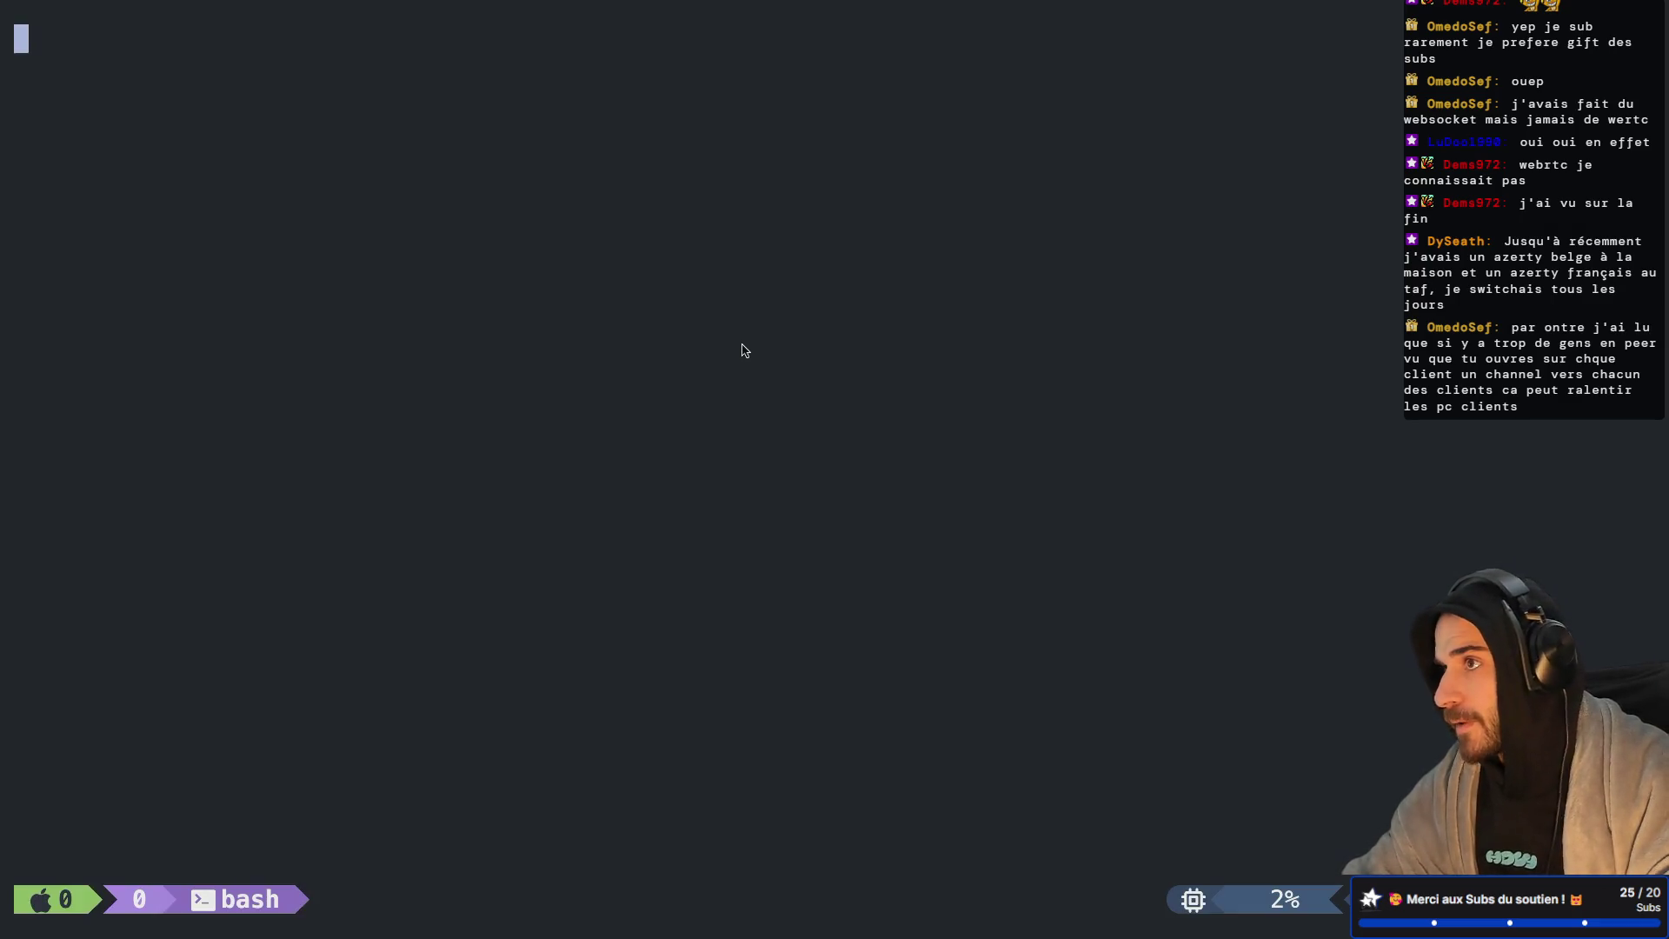
pyautogui.hotkey('ctrl', 'b')
pyautogui.press('c')
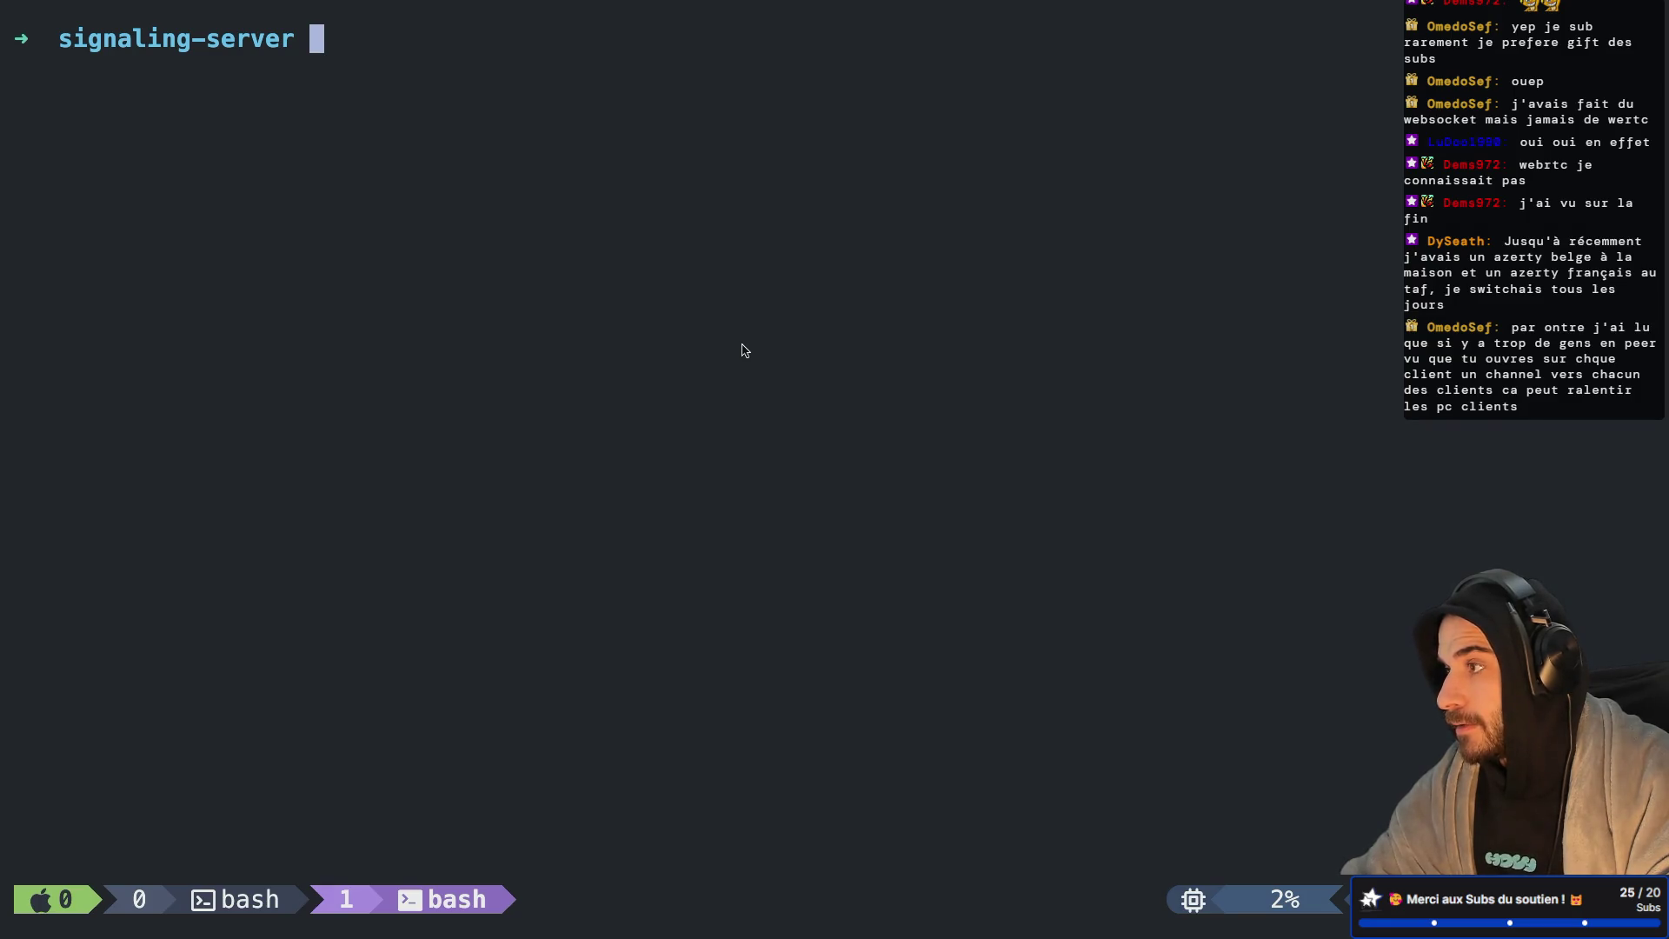
pyautogui.write('node src/index.js')
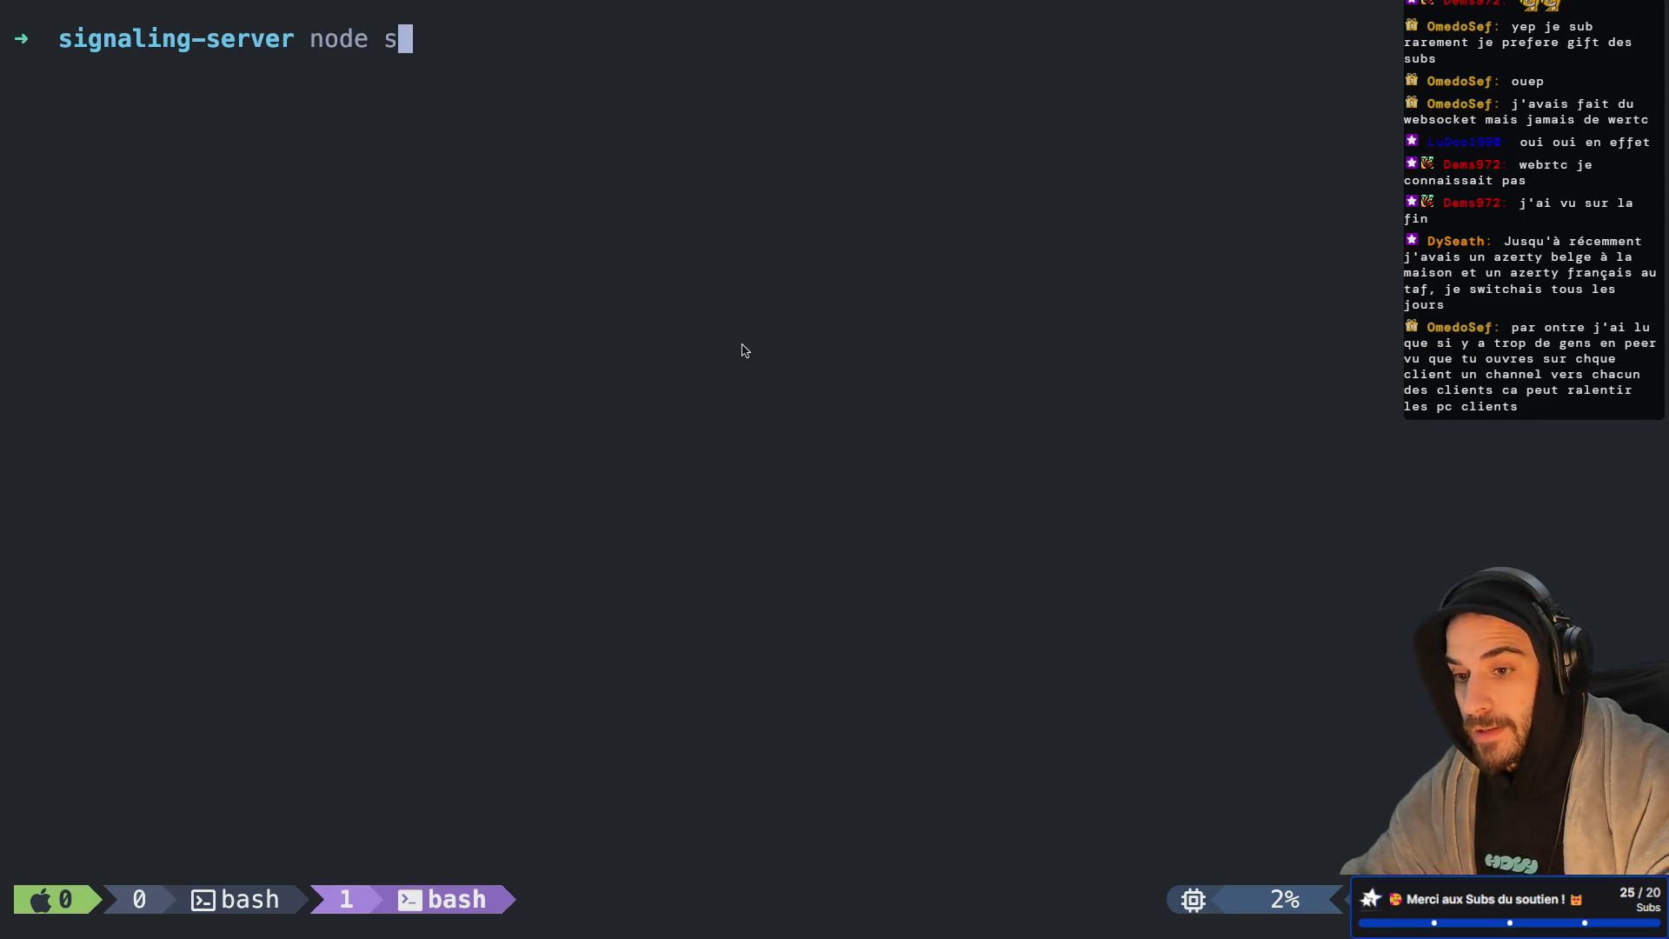
pyautogui.press('Return')
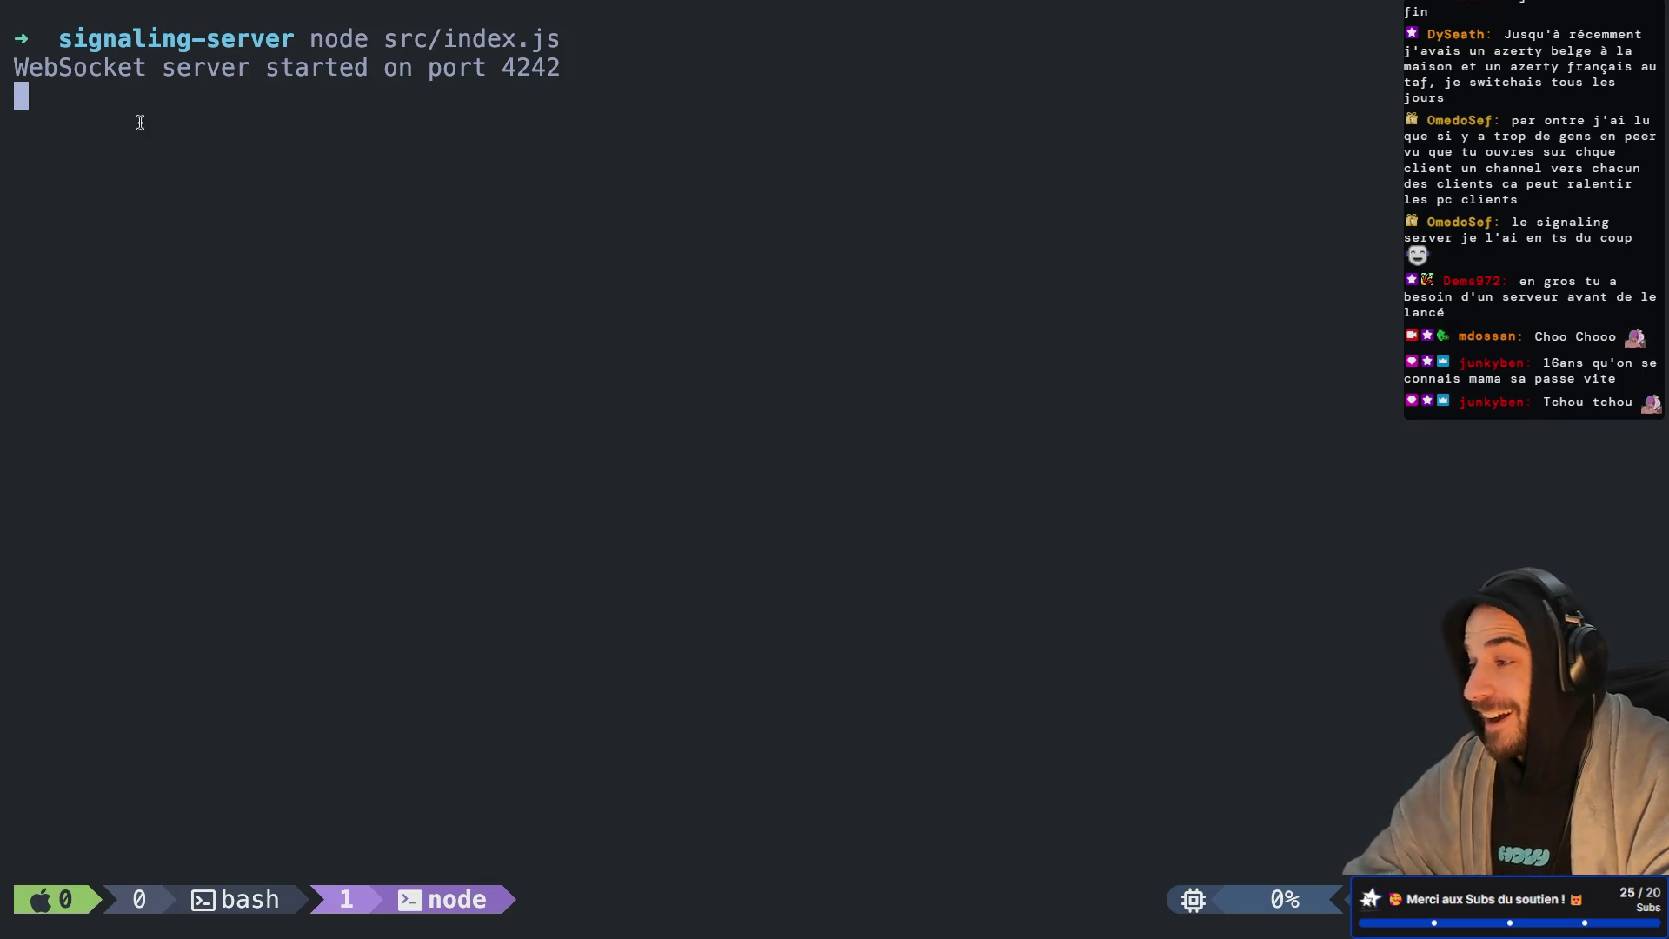
pyautogui.hotkey('ctrl', 'b')
# Step: Return to tmux window 0, then switch to the Godot editor
pyautogui.press('w')
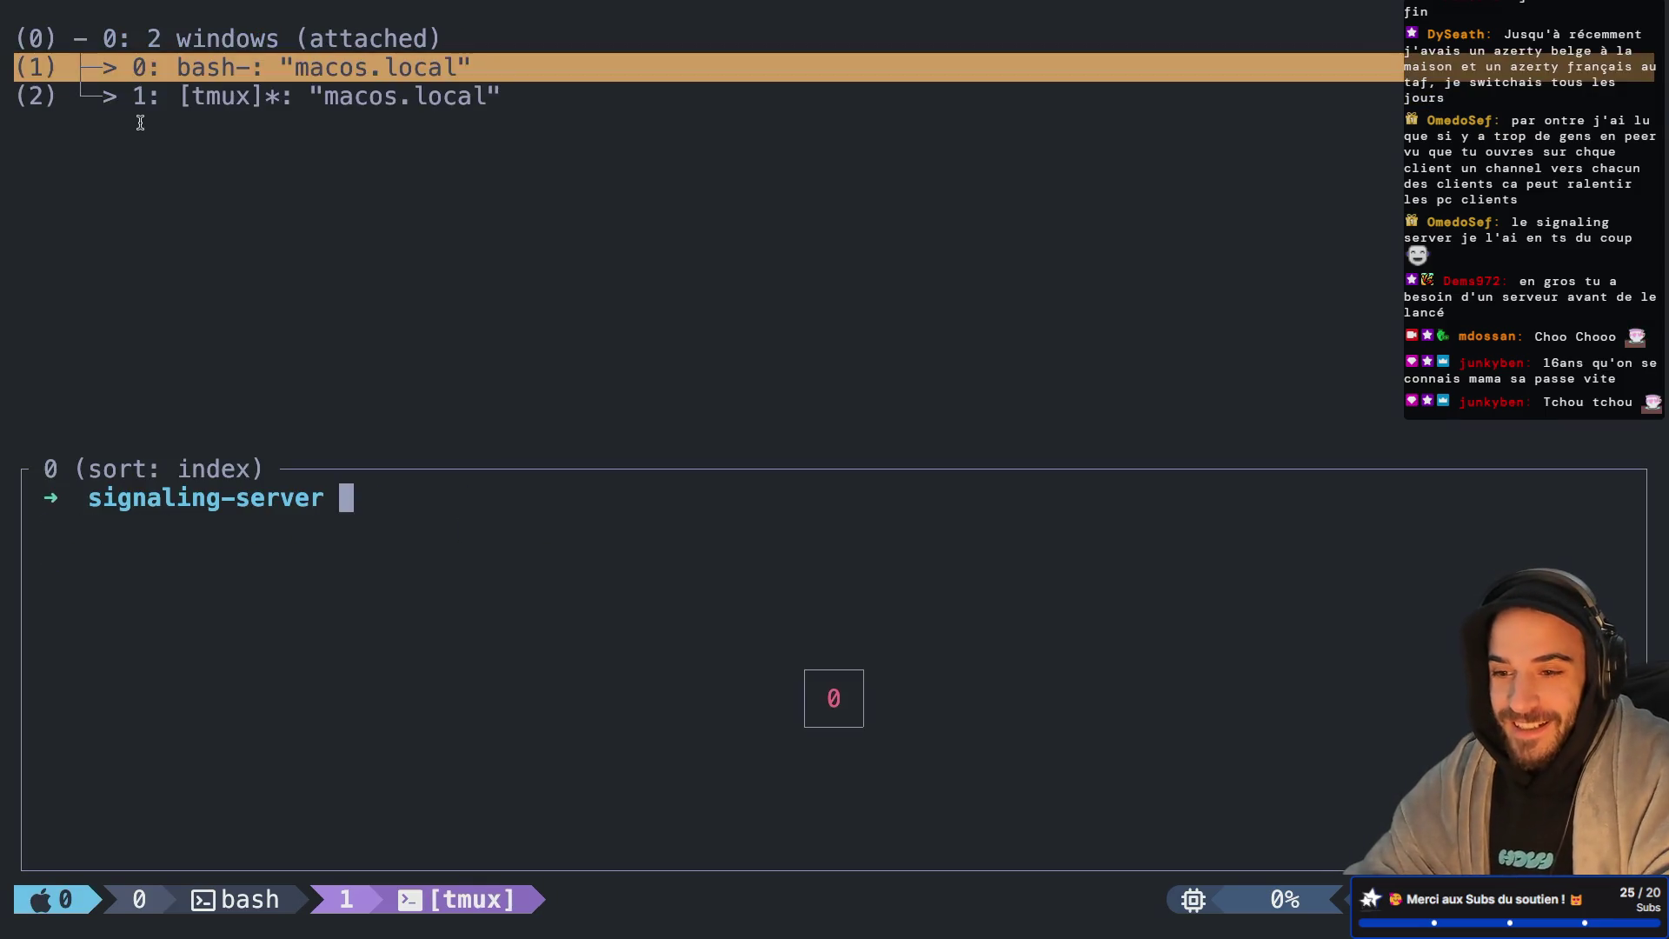
pyautogui.press('Return')
pyautogui.press('super+Tab')
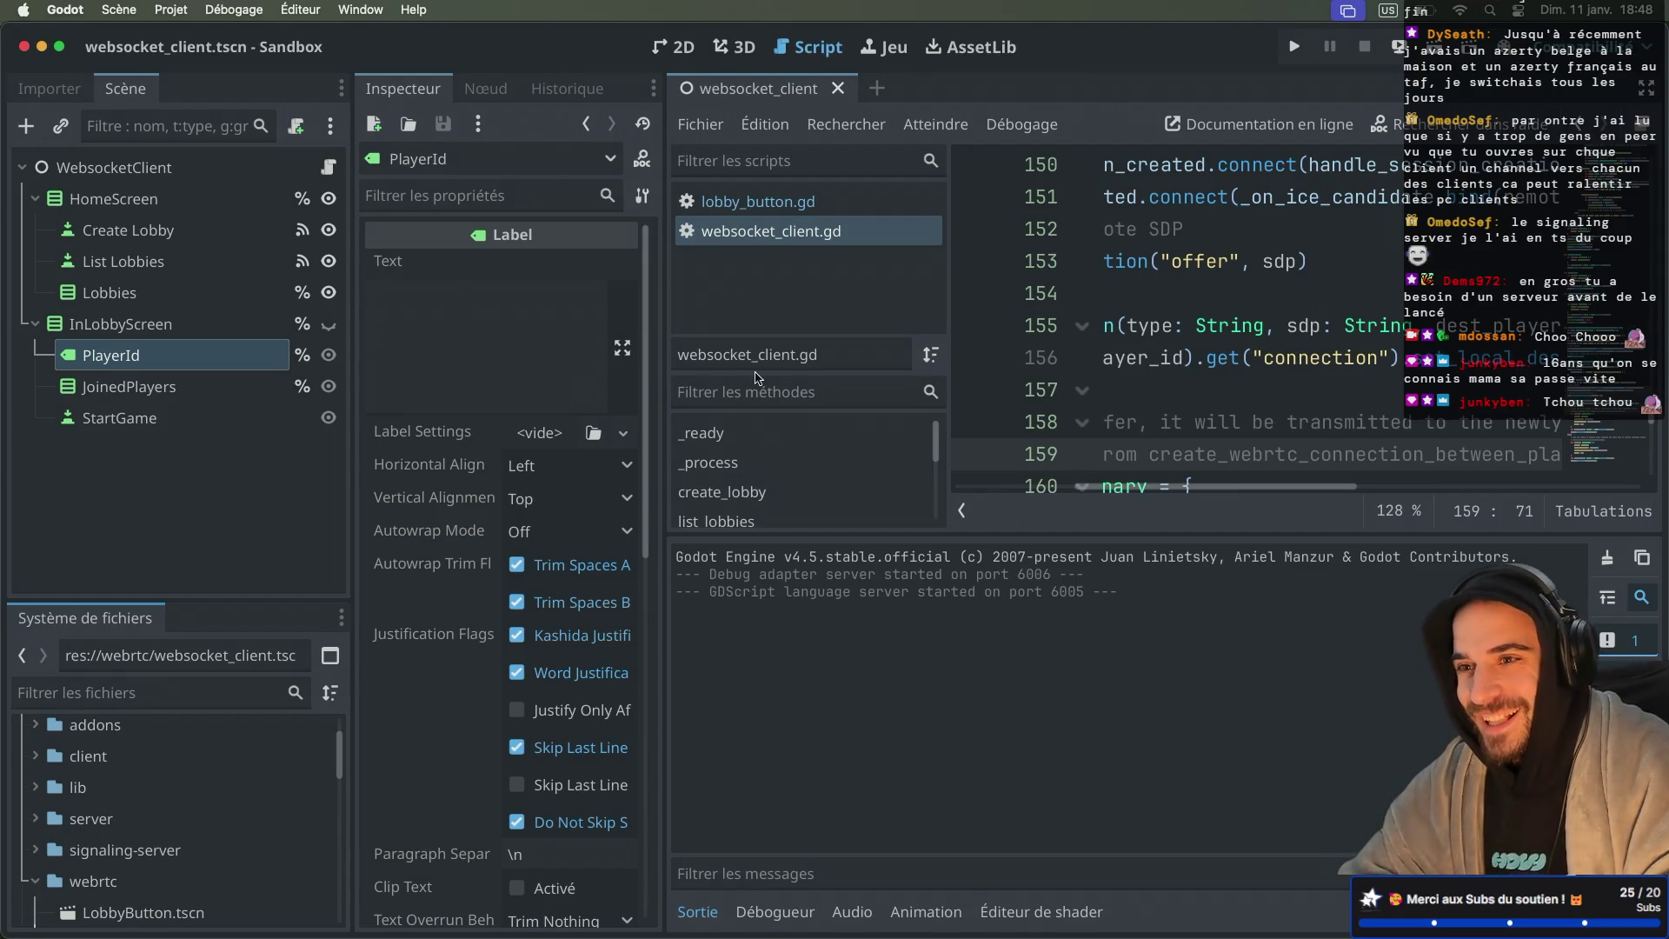
# Step: Check in tmux's window list that the node server runs on port 4242, then return to Godot
pyautogui.press('ctrl+super+d')
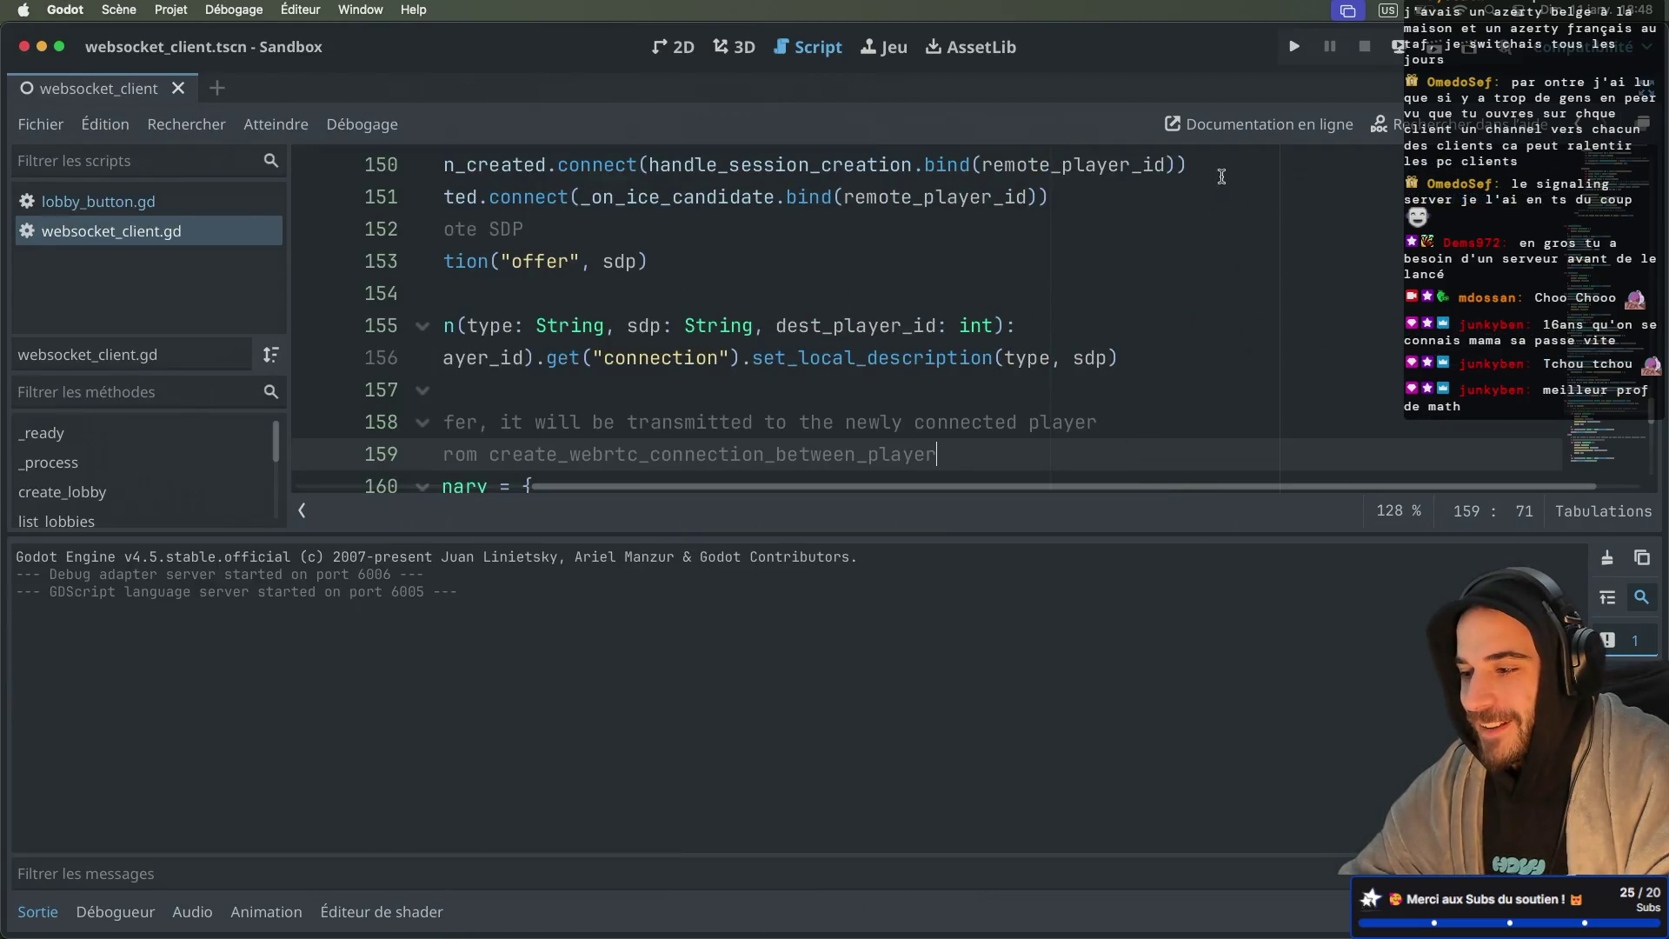
pyautogui.hotkey('ctrl', 'Right')
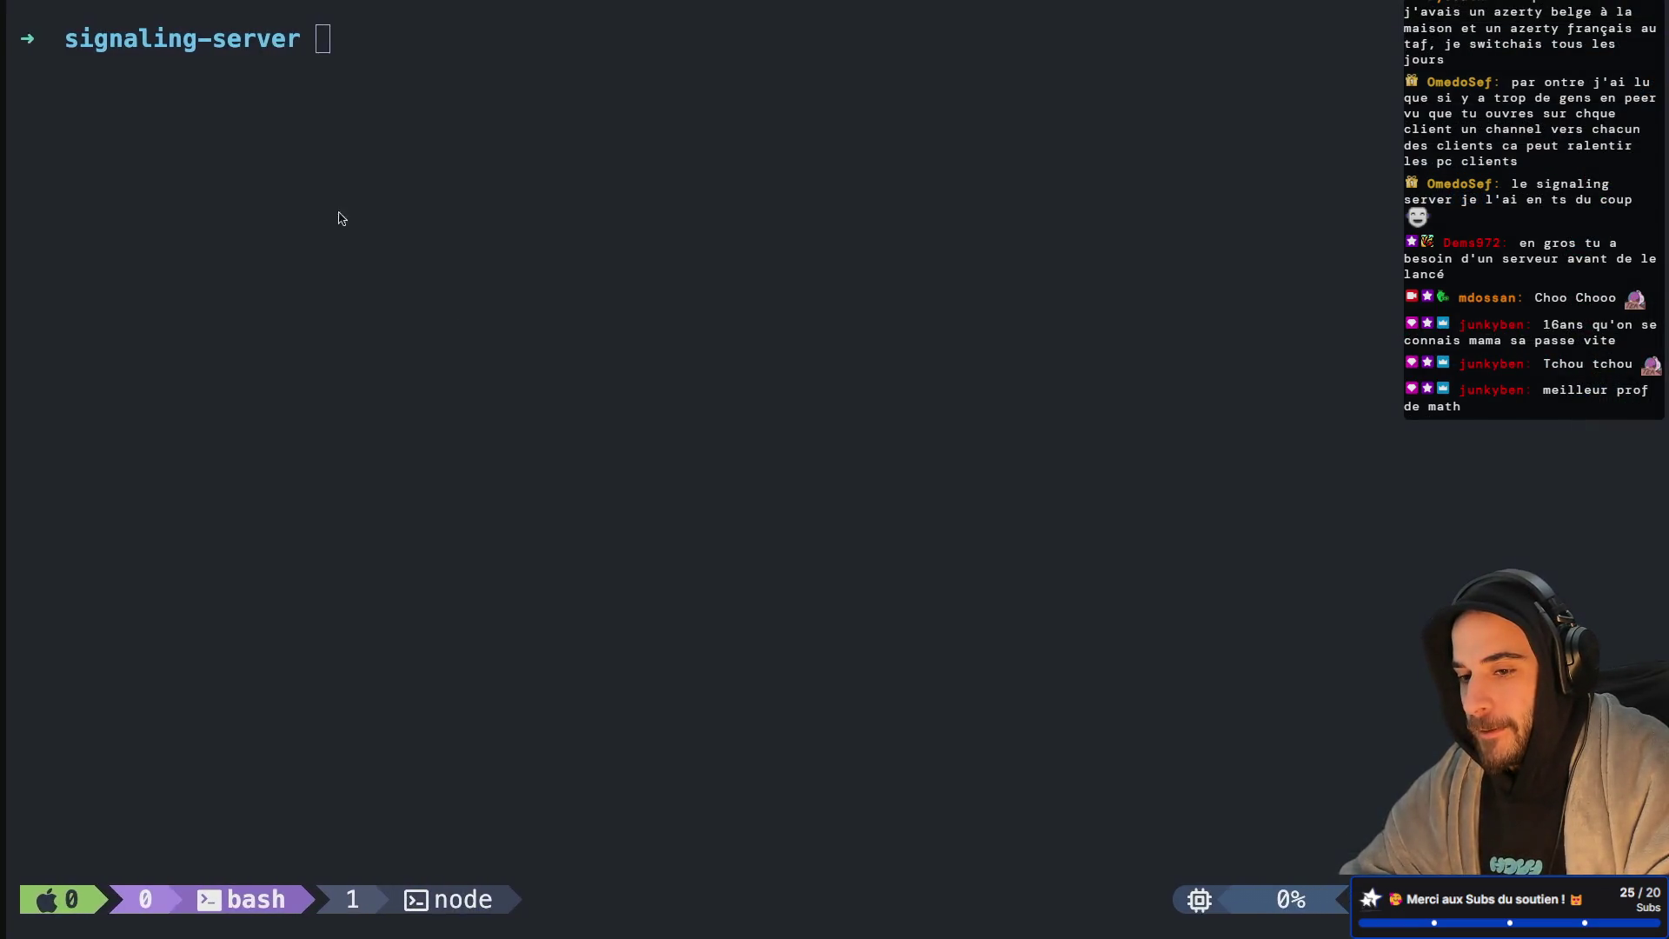
pyautogui.hotkey('ctrl', 'b')
pyautogui.press('w')
pyautogui.press('Down')
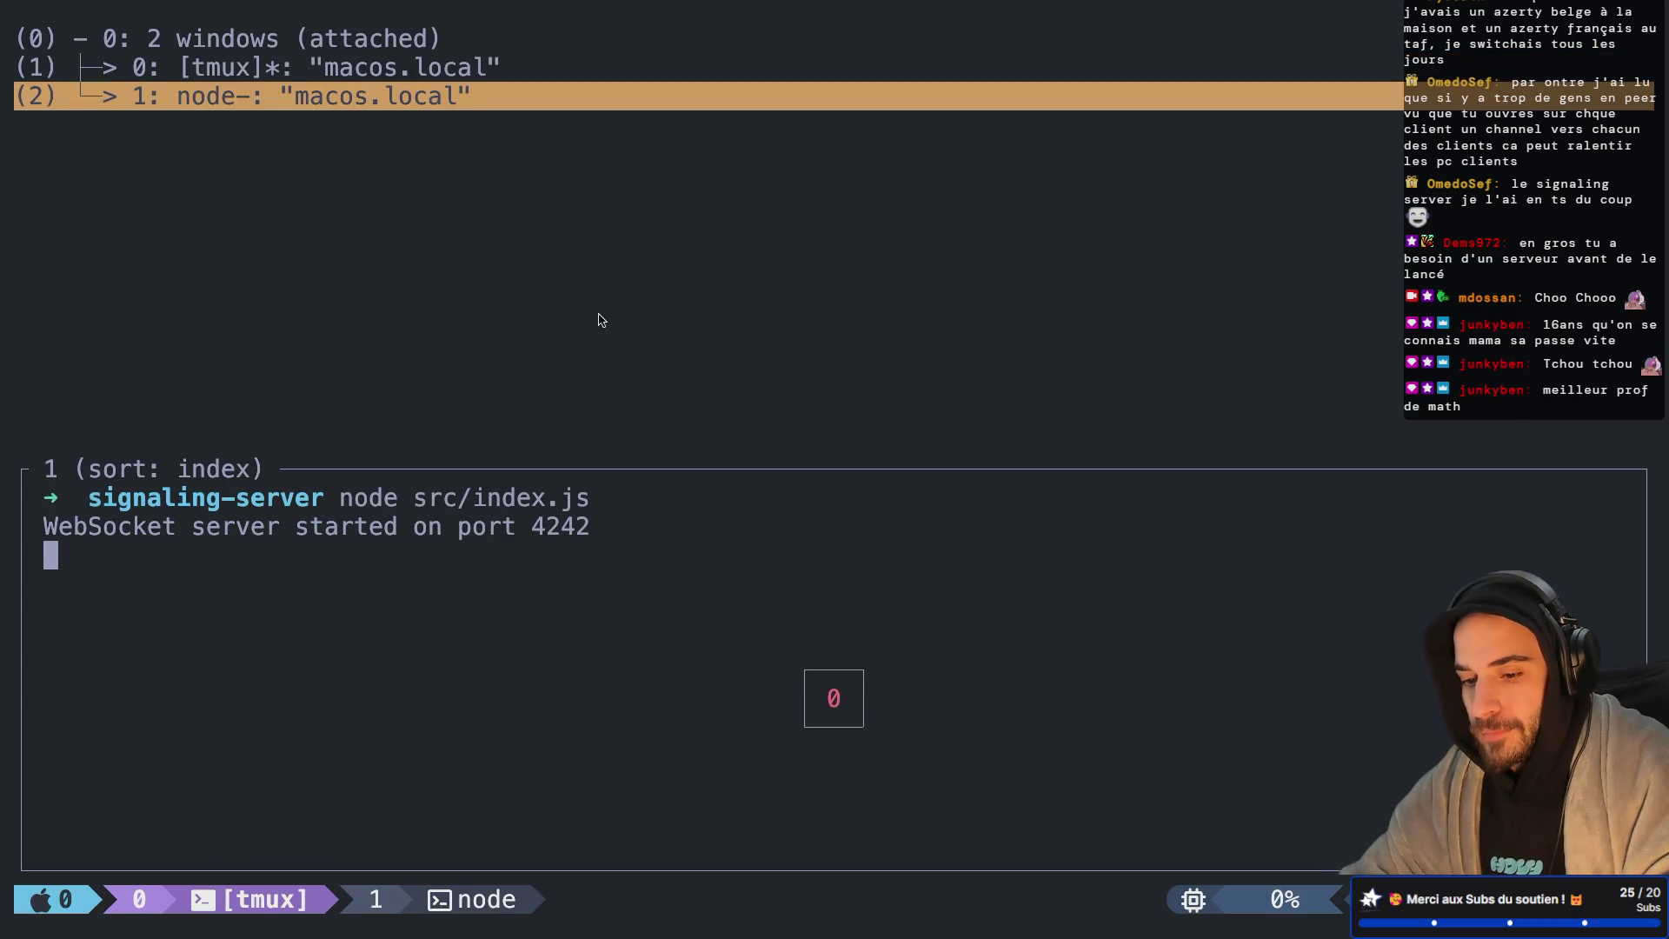
pyautogui.press('Escape')
pyautogui.hotkey('ctrl', 'Left')
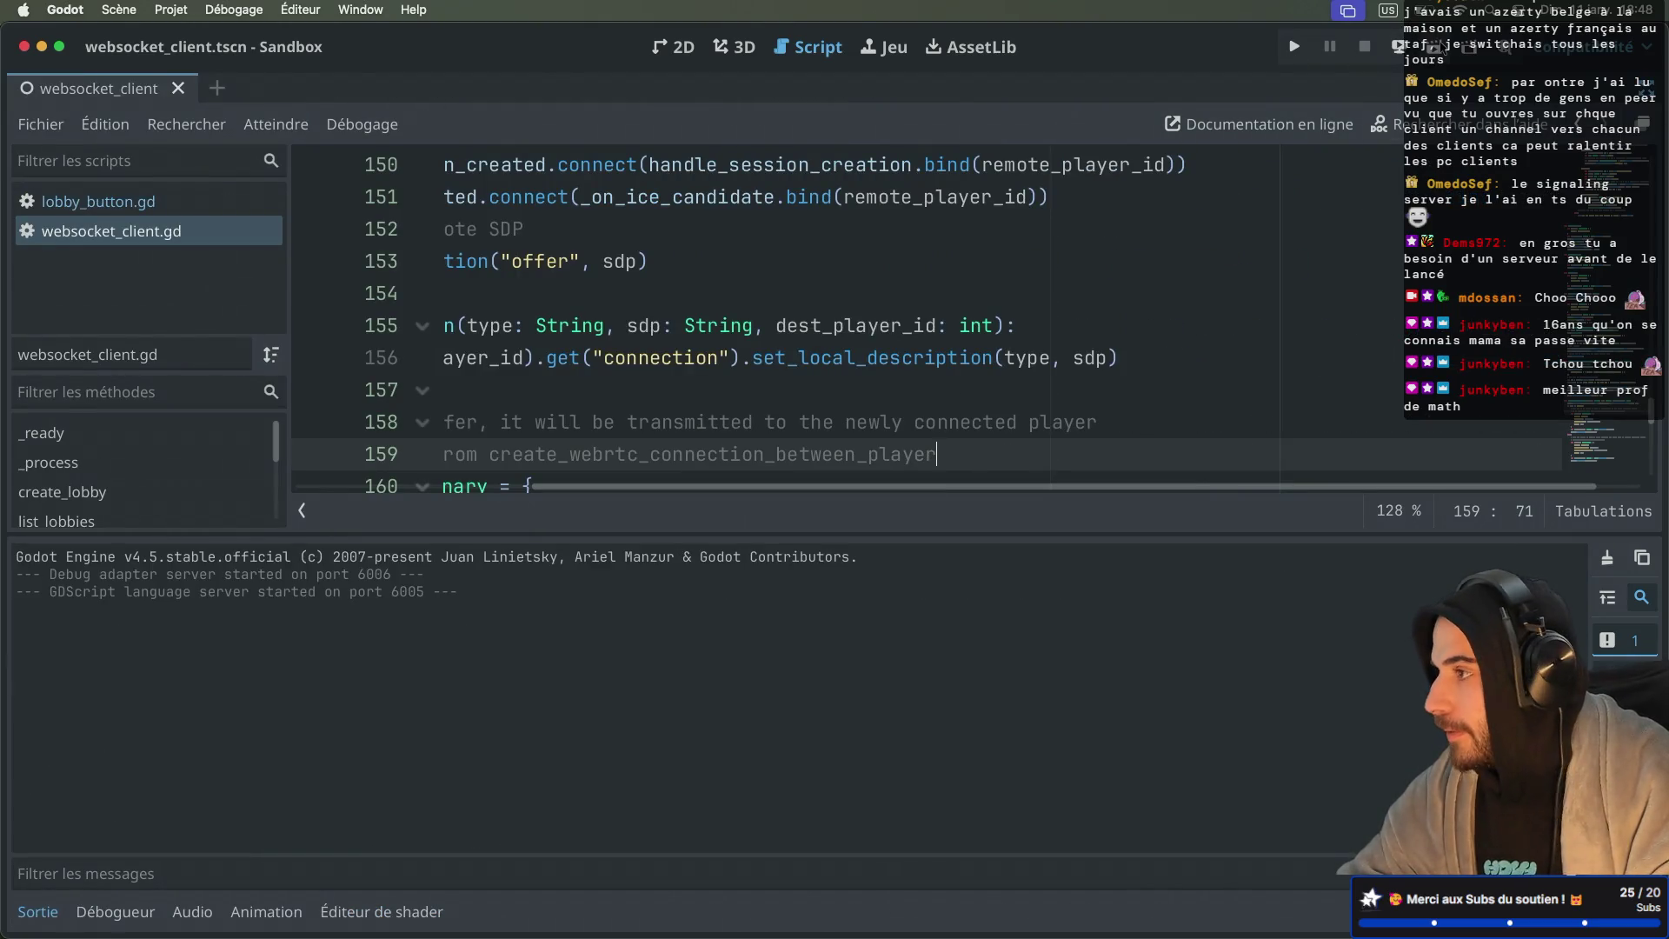
pyautogui.press('super+b')
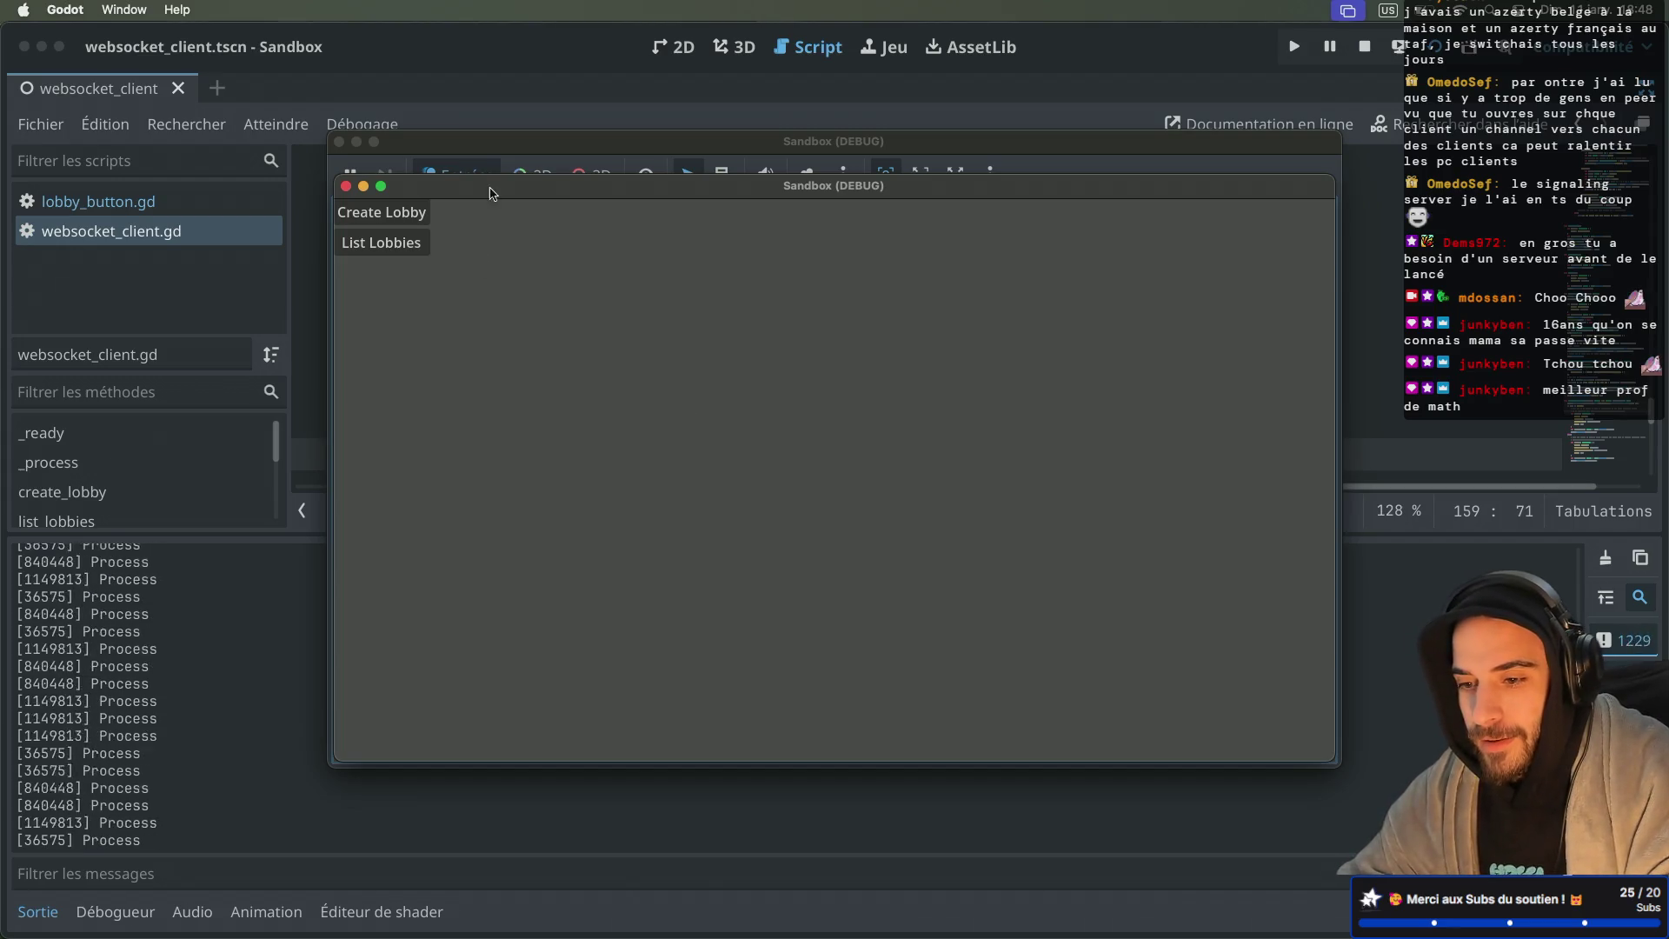
# Step: Arrange the three debug game windows and create a lobby from one instance
pyautogui.moveTo(488, 188); pyautogui.dragTo(722, 251)
pyautogui.moveTo(572, 139); pyautogui.dragTo(627, 76)
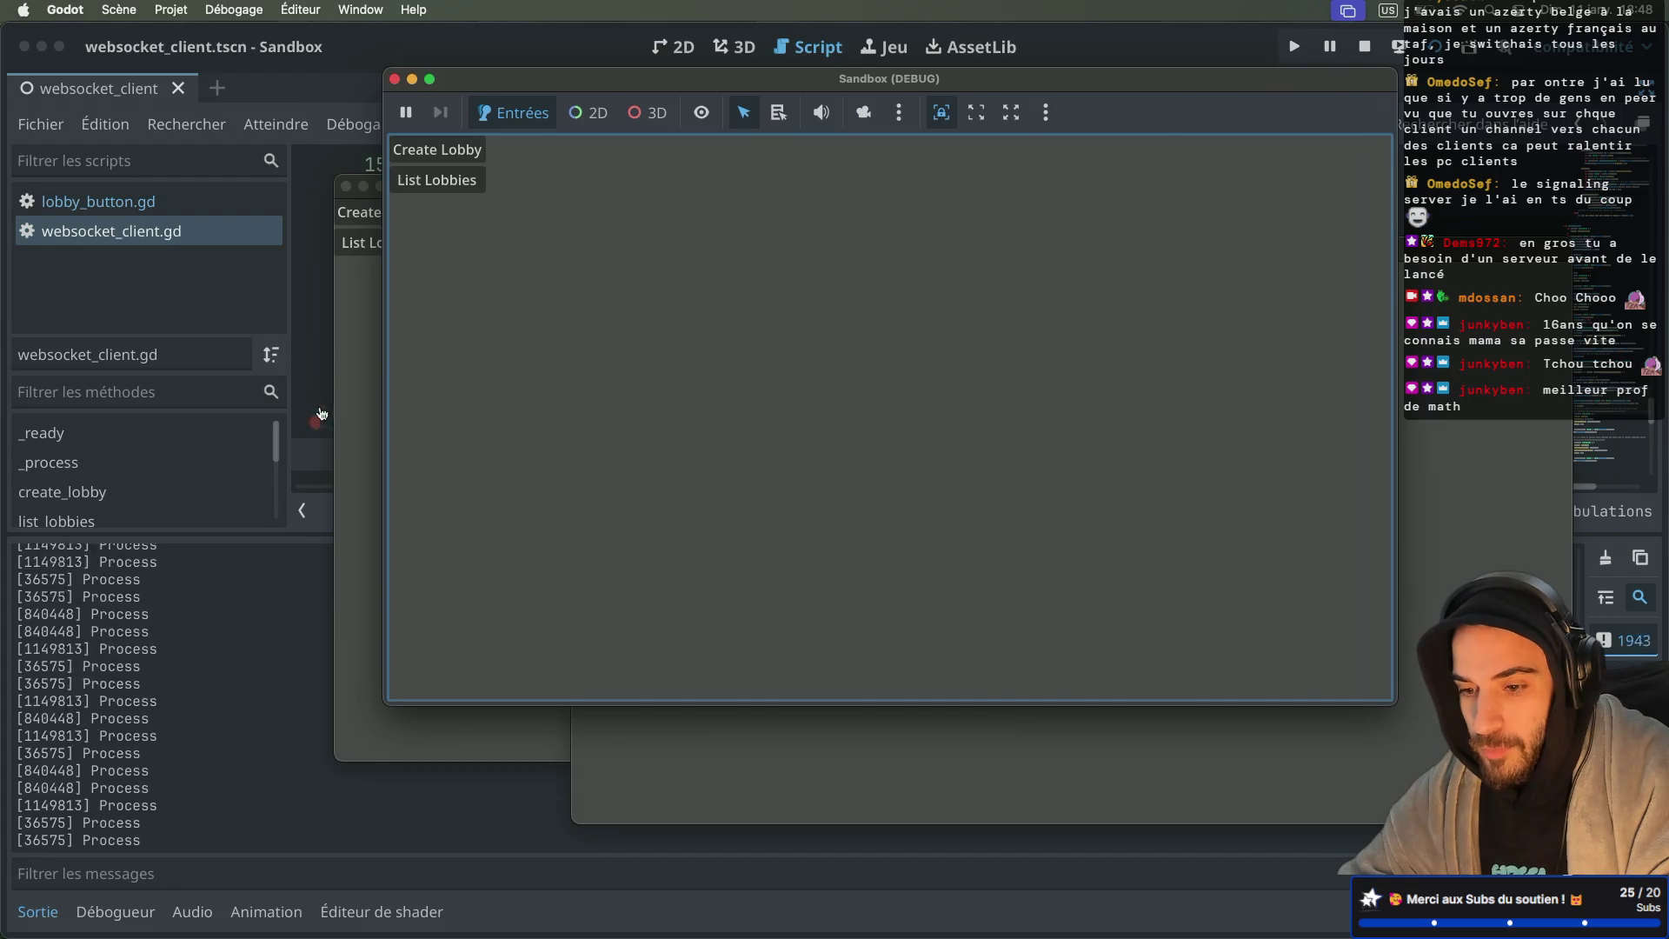
pyautogui.click(365, 360)
pyautogui.moveTo(535, 195); pyautogui.dragTo(329, 258)
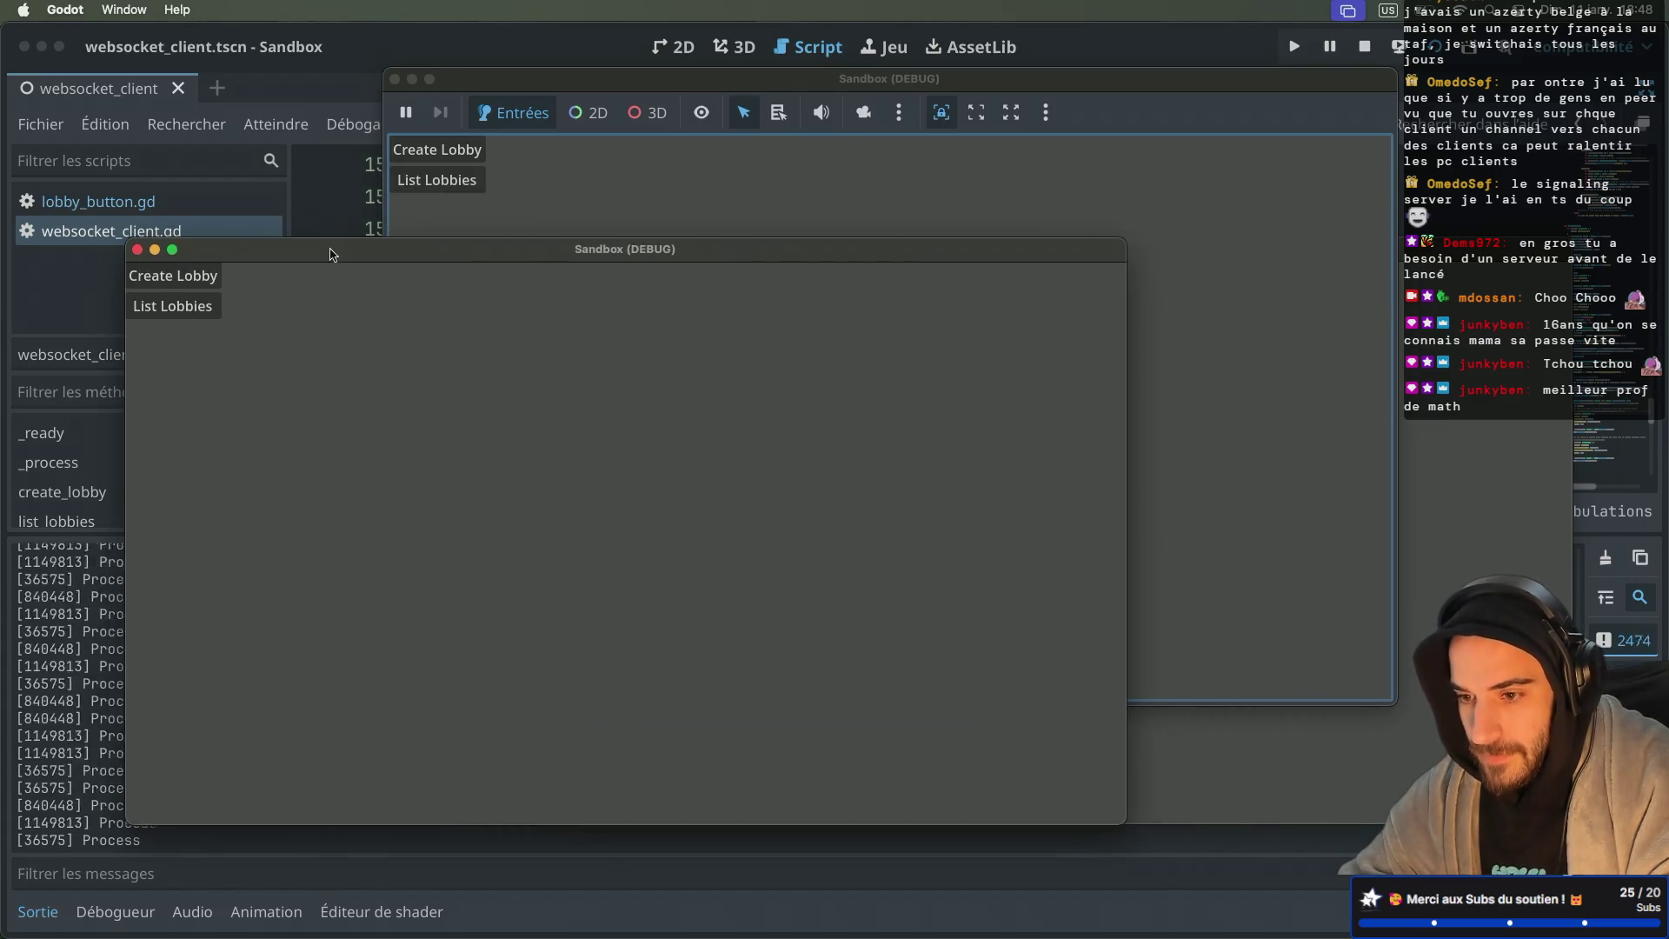
pyautogui.click(439, 151)
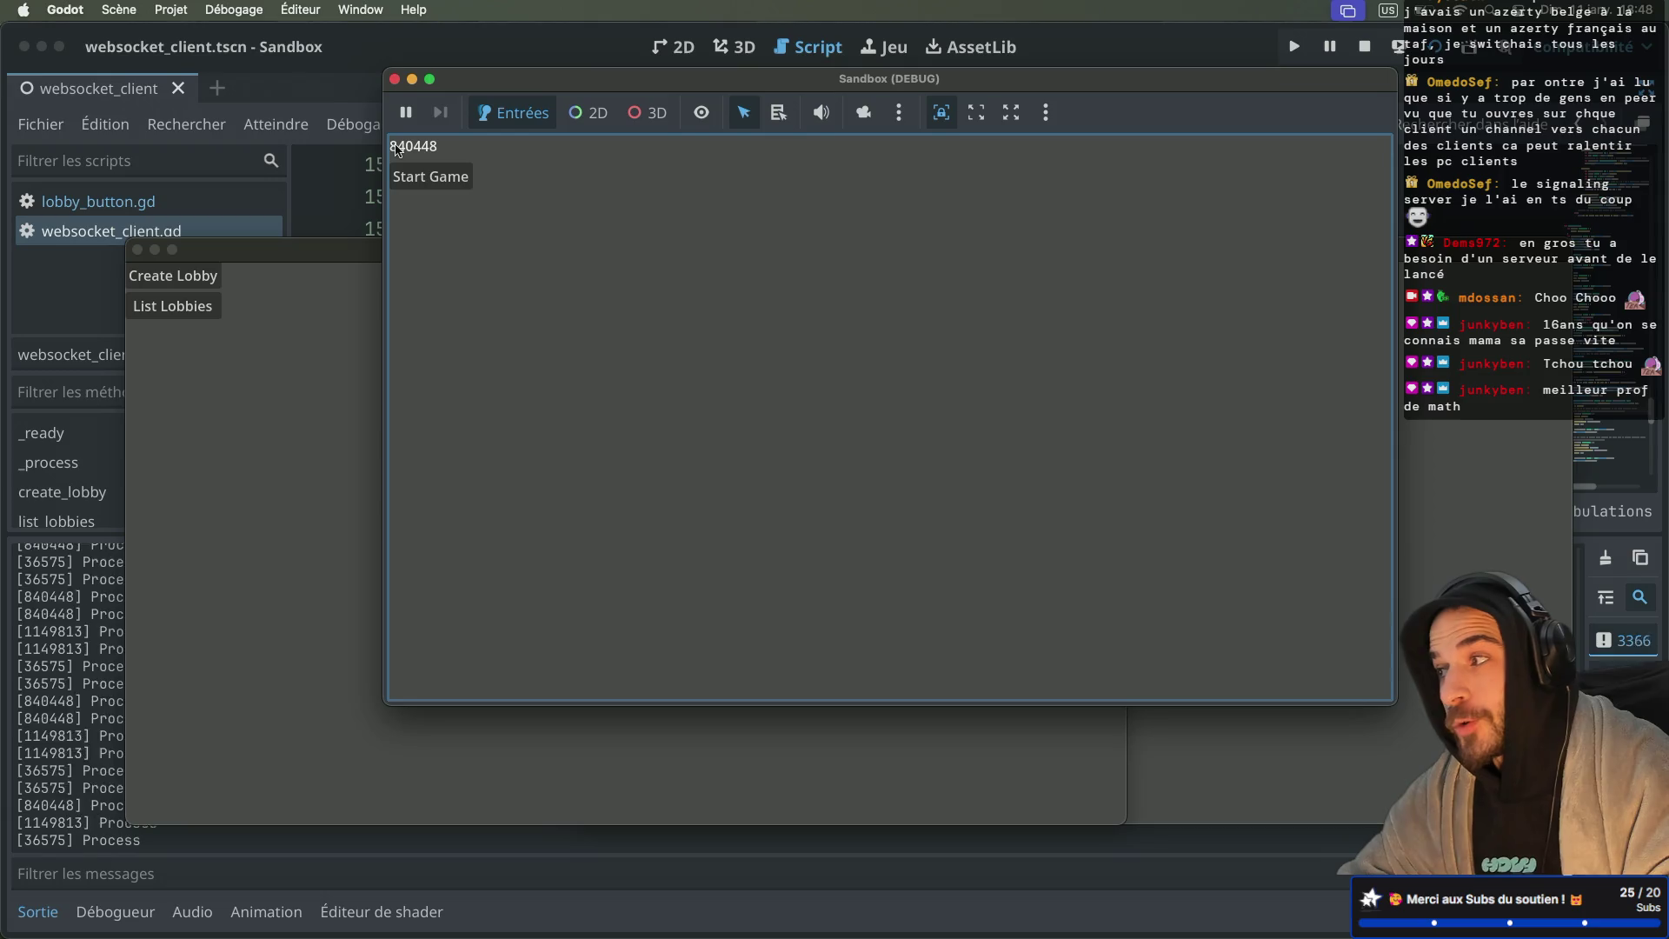
# Step: List lobbies and join lobby 840448 from the other two instances, then bring the editor forward
pyautogui.click(288, 471)
pyautogui.click(174, 306)
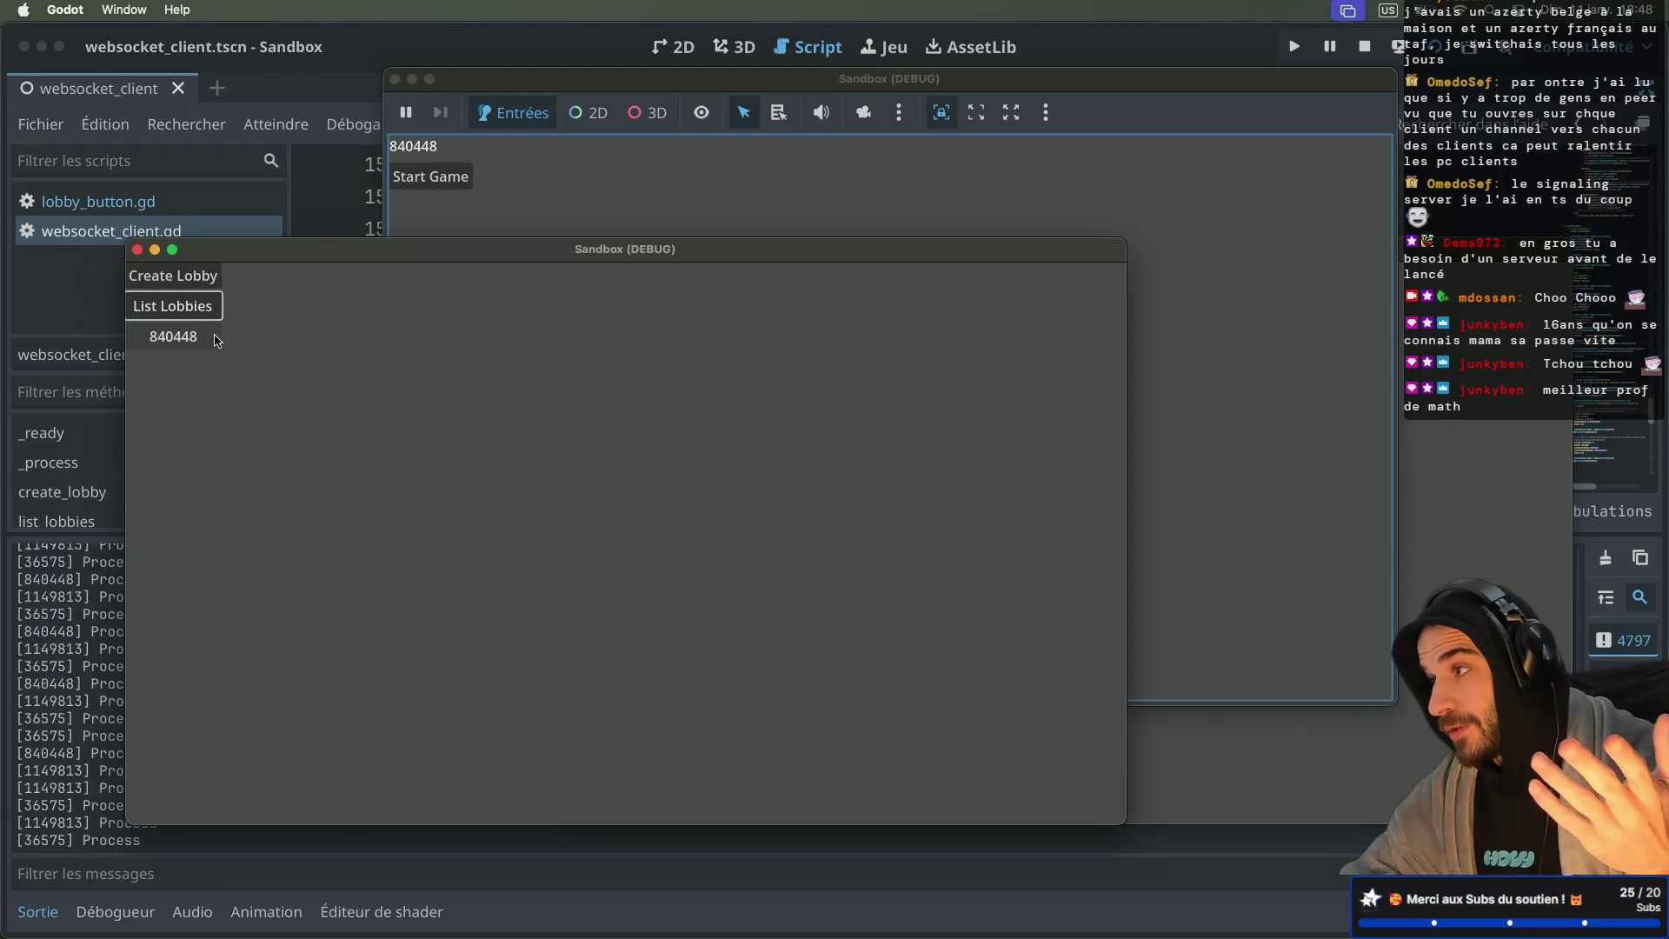
pyautogui.click(181, 339)
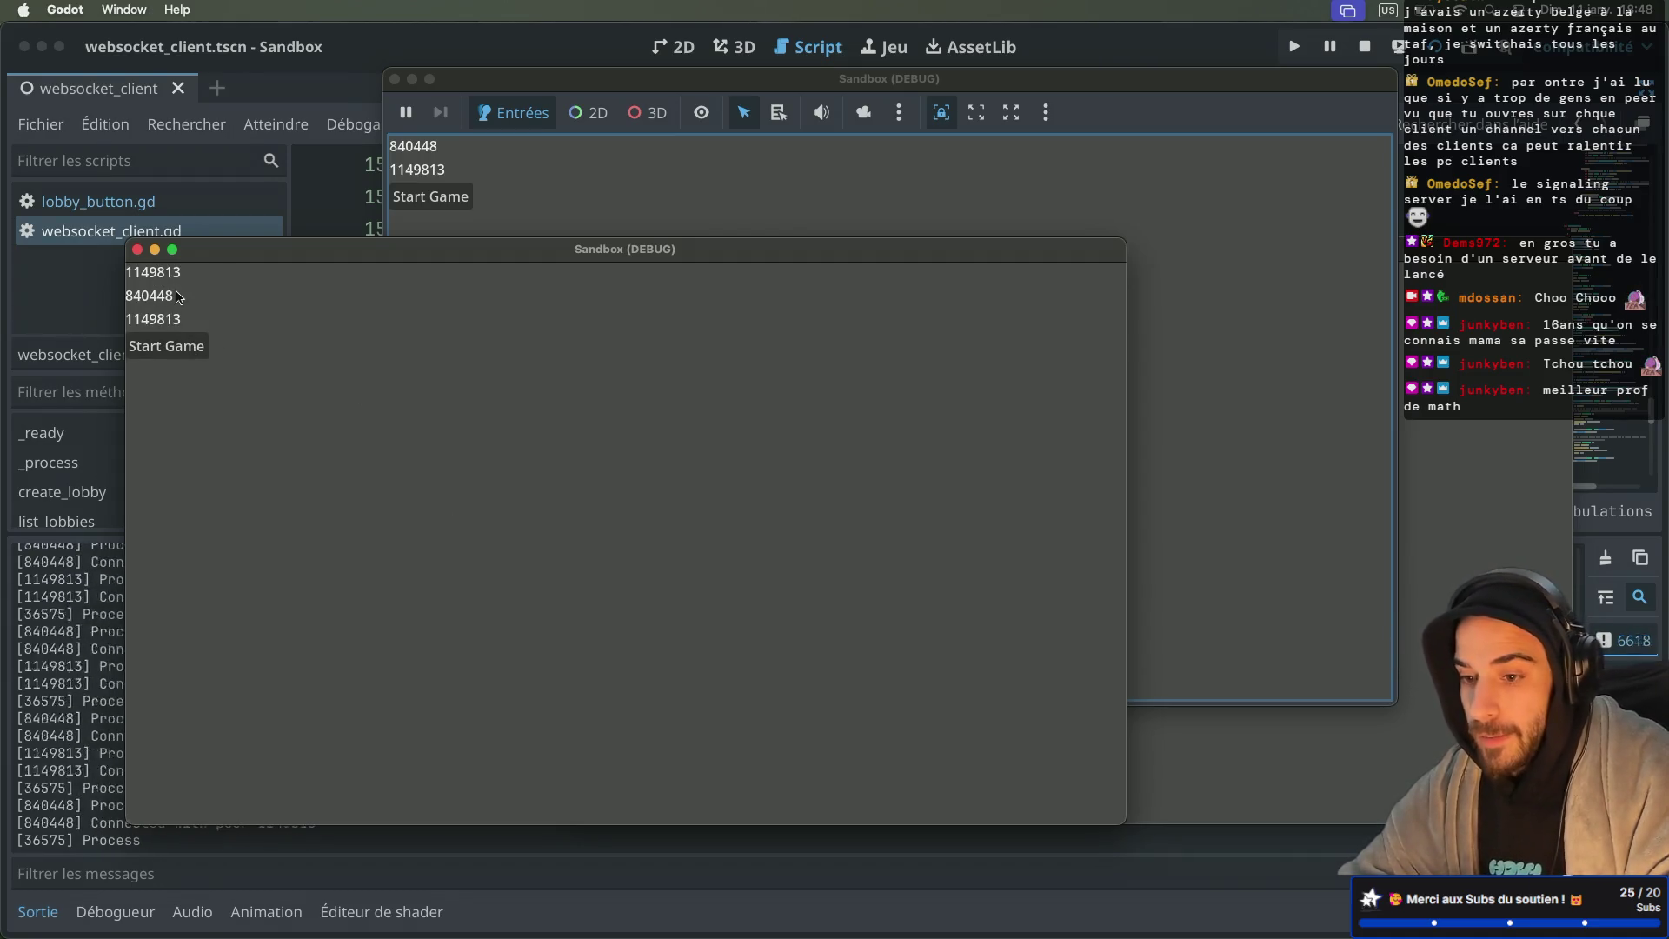
pyautogui.click(647, 311)
pyautogui.click(624, 336)
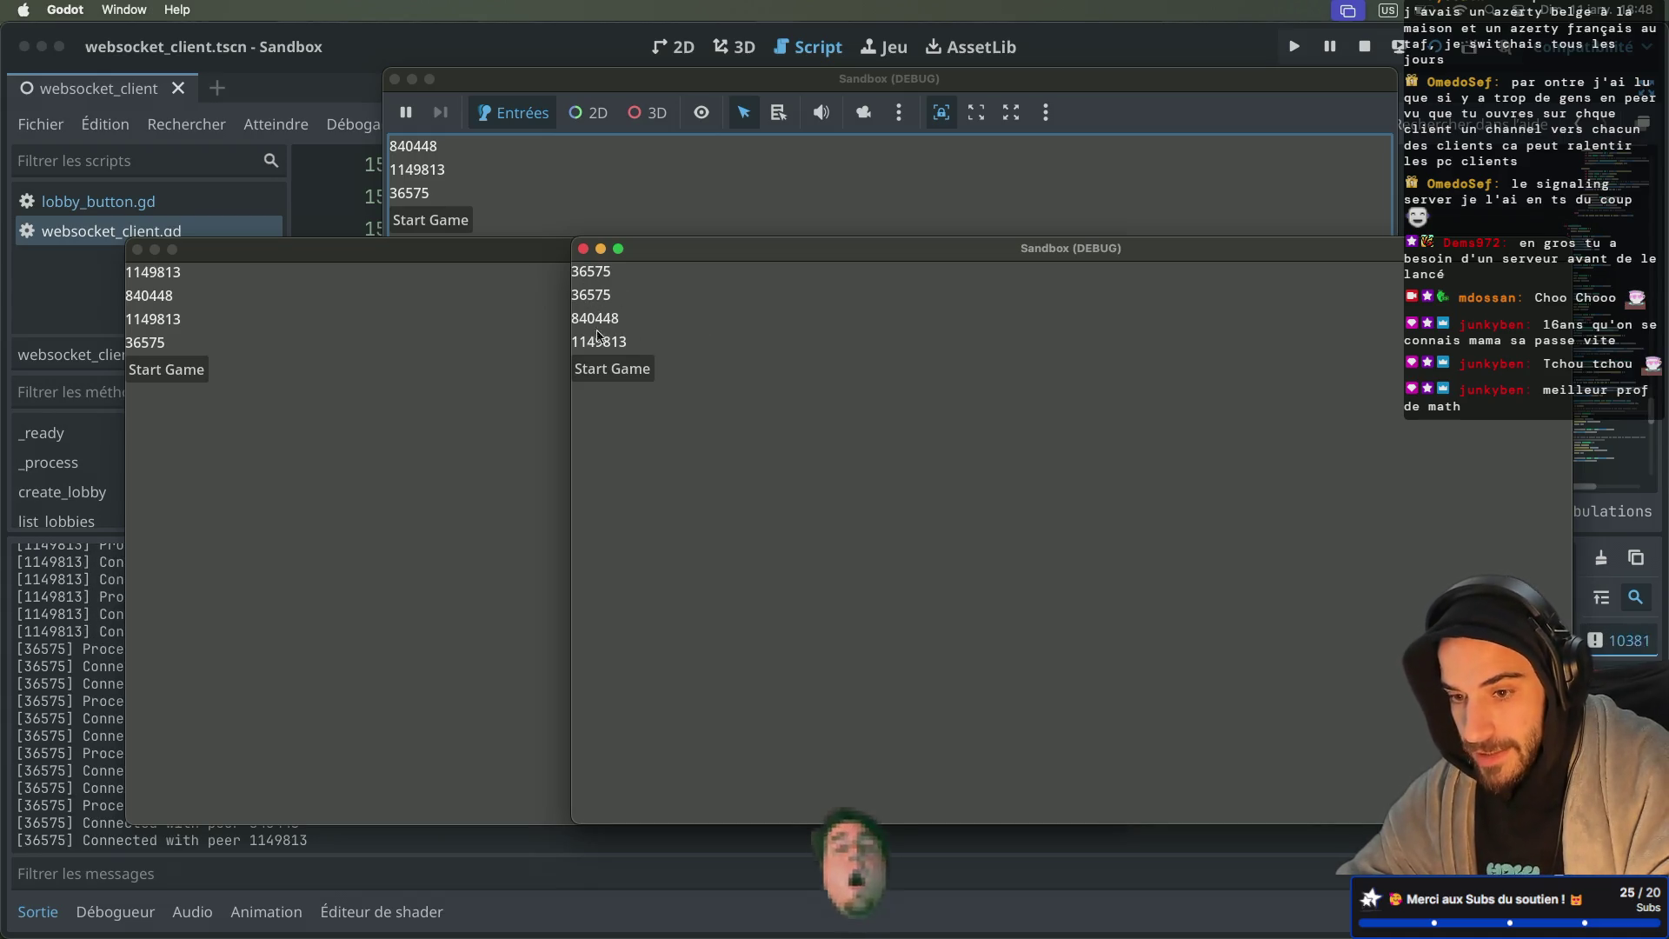
pyautogui.click(437, 188)
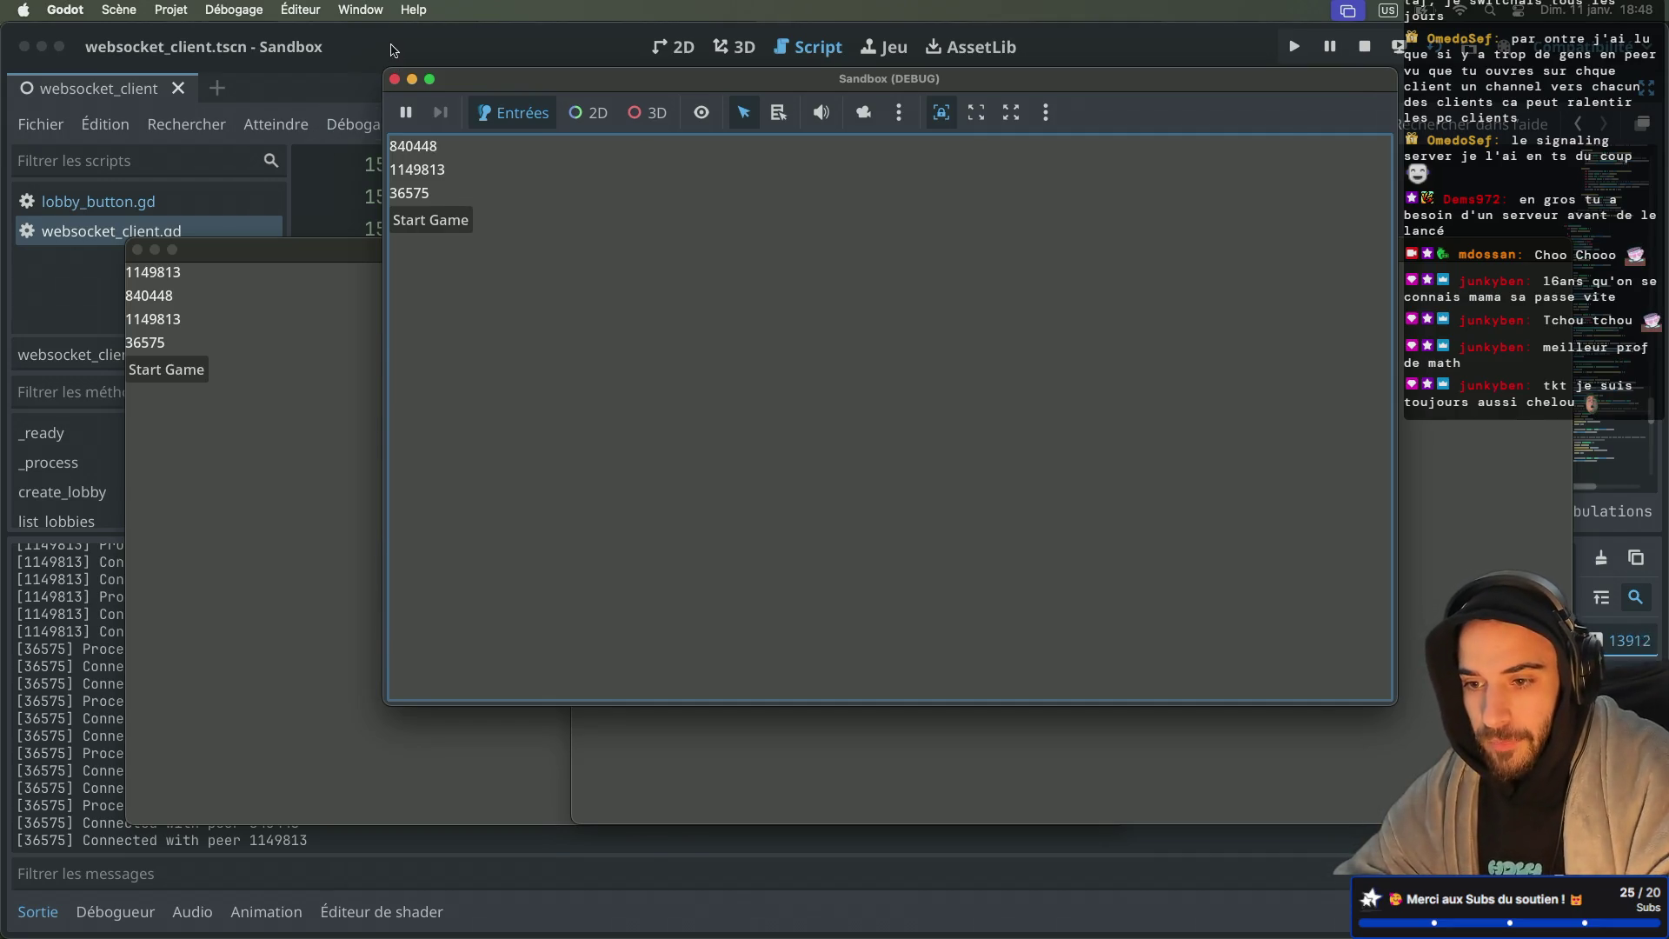
pyautogui.press('super+period')
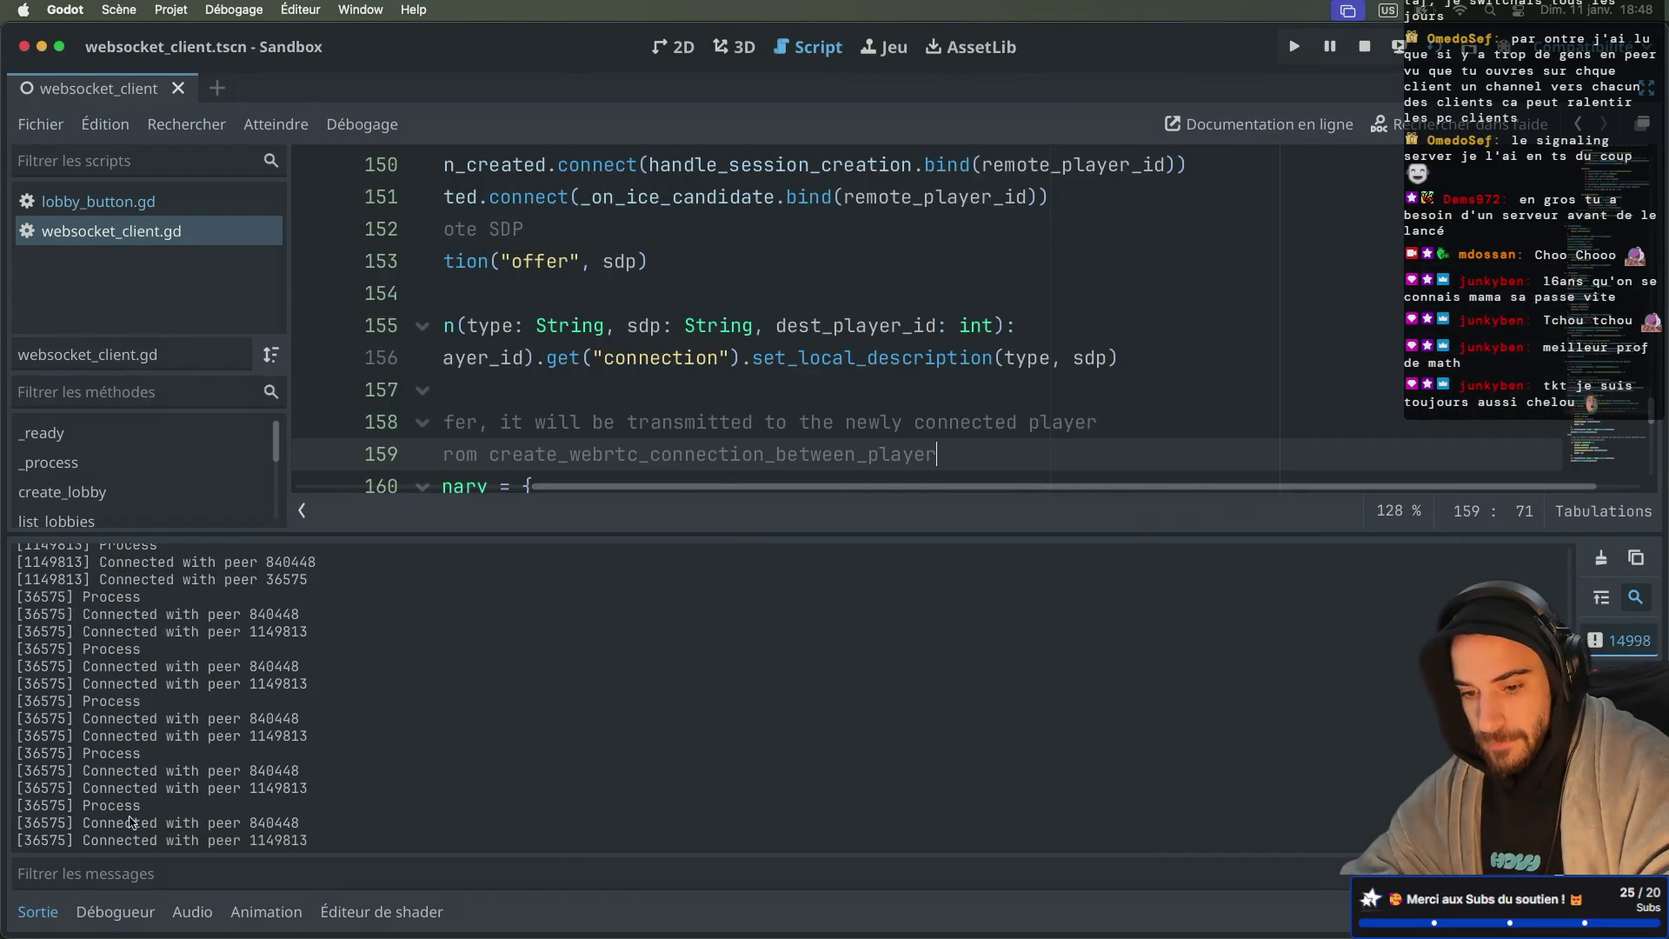
pyautogui.click(120, 869)
# Step: Filter the Output log to 'connected' and stop the running game
pyautogui.write('connected')
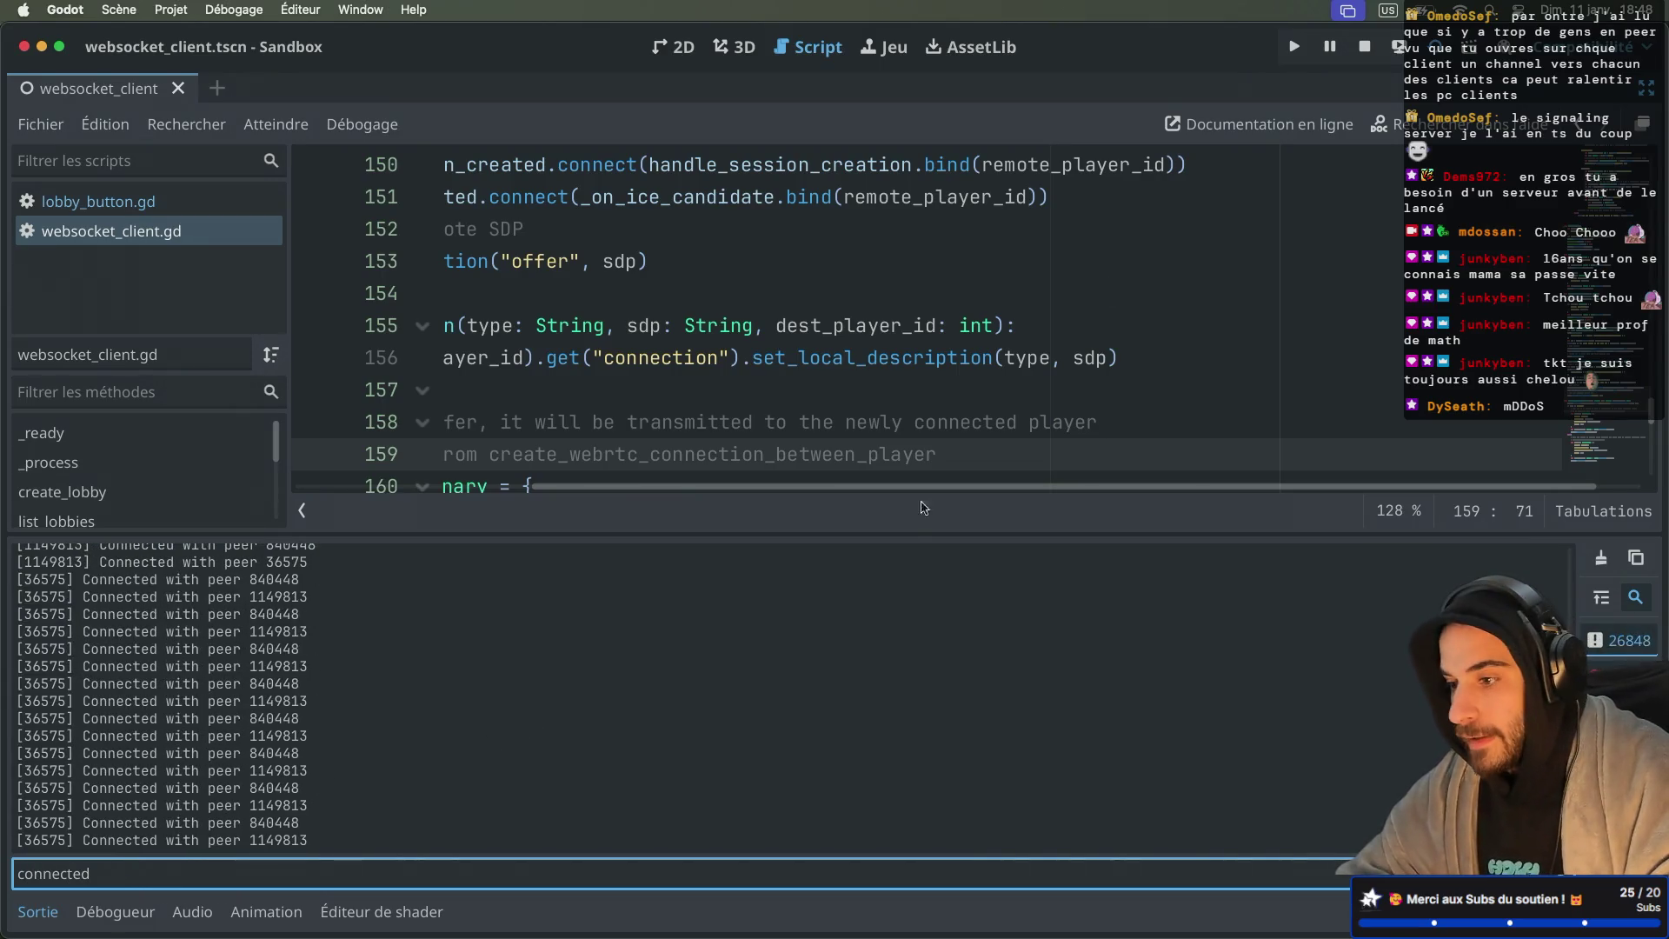
pyautogui.click(1364, 46)
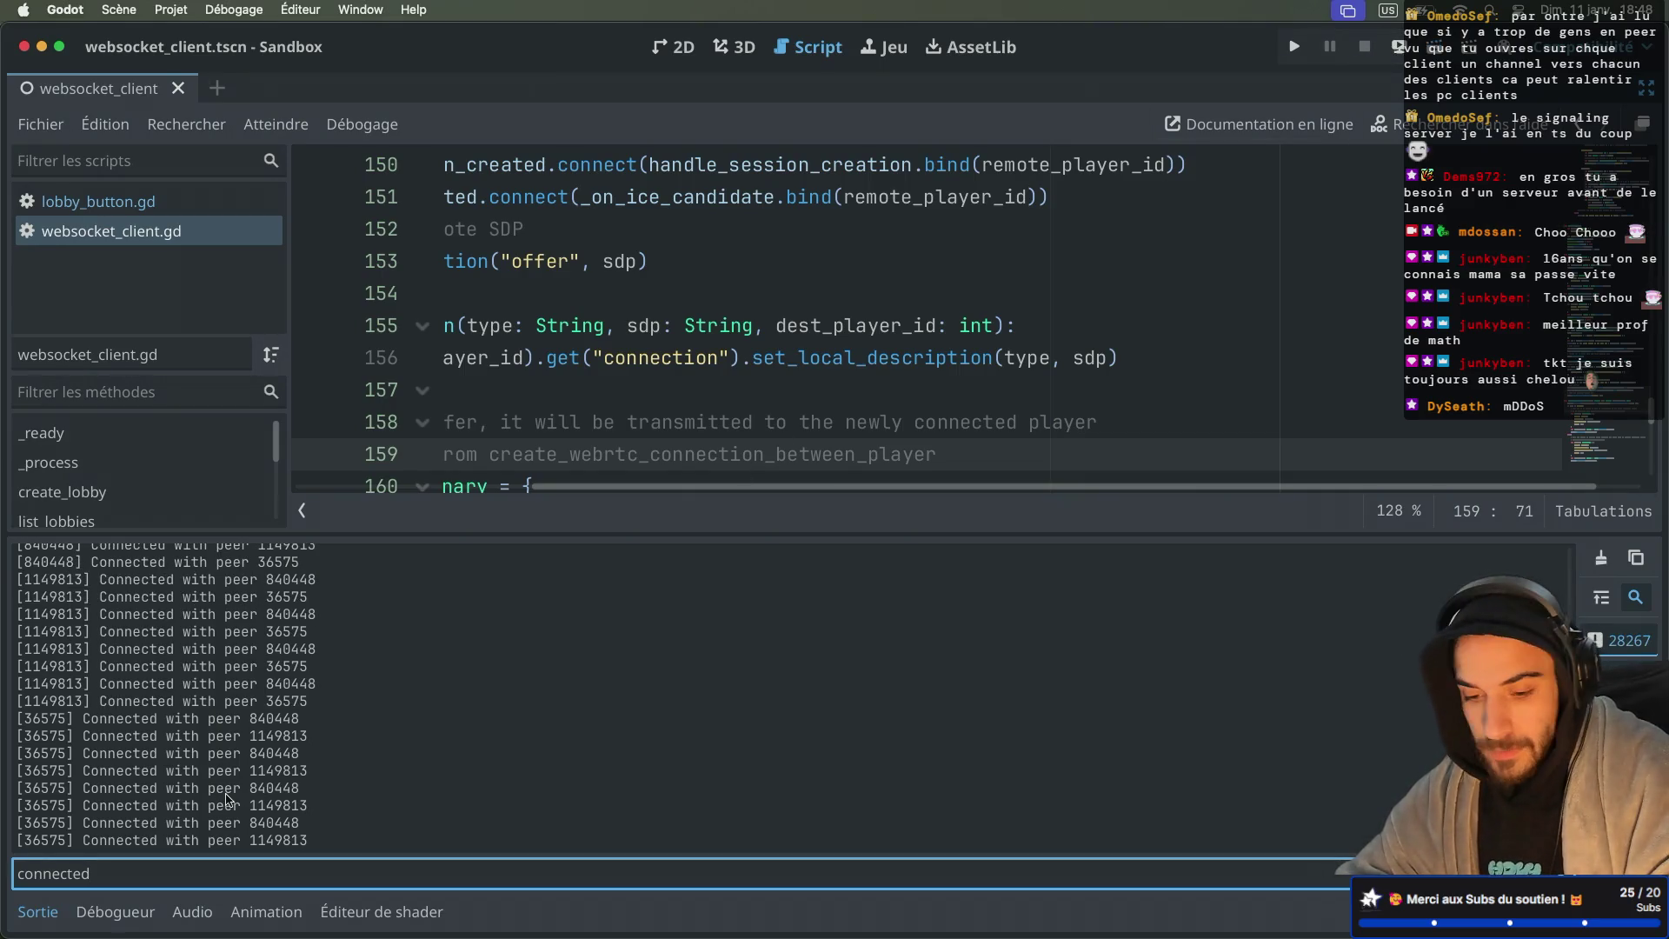
pyautogui.scroll(2, 65, 782)
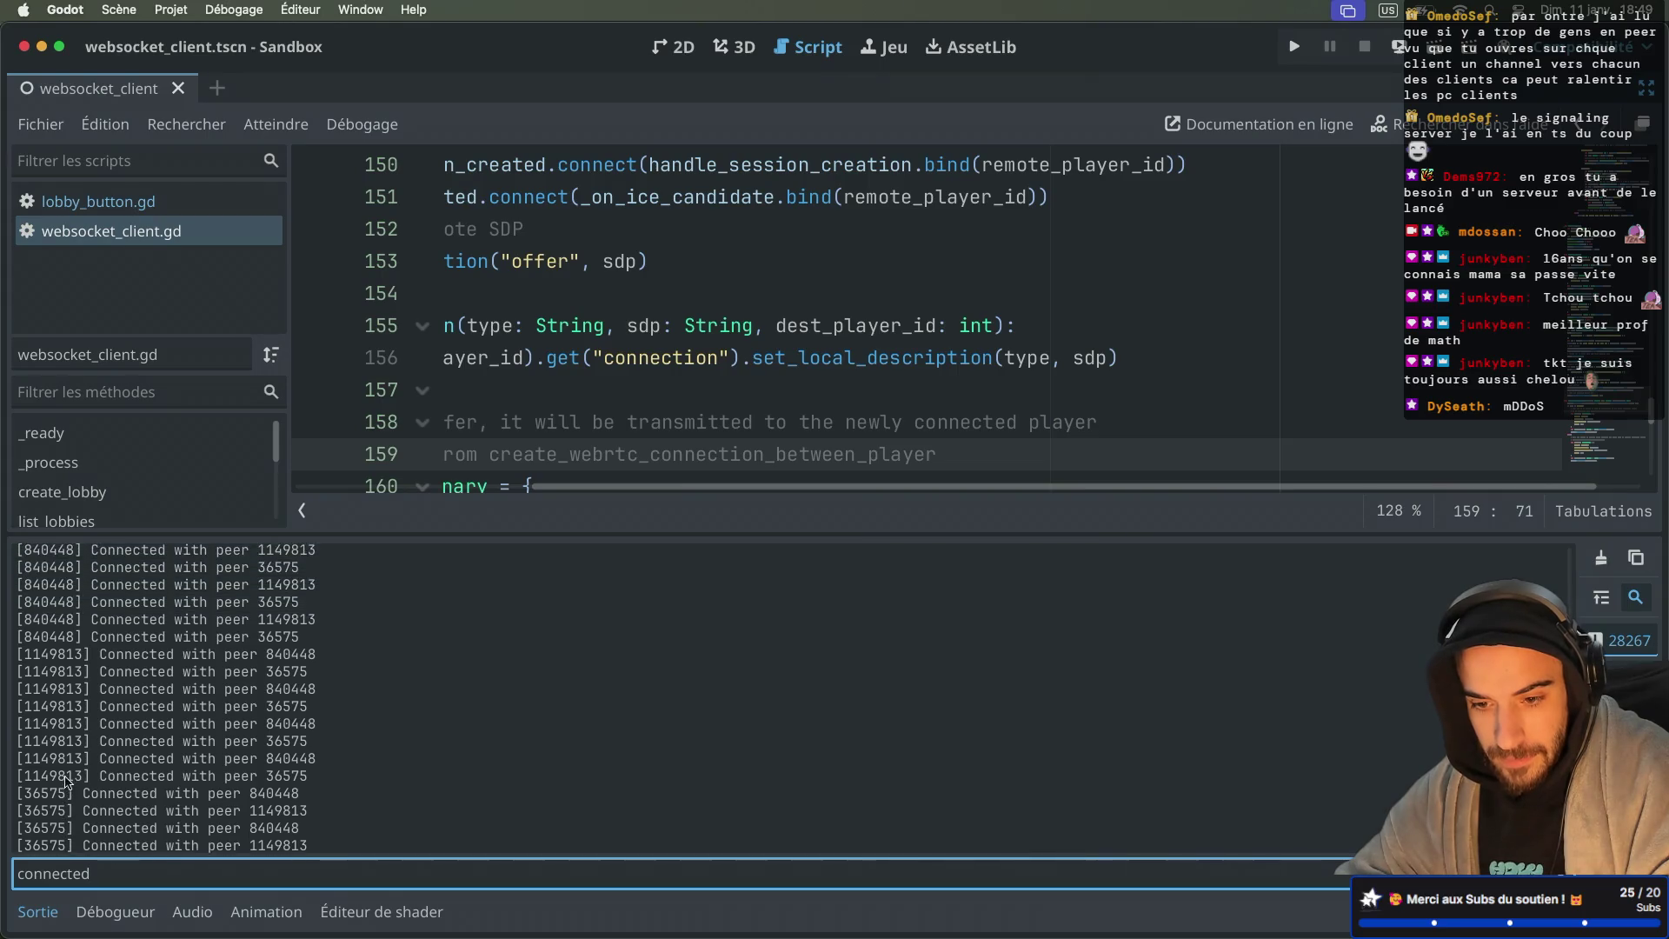
pyautogui.scroll(-1, 66, 781)
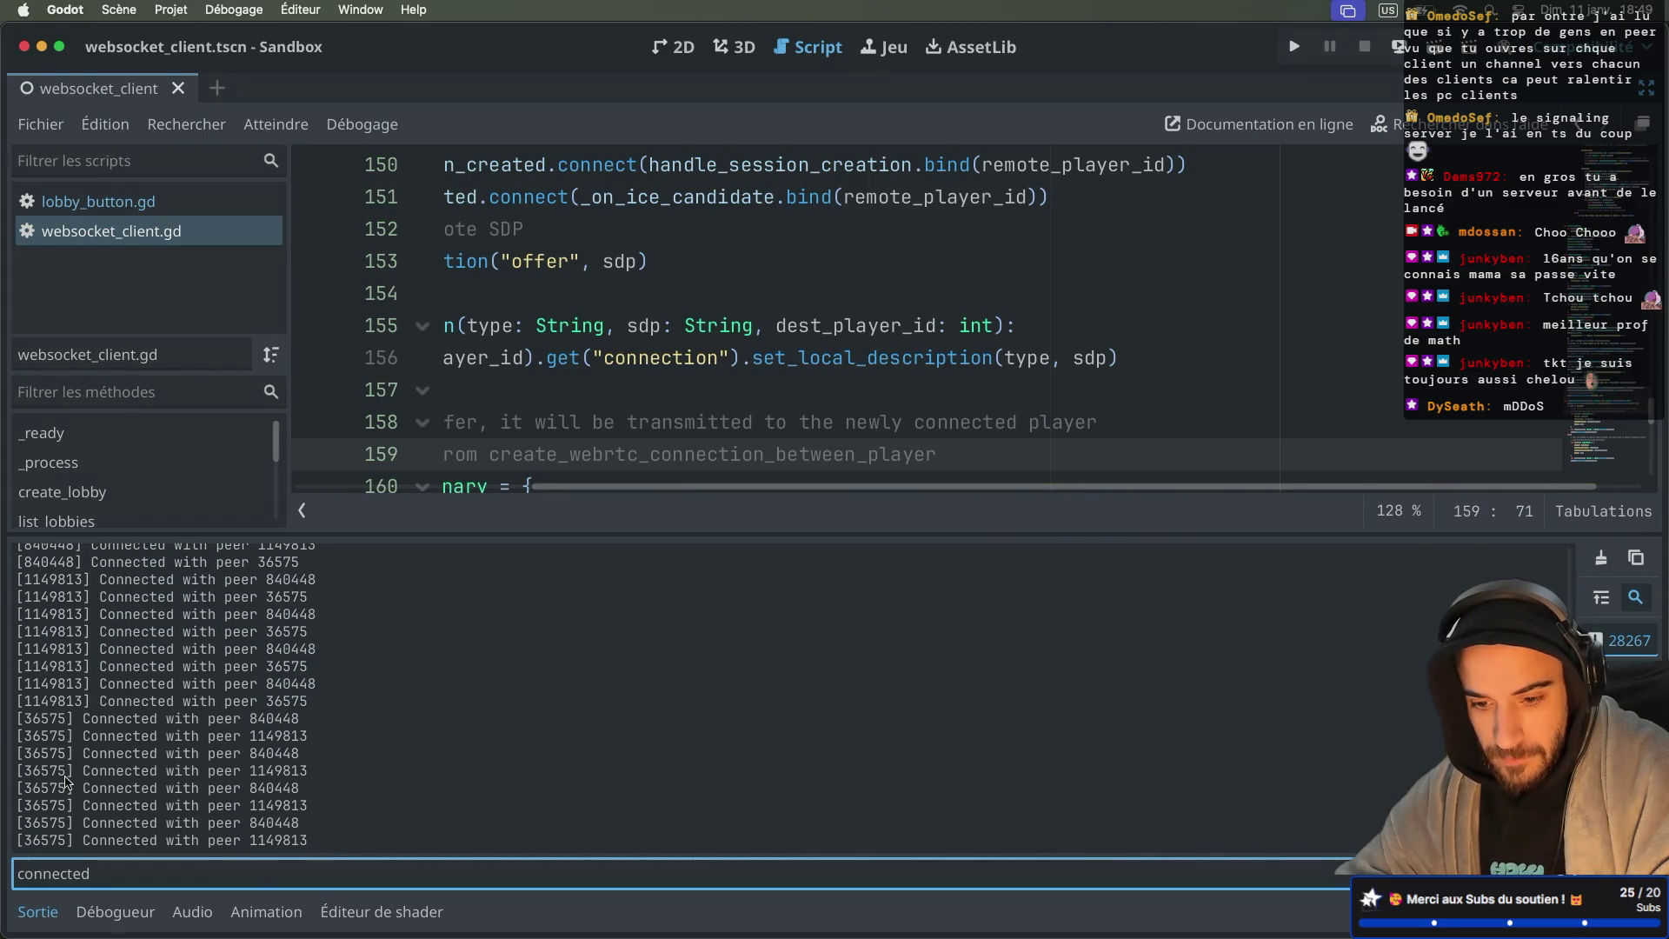
# Step: Compare the connection lines for peers 36575 and 1149813 against the other peer IDs
pyautogui.doubleClick(39, 720)
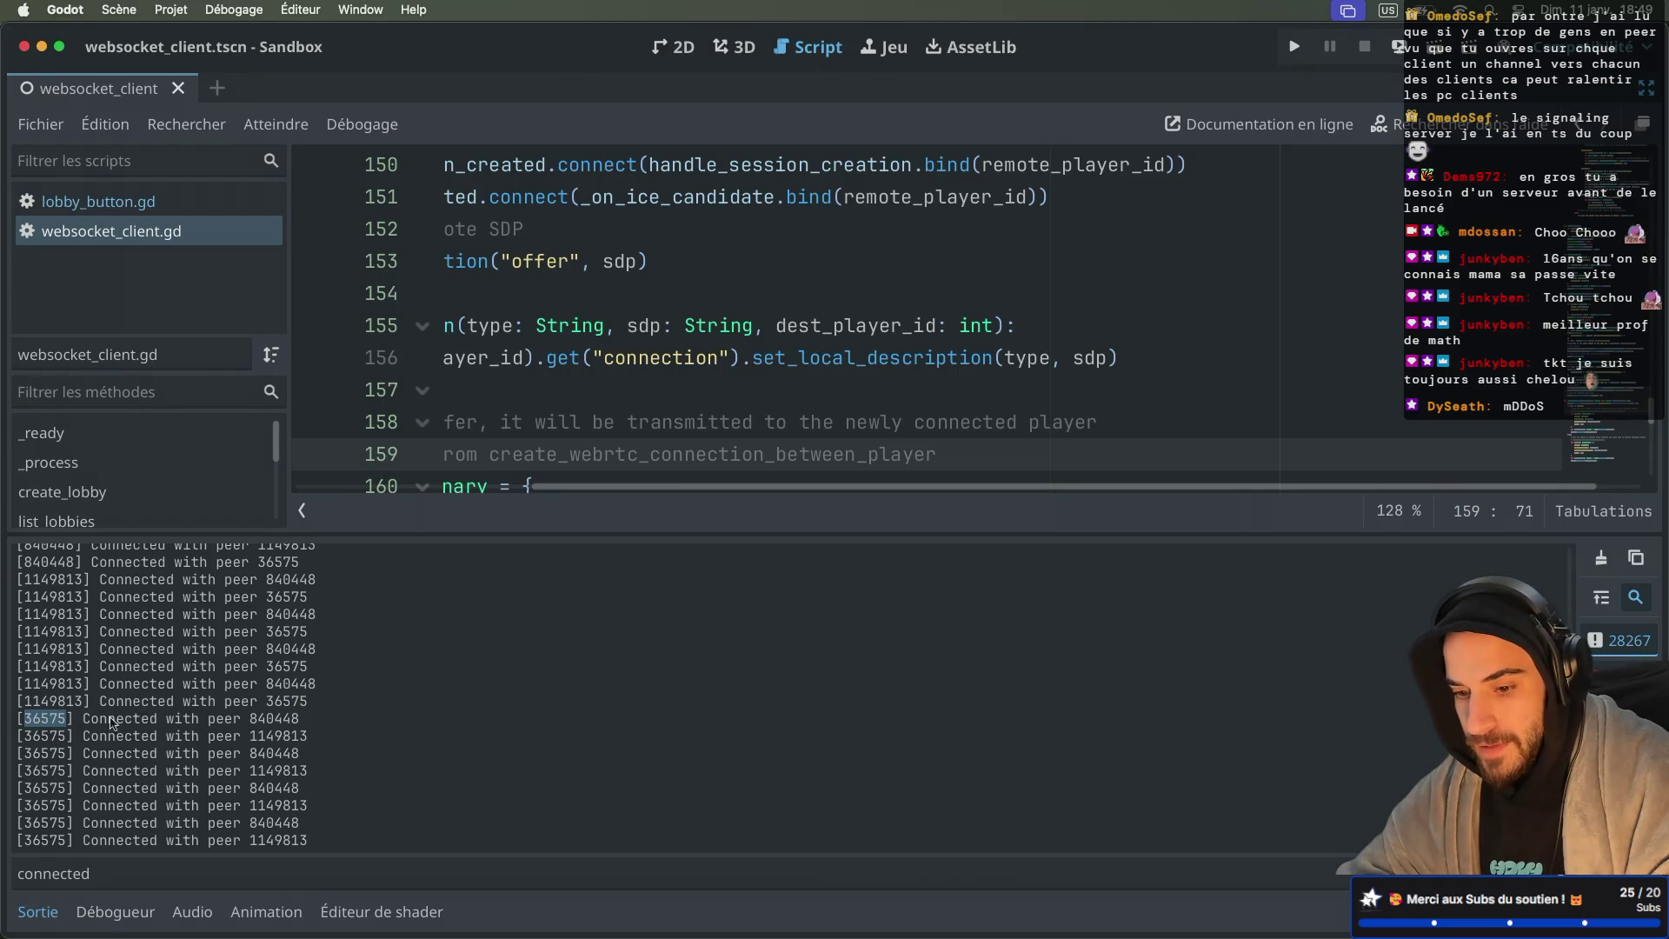
pyautogui.doubleClick(263, 721)
pyautogui.doubleClick(268, 739)
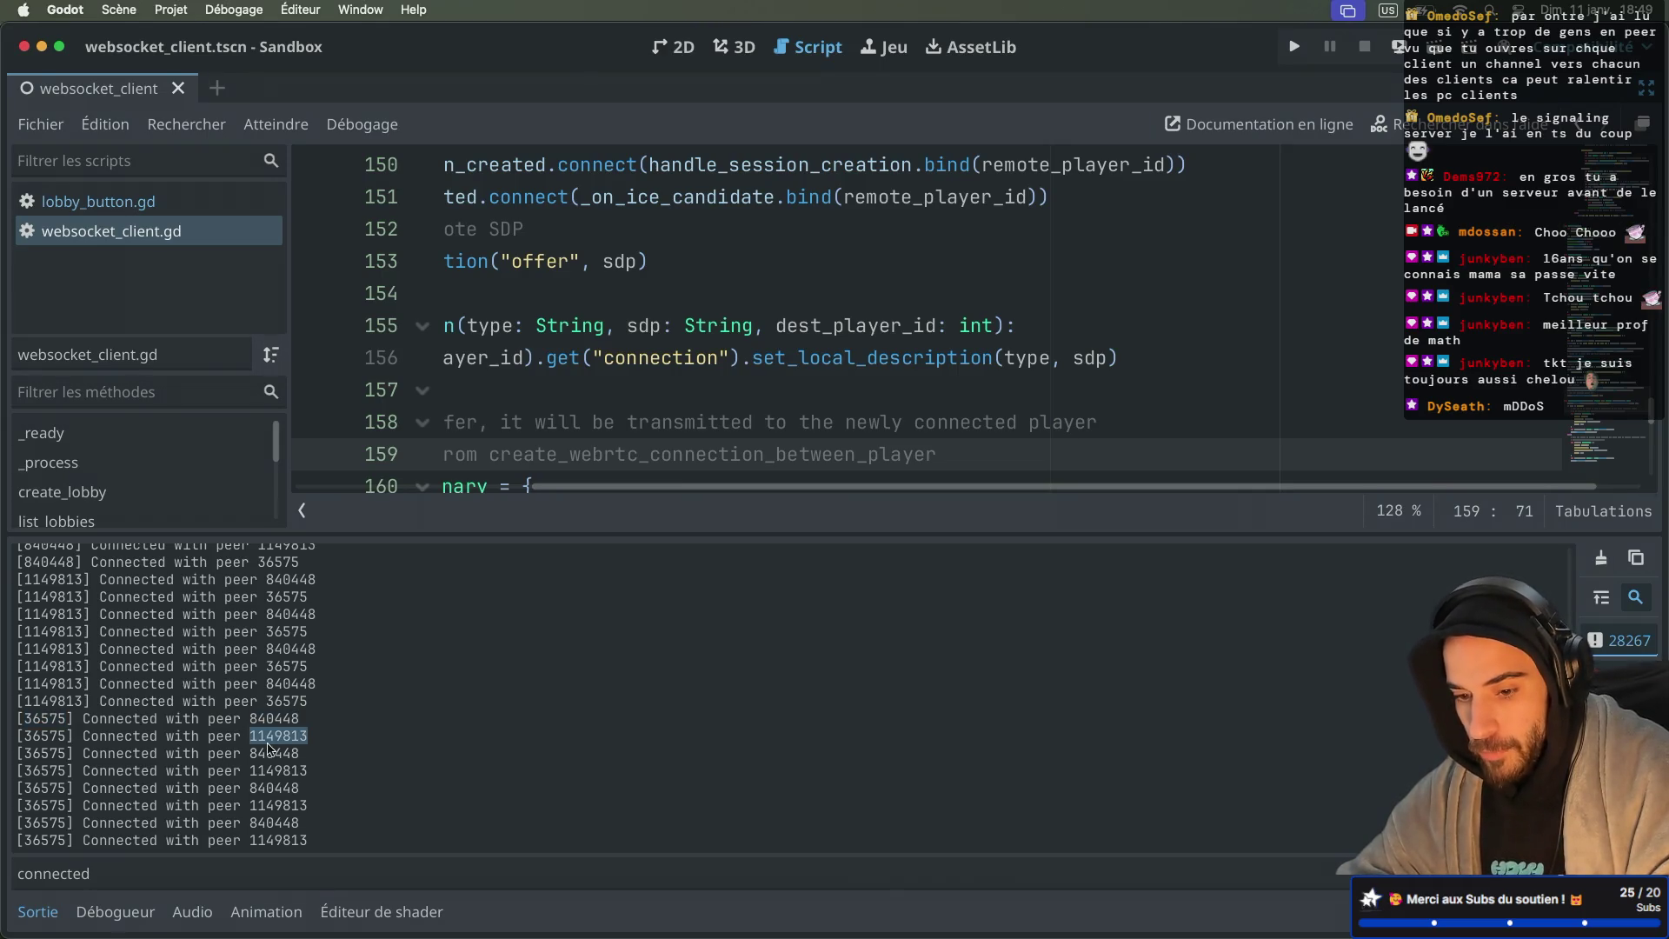
pyautogui.doubleClick(52, 685)
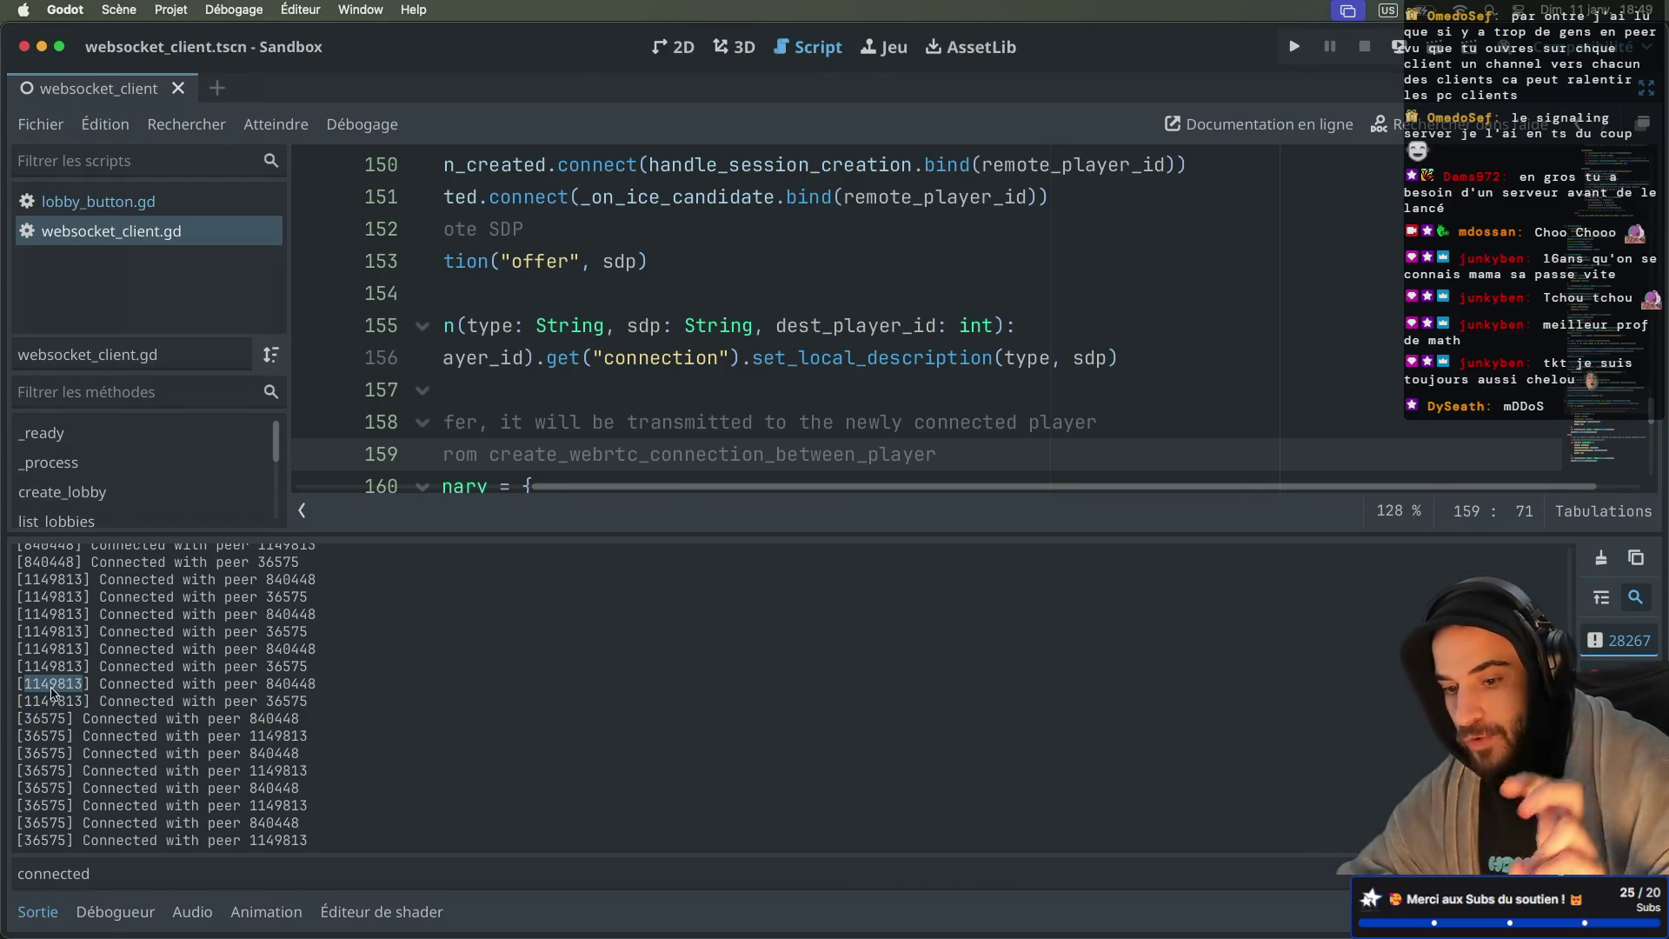
pyautogui.doubleClick(287, 684)
pyautogui.doubleClick(284, 701)
# Step: Check peer 840448's connections to 1149813 and 36575, then collapse the output log
pyautogui.scroll(1, 147, 645)
pyautogui.scroll(3, 146, 645)
pyautogui.doubleClick(47, 638)
pyautogui.doubleClick(287, 639)
pyautogui.doubleClick(278, 656)
pyautogui.scroll(-3, 277, 660)
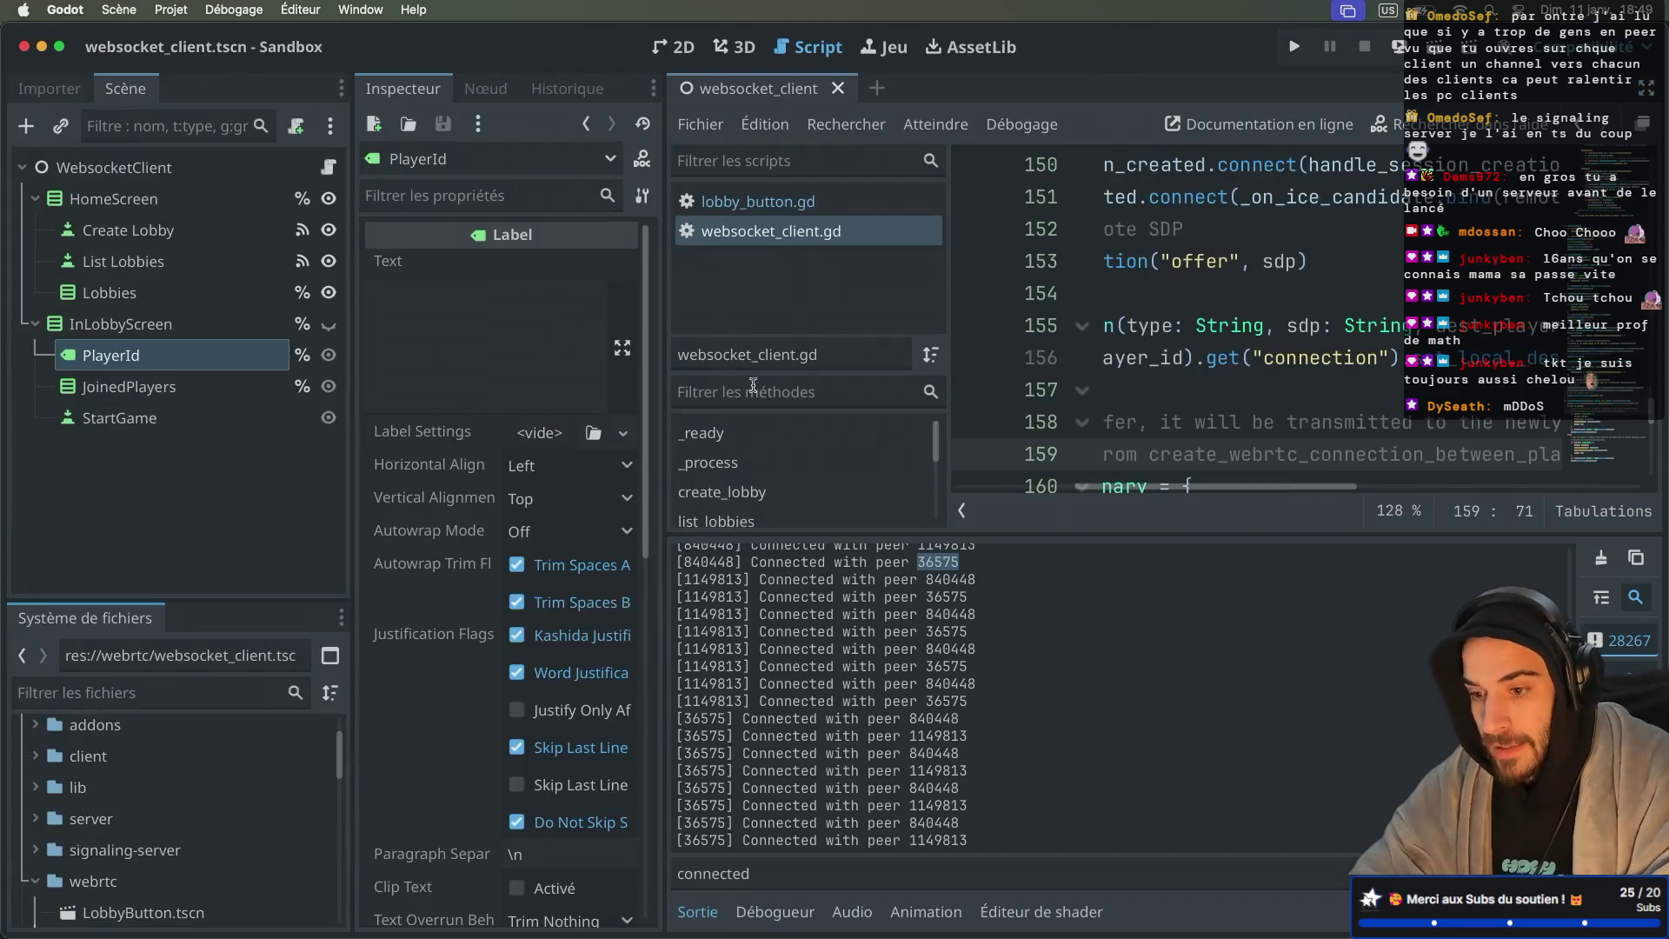
pyautogui.click(38, 911)
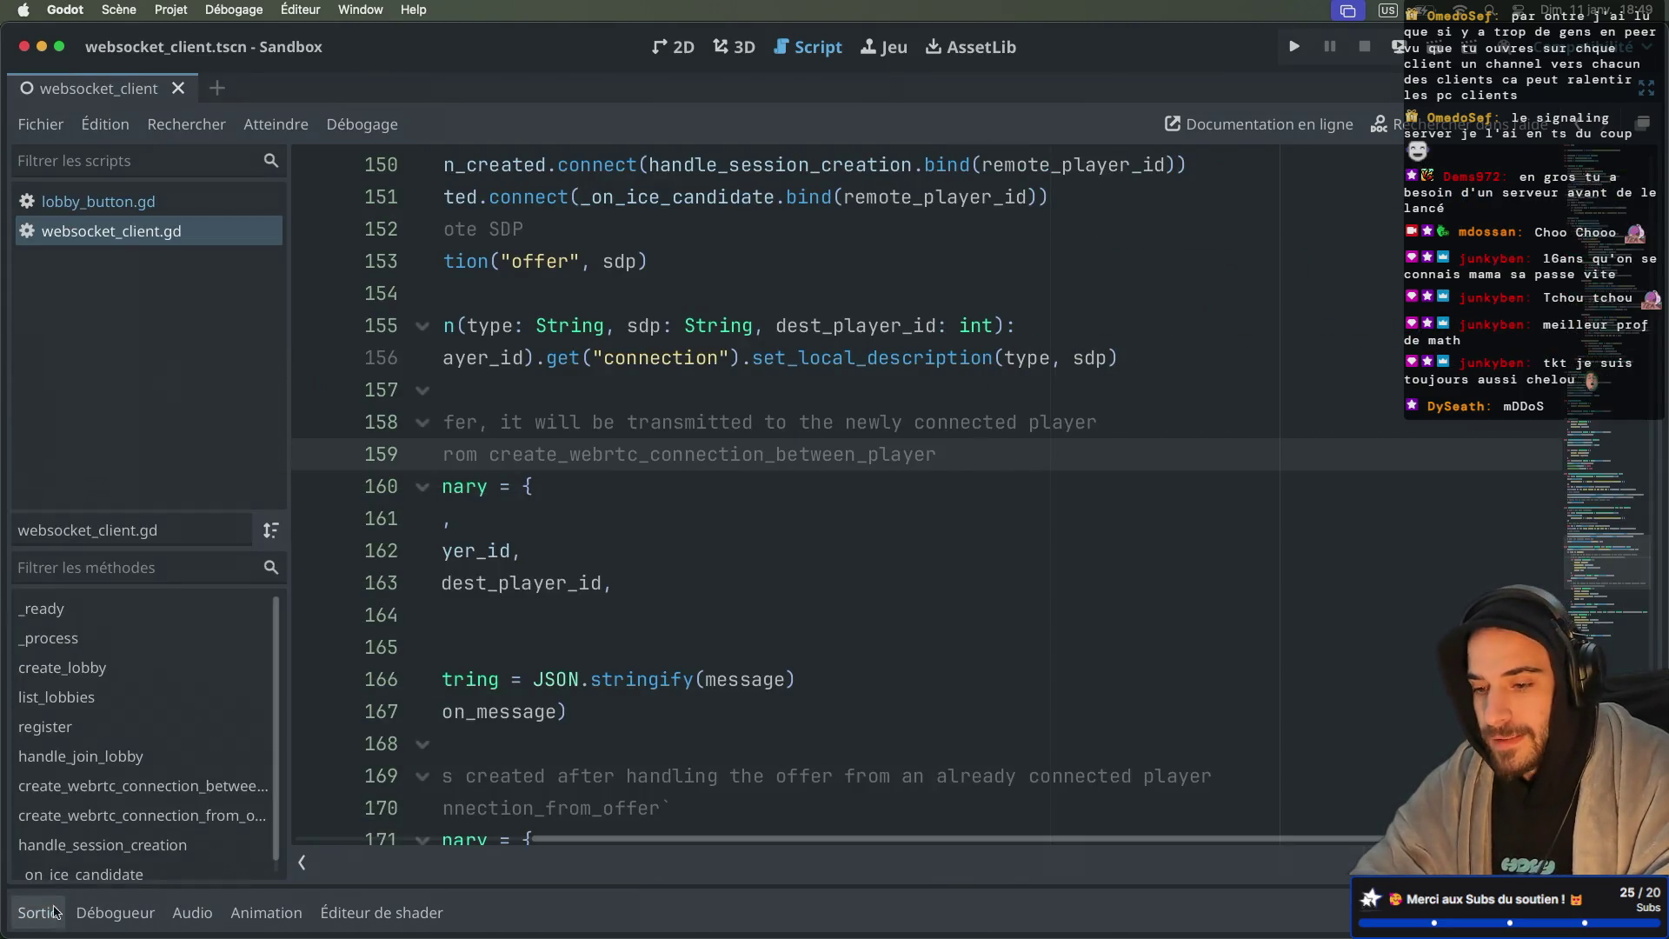
# Step: Scroll to the ICE-candidate code and select err on line 73 of websocket_client.gd
pyautogui.hscroll(-5, 528, 565)
pyautogui.scroll(3, 529, 565)
pyautogui.scroll(20, 529, 565)
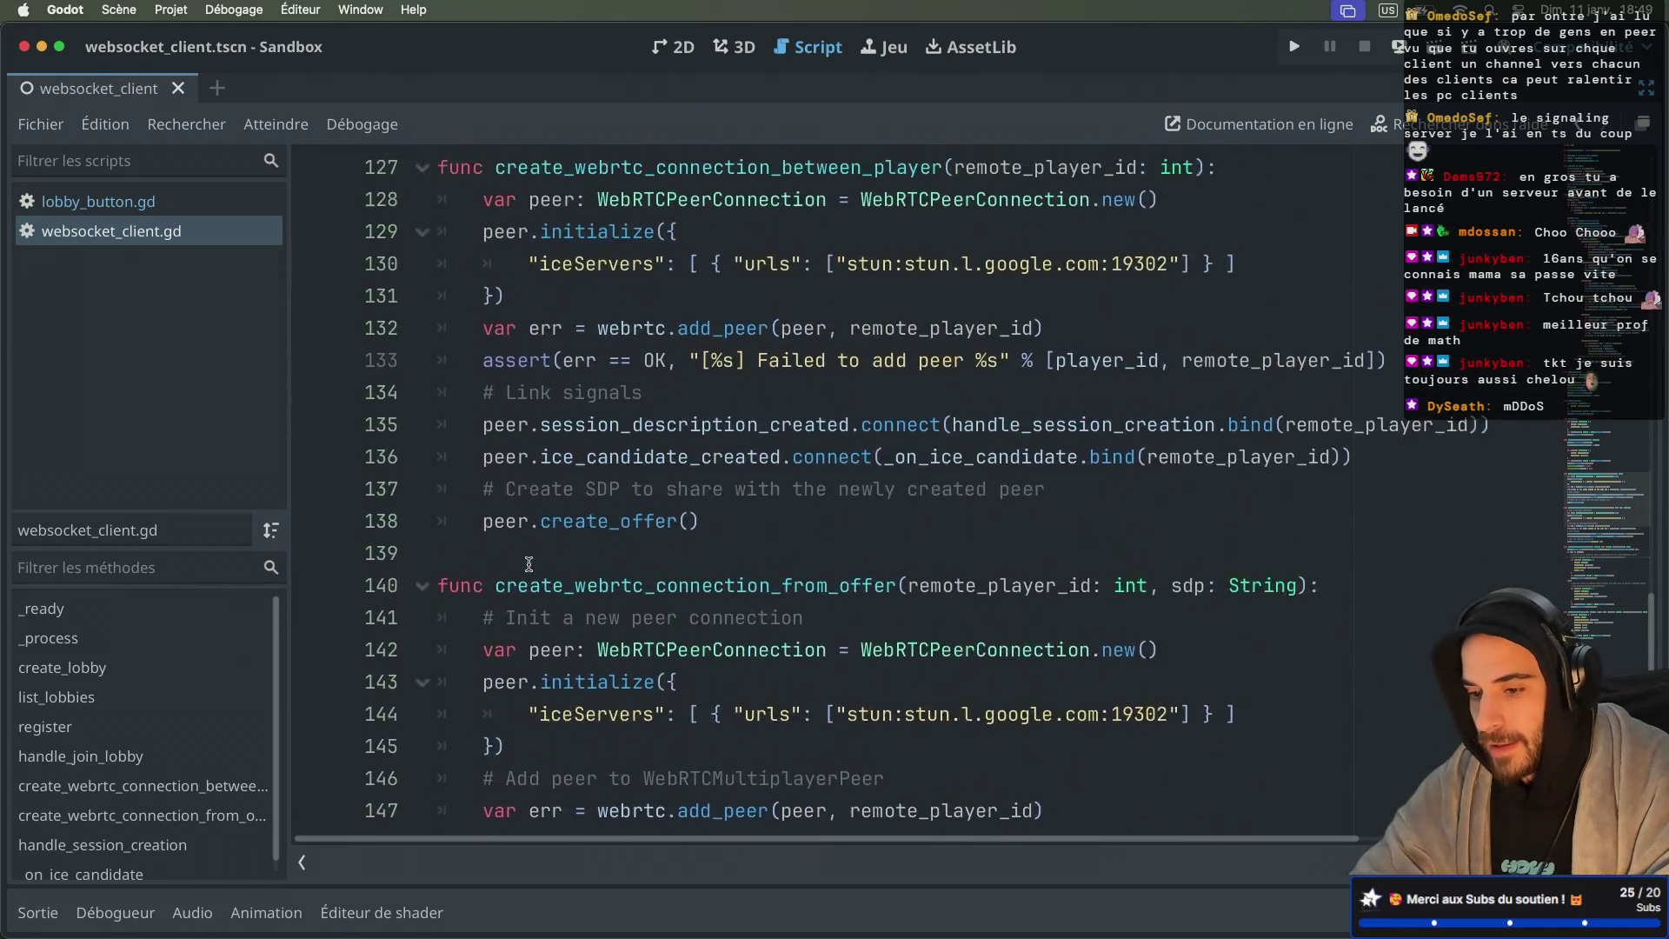
pyautogui.scroll(5, 528, 565)
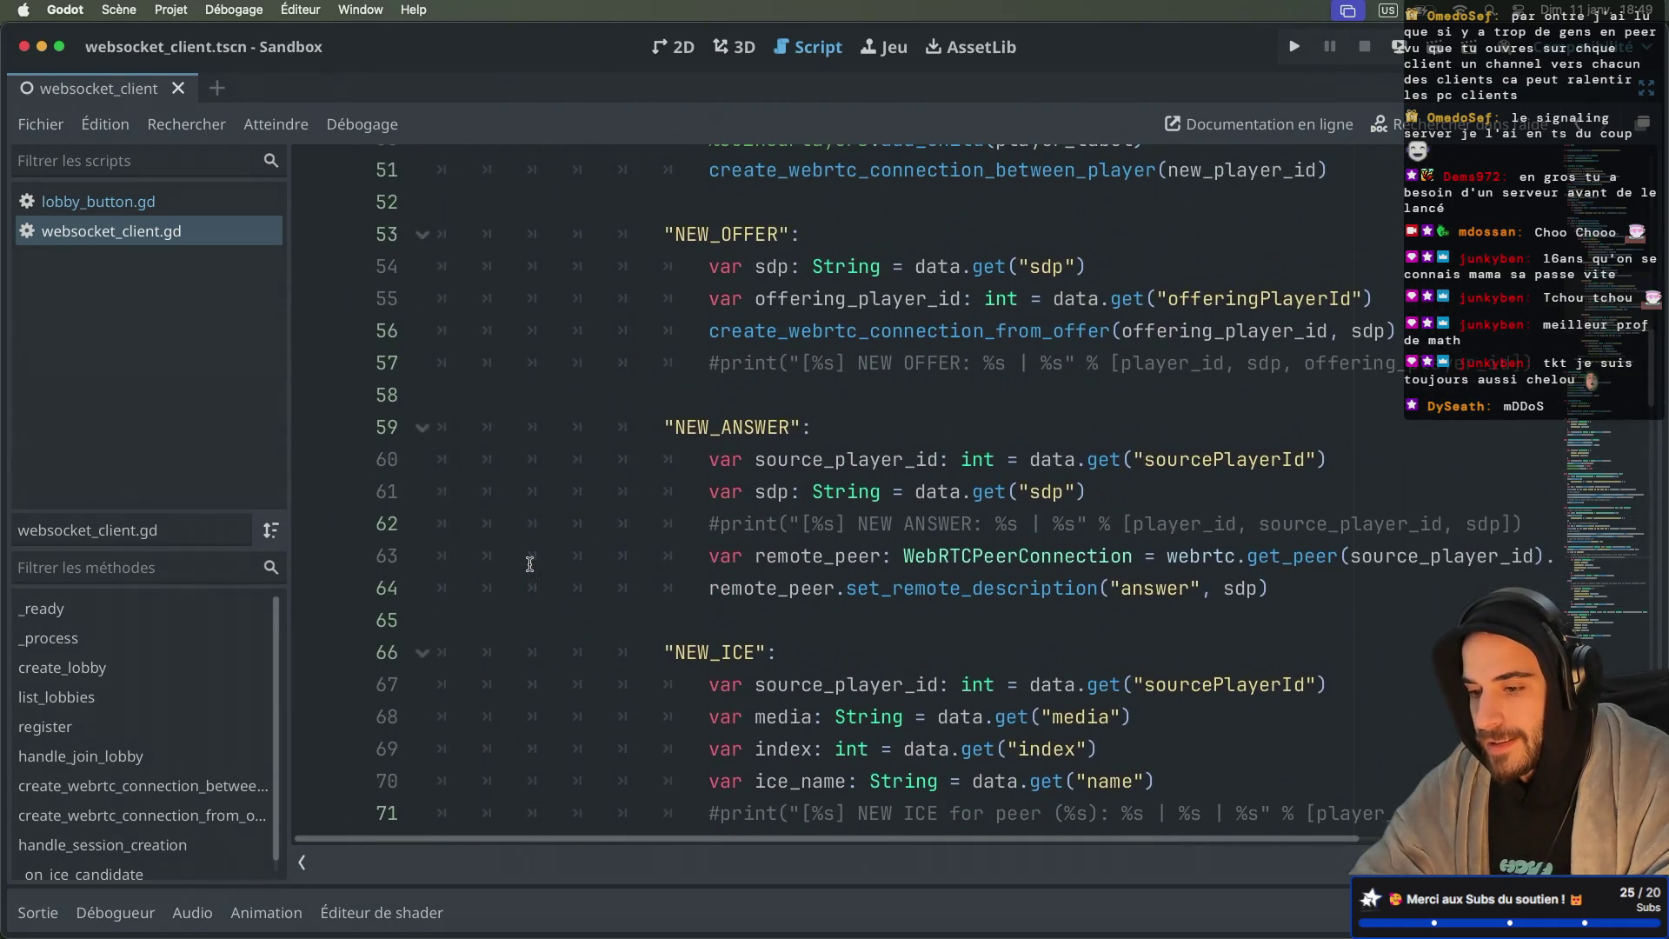
pyautogui.scroll(-10, 818, 462)
pyautogui.scroll(3, 712, 510)
pyautogui.moveTo(711, 510); pyautogui.dragTo(893, 510)
pyautogui.click(833, 507)
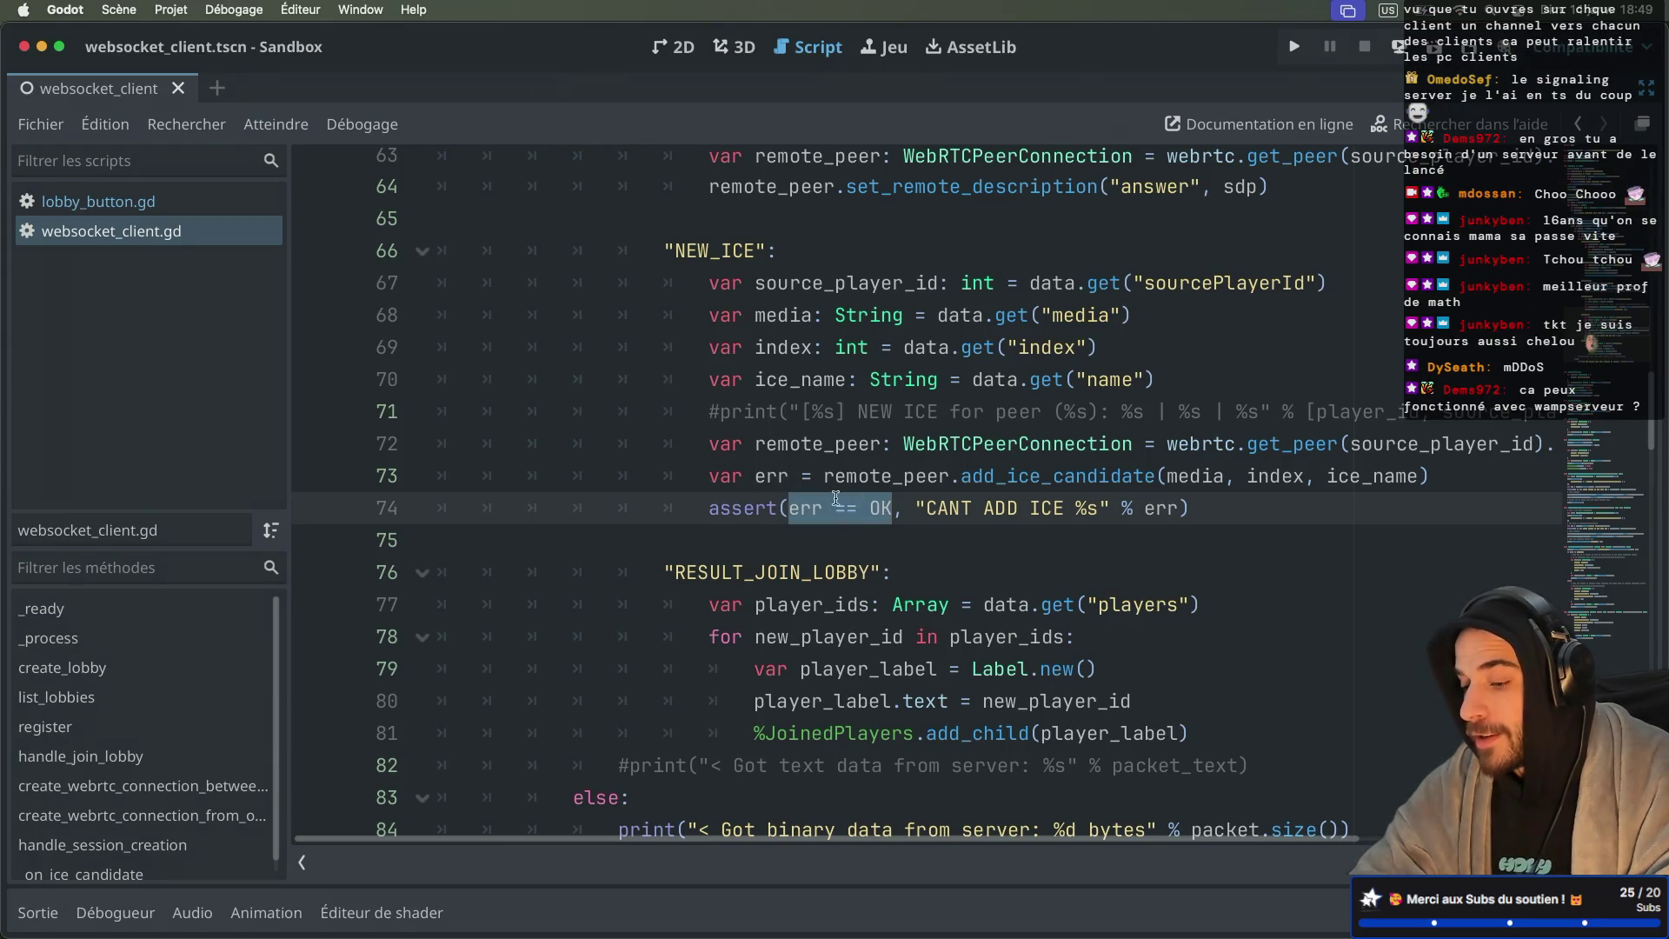
pyautogui.click(766, 479)
pyautogui.doubleClick(765, 484)
pyautogui.hotkey('ctrl', 'z')
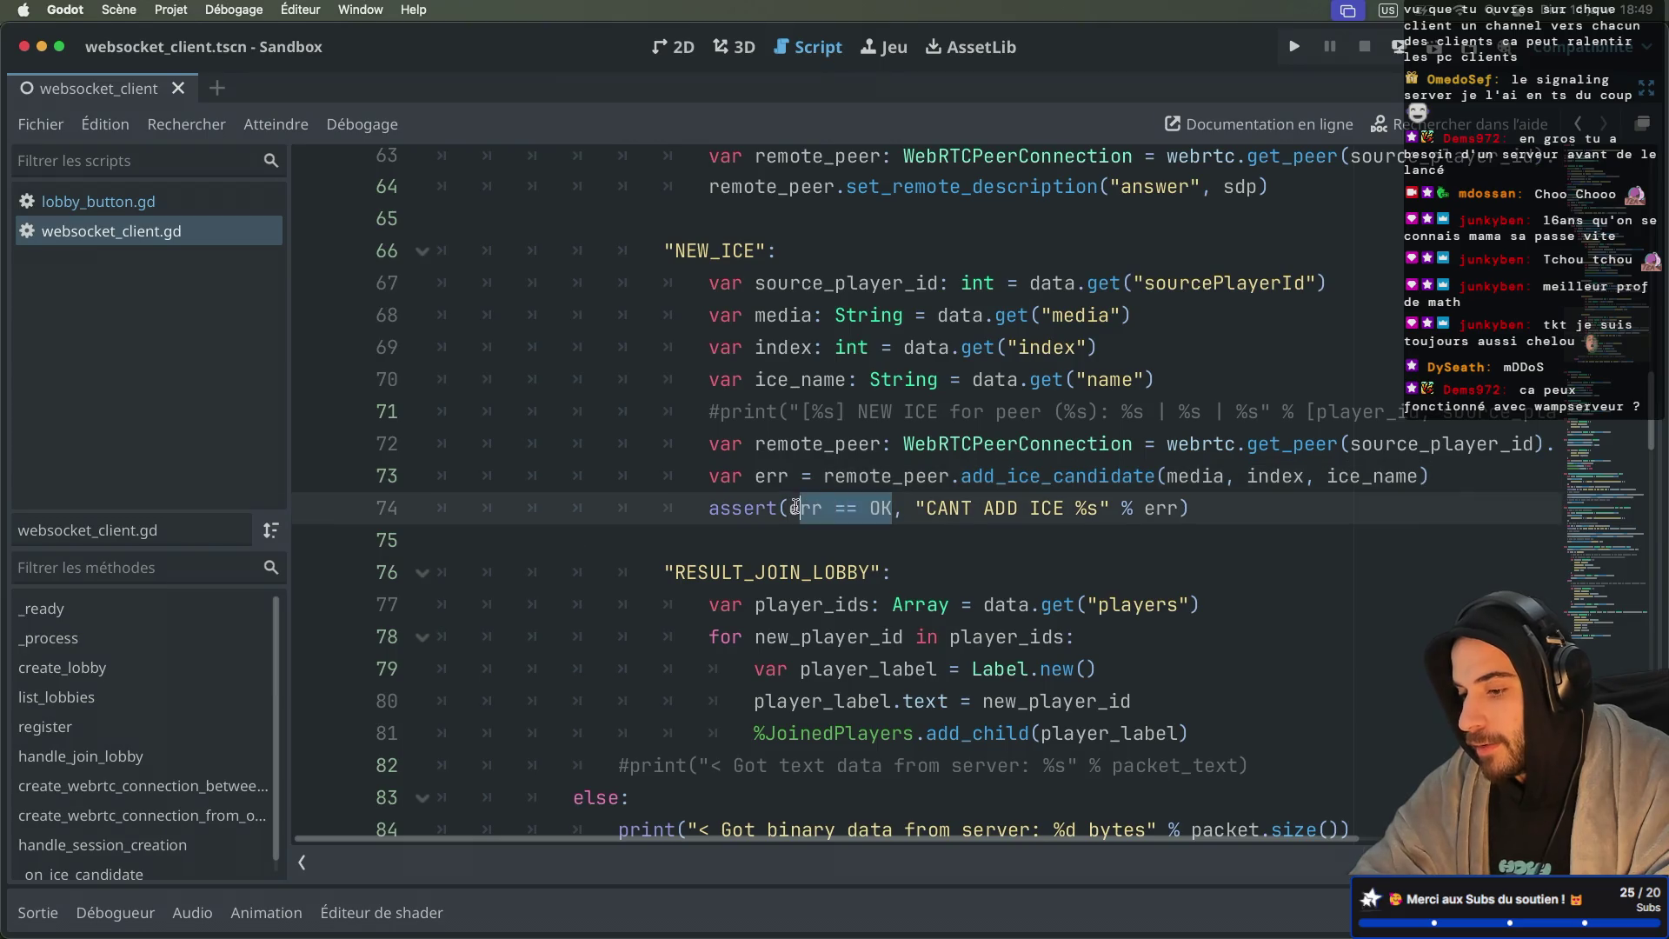
pyautogui.doubleClick(770, 480)
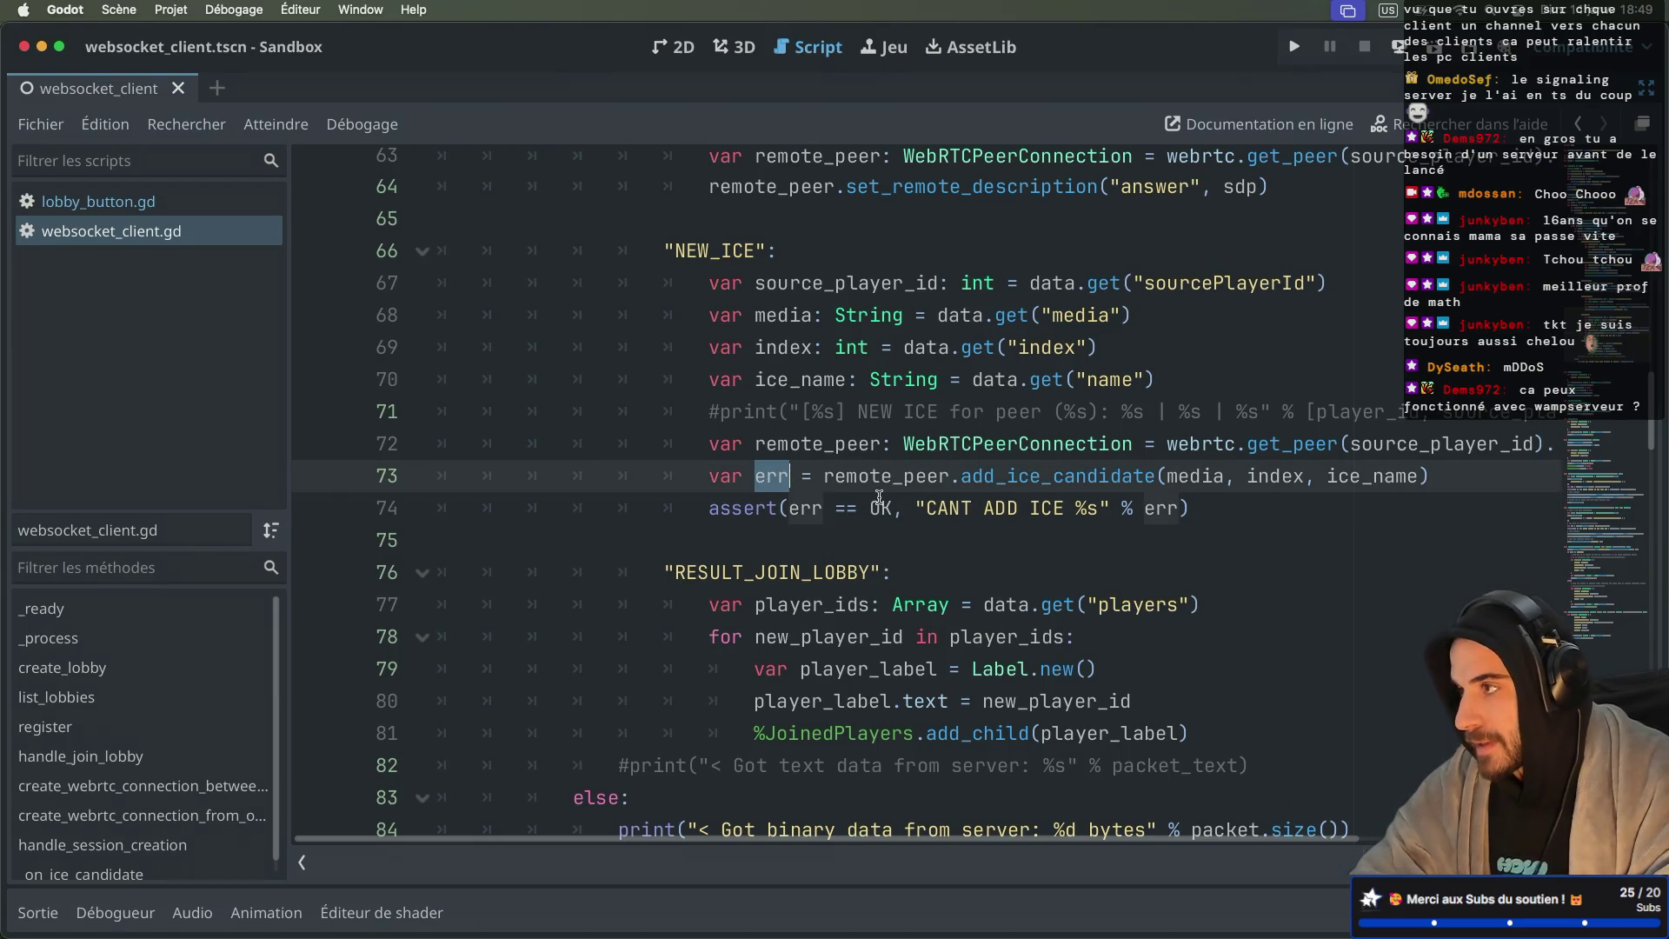
# Step: Inspect the add_ice_candidate call on line 73 and mark the err == OK check on line 74
pyautogui.scroll(-3, 879, 497)
pyautogui.doubleClick(794, 310)
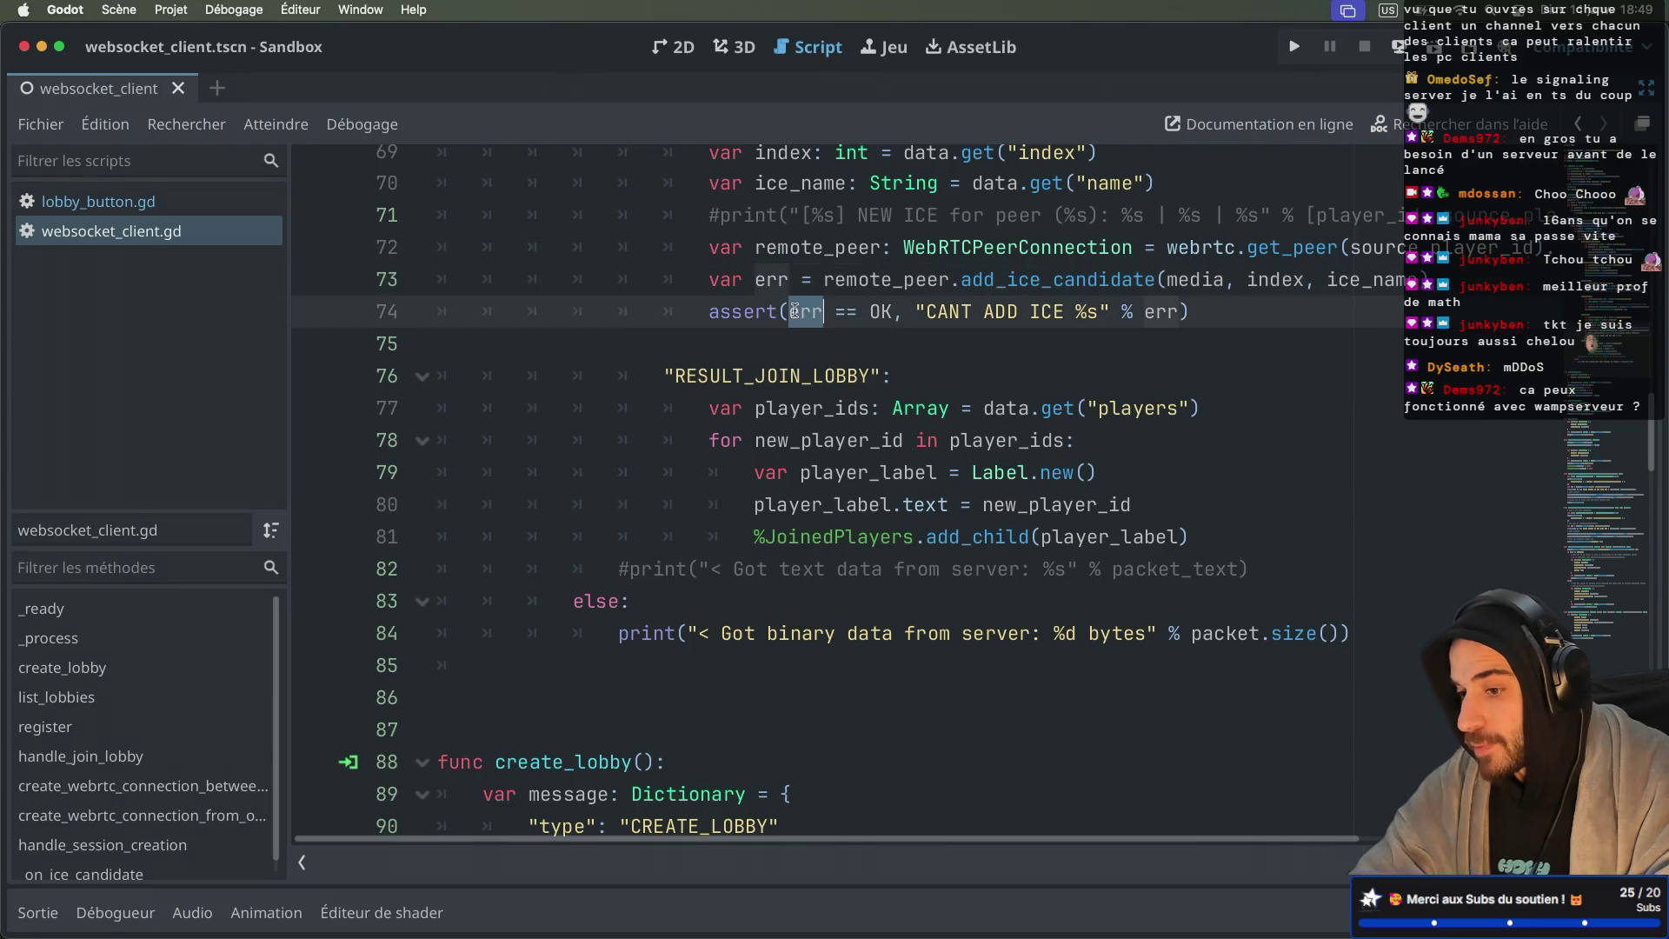
pyautogui.scroll(3, 853, 310)
pyautogui.hscroll(1, 853, 310)
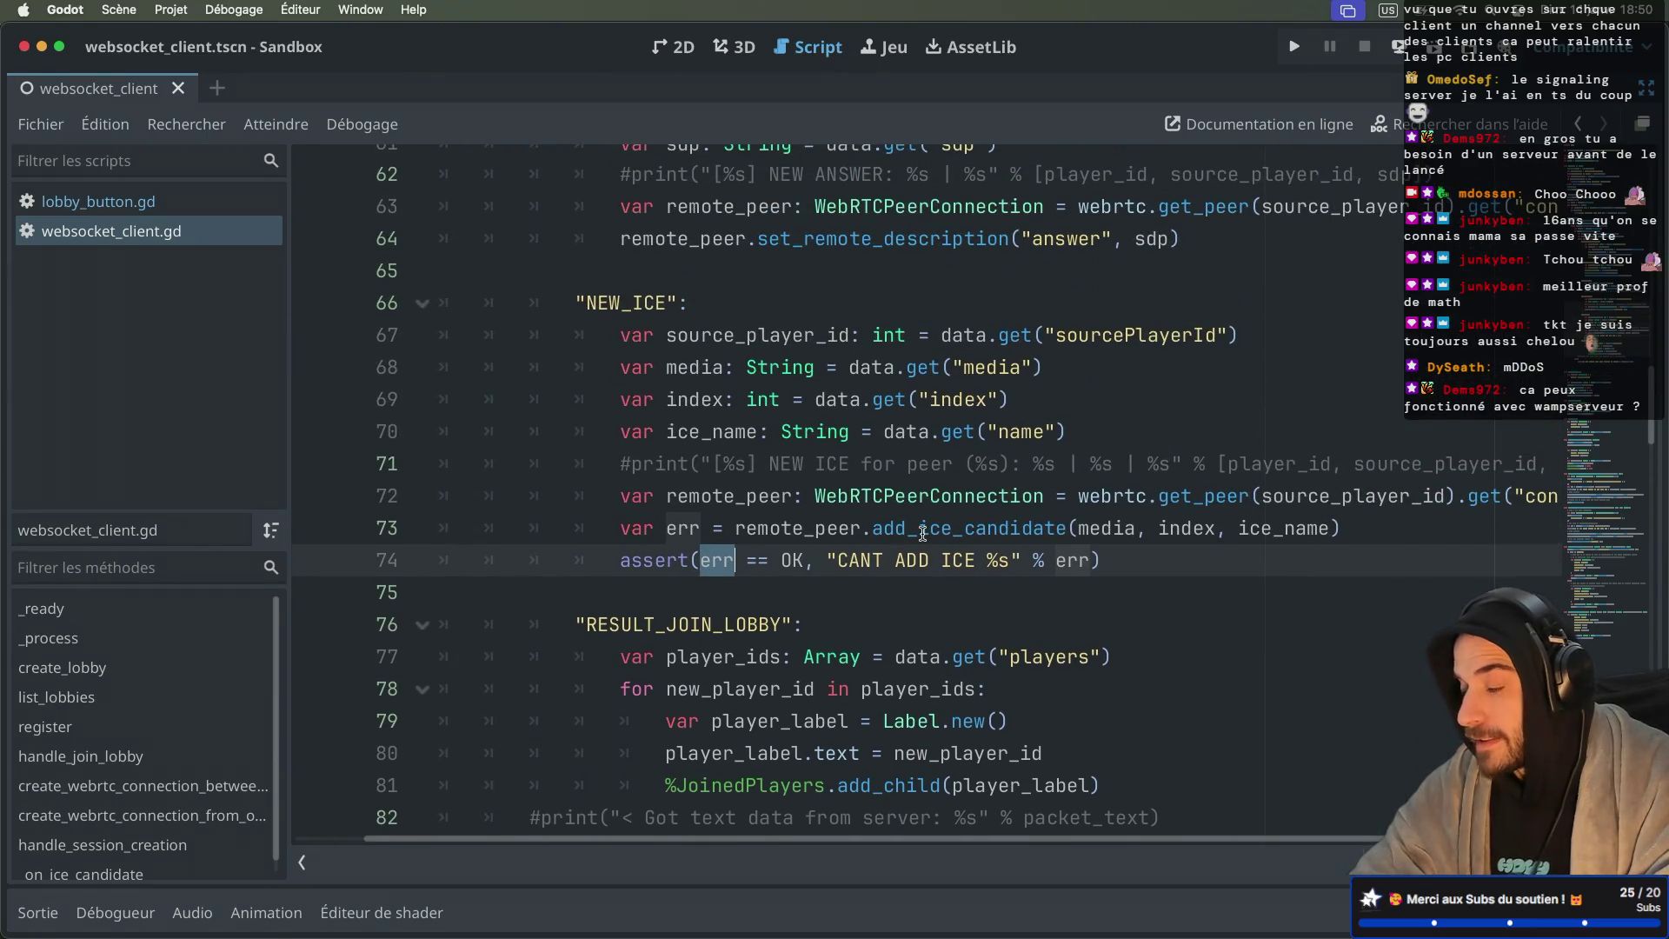
pyautogui.moveTo(923, 532)
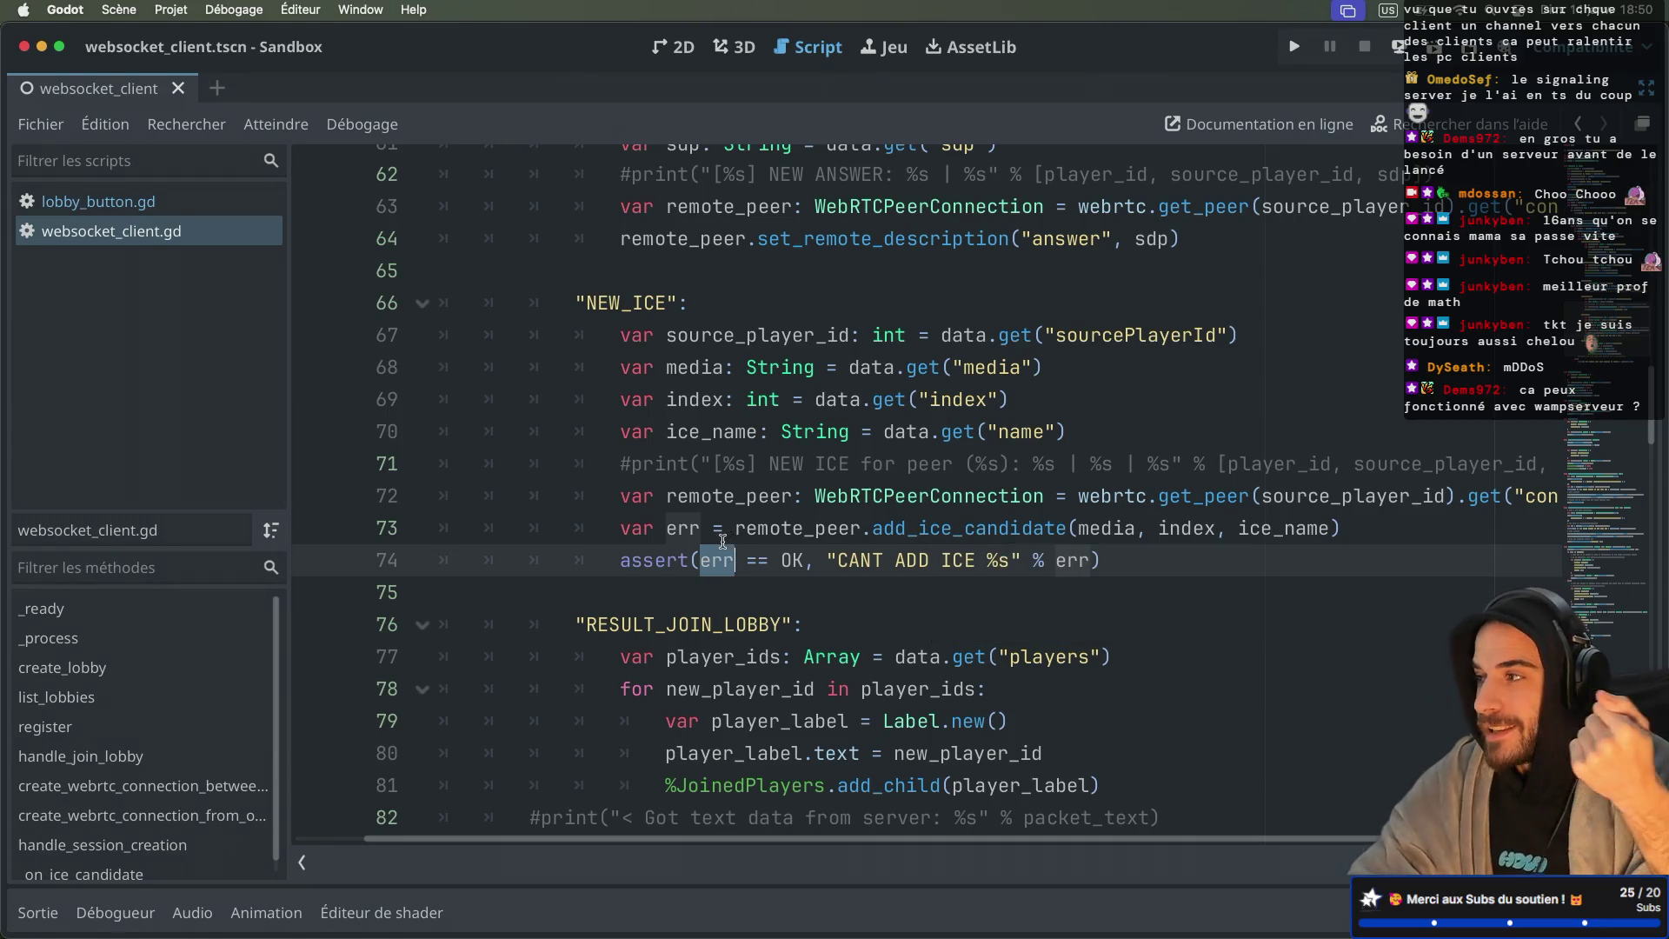
pyautogui.doubleClick(904, 530)
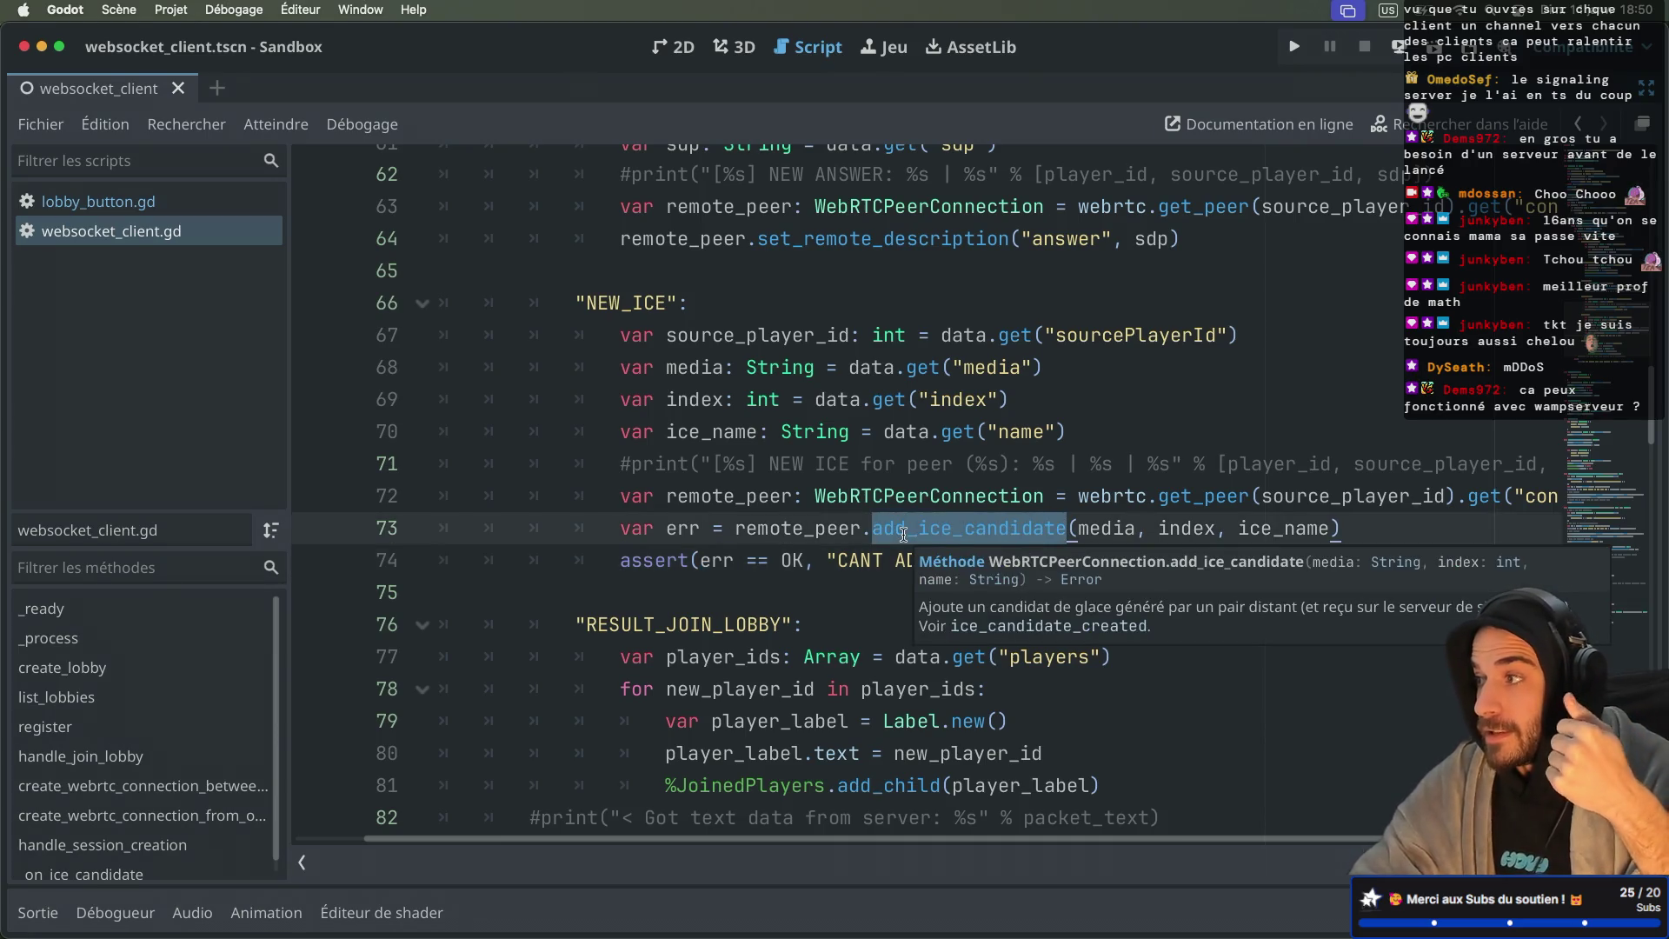
pyautogui.moveTo(700, 561); pyautogui.dragTo(807, 562)
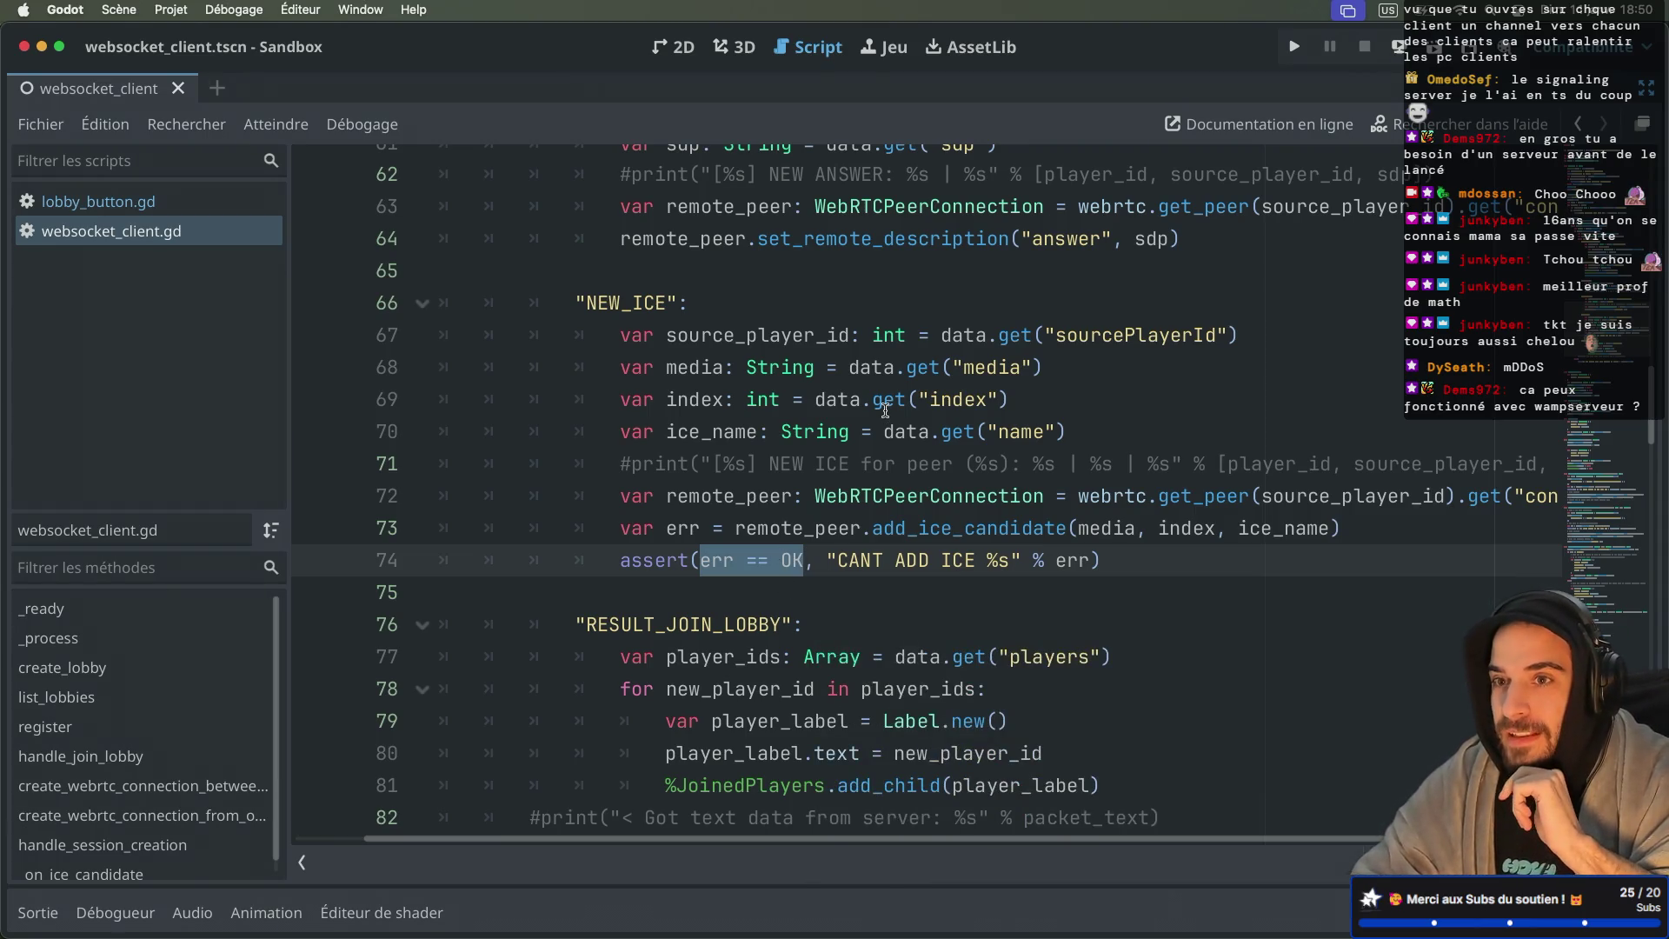
pyautogui.moveTo(885, 410)
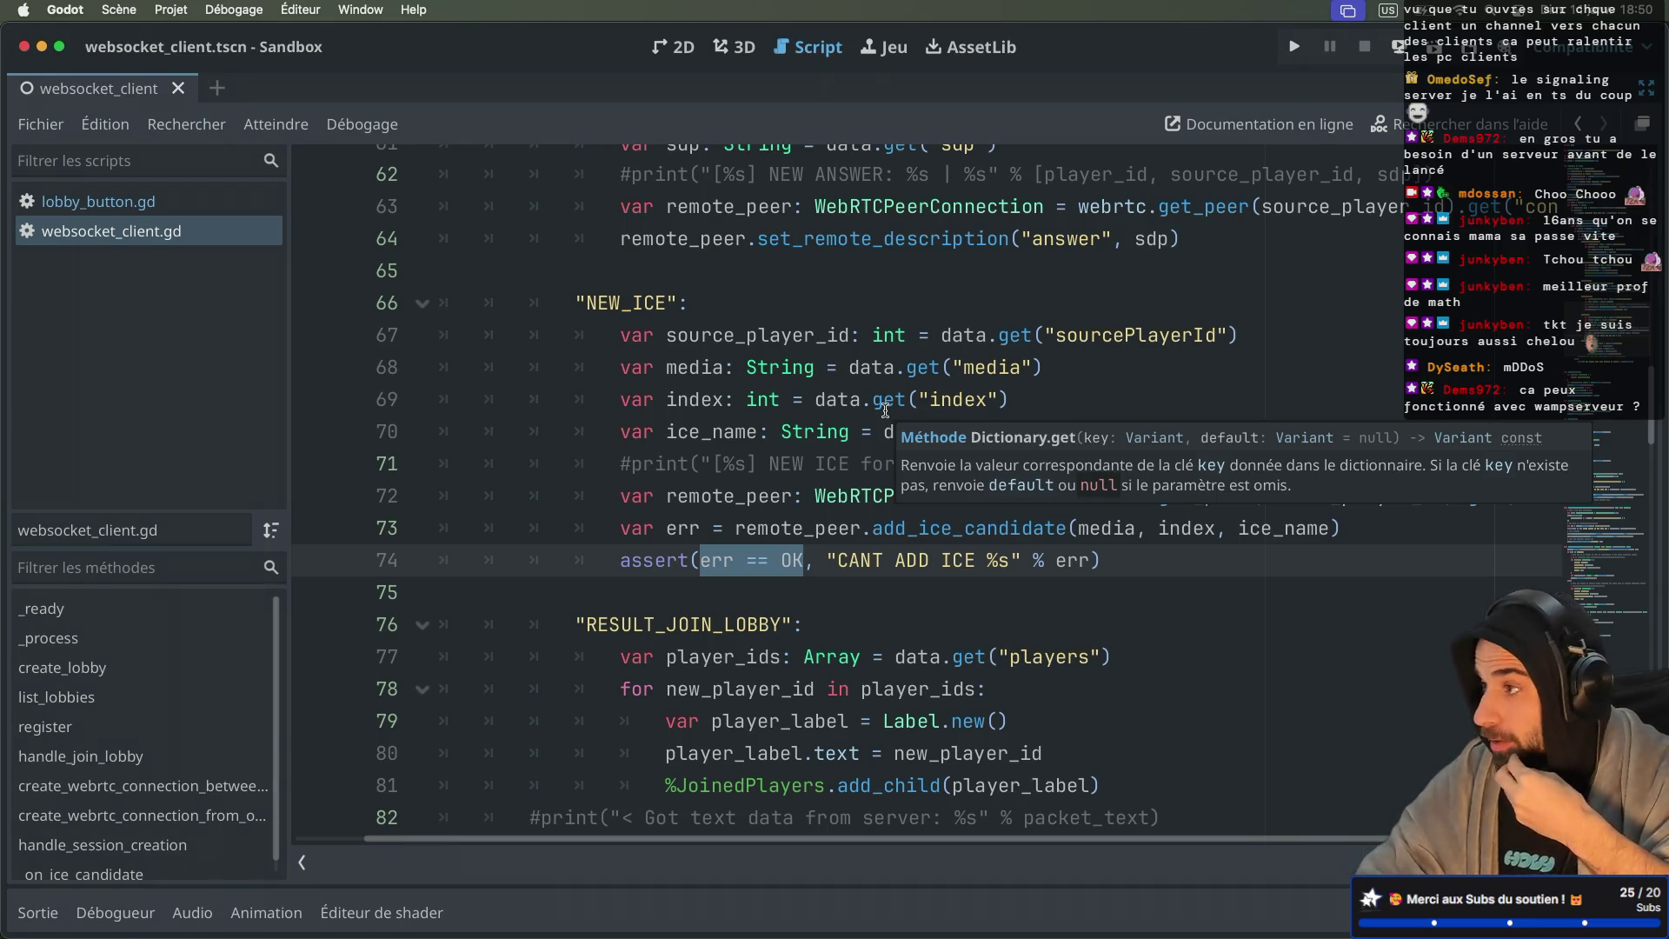
pyautogui.press('super+Tab')
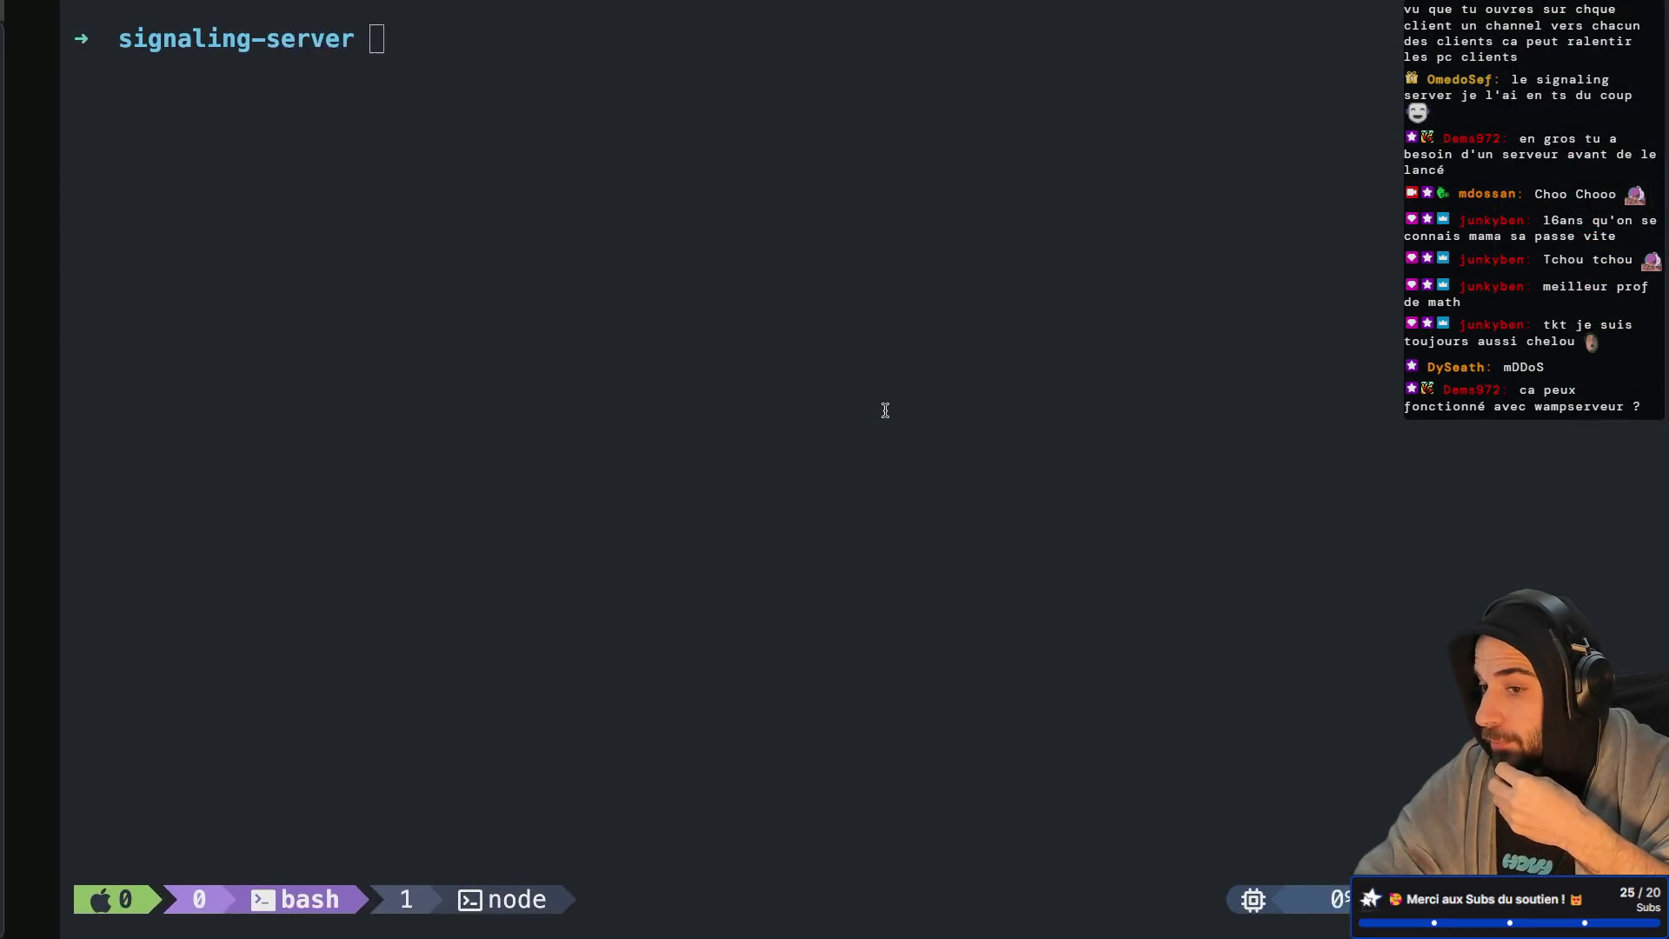
# Step: Return to tmux window 0 and launch Neovim in the signaling-server folder
pyautogui.hotkey('ctrl', 'b')
pyautogui.press('w')
pyautogui.press('Return')
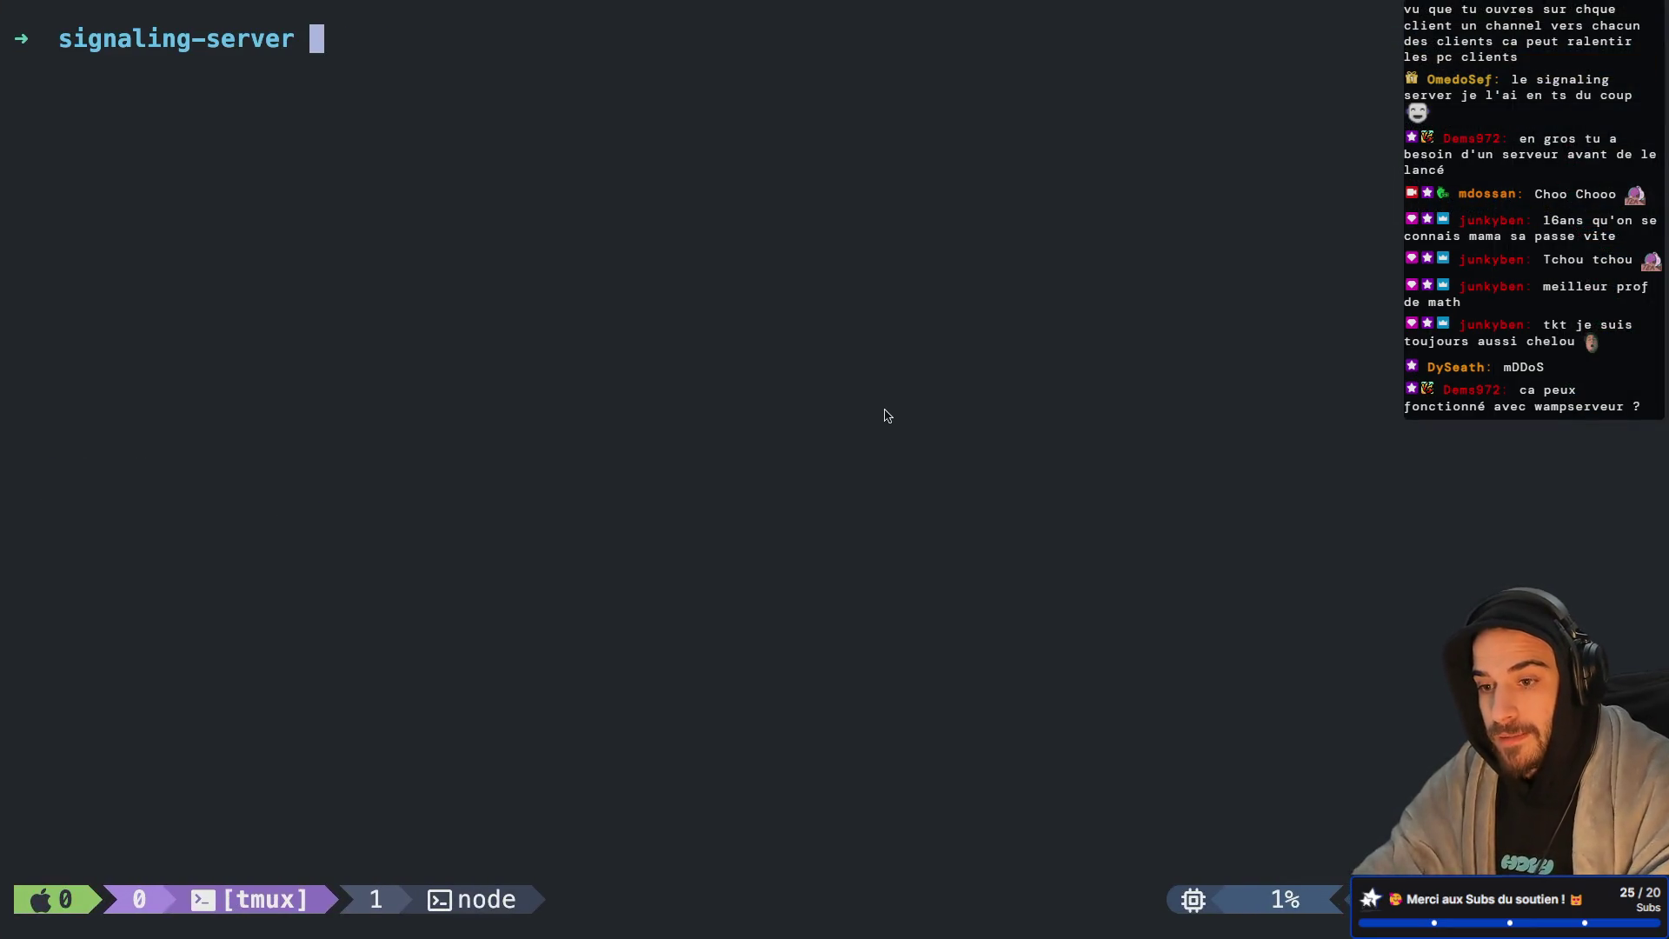
pyautogui.write('nvim')
pyautogui.press('Return')
# Step: Open src/index.js and scroll down to the client message switch
pyautogui.press('Return')
pyautogui.press('j')
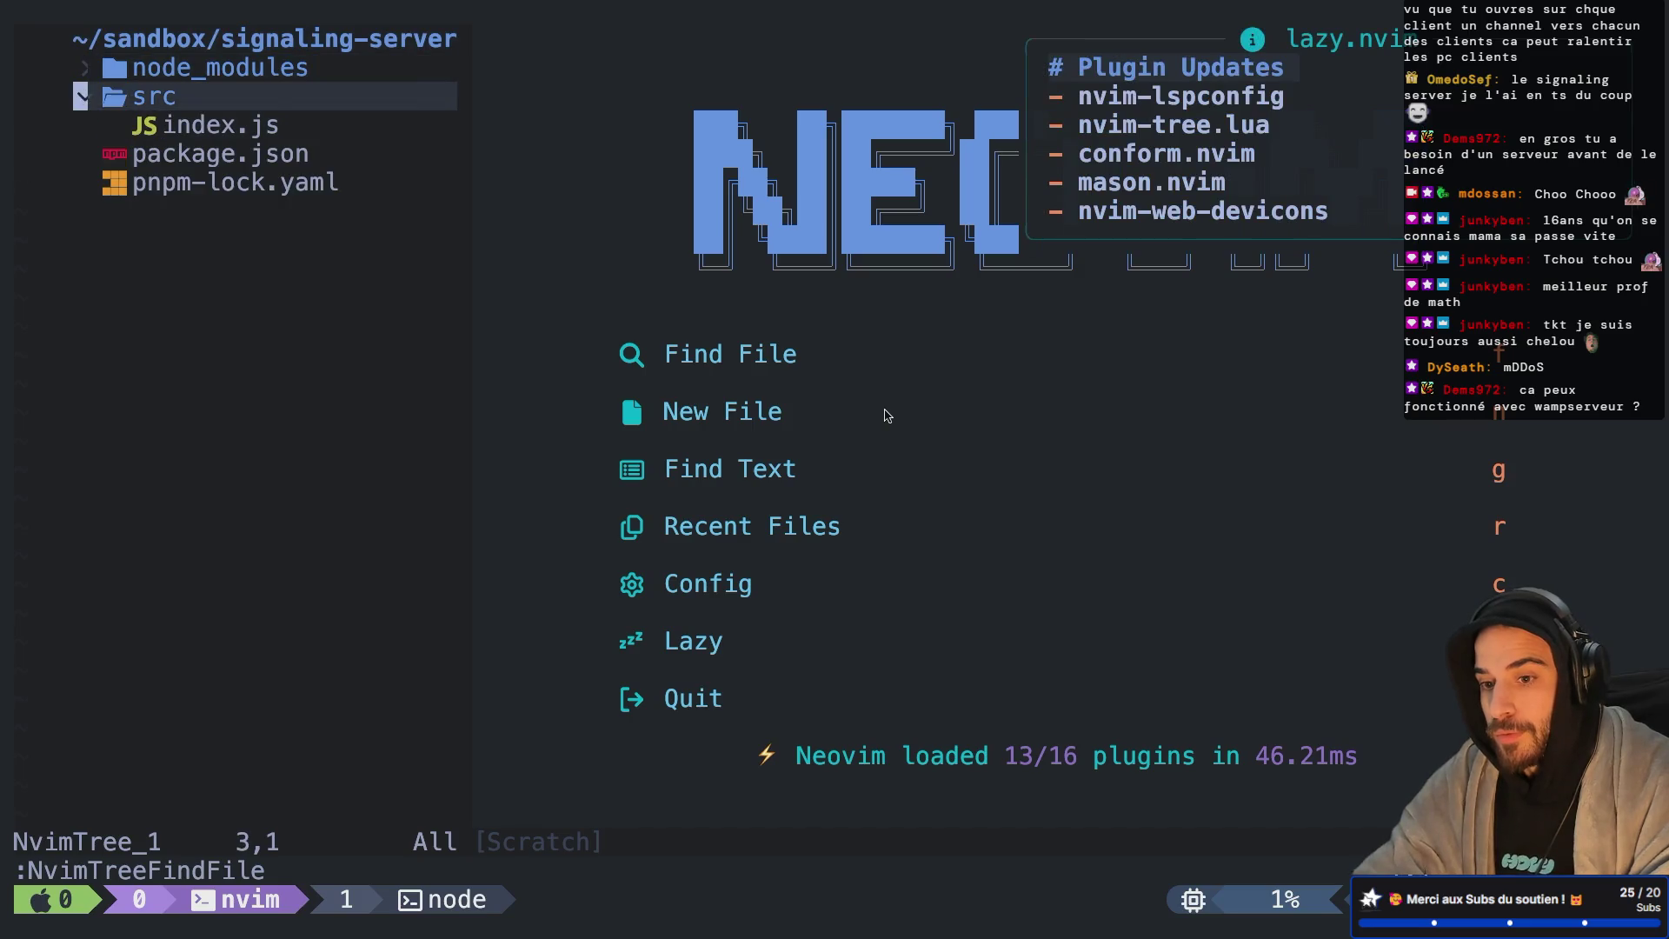
pyautogui.press('Return')
pyautogui.press('}')
pyautogui.press('}')
pyautogui.scroll(-2, 887, 416)
pyautogui.scroll(-2, 886, 415)
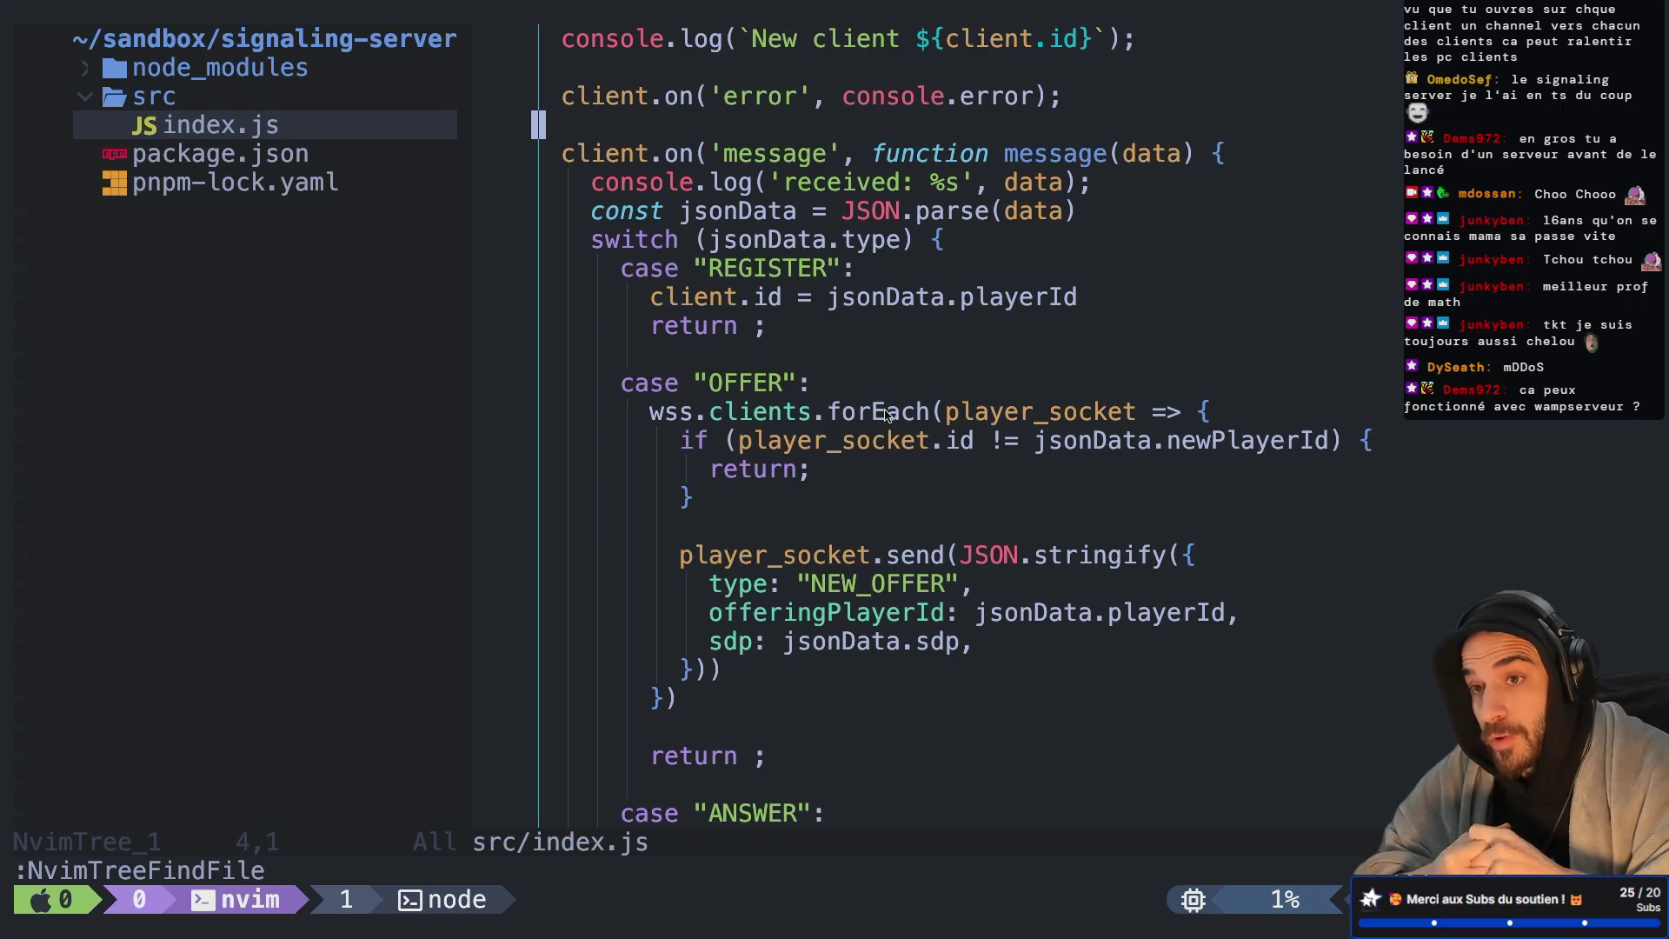
pyautogui.hotkey('ctrl', 'Left')
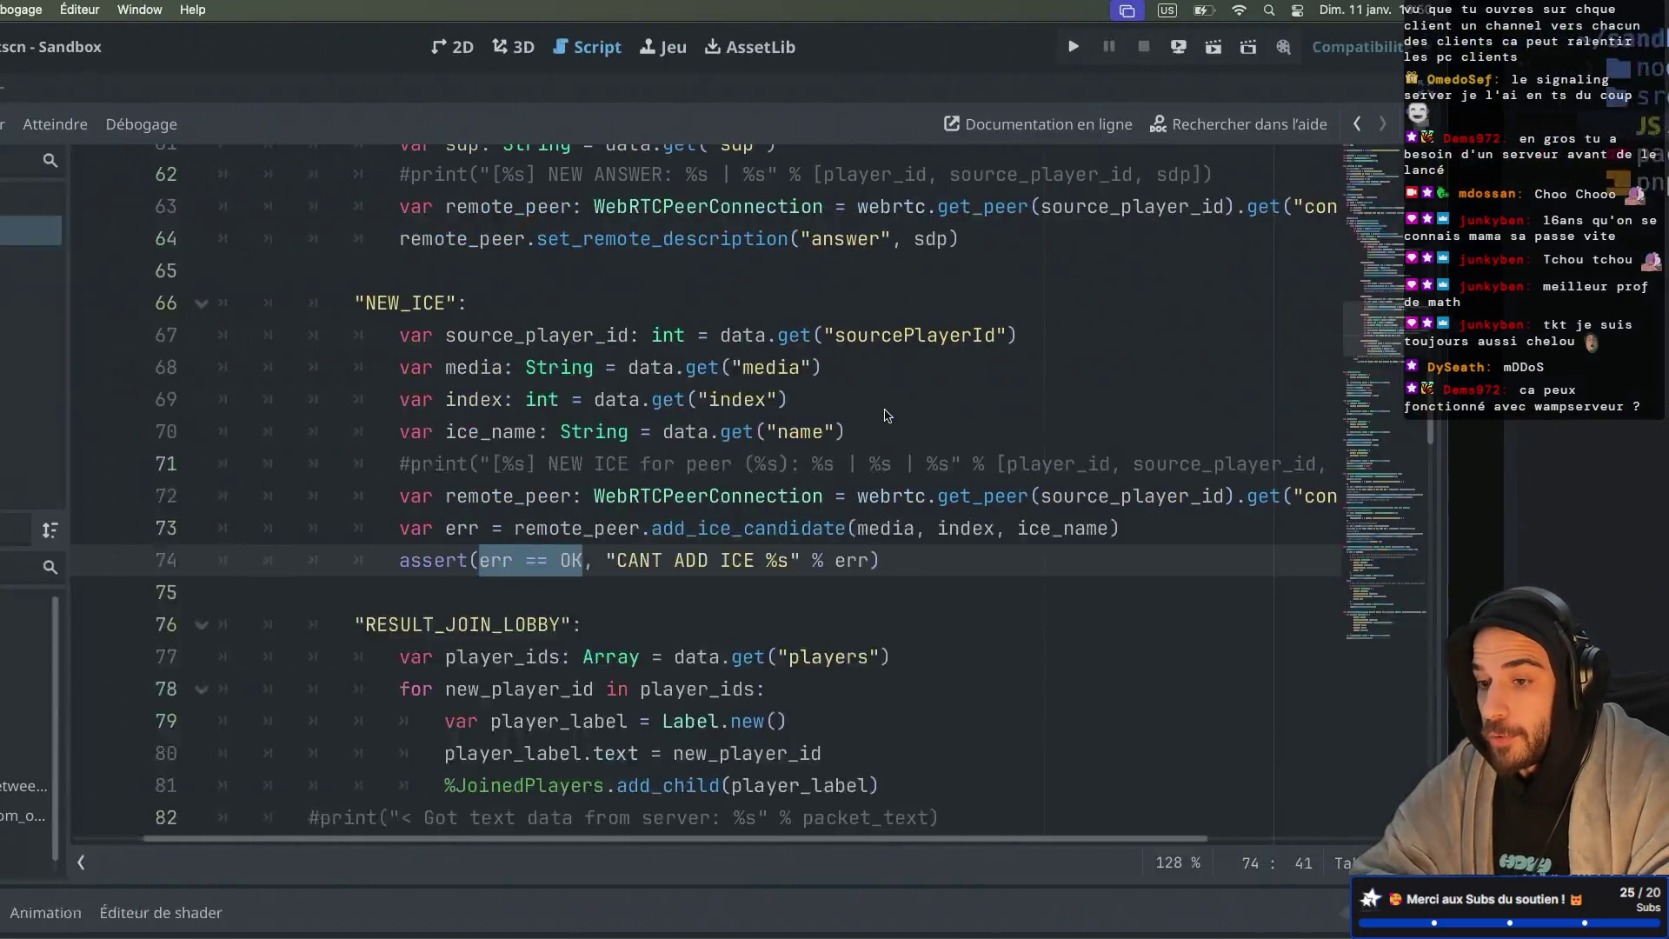
pyautogui.hotkey('ctrl', 'Right')
pyautogui.hotkey('ctrl', 'Right')
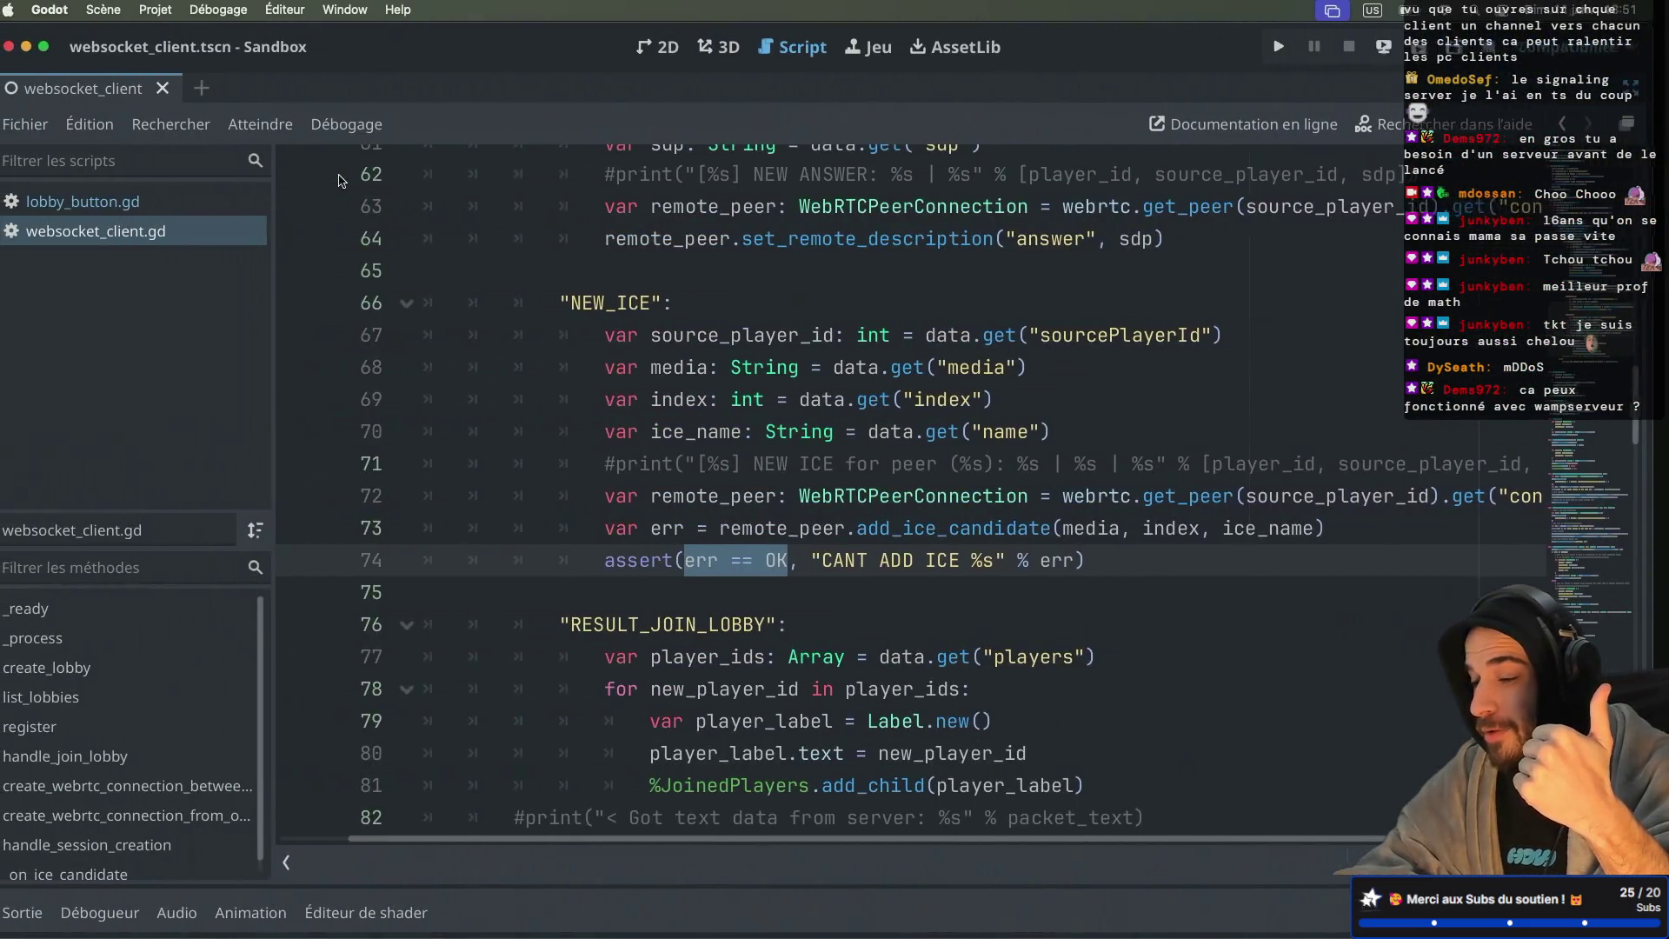
pyautogui.scroll(-6, 546, 328)
pyautogui.scroll(-6, 546, 328)
pyautogui.scroll(10, 546, 328)
pyautogui.scroll(5, 546, 328)
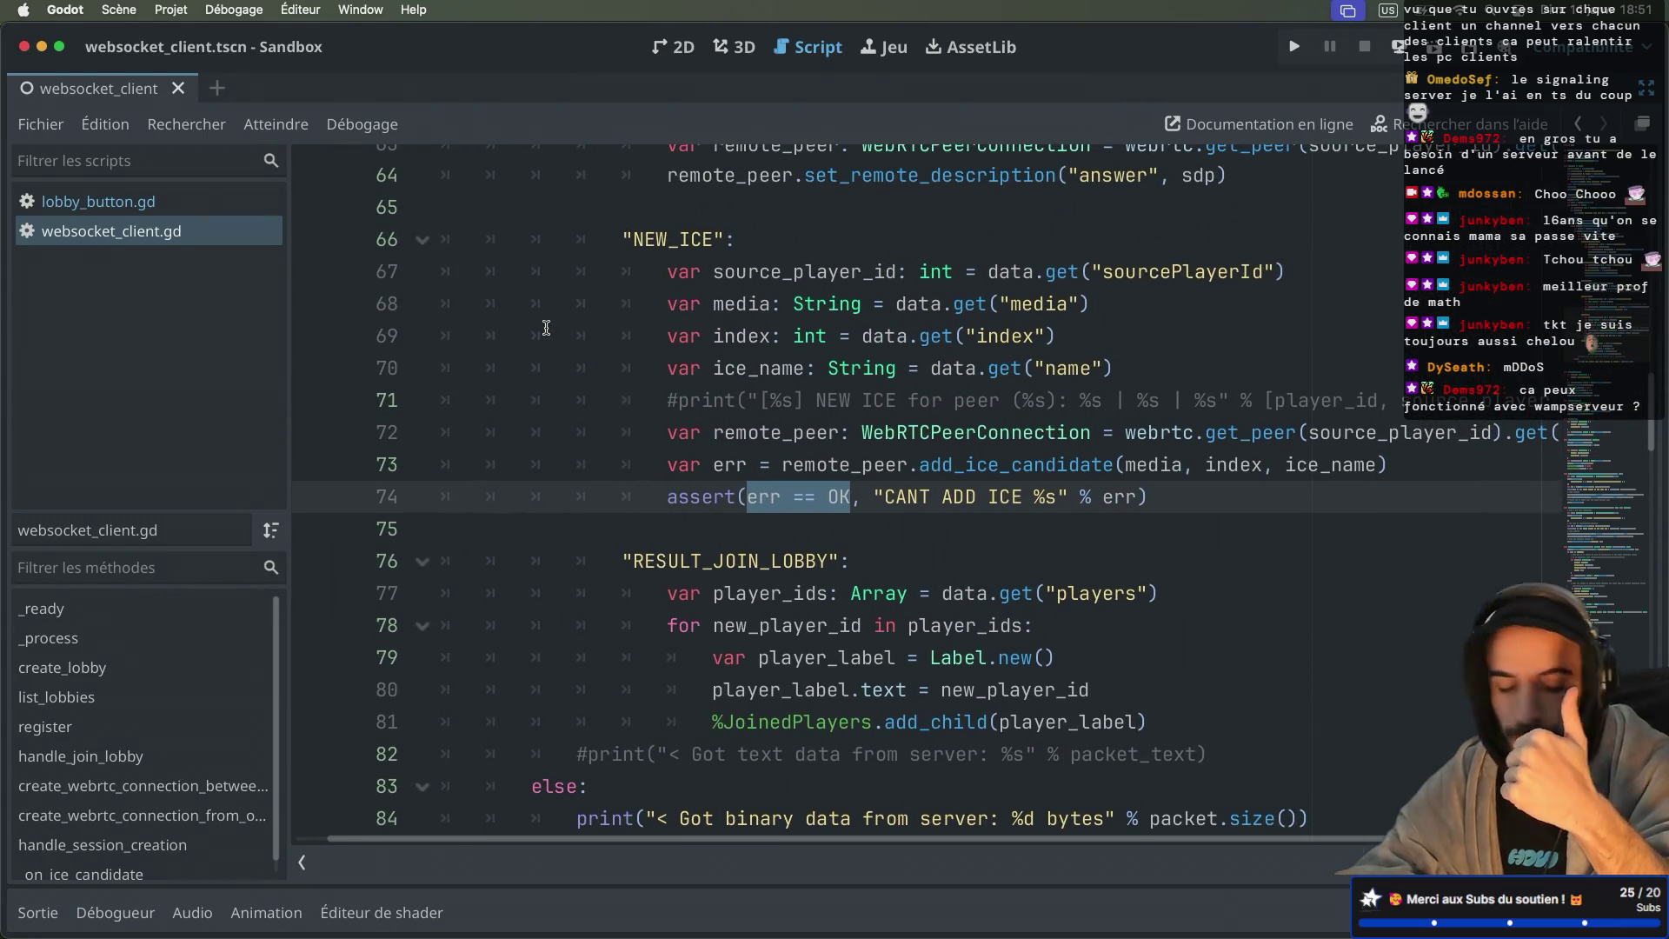
# Step: Scroll through websocket_client.gd's functions, then launch the Sandbox project's debug instances
pyautogui.scroll(-12, 546, 328)
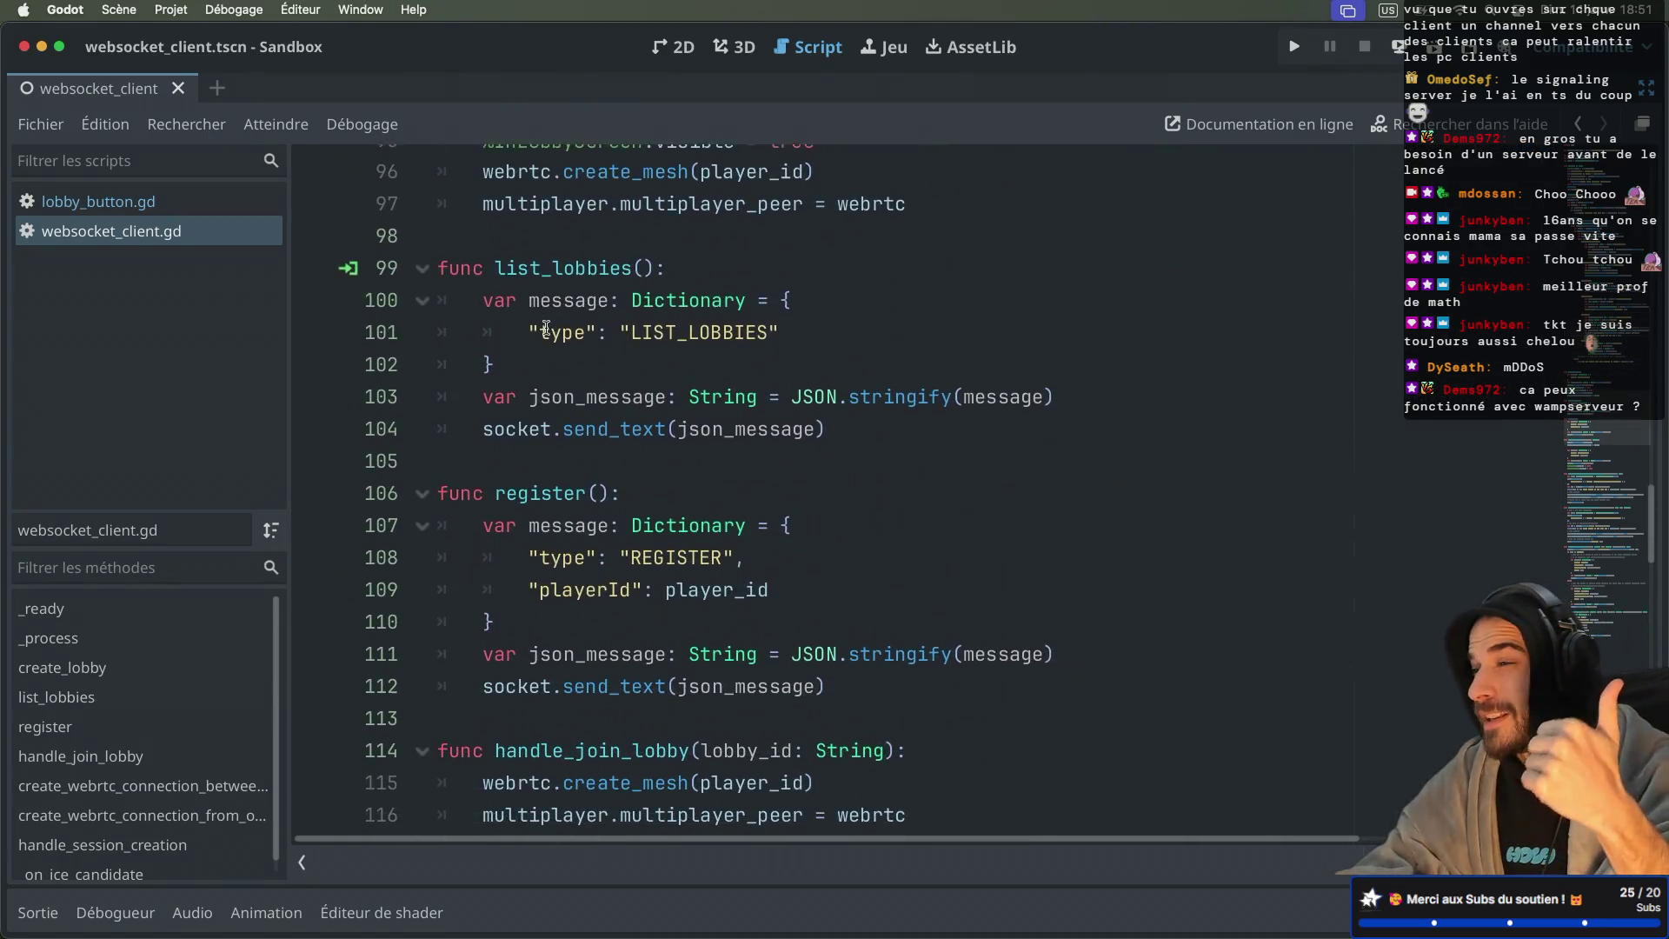
pyautogui.scroll(-8, 546, 328)
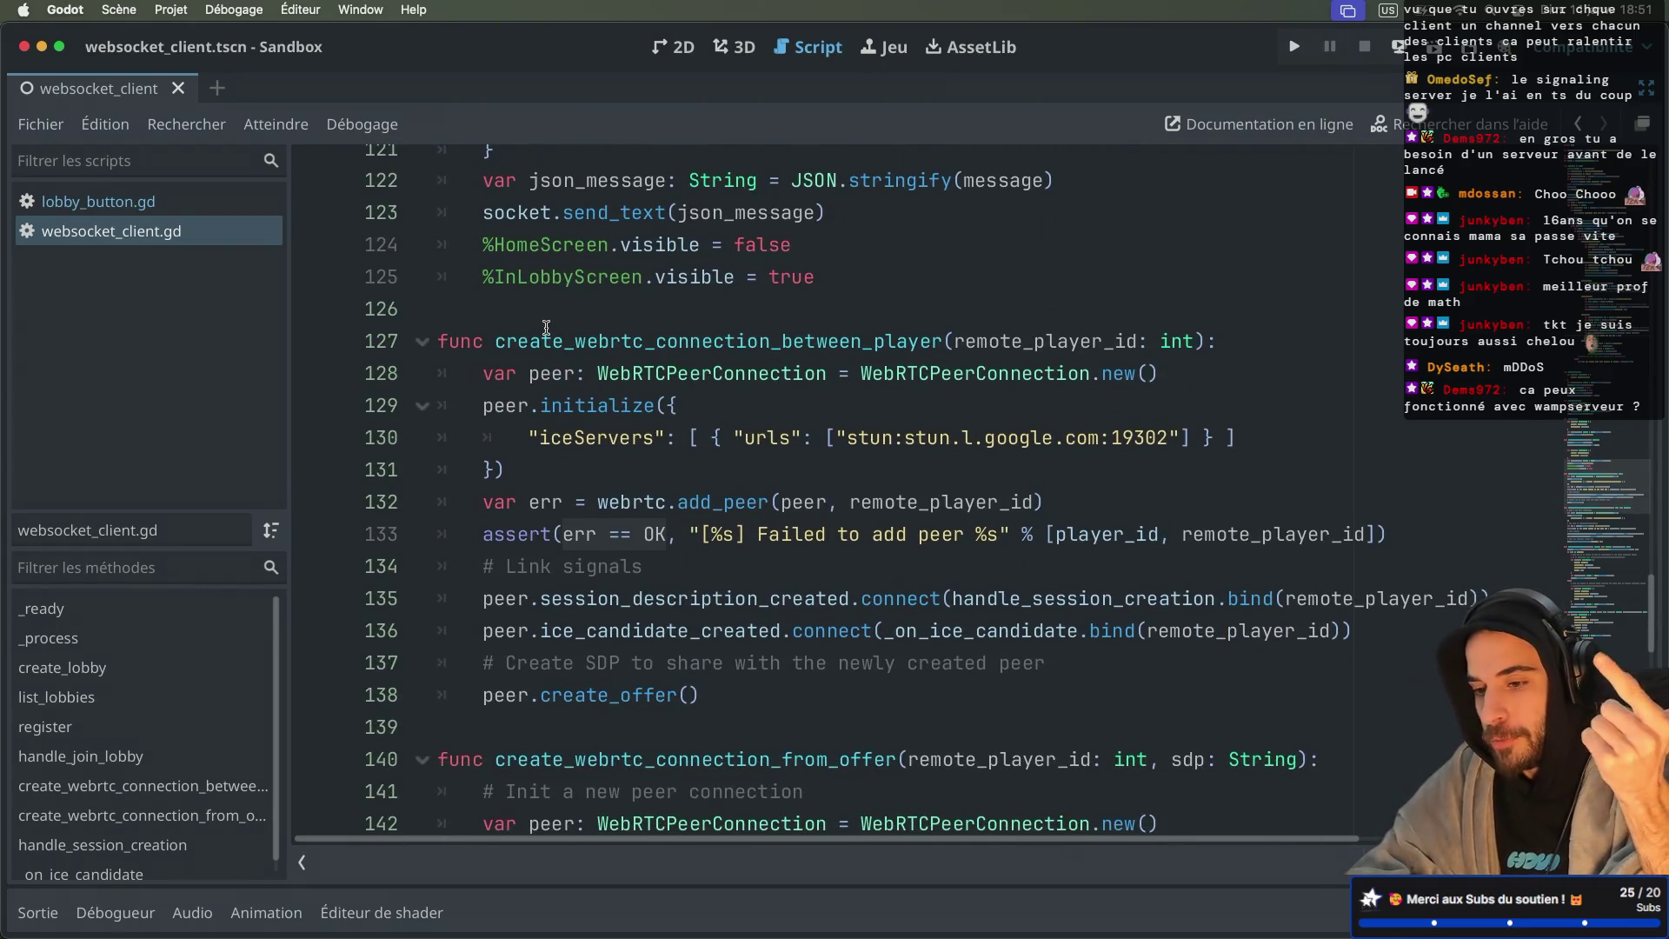
pyautogui.scroll(-6, 546, 328)
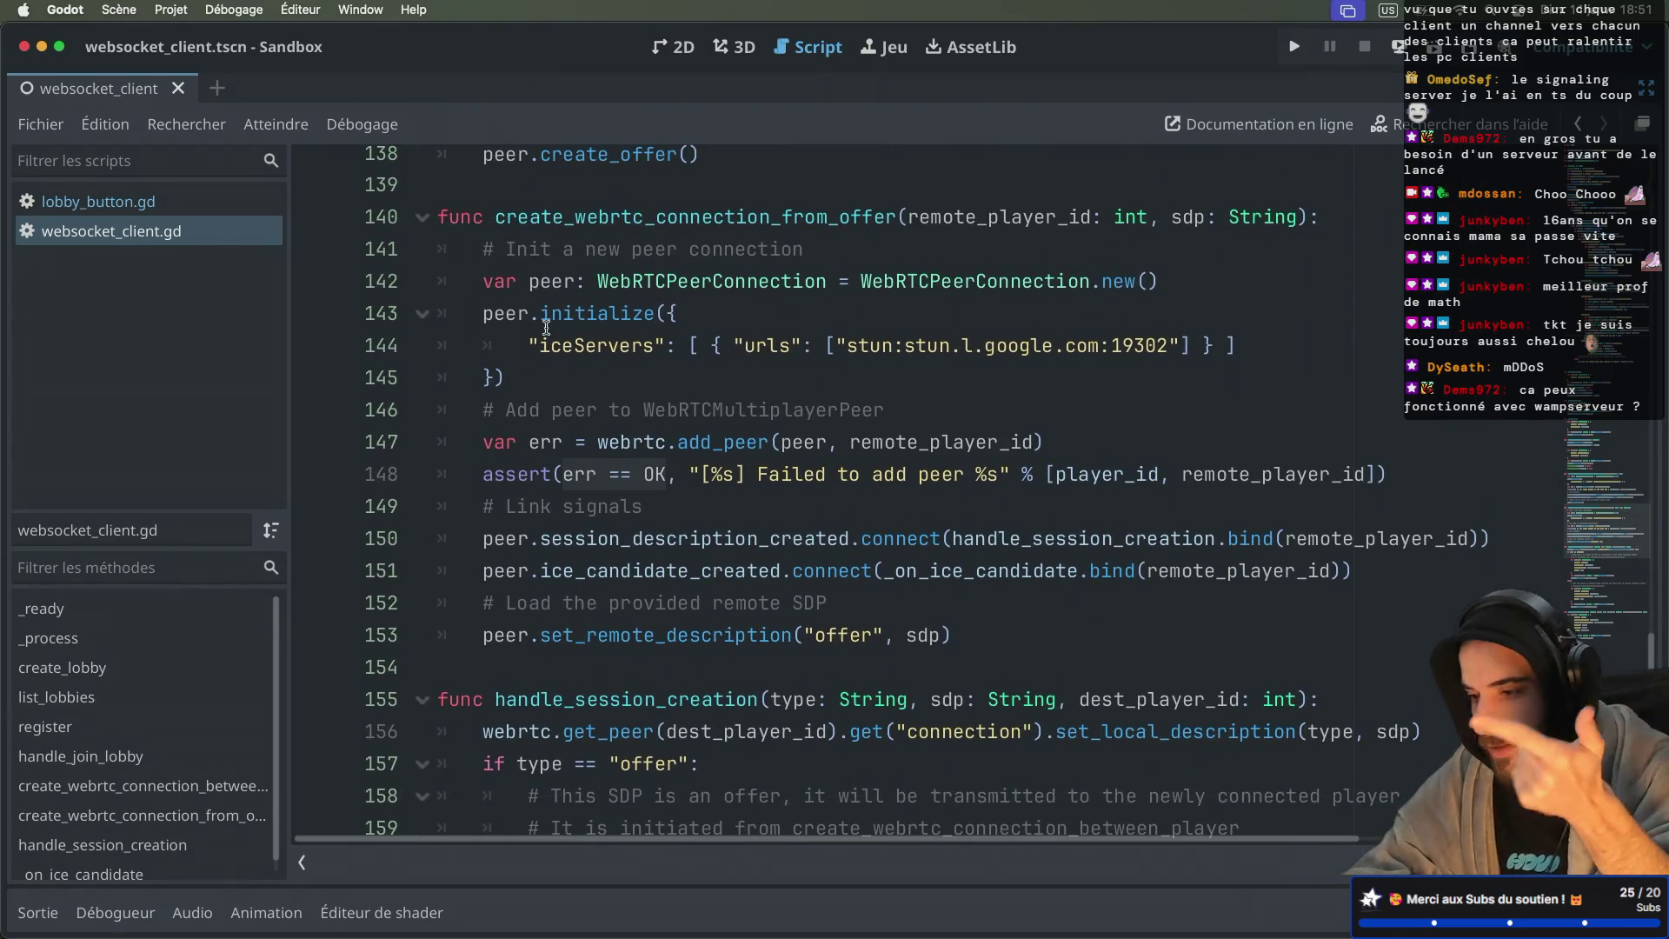
pyautogui.scroll(-11, 546, 328)
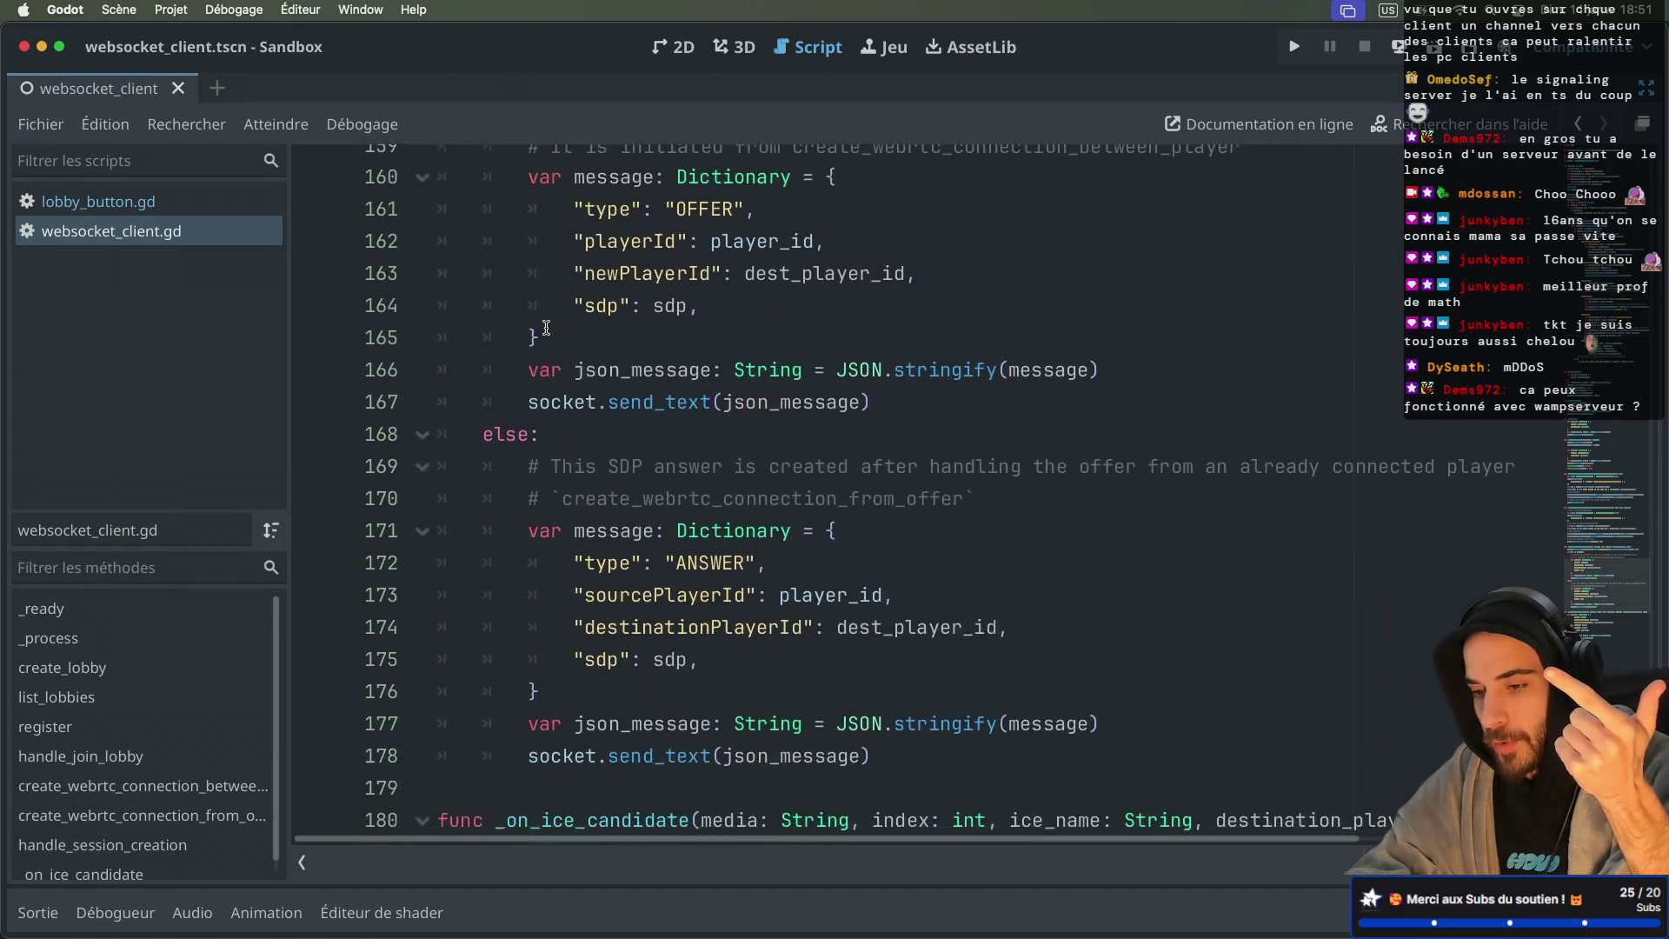
pyautogui.scroll(7, 546, 328)
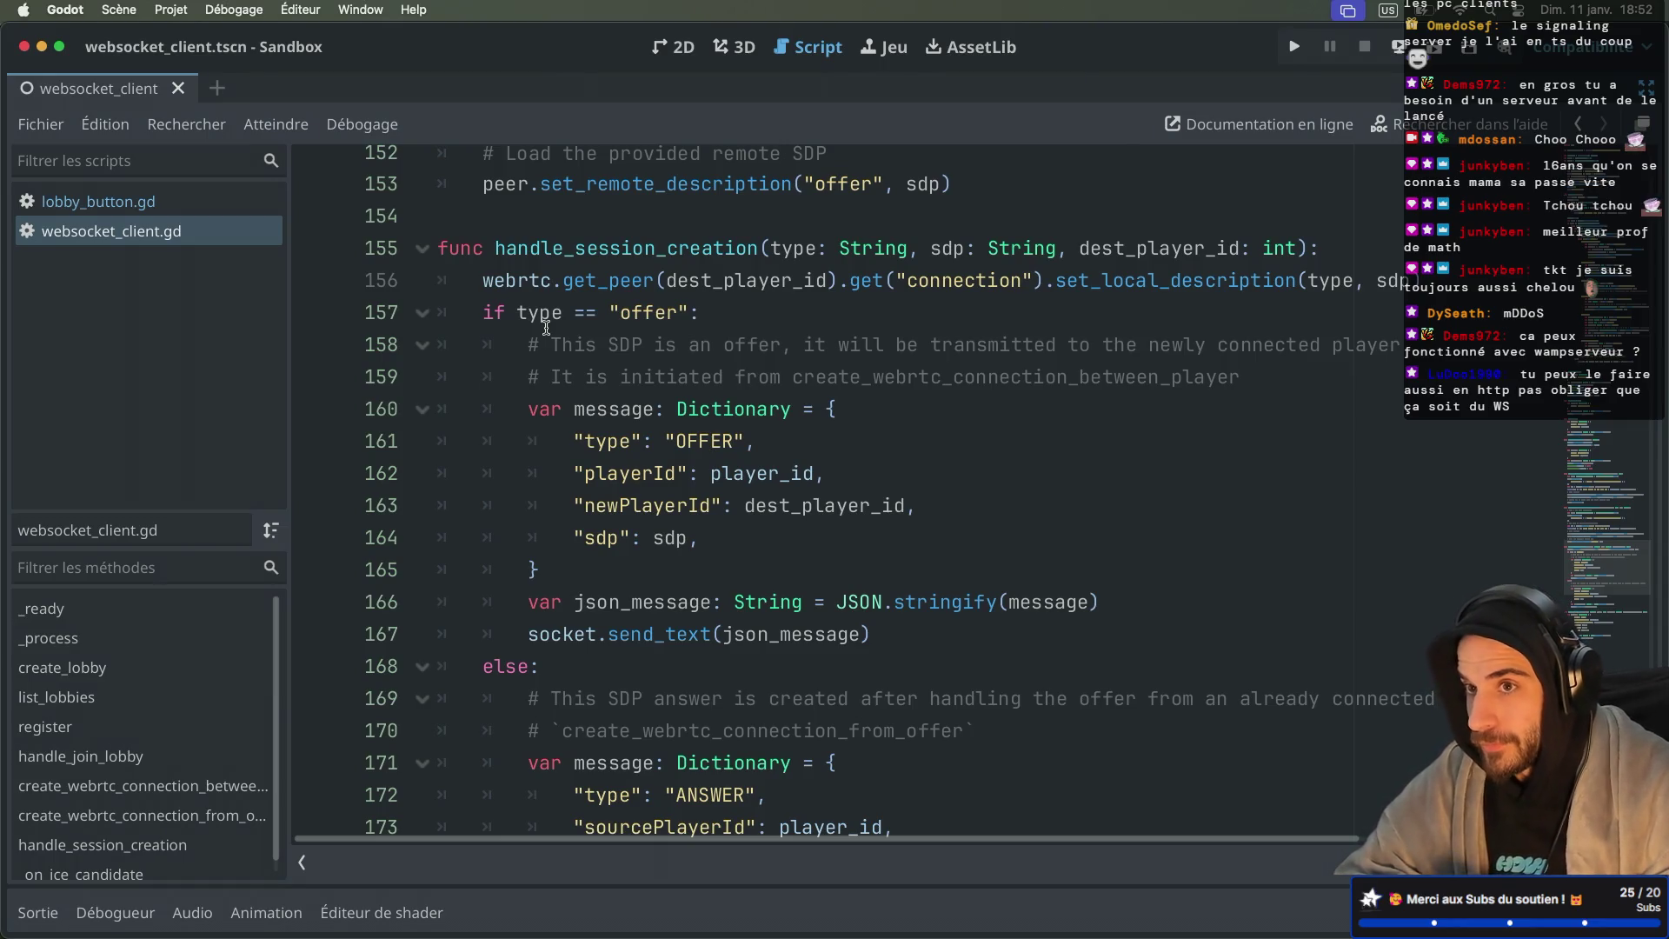
pyautogui.scroll(-4, 546, 327)
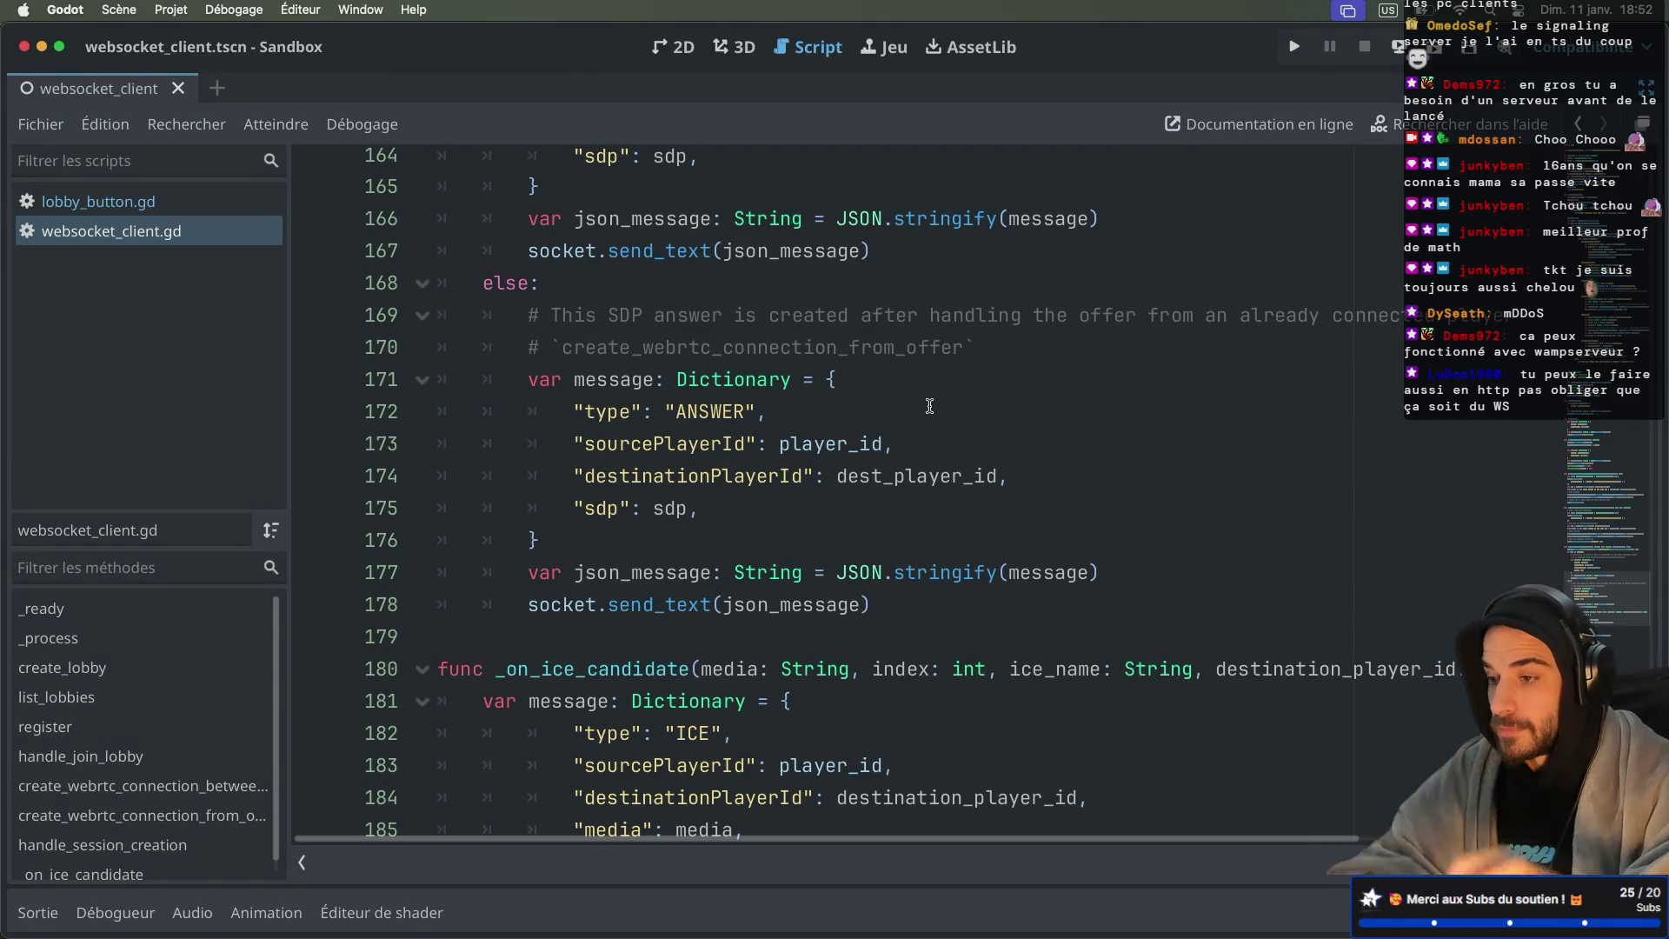
pyautogui.click(1294, 46)
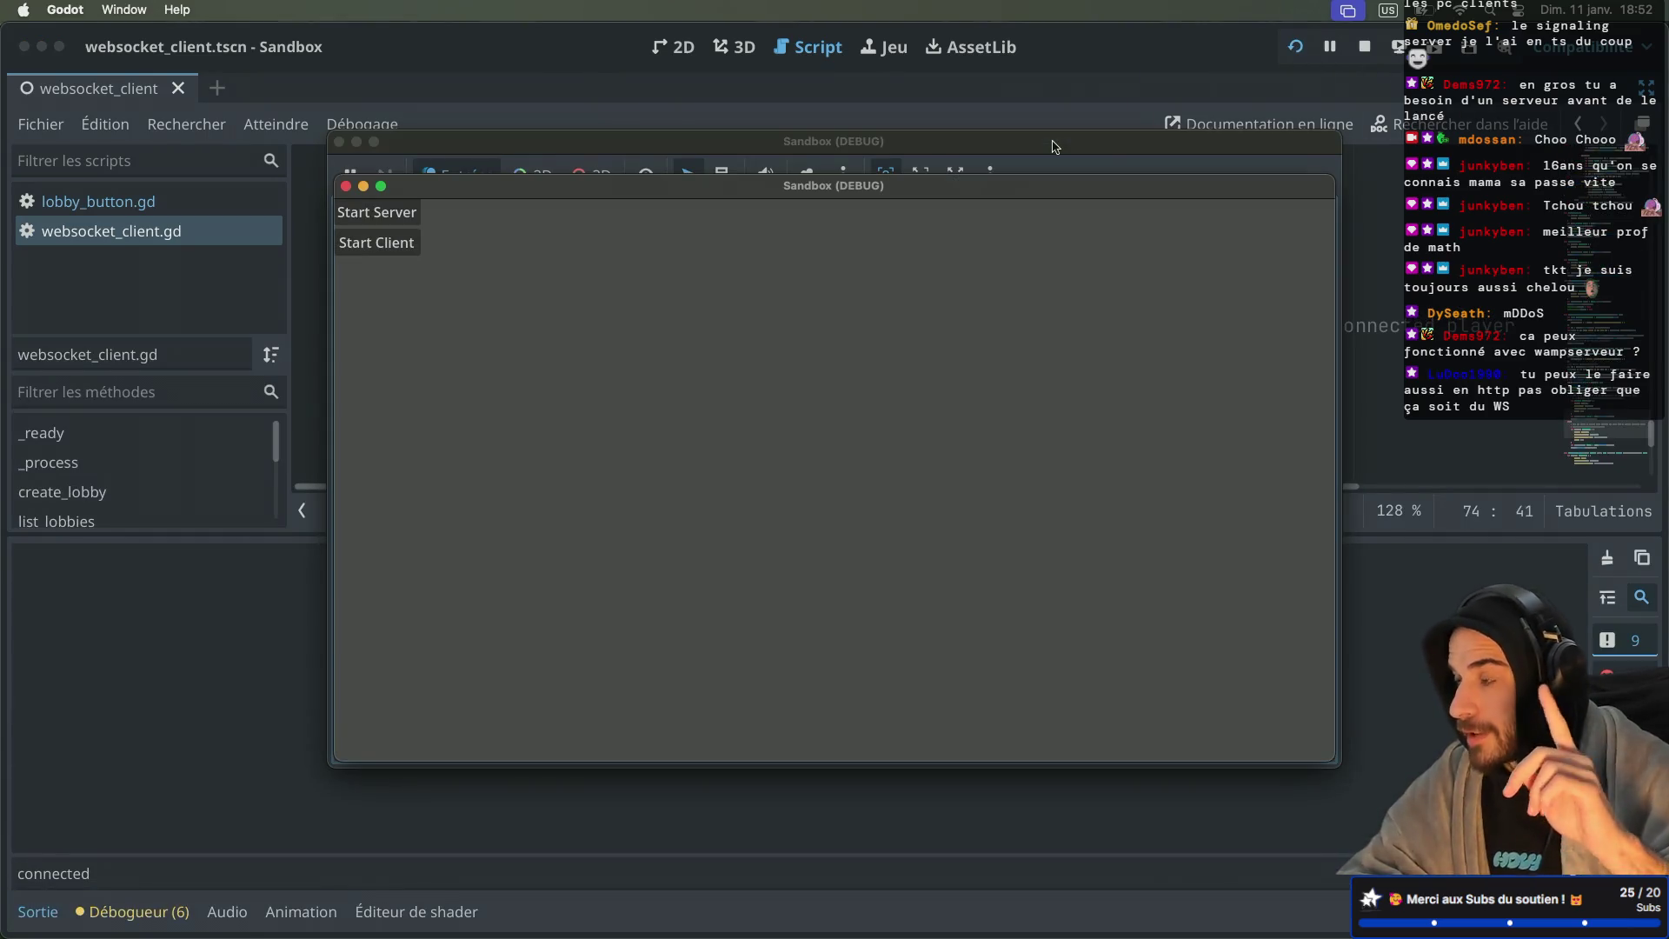
# Step: Start a server in one game instance and connect the other instances as clients
pyautogui.moveTo(831, 192)
pyautogui.mouseDown()
pyautogui.moveTo(1152, 294)
pyautogui.moveTo(1218, 366)
pyautogui.mouseUp()
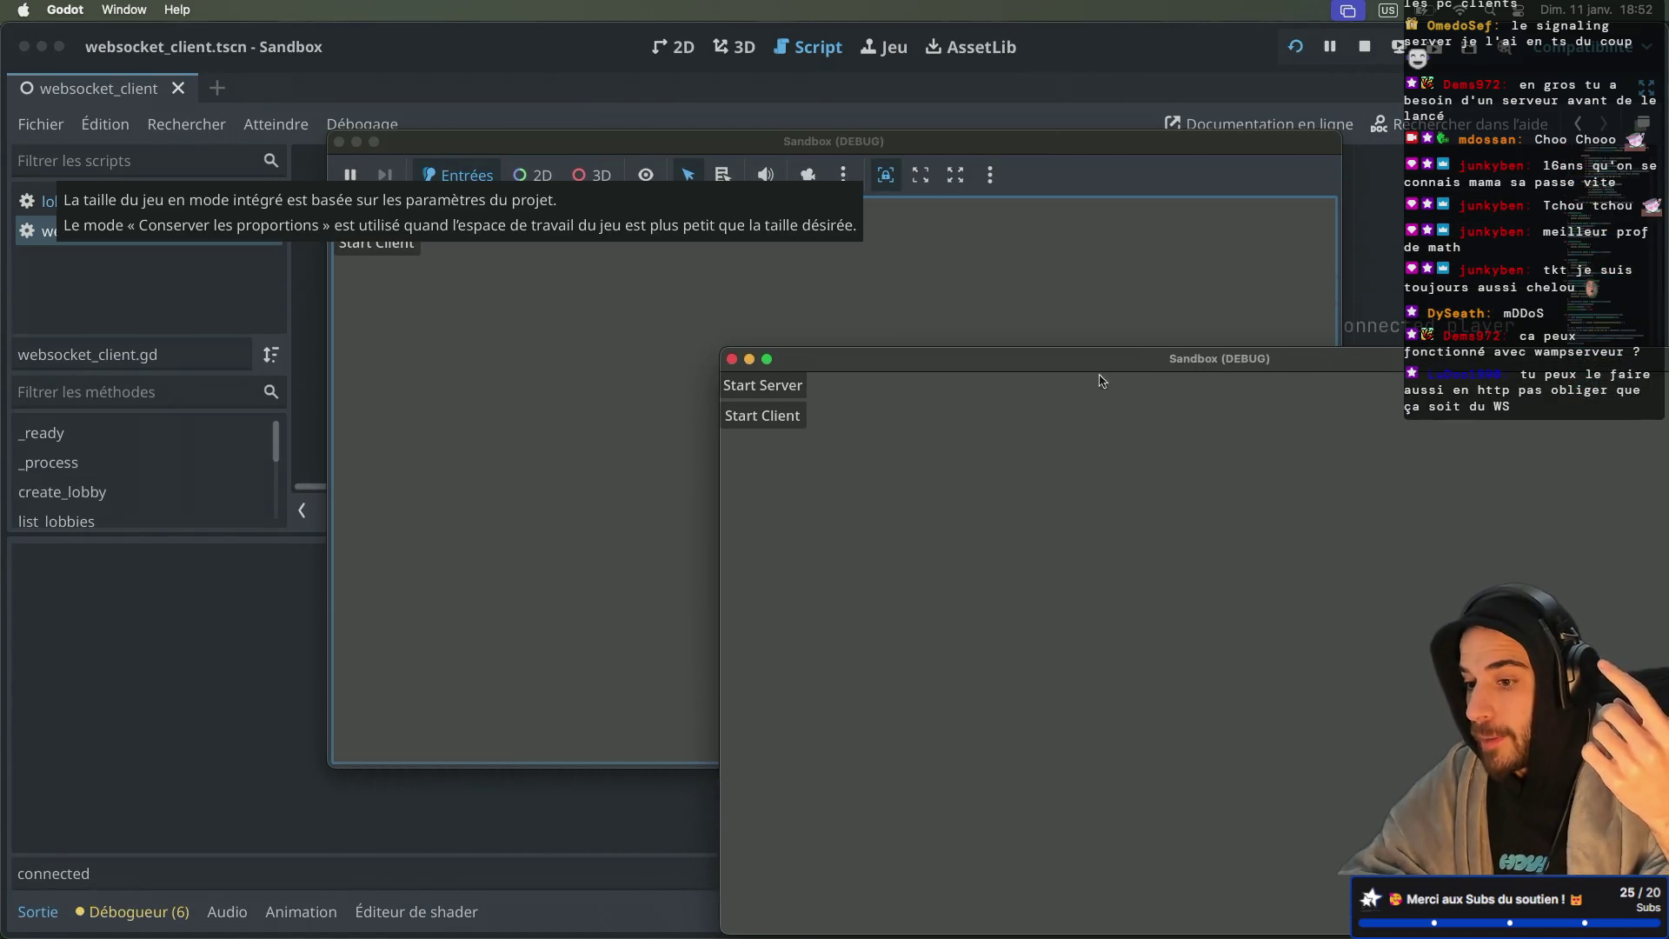
pyautogui.click(791, 392)
pyautogui.click(862, 267)
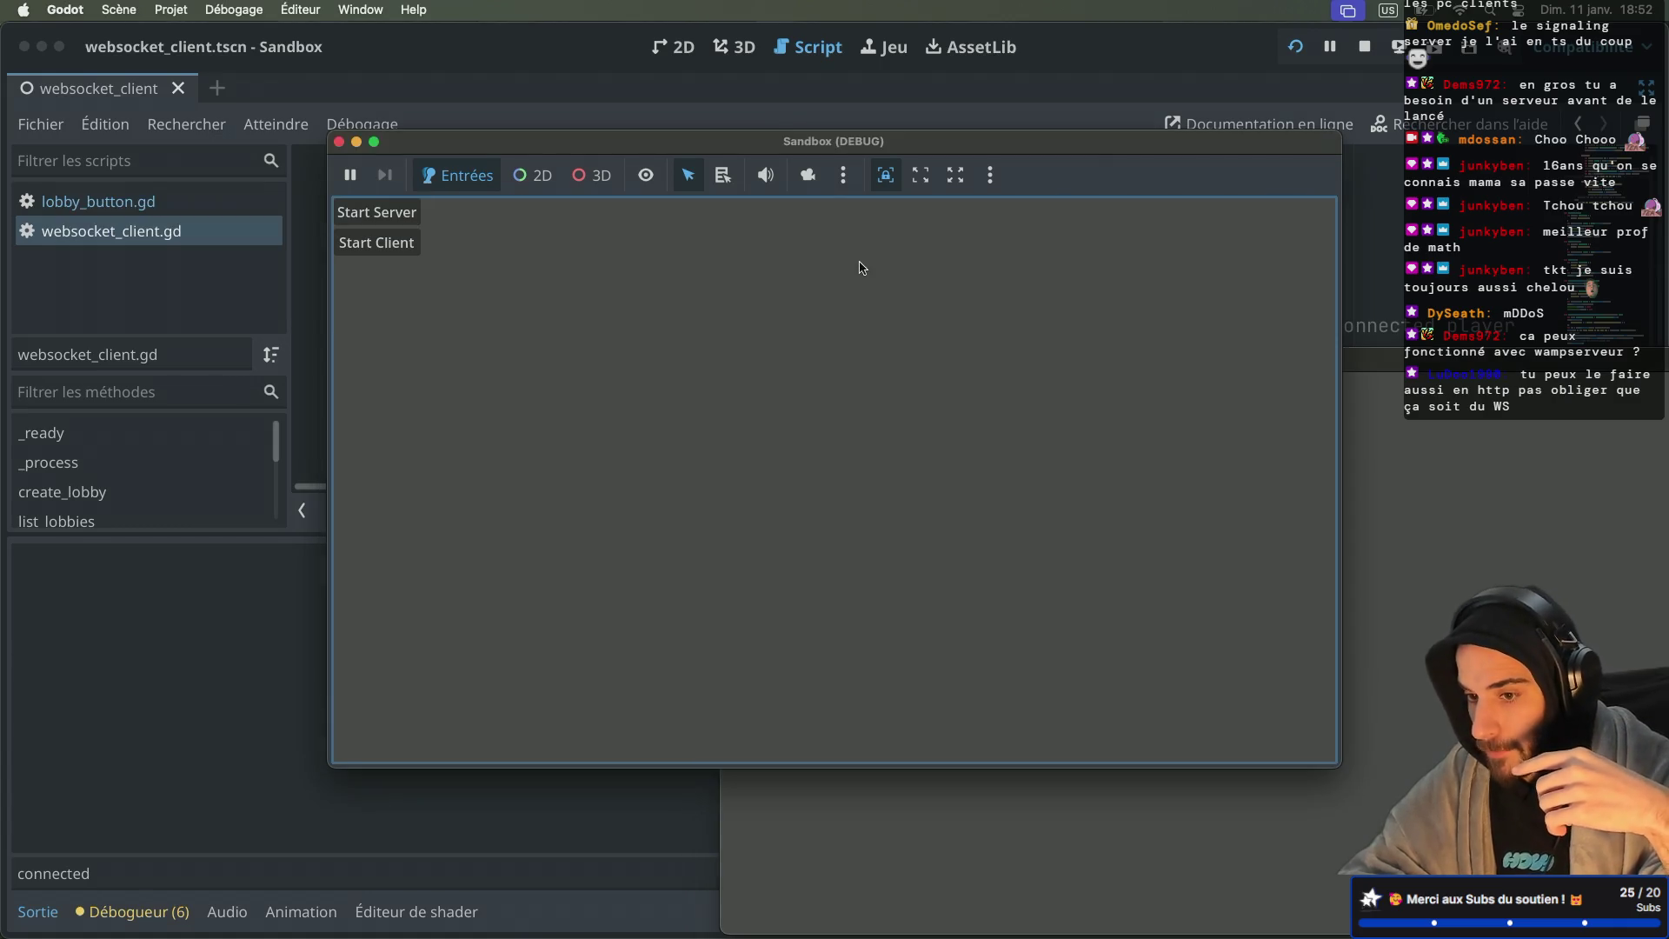
pyautogui.click(387, 246)
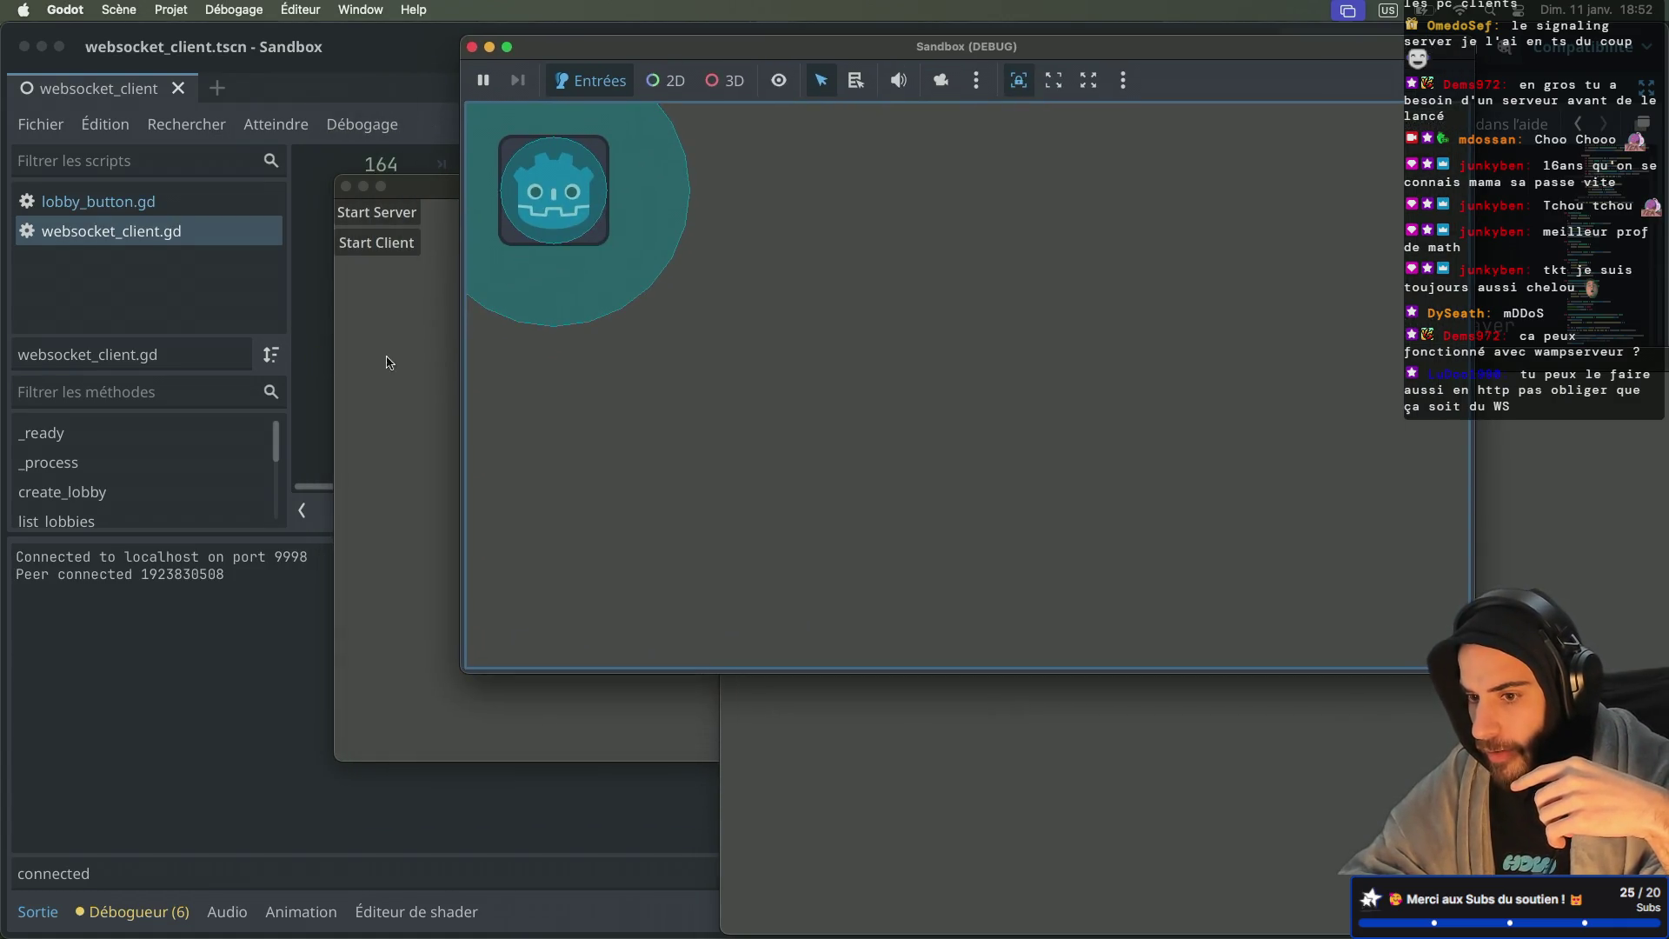
pyautogui.click(383, 363)
pyautogui.moveTo(517, 186)
pyautogui.mouseDown()
pyautogui.moveTo(375, 237)
pyautogui.moveTo(231, 343)
pyautogui.mouseUp()
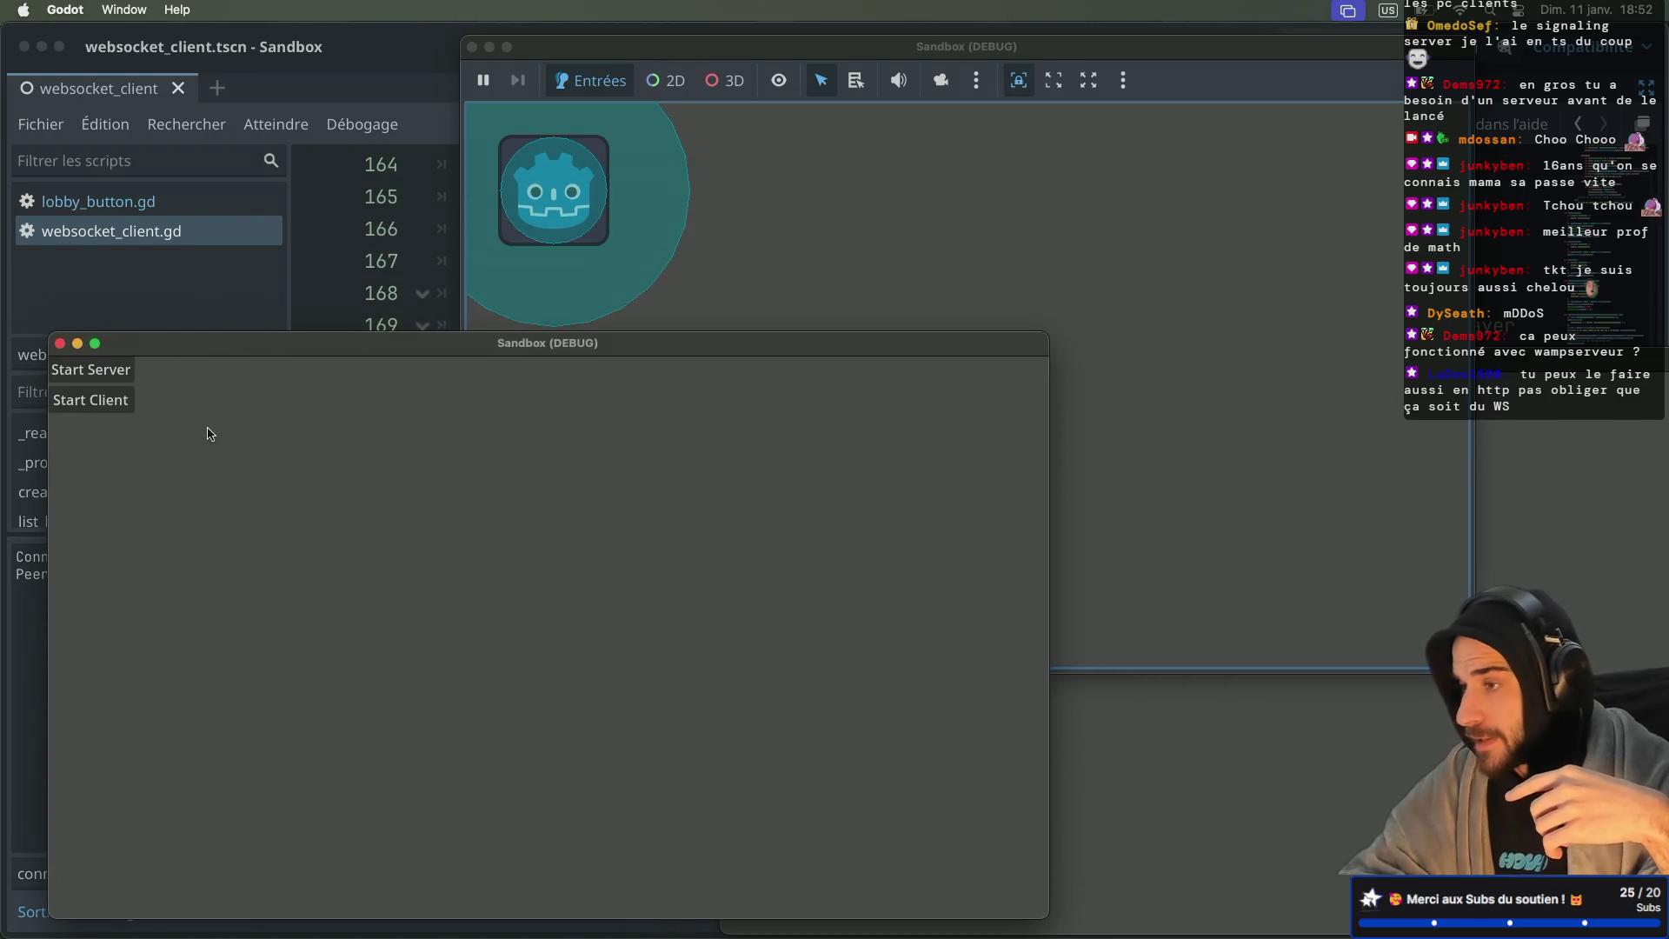
pyautogui.click(83, 409)
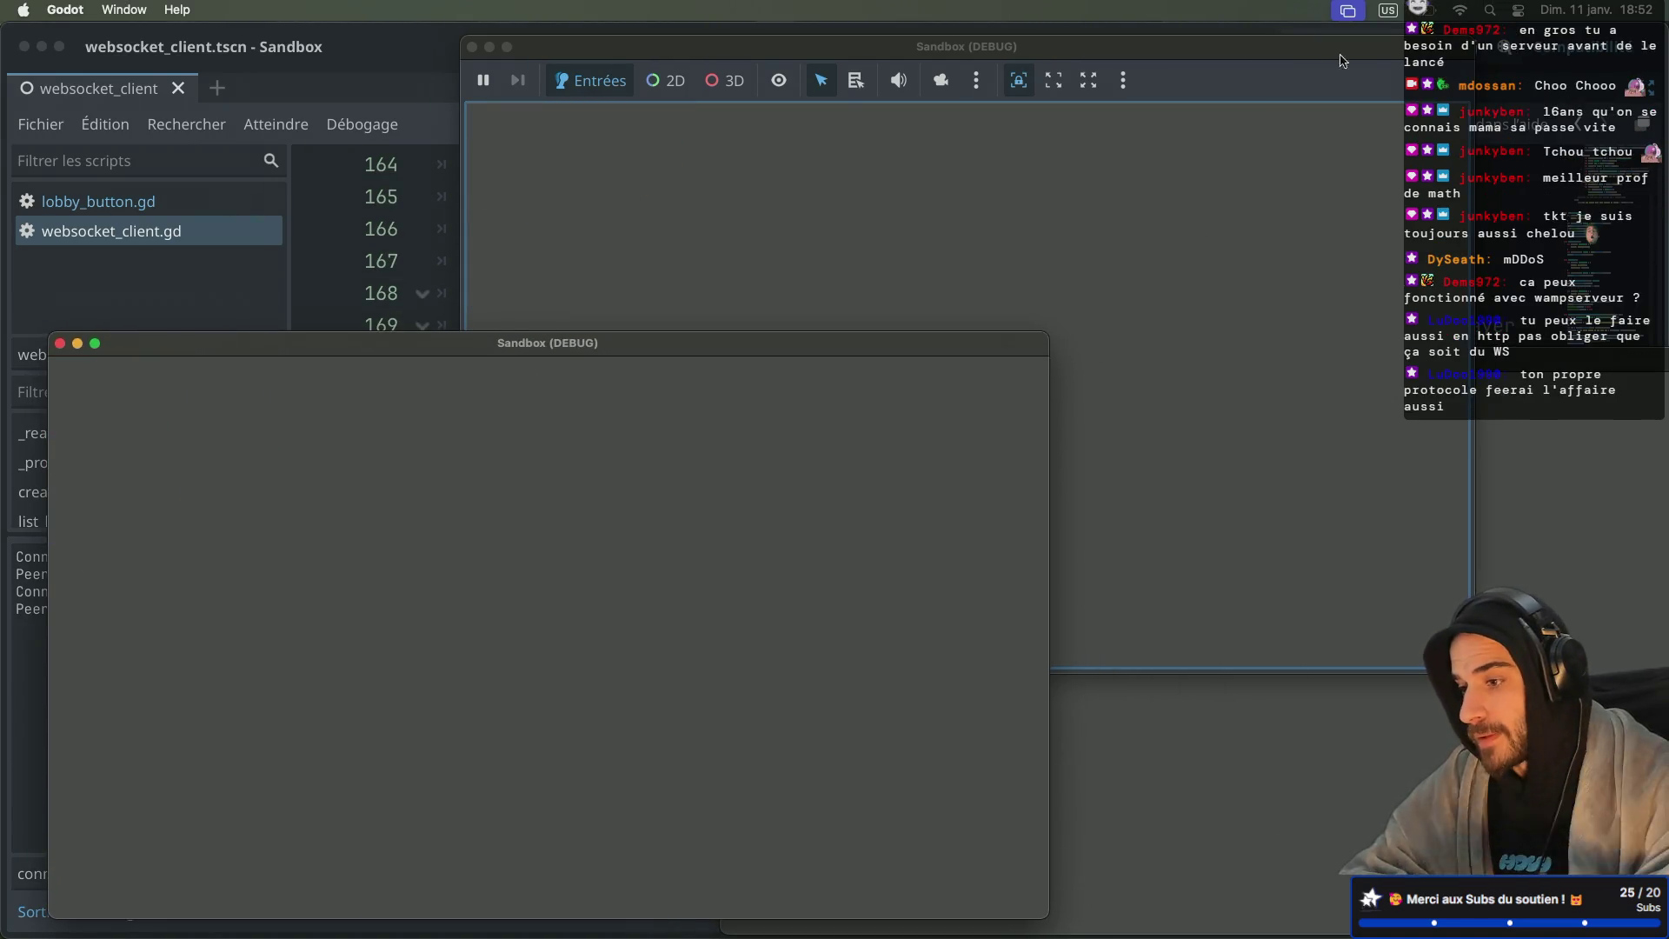
# Step: Stop and rerun the project, then start the server in the second instance
pyautogui.click(1298, 83)
pyautogui.click(1364, 46)
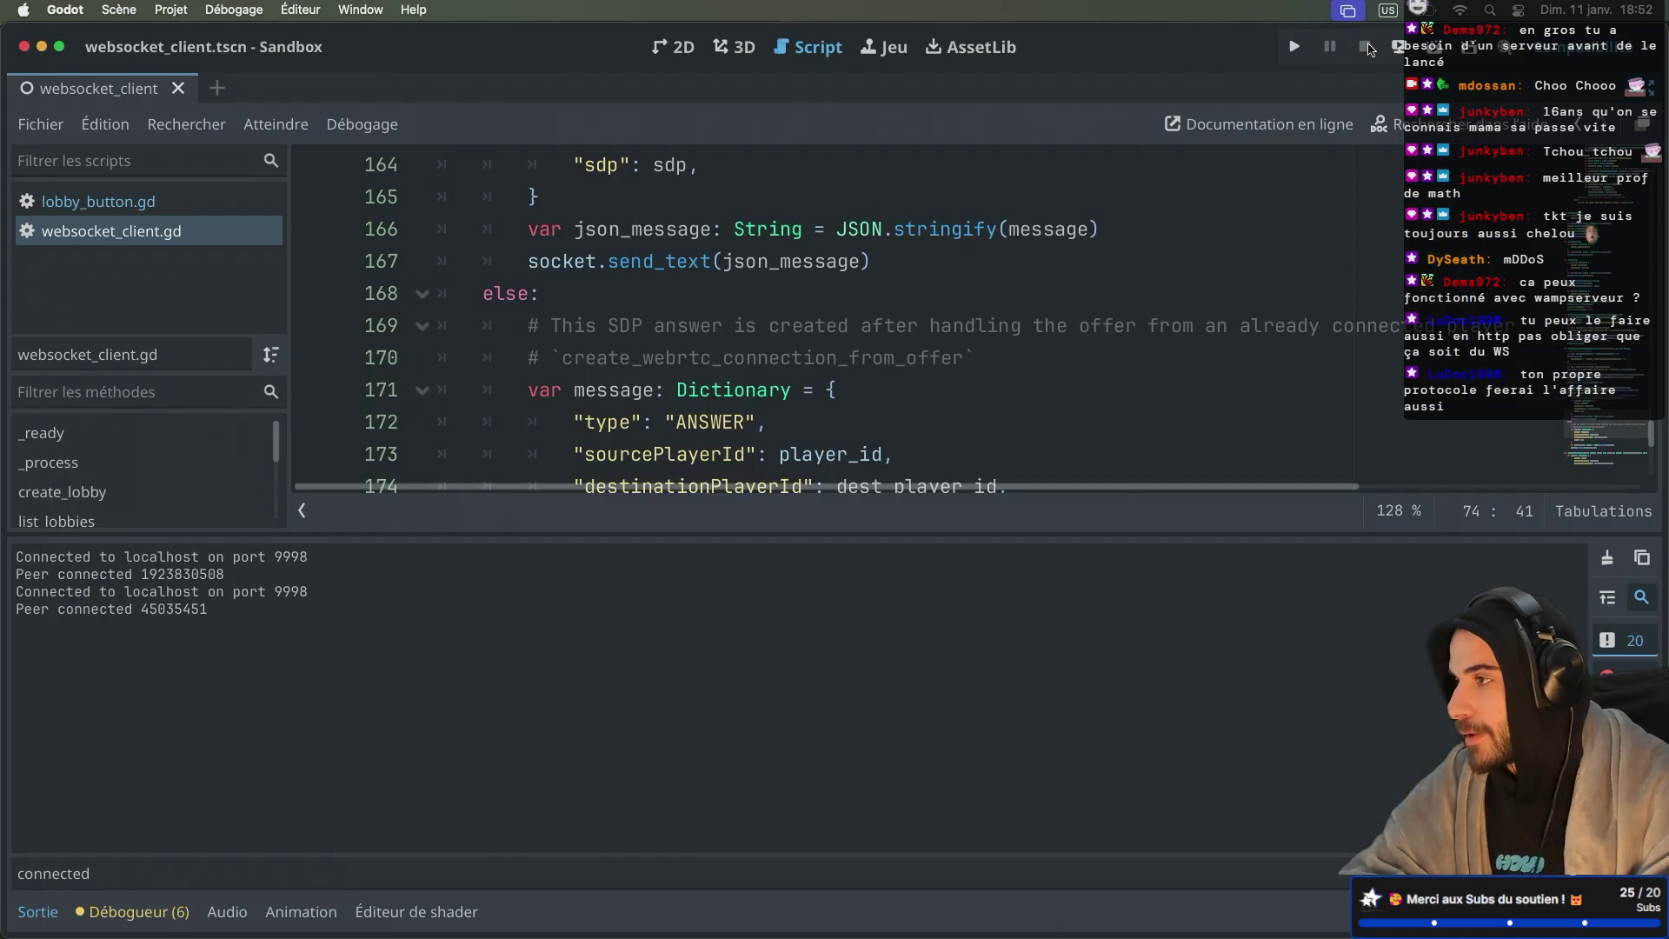
pyautogui.click(1295, 46)
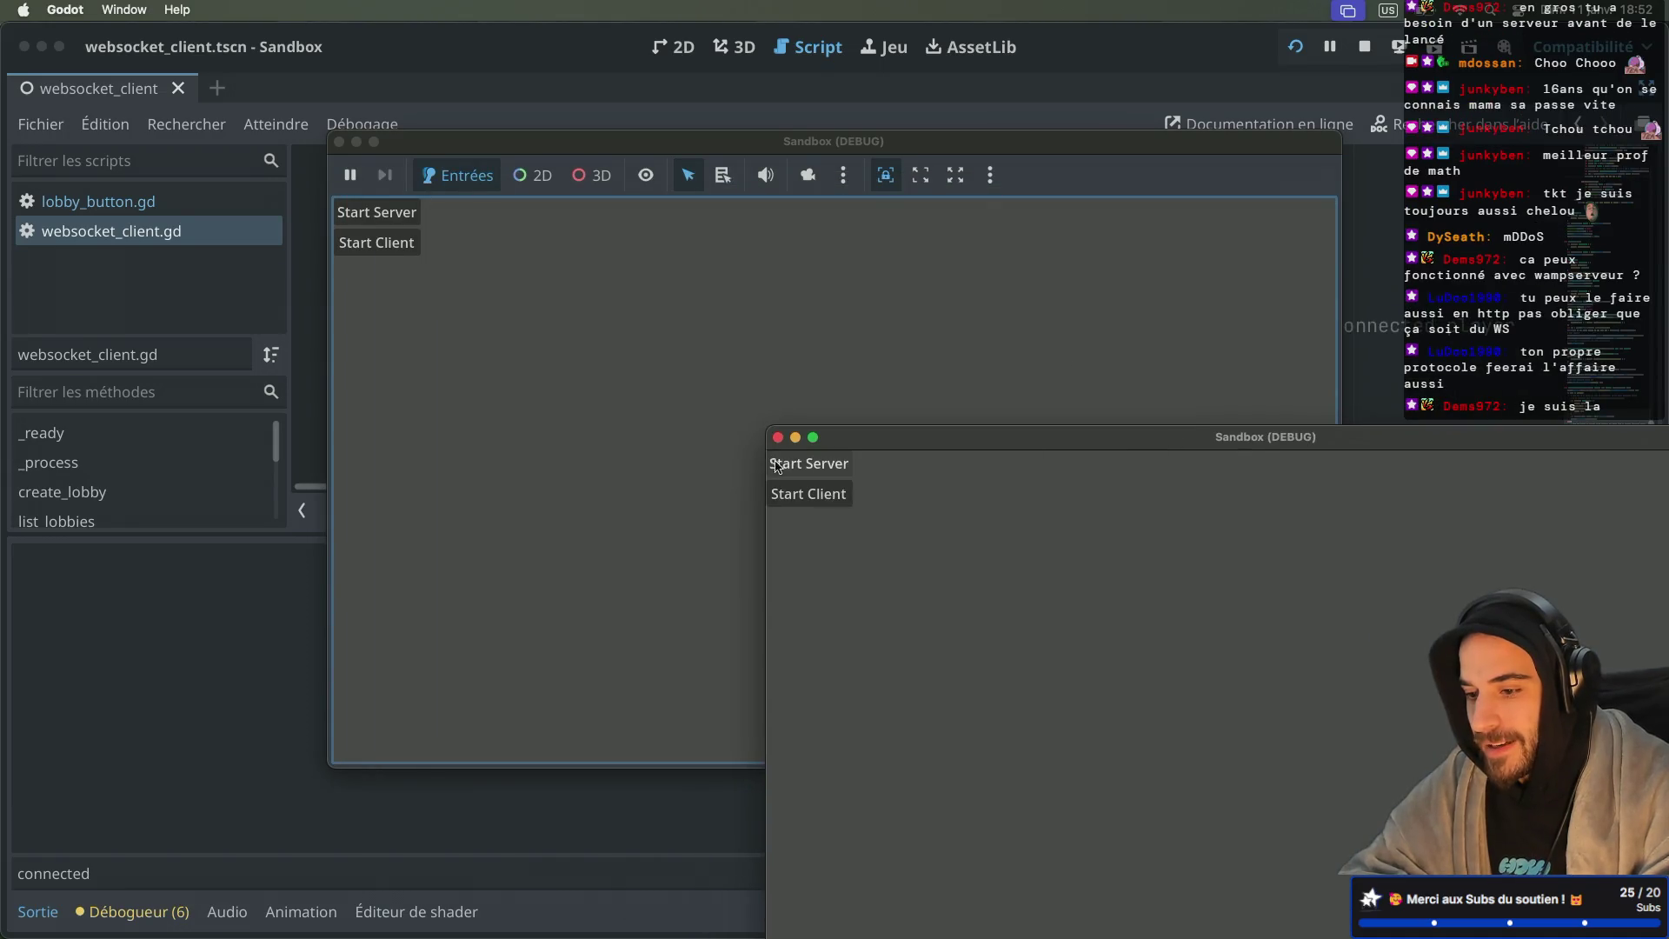
pyautogui.click(376, 242)
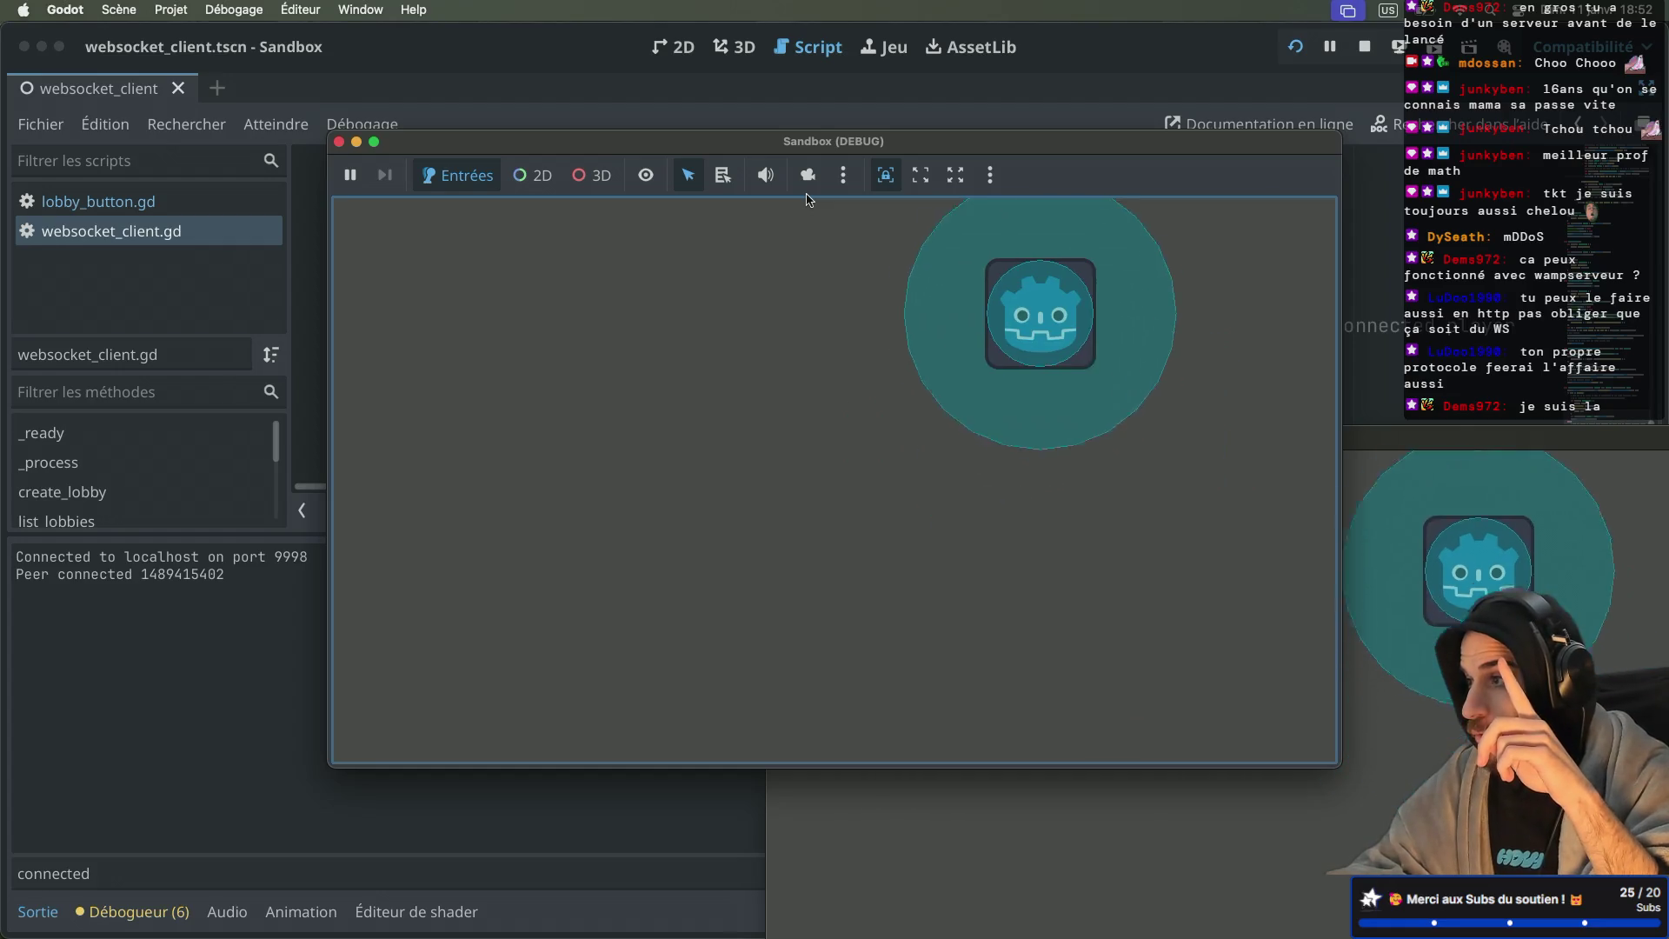
# Step: Move the player left, right, down and up, then move the first game window aside
pyautogui.press('Left')
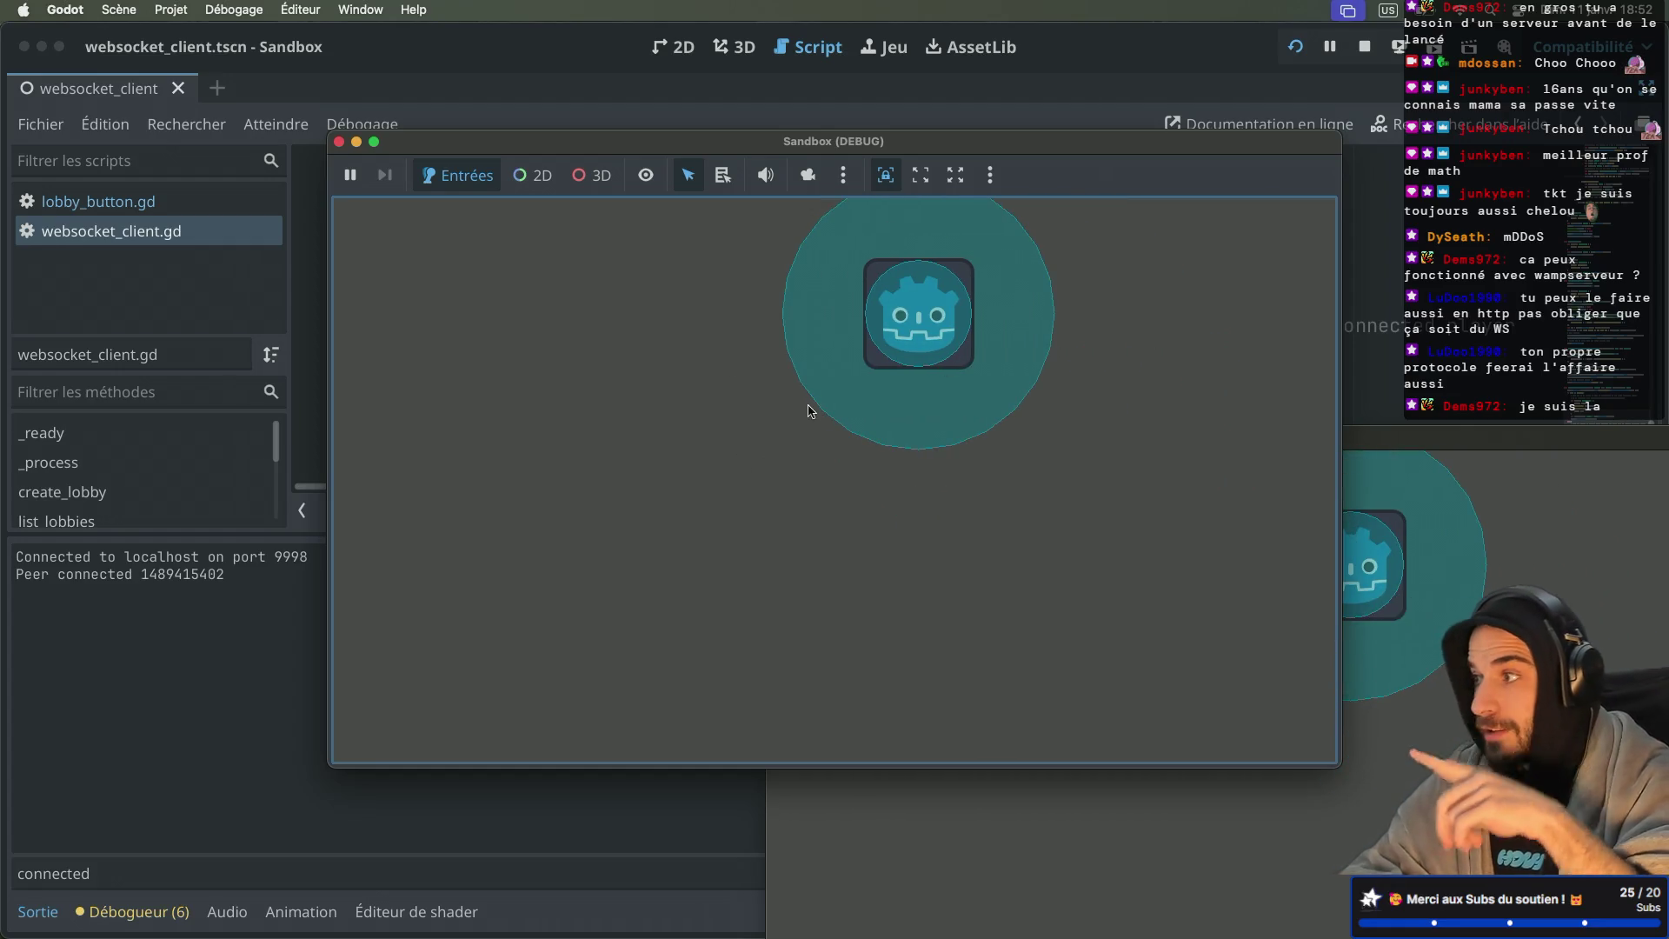
pyautogui.press('Right')
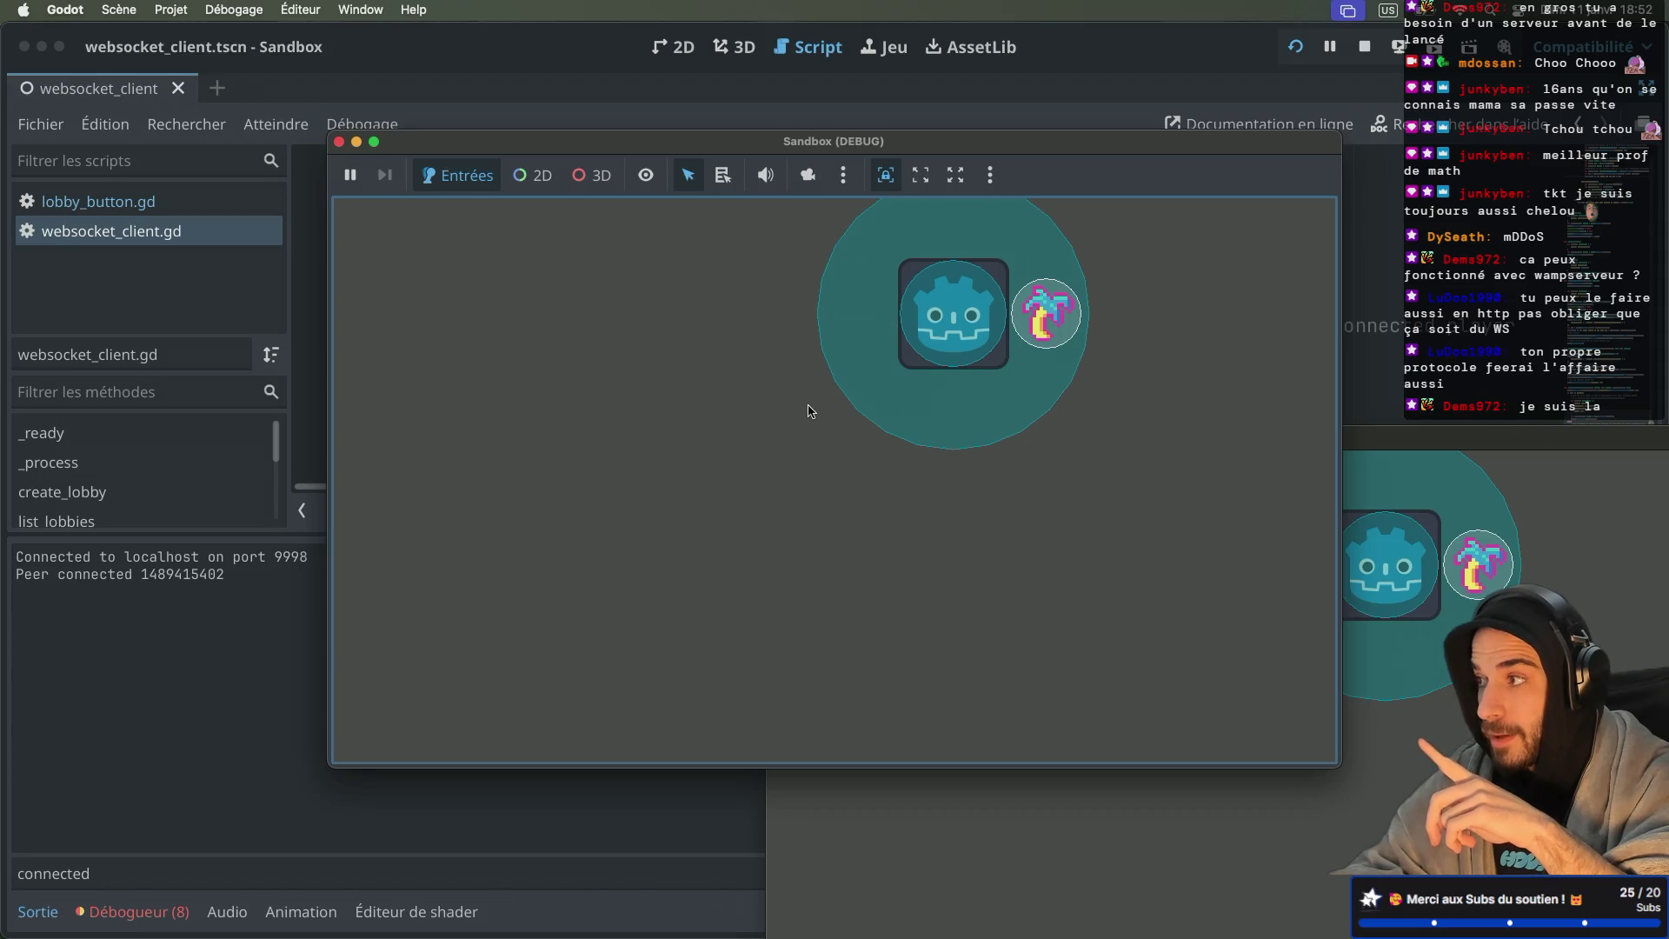
pyautogui.press('Right')
pyautogui.press('Down')
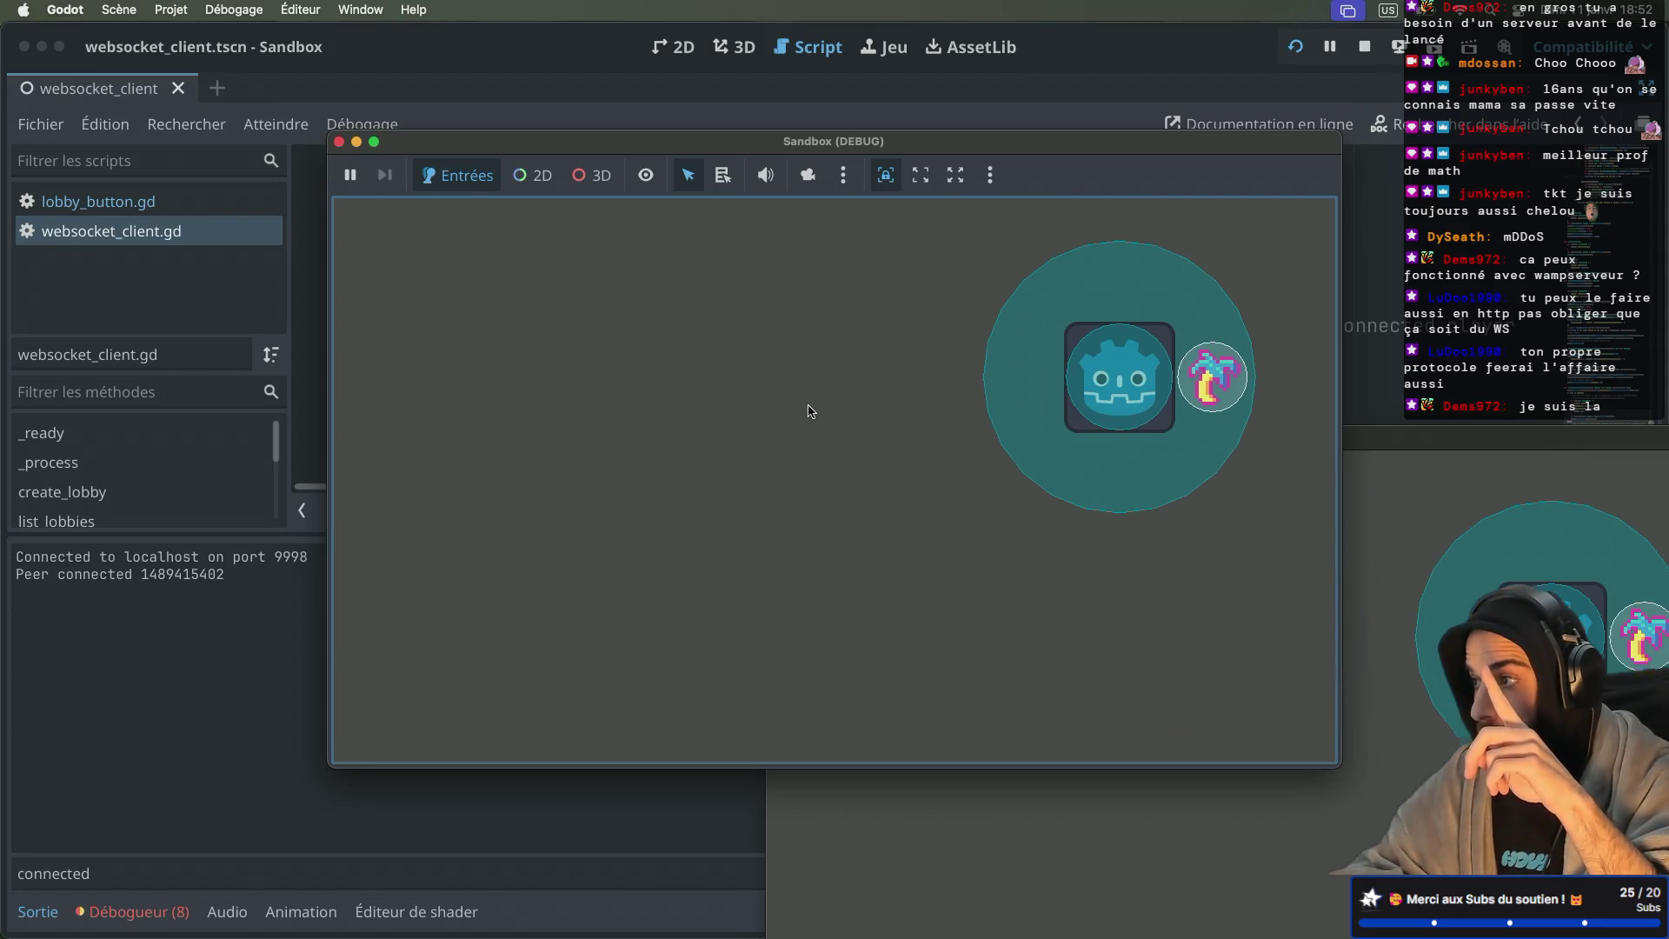
pyautogui.press('Up')
pyautogui.moveTo(616, 147); pyautogui.dragTo(744, 109)
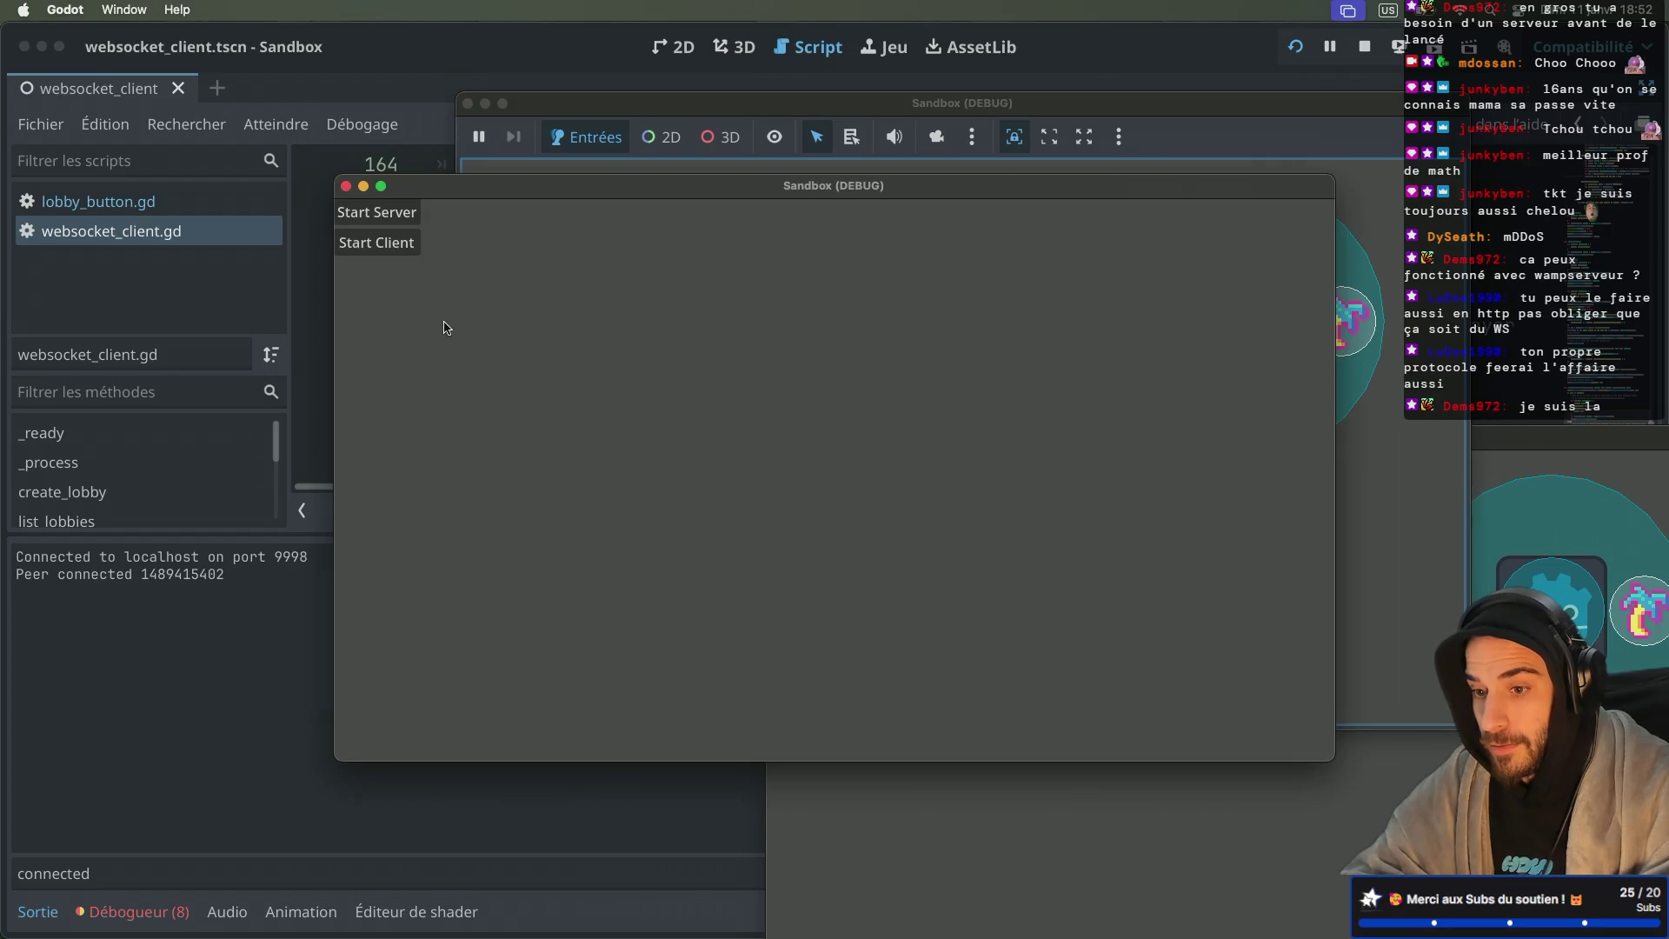
# Step: Join the second instance as a client, move both players in sync, and reposition the third window
pyautogui.moveTo(526, 178); pyautogui.dragTo(290, 236)
pyautogui.click(161, 293)
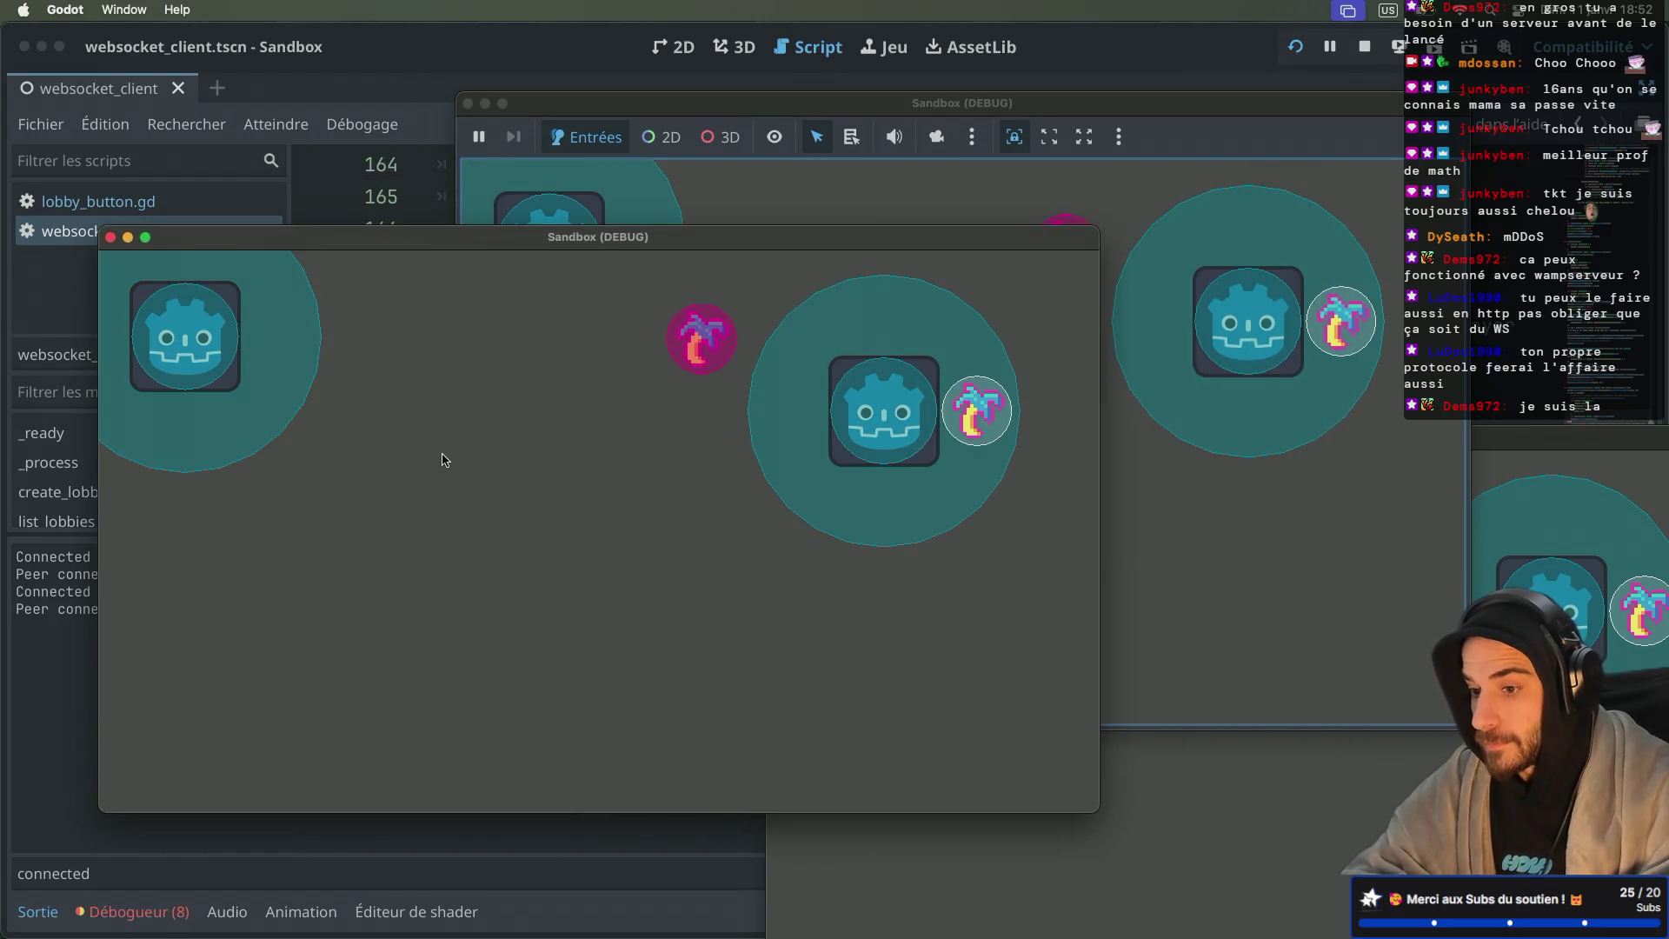
pyautogui.press('Right')
pyautogui.press('Down')
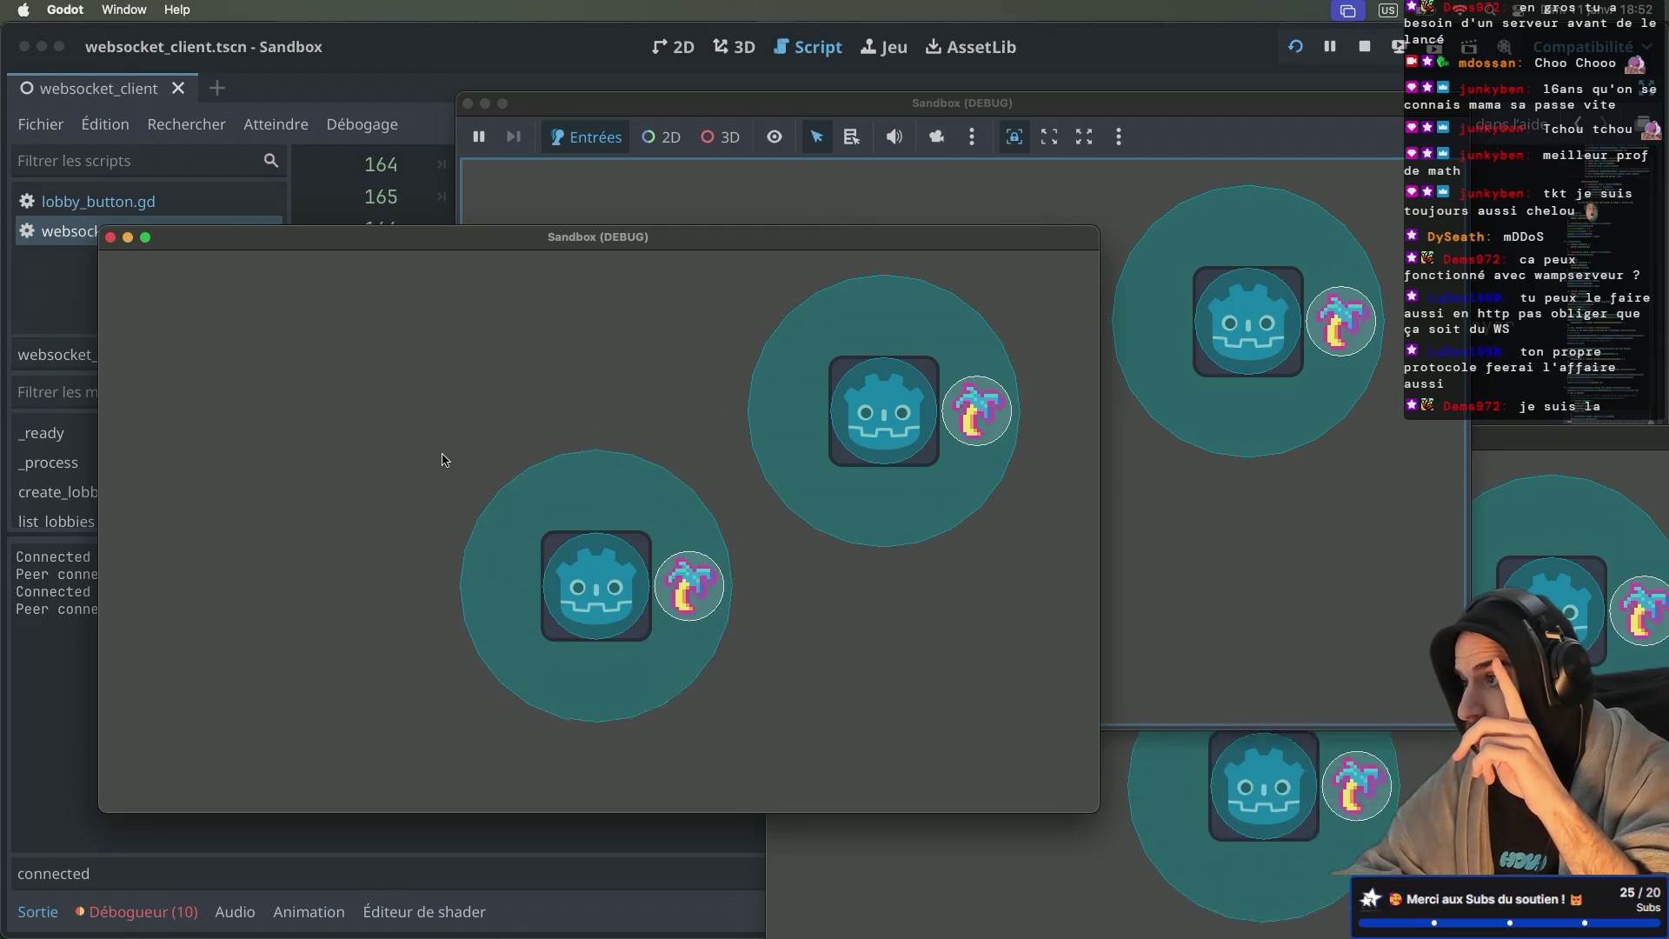
pyautogui.press('Right')
pyautogui.press('Left')
pyautogui.press('Up')
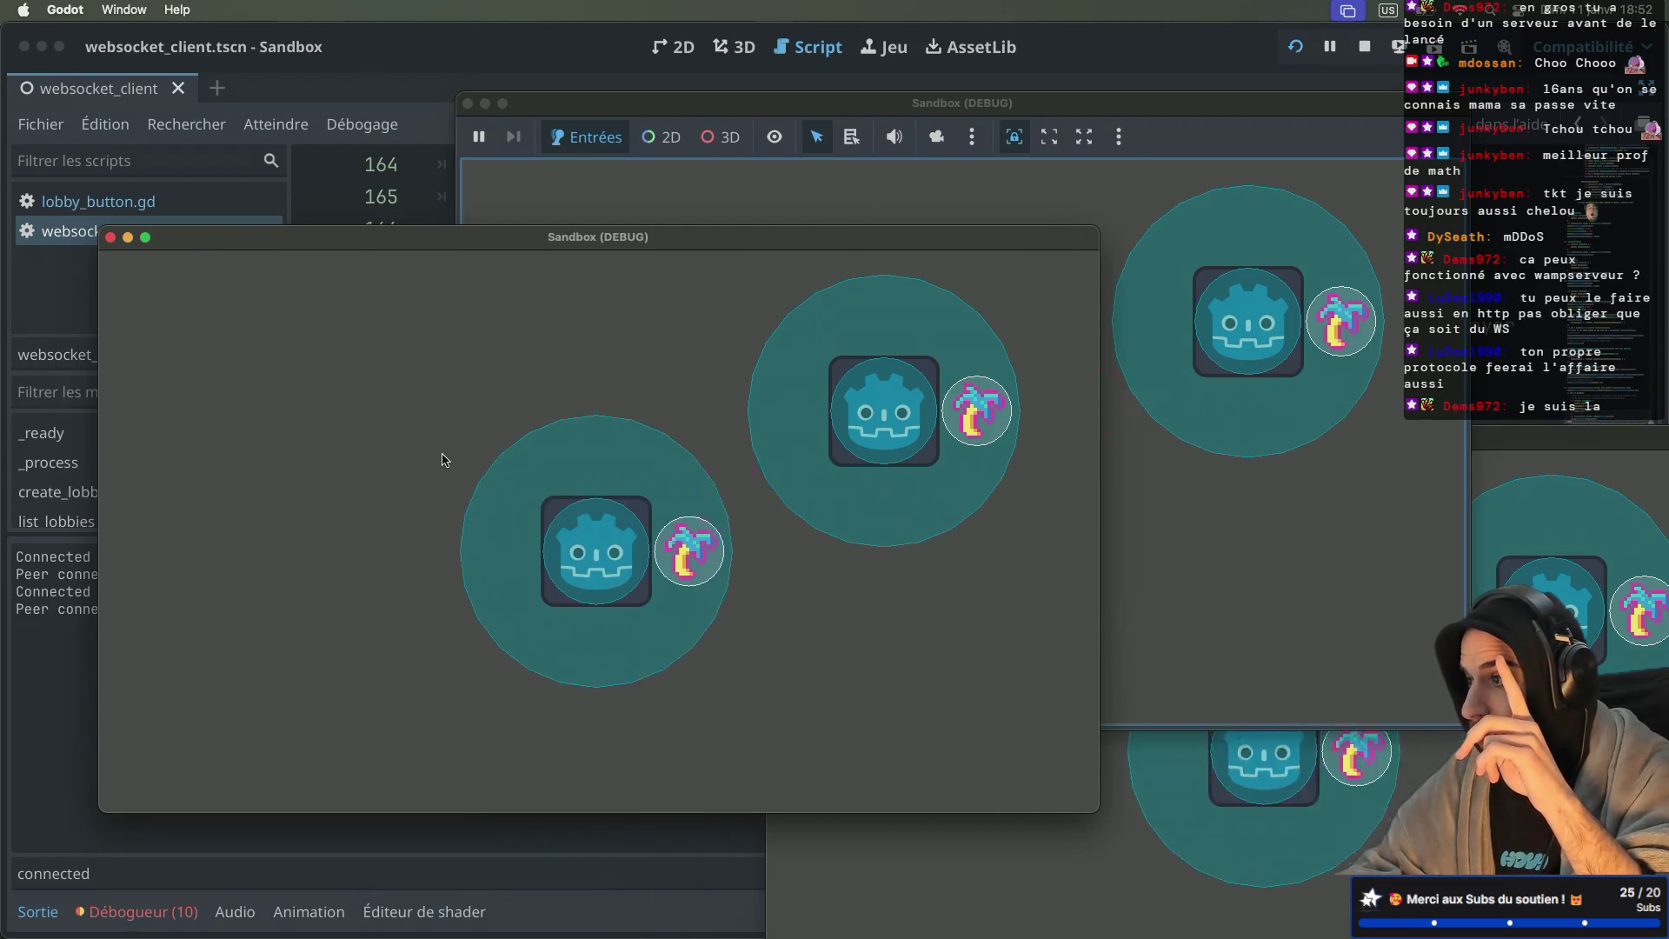
pyautogui.press('Right')
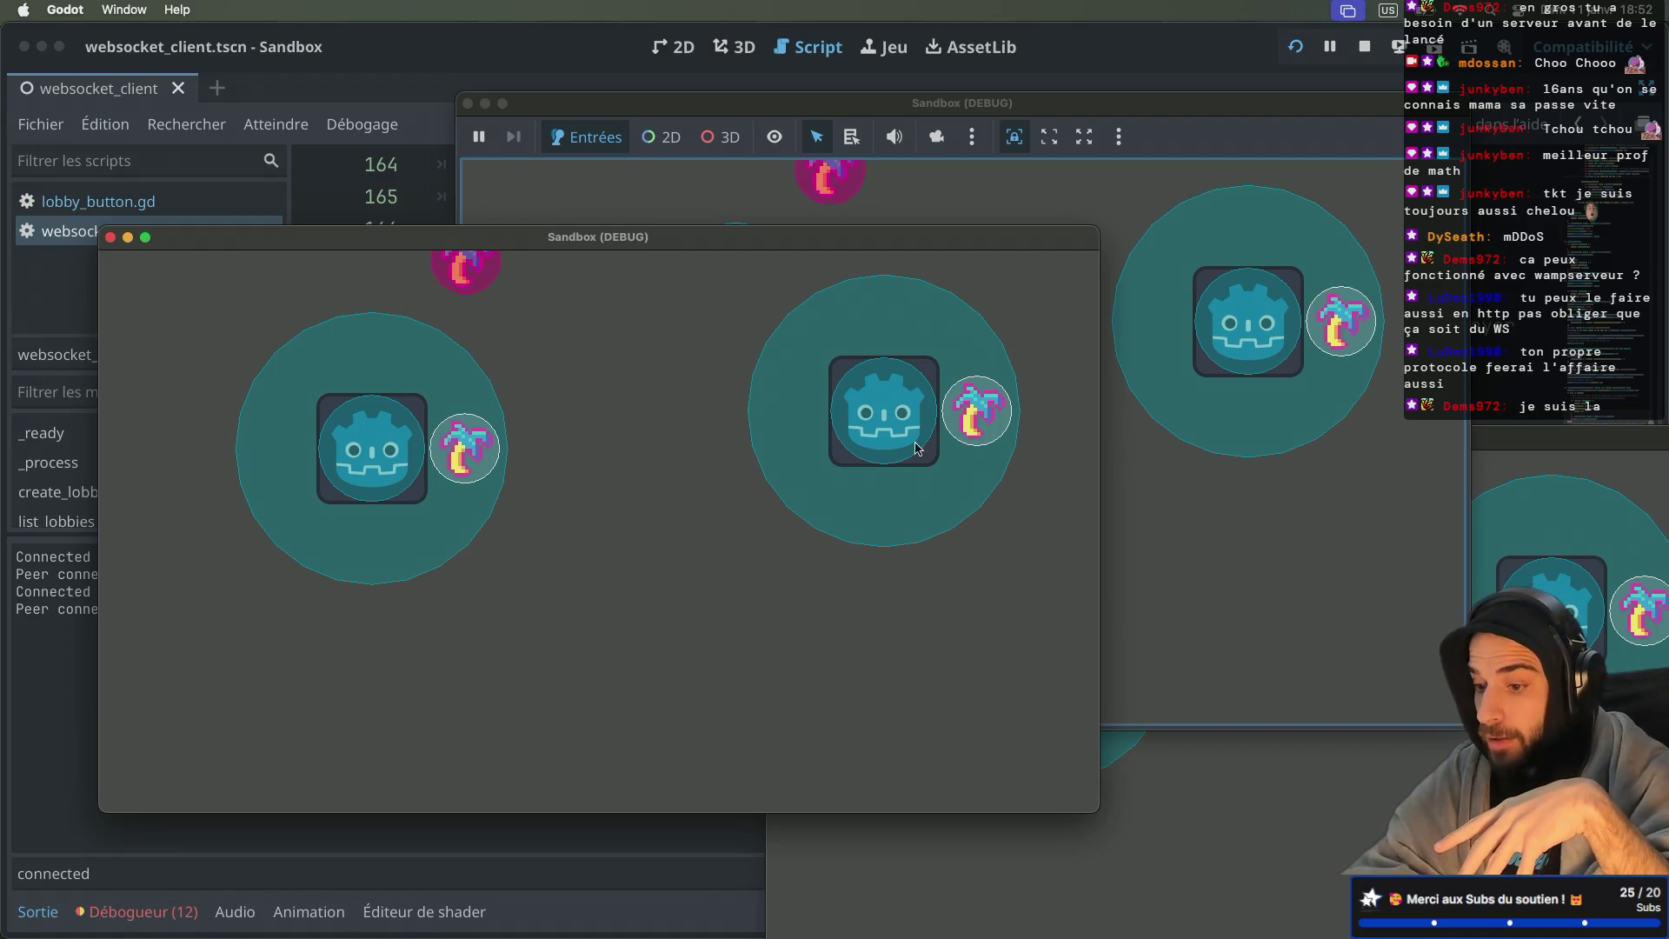
pyautogui.click(1173, 783)
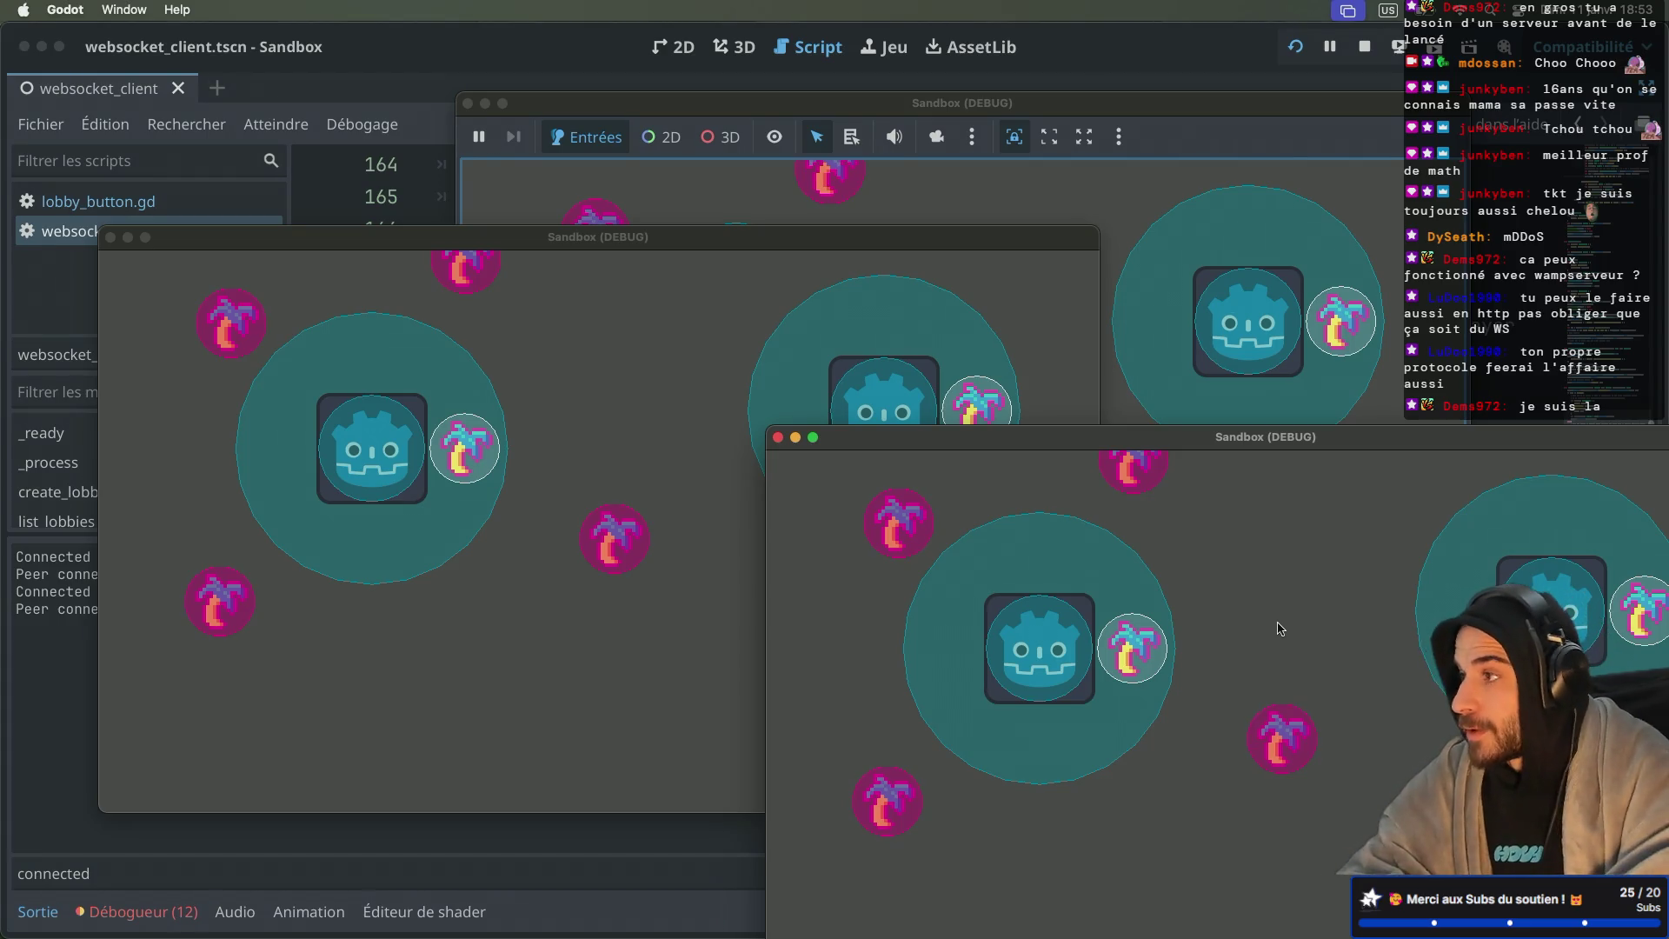
pyautogui.moveTo(906, 445)
pyautogui.mouseDown()
pyautogui.moveTo(748, 288)
pyautogui.moveTo(728, 325)
pyautogui.mouseUp()
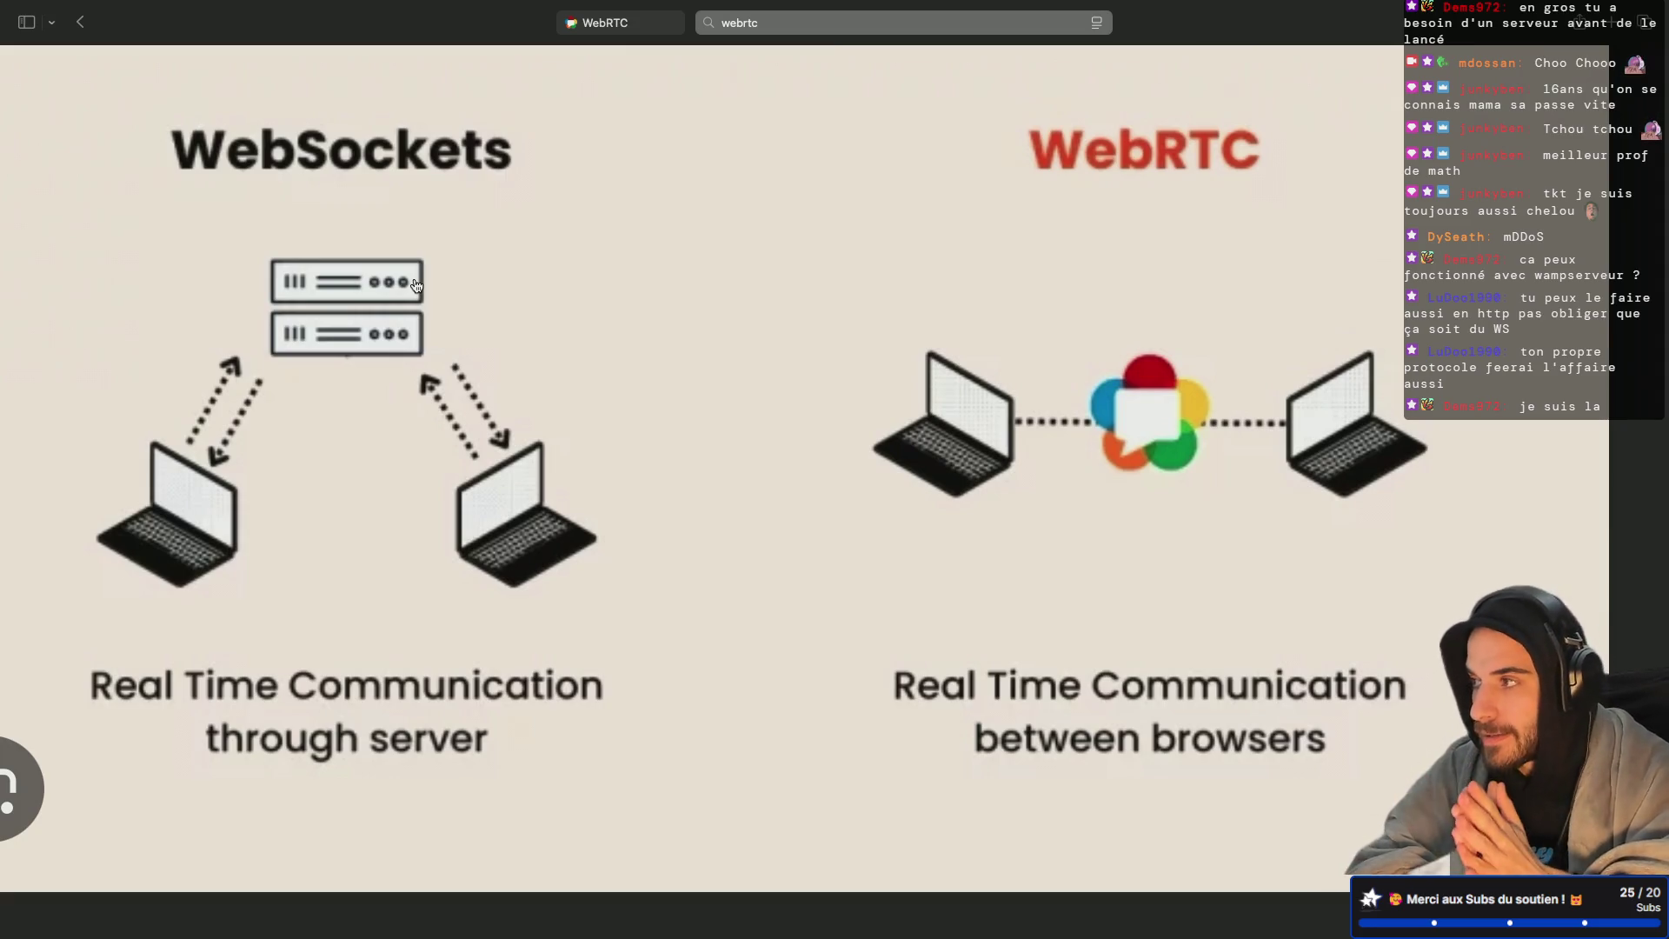
# Step: Load itch.io in a new Safari tab and go to the creator's profile page
pyautogui.press('super+t')
pyautogui.write('itch.io')
pyautogui.press('Return')
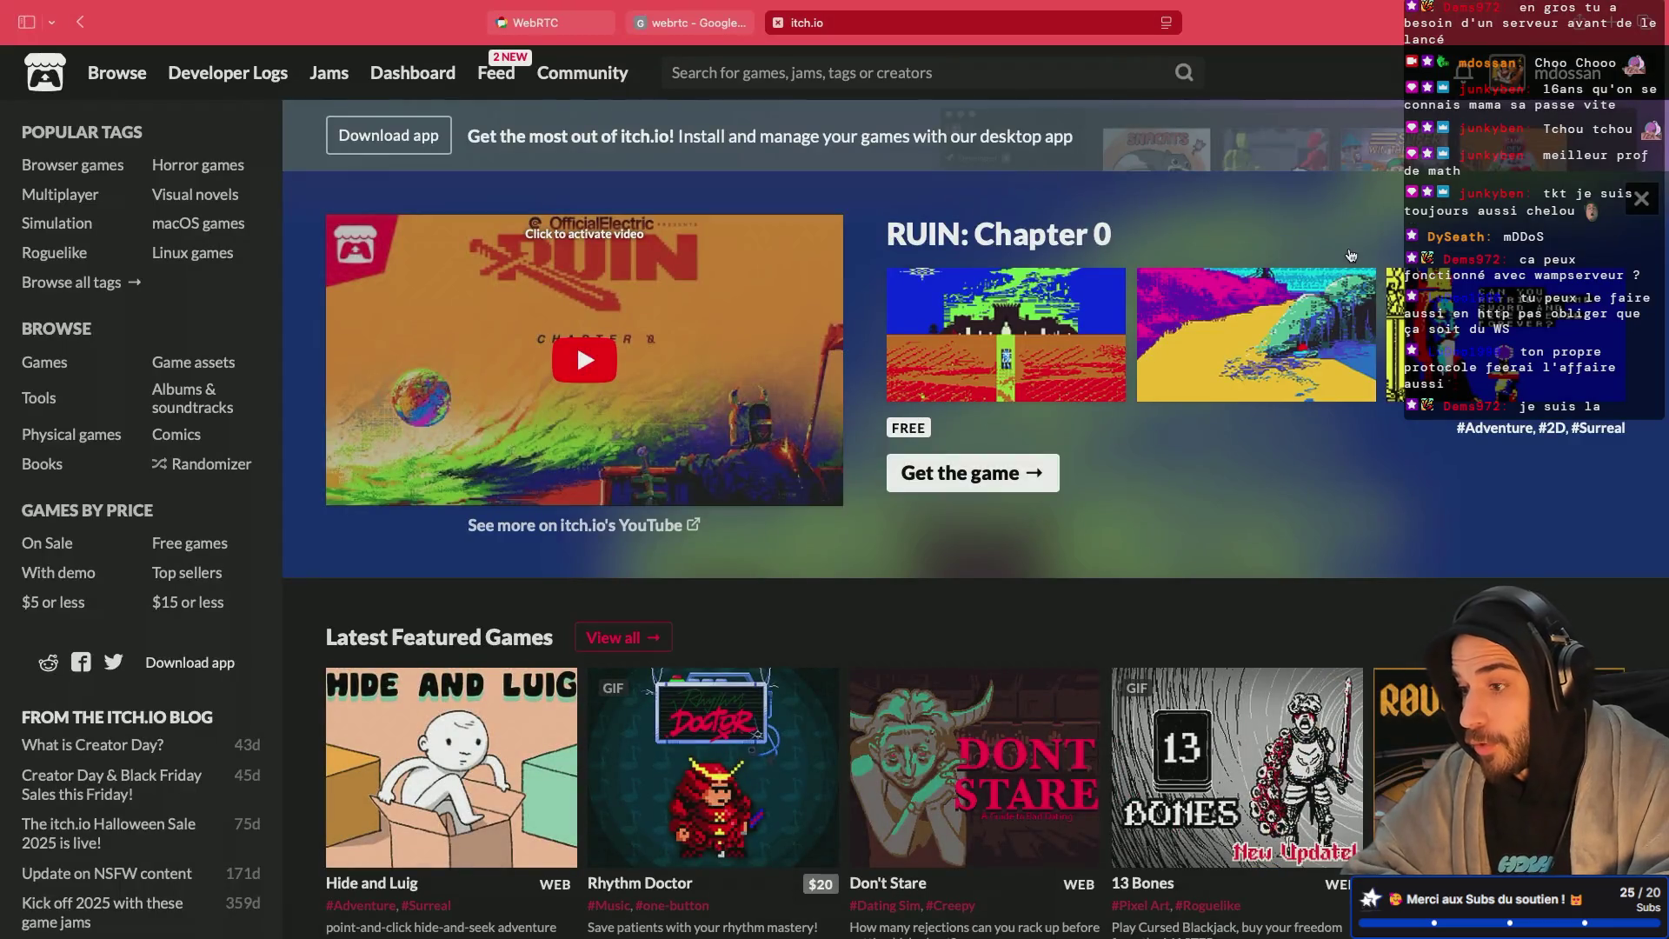
pyautogui.click(1605, 73)
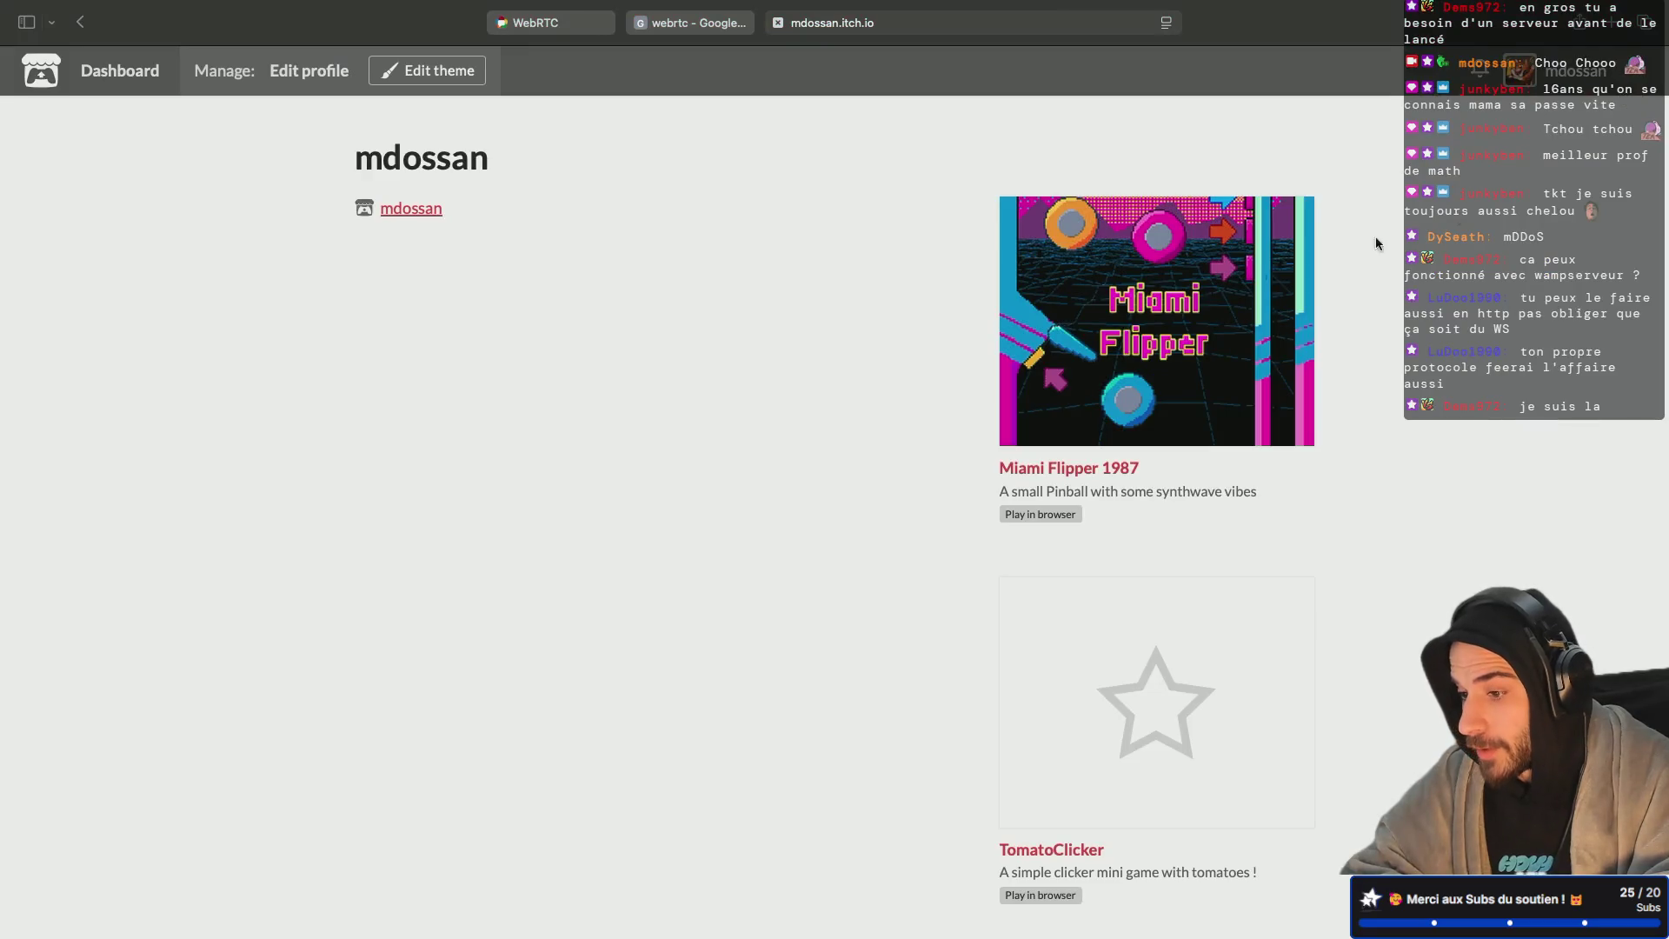
# Step: Scroll the creator's profile and open the Miami Flipper 1987 game page
pyautogui.scroll(-2, 1086, 426)
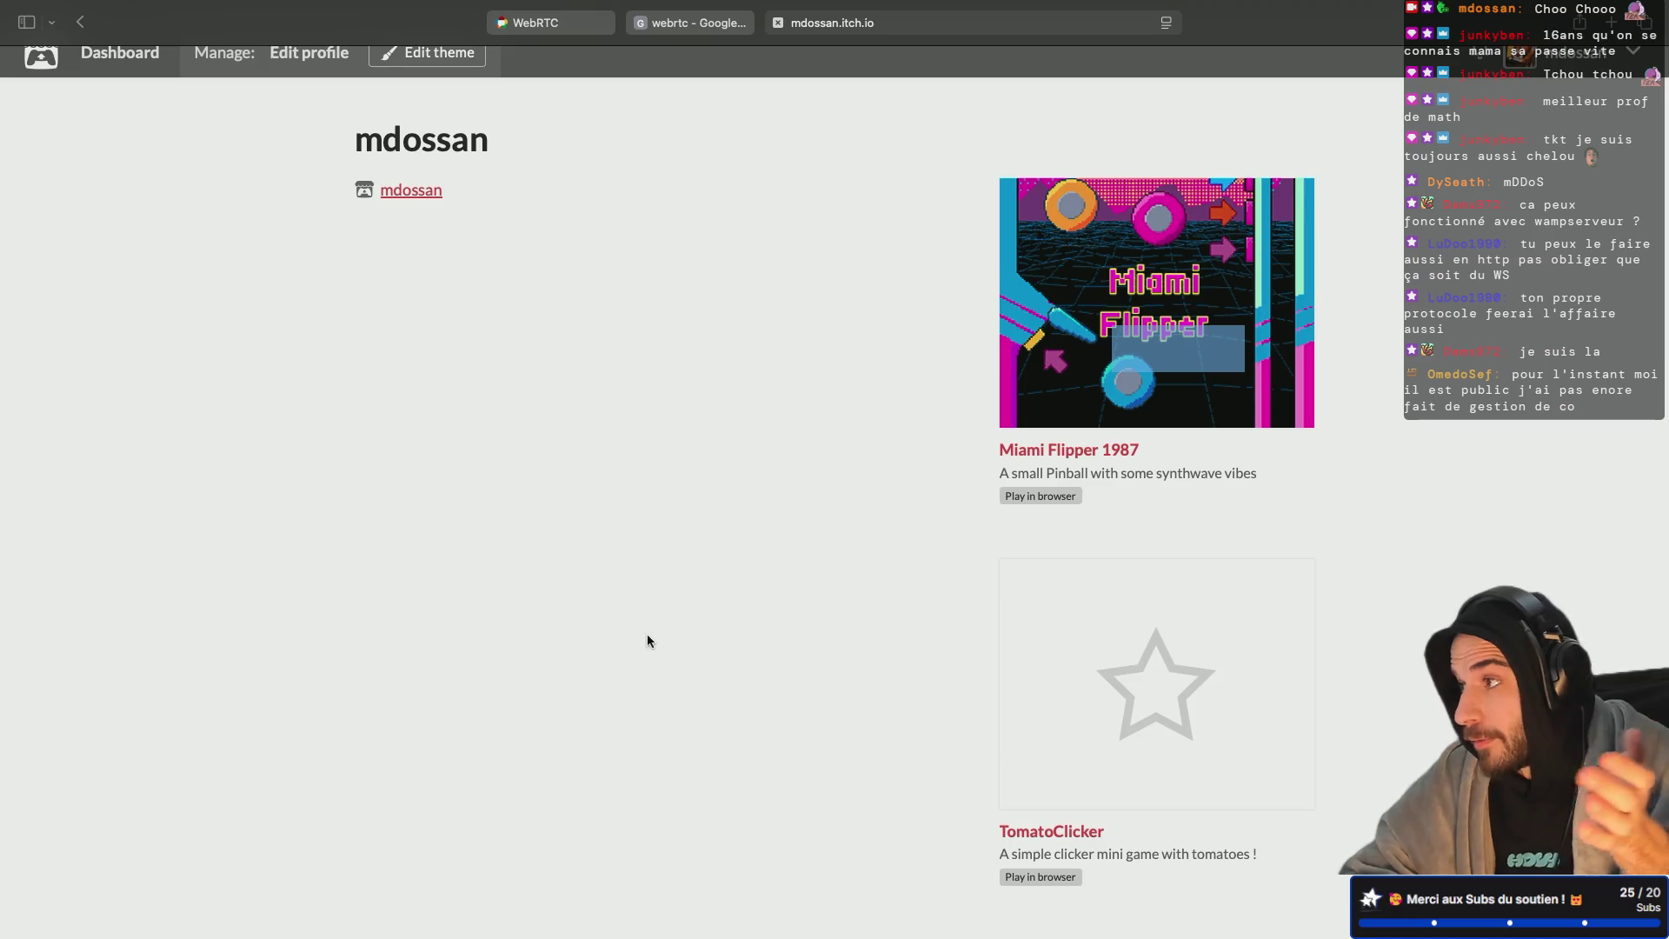
pyautogui.click(1098, 352)
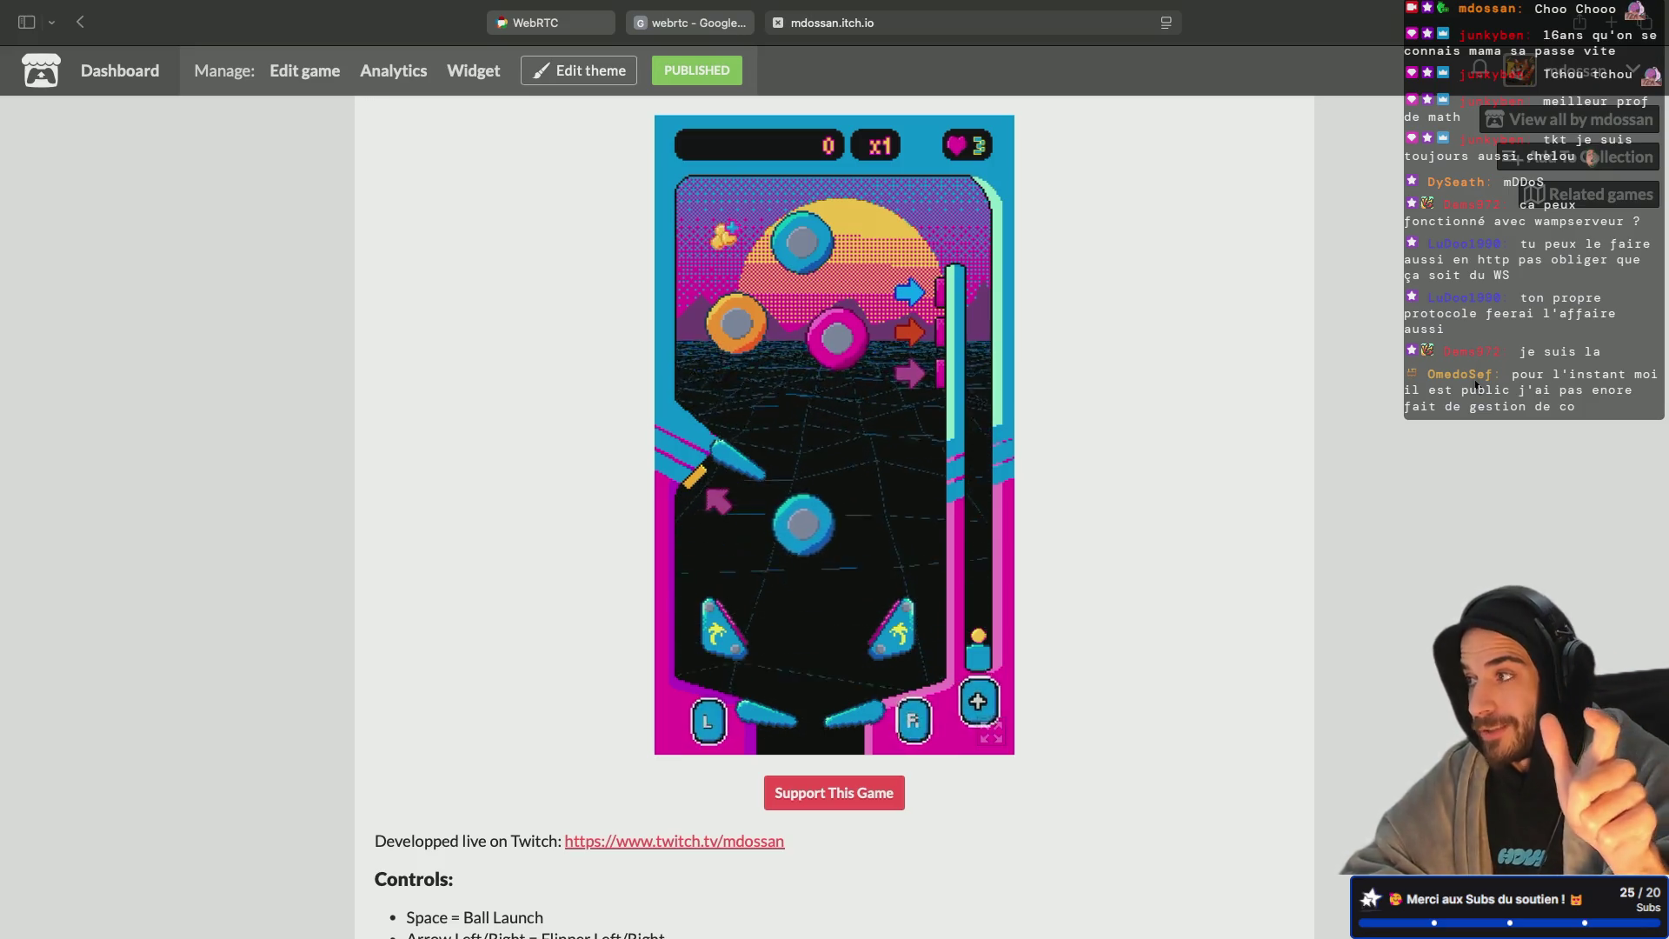
# Step: Switch desktops to Neovim showing the signaling server's src/index.js
pyautogui.hotkey('ctrl', 'Left')
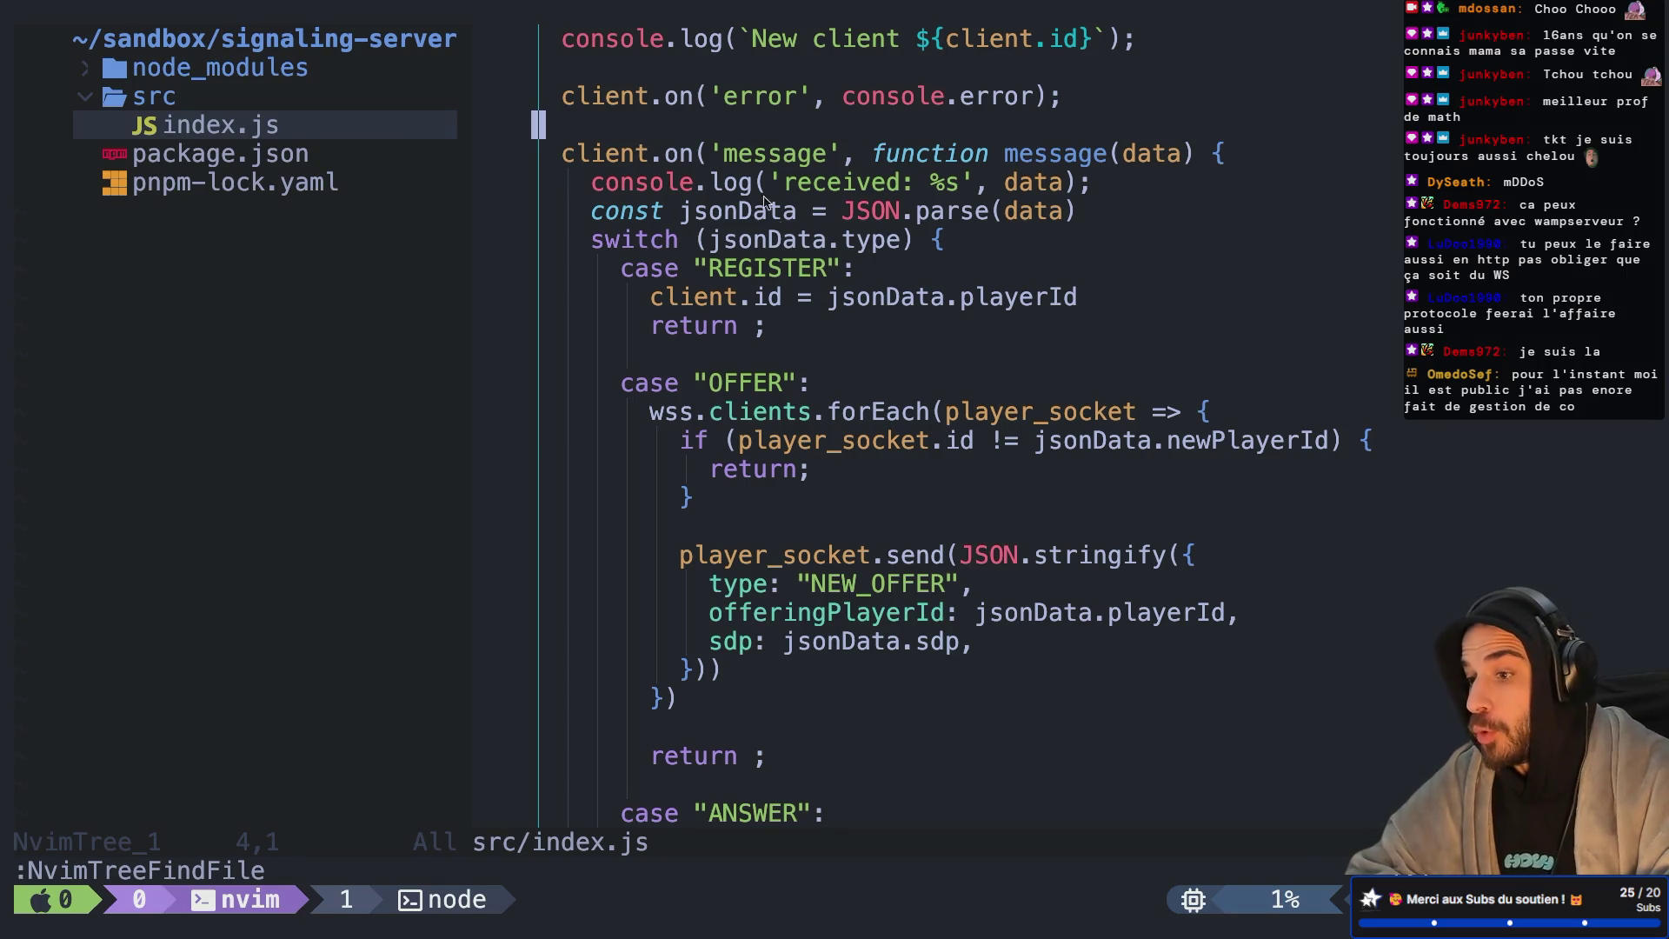
# Step: Scroll through the server setup in index.js, then return to the Godot debug windows
pyautogui.scroll(-4, 783, 230)
pyautogui.scroll(8, 904, 331)
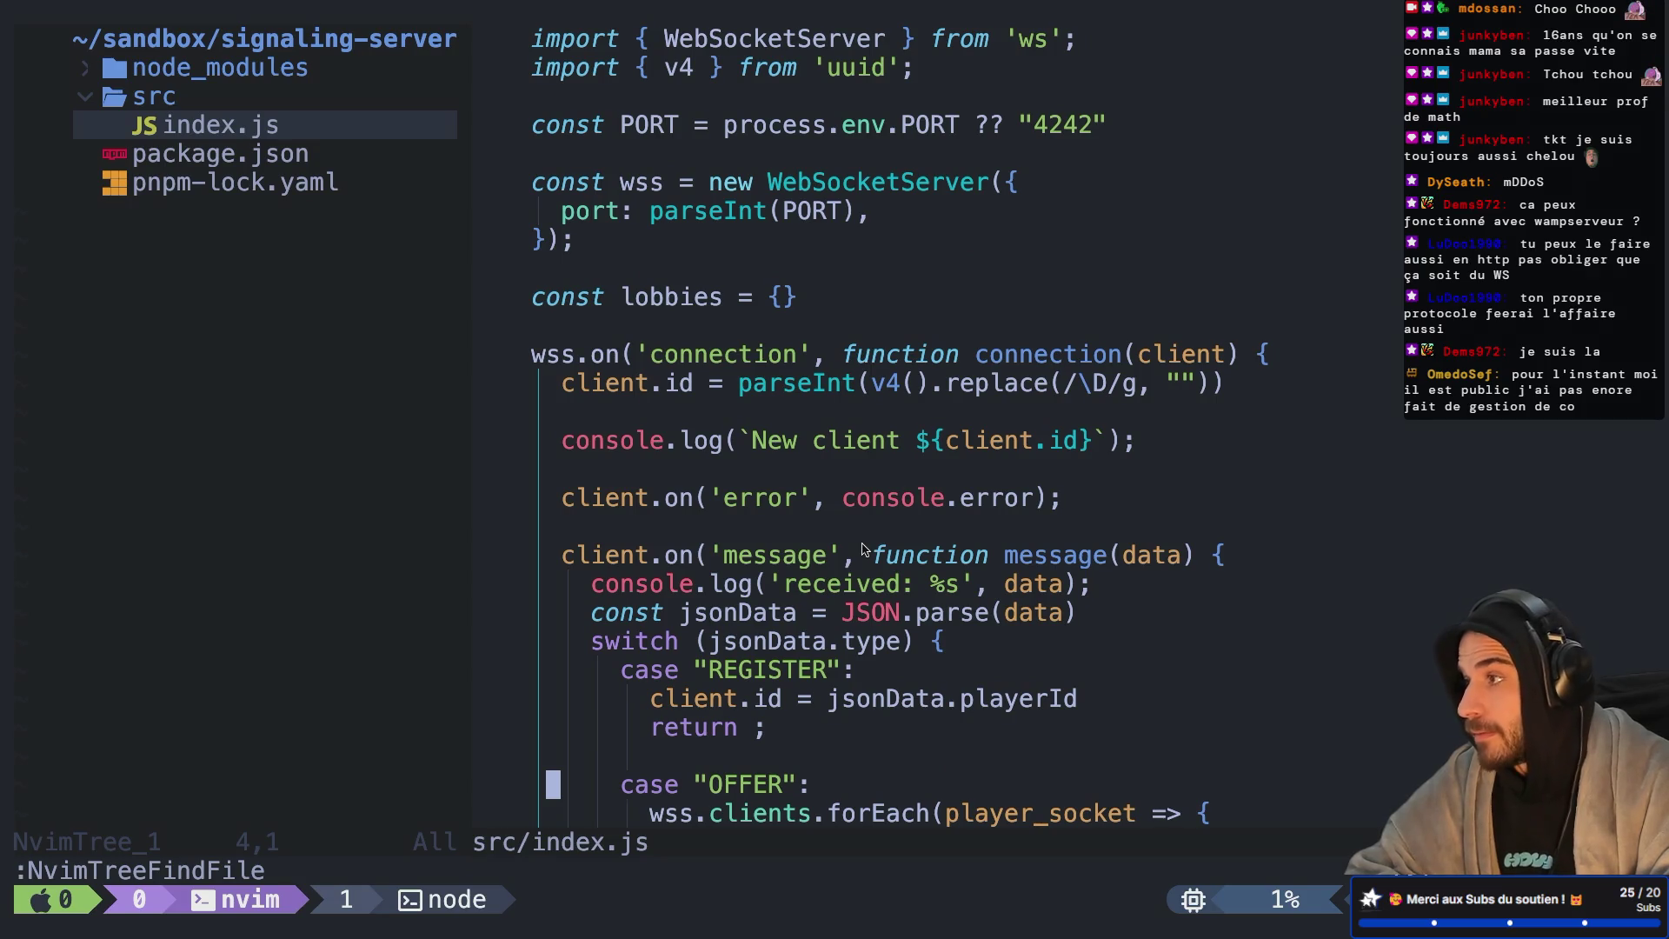
pyautogui.press('super+Tab')
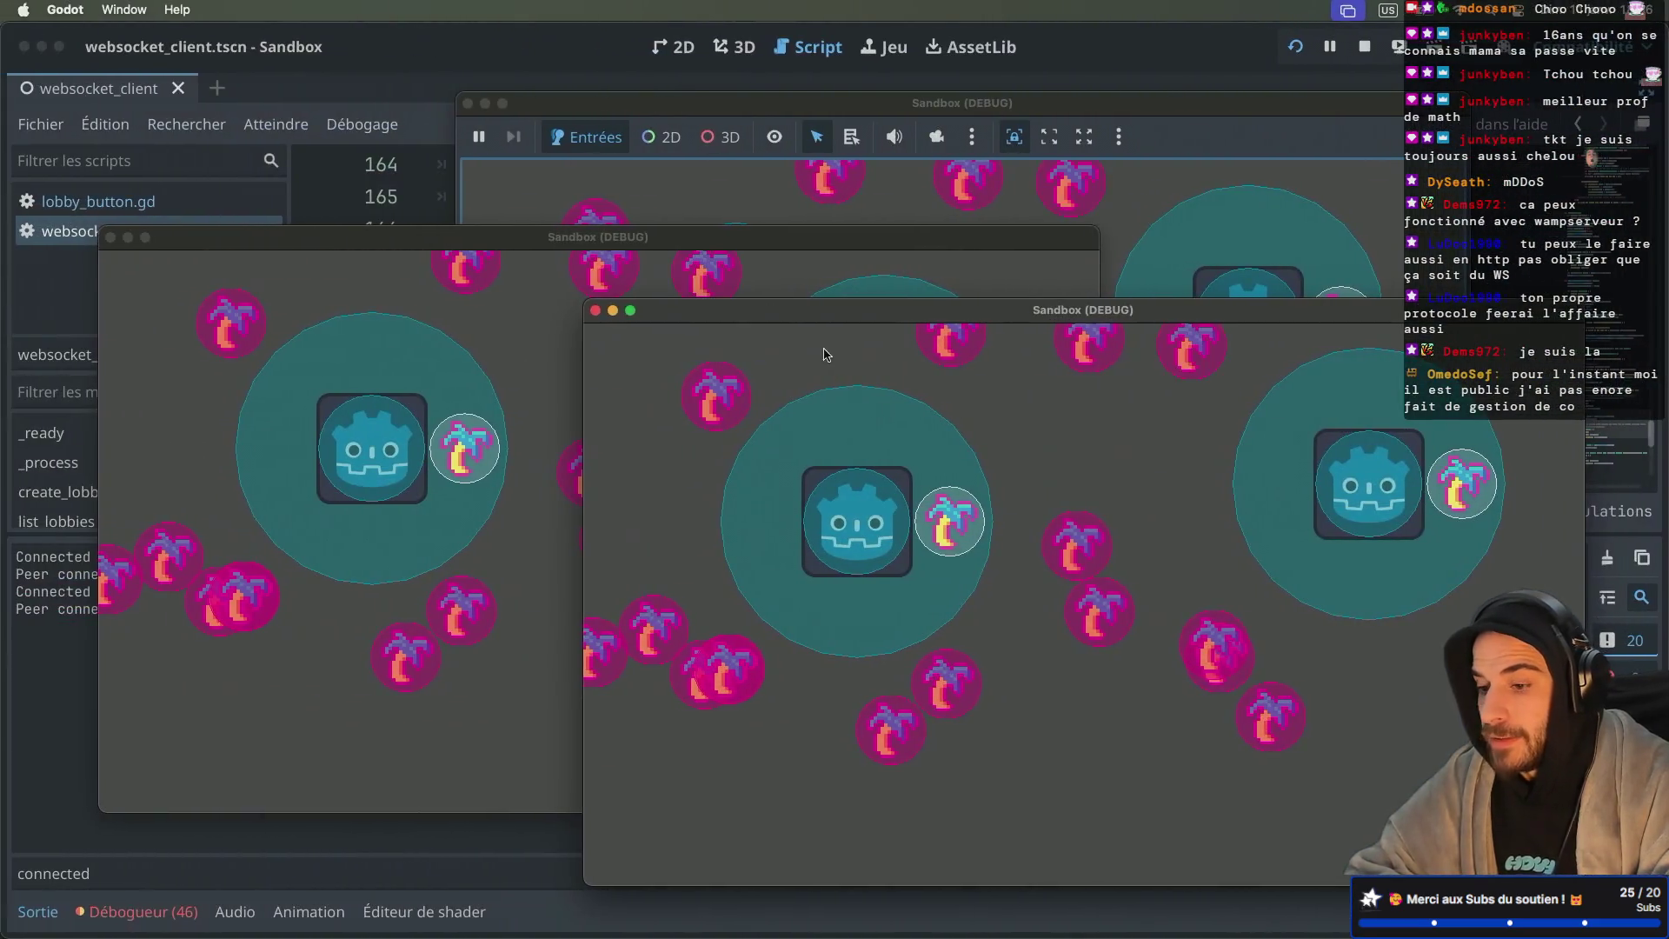
# Step: Relaunch the project and create a new lobby in the front game instance
pyautogui.click(1361, 49)
pyautogui.press('super+b')
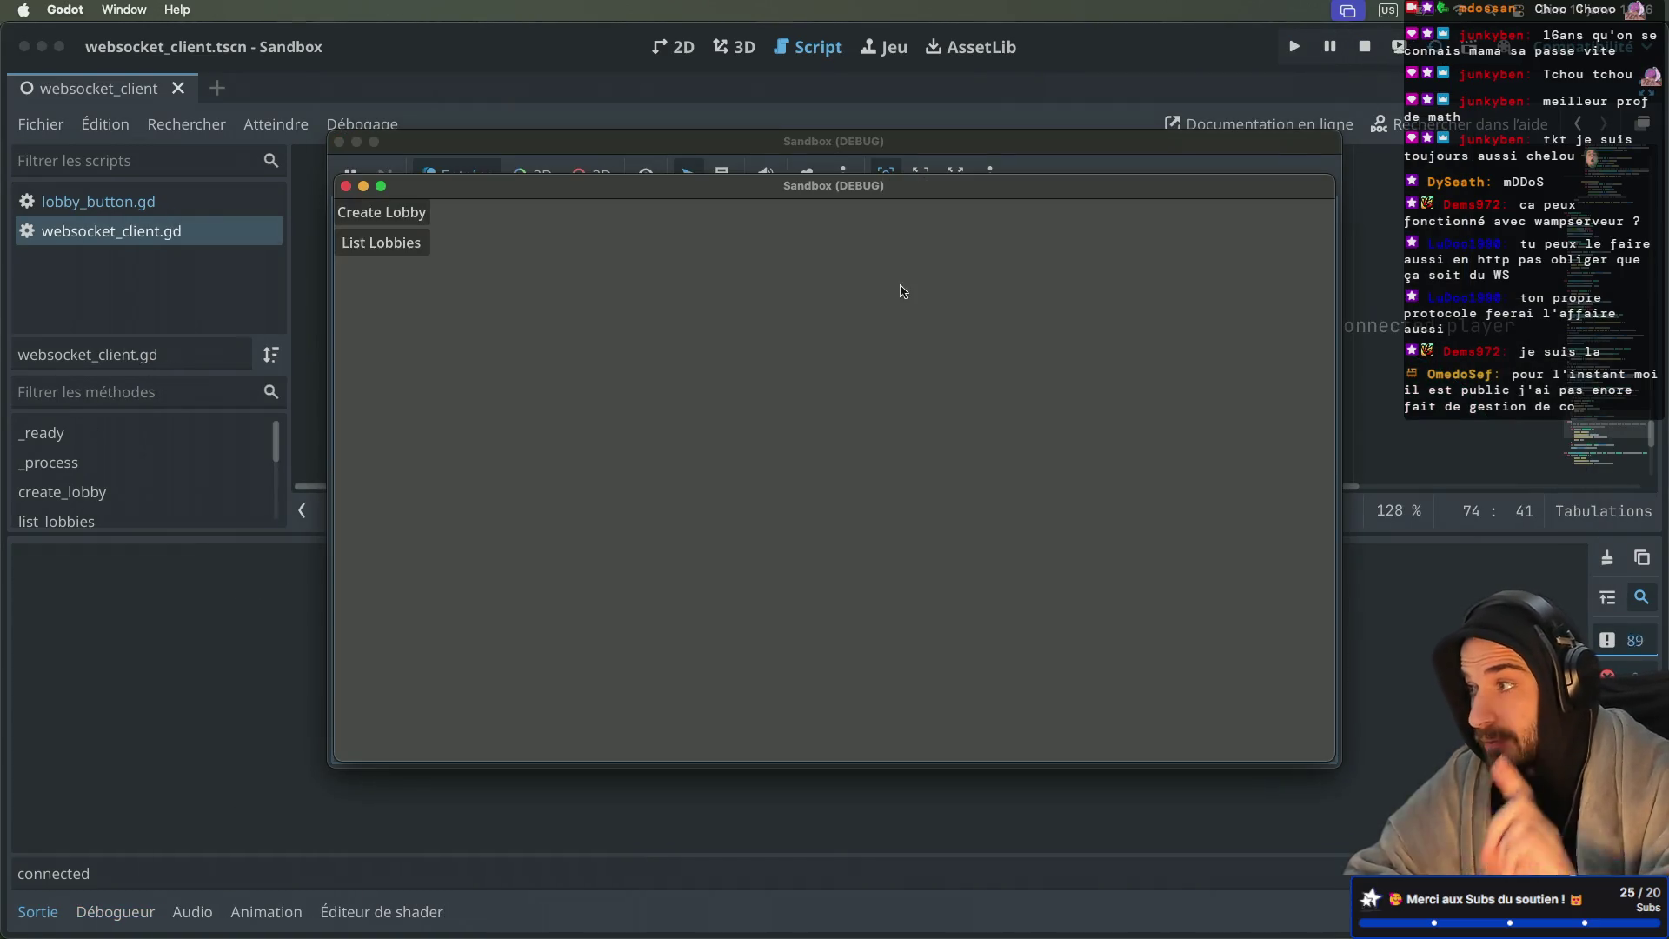
pyautogui.moveTo(840, 195); pyautogui.dragTo(1195, 361)
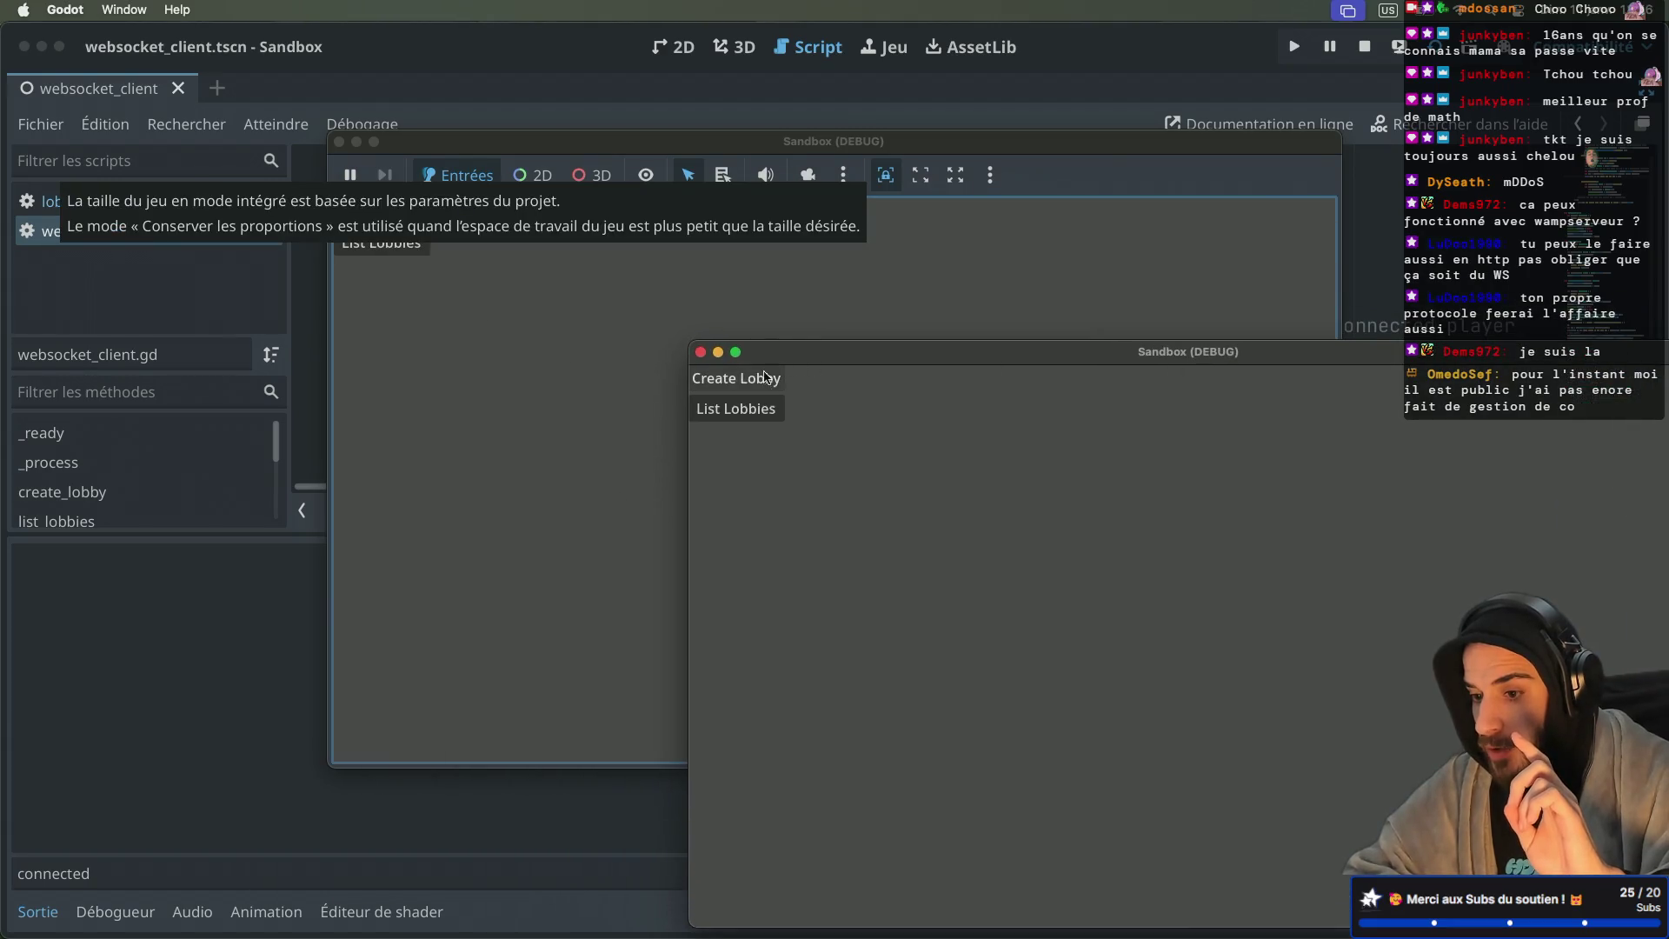
pyautogui.click(722, 378)
# Step: List lobbies and join the new lobby from the other two game instances
pyautogui.click(689, 308)
pyautogui.click(381, 242)
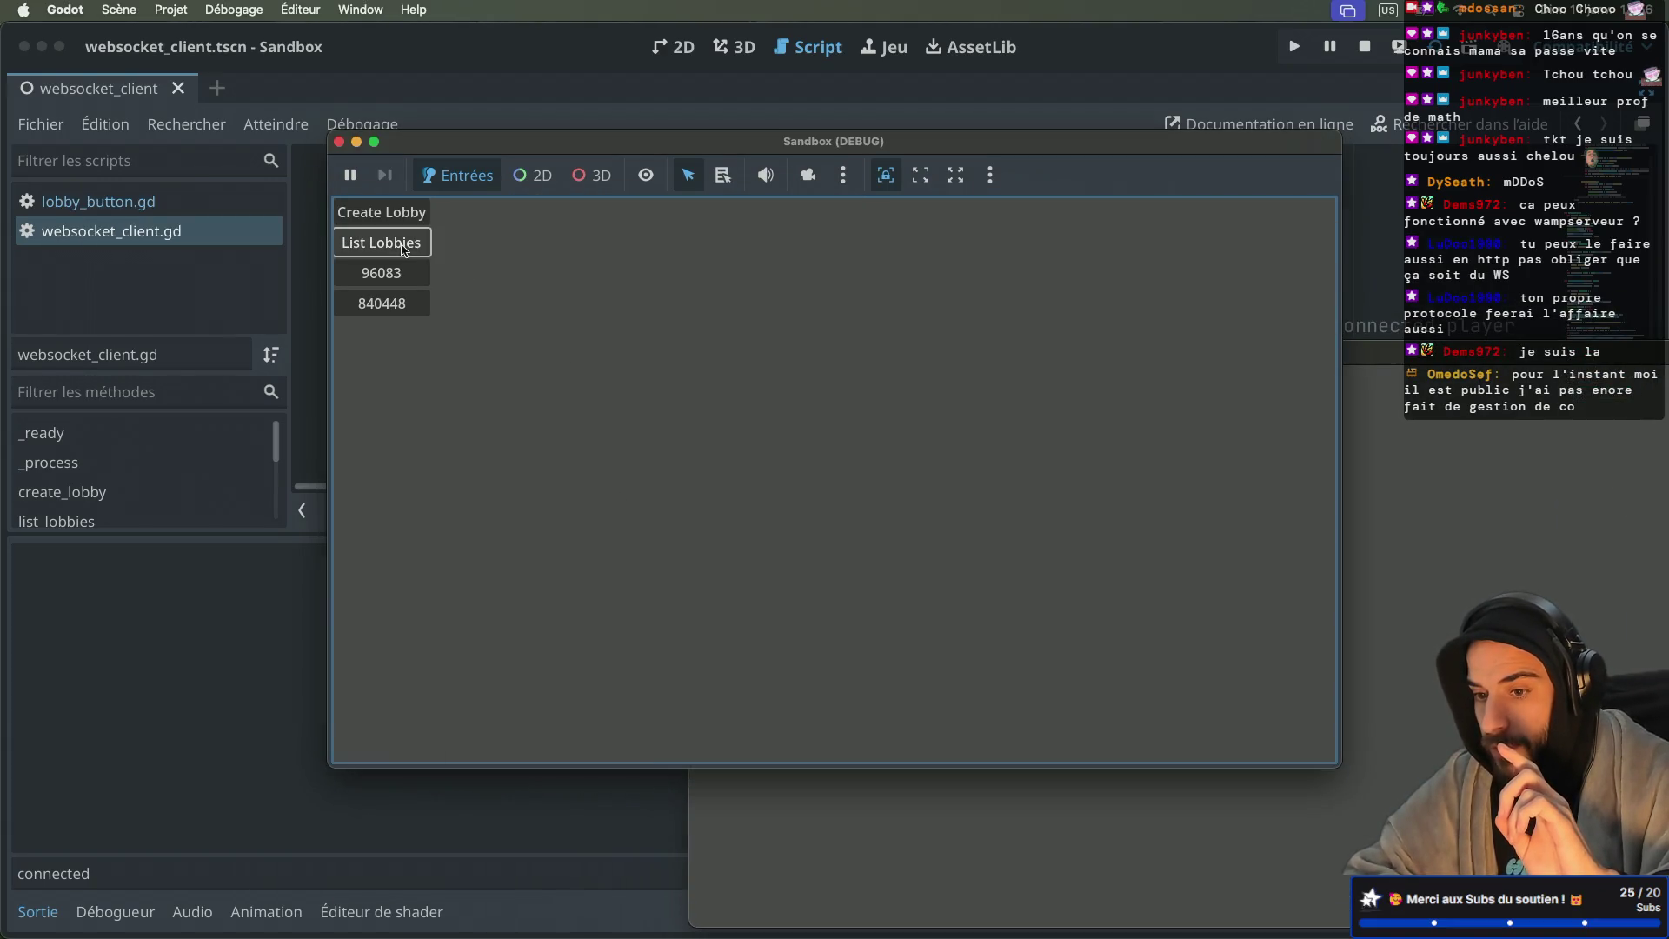
pyautogui.click(380, 274)
pyautogui.moveTo(543, 158); pyautogui.dragTo(641, 136)
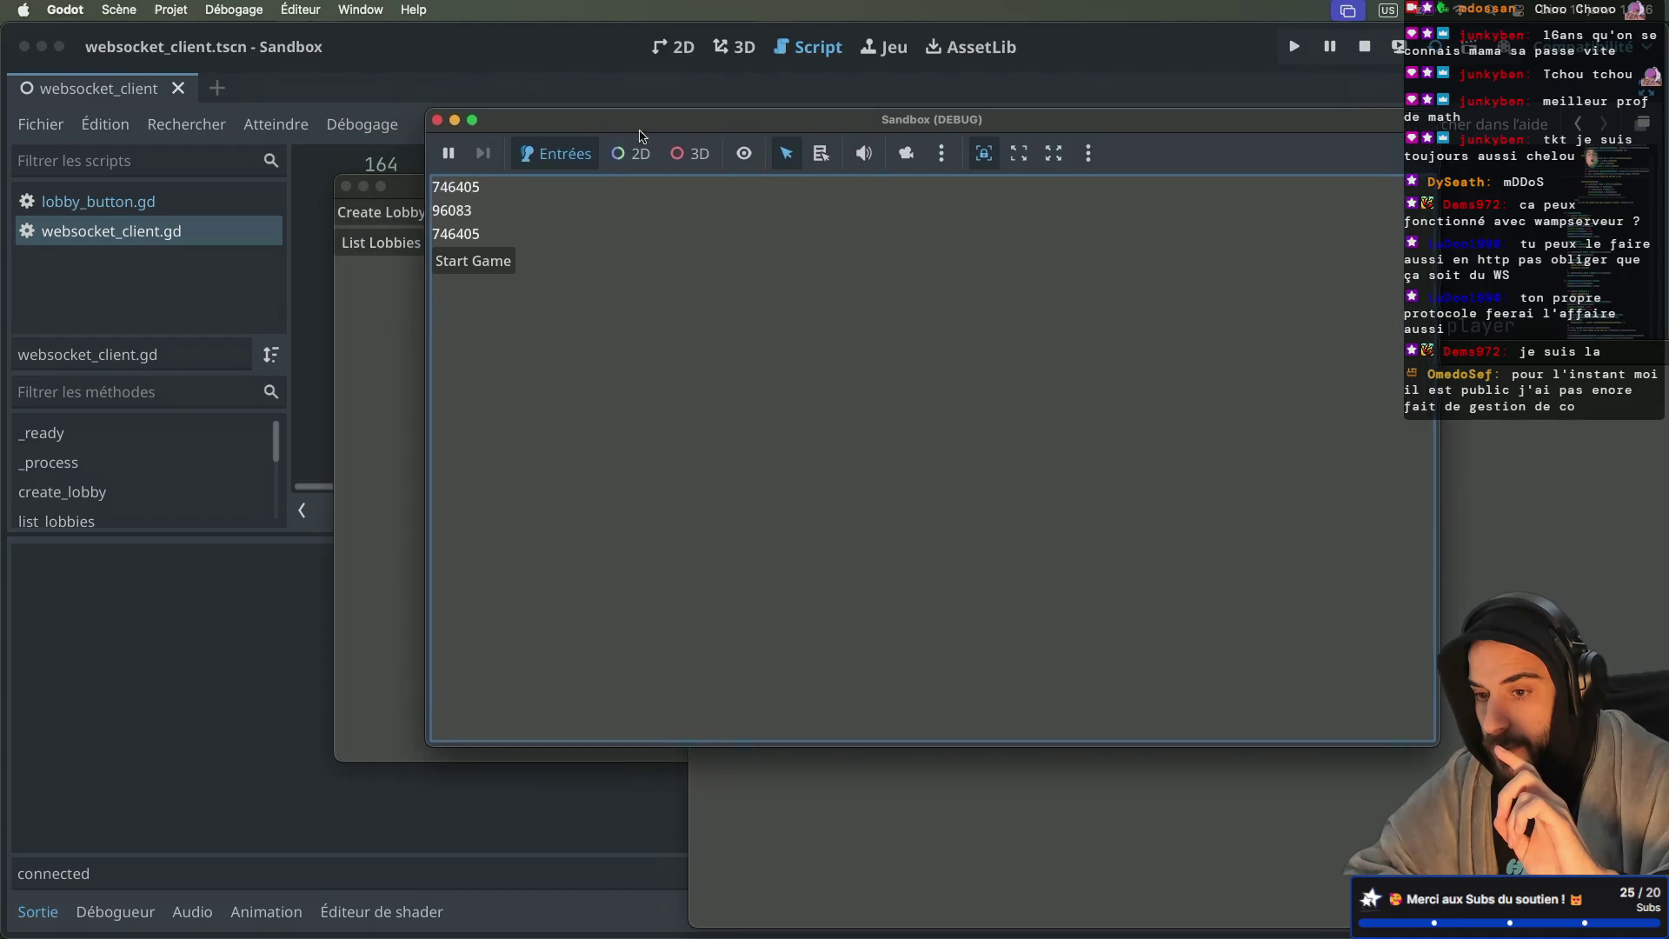
pyautogui.click(399, 305)
pyautogui.click(380, 243)
pyautogui.click(387, 273)
# Step: Rearrange the game windows to check all peers, then stop the running game
pyautogui.moveTo(548, 186)
pyautogui.mouseDown()
pyautogui.moveTo(336, 298)
pyautogui.moveTo(373, 309)
pyautogui.mouseUp()
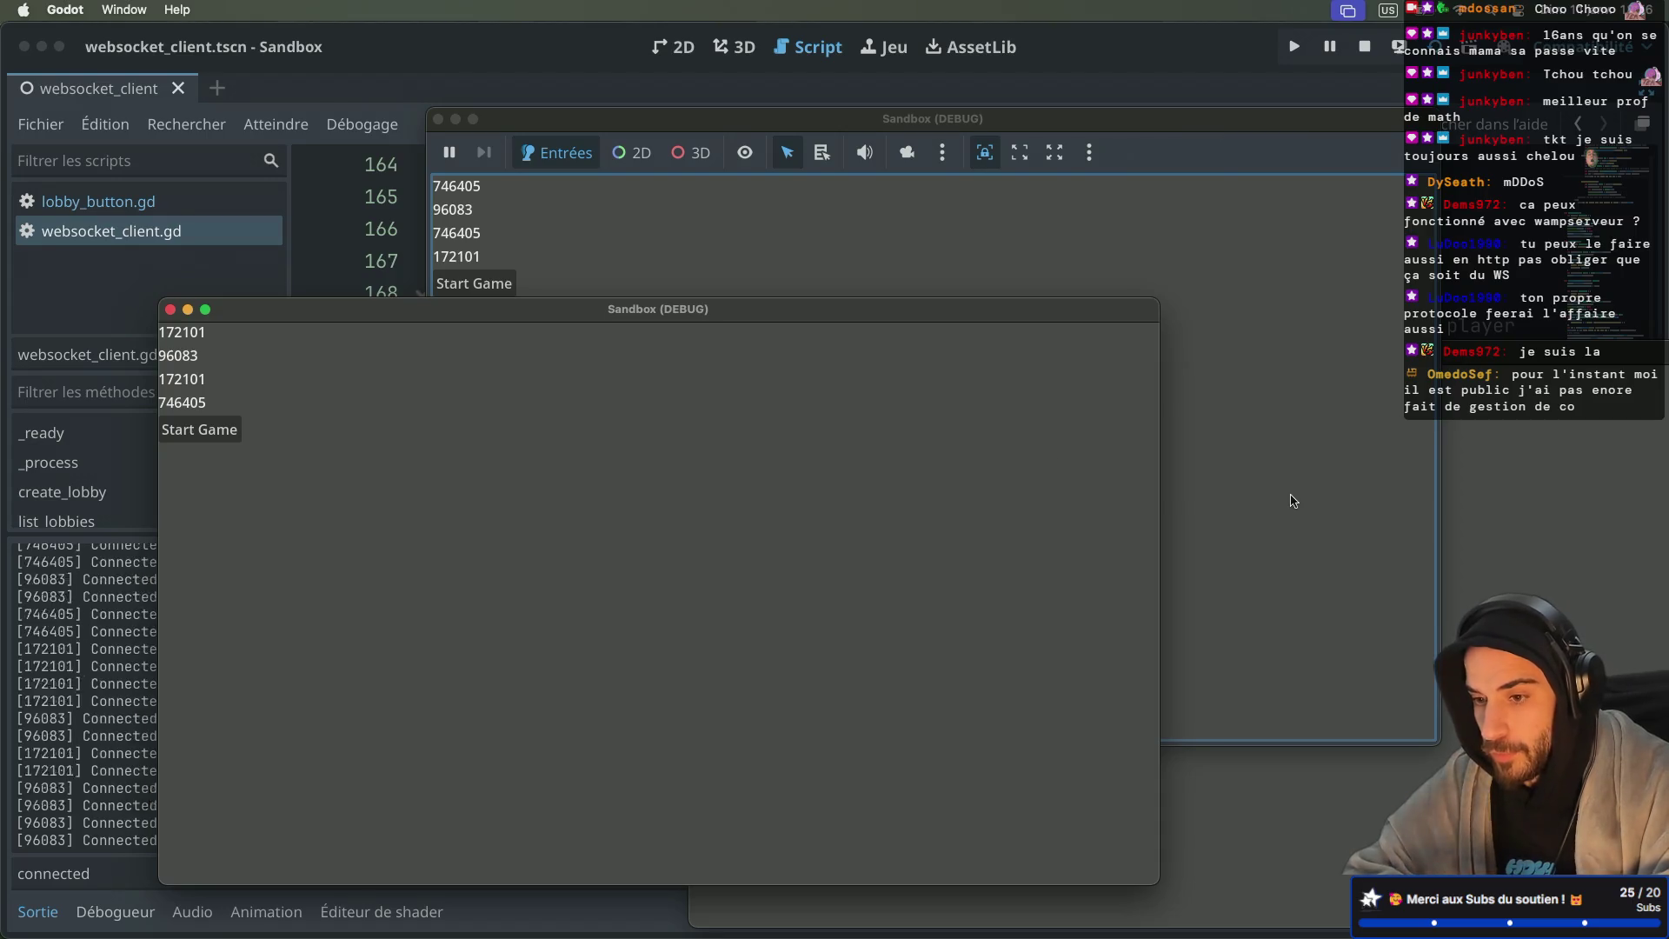
pyautogui.click(1289, 496)
pyautogui.click(1256, 787)
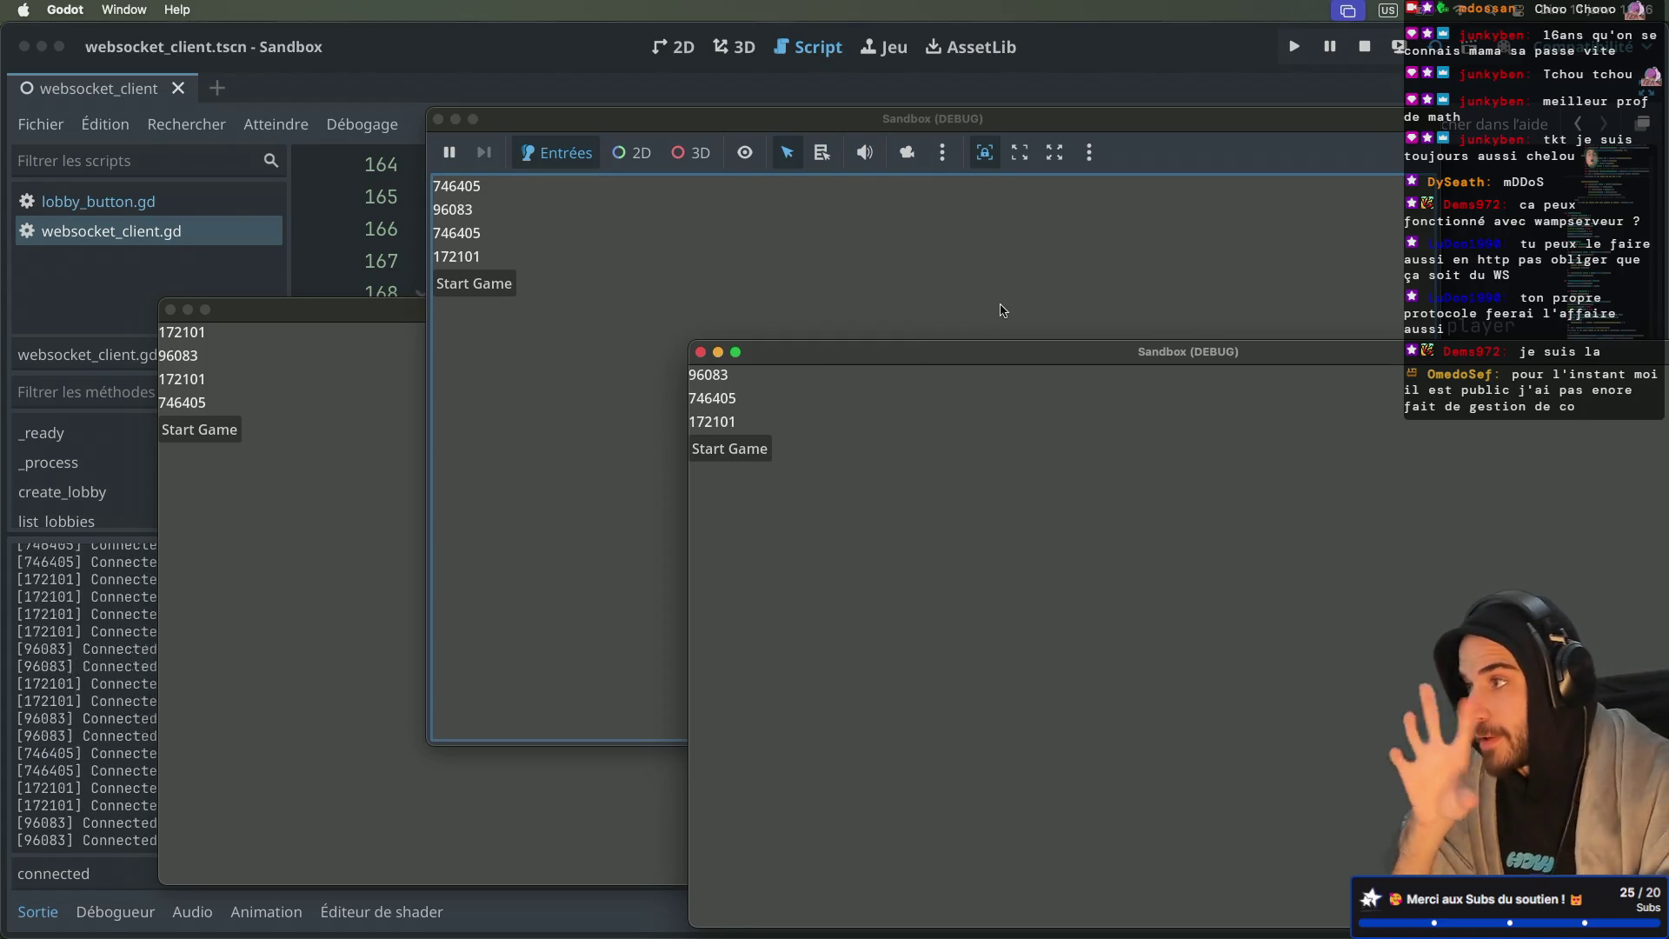
pyautogui.click(1364, 46)
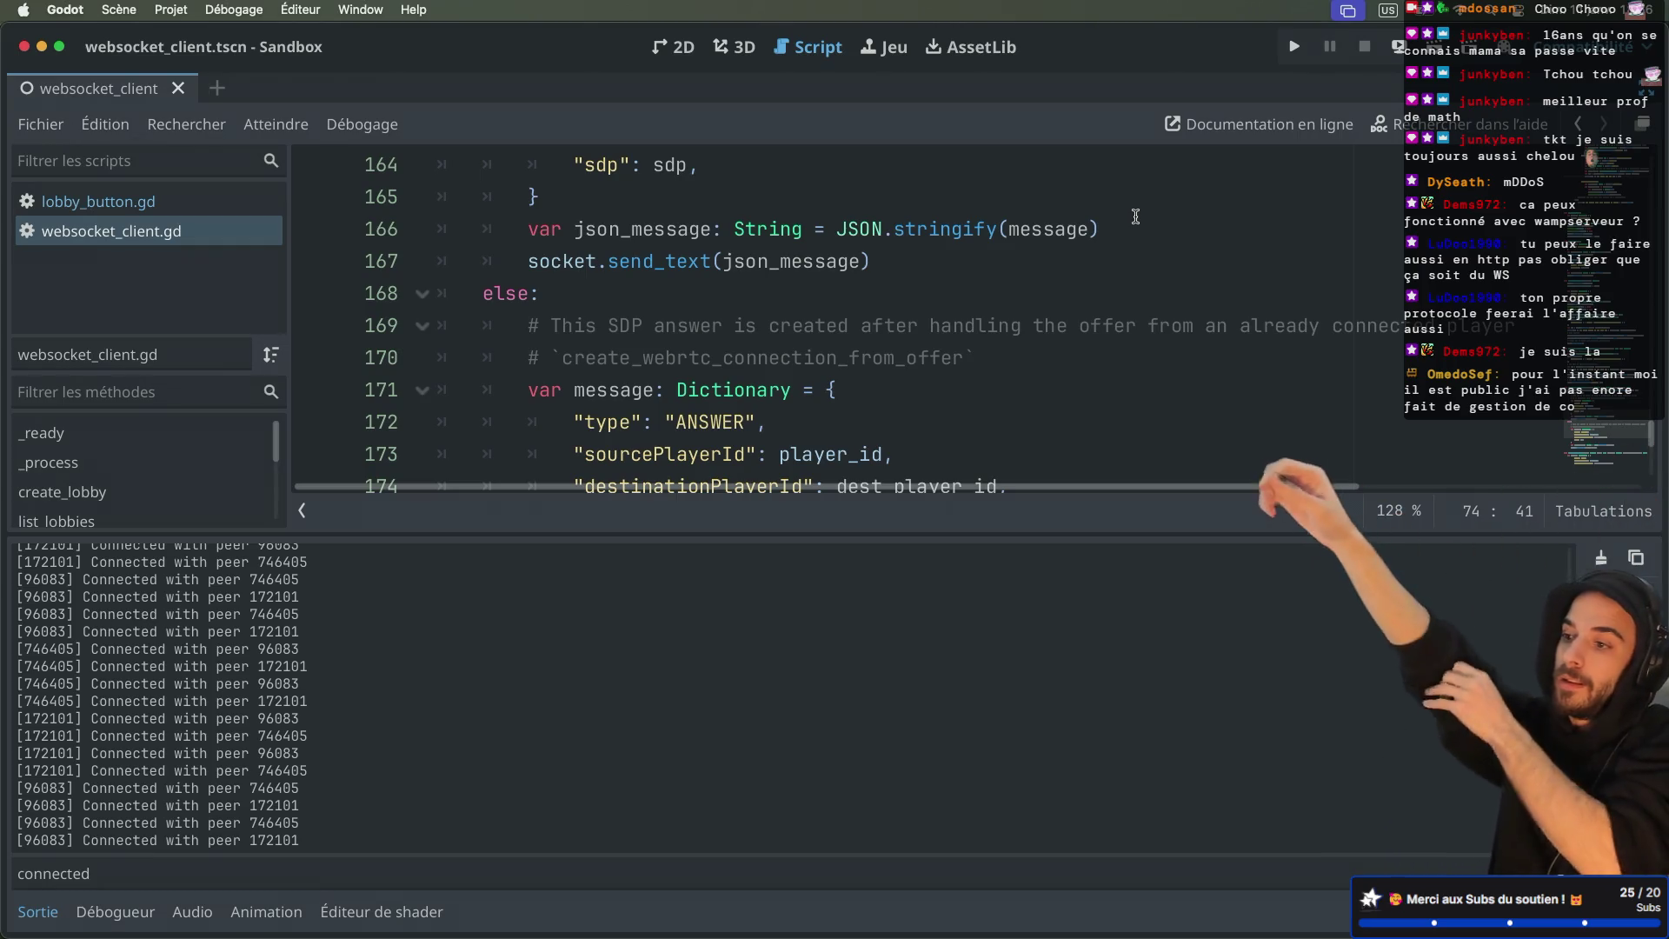
pyautogui.click(974, 46)
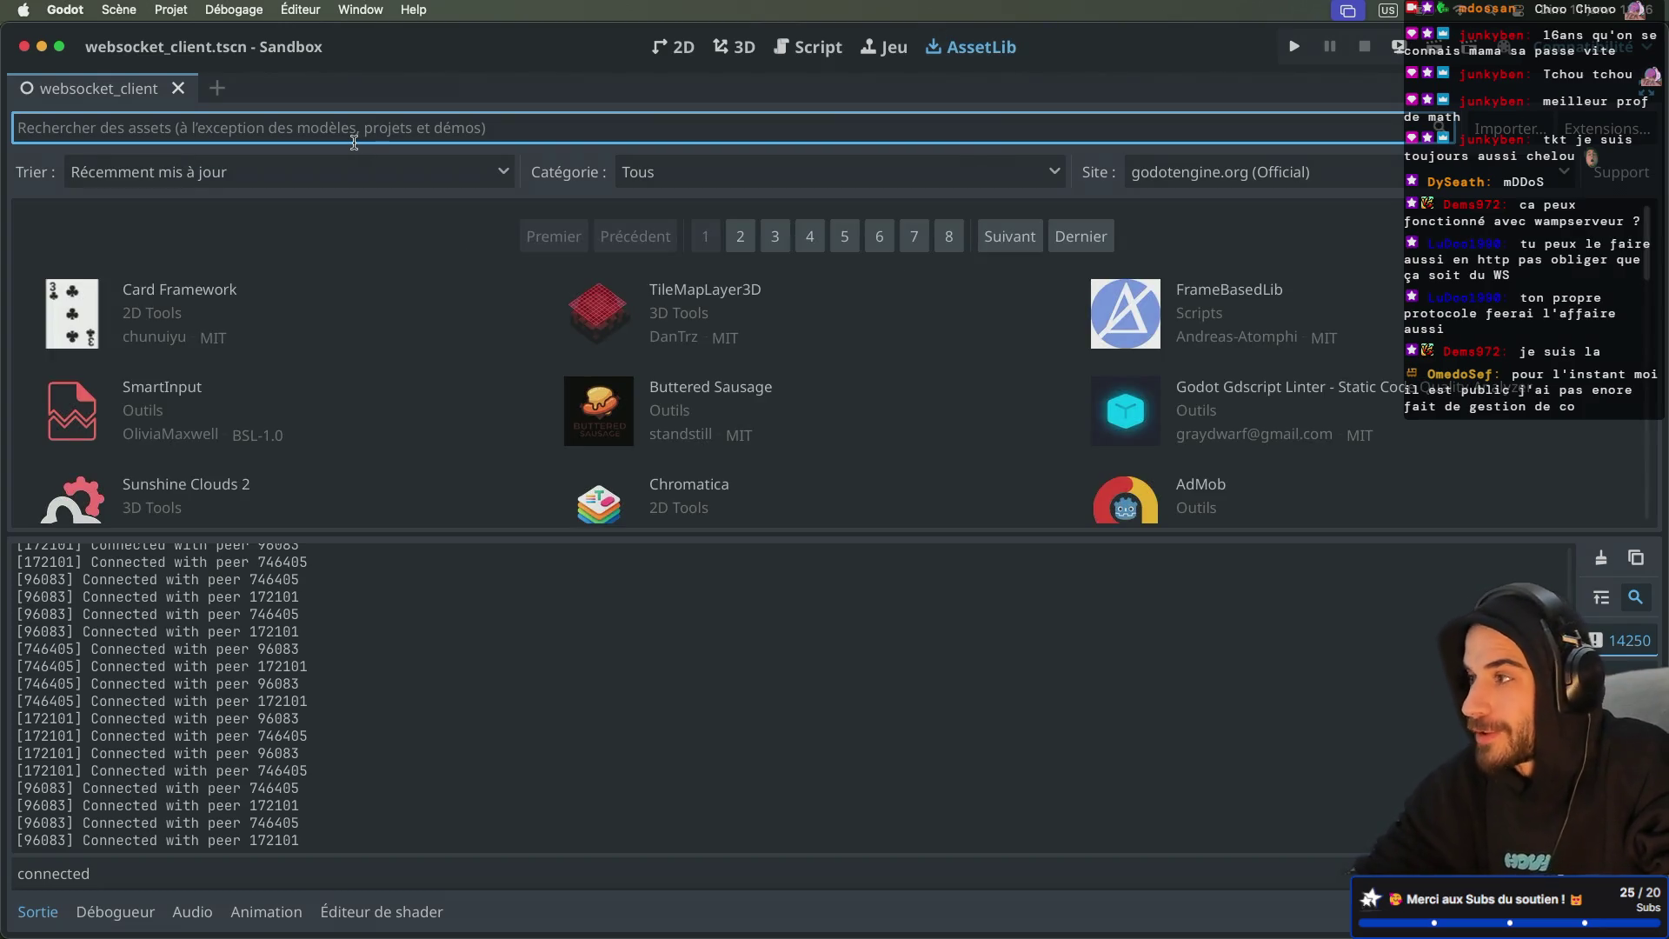
pyautogui.write('mdossan')
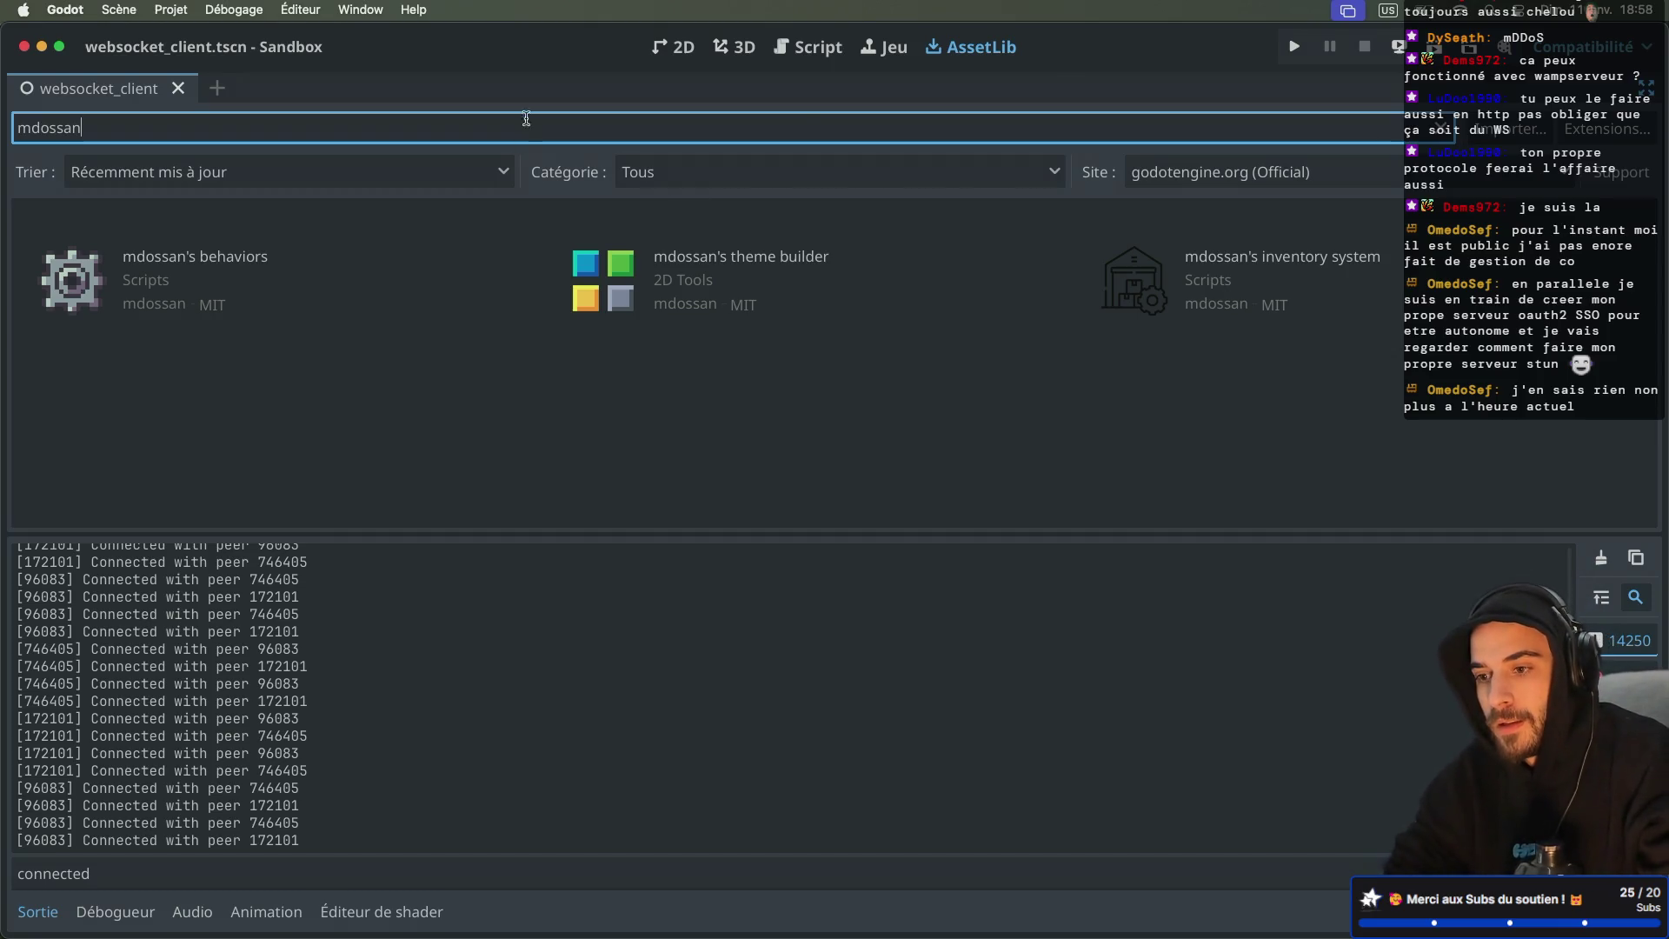
pyautogui.click(804, 52)
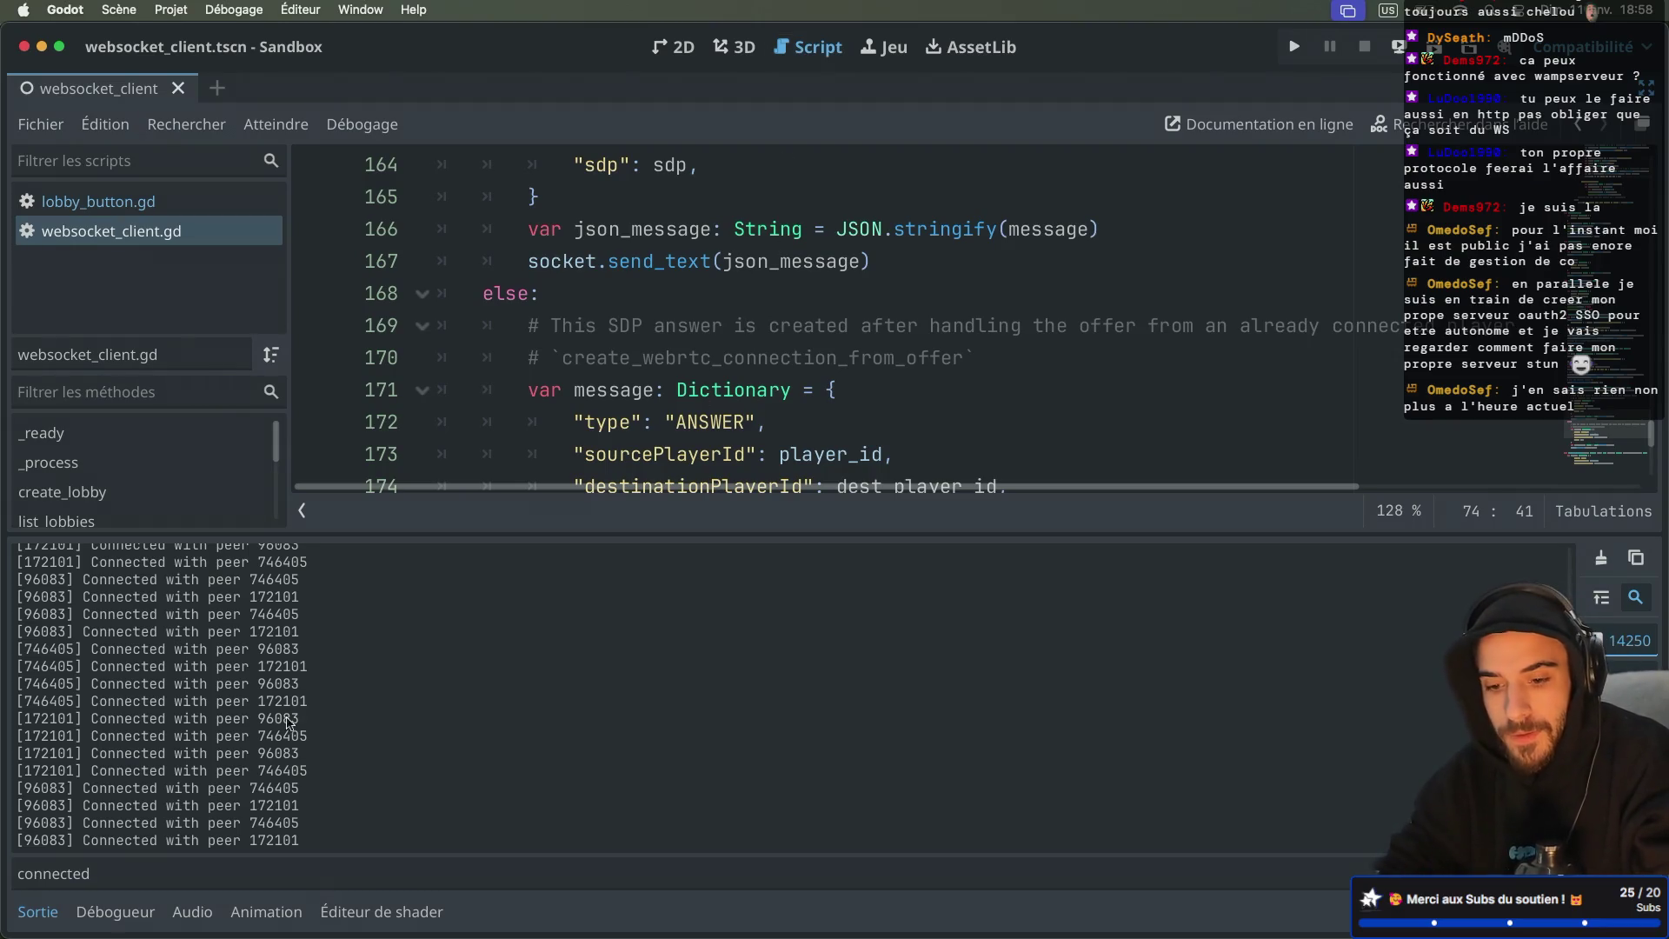
# Step: Hide the output log and select the stun:stun.l.google.com:19302 ICE server address
pyautogui.click(37, 912)
pyautogui.scroll(10, 605, 591)
pyautogui.scroll(2, 606, 591)
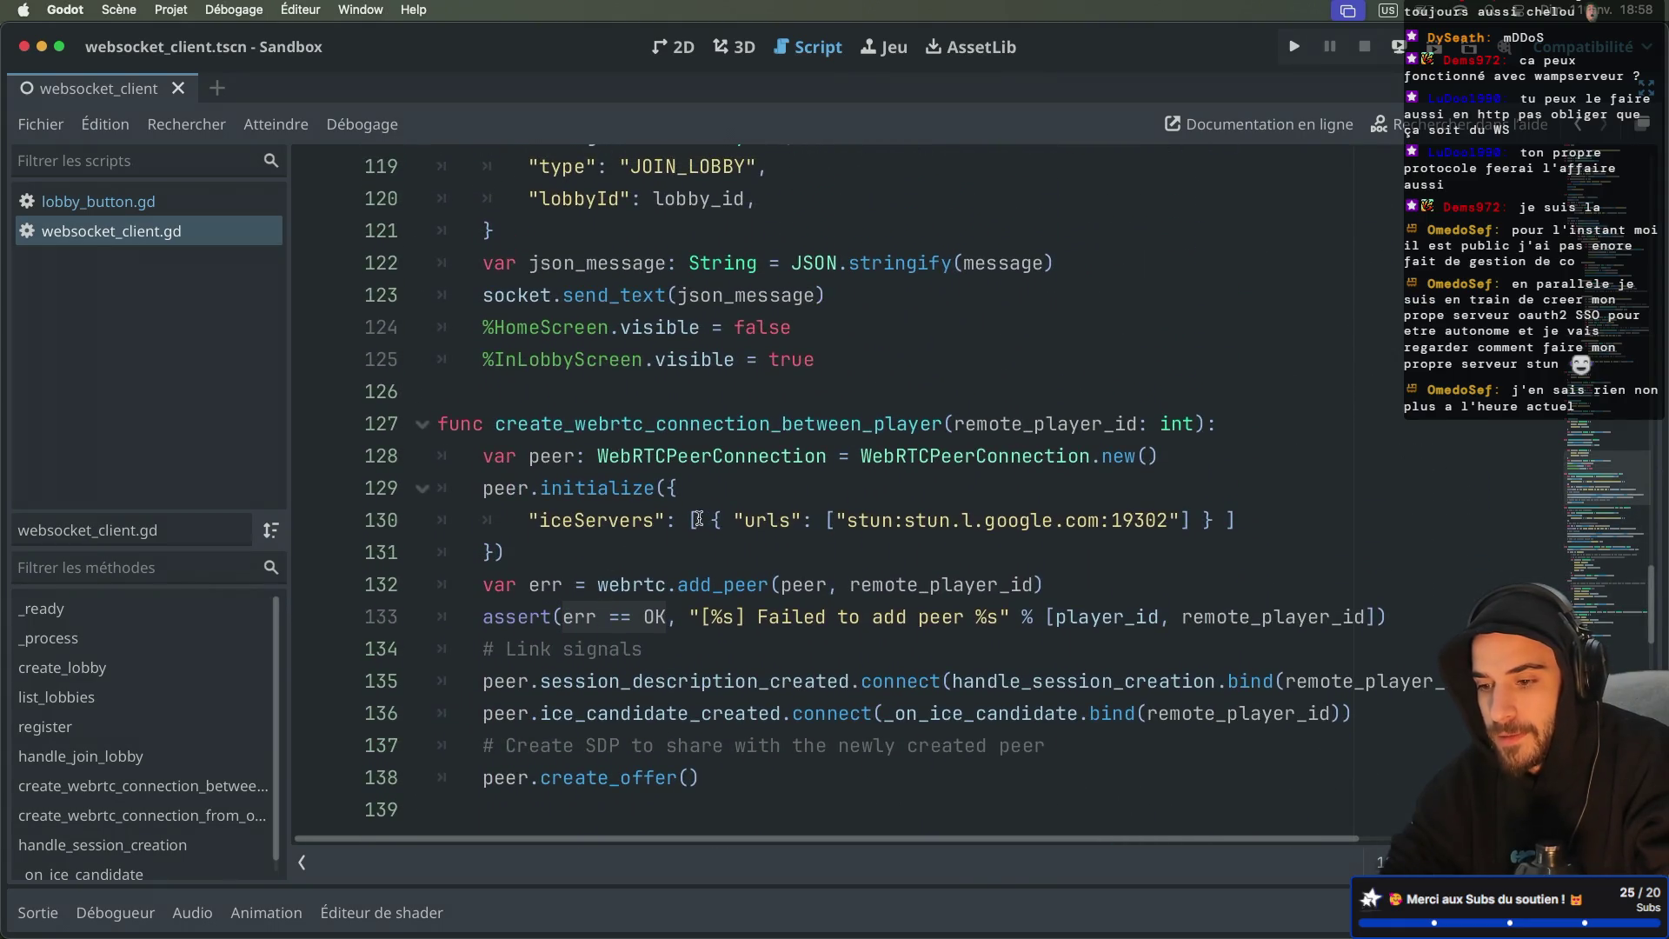
pyautogui.moveTo(847, 522); pyautogui.dragTo(1170, 522)
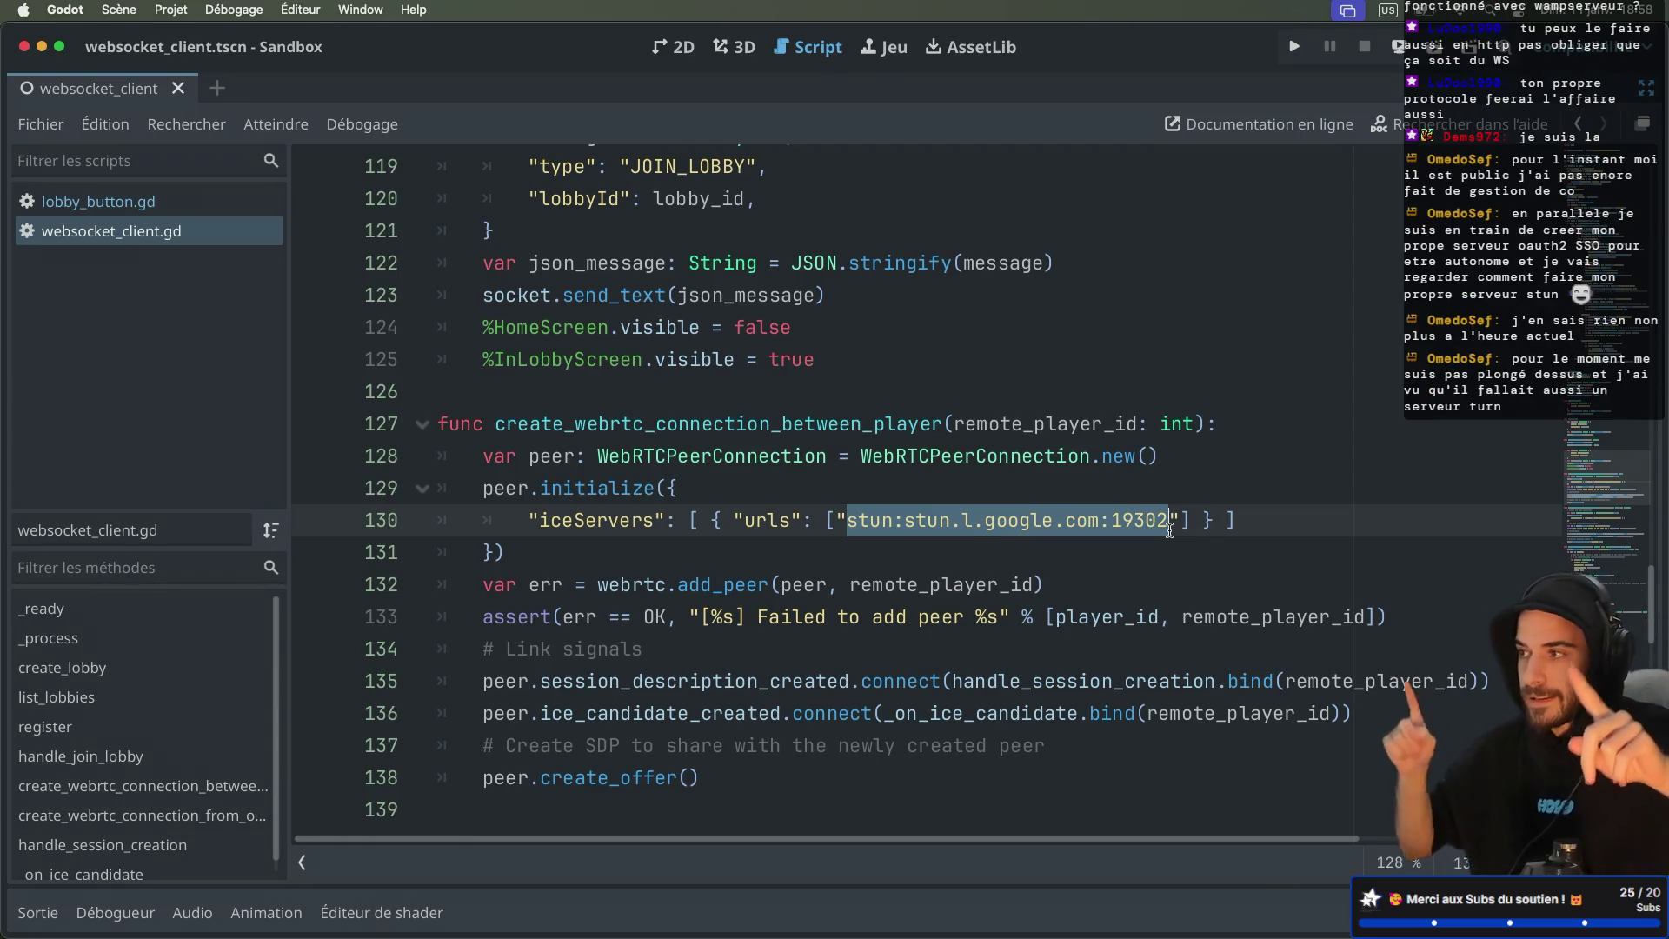
pyautogui.moveTo(532, 780)
pyautogui.mouseDown()
pyautogui.moveTo(735, 776)
pyautogui.moveTo(700, 807)
pyautogui.mouseUp()
pyautogui.scroll(-1, 796, 602)
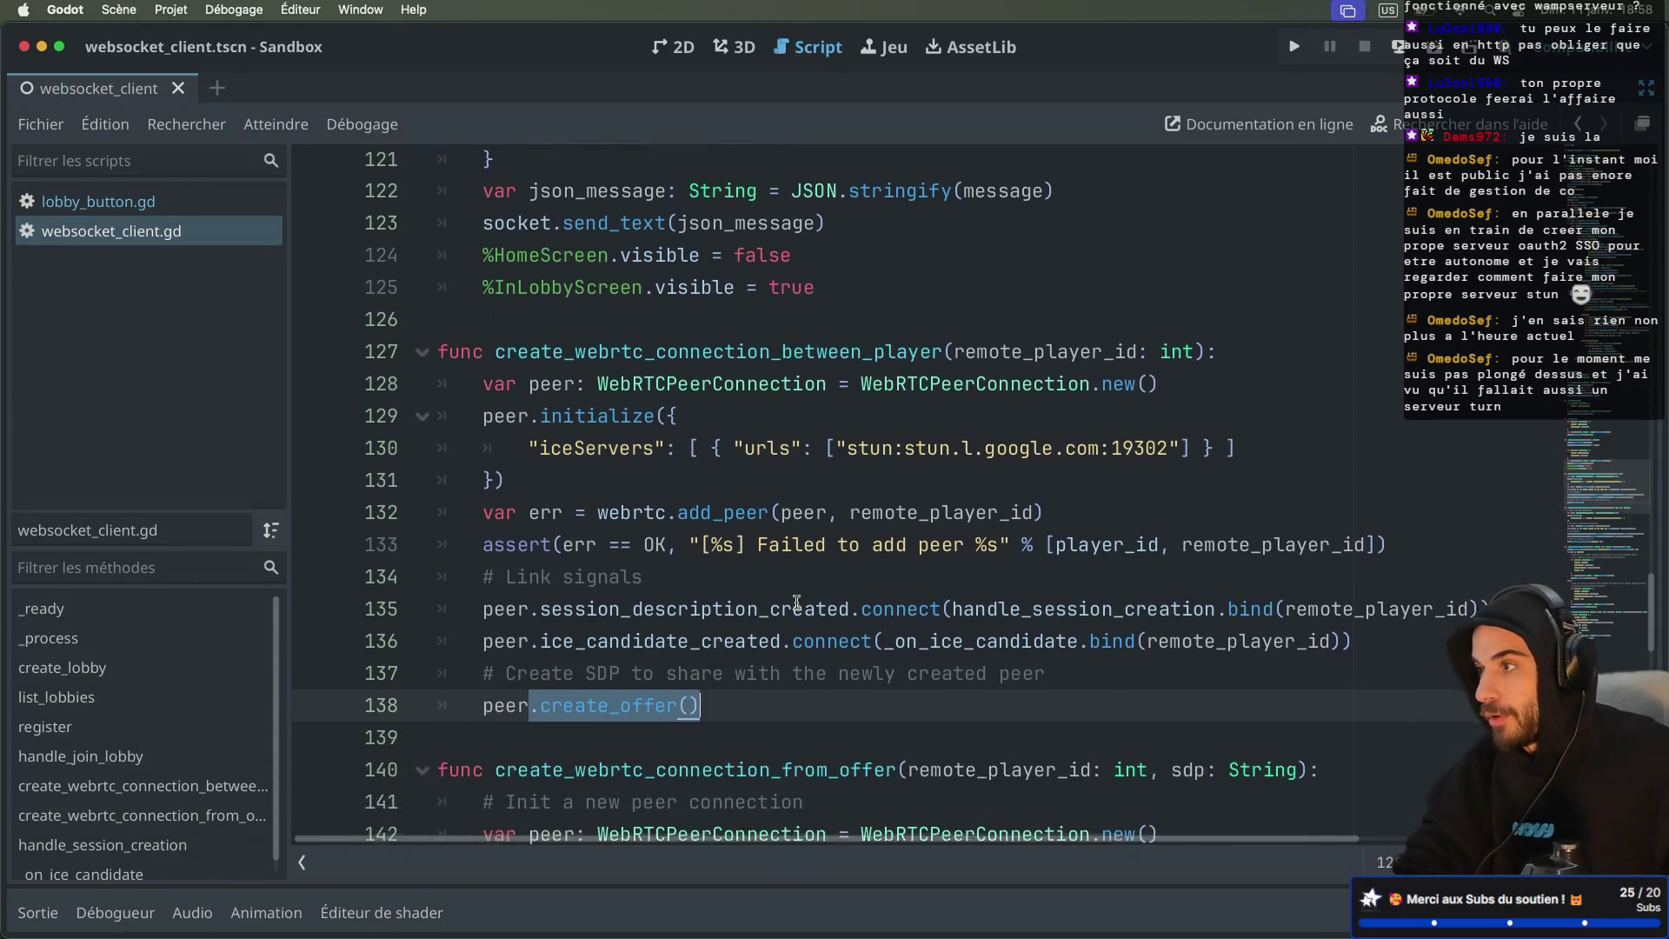
# Step: Leave distraction-free mode so Scene, Inspector and FileSystem docks flank websocket_client.gd
pyautogui.moveTo(641, 689)
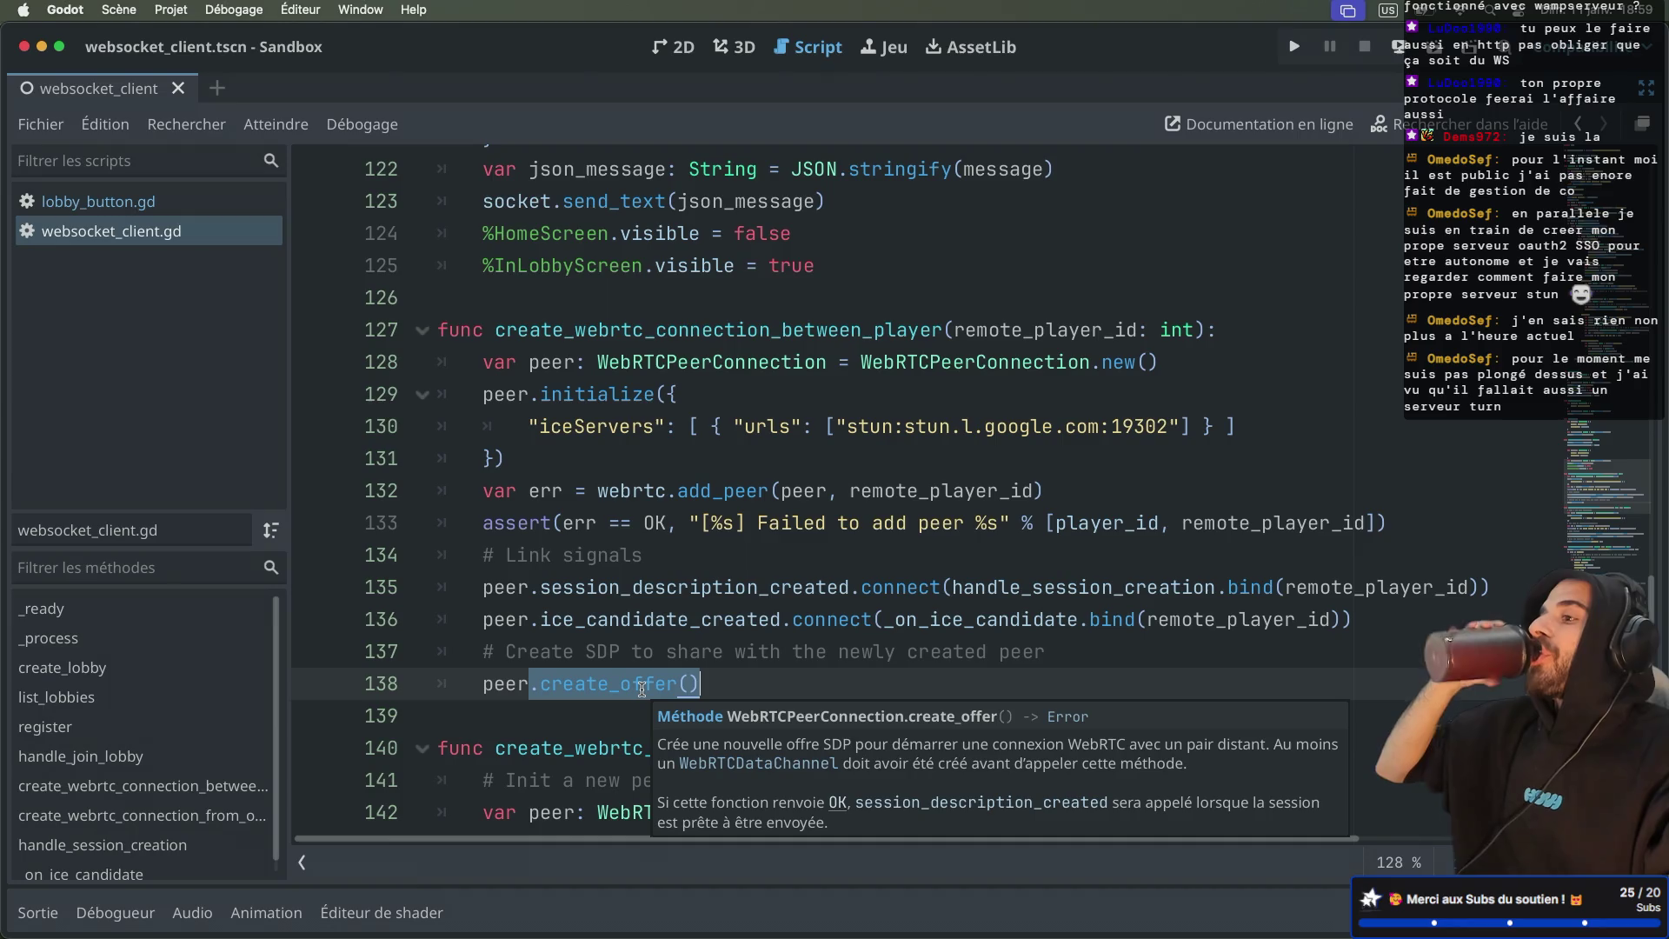
pyautogui.press('ctrl+super+d')
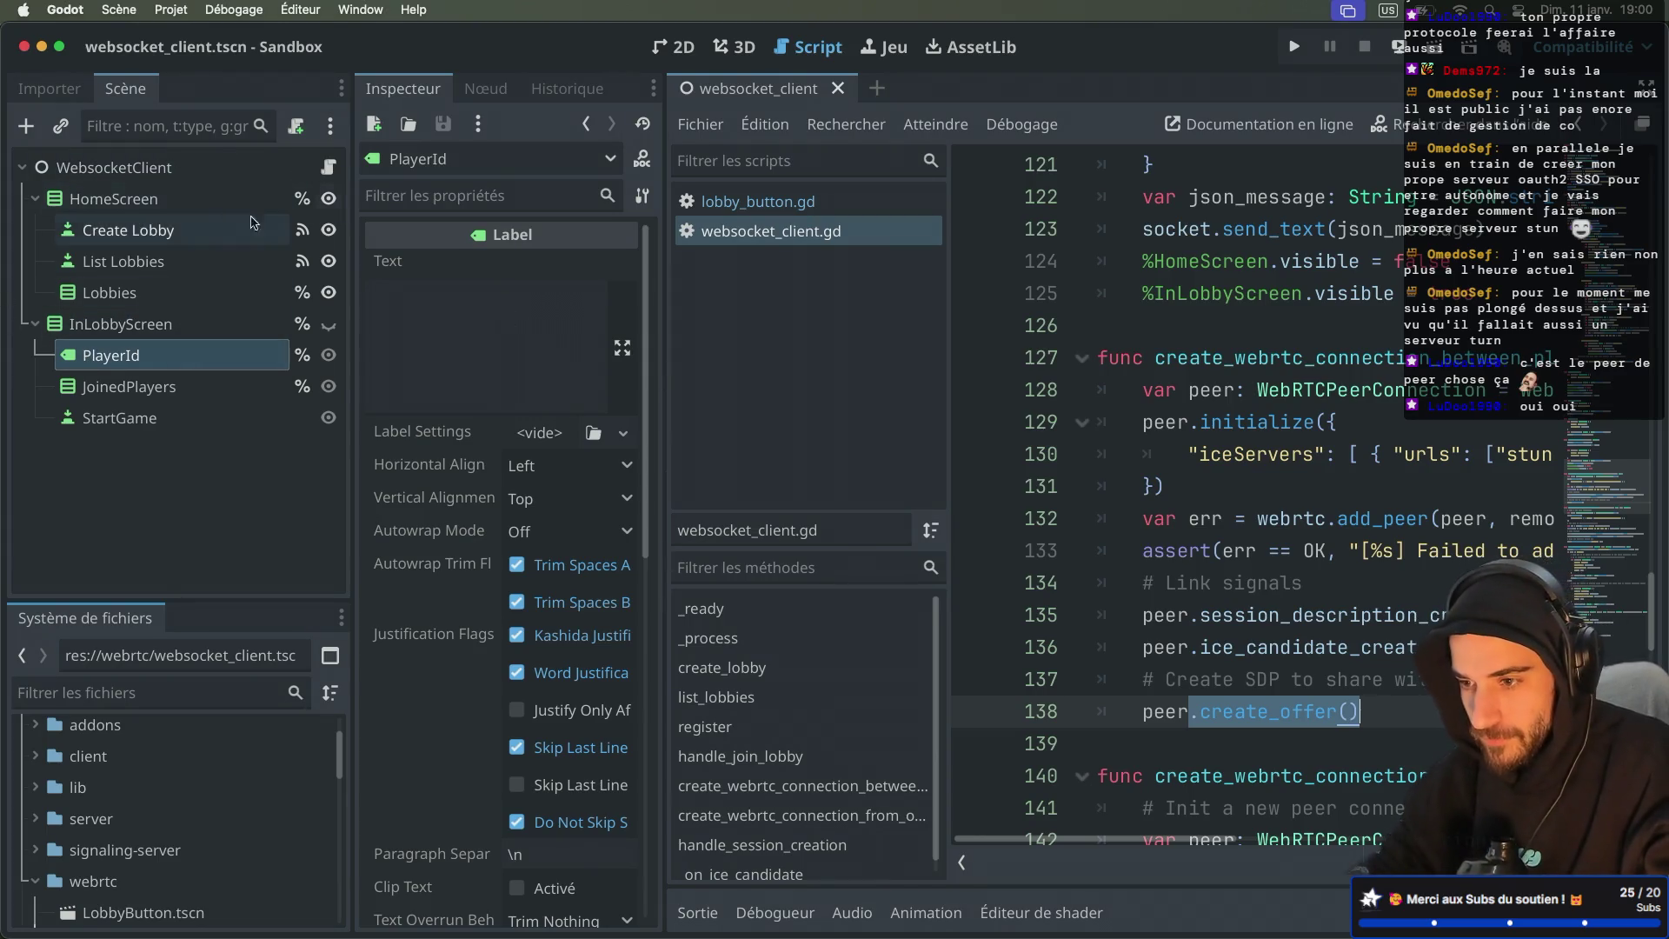
# Step: Show websocket_client.tscn in 2D, select InLobbyScreen and HomeScreen, then fold HomeScreen
pyautogui.click(673, 47)
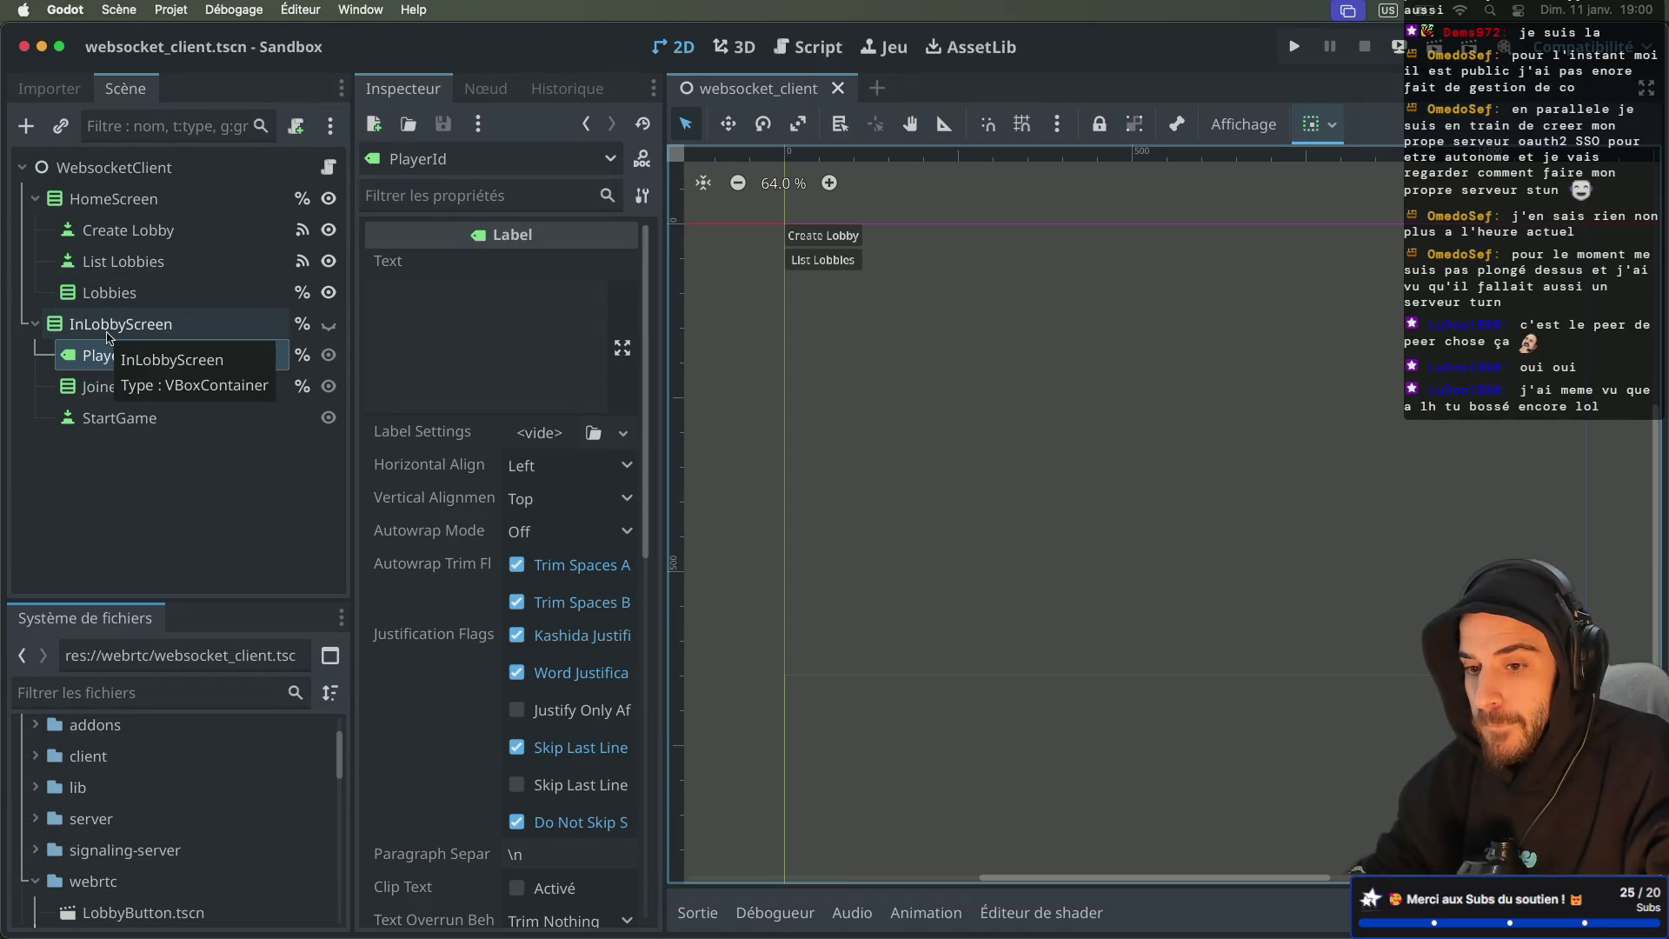
pyautogui.click(108, 335)
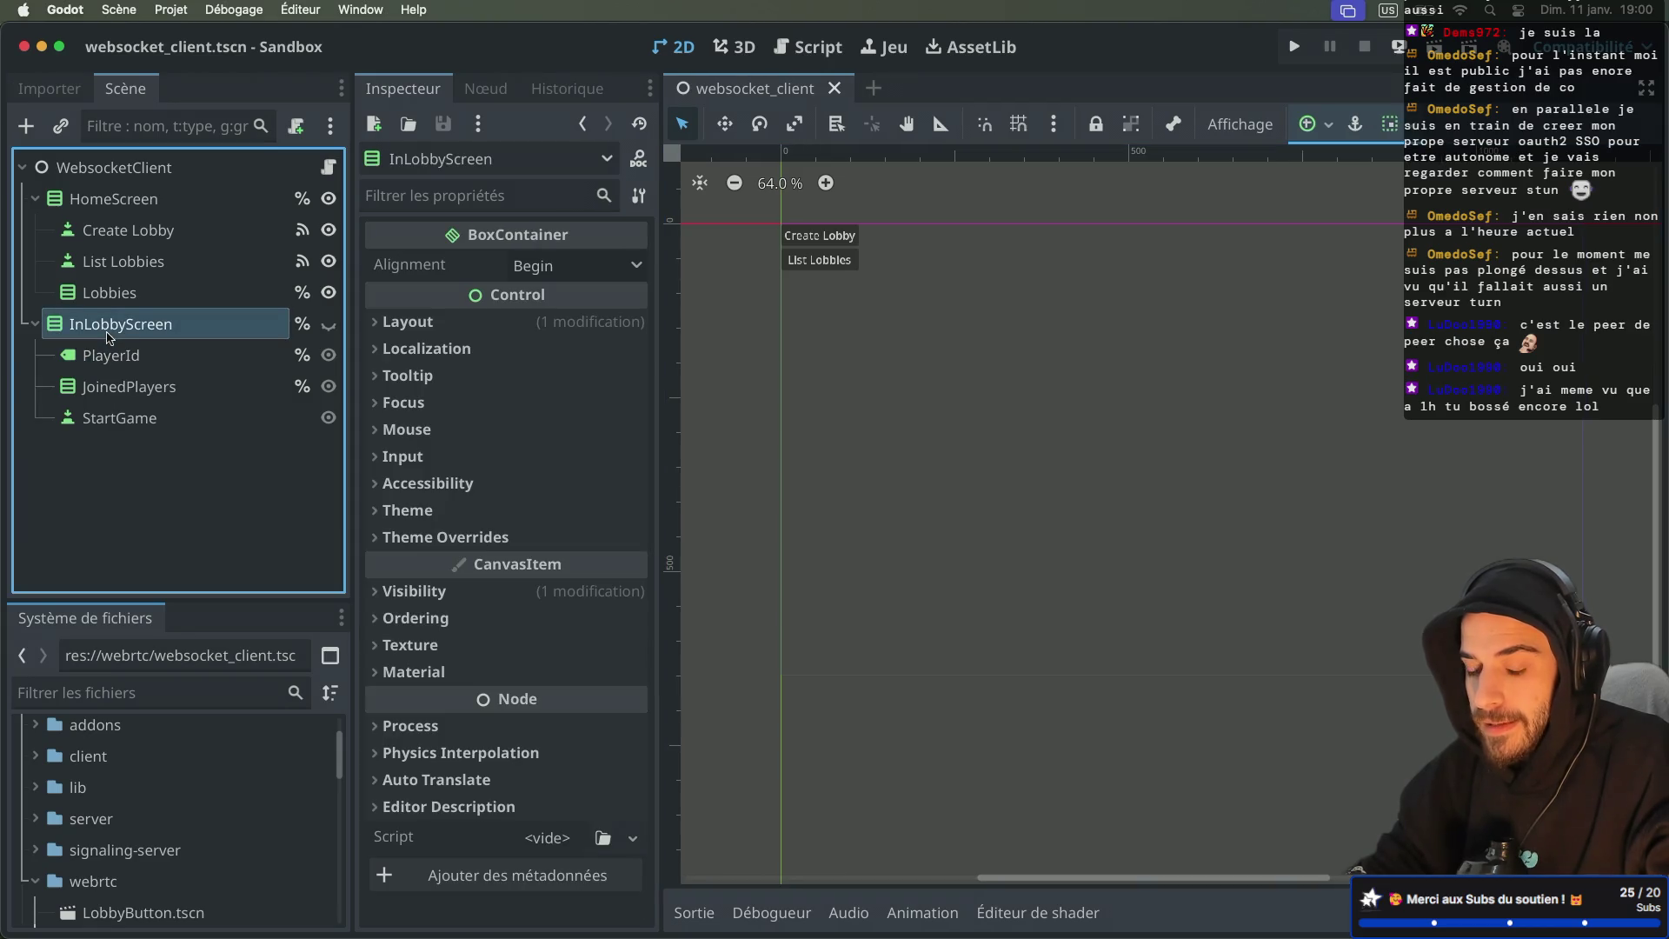
pyautogui.click(113, 199)
pyautogui.click(132, 328)
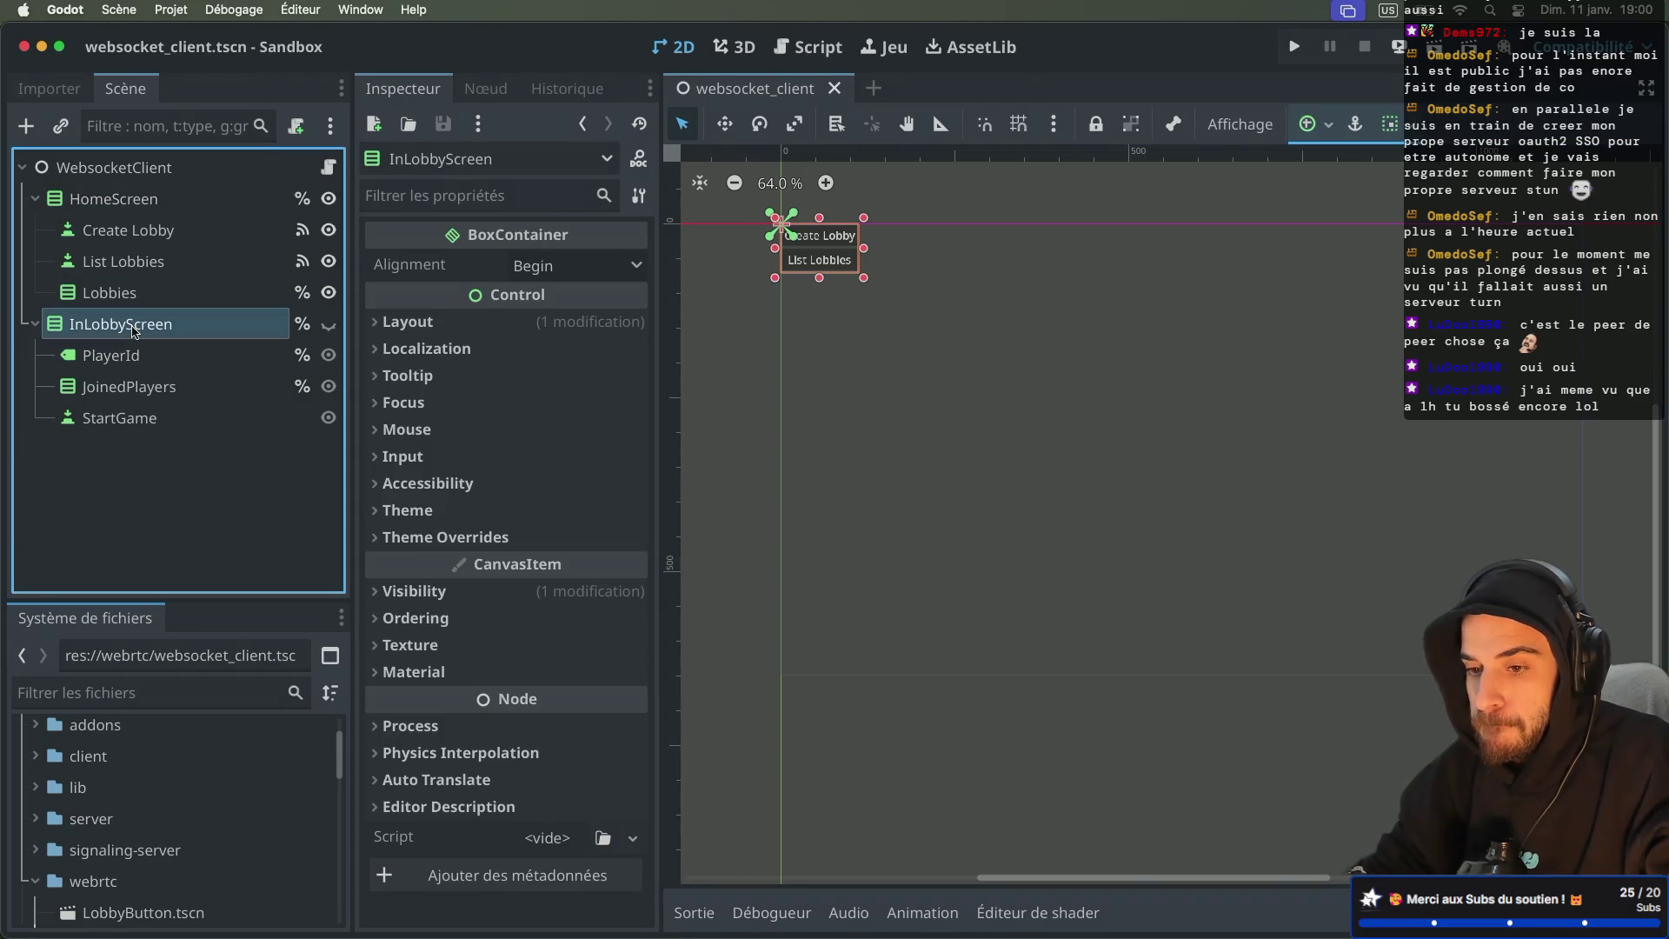
pyautogui.click(104, 206)
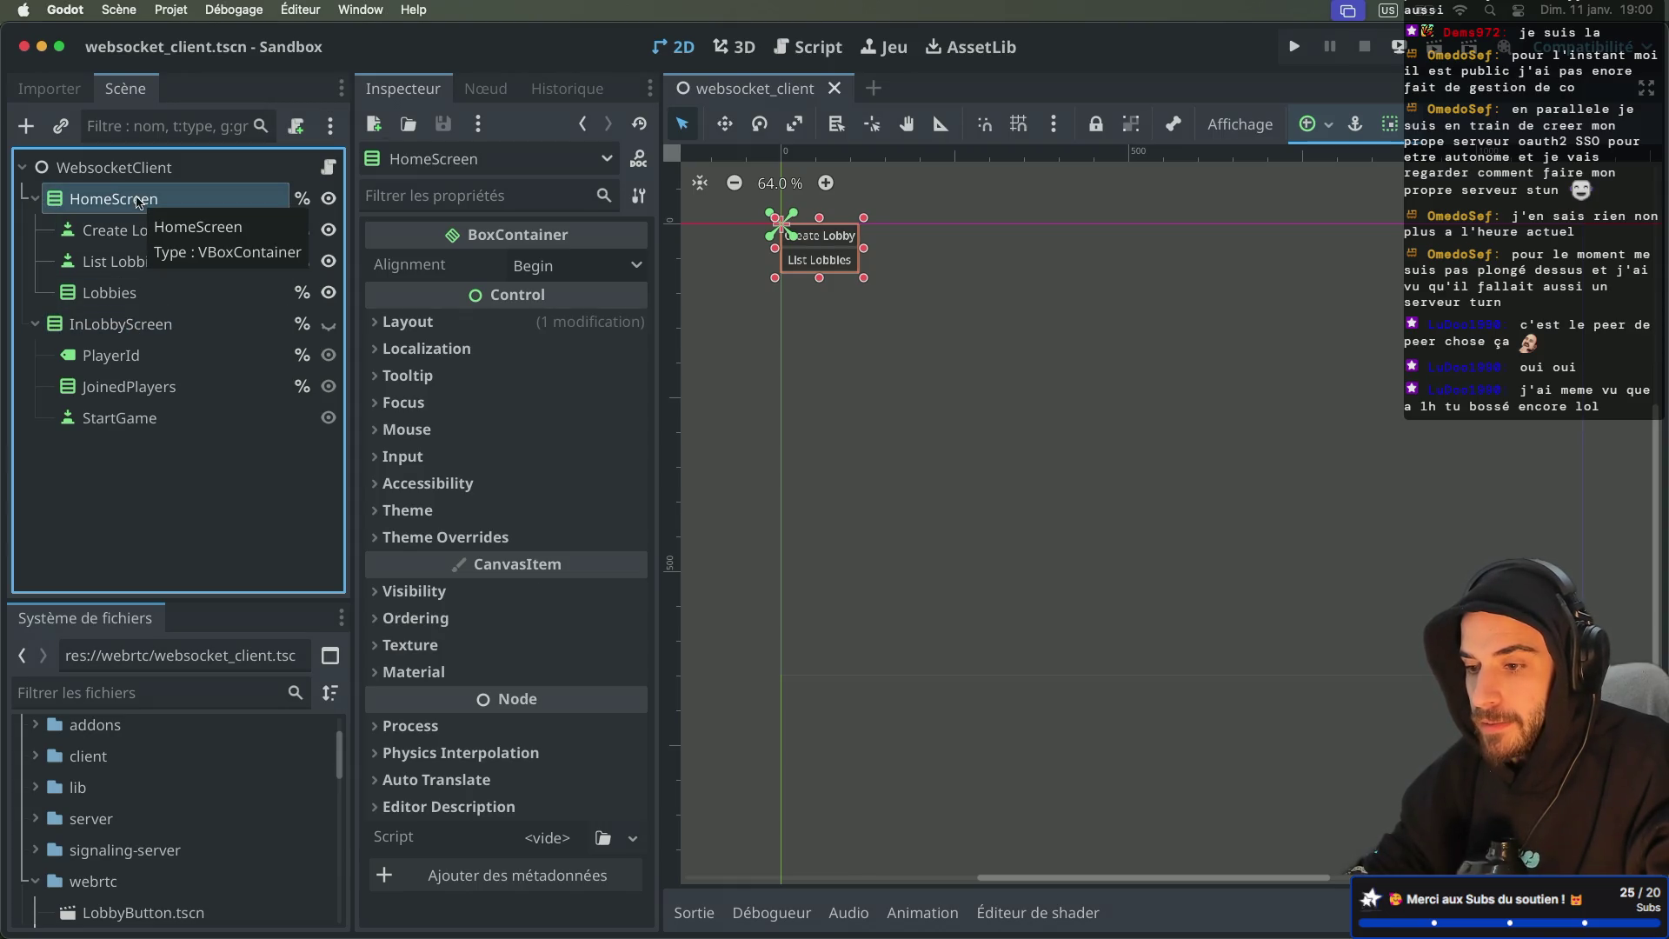
pyautogui.click(35, 198)
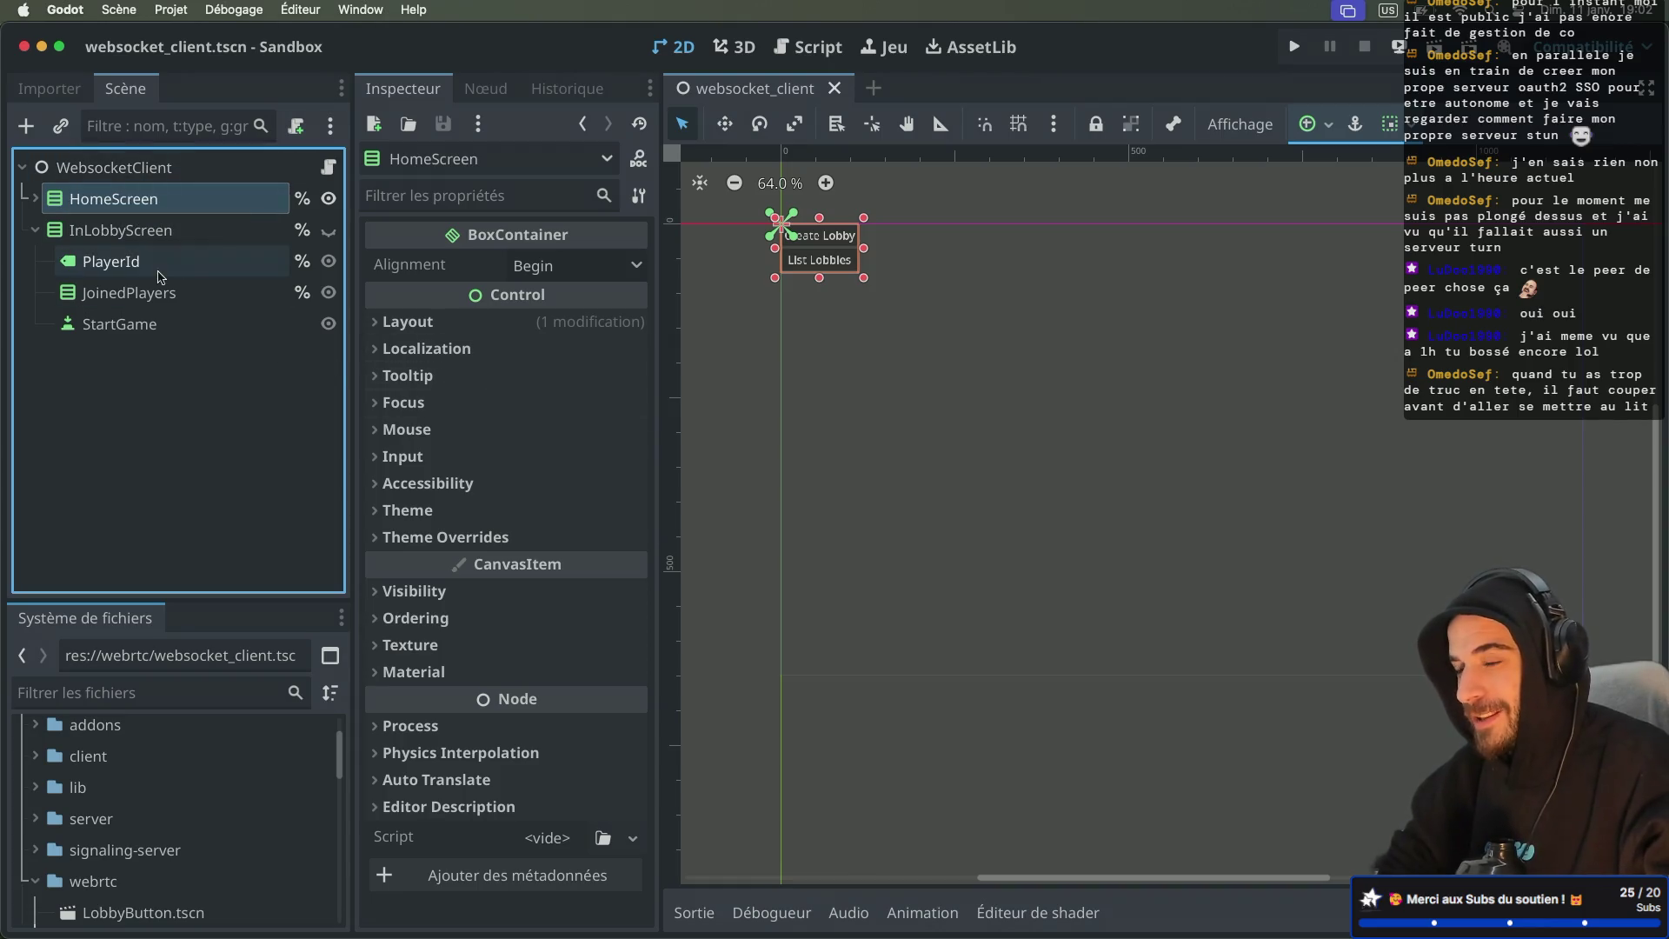
# Step: Collapse the HomeScreen and InLobbyScreen branches and select the WebsocketClient root node
pyautogui.click(34, 202)
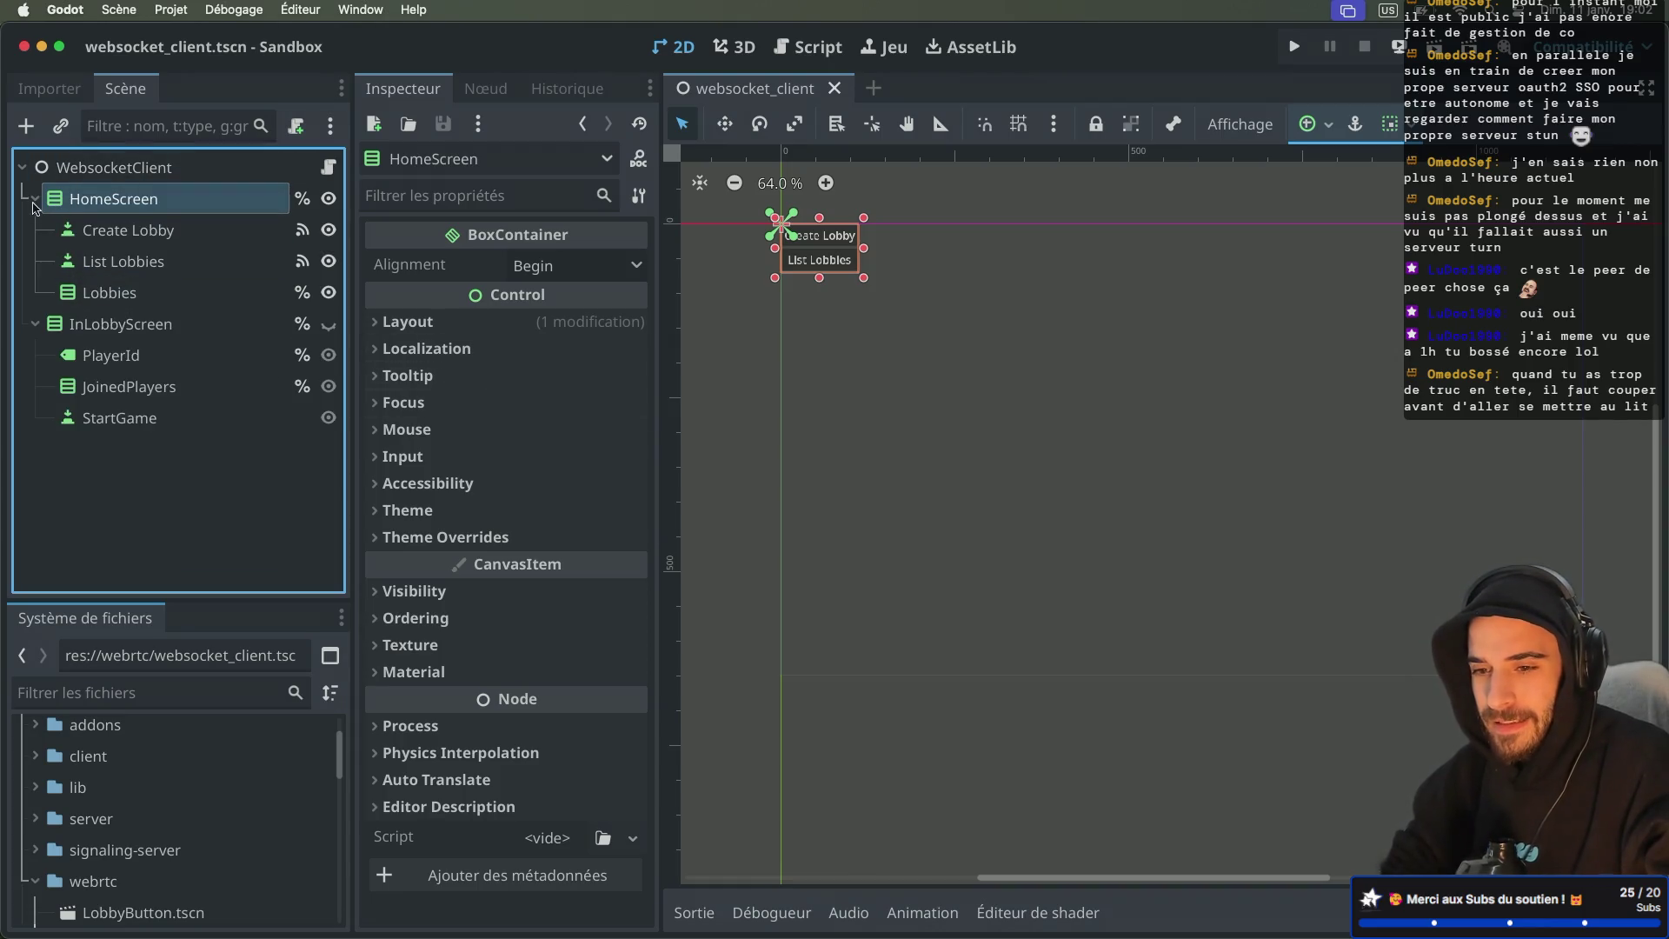
pyautogui.click(35, 199)
pyautogui.click(34, 231)
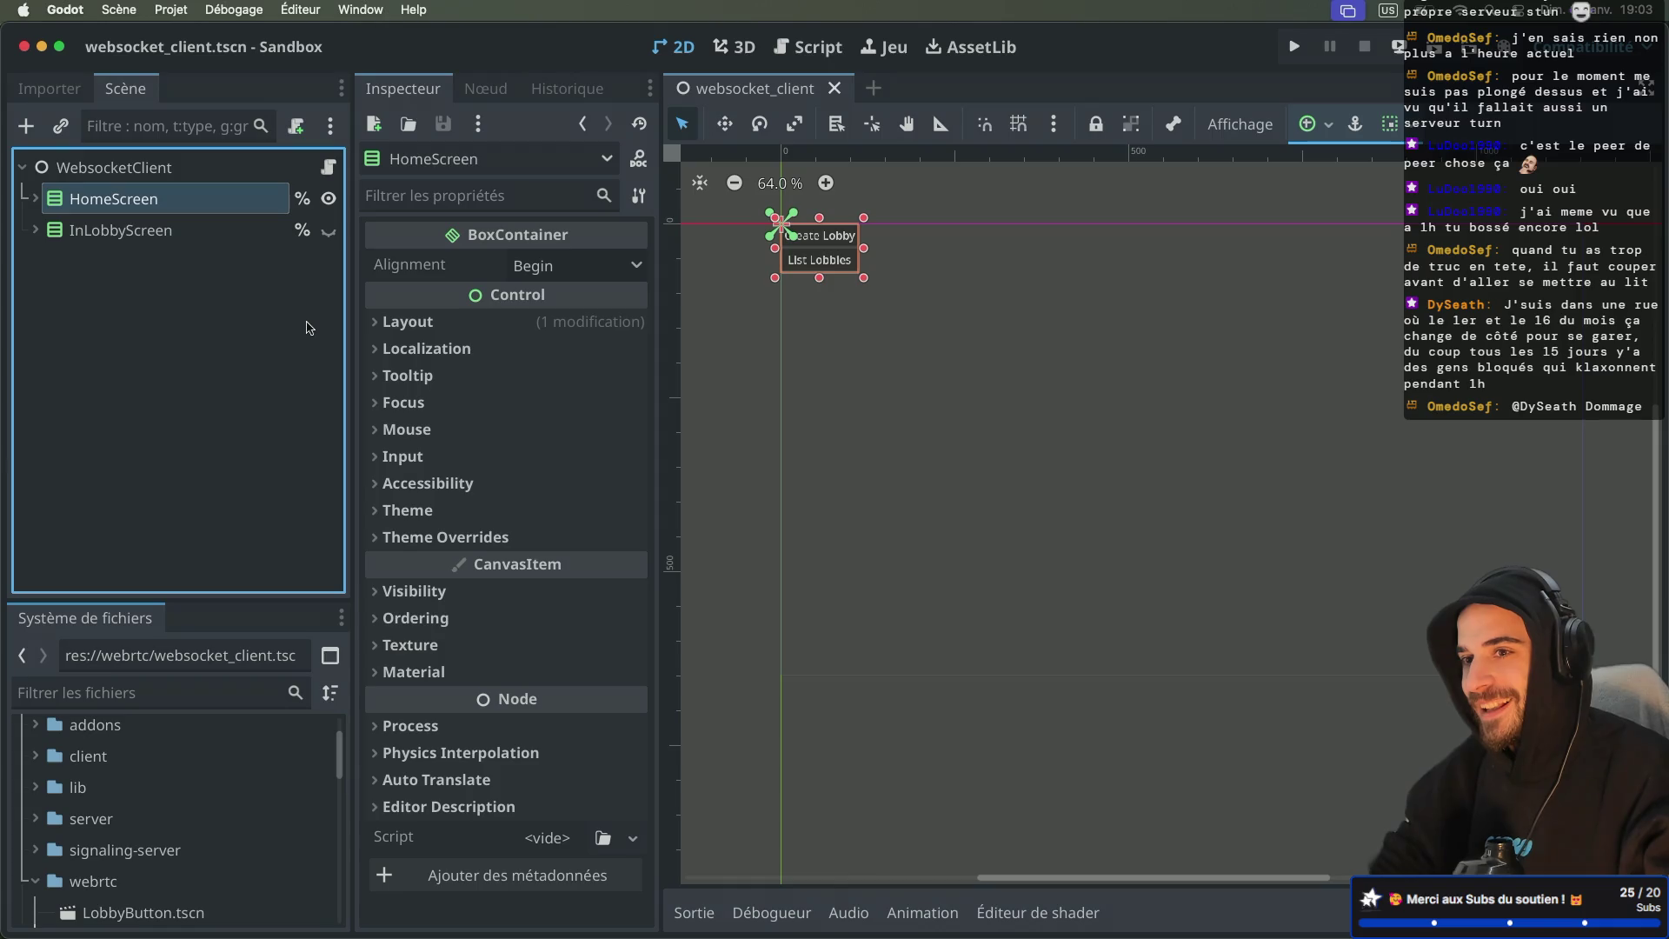
pyautogui.click(124, 170)
pyautogui.press('Down')
pyautogui.press('Down')
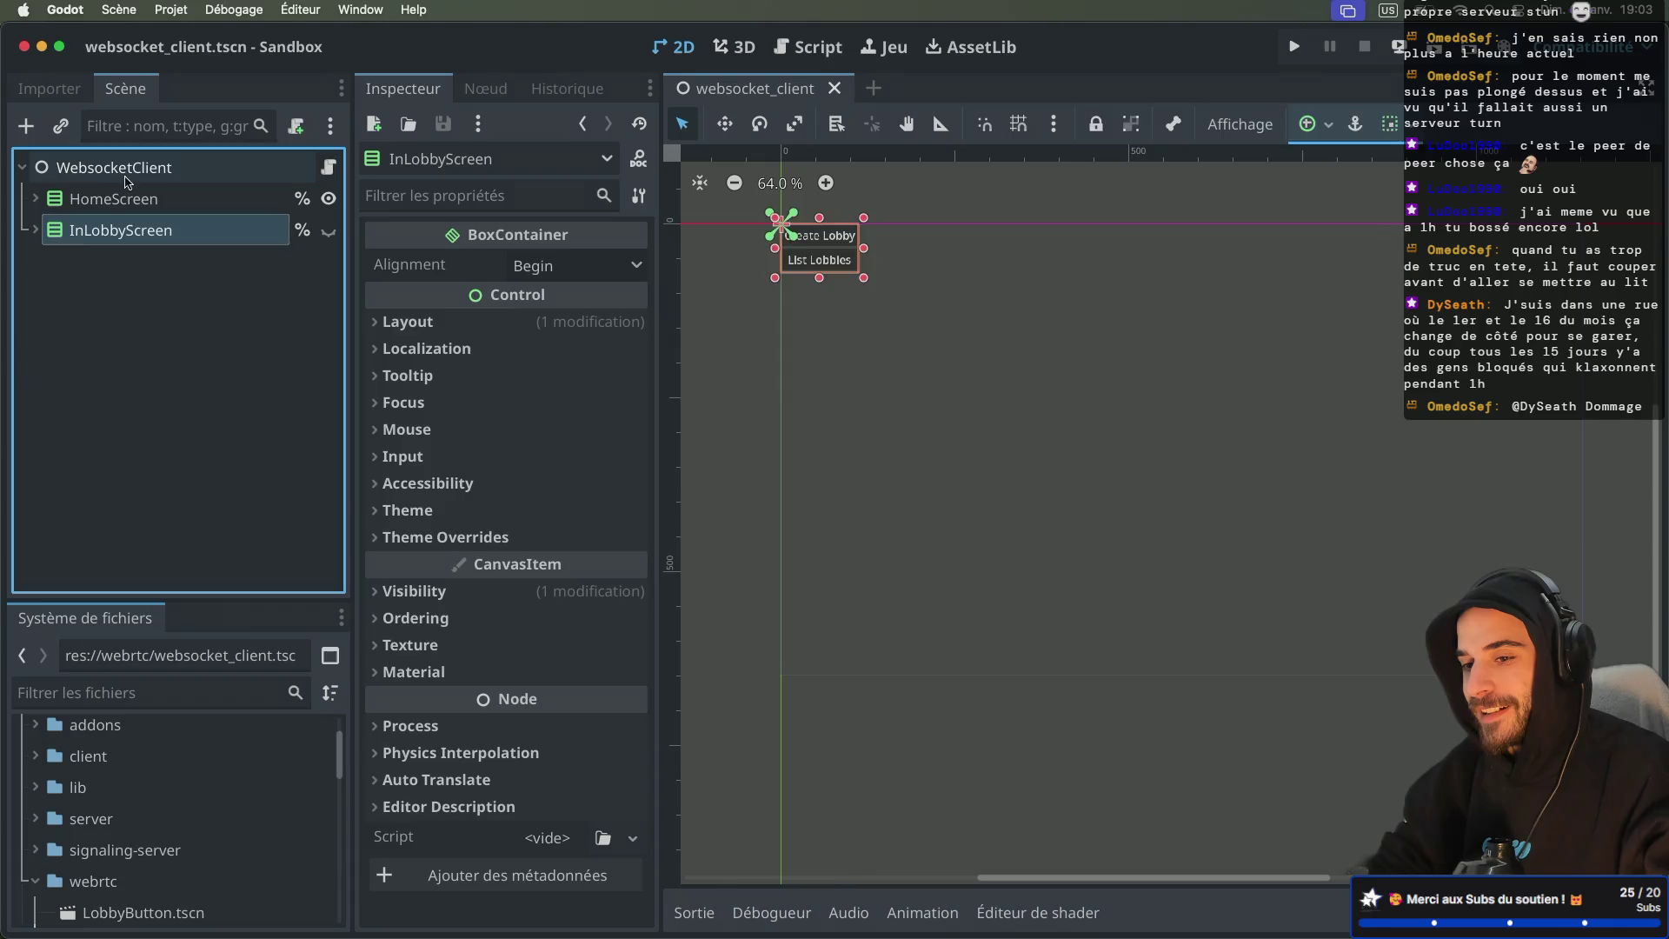
pyautogui.click(127, 169)
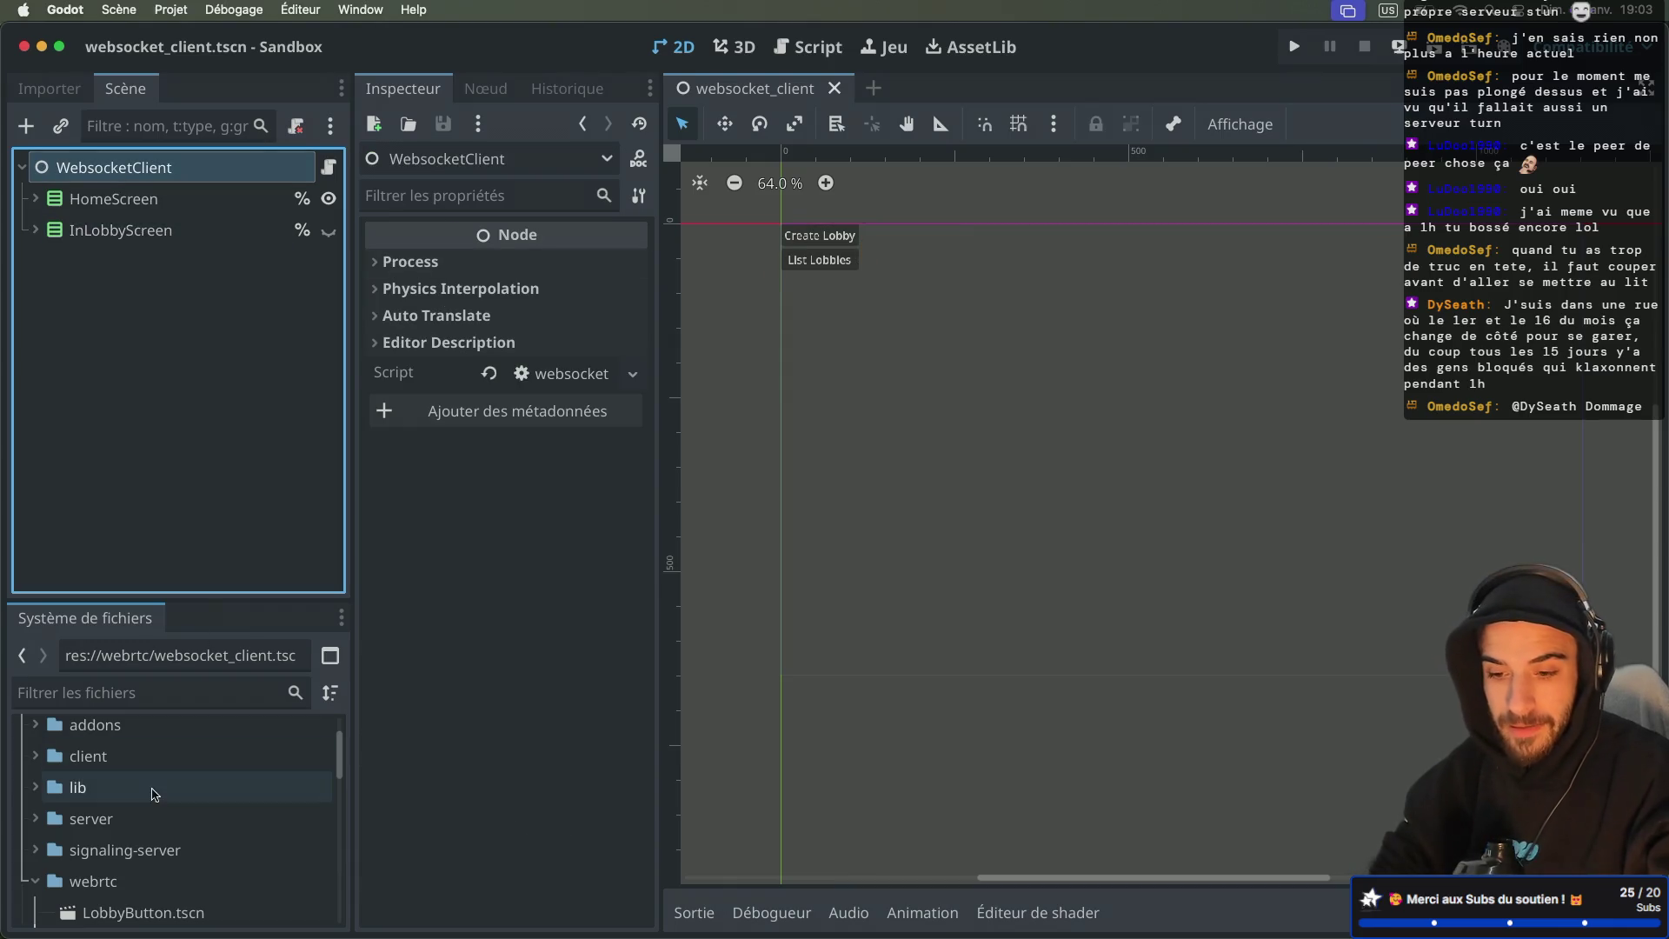
# Step: Enlarge the FileSystem panel, collapse the webrtc folder and select multiplayer-game.tscn
pyautogui.moveTo(196, 602); pyautogui.dragTo(197, 425)
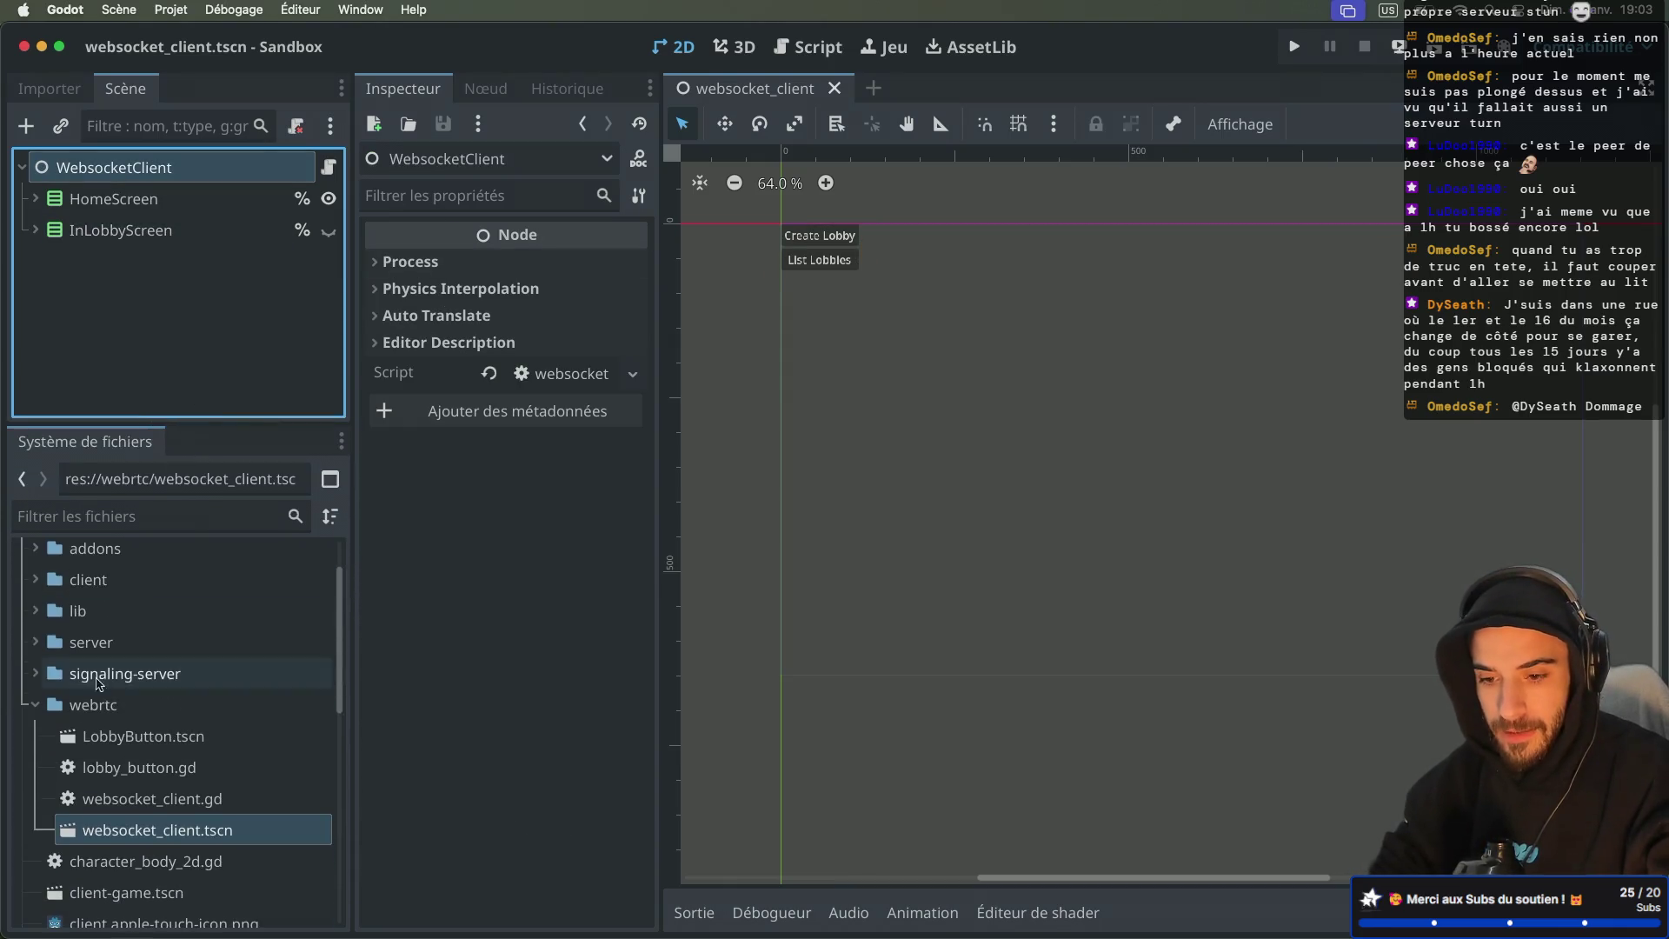
pyautogui.click(36, 706)
pyautogui.scroll(-4, 174, 739)
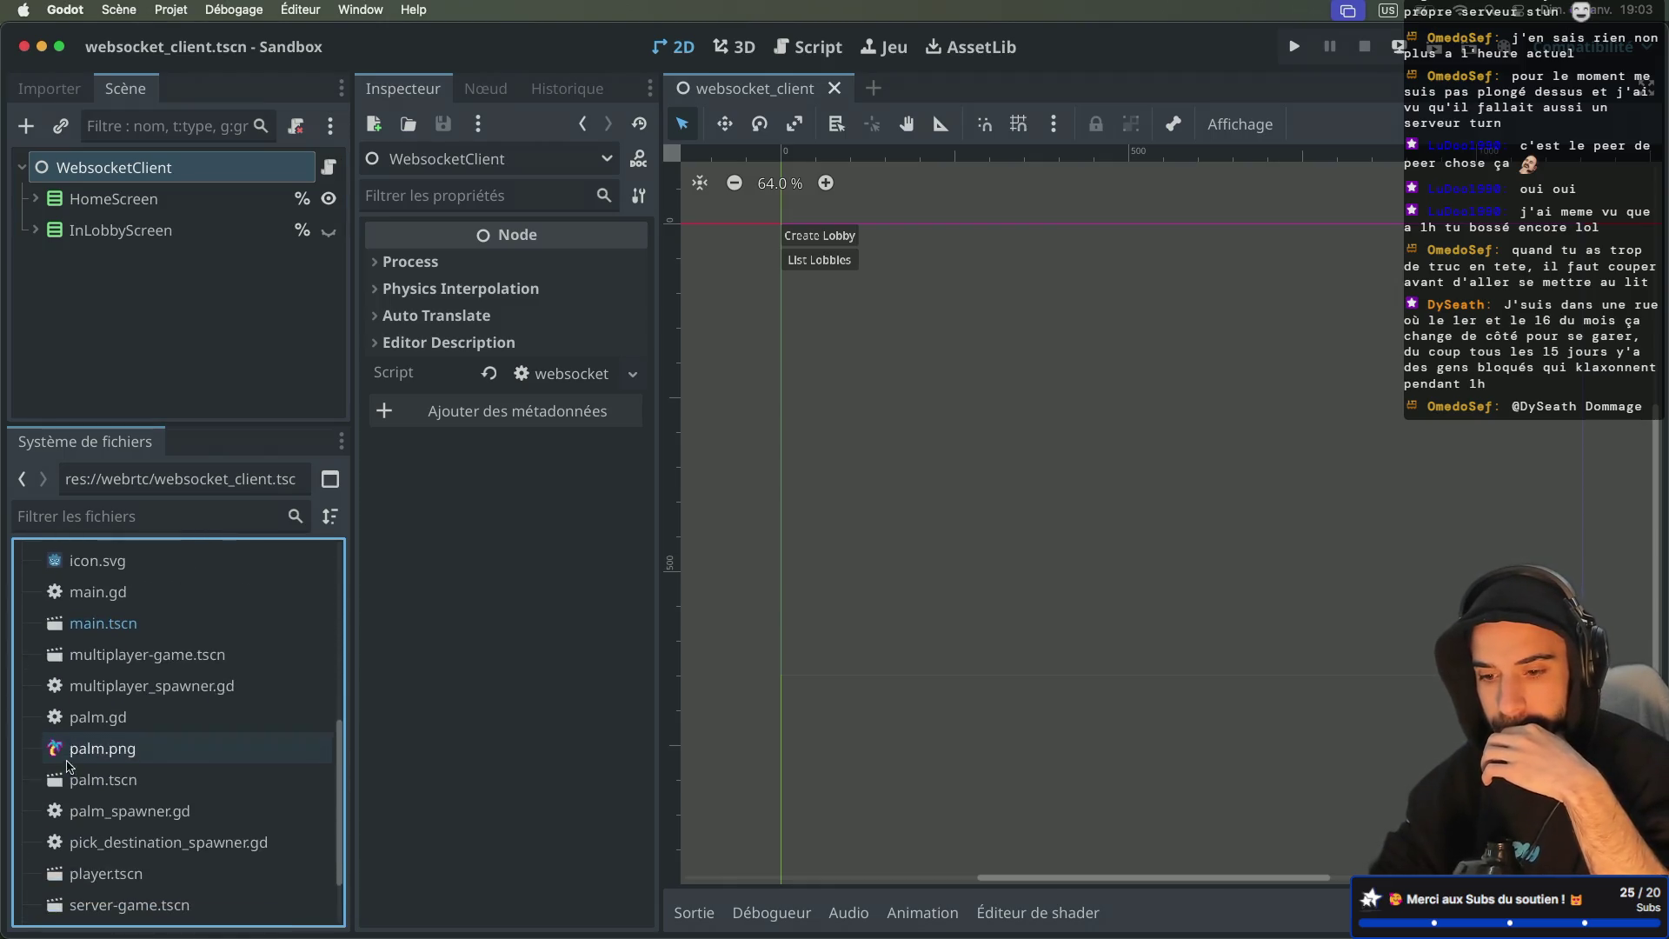
pyautogui.scroll(-1, 178, 695)
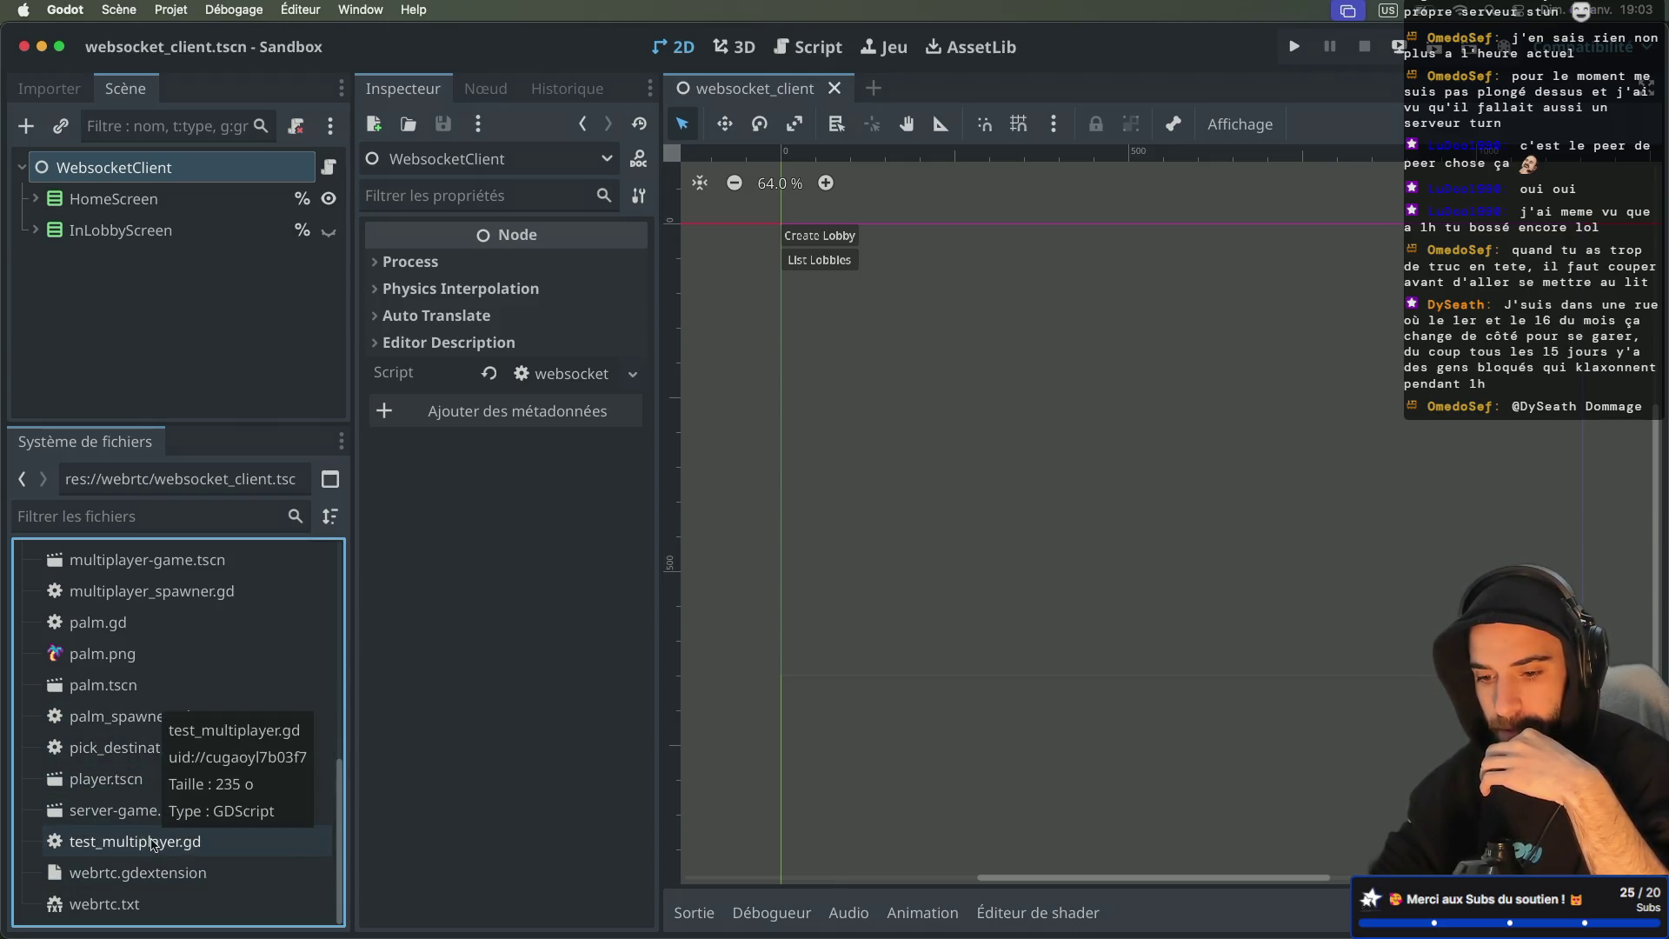
pyautogui.scroll(2, 155, 815)
pyautogui.scroll(1, 161, 782)
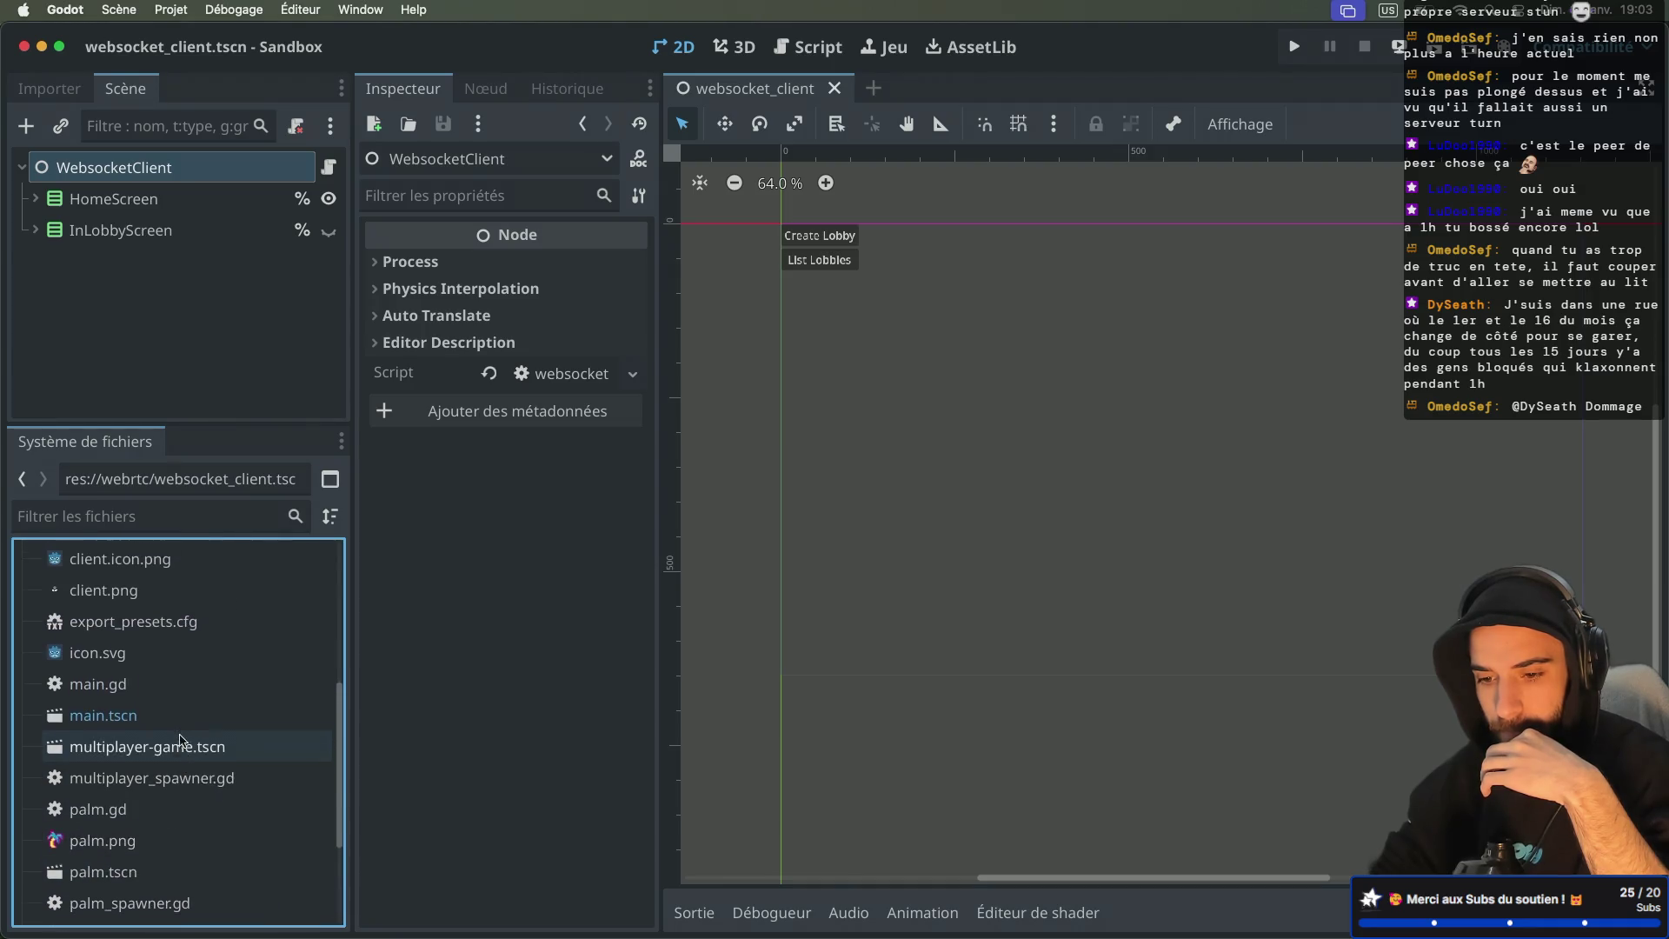
pyautogui.click(165, 768)
# Step: Open multiplayer-game.tscn and view MultiplayerSpawner's attached script, multiplayer_spawner.gd
pyautogui.doubleClick(165, 769)
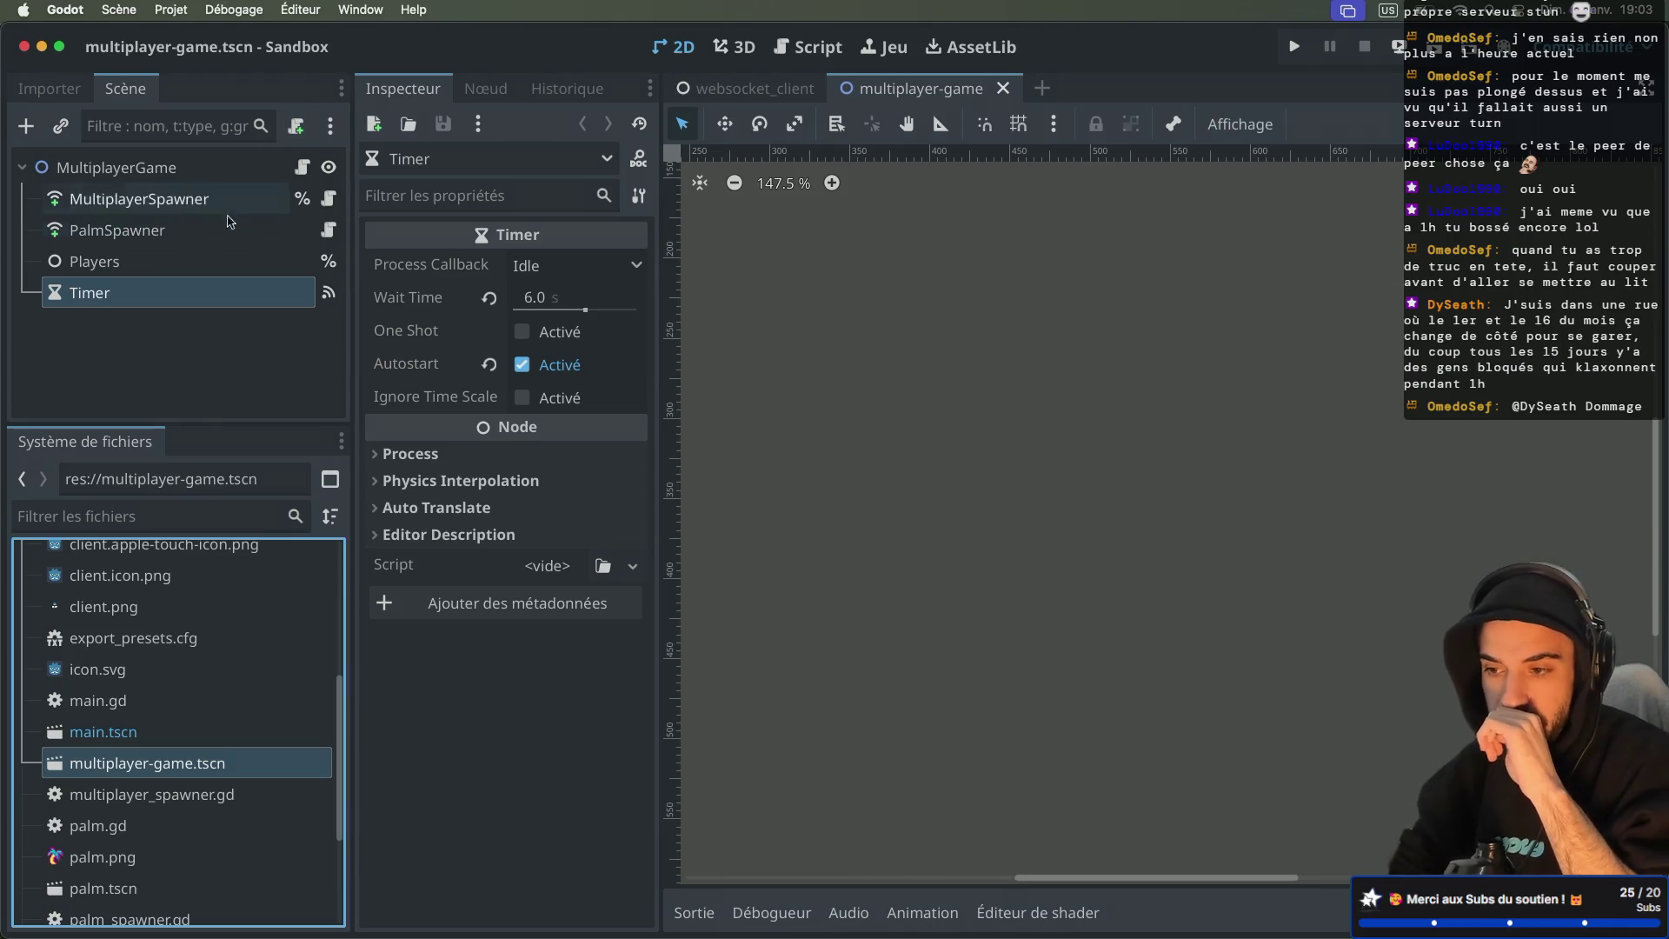
pyautogui.scroll(-4, 784, 386)
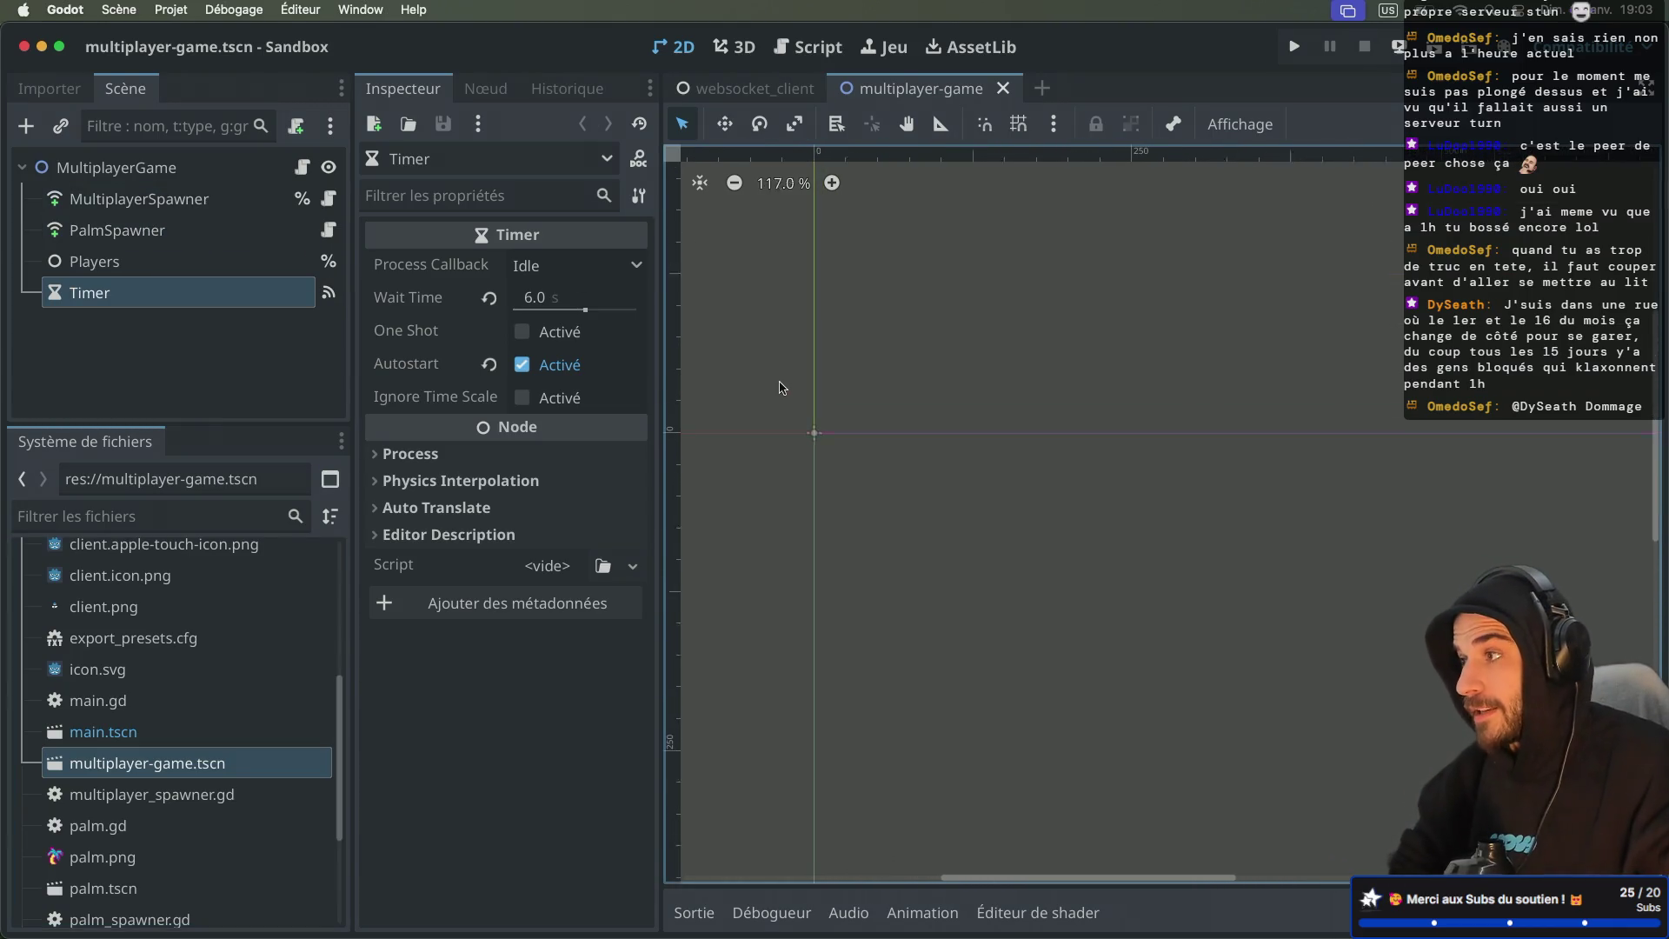
pyautogui.scroll(-5, 782, 387)
pyautogui.scroll(-1, 776, 383)
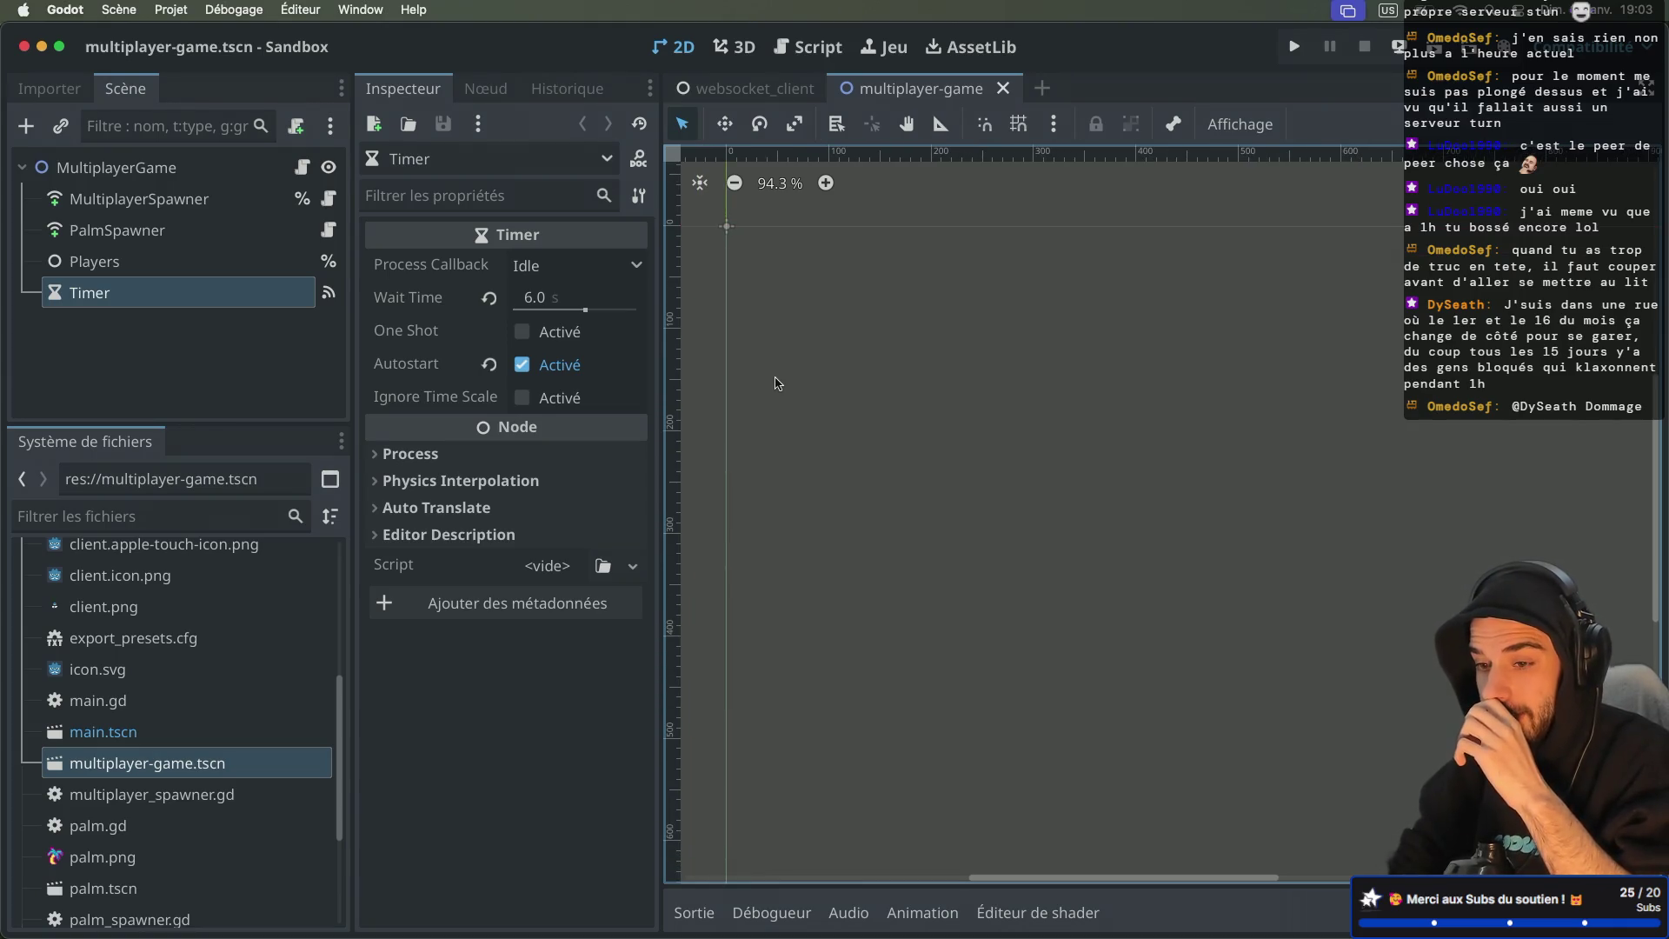
pyautogui.click(330, 198)
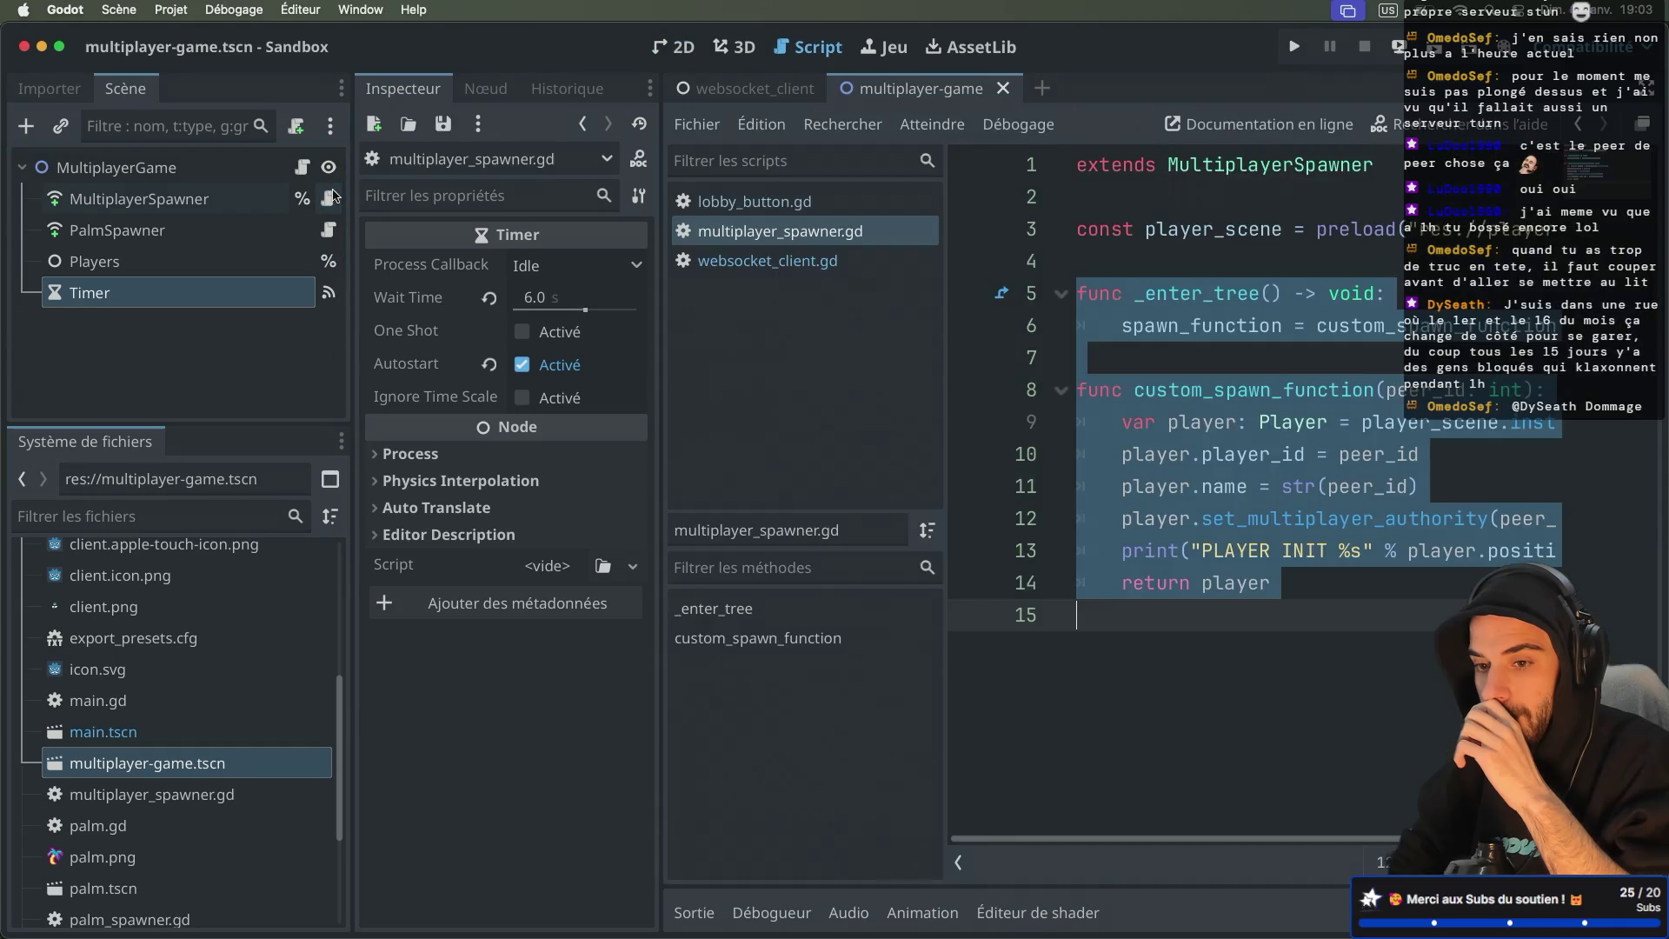
# Step: Inspect the MultiplayerGame root node, then switch back to the websocket_client scene
pyautogui.click(1222, 383)
pyautogui.hscroll(3, 1222, 380)
pyautogui.hscroll(-3, 1222, 380)
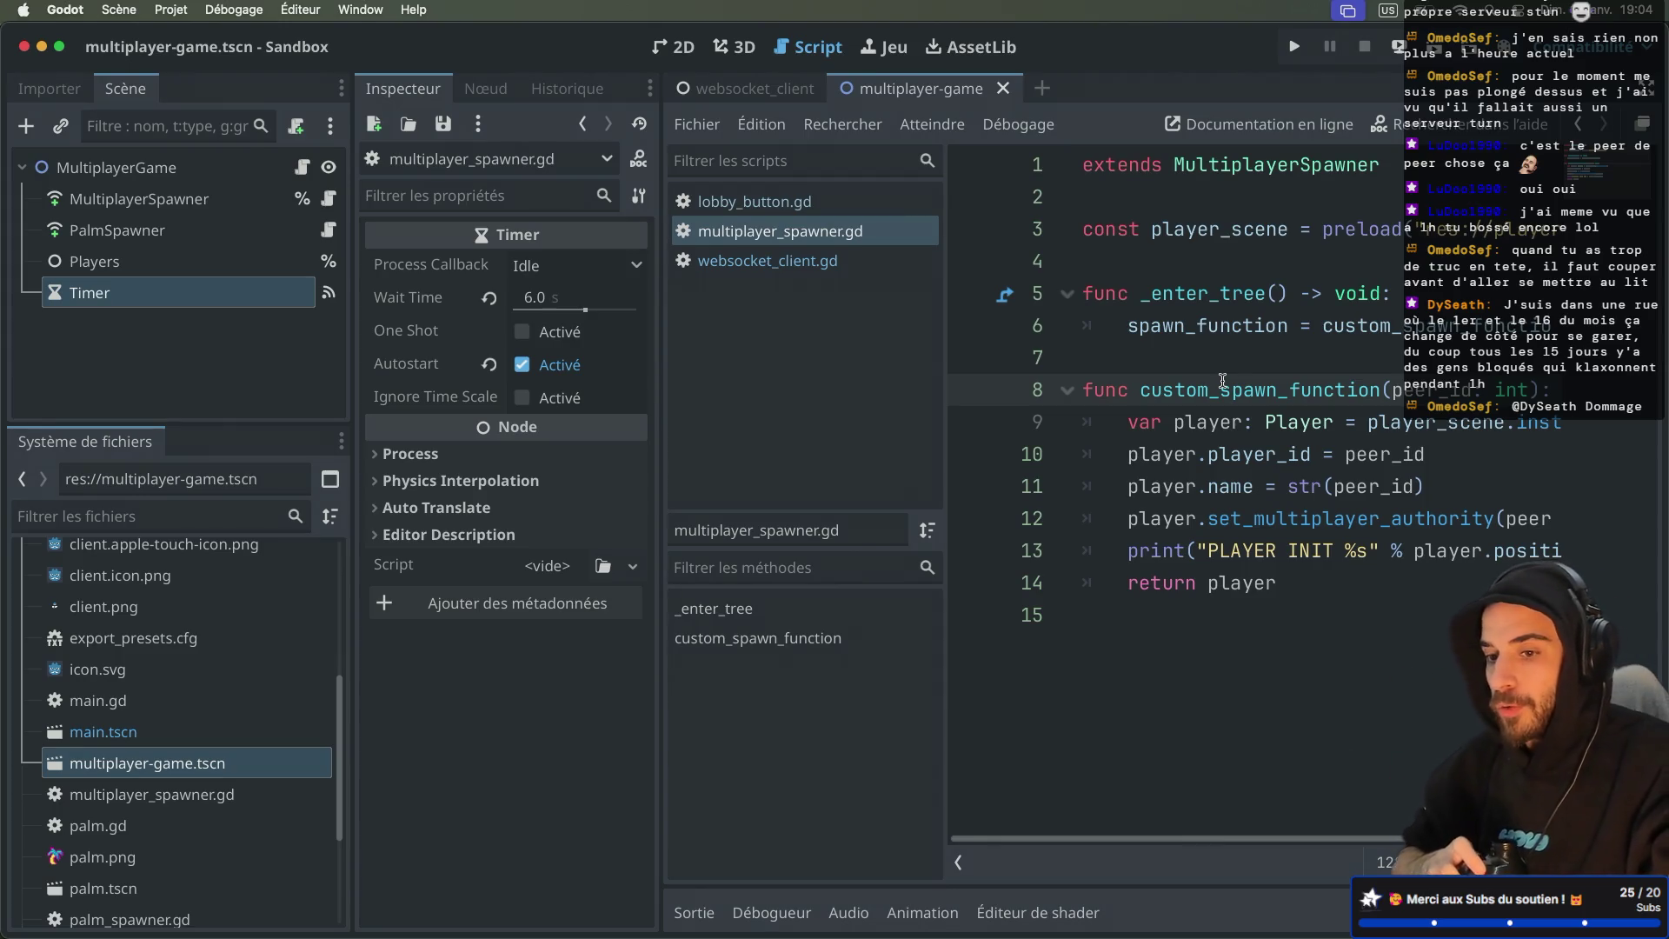
pyautogui.click(193, 174)
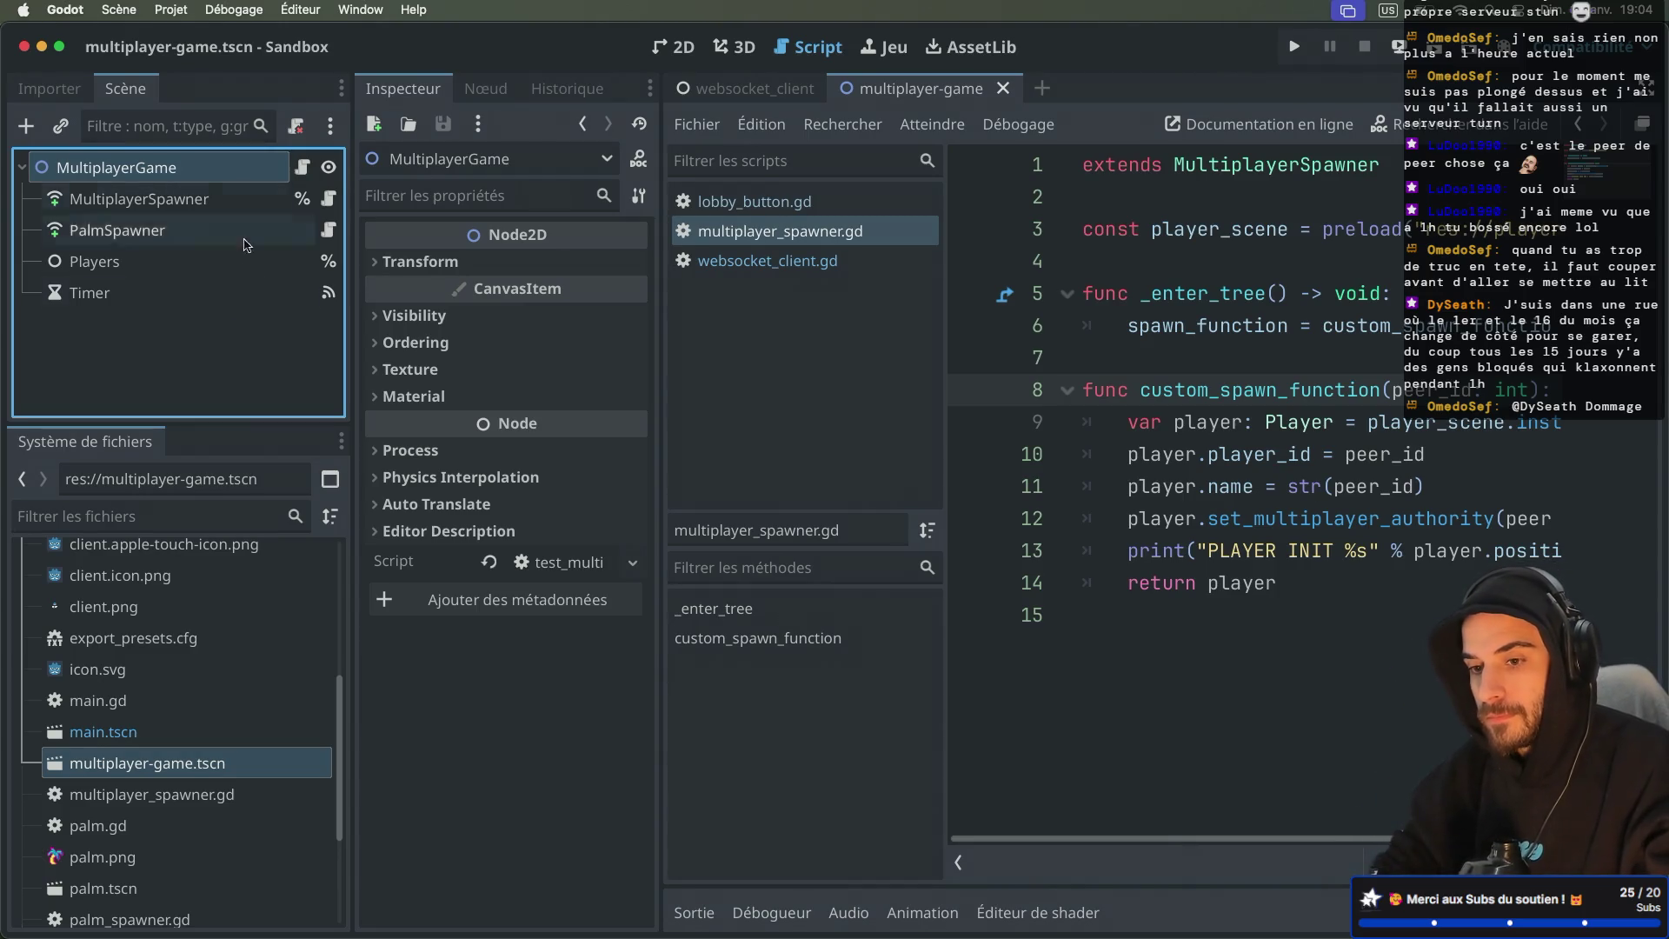
pyautogui.click(191, 330)
pyautogui.click(174, 169)
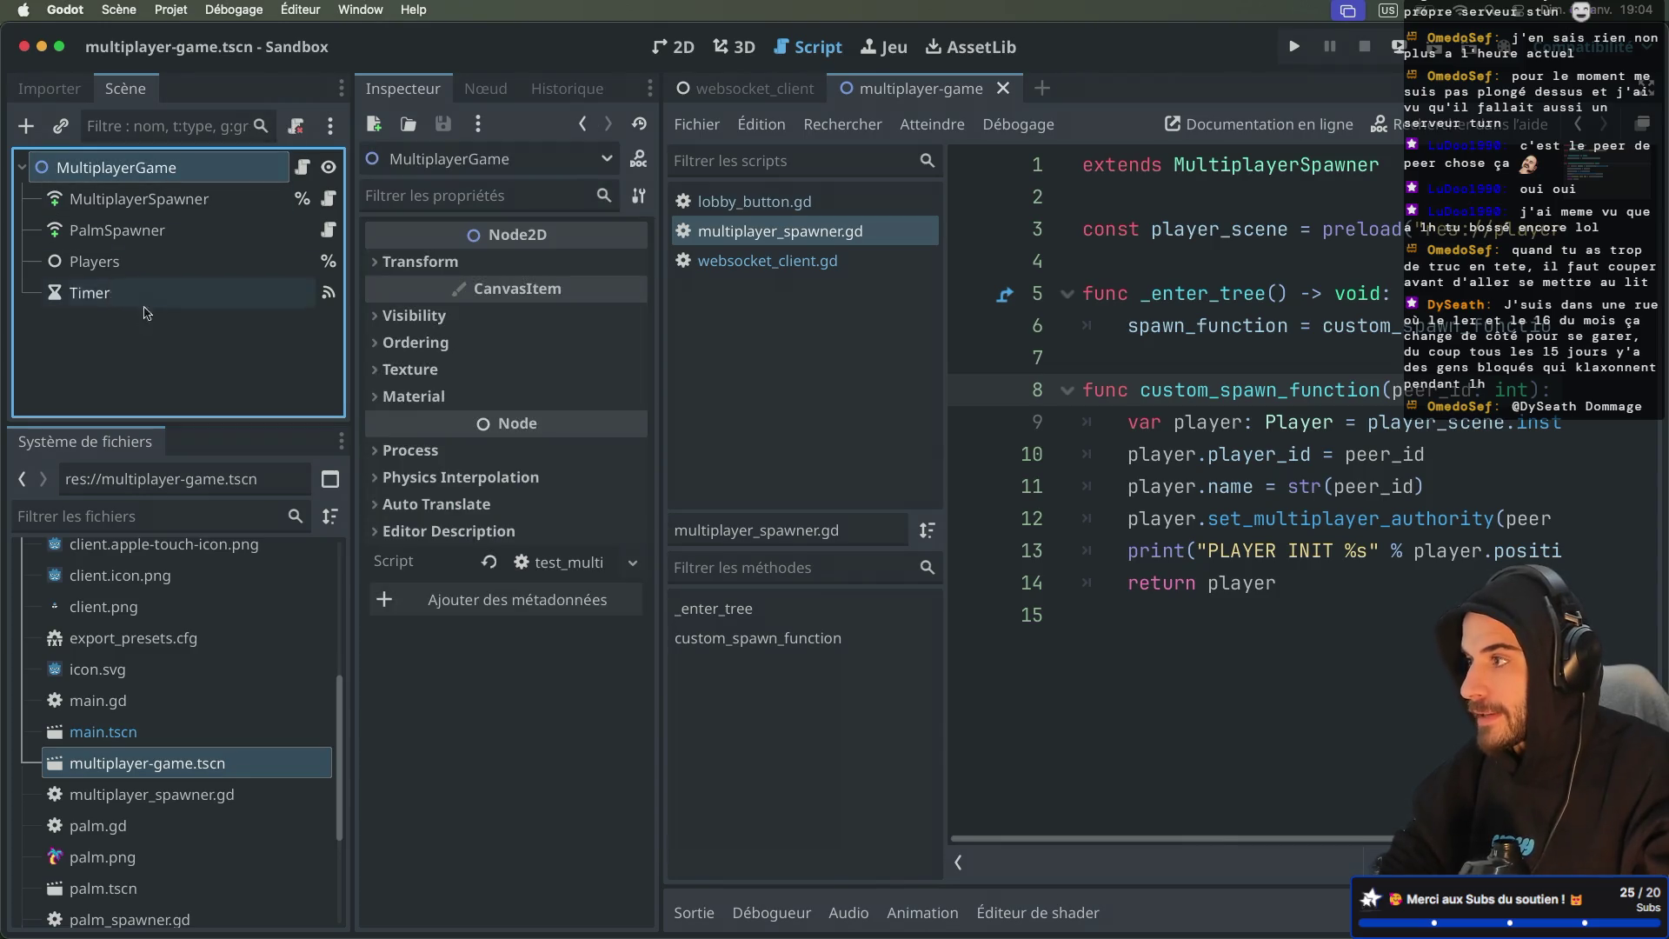
pyautogui.click(119, 359)
pyautogui.click(169, 167)
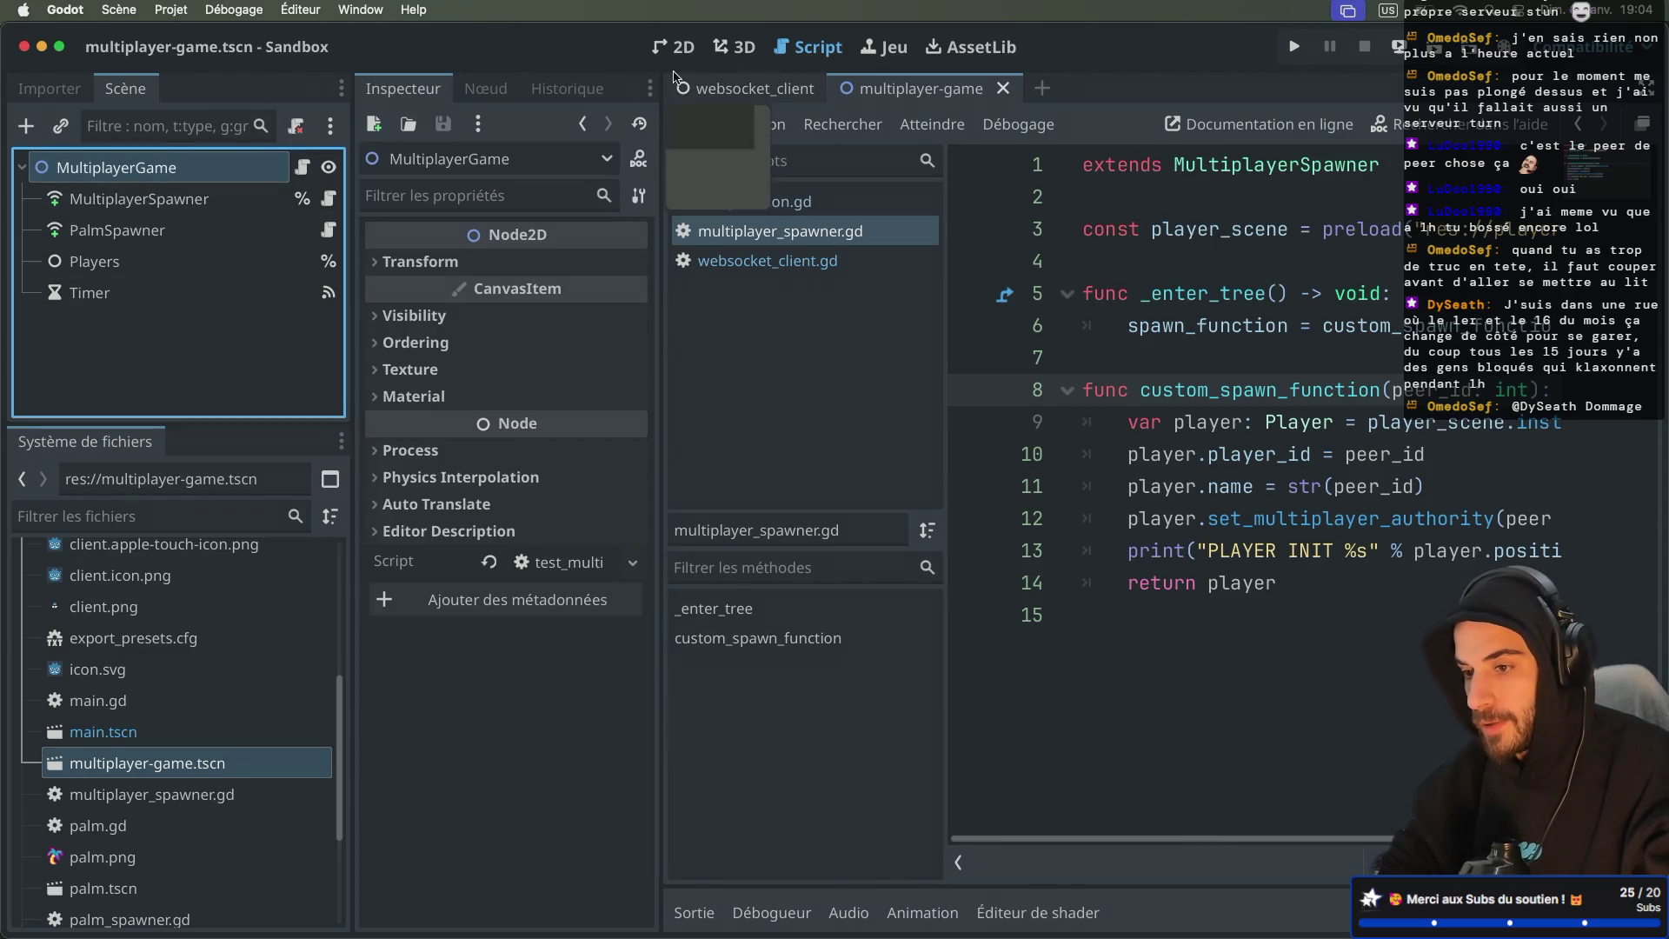
pyautogui.click(748, 90)
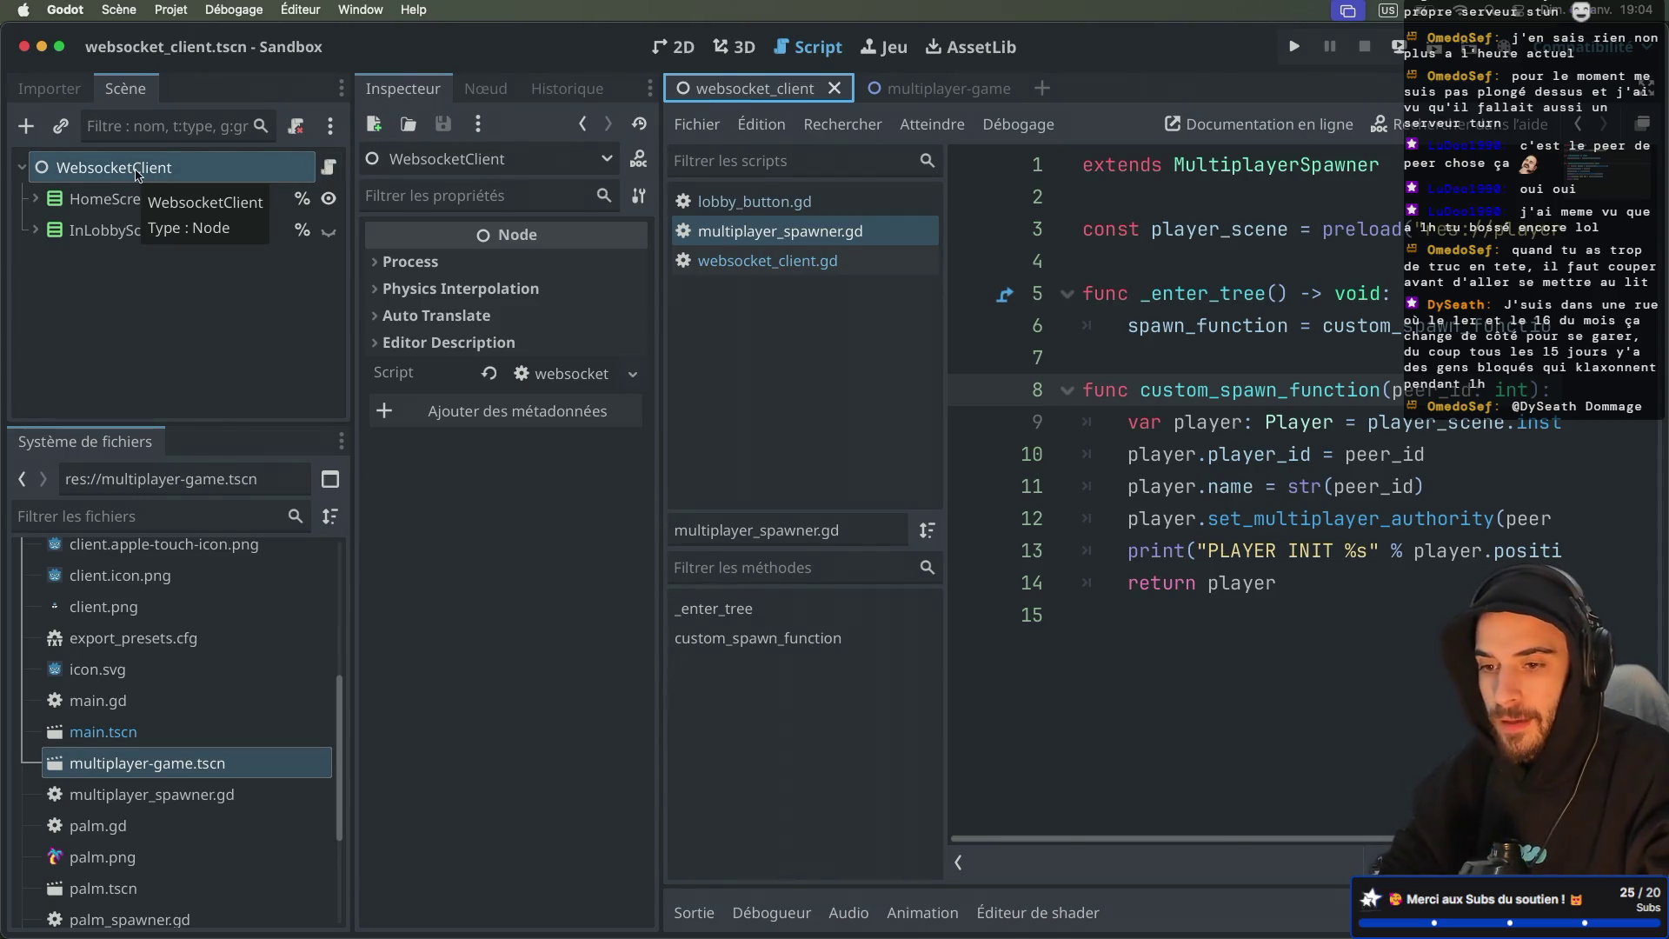
# Step: Show websocket_client.gd in the script editor at its handle_join_lobby function
pyautogui.click(137, 171)
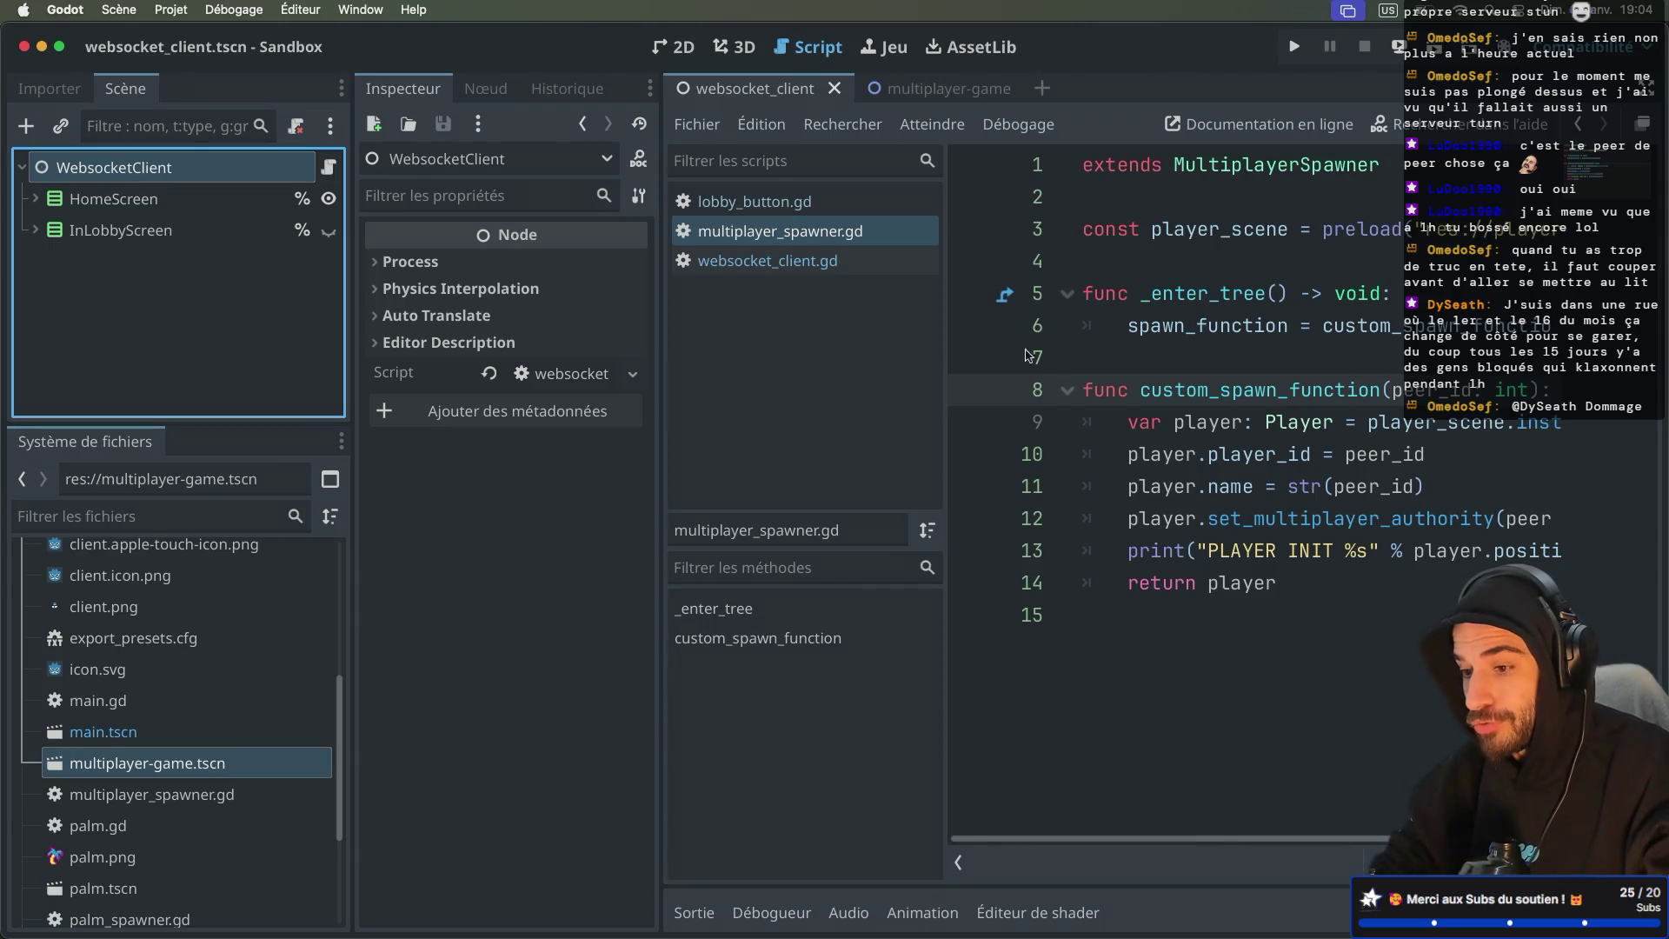
pyautogui.click(768, 261)
pyautogui.scroll(-15, 1347, 554)
pyautogui.scroll(20, 1346, 554)
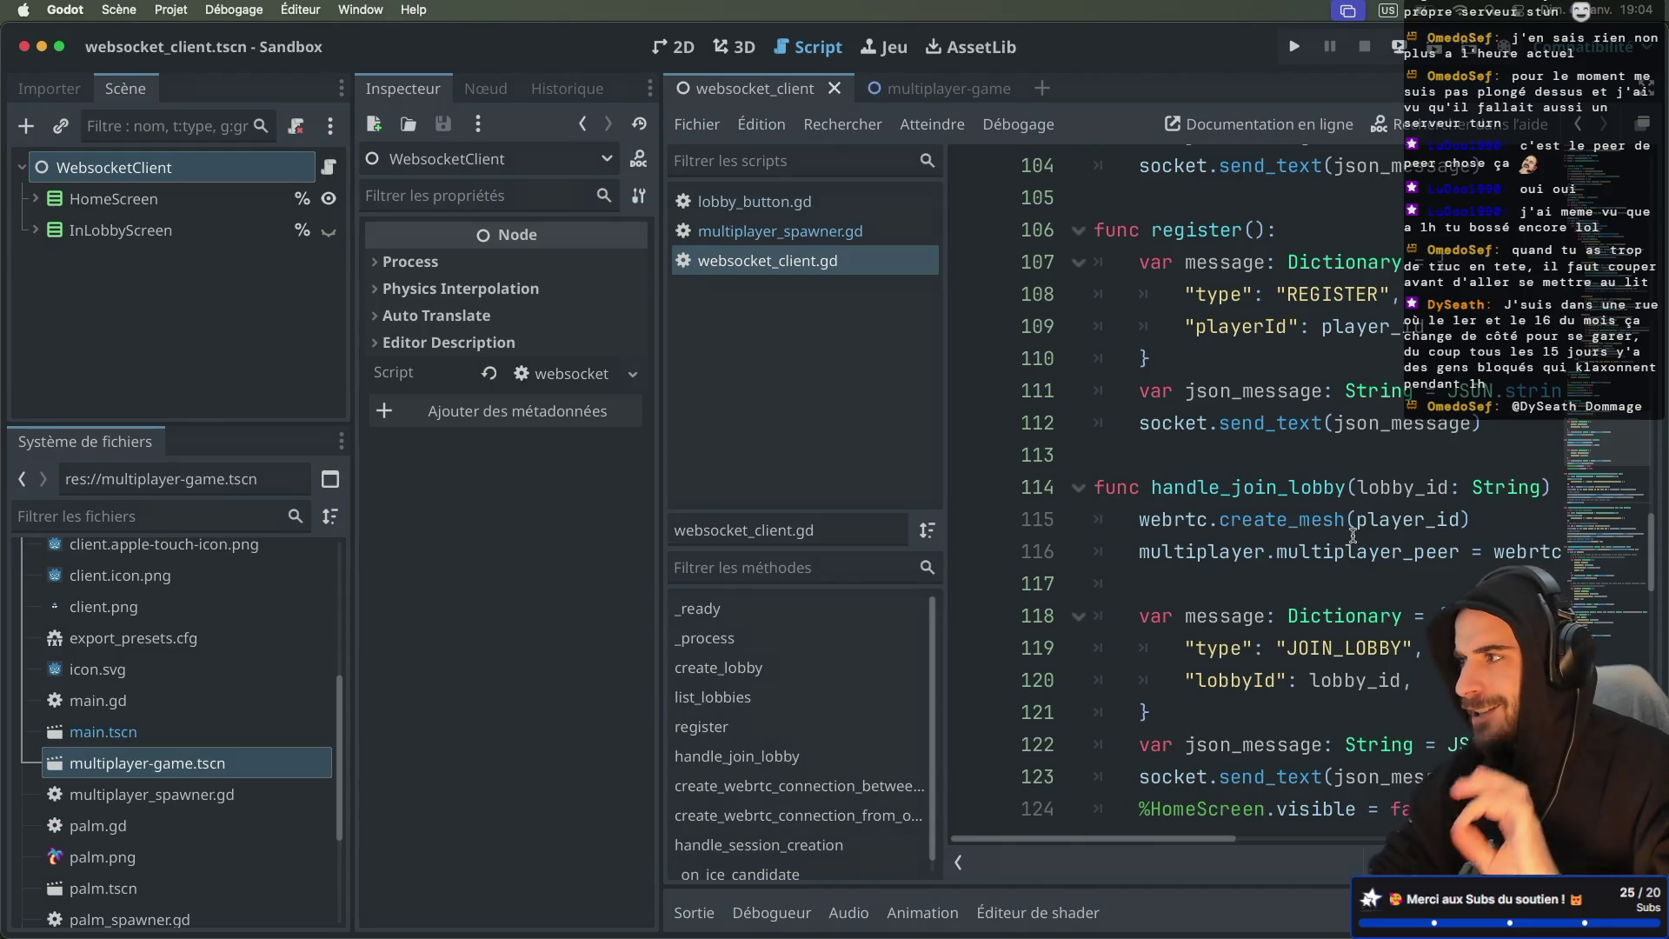
pyautogui.moveTo(1353, 530)
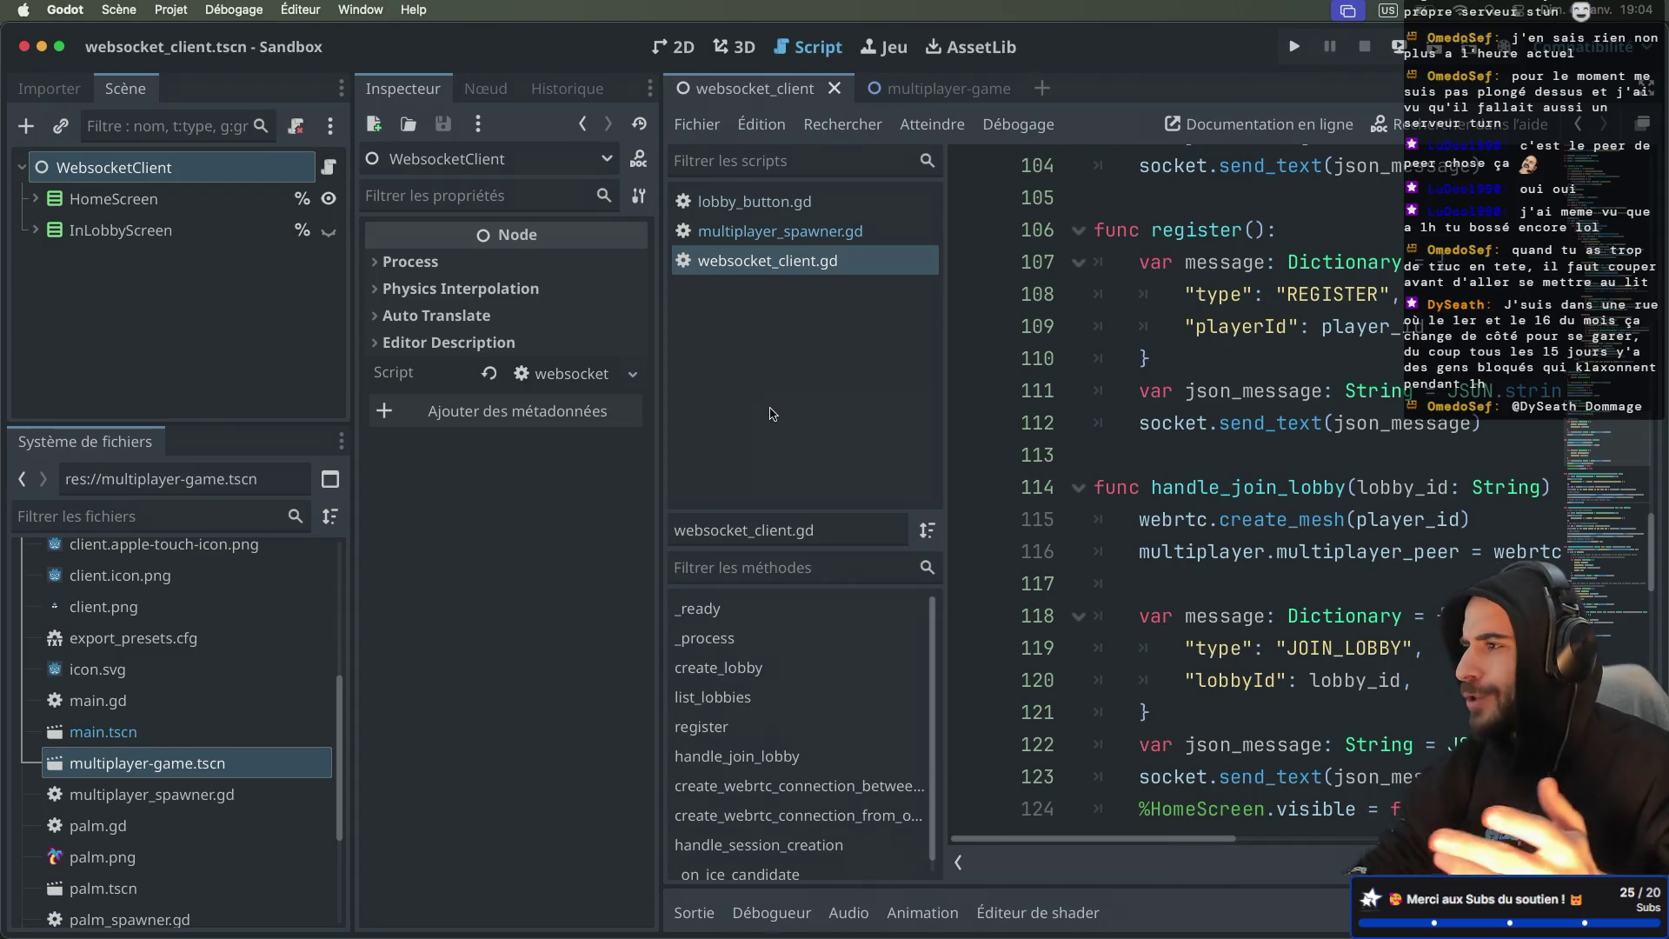
# Step: Instance multiplayer-game.tscn as a child of WebsocketClient, then save and run the game
pyautogui.click(190, 175)
pyautogui.click(187, 792)
pyautogui.click(190, 774)
pyautogui.moveTo(190, 774)
pyautogui.mouseDown()
pyautogui.moveTo(221, 376)
pyautogui.moveTo(153, 167)
pyautogui.mouseUp()
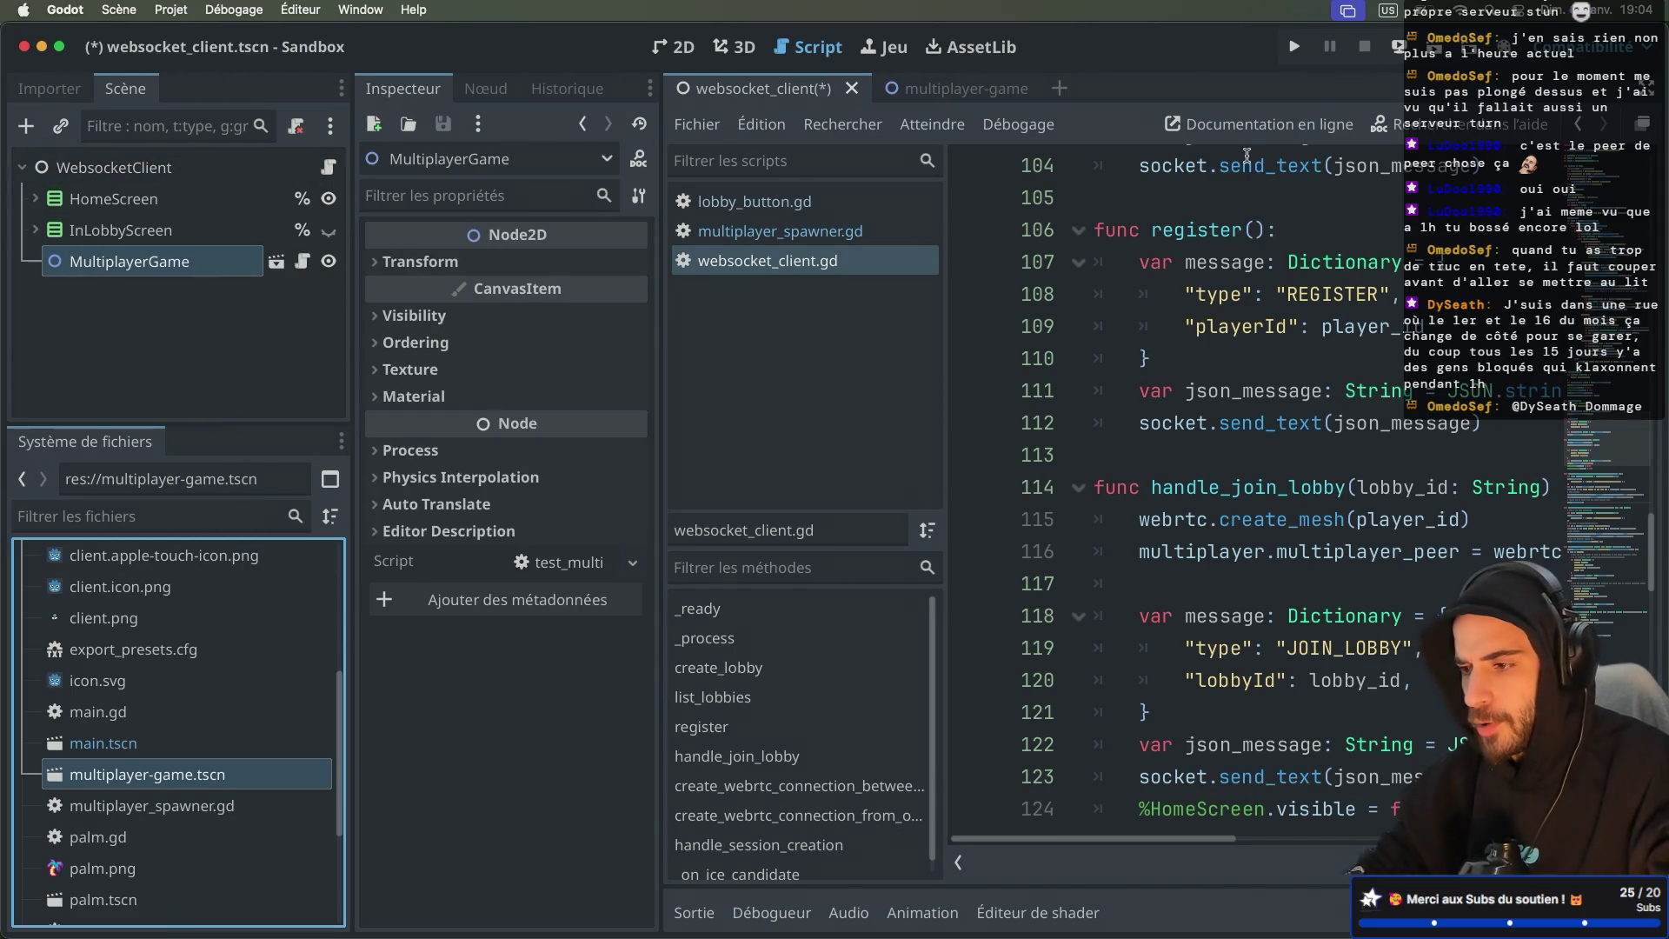
pyautogui.hotkey('ctrl', 's')
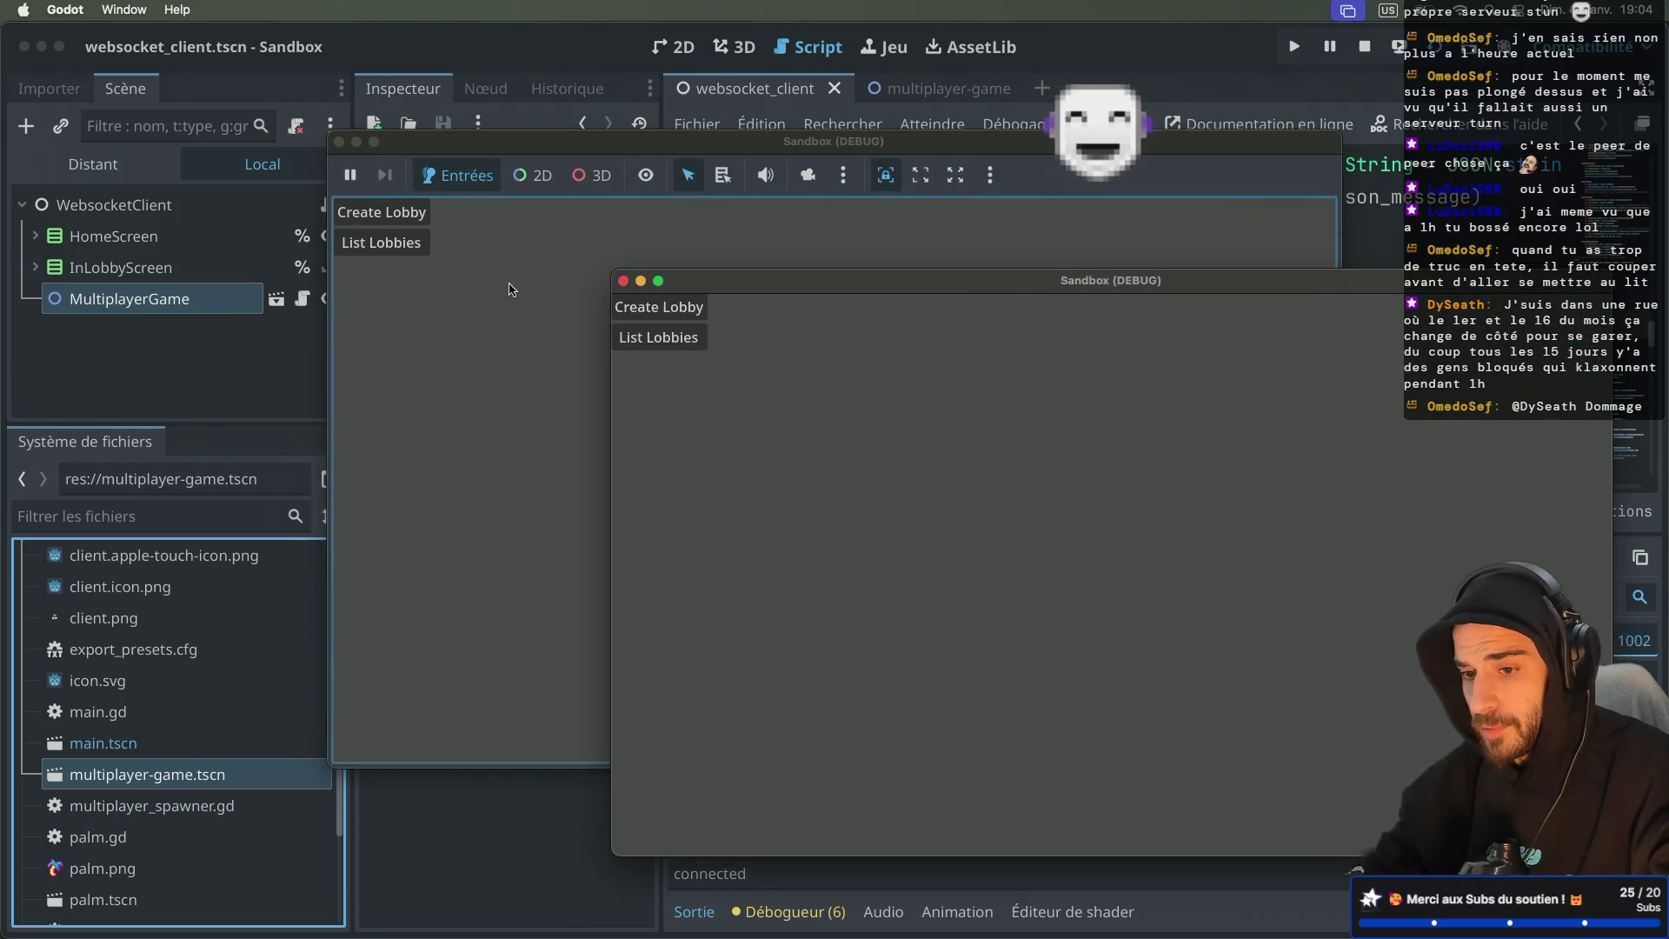
# Step: Show the running game's remote scene tree in the Scene dock
pyautogui.click(135, 164)
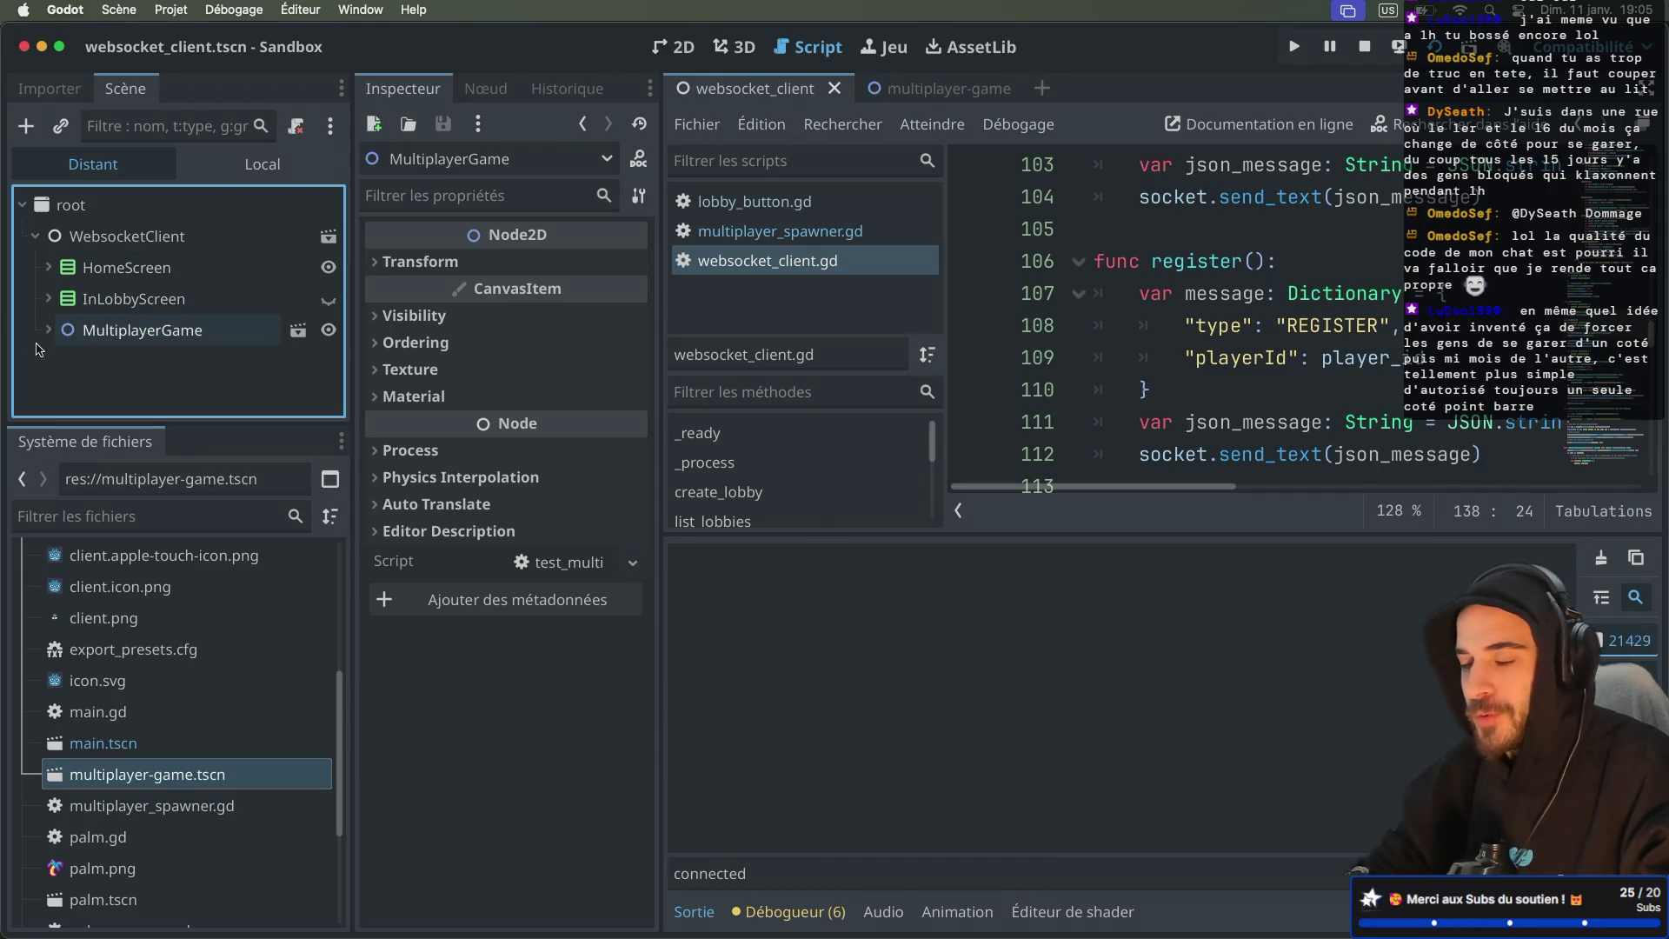
# Step: Expand the remote MultiplayerGame and inspect MultiplayerSpawner, PalmSpawner and its spawned Palm nodes
pyautogui.click(47, 330)
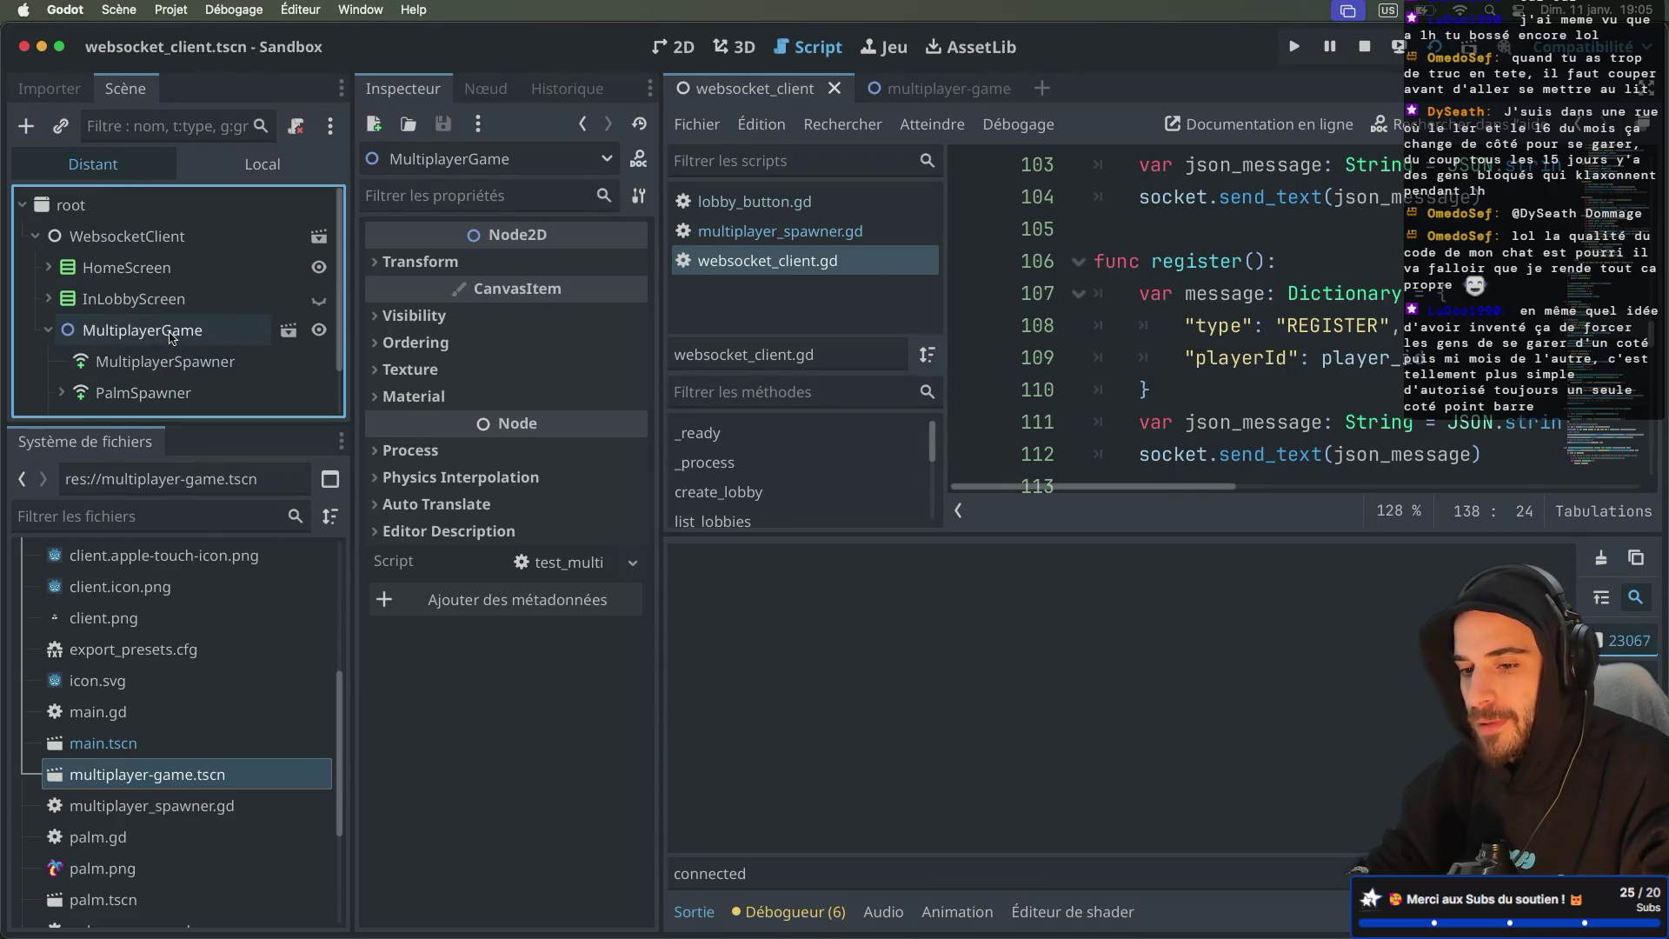
pyautogui.click(178, 360)
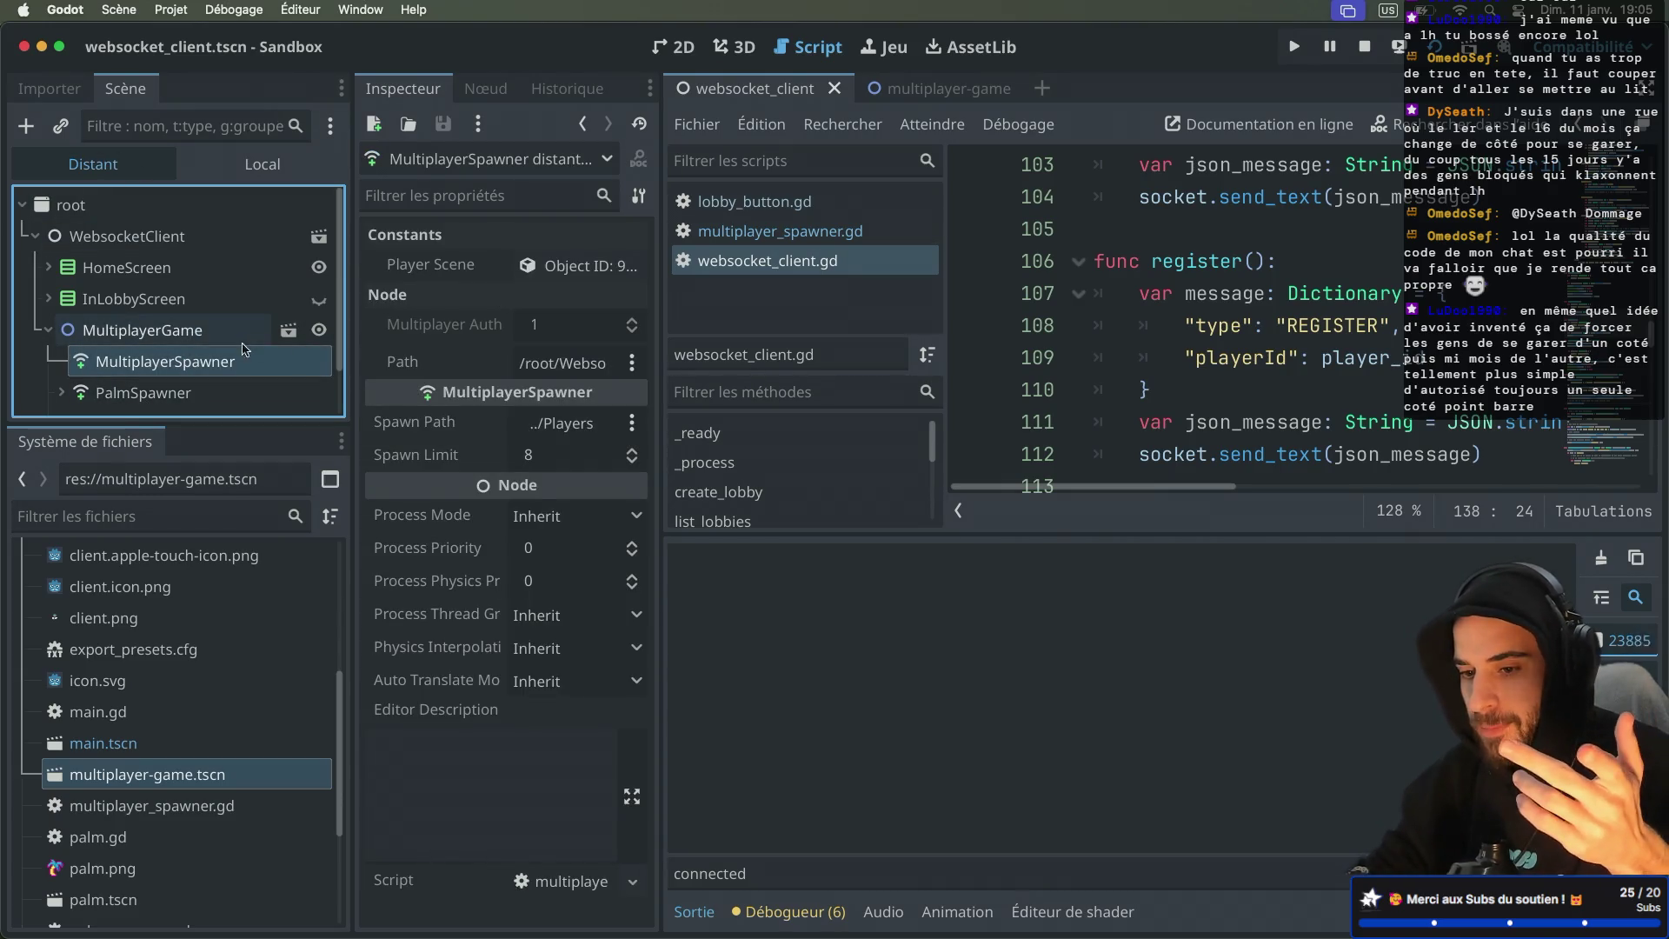
pyautogui.click(136, 393)
pyautogui.click(61, 393)
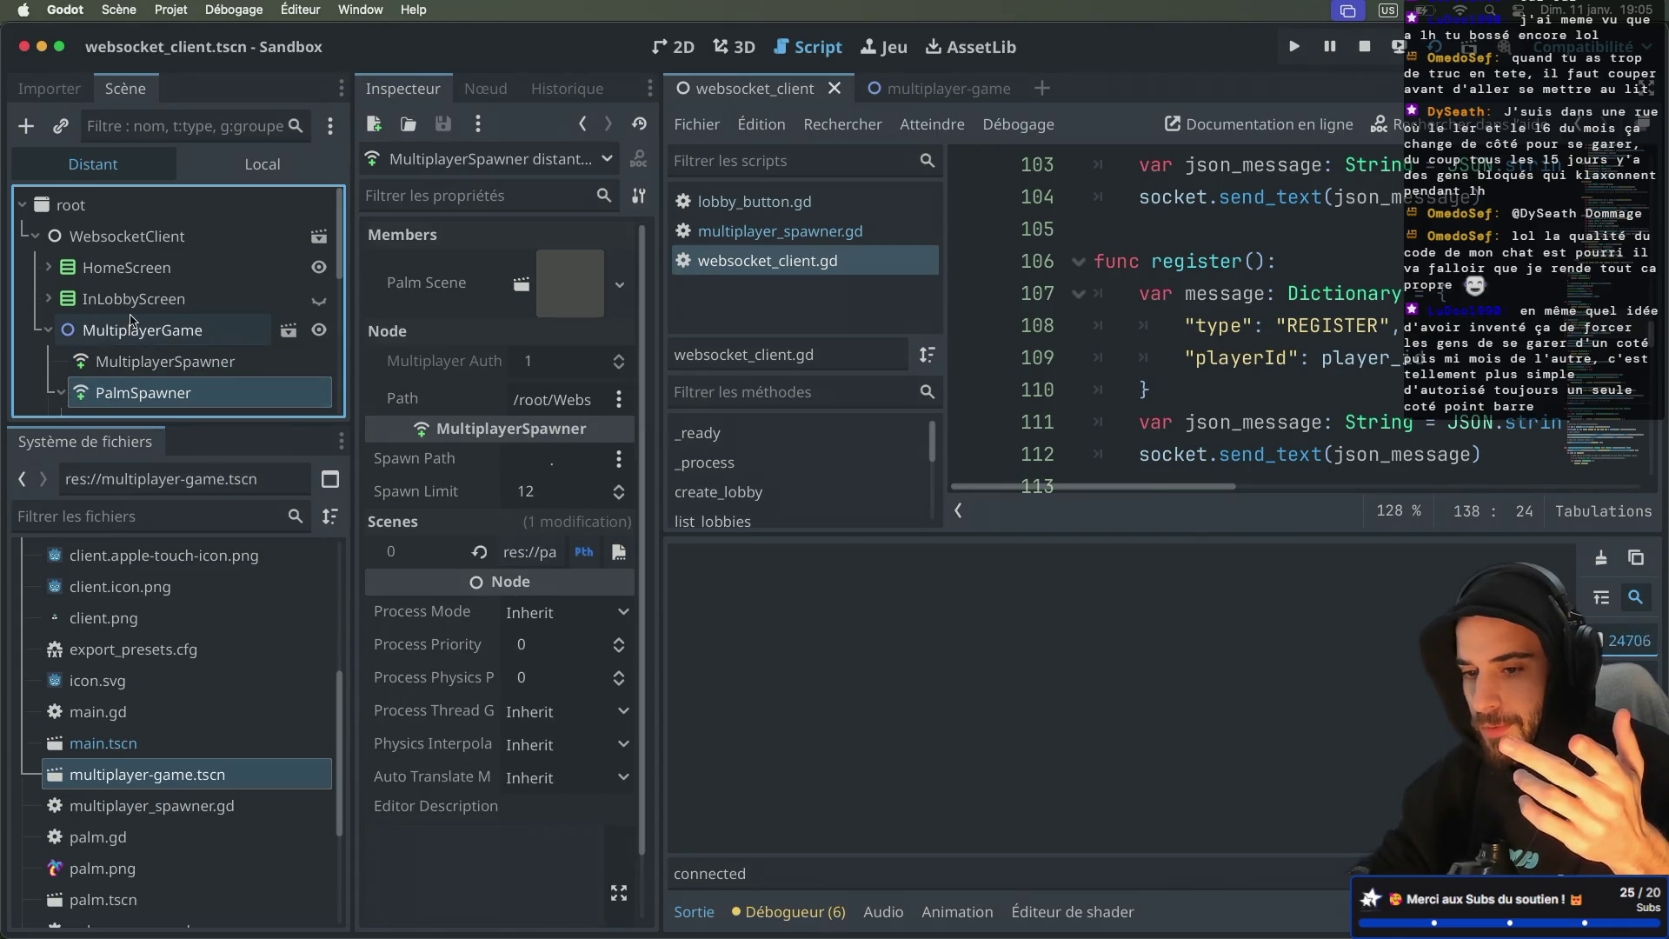
pyautogui.scroll(-3, 131, 320)
pyautogui.scroll(2, 131, 320)
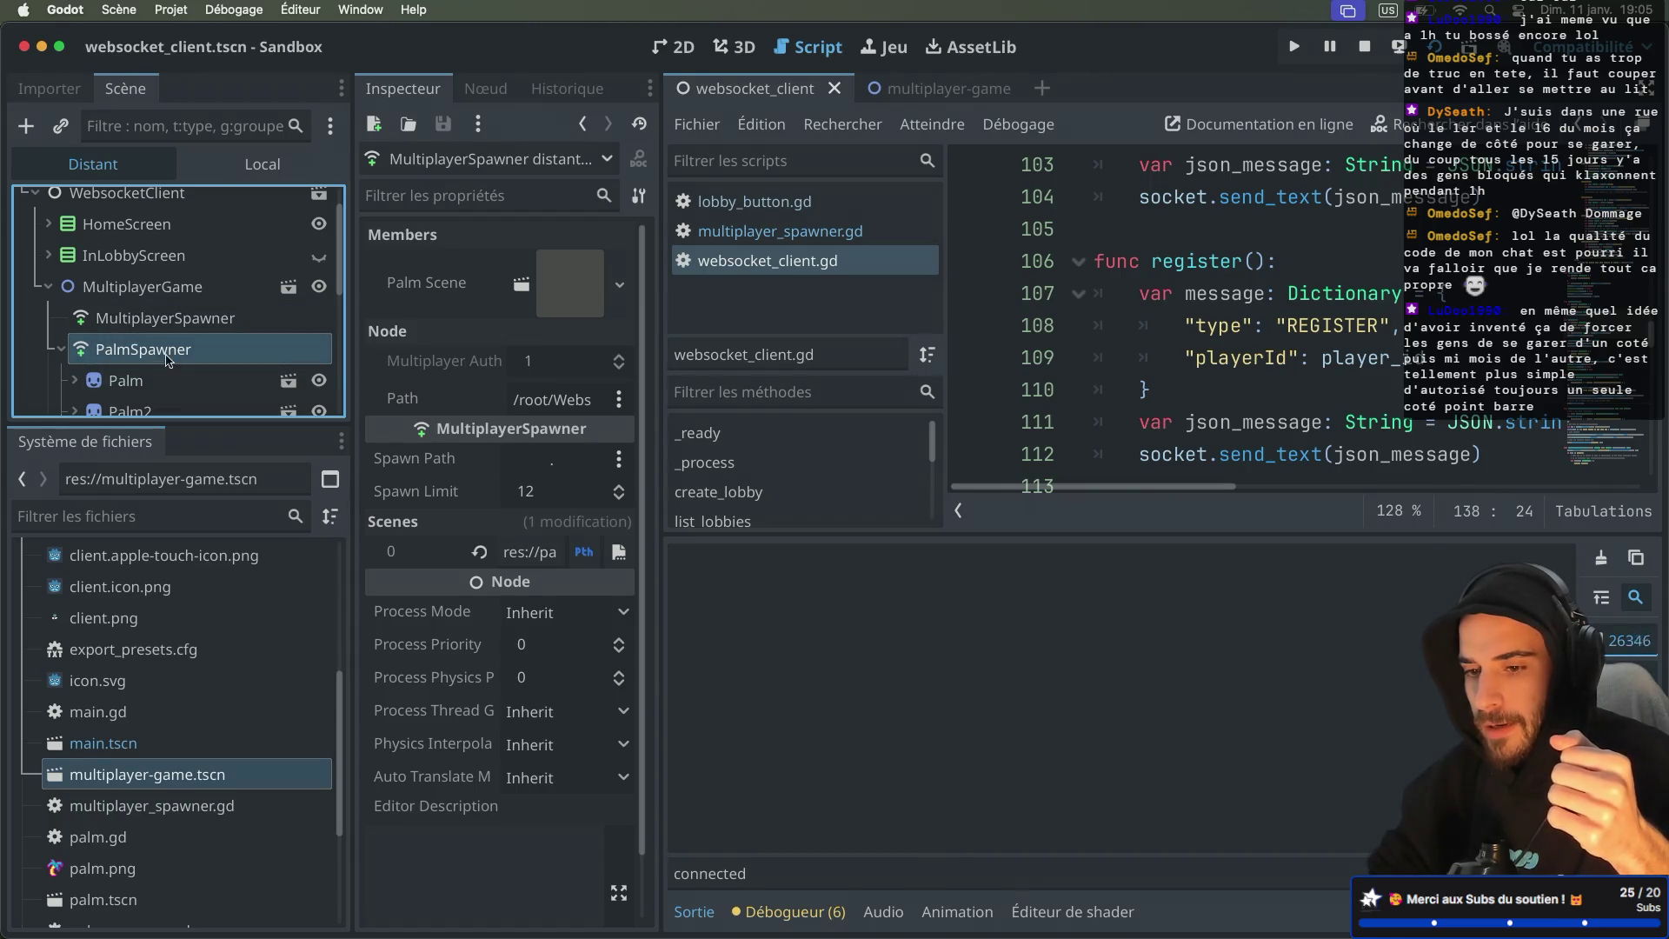
pyautogui.scroll(-2, 538, 372)
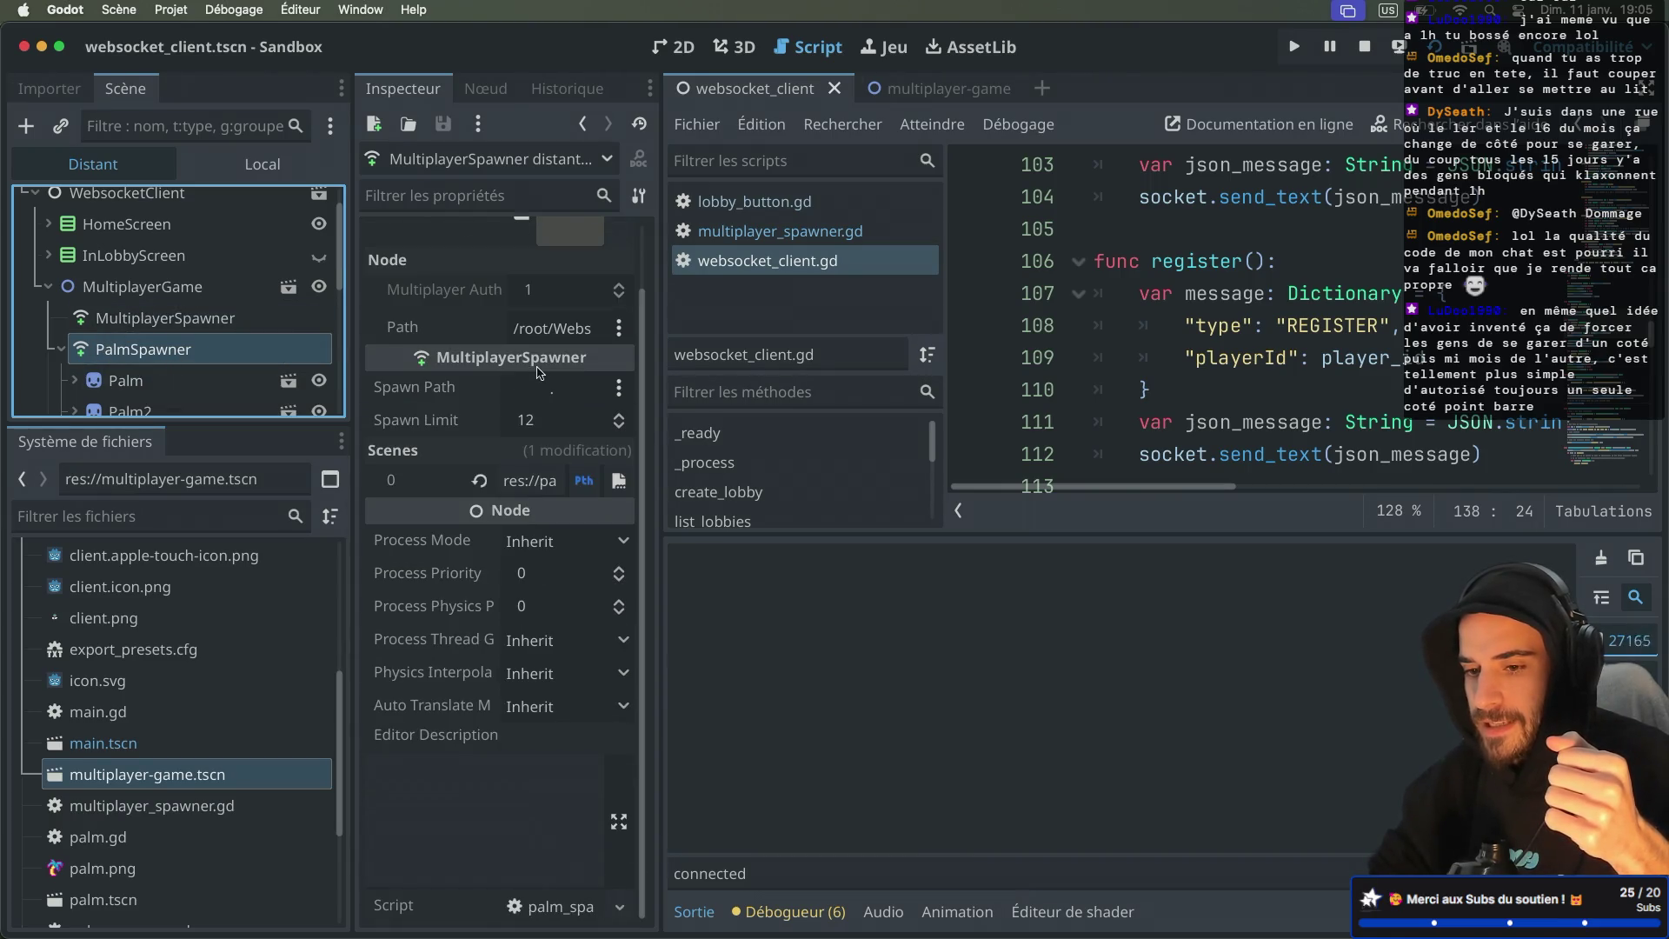
pyautogui.scroll(-8, 226, 322)
pyautogui.scroll(8, 226, 322)
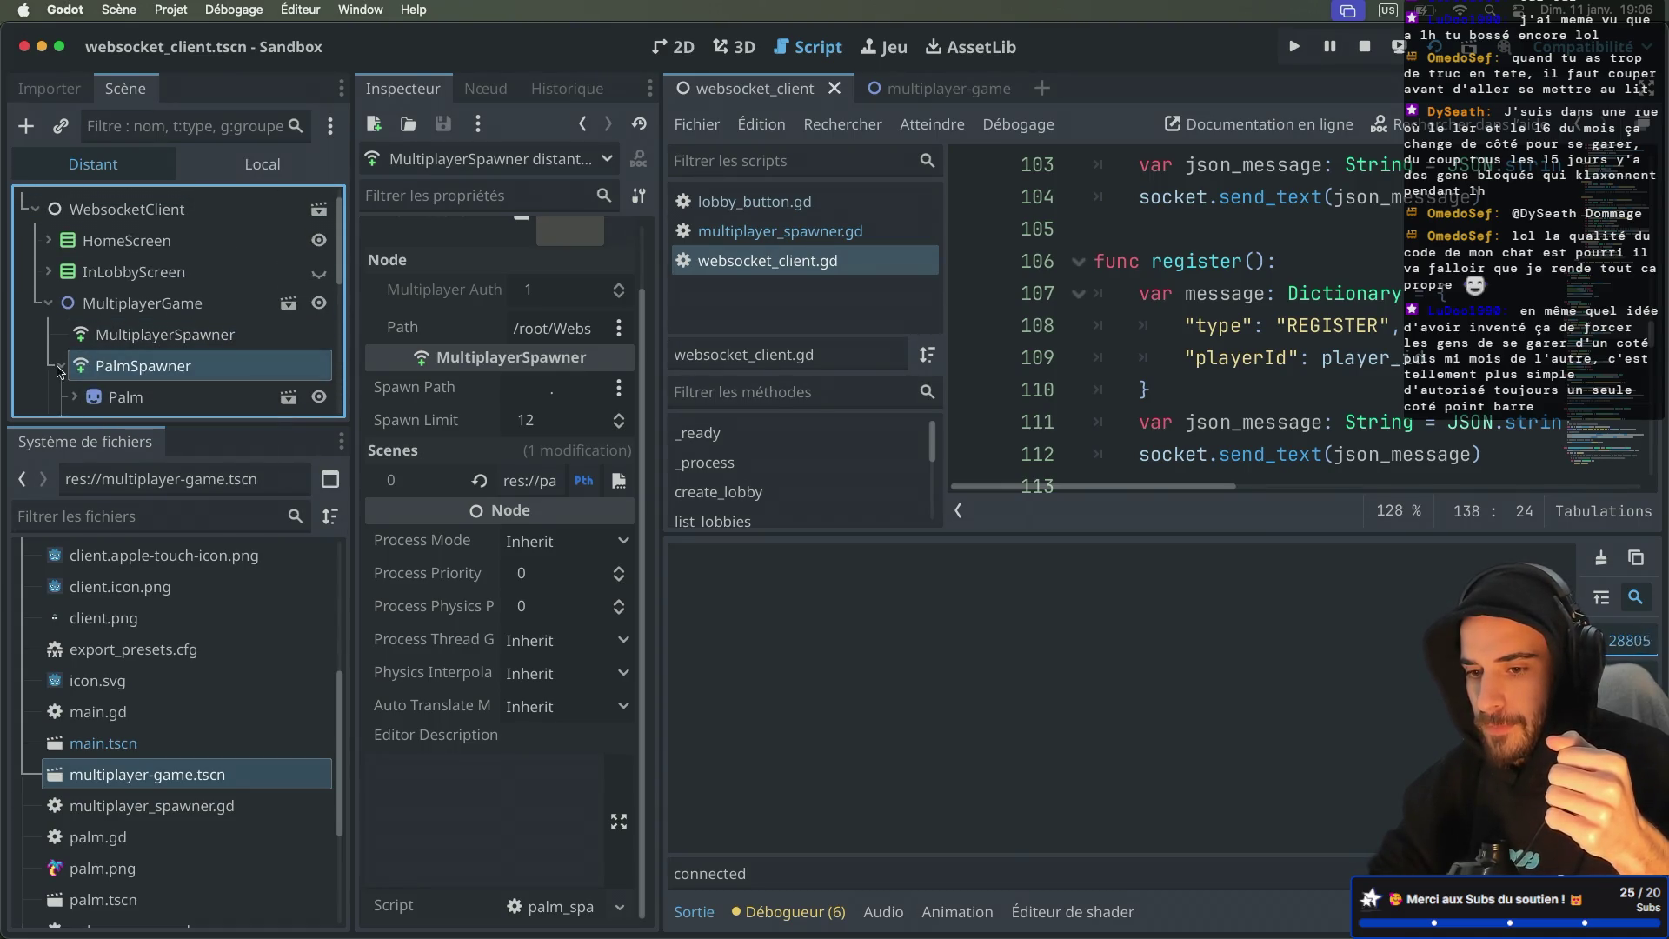
pyautogui.click(59, 368)
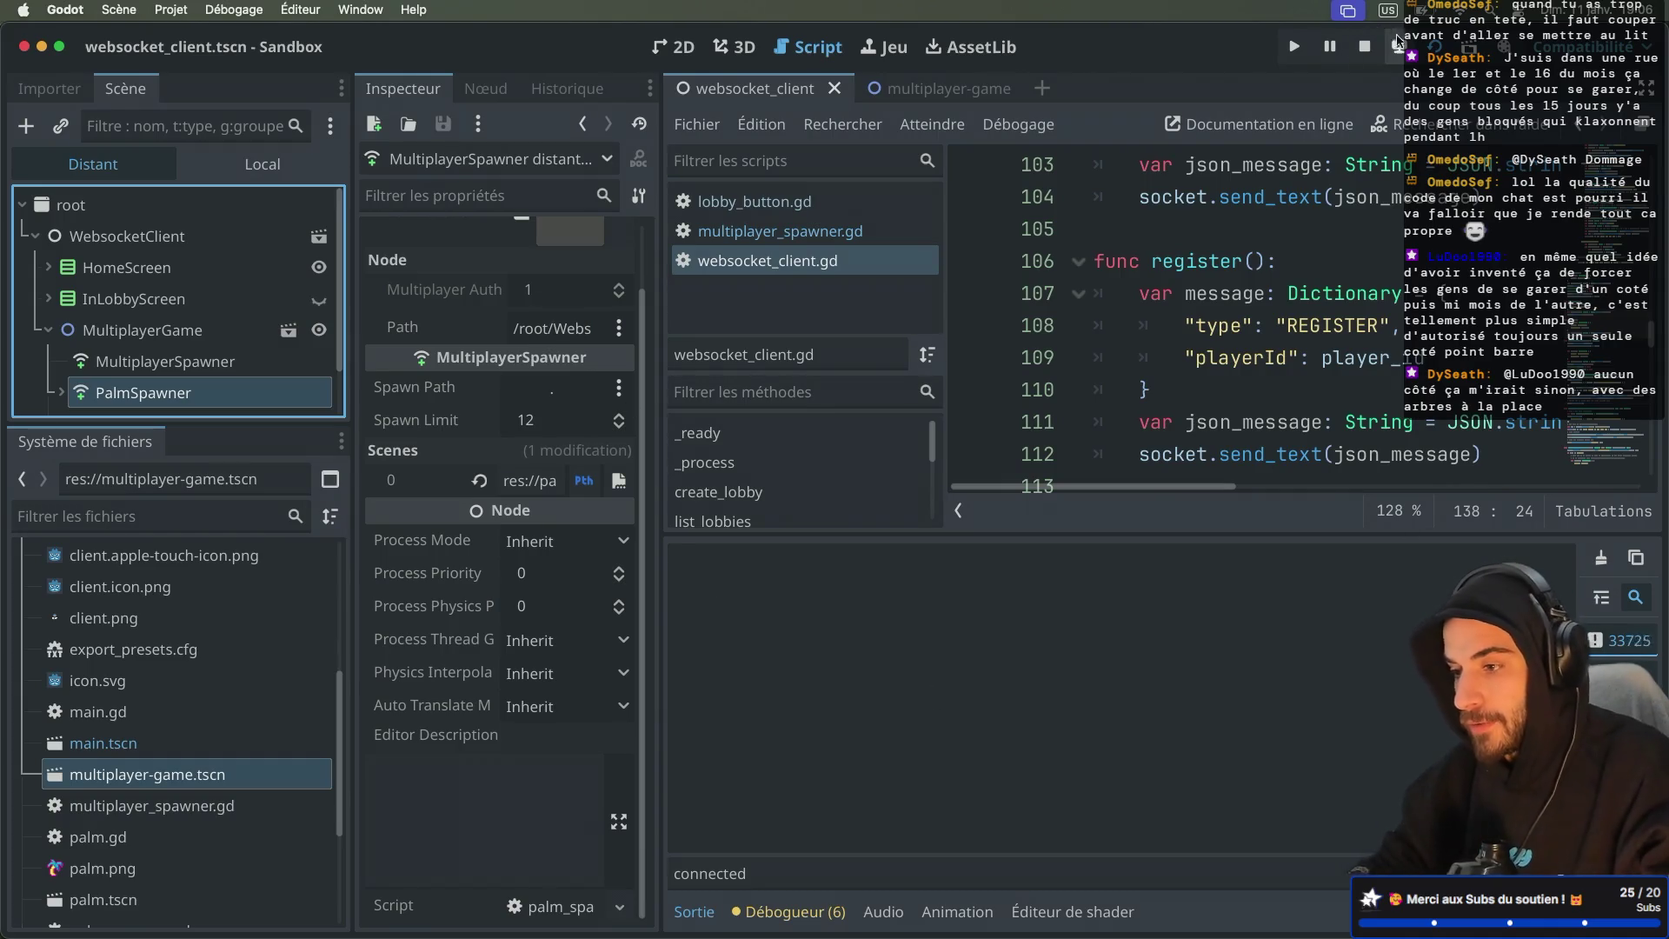
# Step: Stop the running game, inspect MultiplayerGame, and move to Safari with a new tab
pyautogui.press('super+period')
pyautogui.click(110, 271)
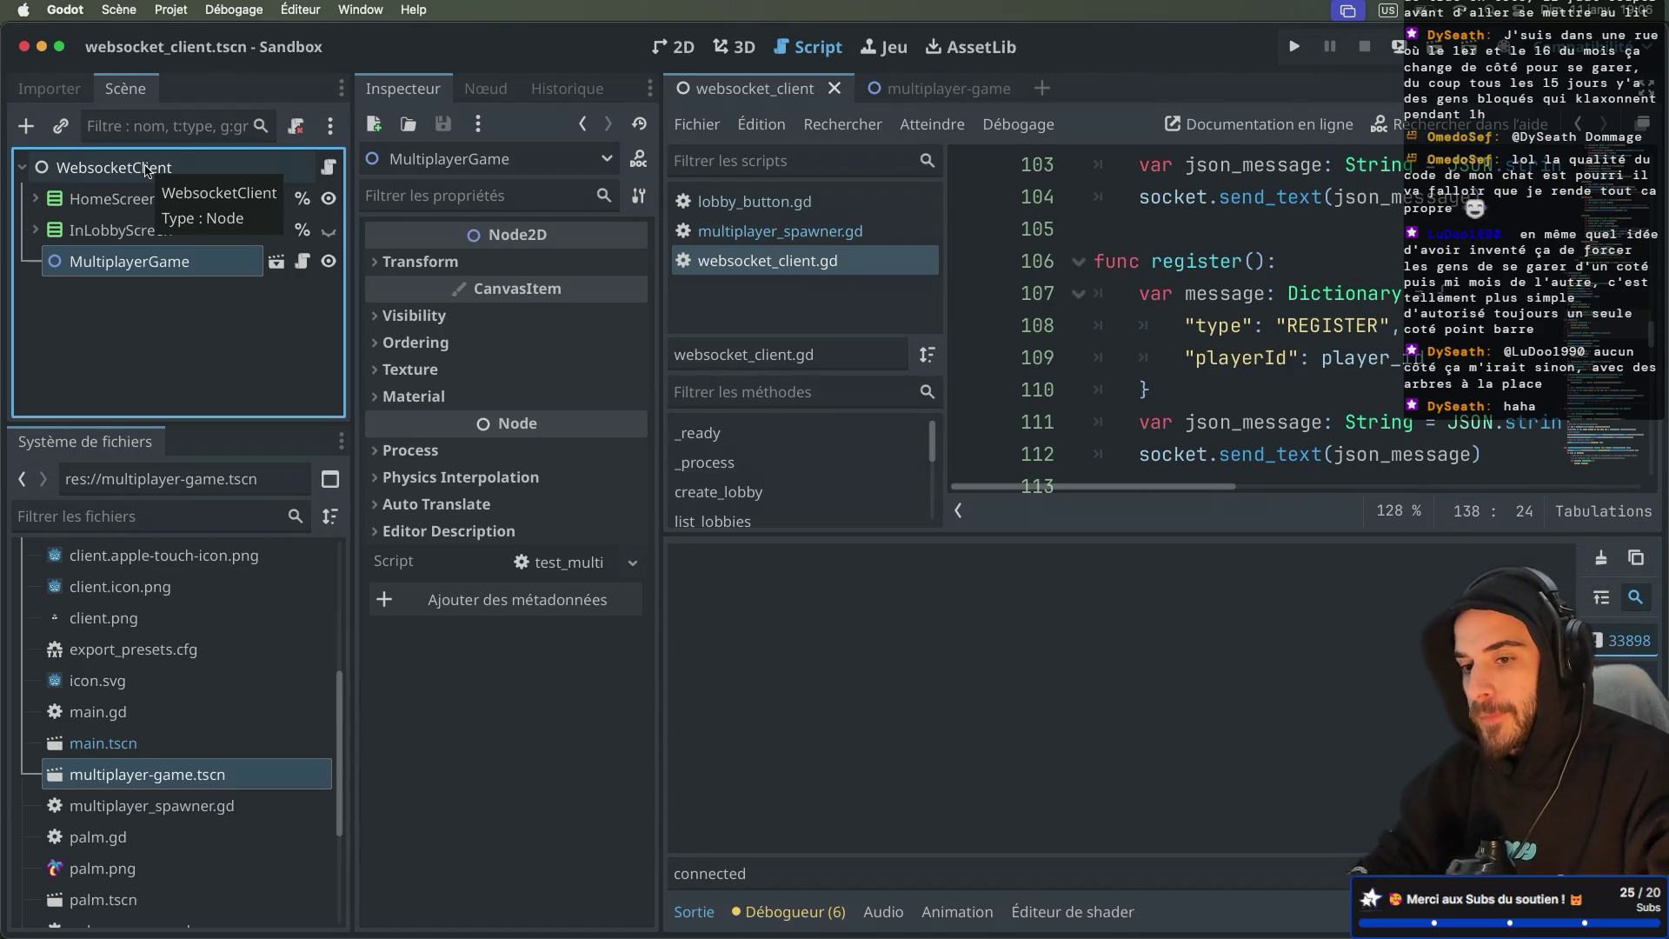
pyautogui.hotkey('ctrl', 'Right')
pyautogui.hotkey('ctrl', 'Right')
pyautogui.click(1613, 19)
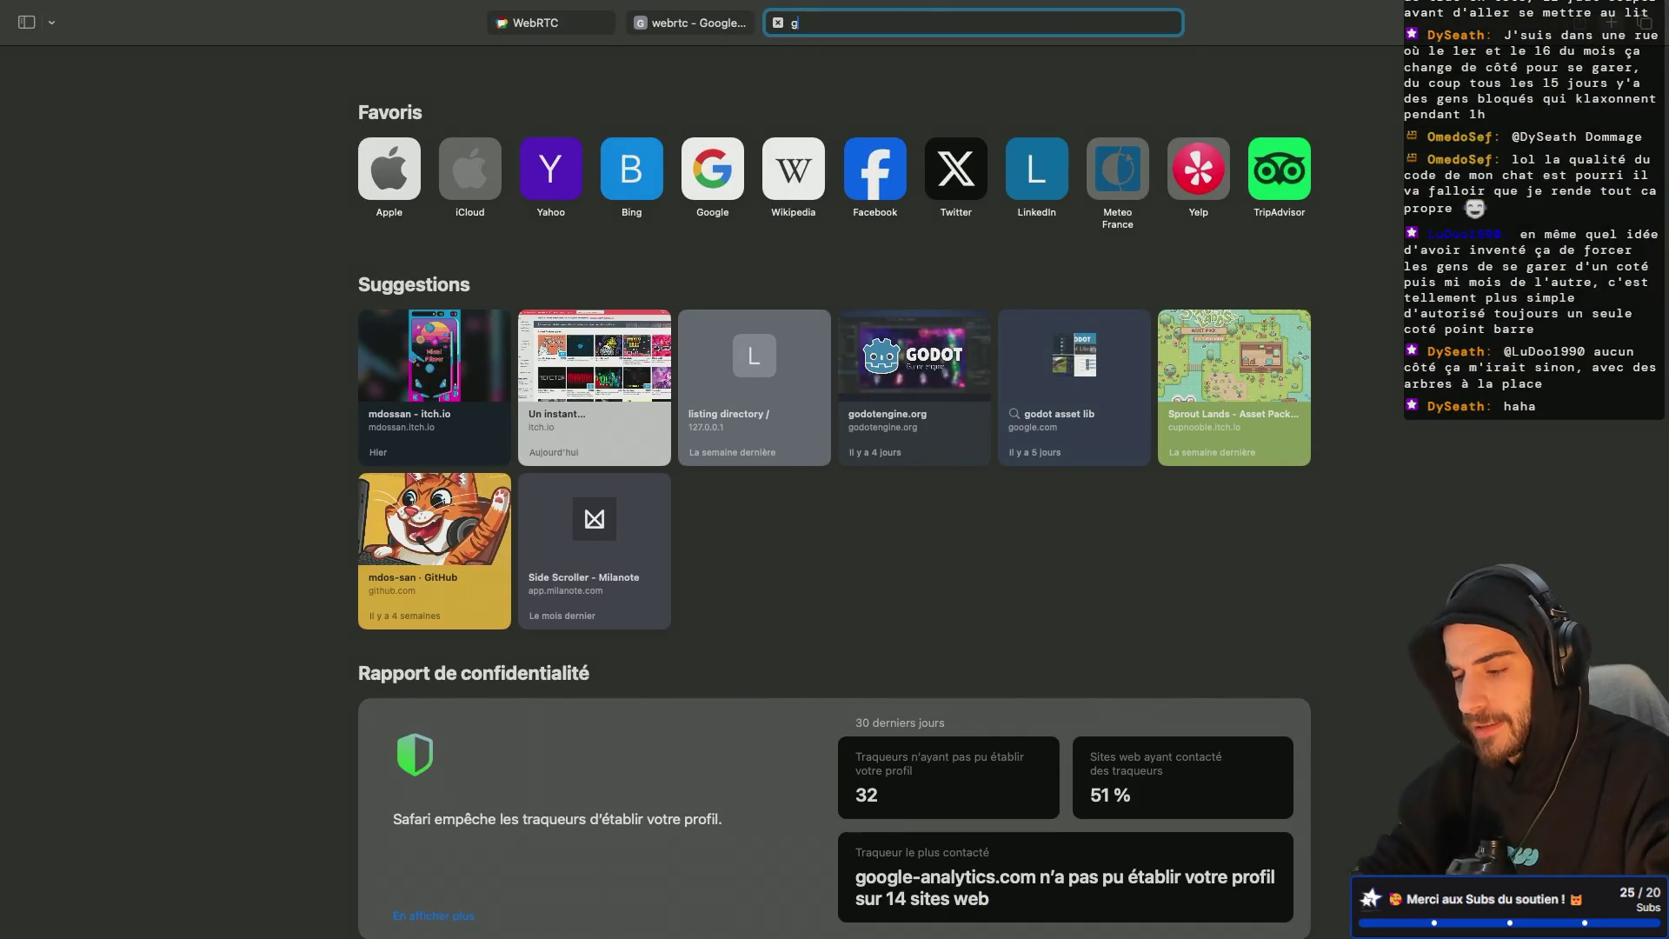
# Step: Search 'godot blog multiplayer' and open the Multiplayer in Godot 4.0: Scene Replication article
pyautogui.write('godot blog multiplayer')
pyautogui.press('Return')
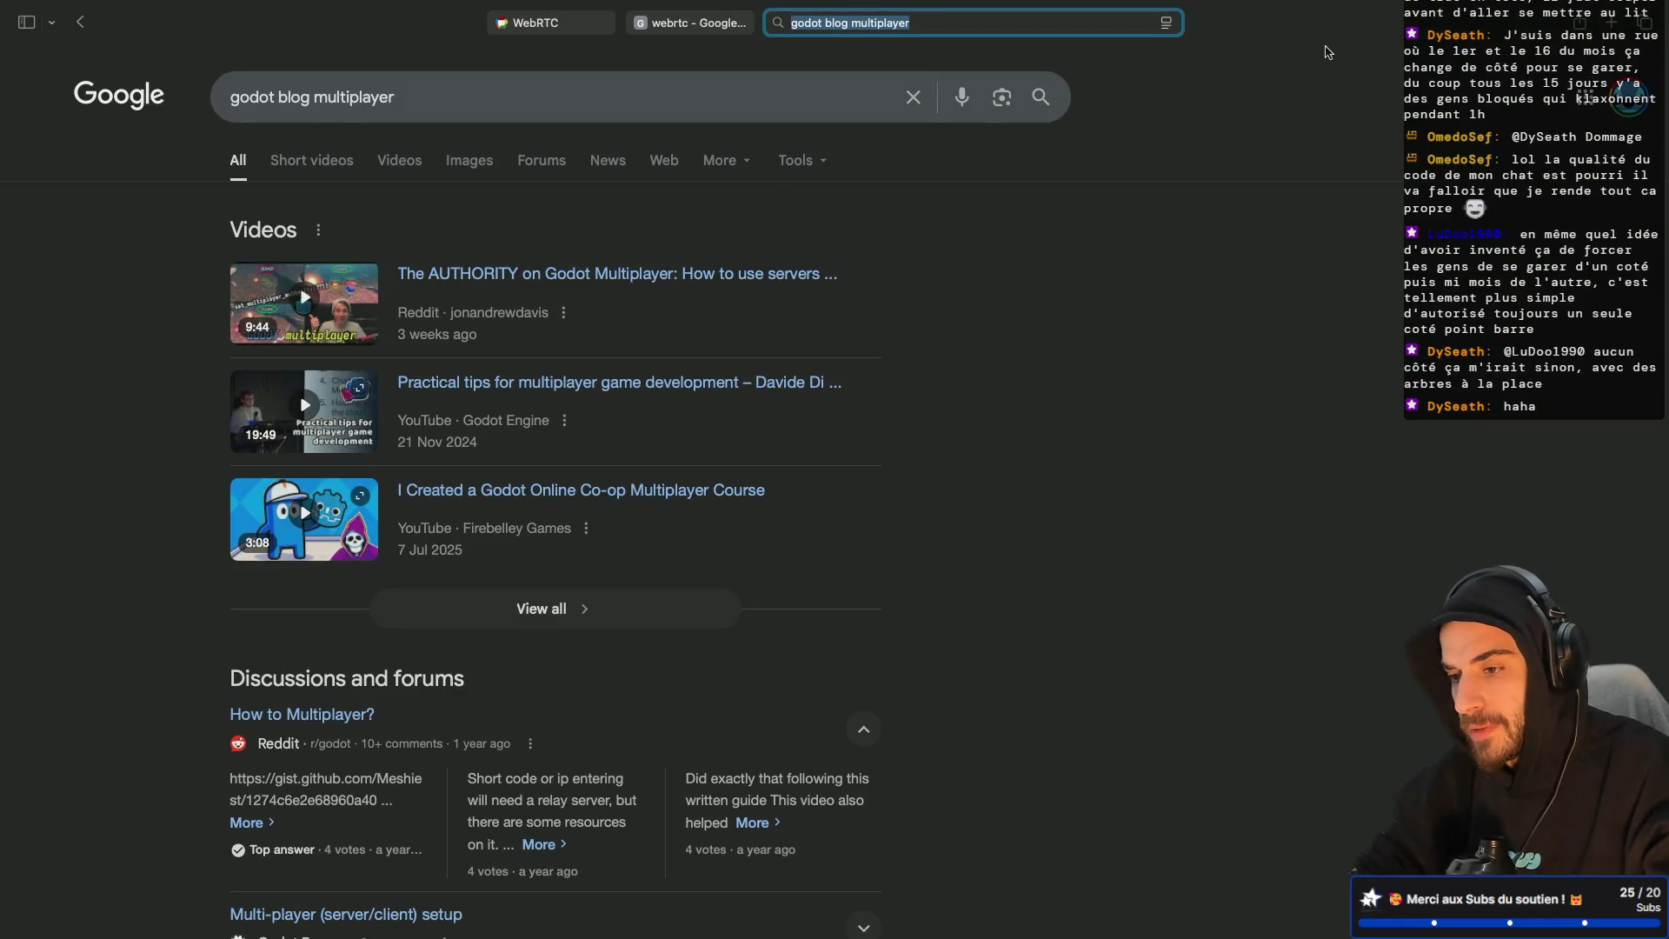
pyautogui.scroll(-7, 493, 581)
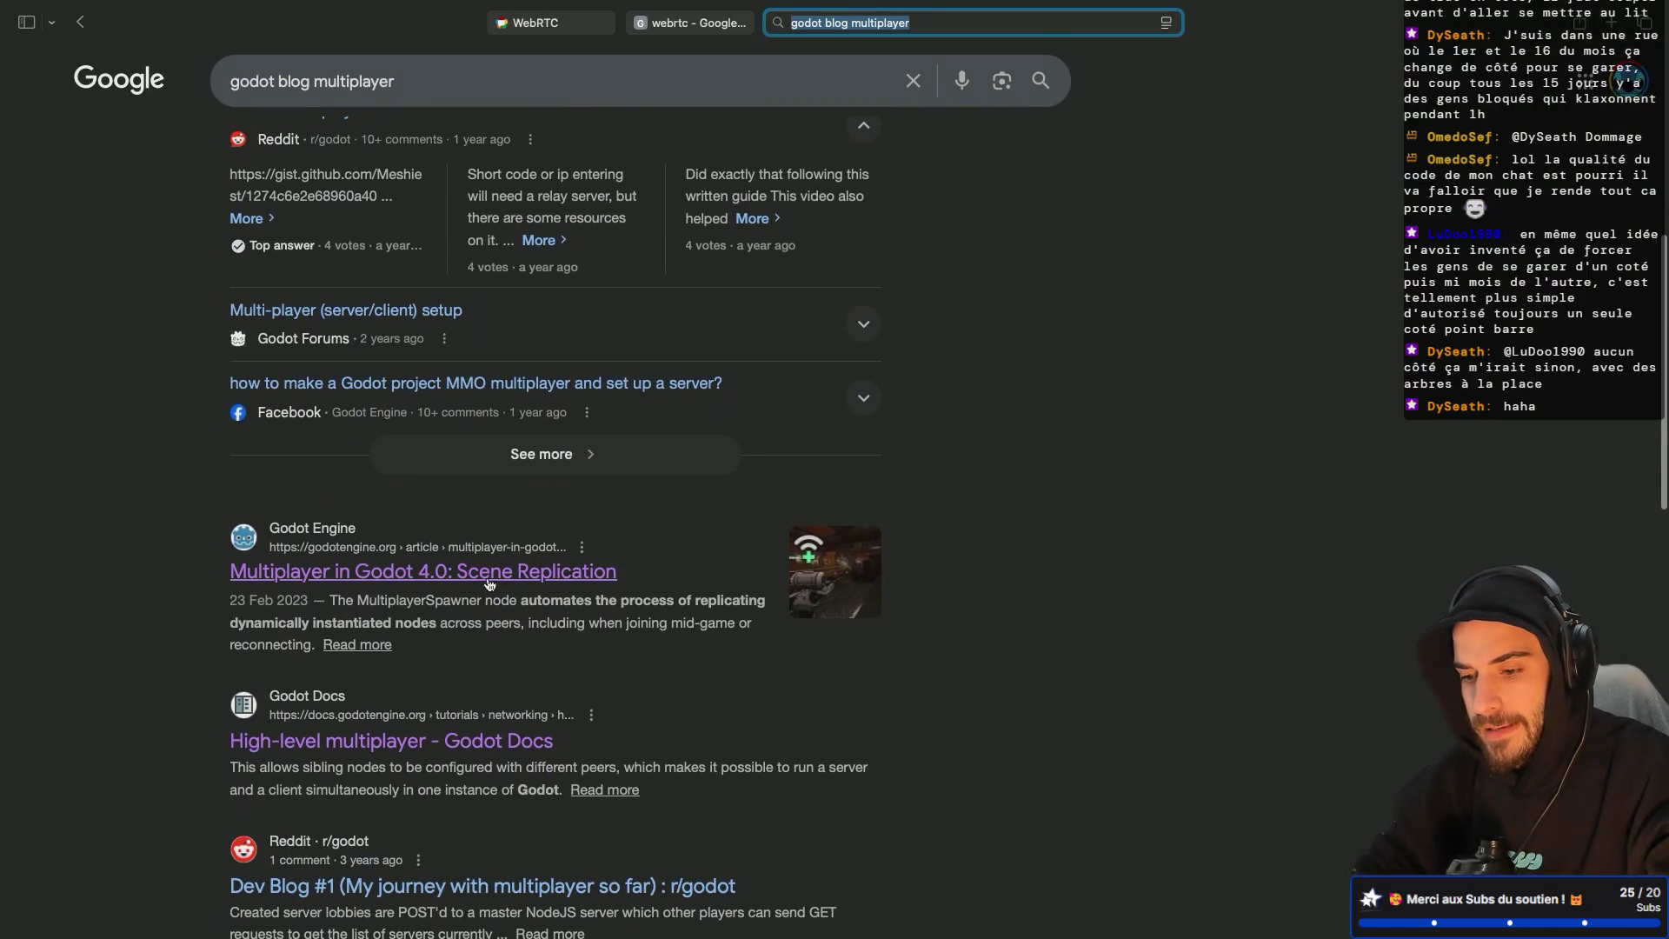
pyautogui.click(494, 580)
# Step: Read down to the article's MultiplayerSpawner section, then return to the Godot editor
pyautogui.scroll(-2, 379, 233)
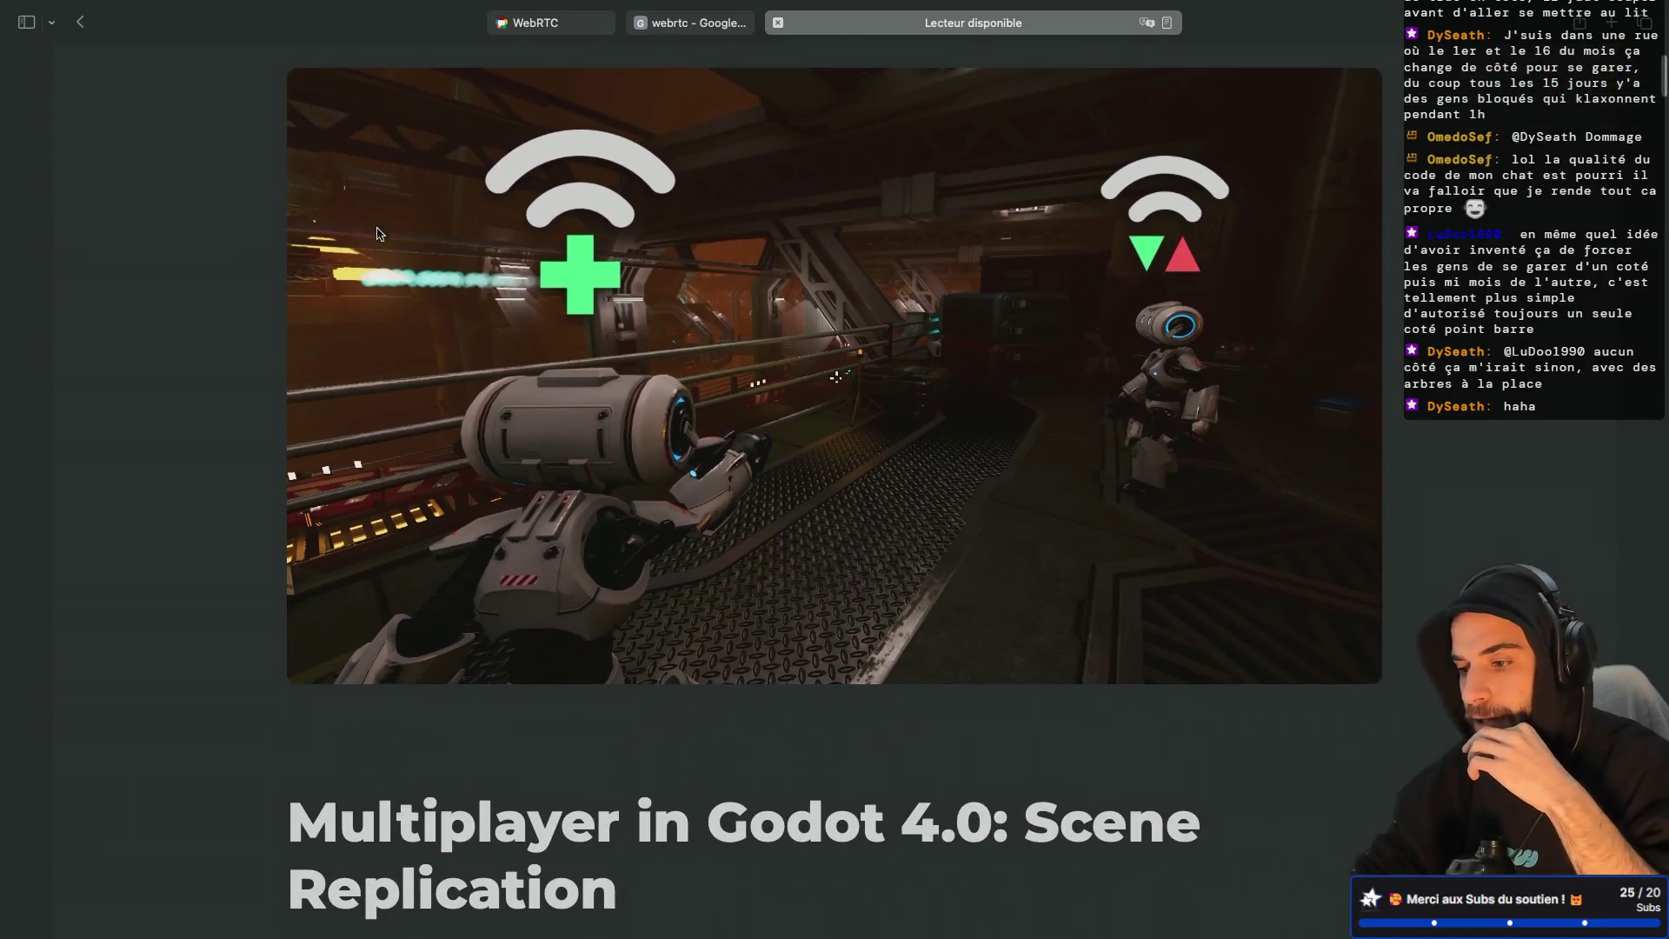
pyautogui.scroll(2, 378, 233)
pyautogui.scroll(-6, 402, 327)
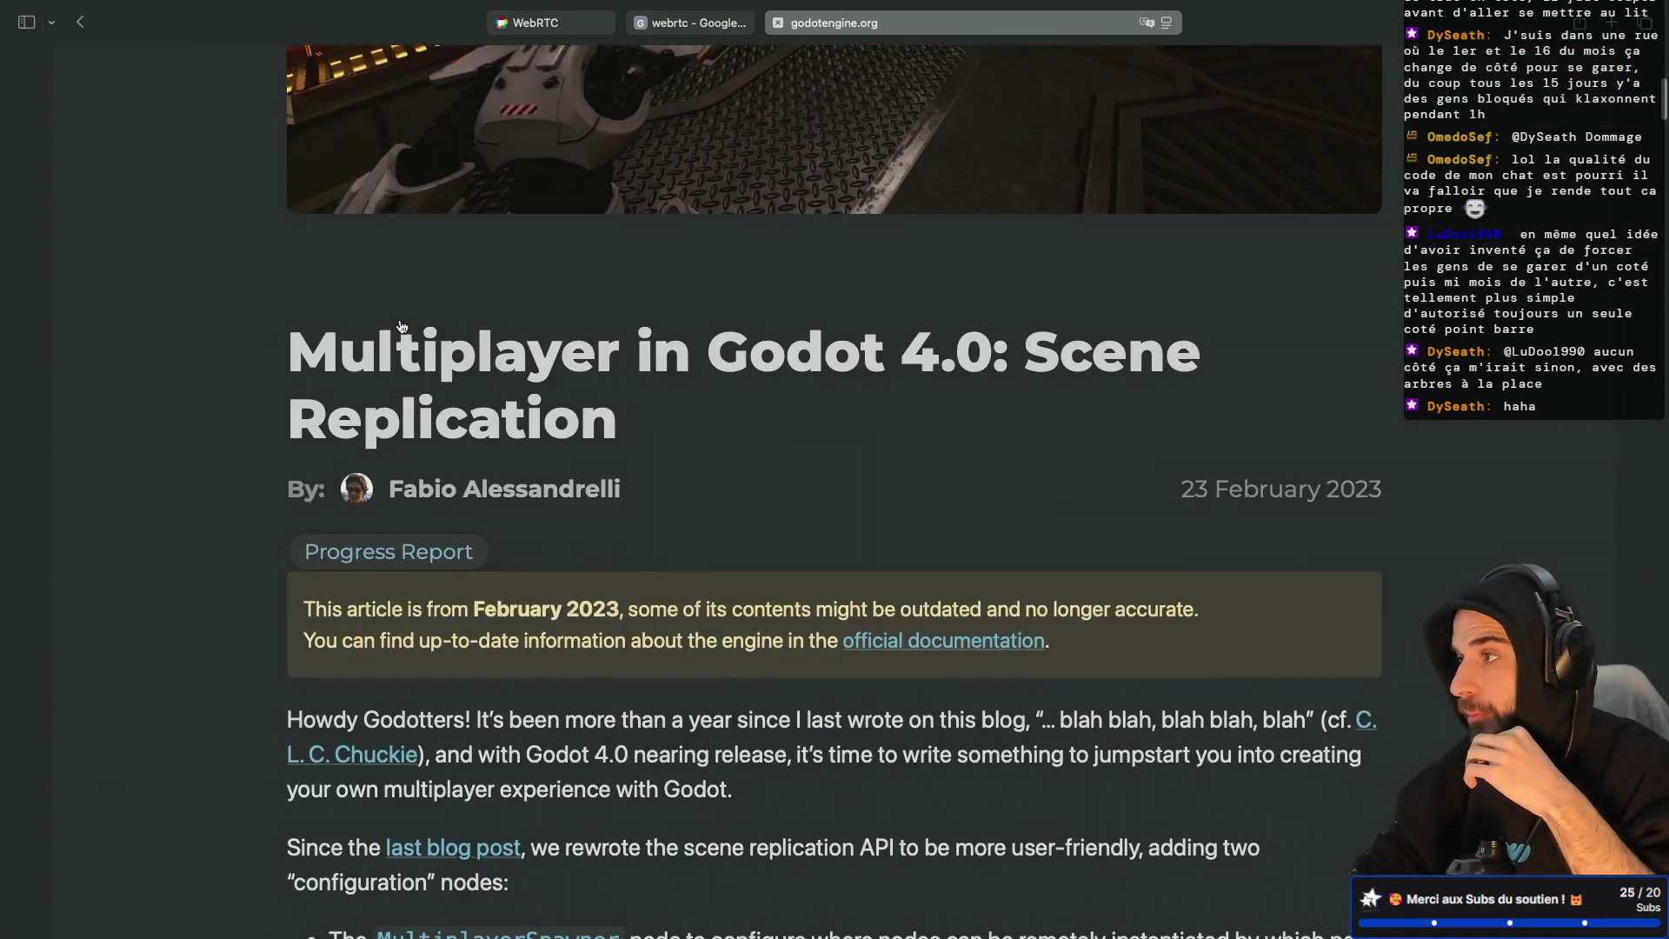
pyautogui.scroll(5, 401, 326)
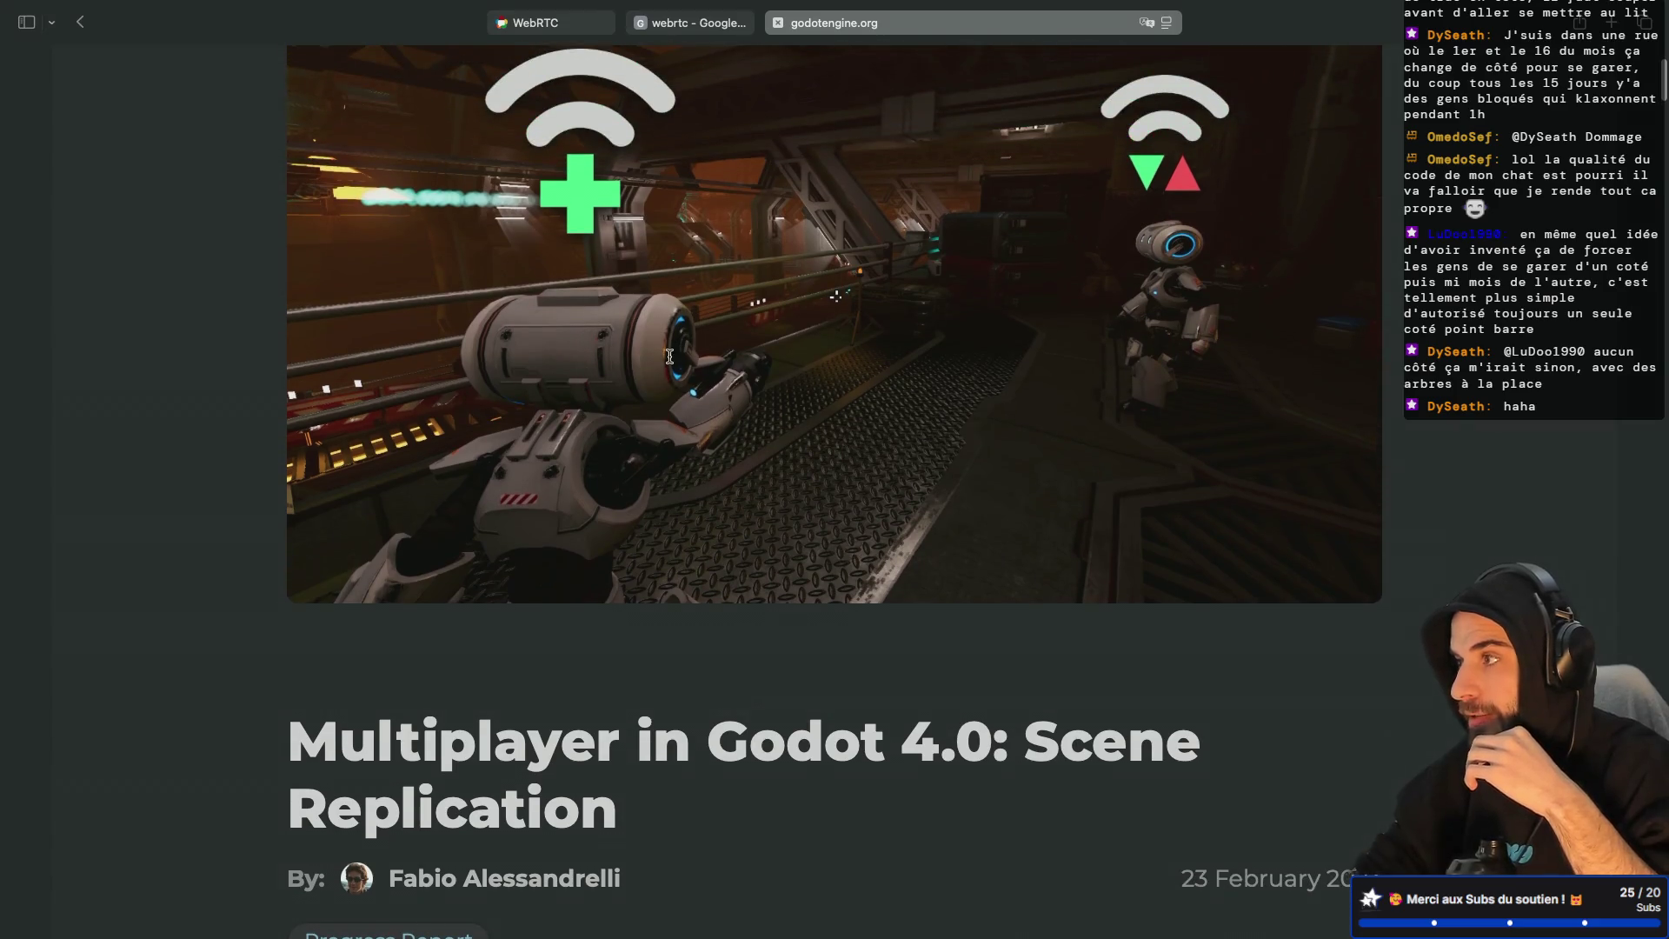
pyautogui.scroll(-20, 669, 357)
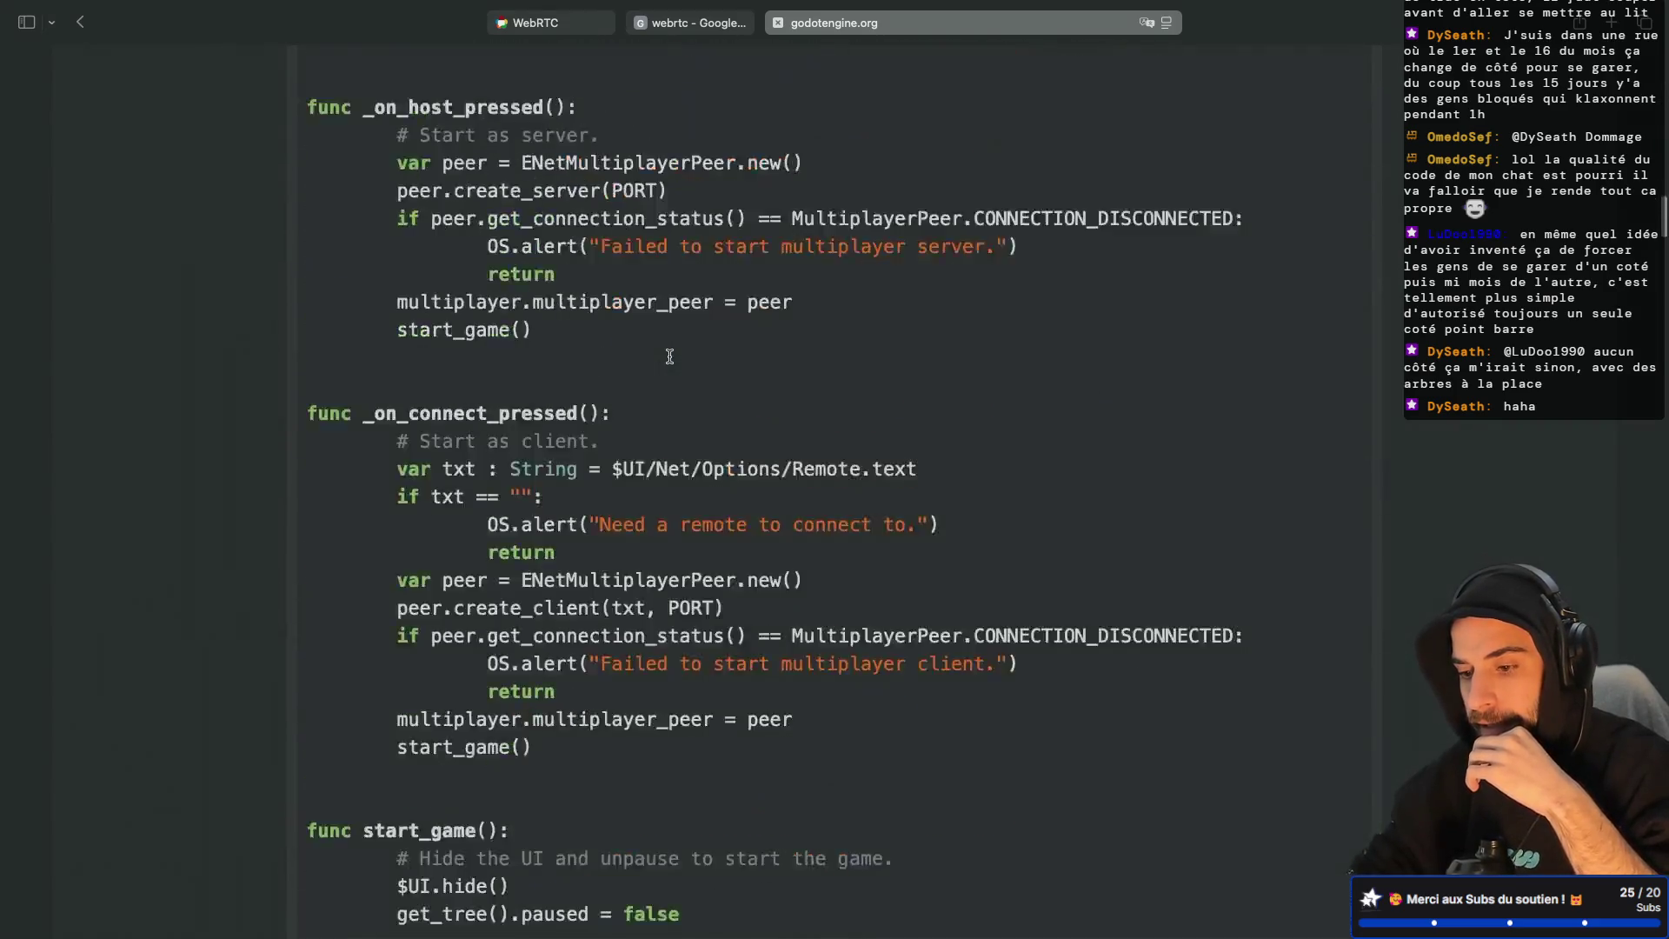
pyautogui.scroll(-10, 669, 357)
pyautogui.scroll(5, 669, 357)
pyautogui.scroll(-5, 671, 363)
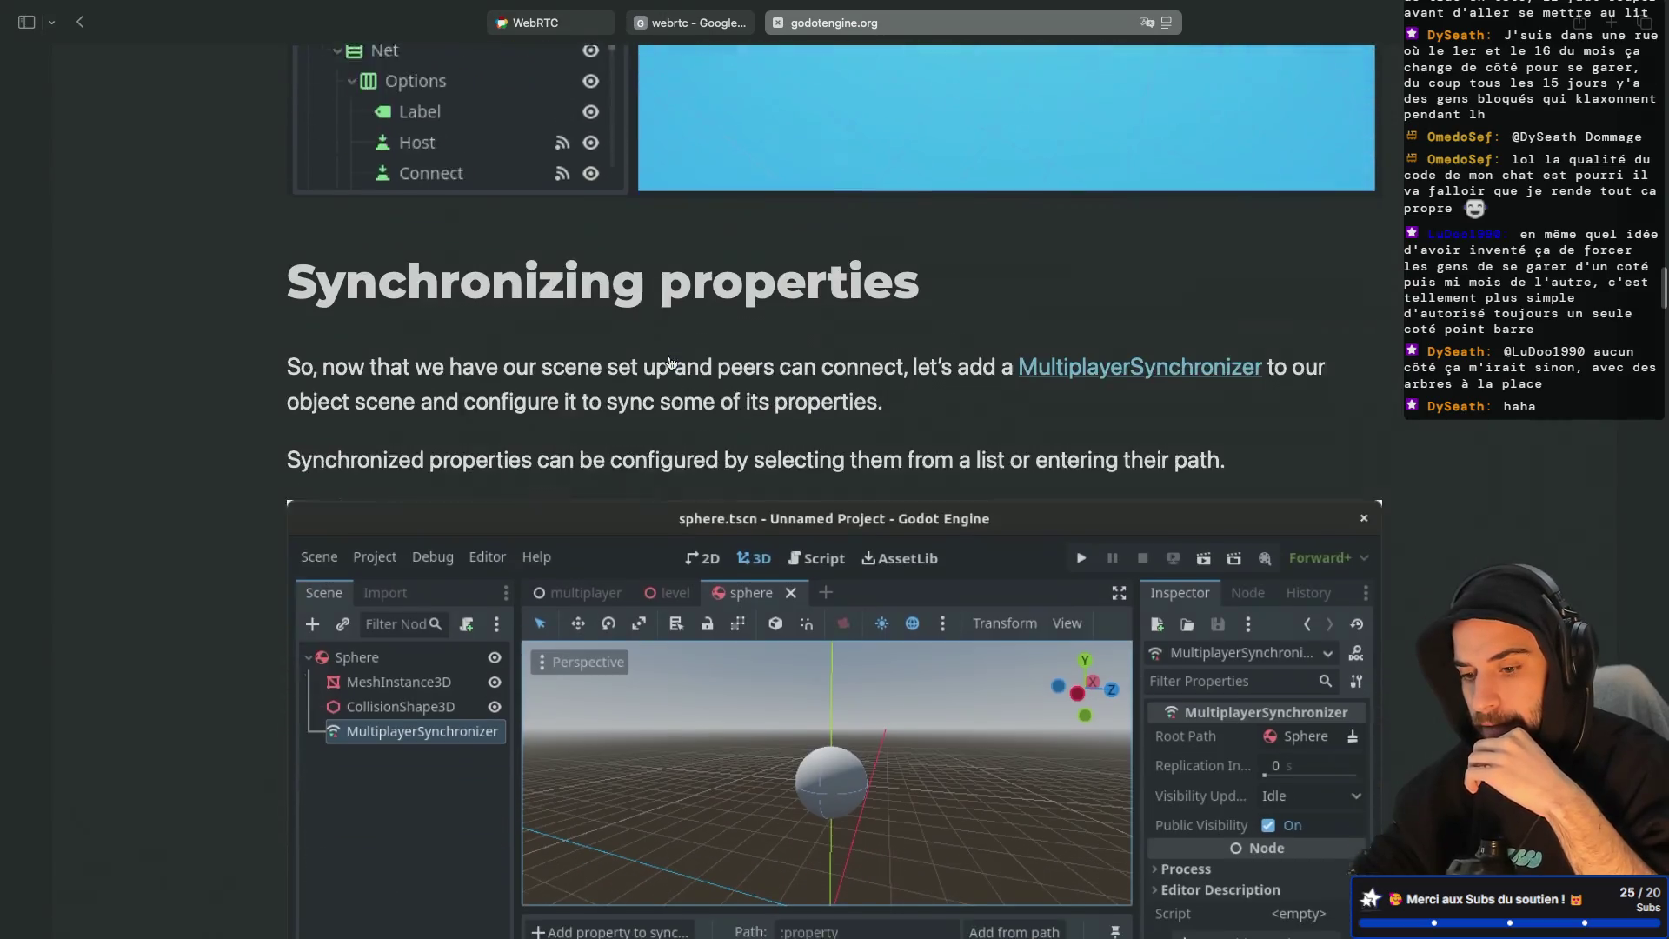
pyautogui.scroll(-13, 671, 363)
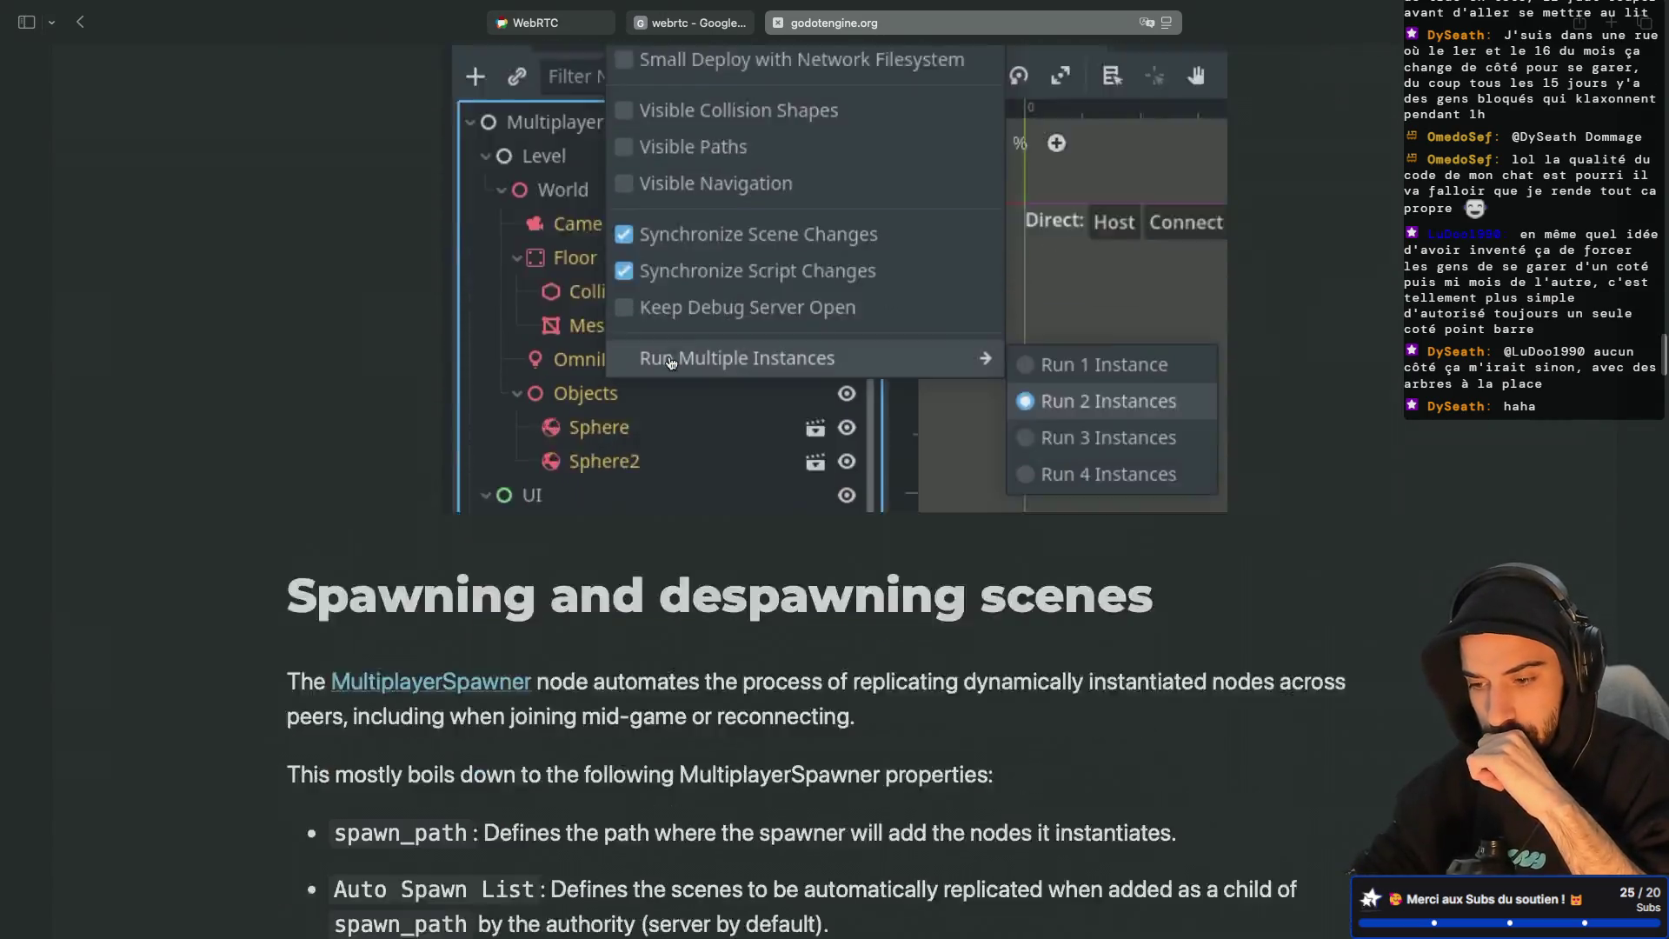
pyautogui.scroll(-15, 672, 363)
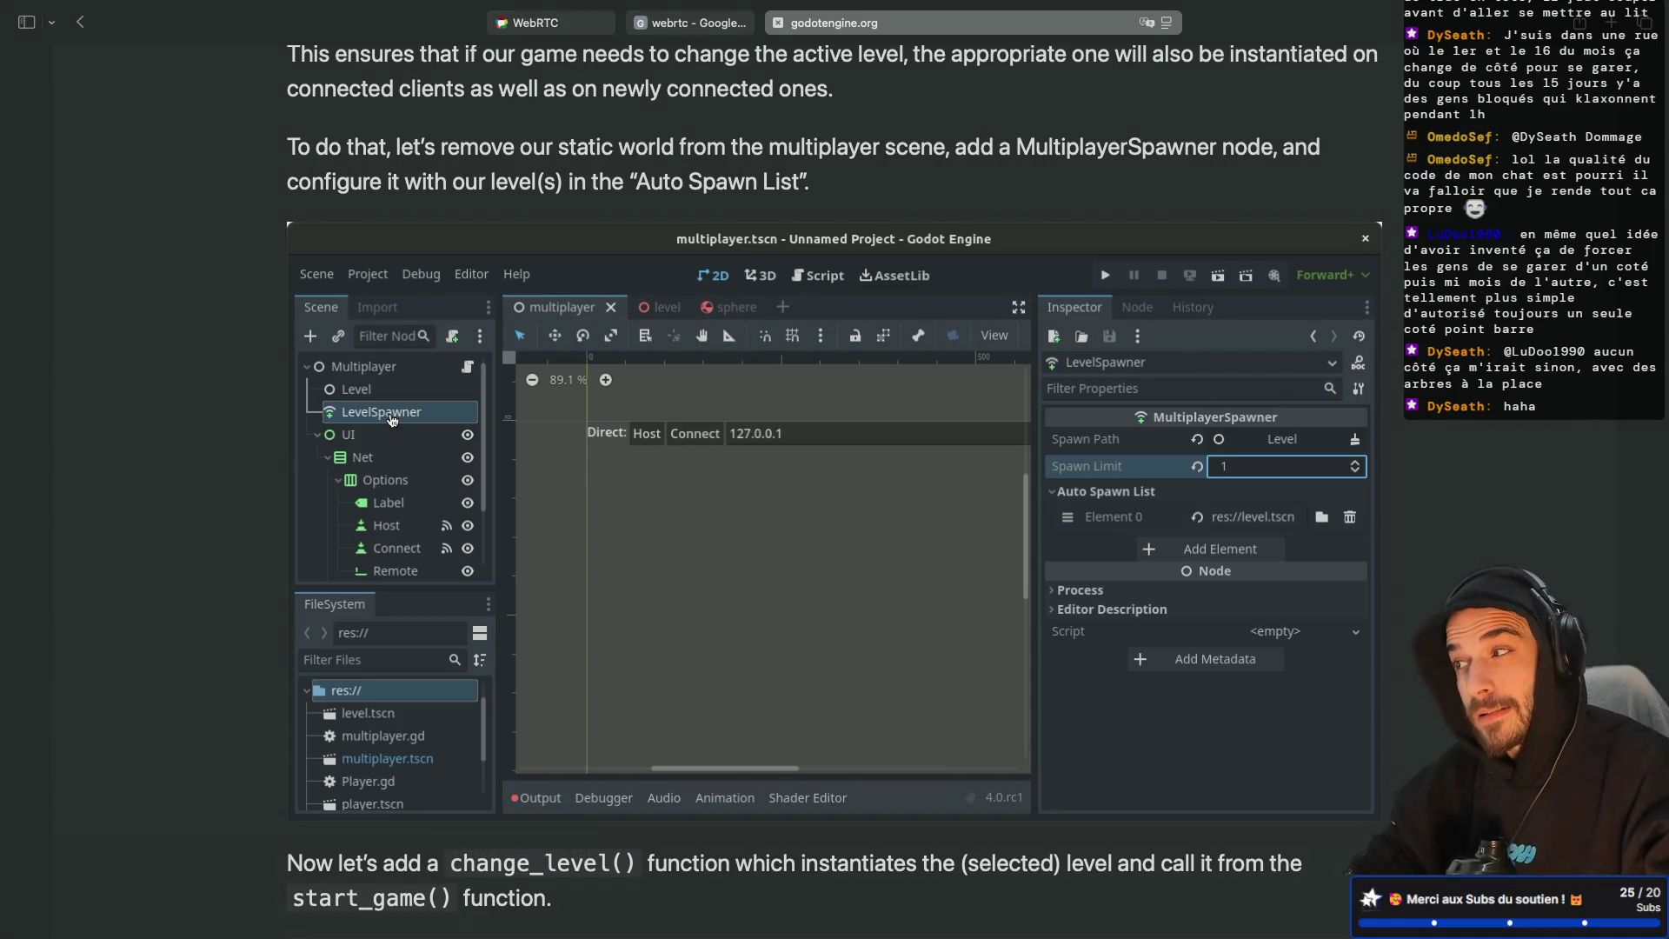
pyautogui.hotkey('ctrl', 'Left')
pyautogui.hotkey('ctrl', 'Left')
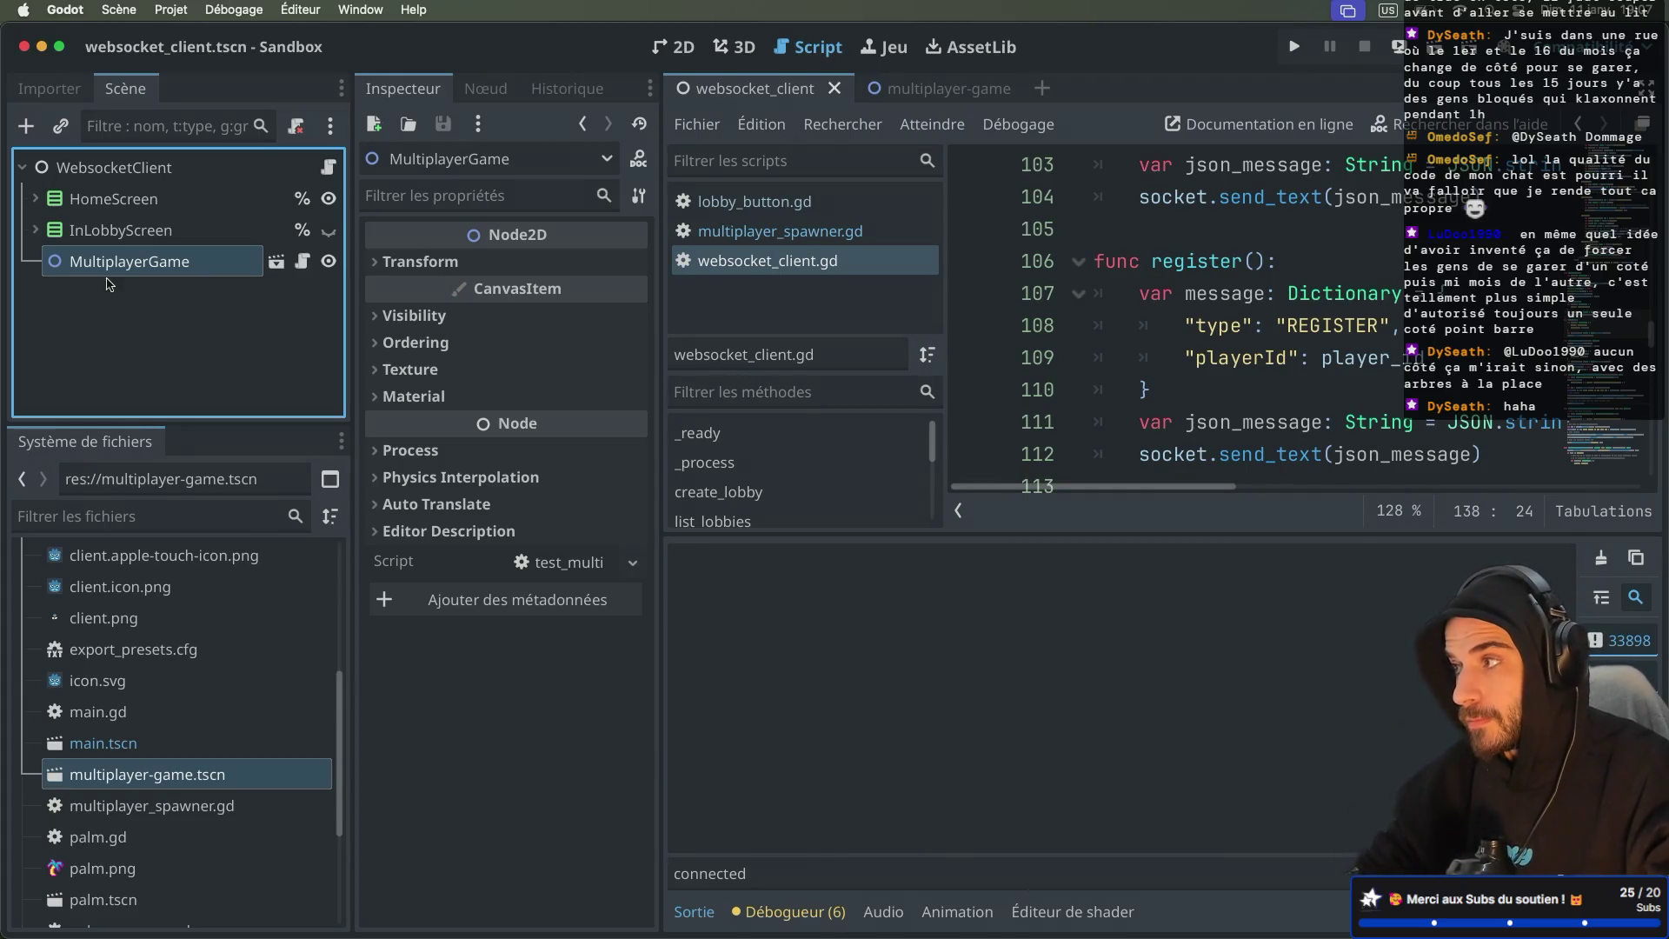
# Step: Add a MultiplayerSpawner under WebsocketClient, placed above MultiplayerGame
pyautogui.click(132, 167)
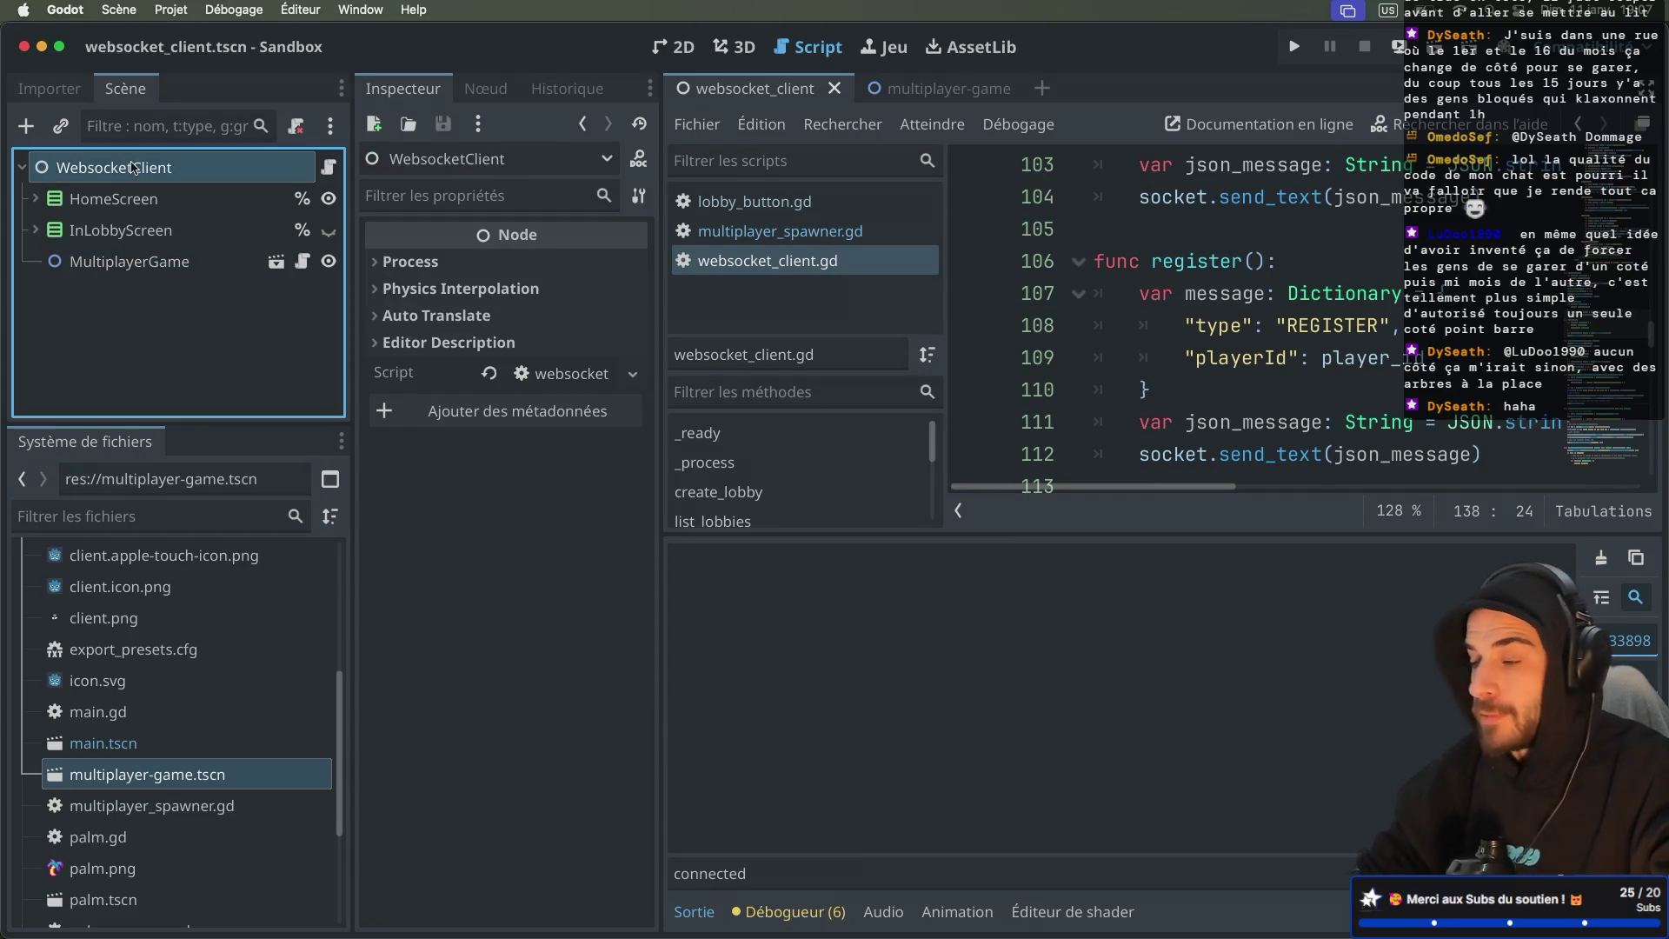
pyautogui.press('super+a')
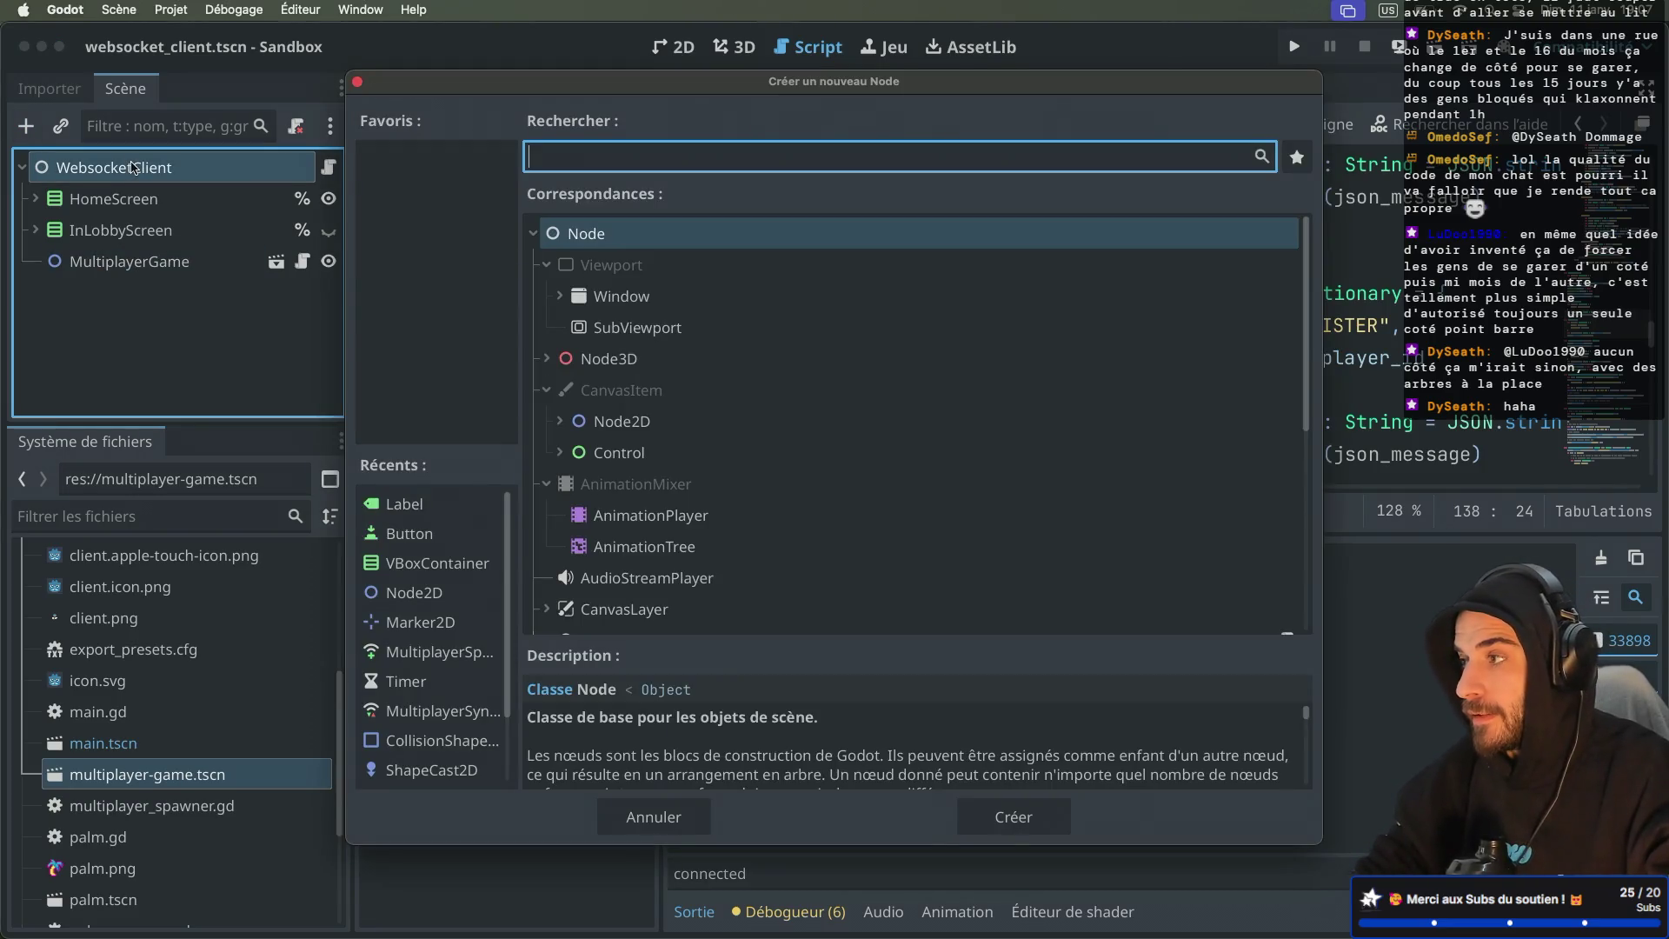
pyautogui.write('mul')
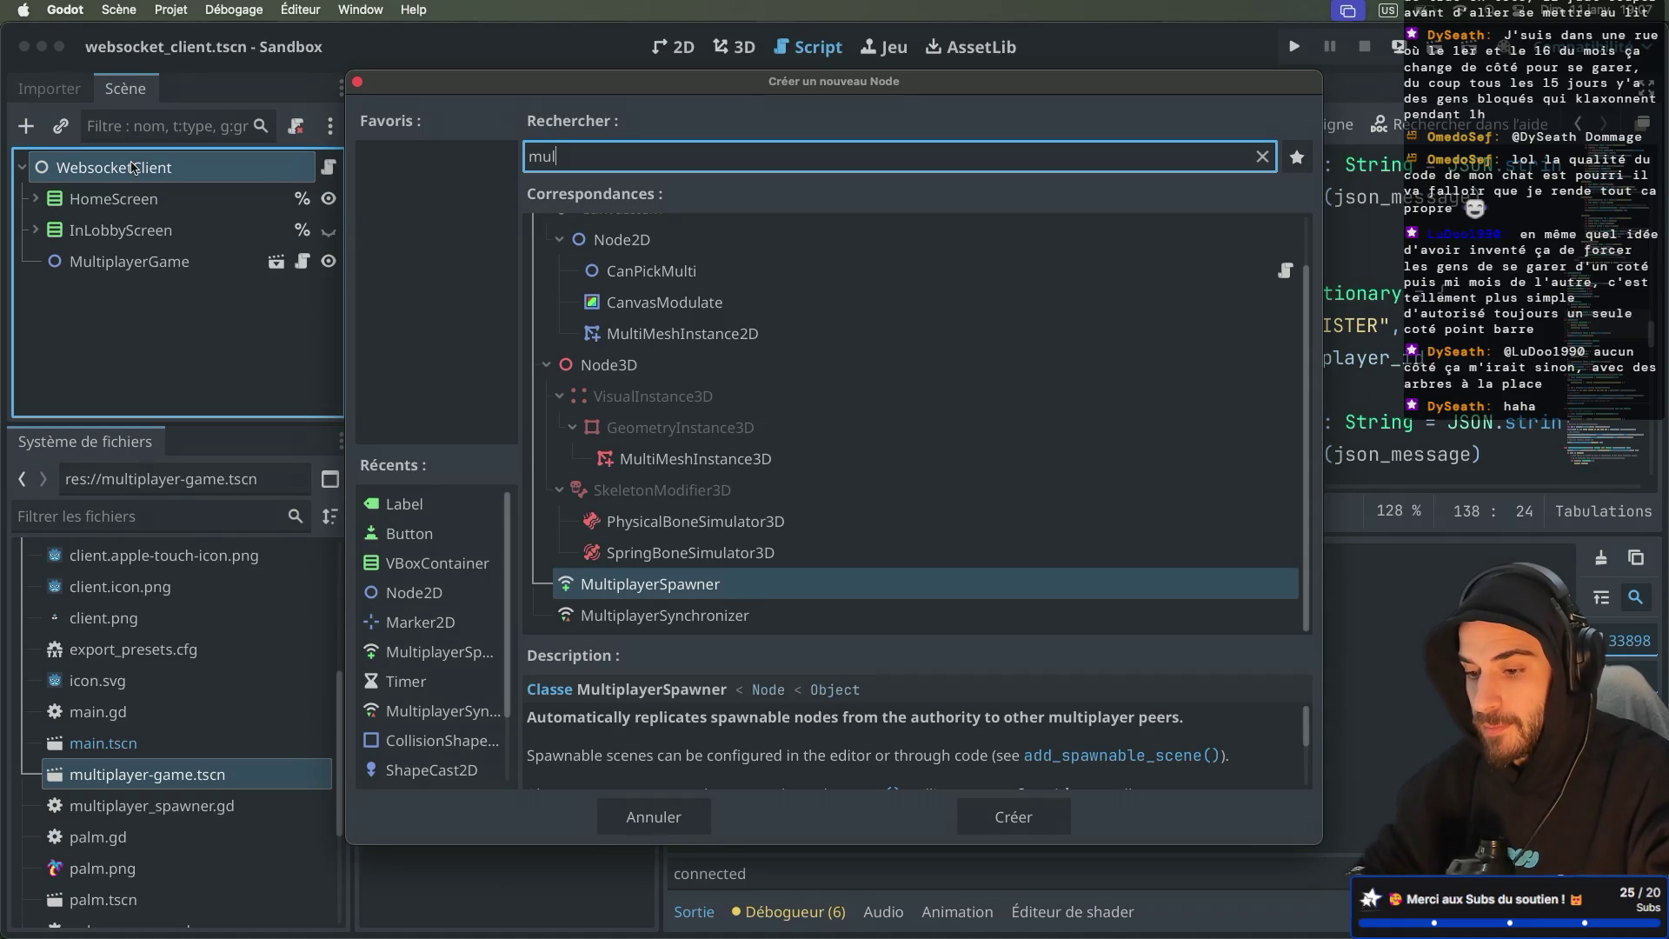
pyautogui.press('Return')
pyautogui.moveTo(79, 298); pyautogui.dragTo(75, 254)
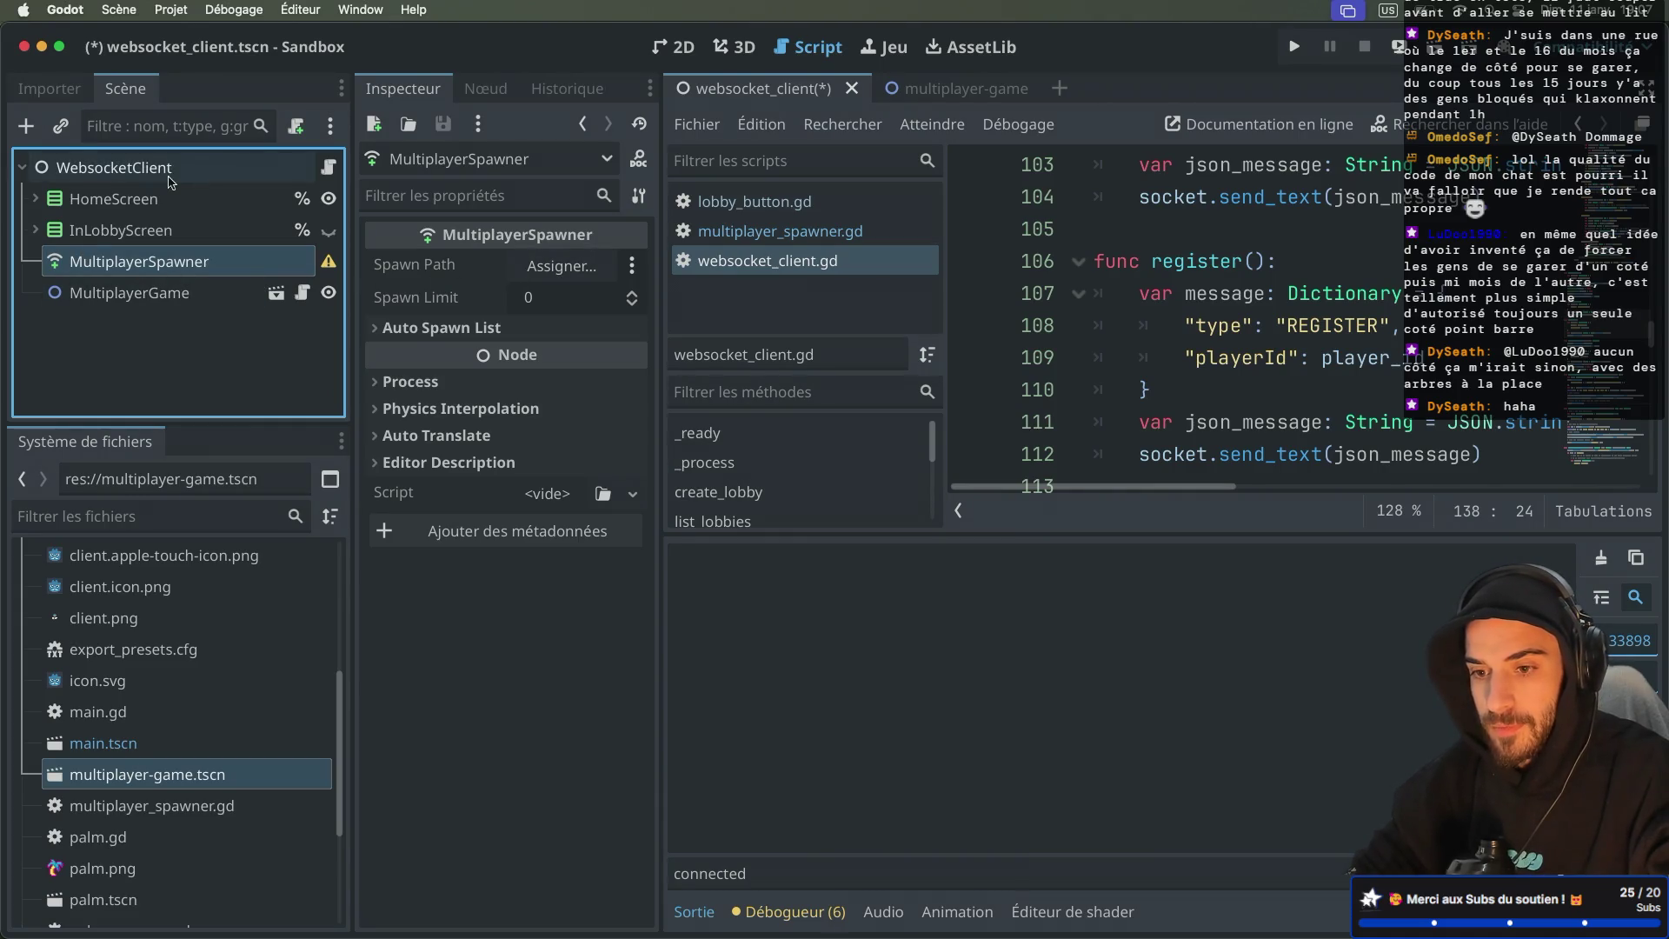
# Step: Add a Node2D named Level under WebsocketClient, placed above MultiplayerGame
pyautogui.click(123, 171)
pyautogui.hotkey('ctrl', 'a')
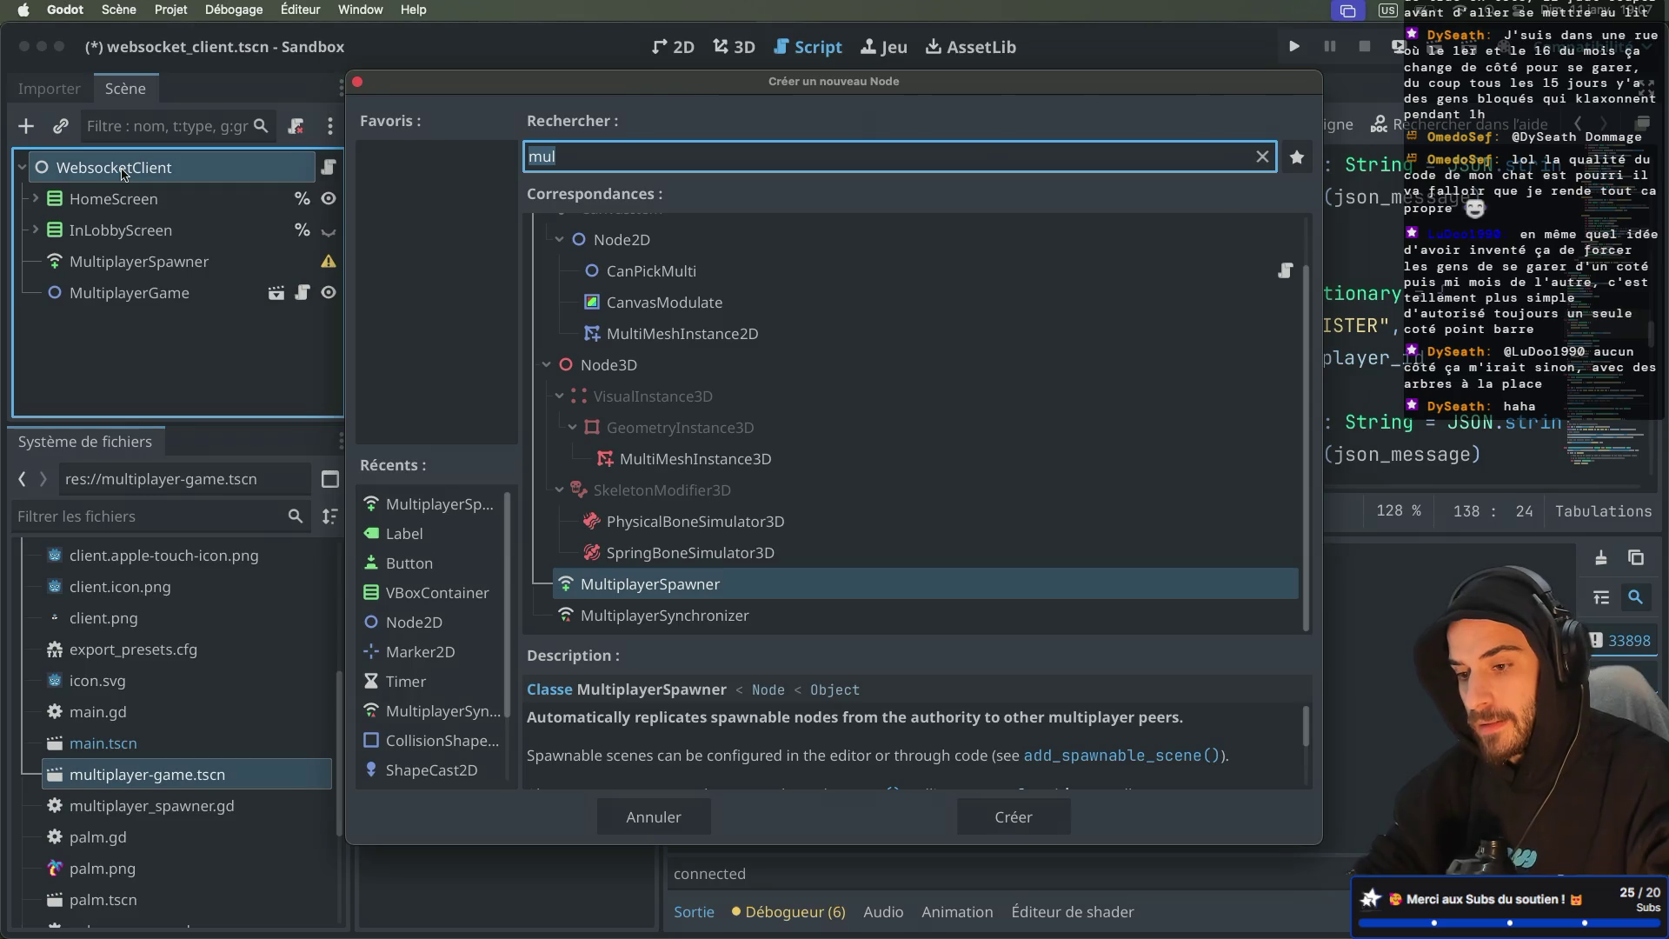
pyautogui.doubleClick(647, 246)
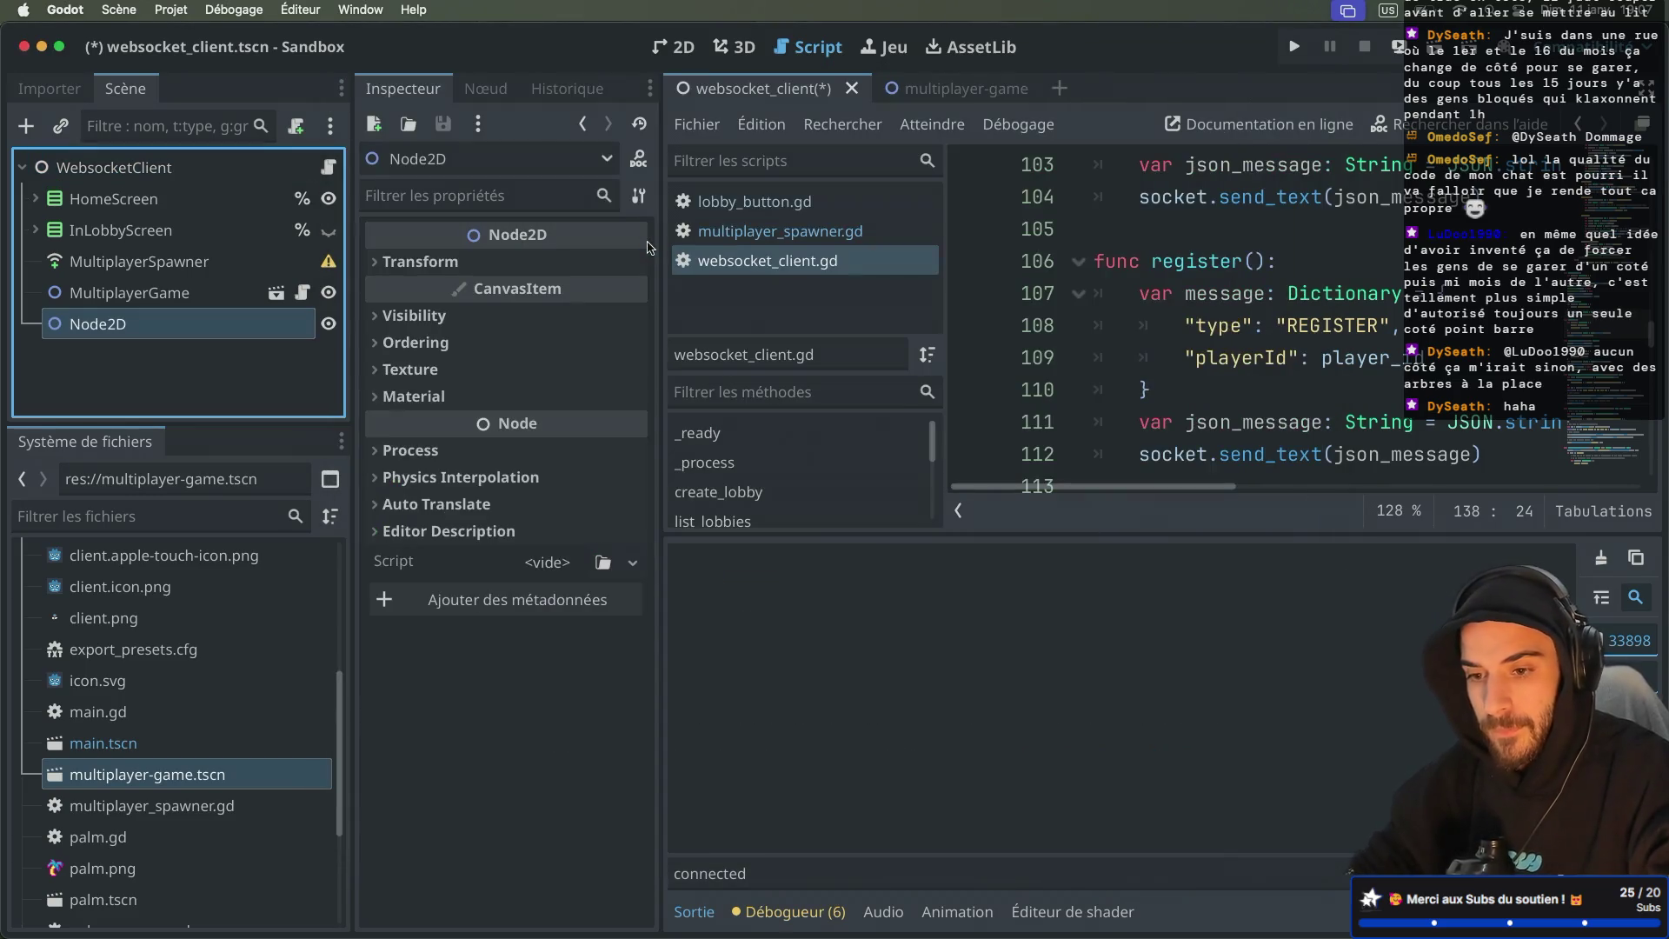
pyautogui.doubleClick(119, 331)
pyautogui.write('LEv')
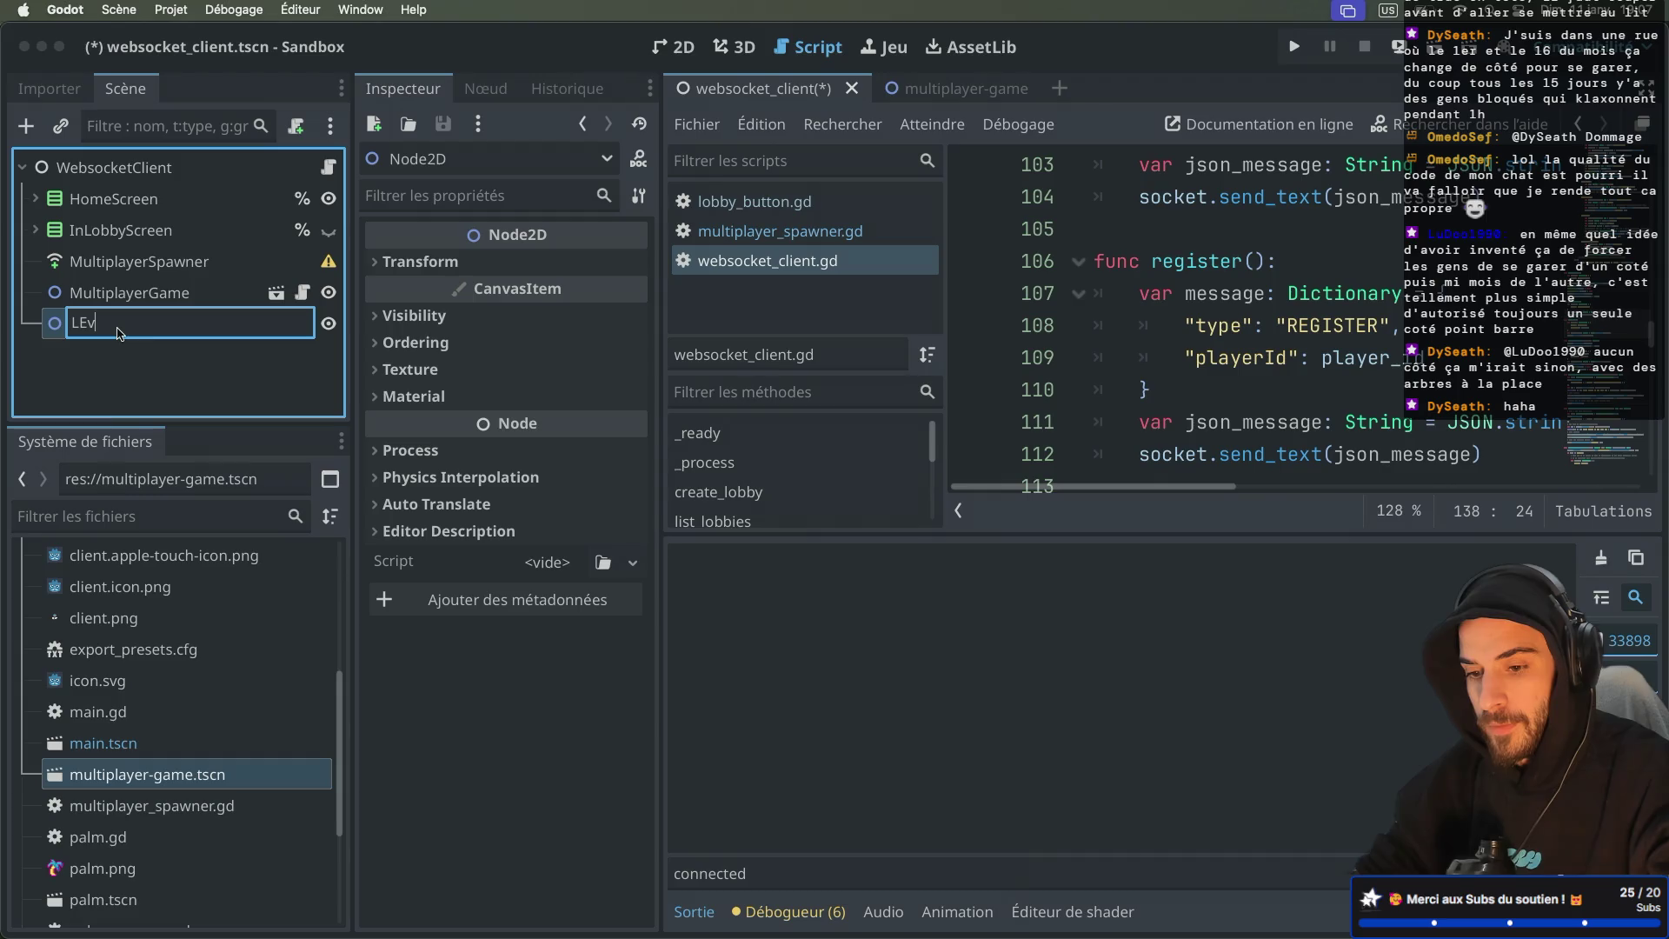
pyautogui.write('vel')
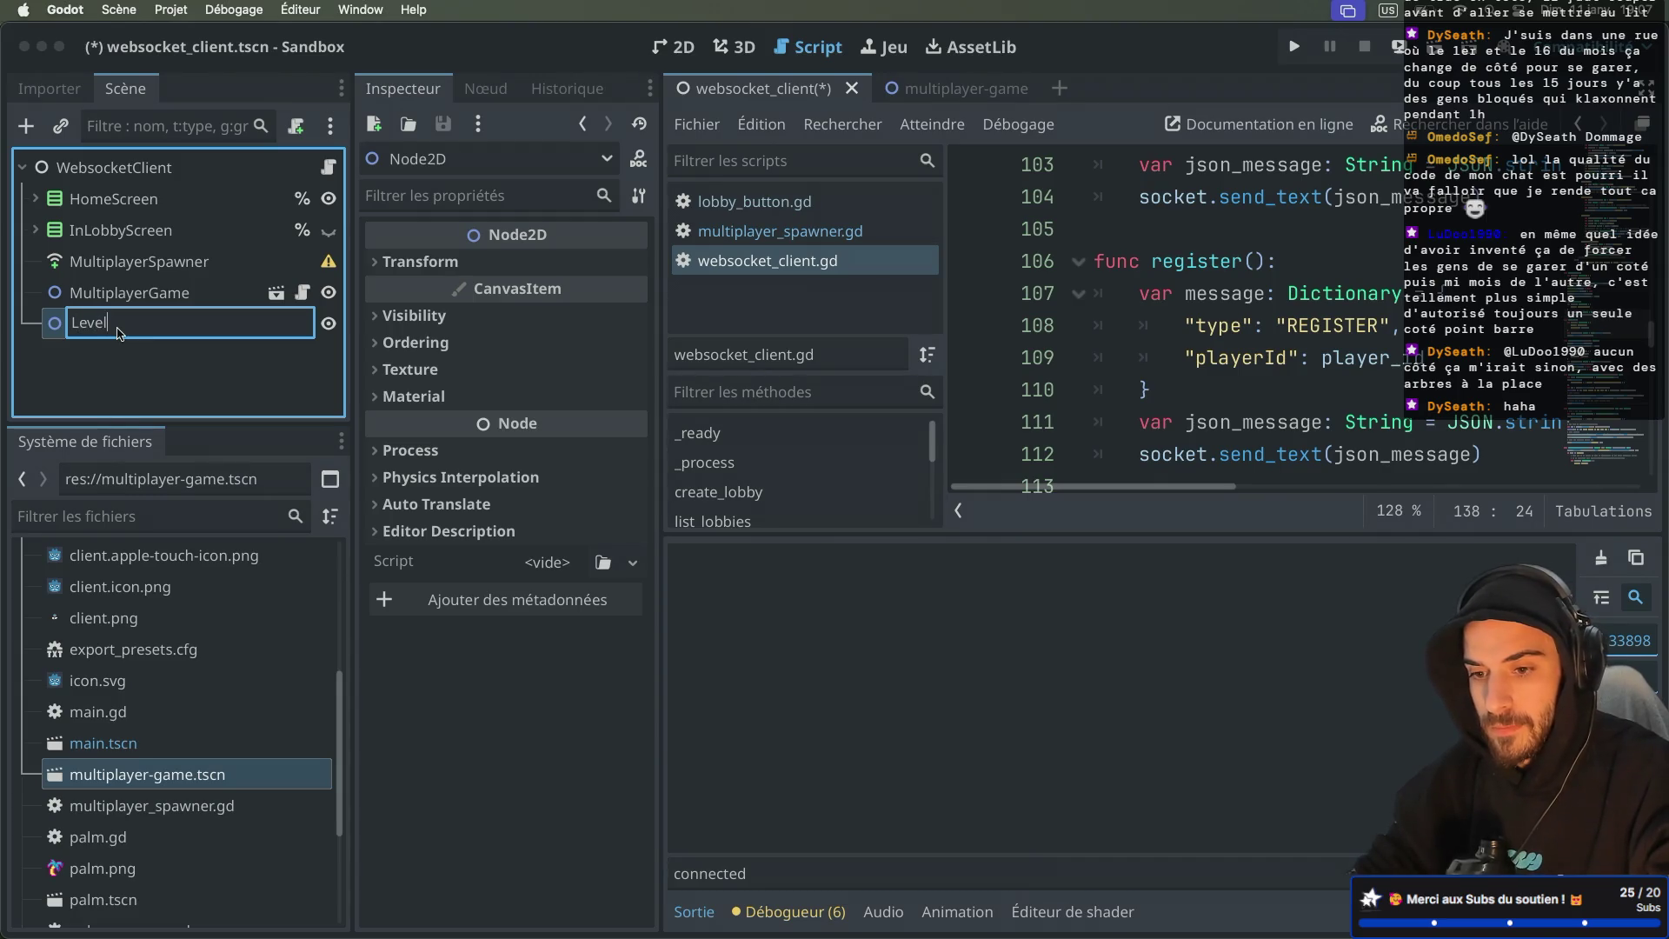
pyautogui.press('Return')
pyautogui.moveTo(119, 330); pyautogui.dragTo(117, 282)
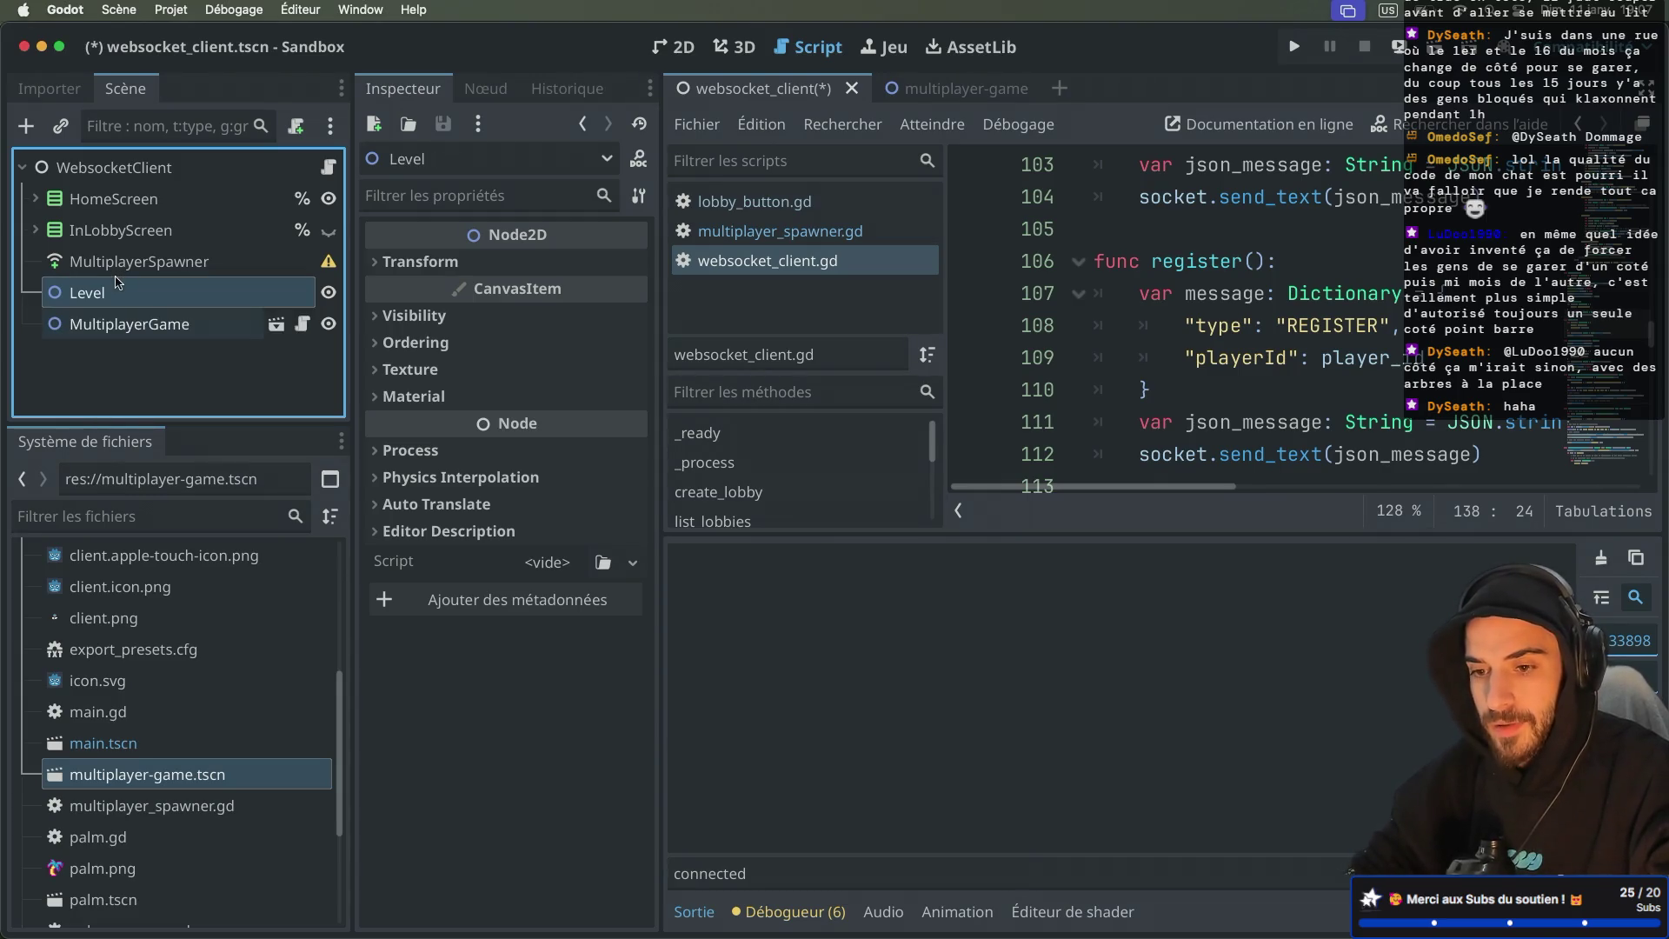
# Step: Give MultiplayerSpawner spawn limit 1 and spawn path Level, then save the scene
pyautogui.click(165, 263)
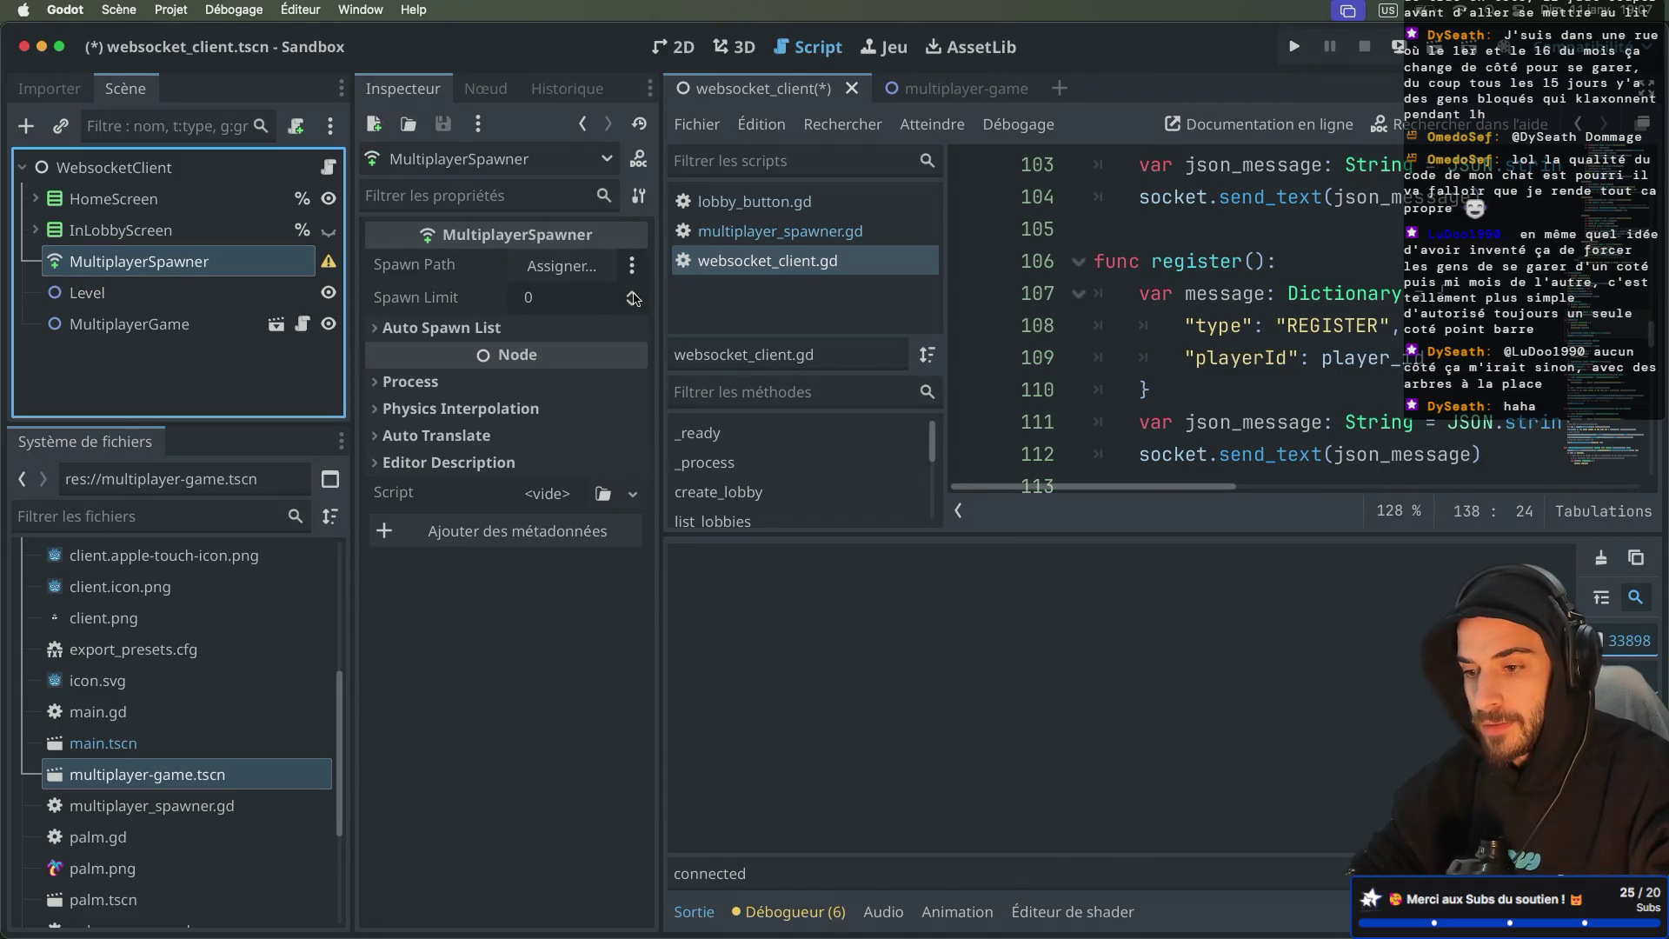
pyautogui.click(632, 294)
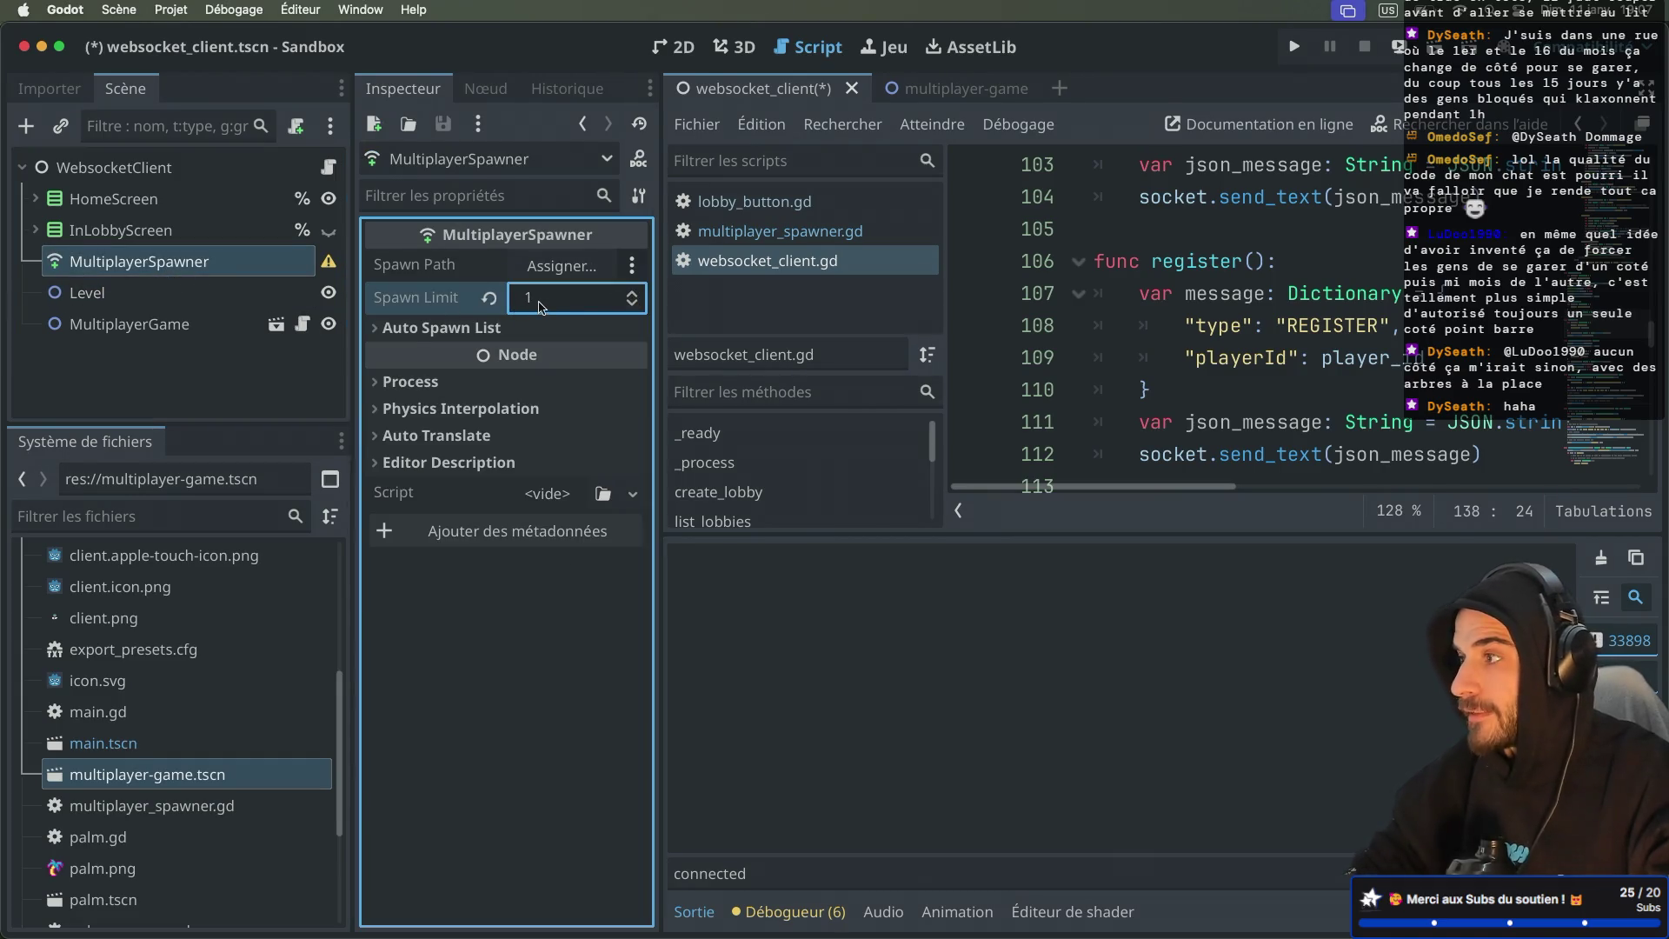
pyautogui.click(561, 265)
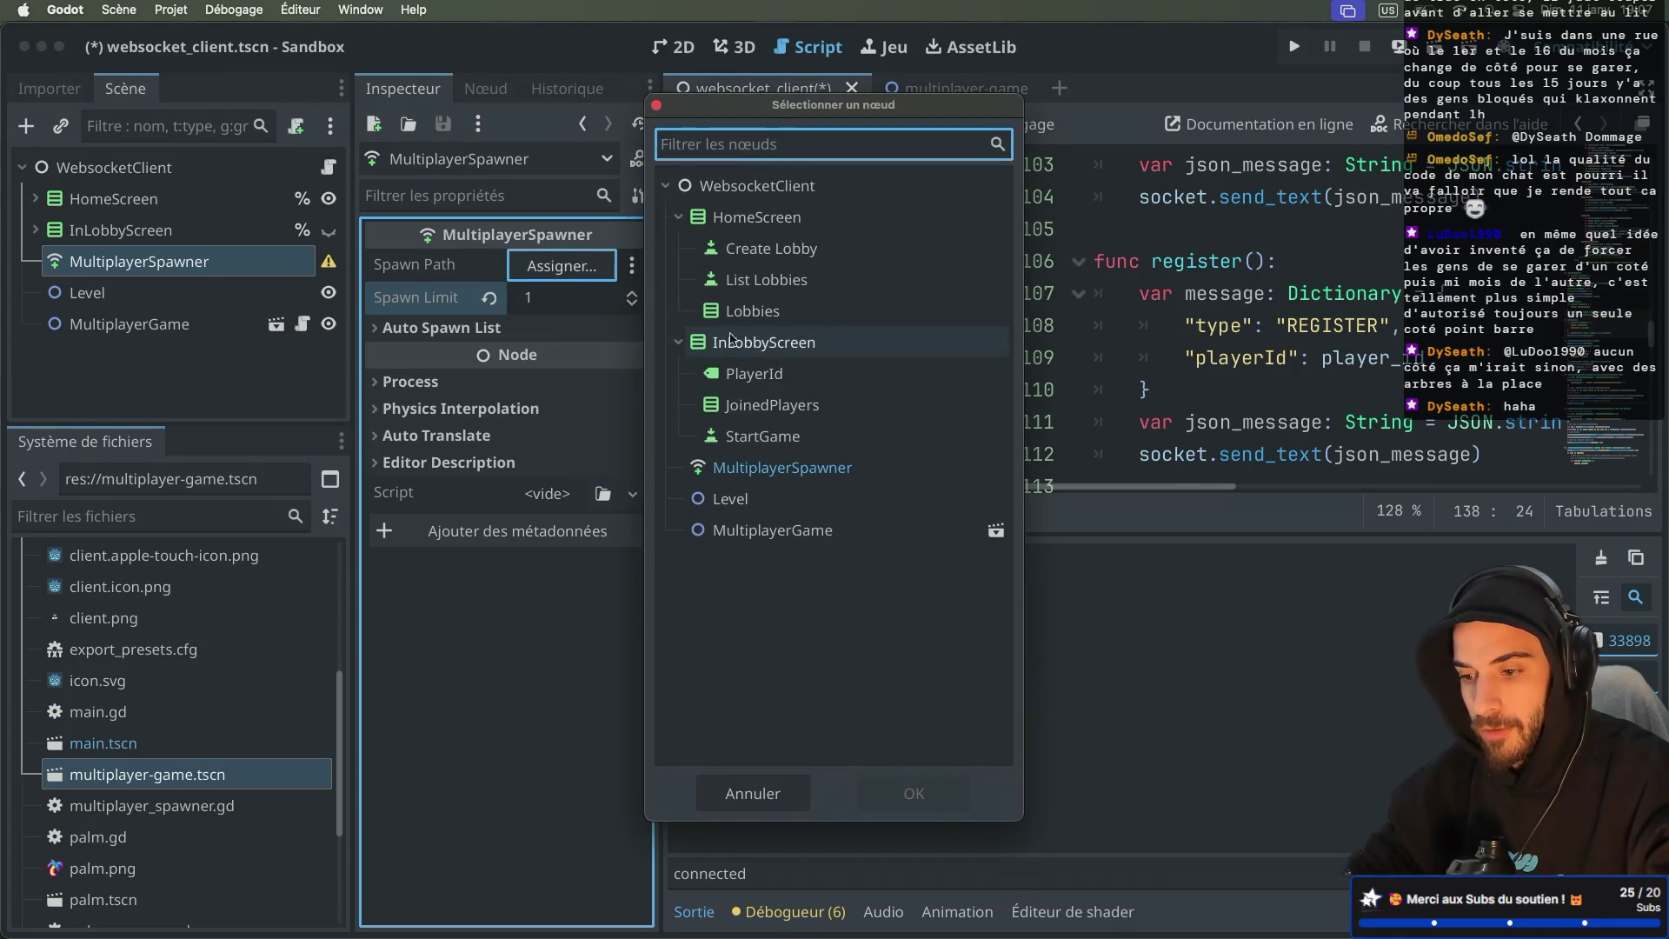
pyautogui.doubleClick(755, 502)
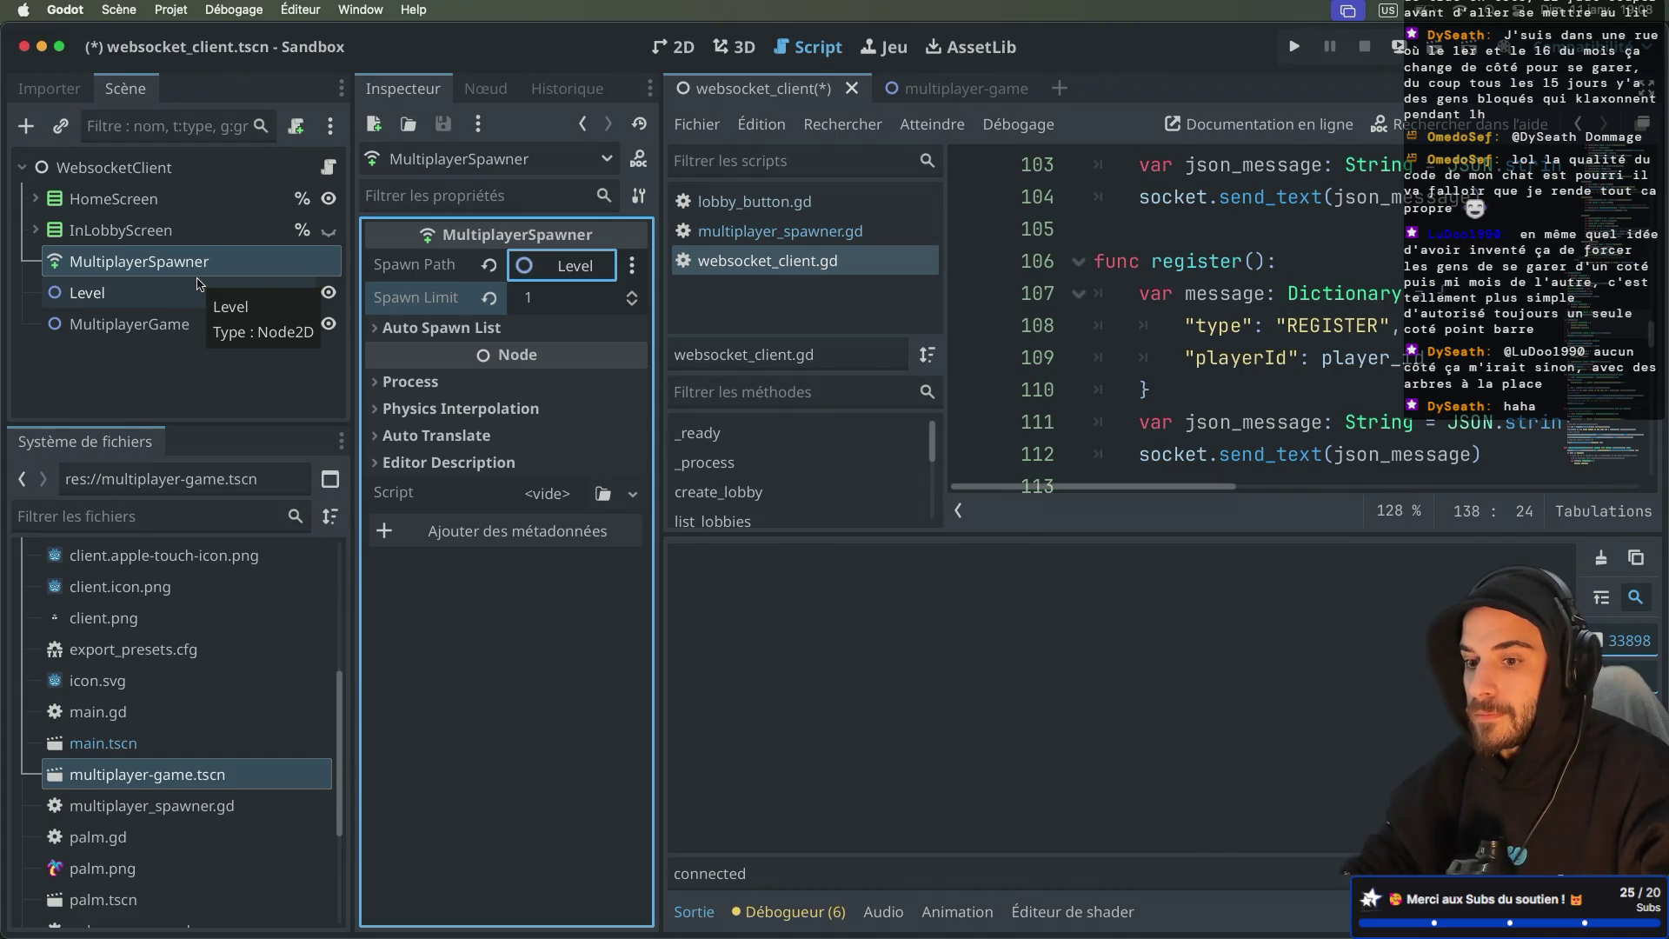
pyautogui.press('super+s')
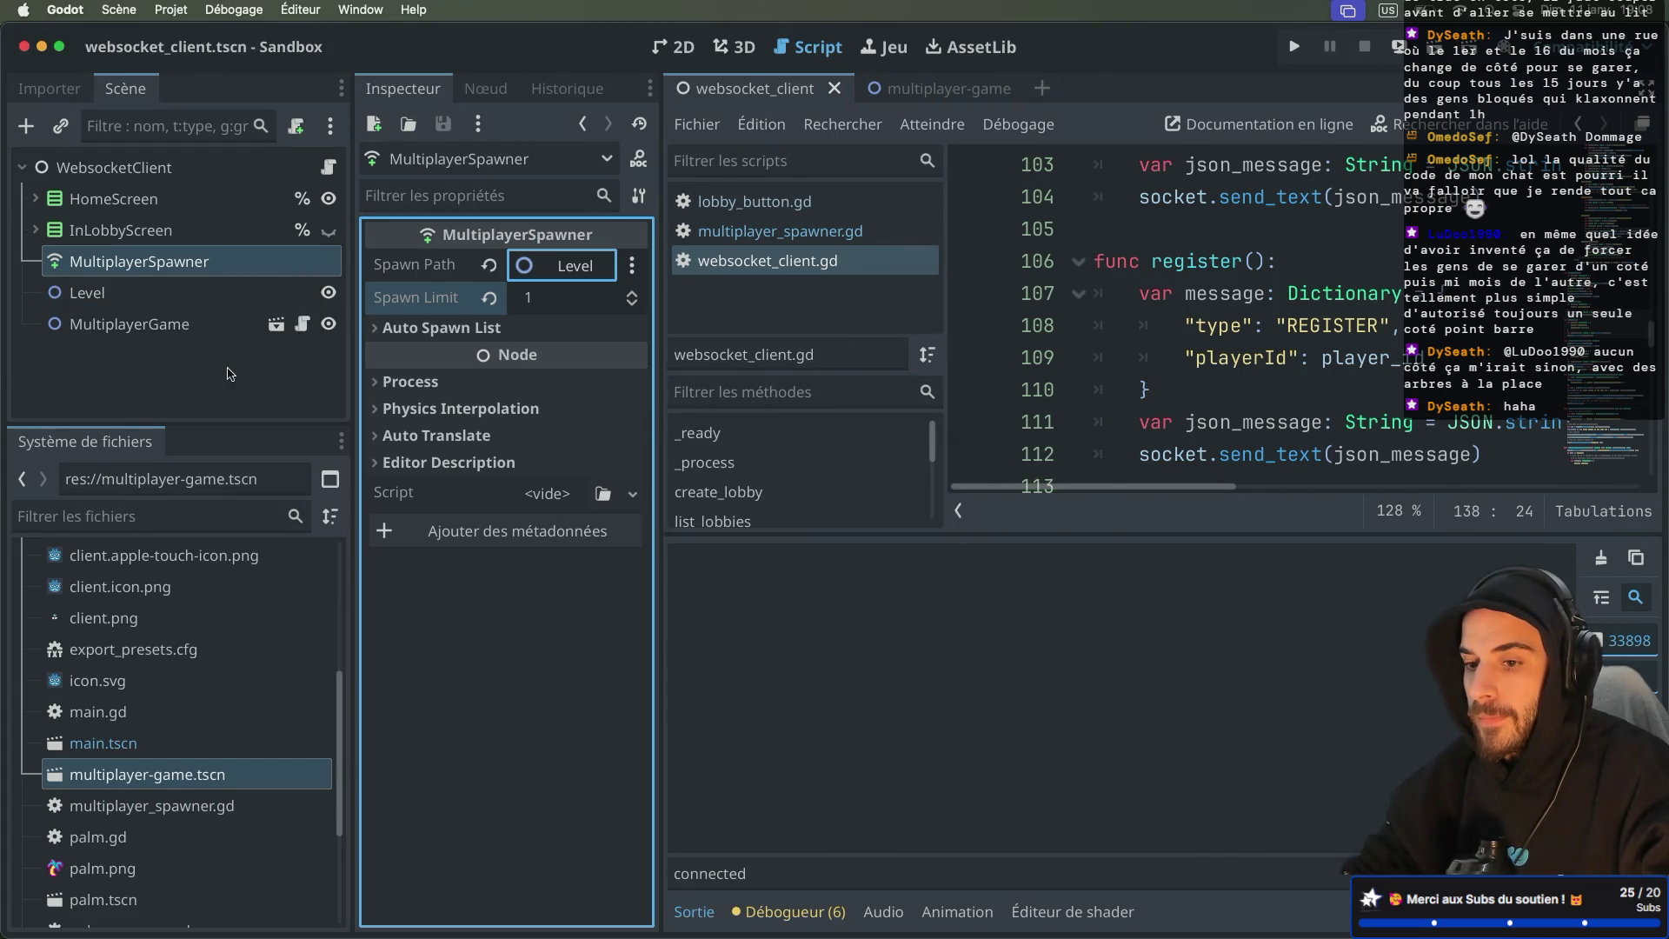
# Step: Open the MultiplayerGame scene in the editor and switch to the 2D view
pyautogui.click(172, 325)
pyautogui.rightClick(172, 326)
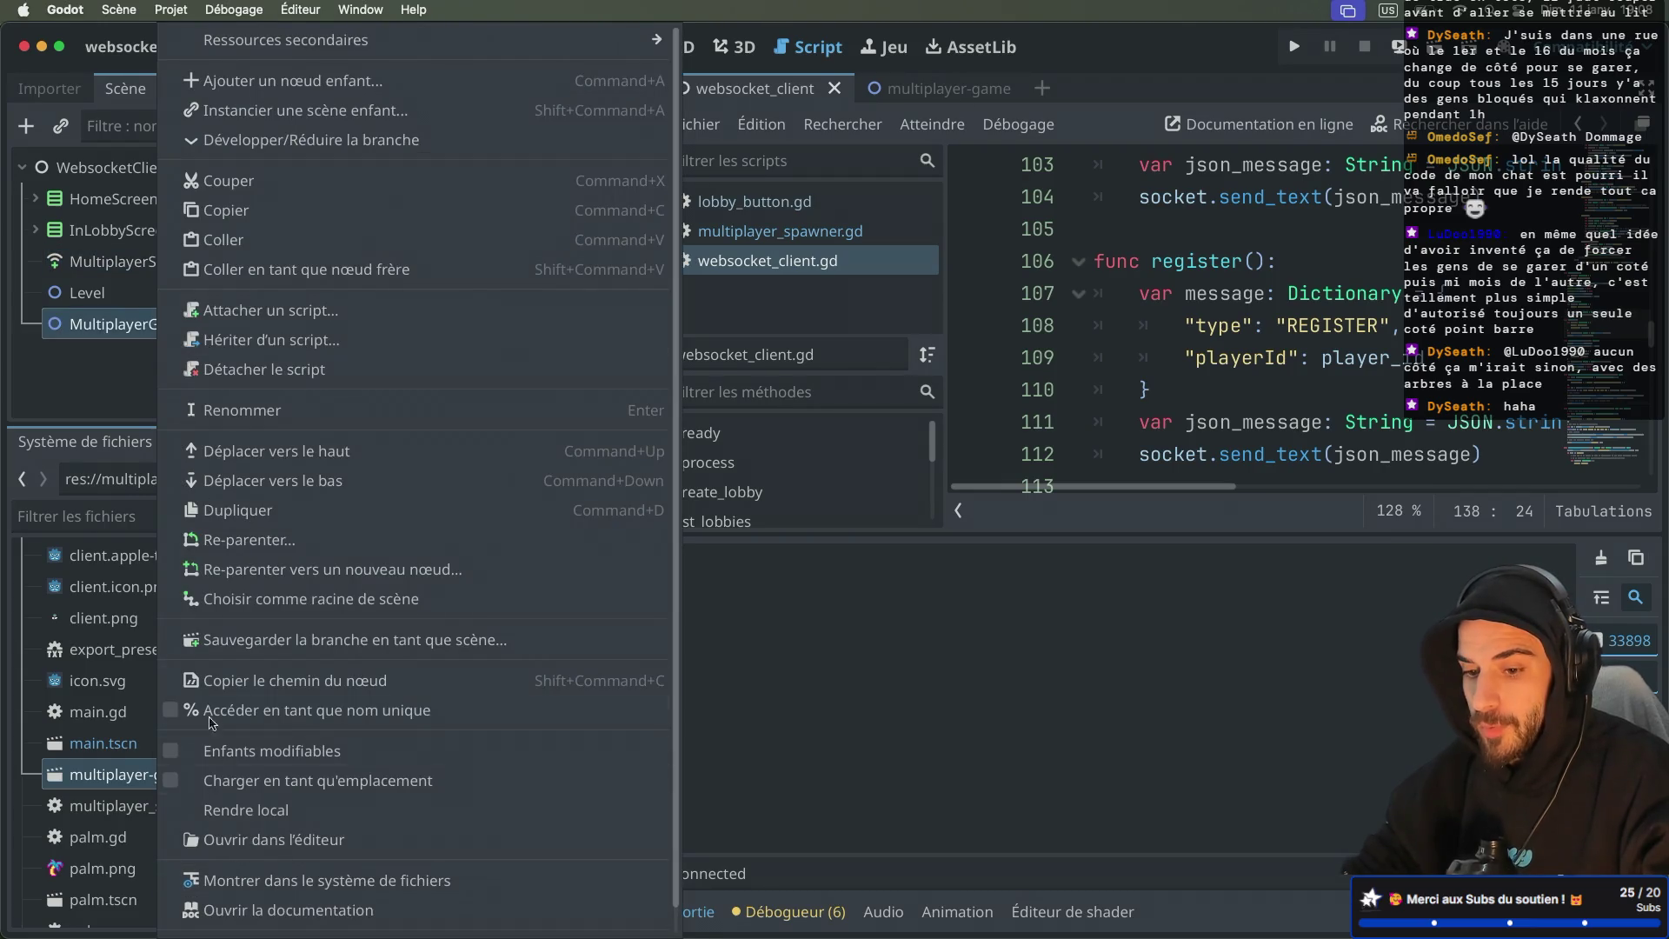
pyautogui.click(26, 366)
pyautogui.click(278, 323)
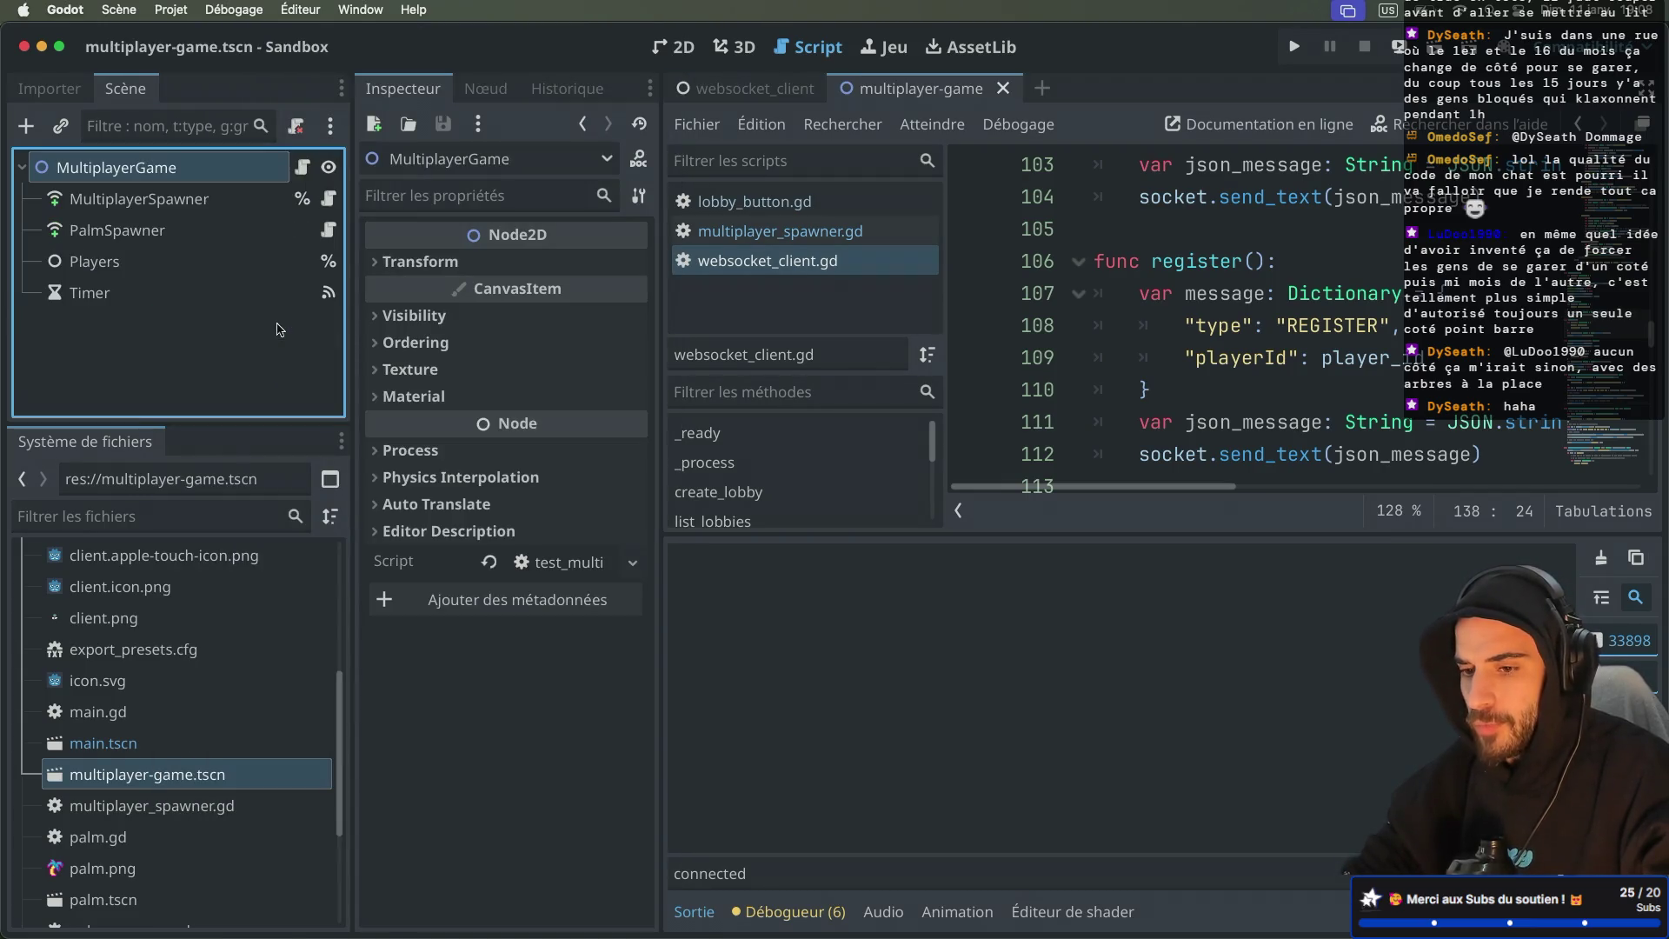
pyautogui.click(679, 47)
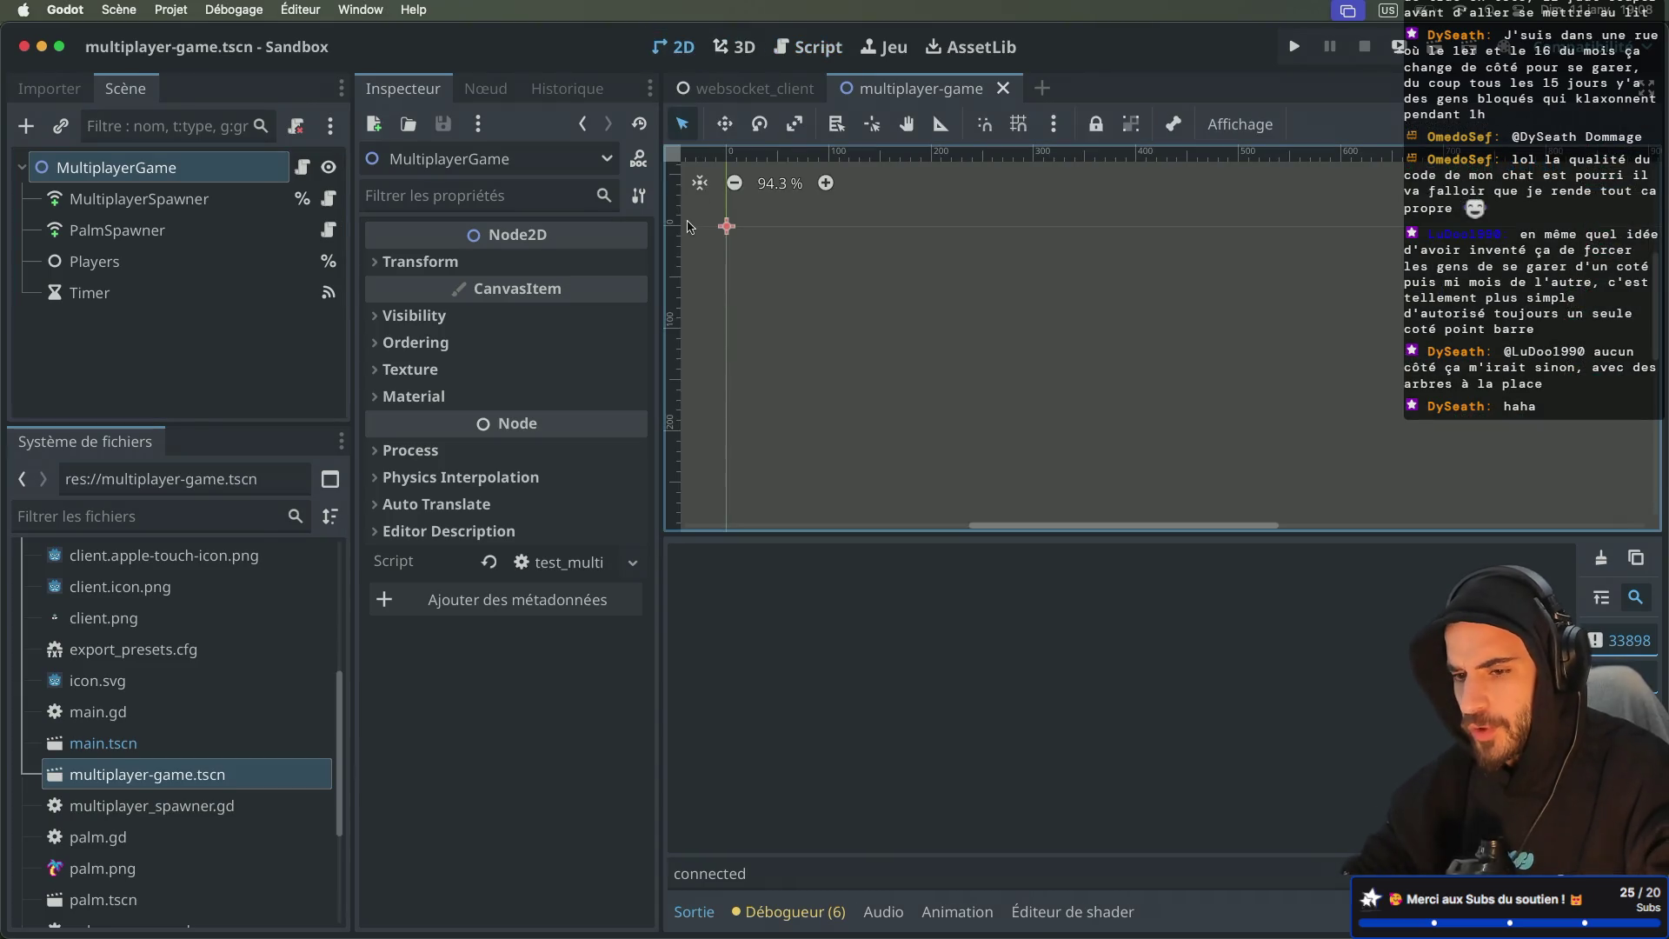
pyautogui.scroll(3, 759, 265)
# Step: Add a Label node as a child of MultiplayerGame
pyautogui.click(205, 163)
pyautogui.hotkey('ctrl', 'a')
pyautogui.write('mul')
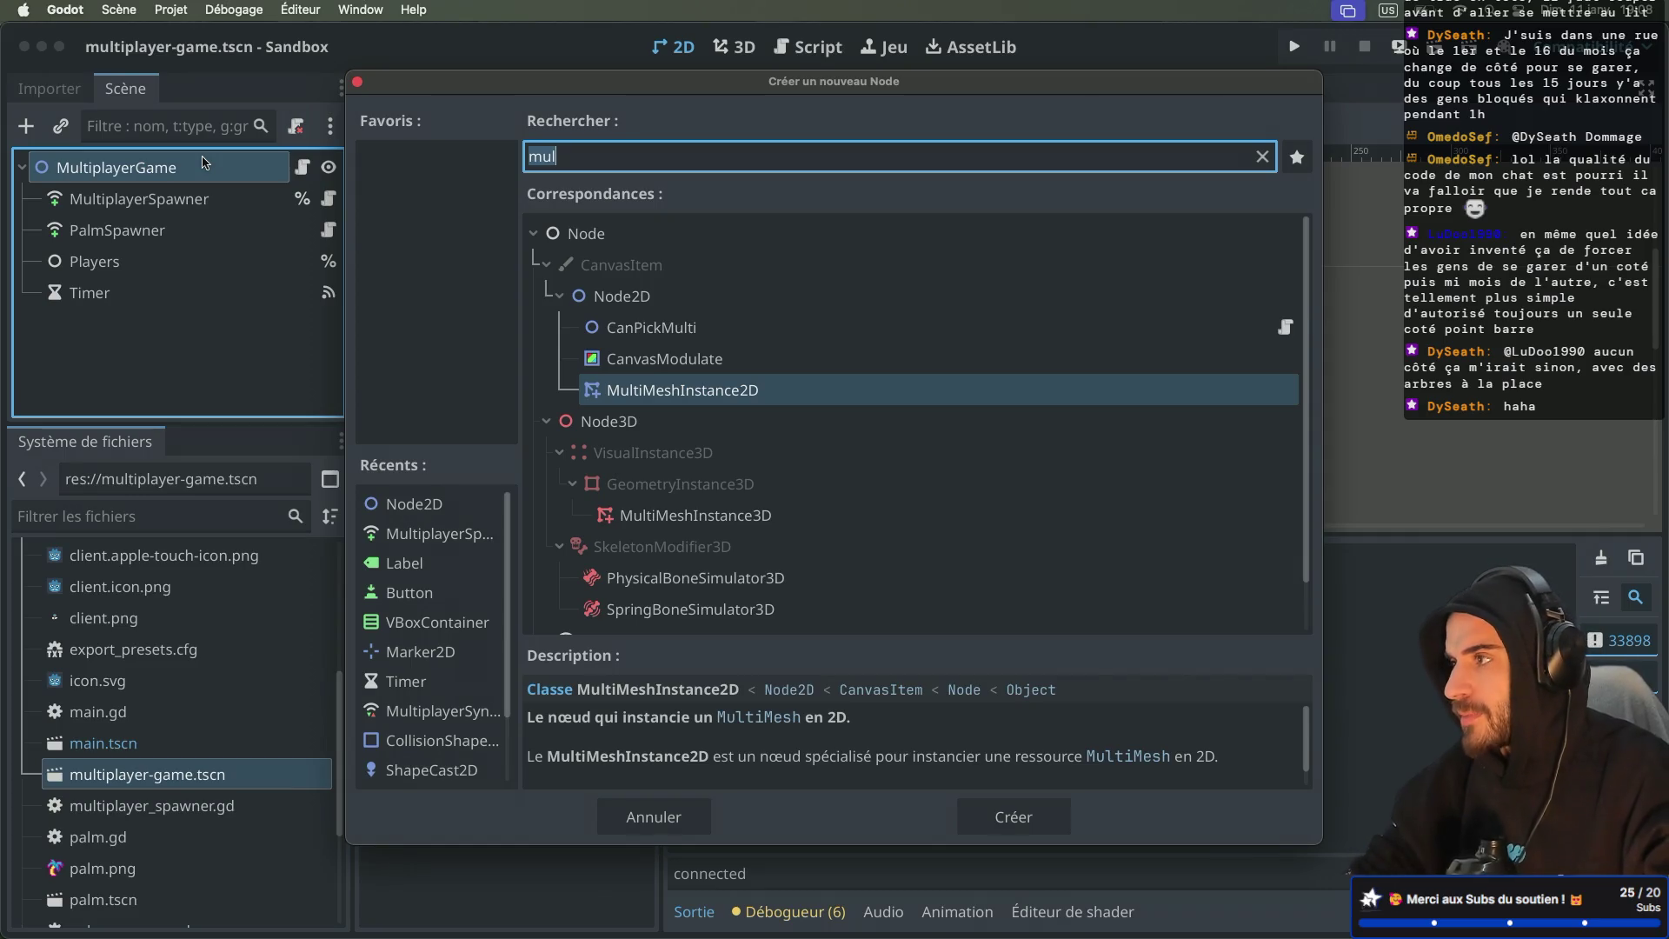
pyautogui.write('lavel')
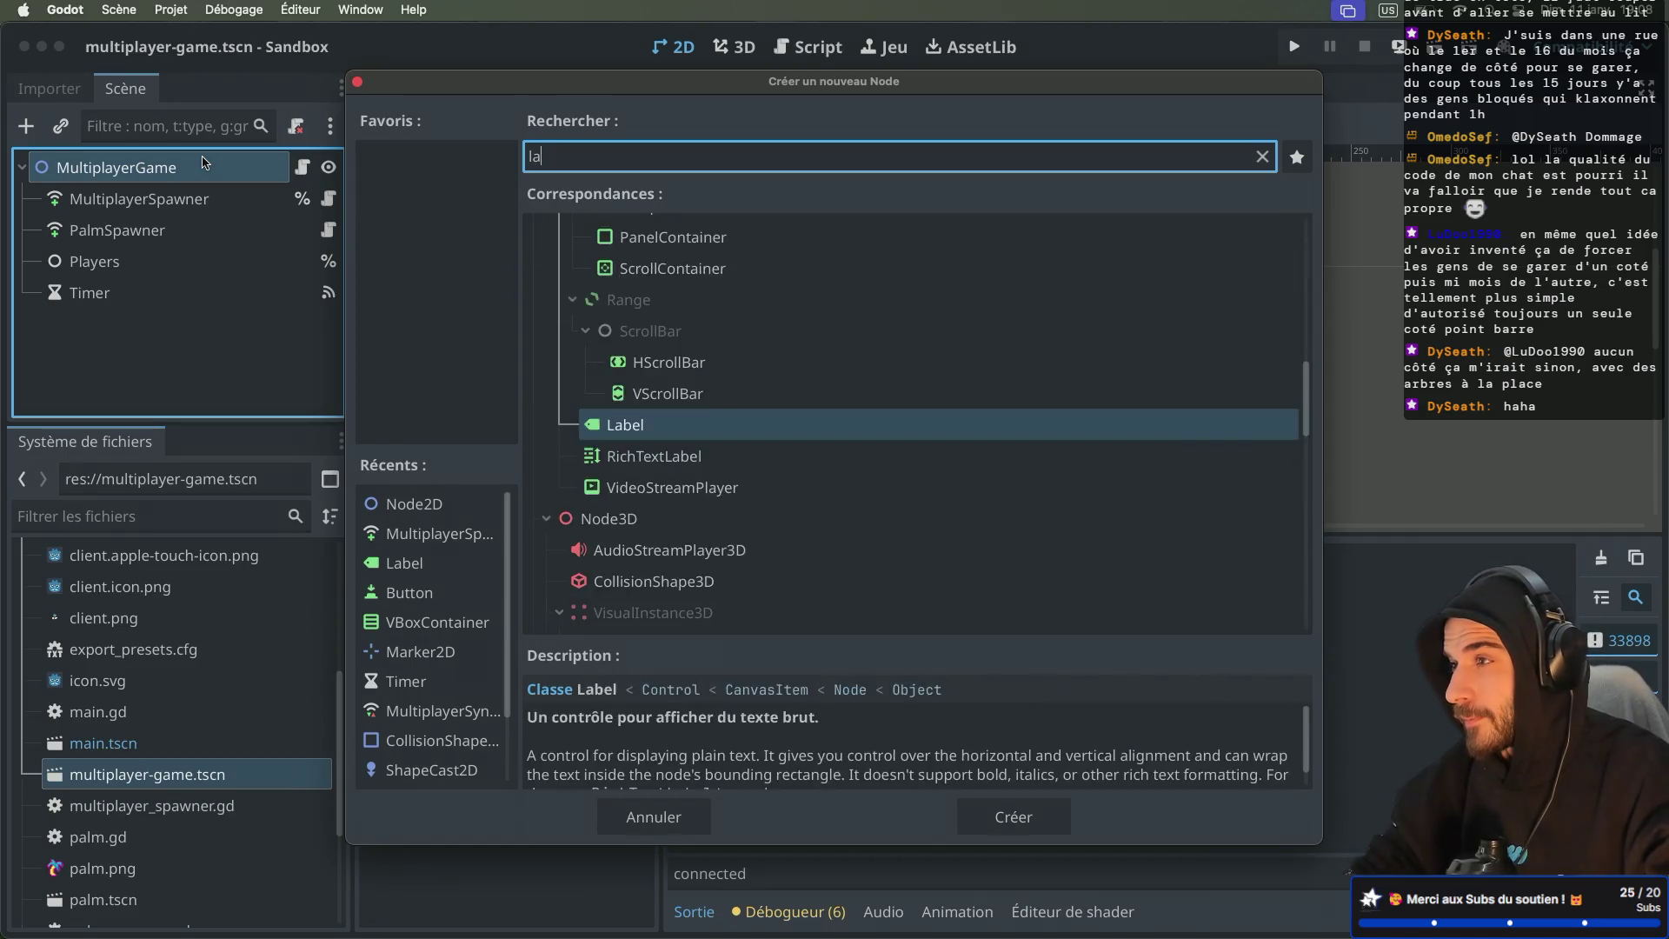
pyautogui.press('BackSpace')
pyautogui.press('BackSpace')
pyautogui.press('BackSpace')
pyautogui.write('abel')
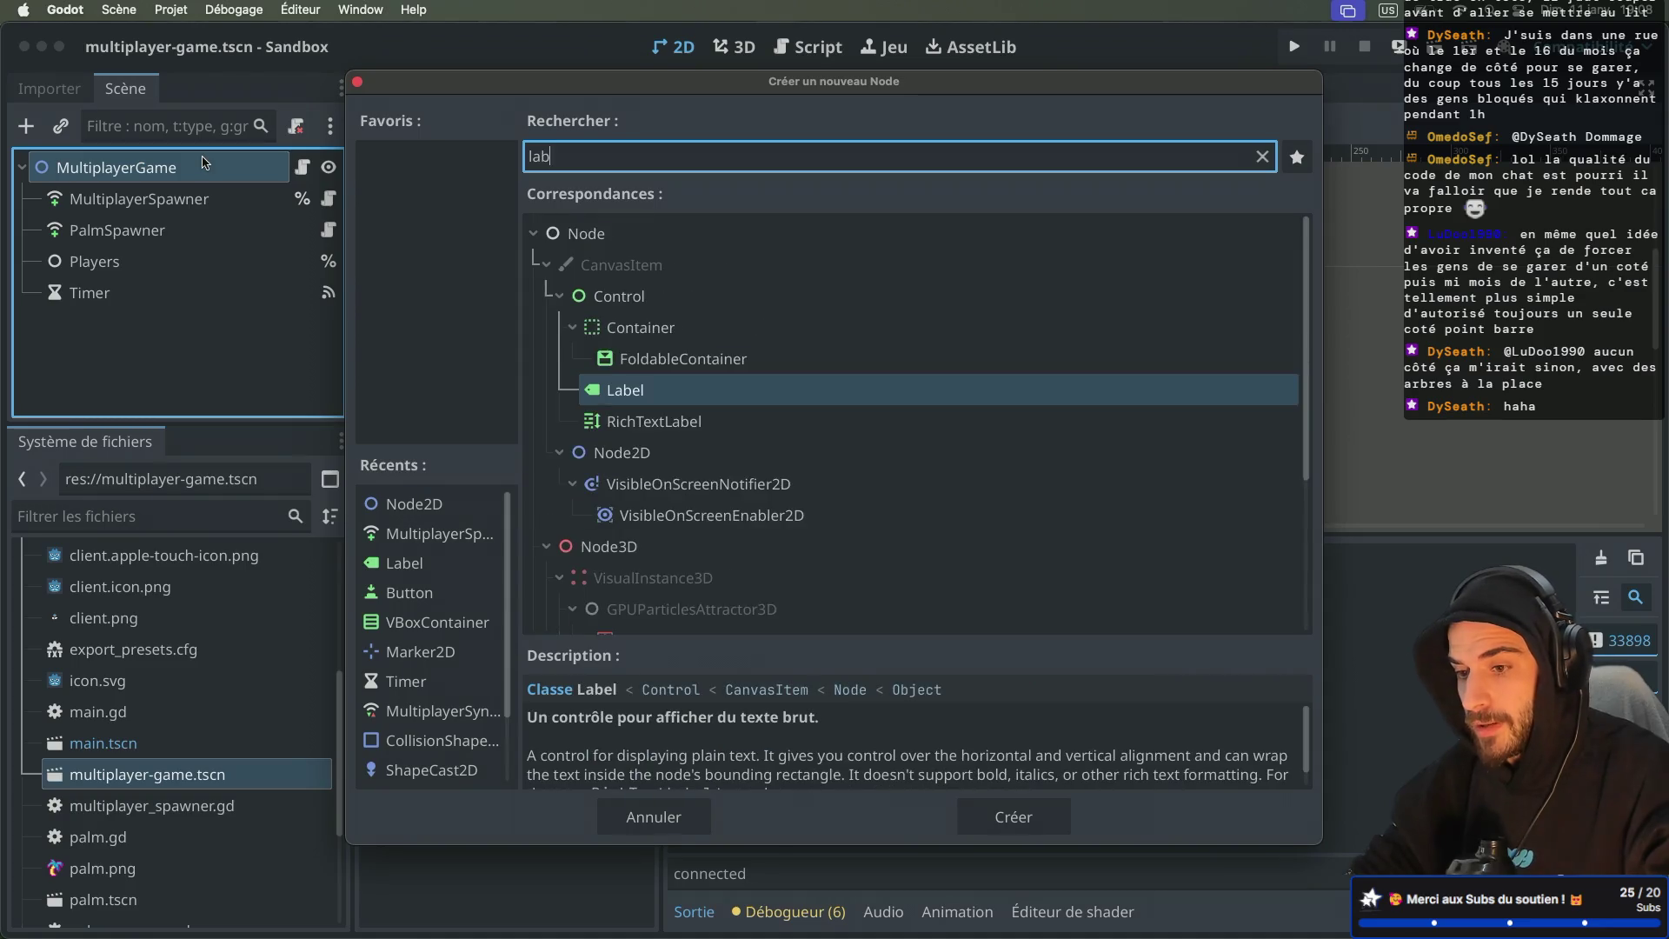
pyautogui.press('Return')
# Step: Set the label text to 'Game is started', save the scene and close its tab
pyautogui.click(424, 312)
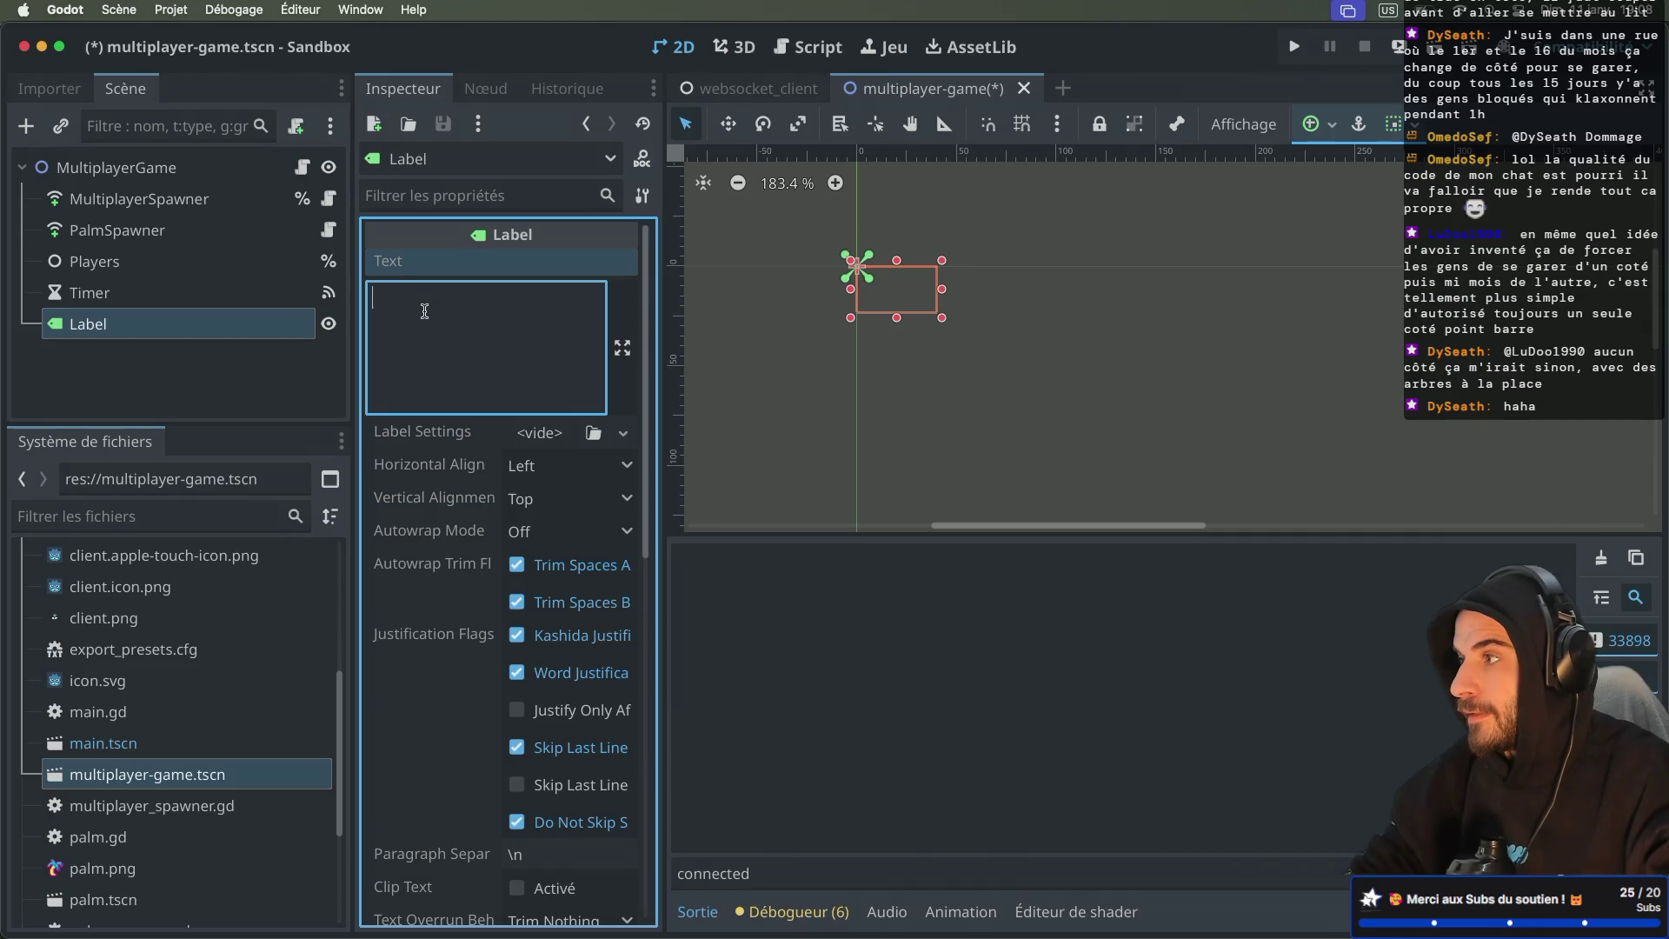
pyautogui.write('Game is started')
pyautogui.press('Return')
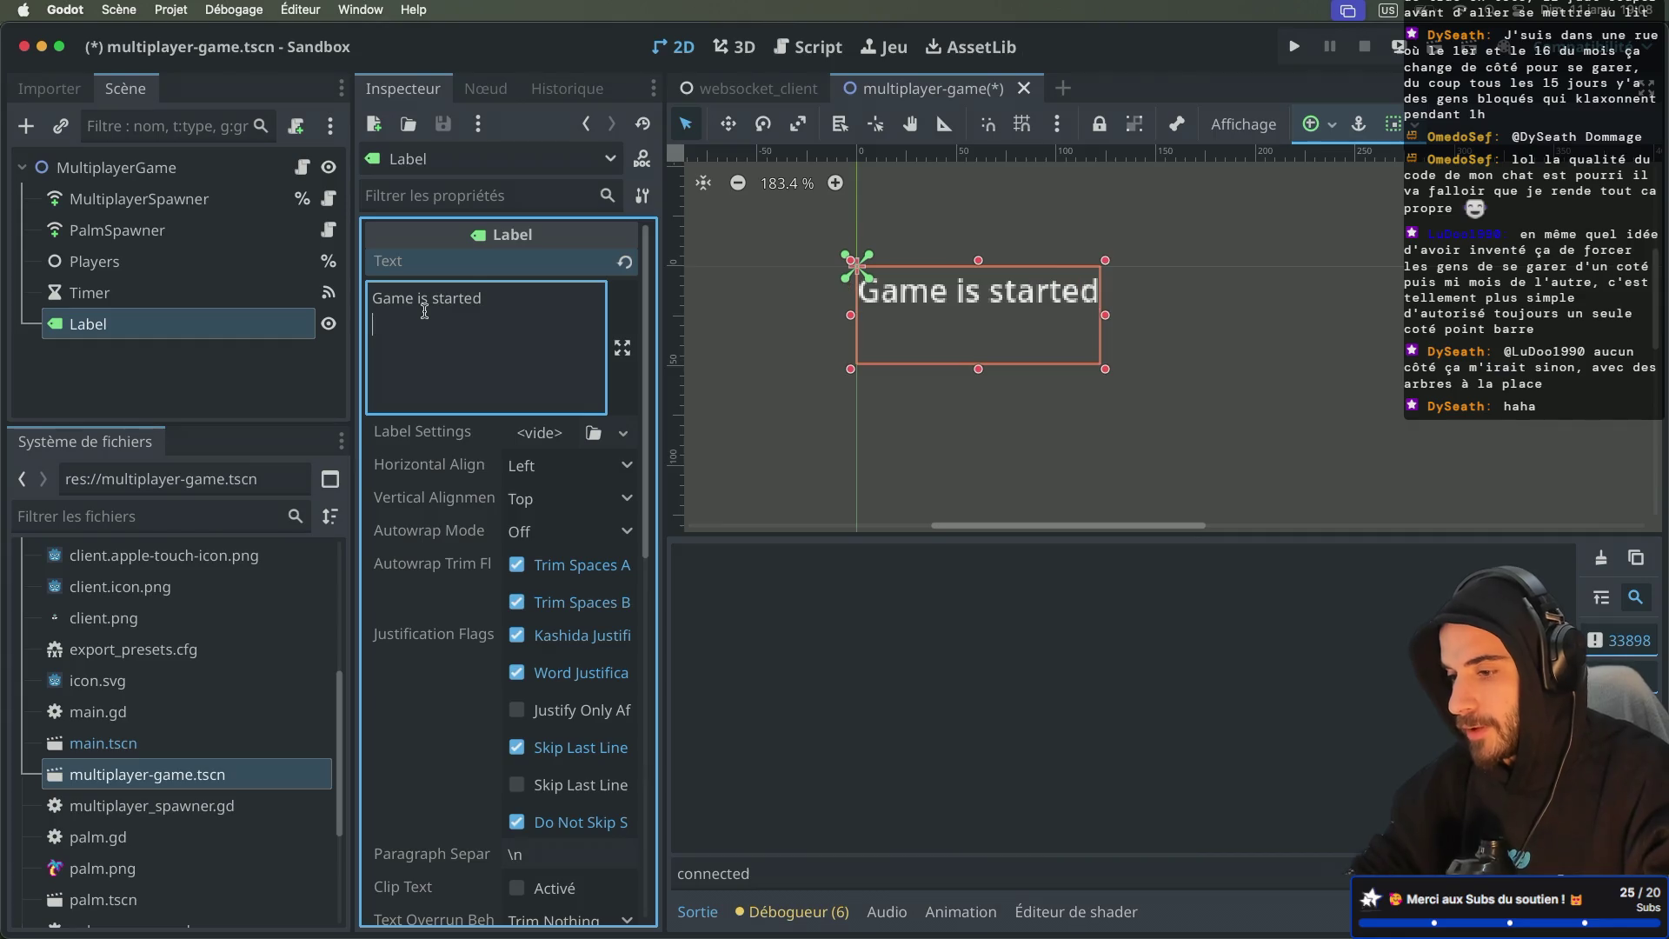
pyautogui.press('BackSpace')
pyautogui.hotkey('ctrl', 's')
pyautogui.click(845, 300)
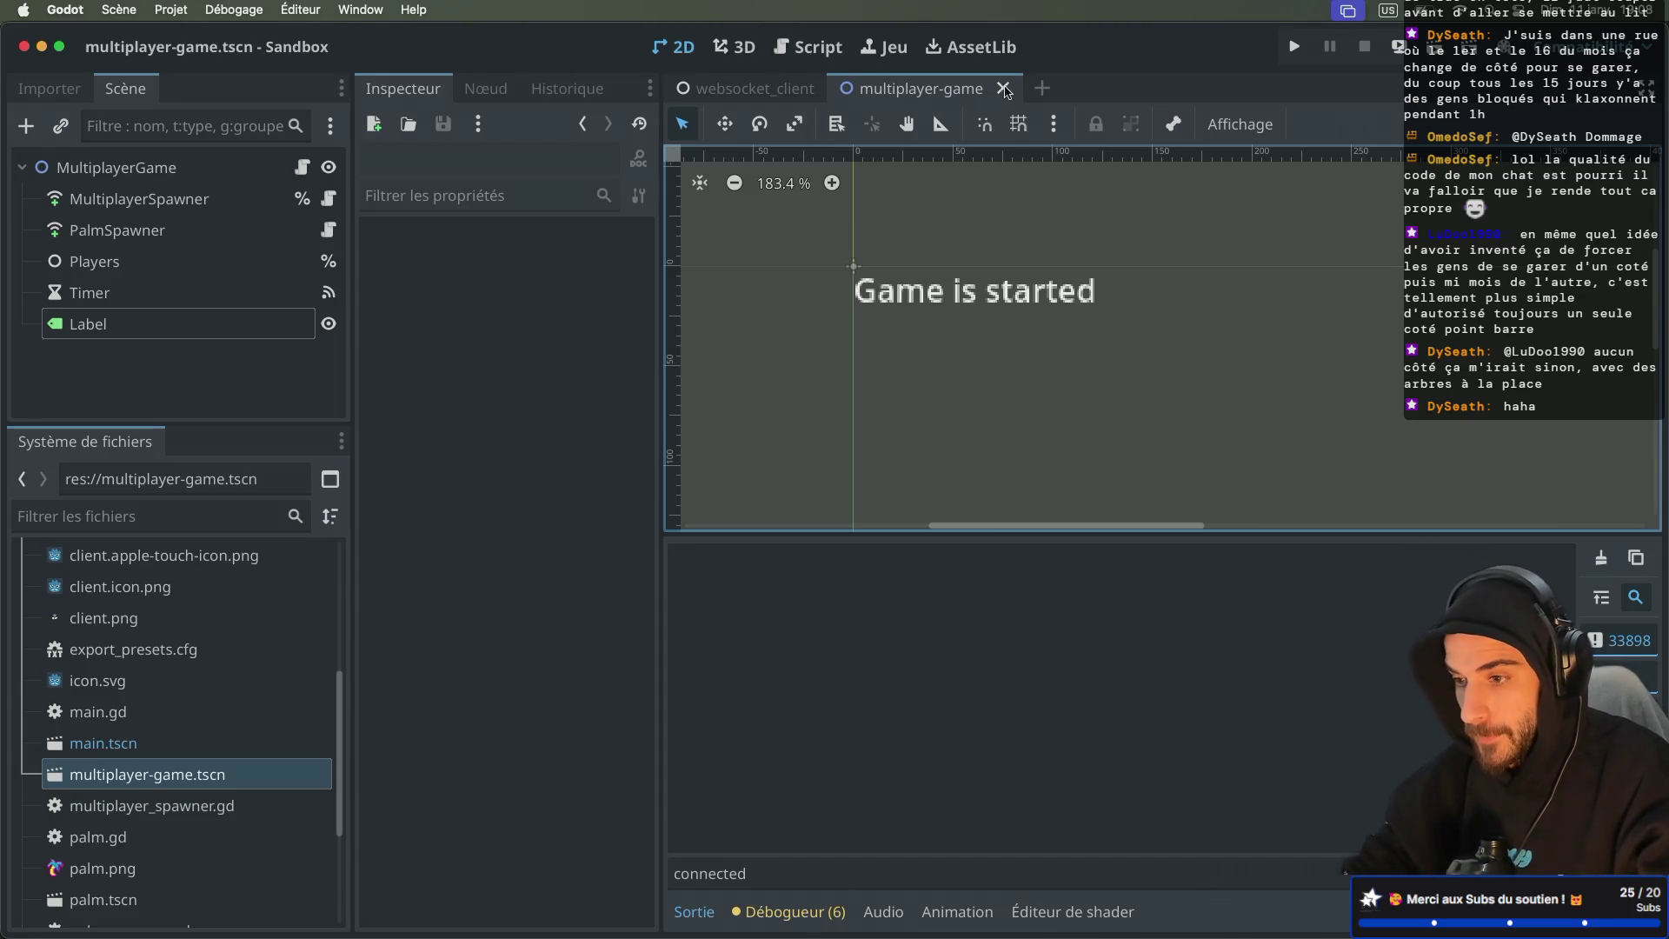
pyautogui.click(1003, 89)
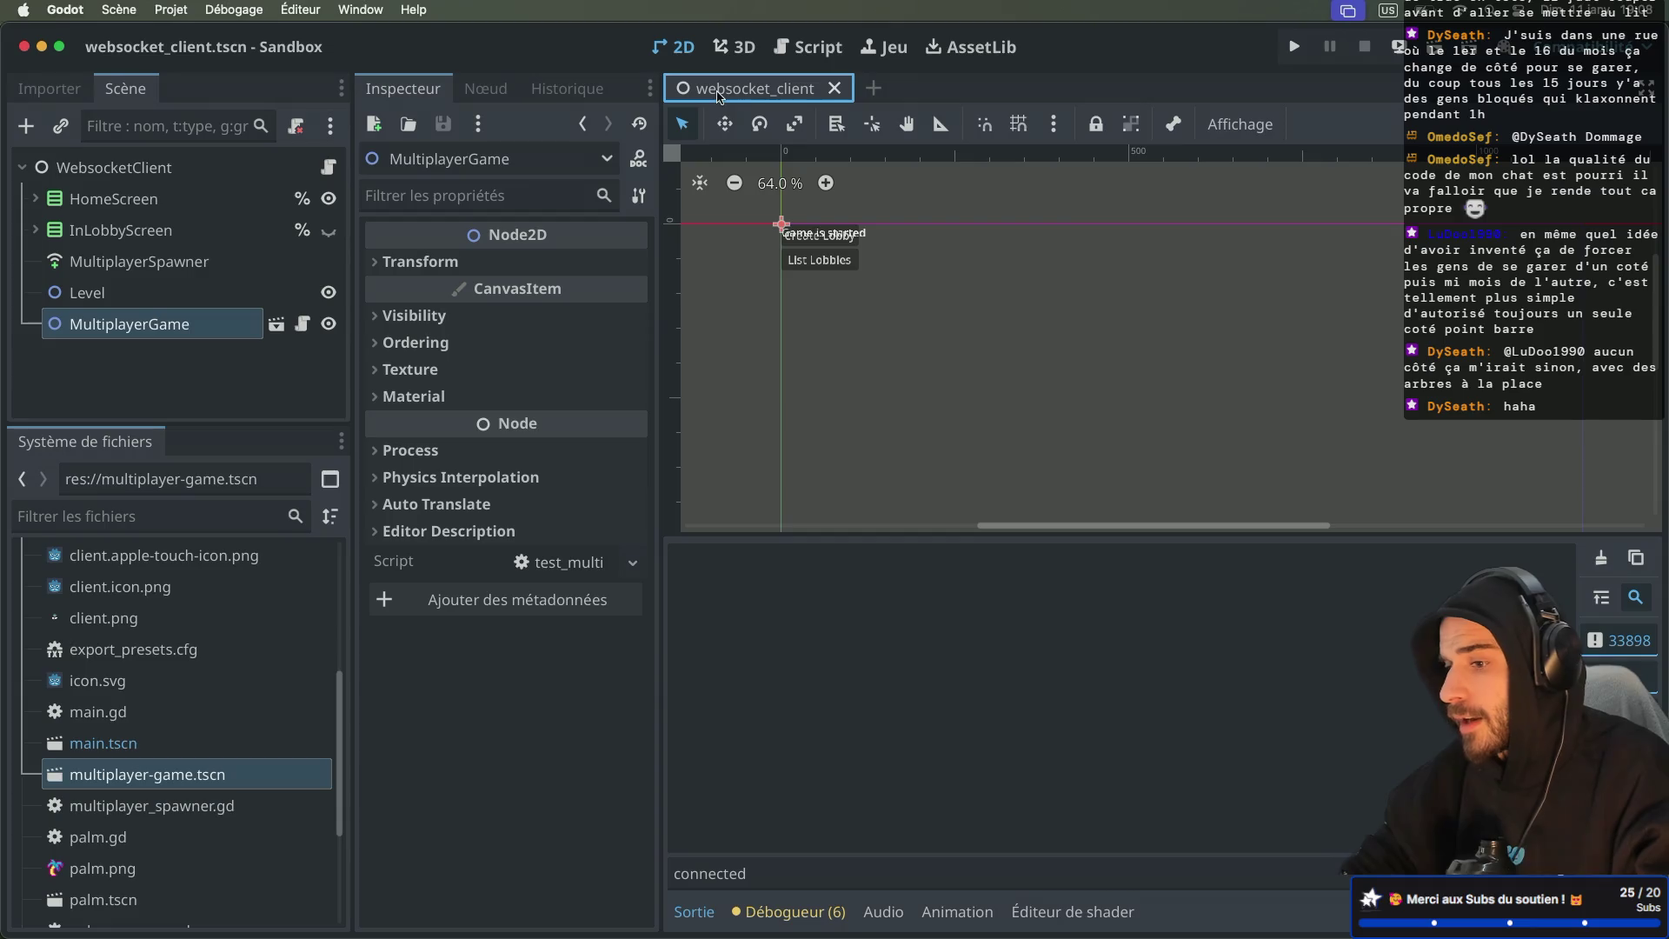
# Step: Delete the MultiplayerGame instance from websocket_client, confirm, then select MultiplayerSpawner and run the game
pyautogui.scroll(8, 830, 258)
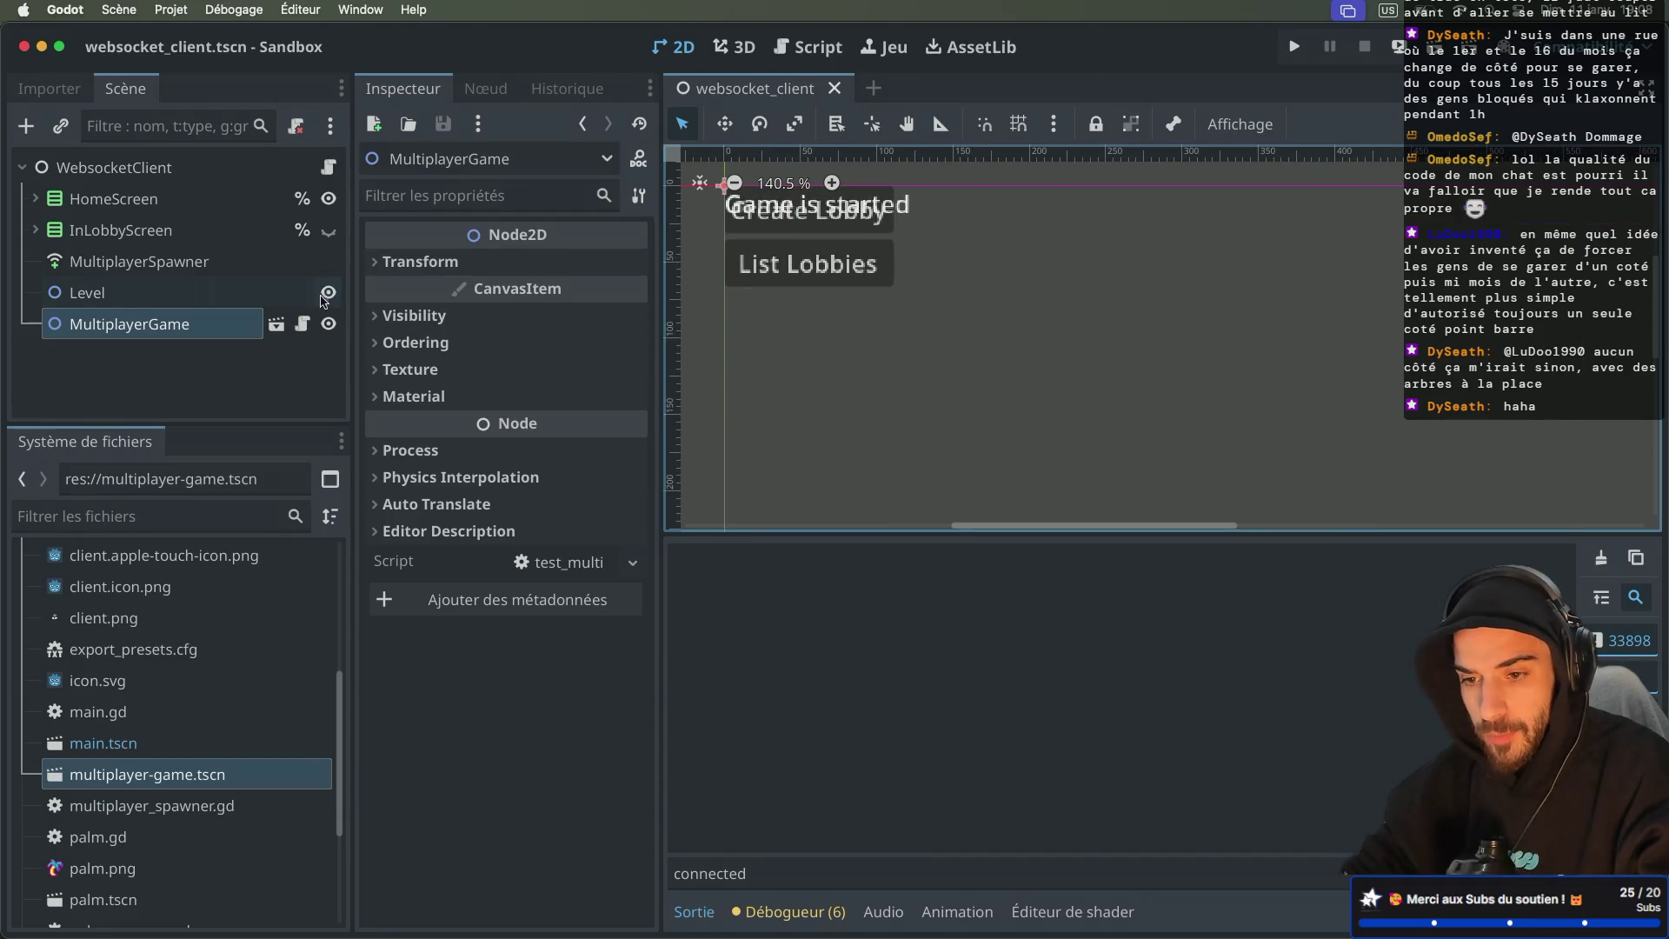
pyautogui.rightClick(181, 328)
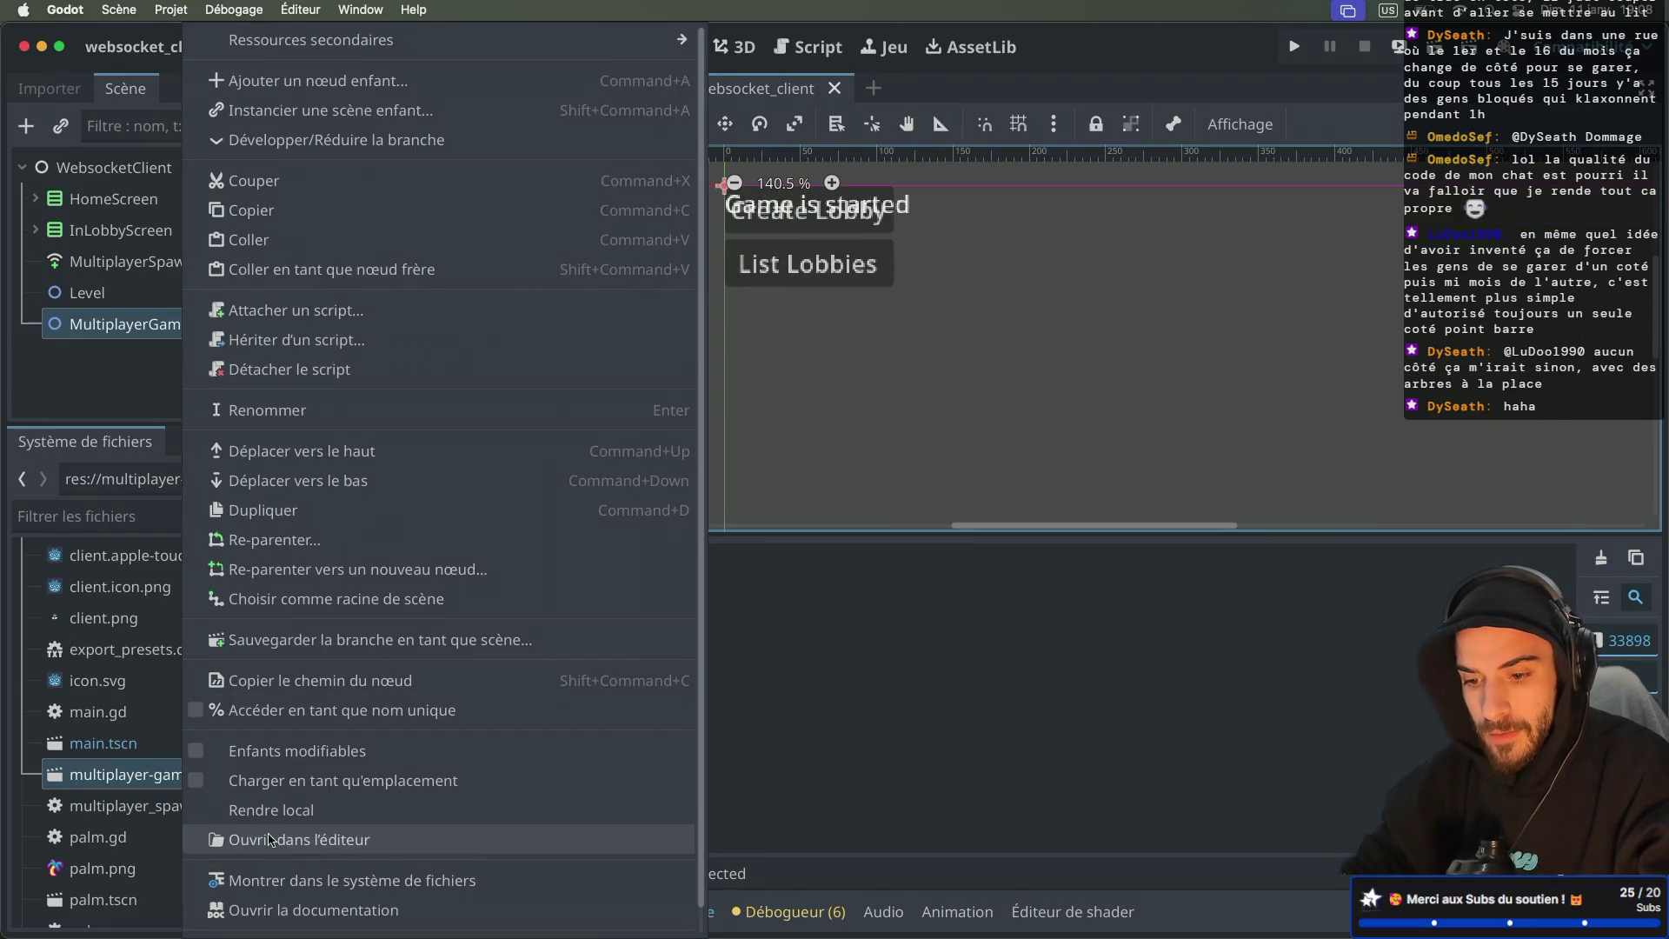
pyautogui.click(70, 366)
pyautogui.rightClick(122, 328)
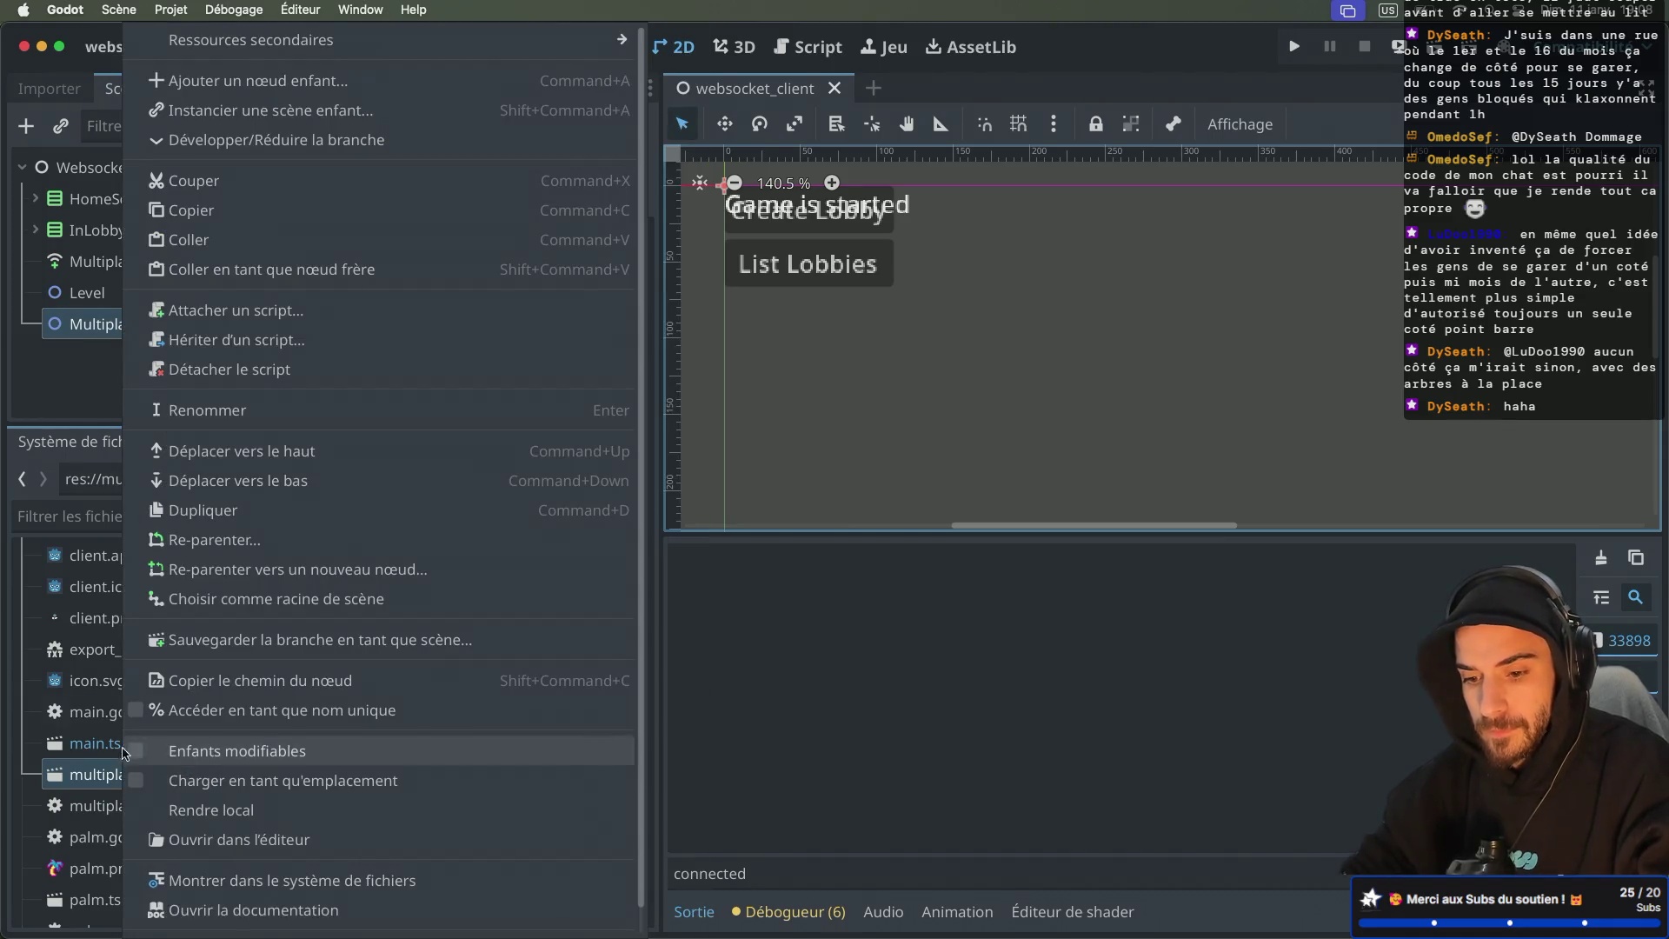
pyautogui.click(99, 376)
pyautogui.press('Delete')
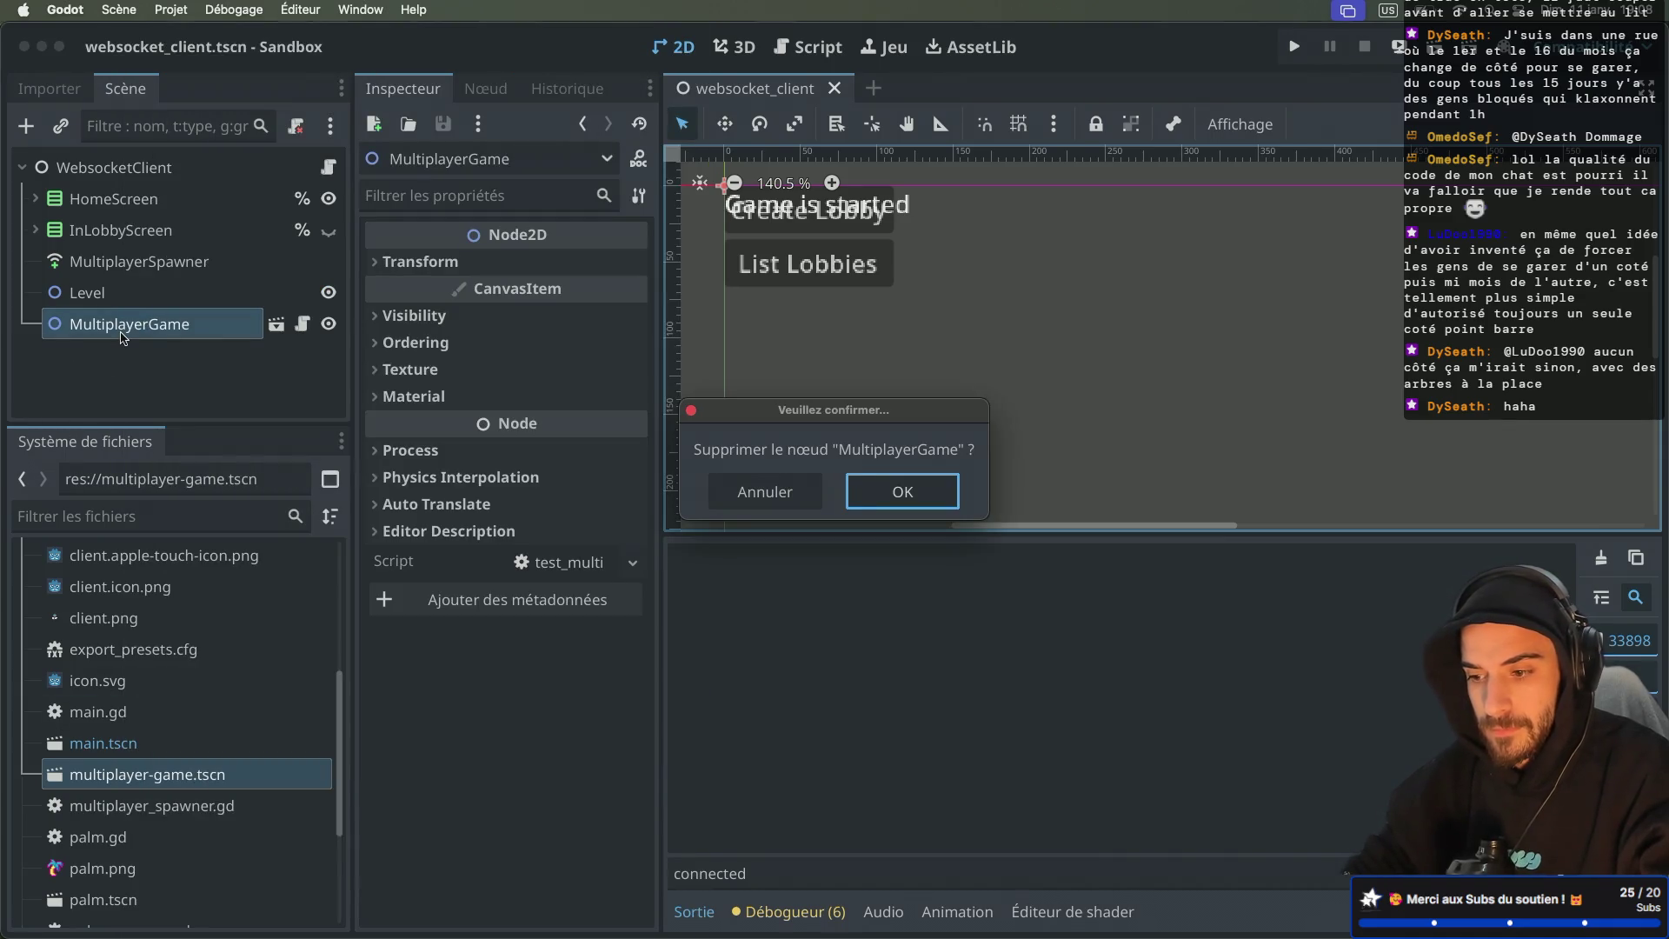
pyautogui.click(901, 504)
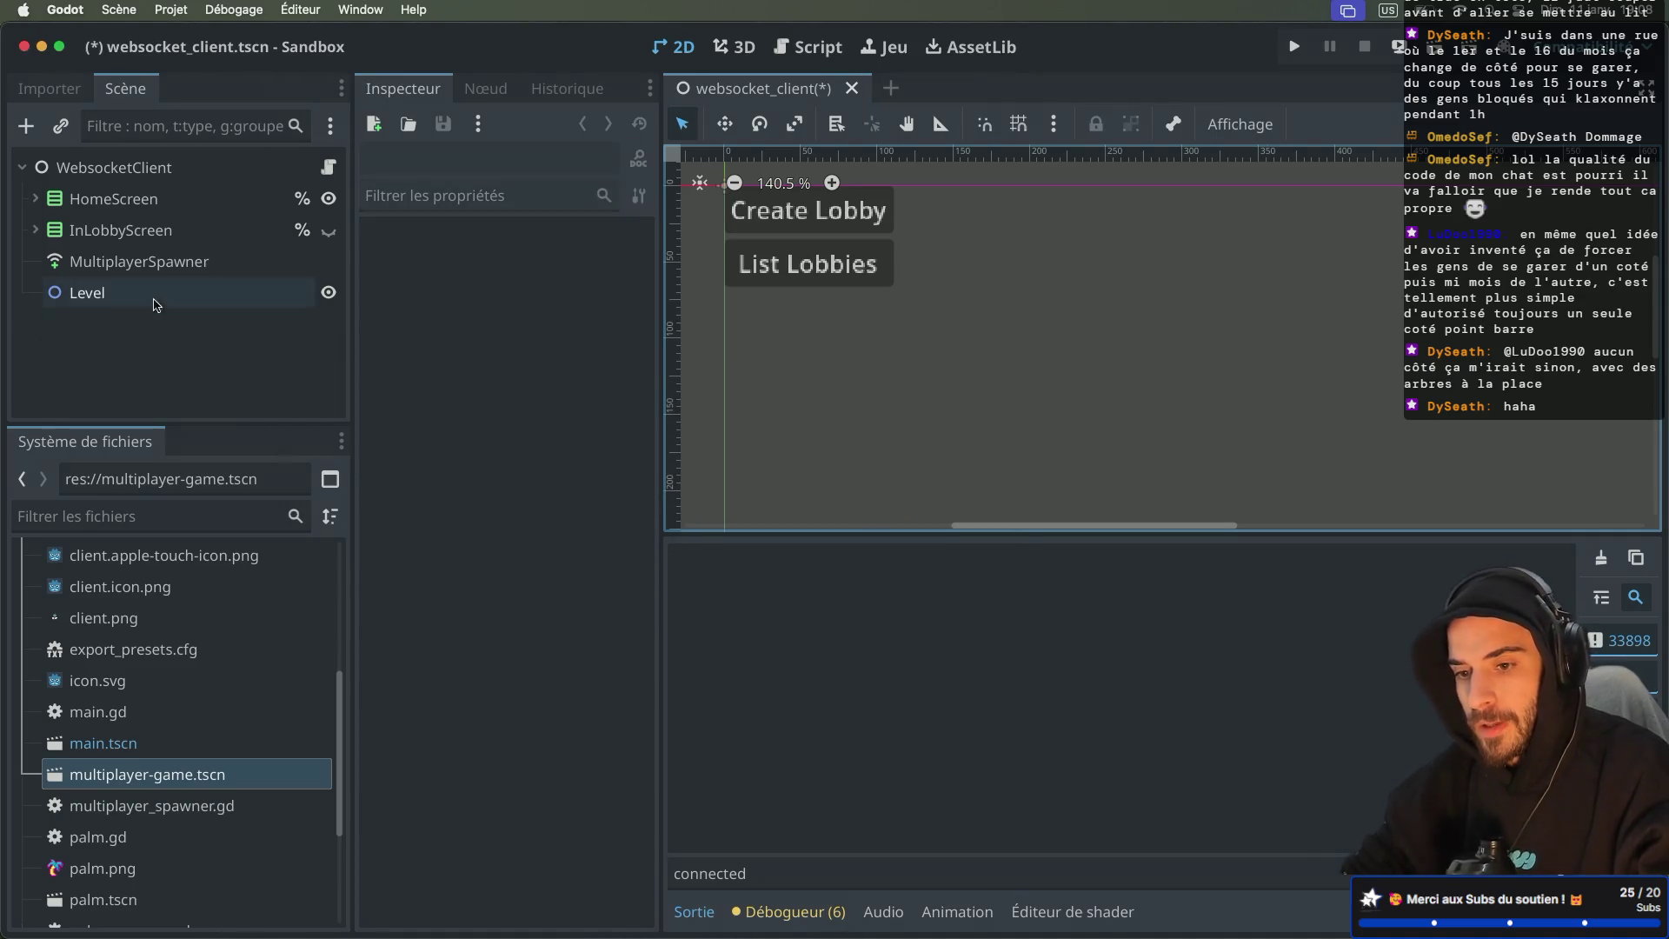
pyautogui.click(139, 264)
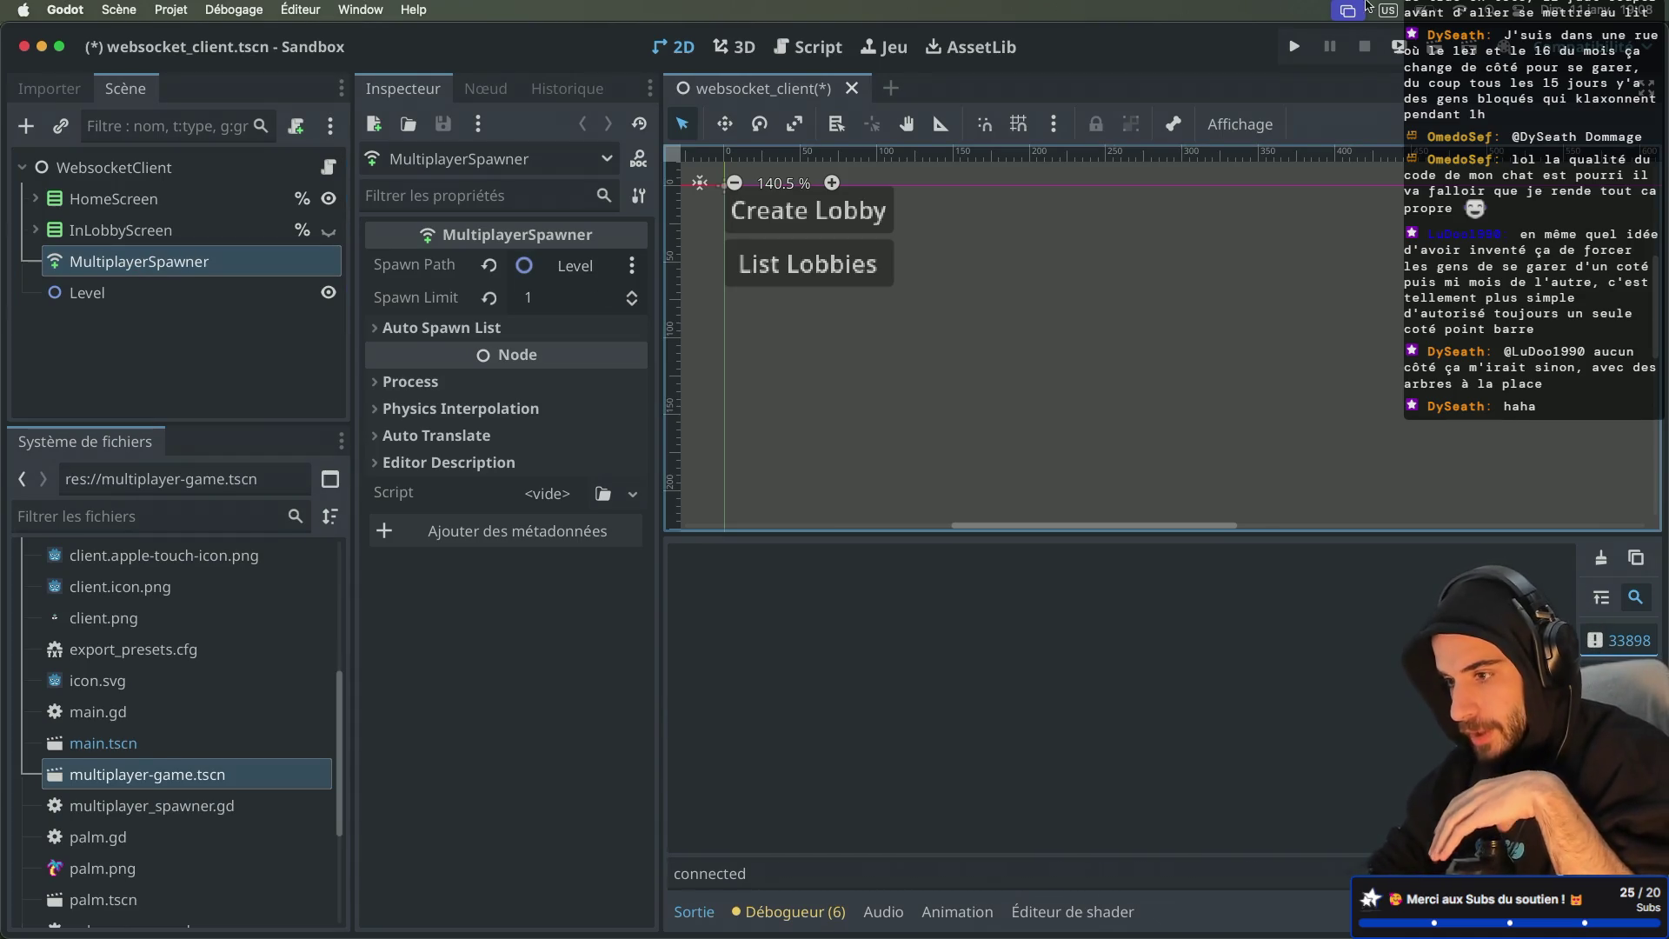
pyautogui.click(1431, 54)
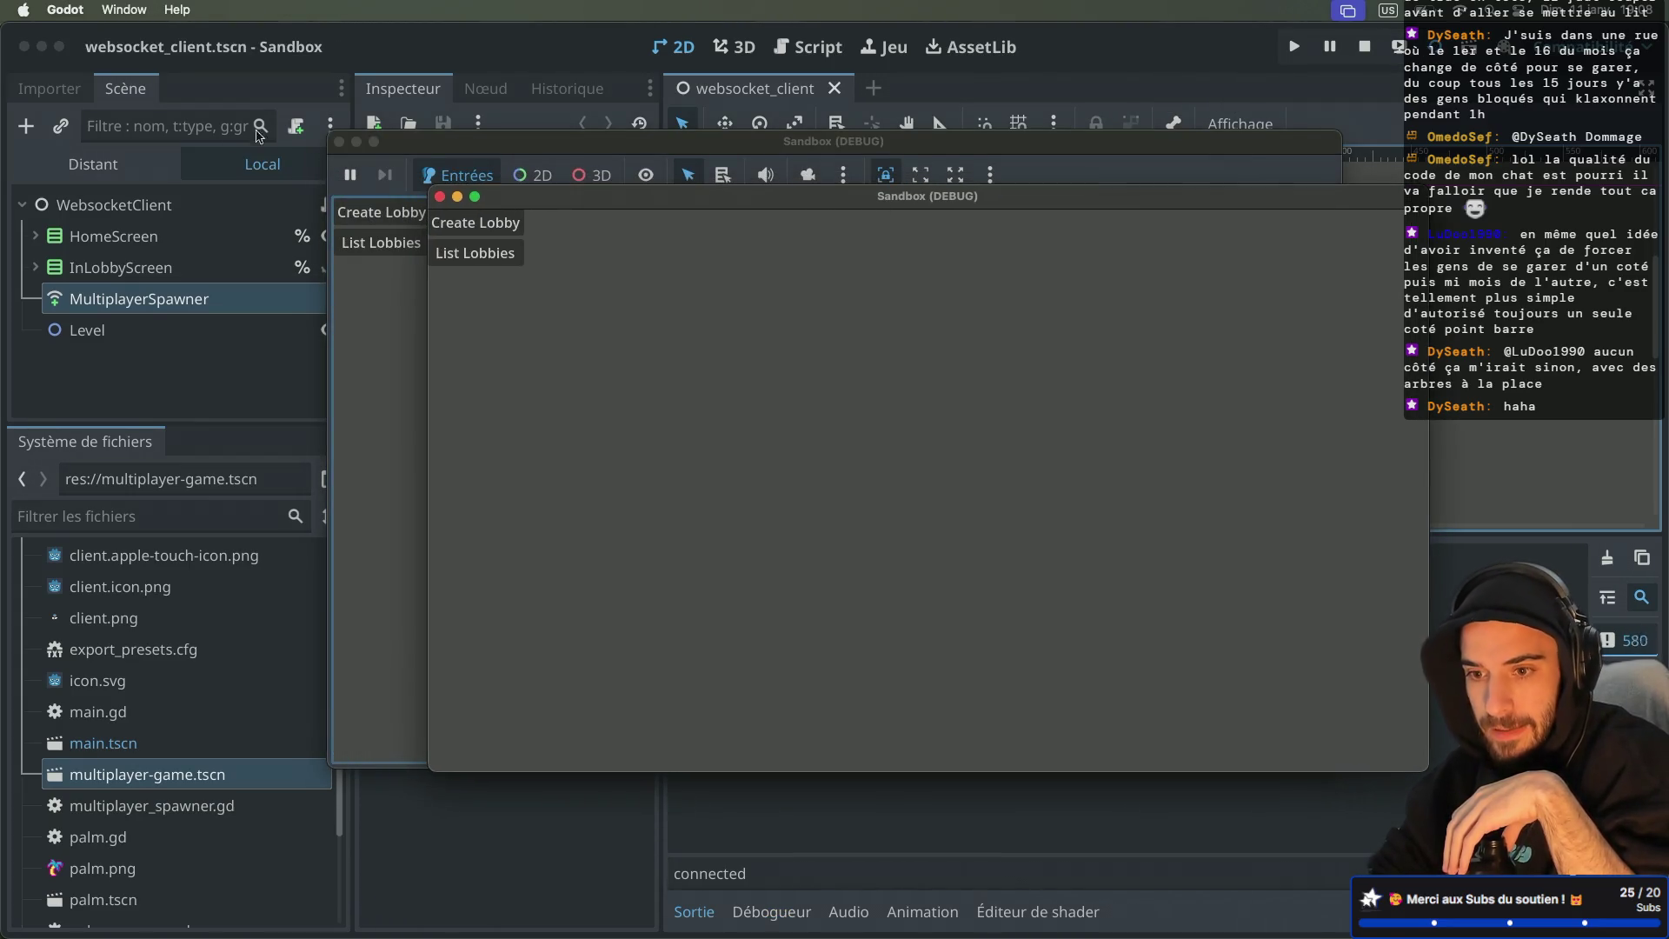
# Step: In the remote tree, expand WebsocketClient and inspect the live MultiplayerSpawner (spawn path ../Level)
pyautogui.click(78, 165)
pyautogui.click(36, 236)
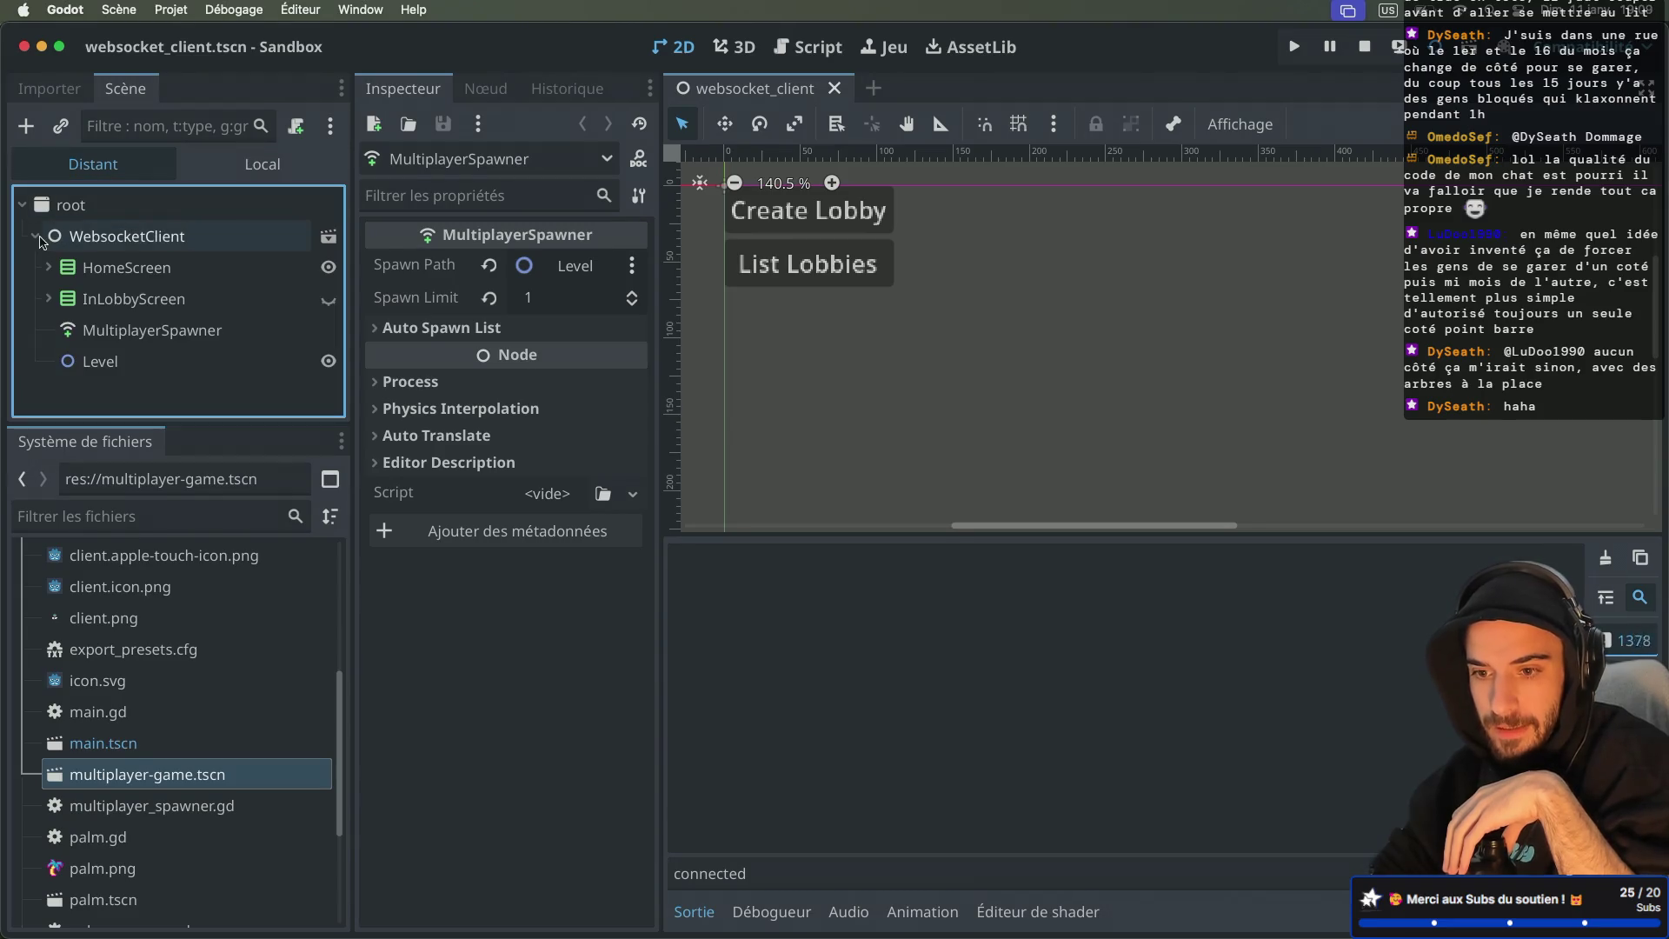
pyautogui.click(148, 331)
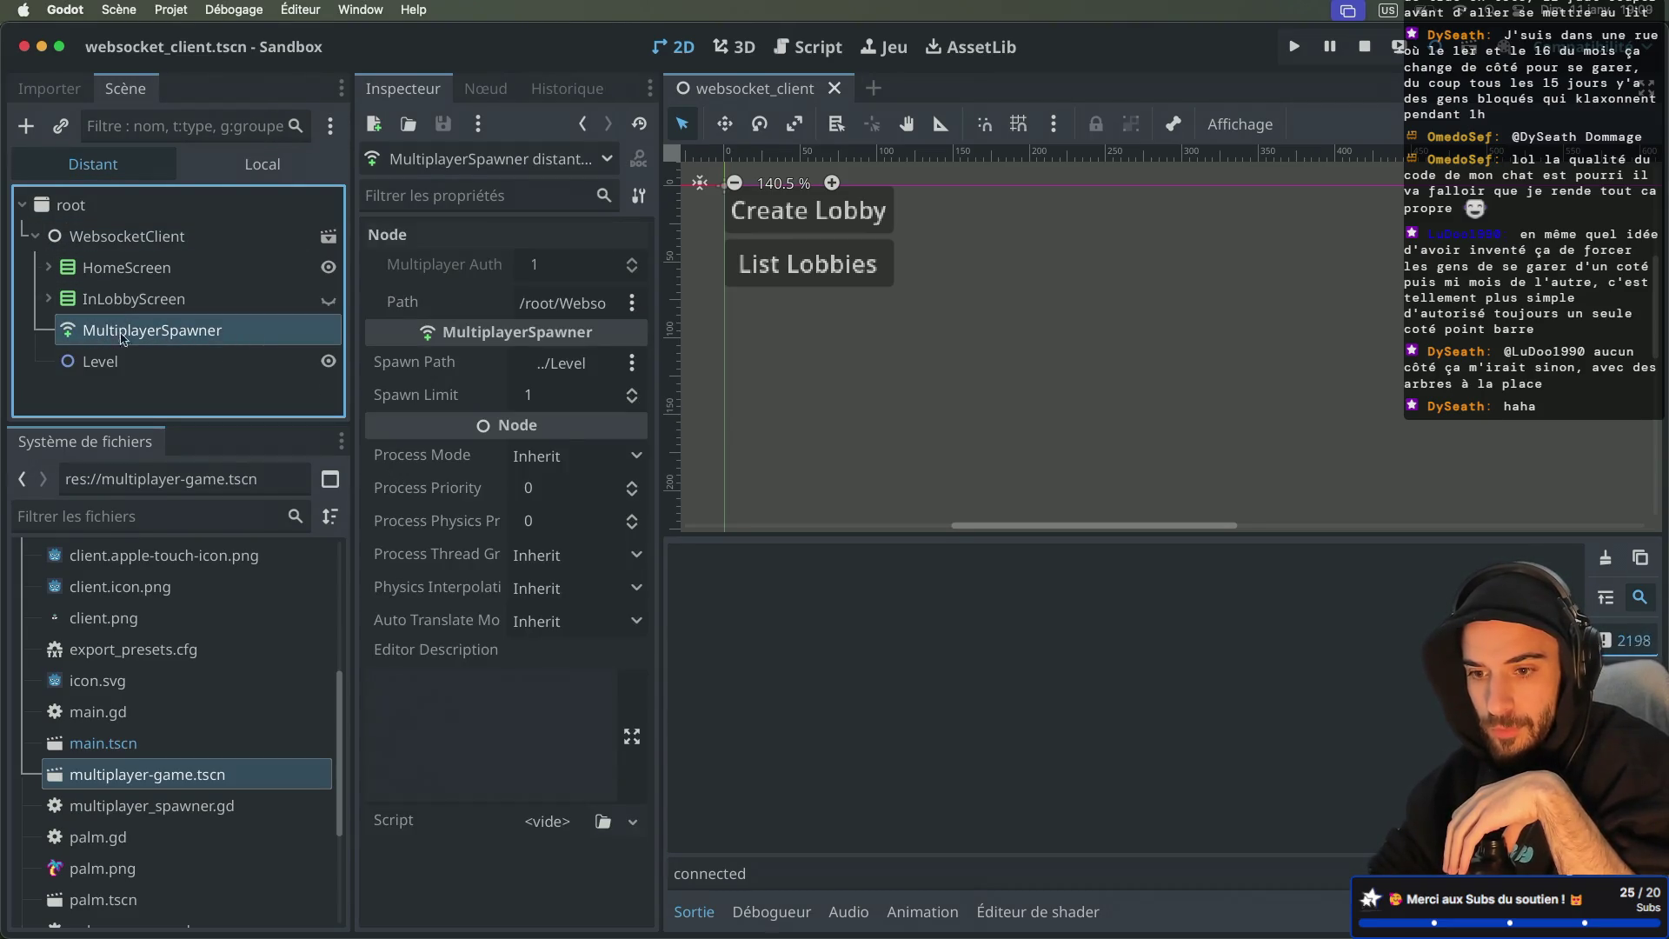
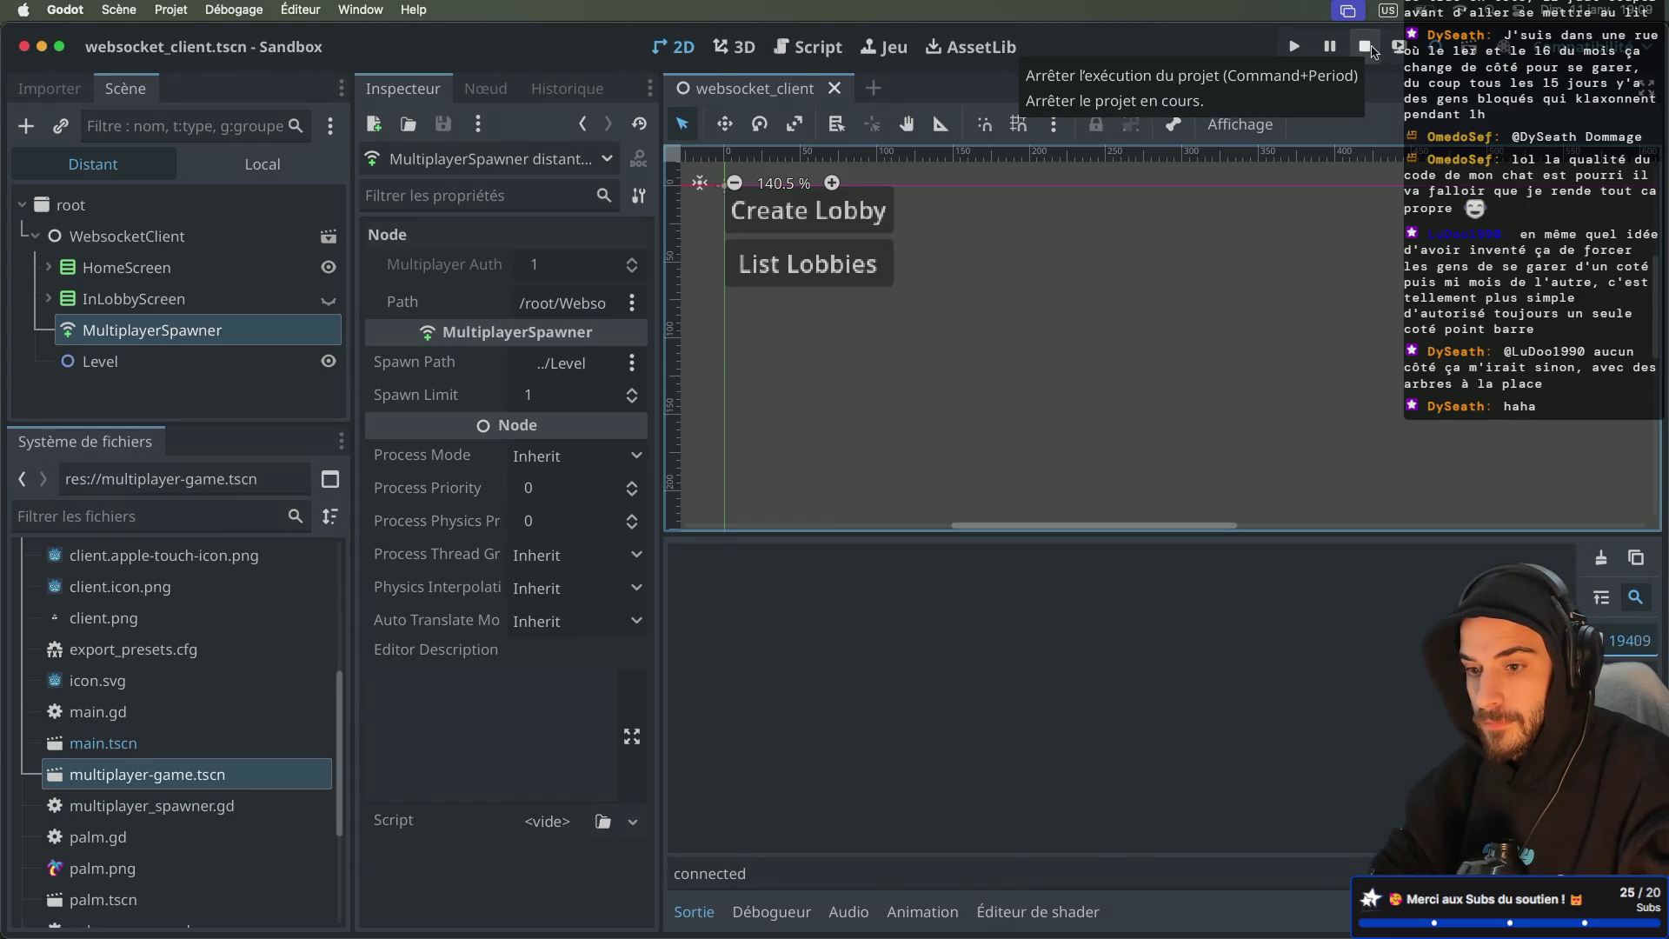
# Step: Stop the running project and open websocket_client.gd full-width with the Output panel collapsed
pyautogui.click(1367, 47)
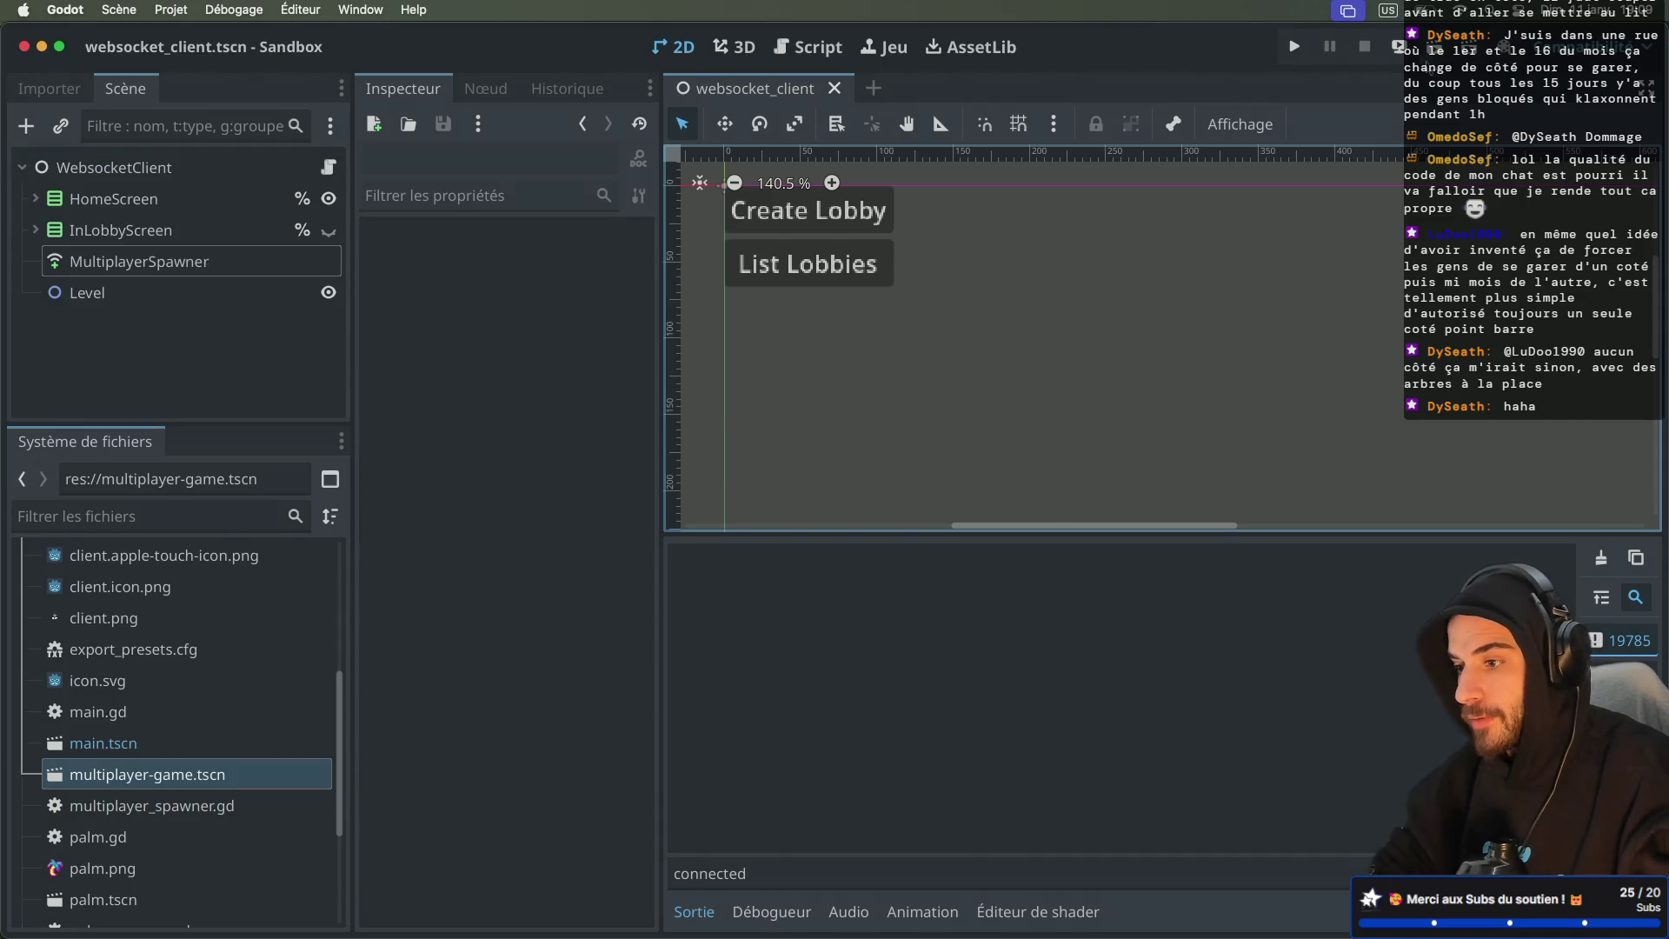
pyautogui.click(329, 167)
pyautogui.press('ctrl+super+d')
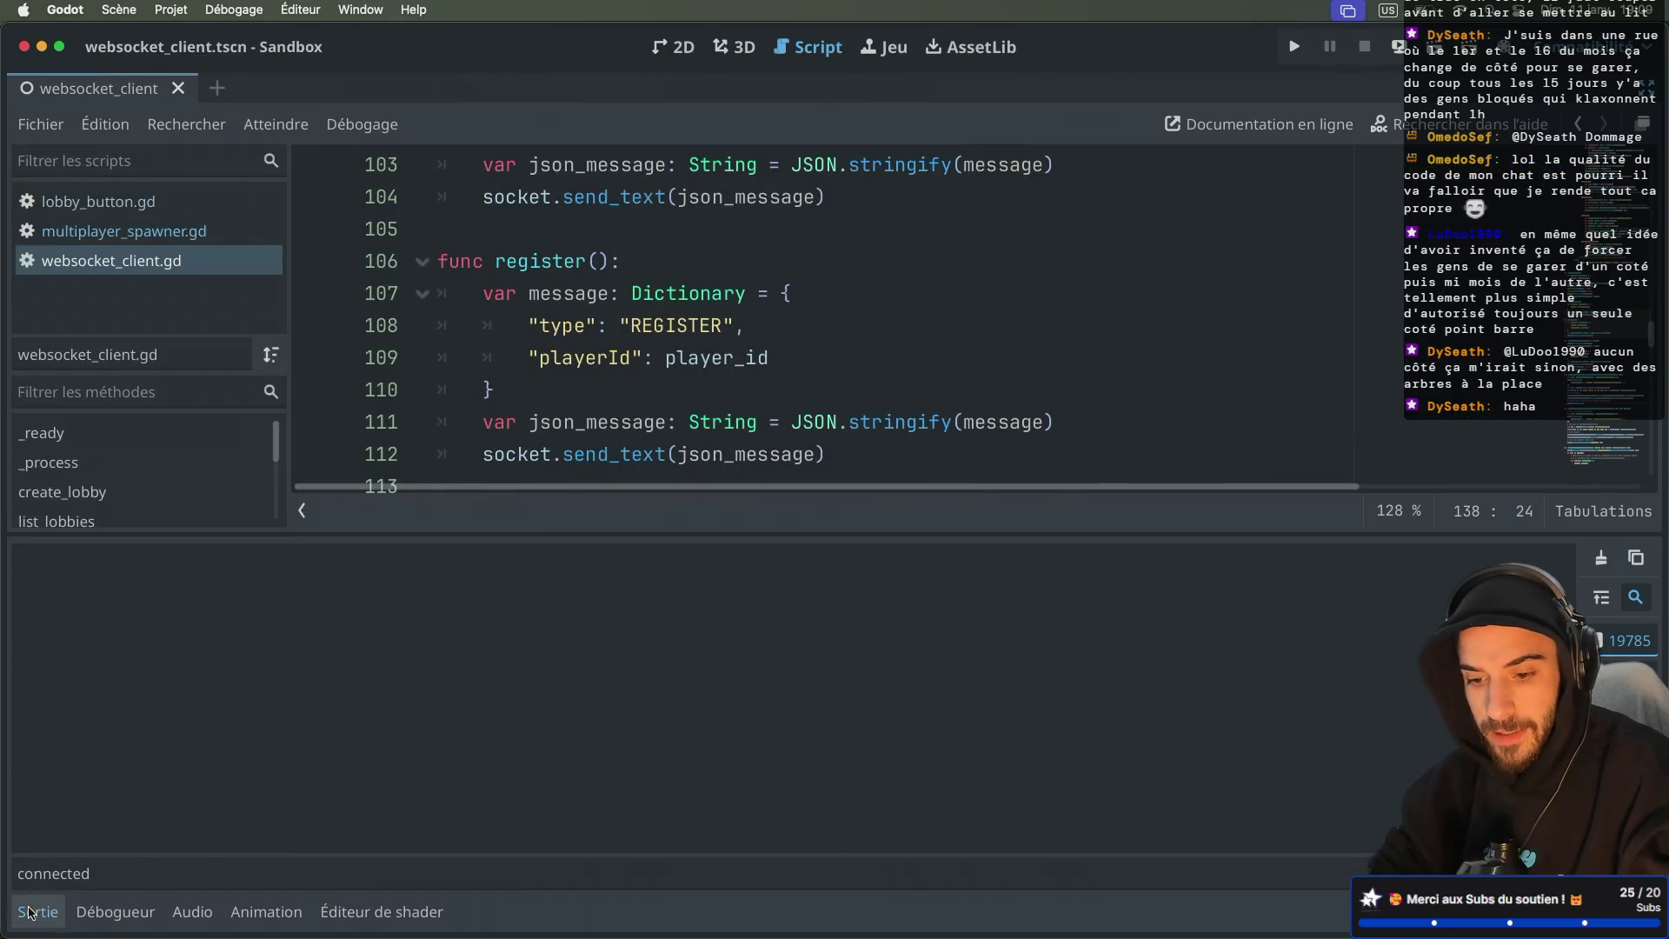
pyautogui.click(30, 913)
# Step: Fold list_lobbies, register, handle_join_lobby and both create_webrtc_connection functions, then restore the side docks
pyautogui.scroll(-8, 613, 678)
pyautogui.scroll(4, 613, 677)
pyautogui.scroll(9, 613, 677)
pyautogui.scroll(-4, 613, 677)
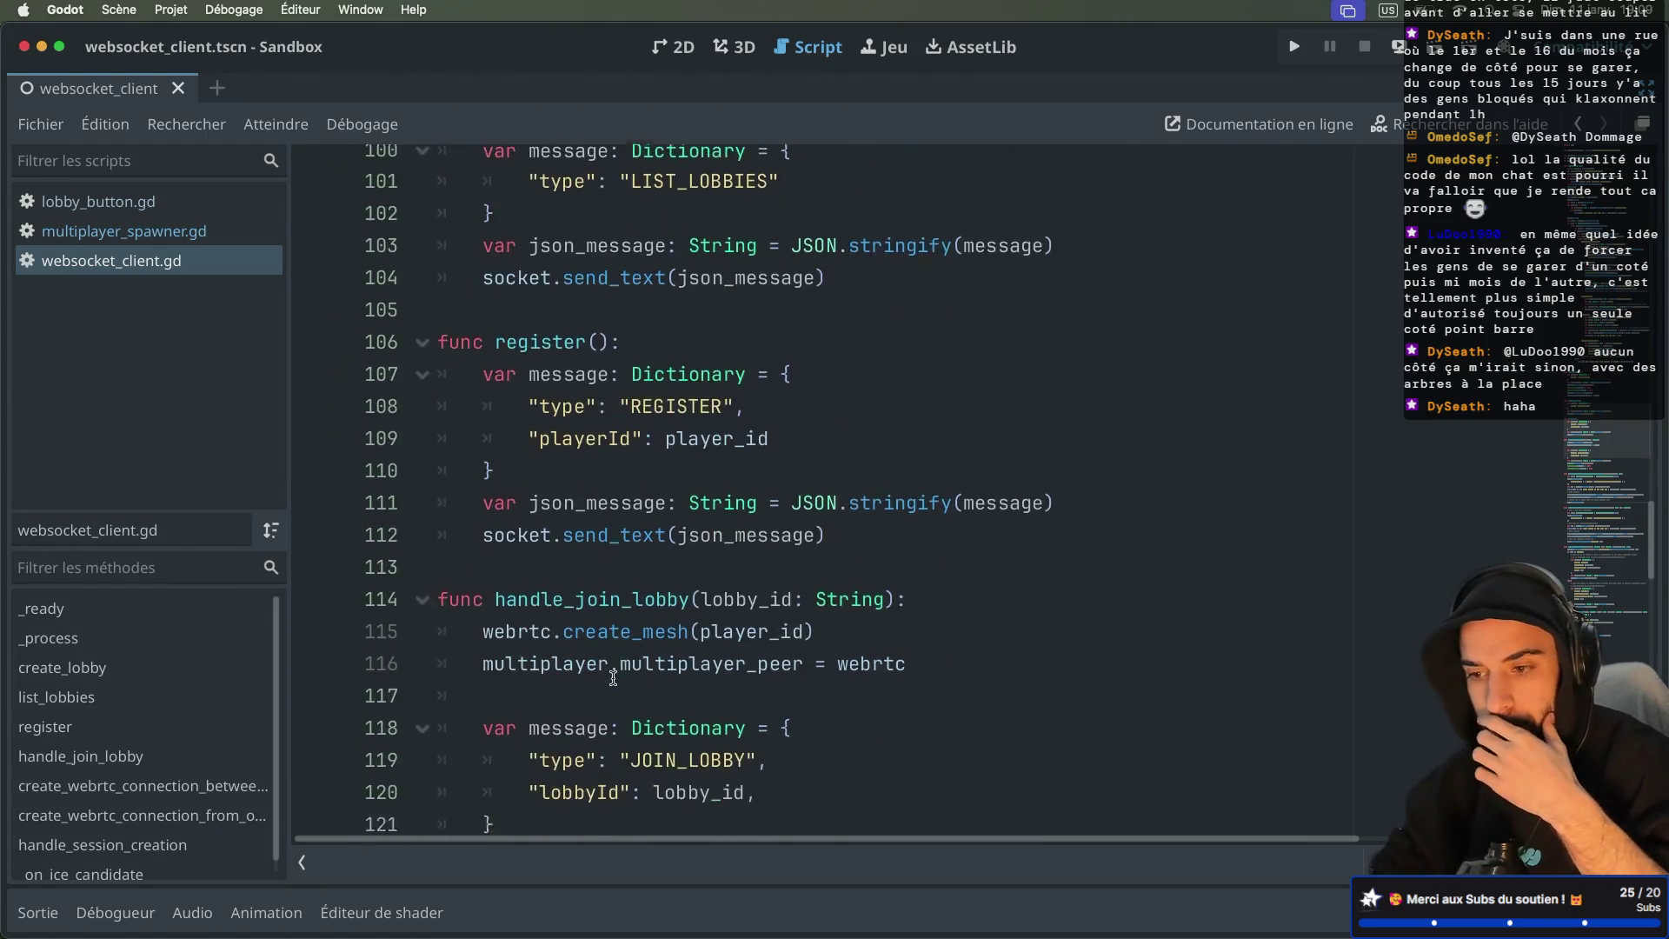
pyautogui.scroll(-6, 613, 677)
pyautogui.scroll(5, 613, 677)
pyautogui.scroll(1, 613, 677)
pyautogui.scroll(4, 547, 587)
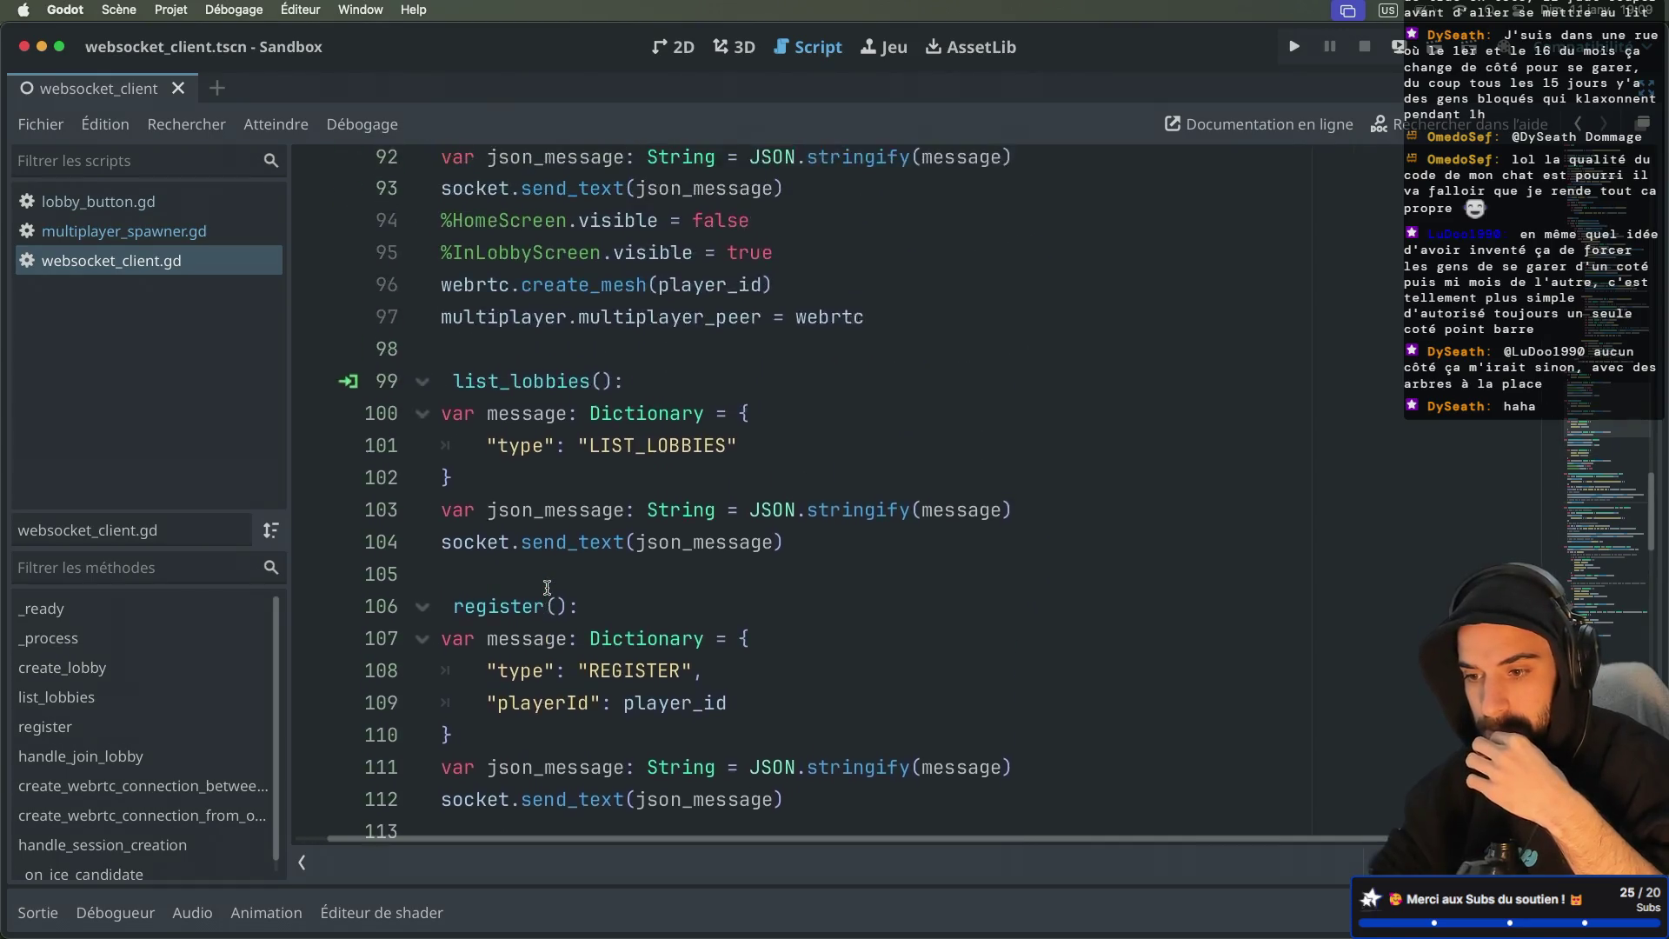
pyautogui.click(422, 443)
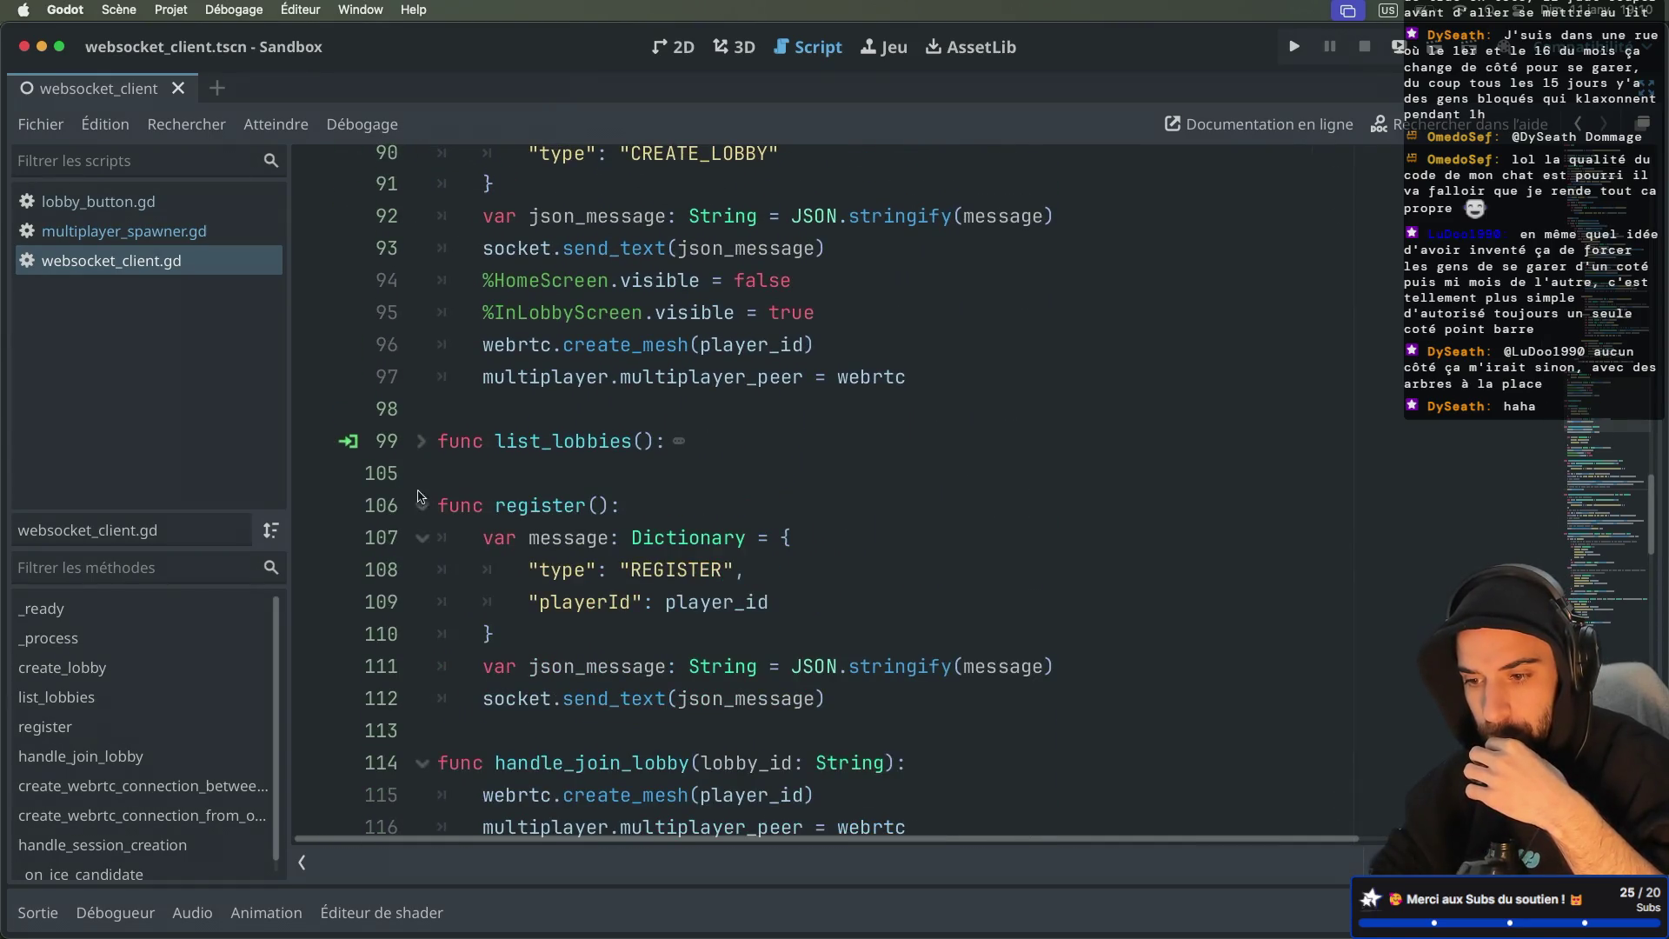
pyautogui.click(421, 508)
pyautogui.click(421, 571)
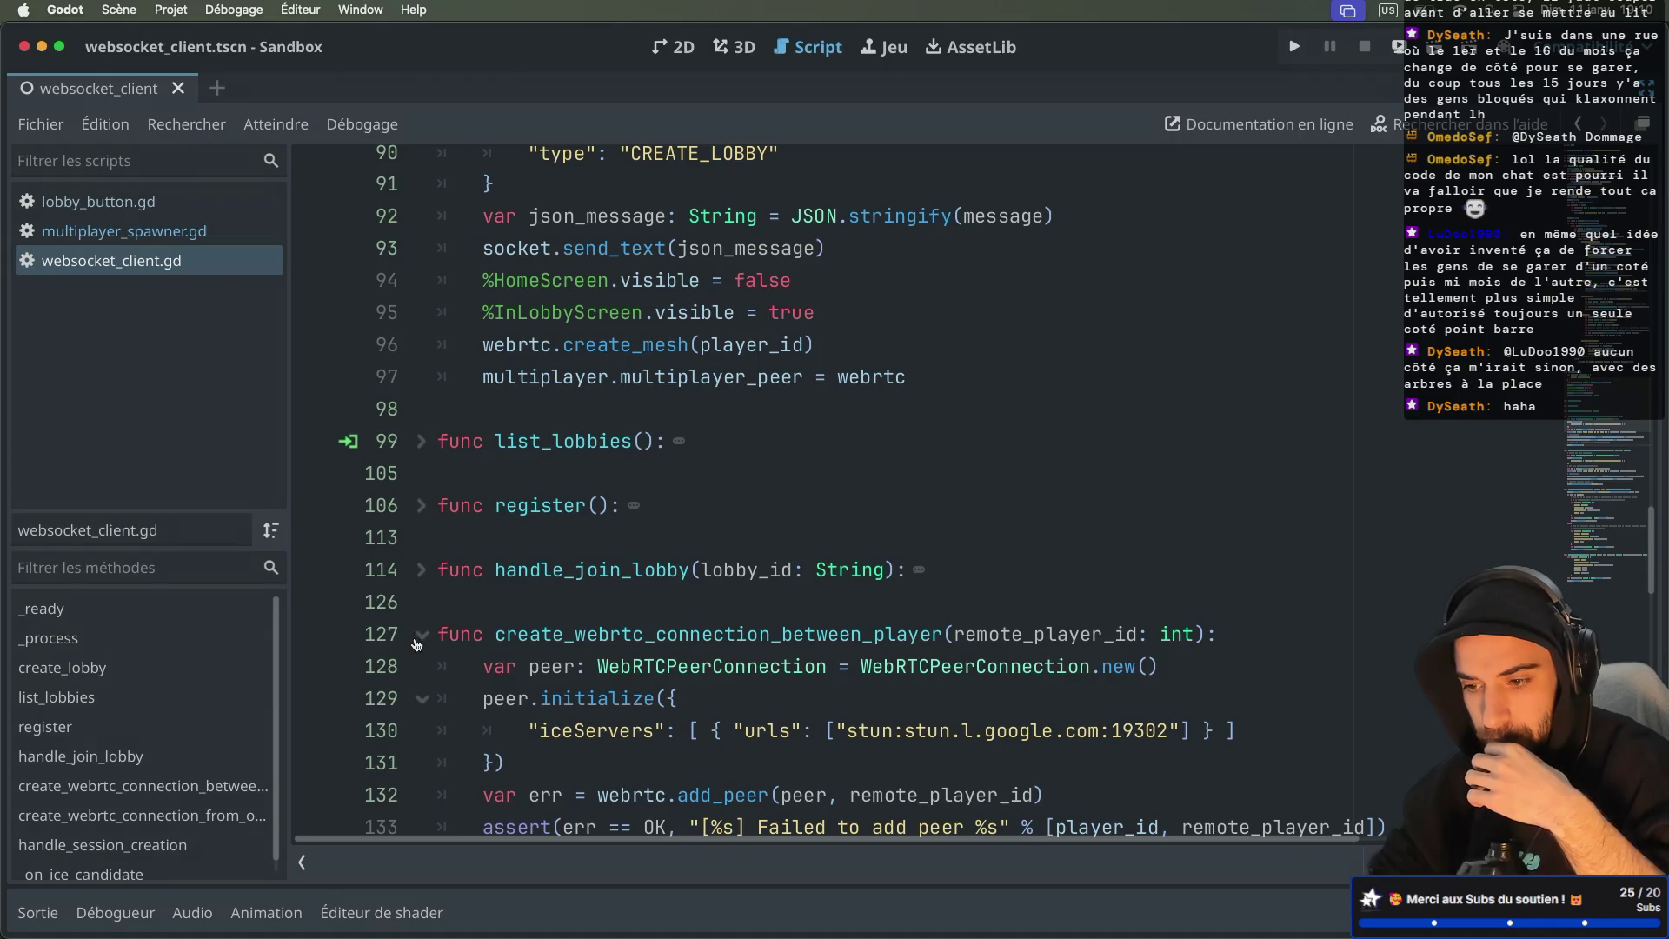
pyautogui.click(421, 635)
pyautogui.click(422, 698)
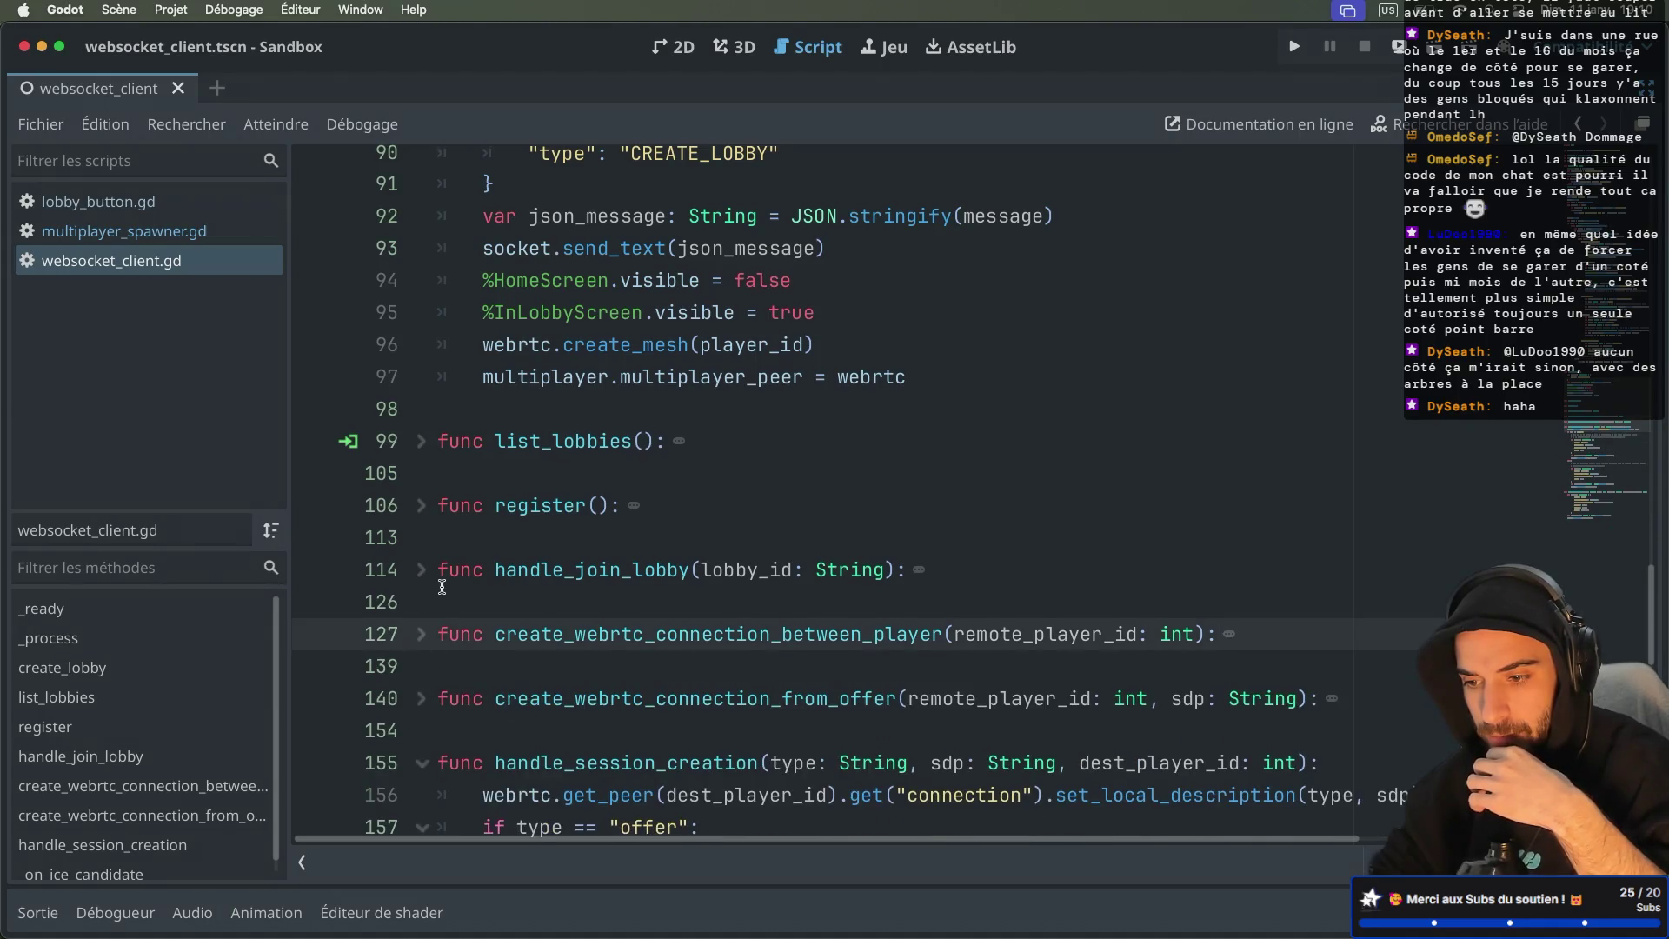
pyautogui.scroll(5, 442, 586)
pyautogui.scroll(-3, 646, 524)
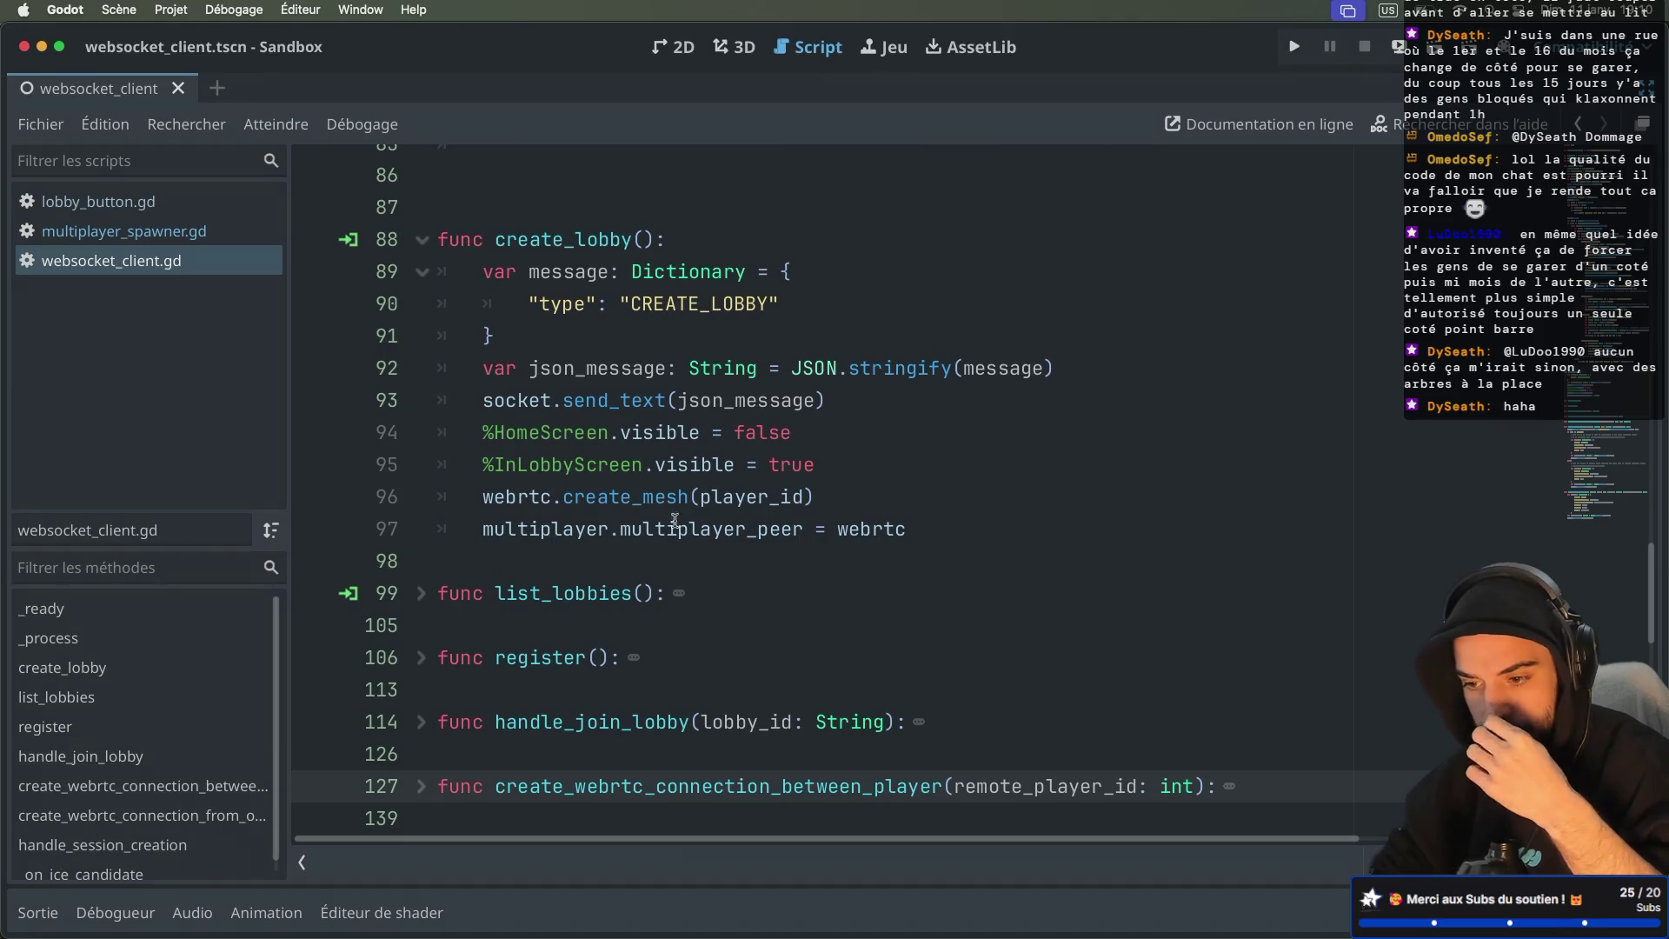
pyautogui.press('ctrl+super+d')
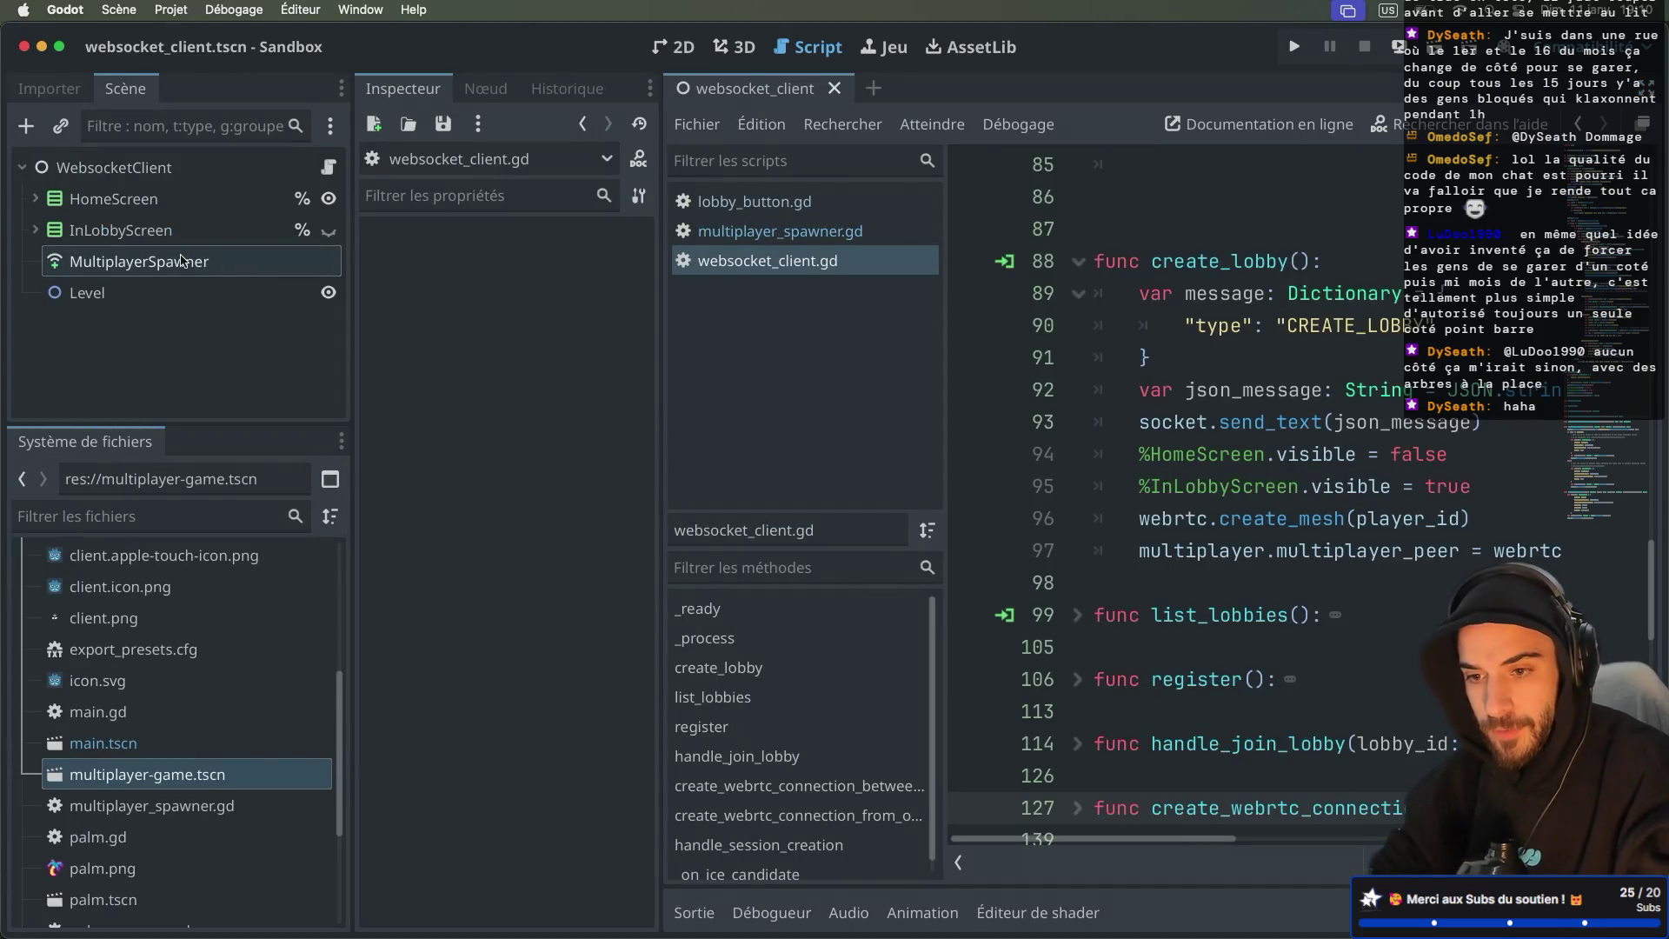
# Step: Rename the MultiplayerSpawner node to LevelSpawner
pyautogui.rightClick(182, 259)
pyautogui.click(123, 266)
pyautogui.doubleClick(123, 266)
pyautogui.write('LevelSpawner')
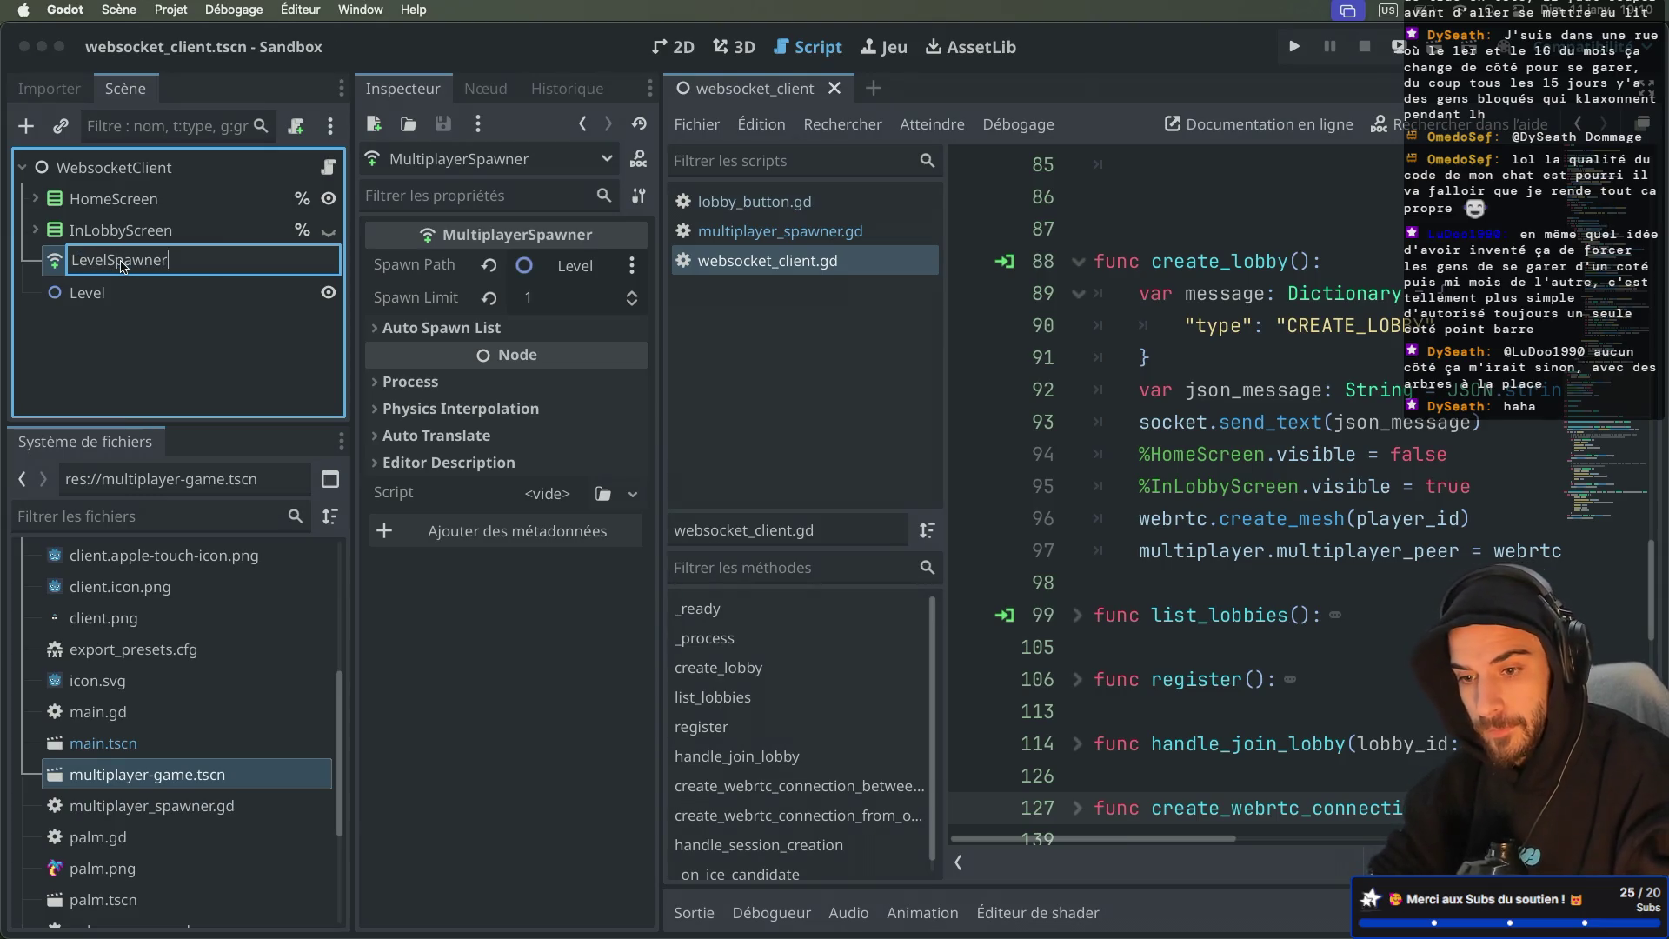
pyautogui.press('Return')
# Step: Mark LevelSpawner as accessible by unique name, then widen the code view
pyautogui.rightClick(290, 268)
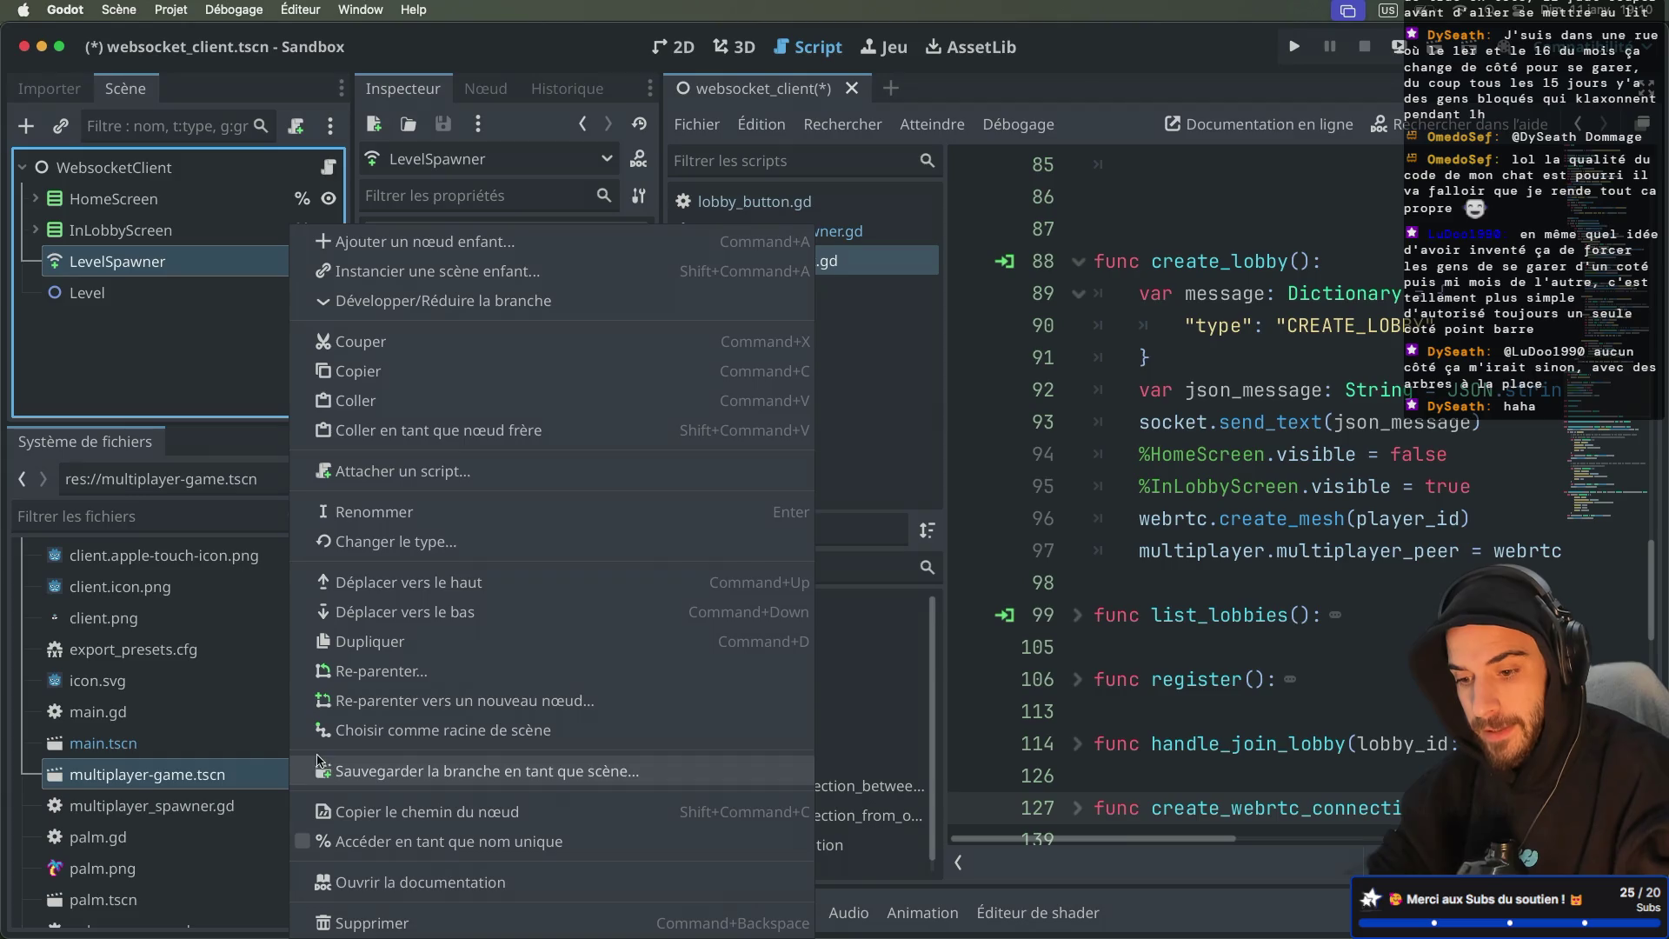
pyautogui.click(306, 840)
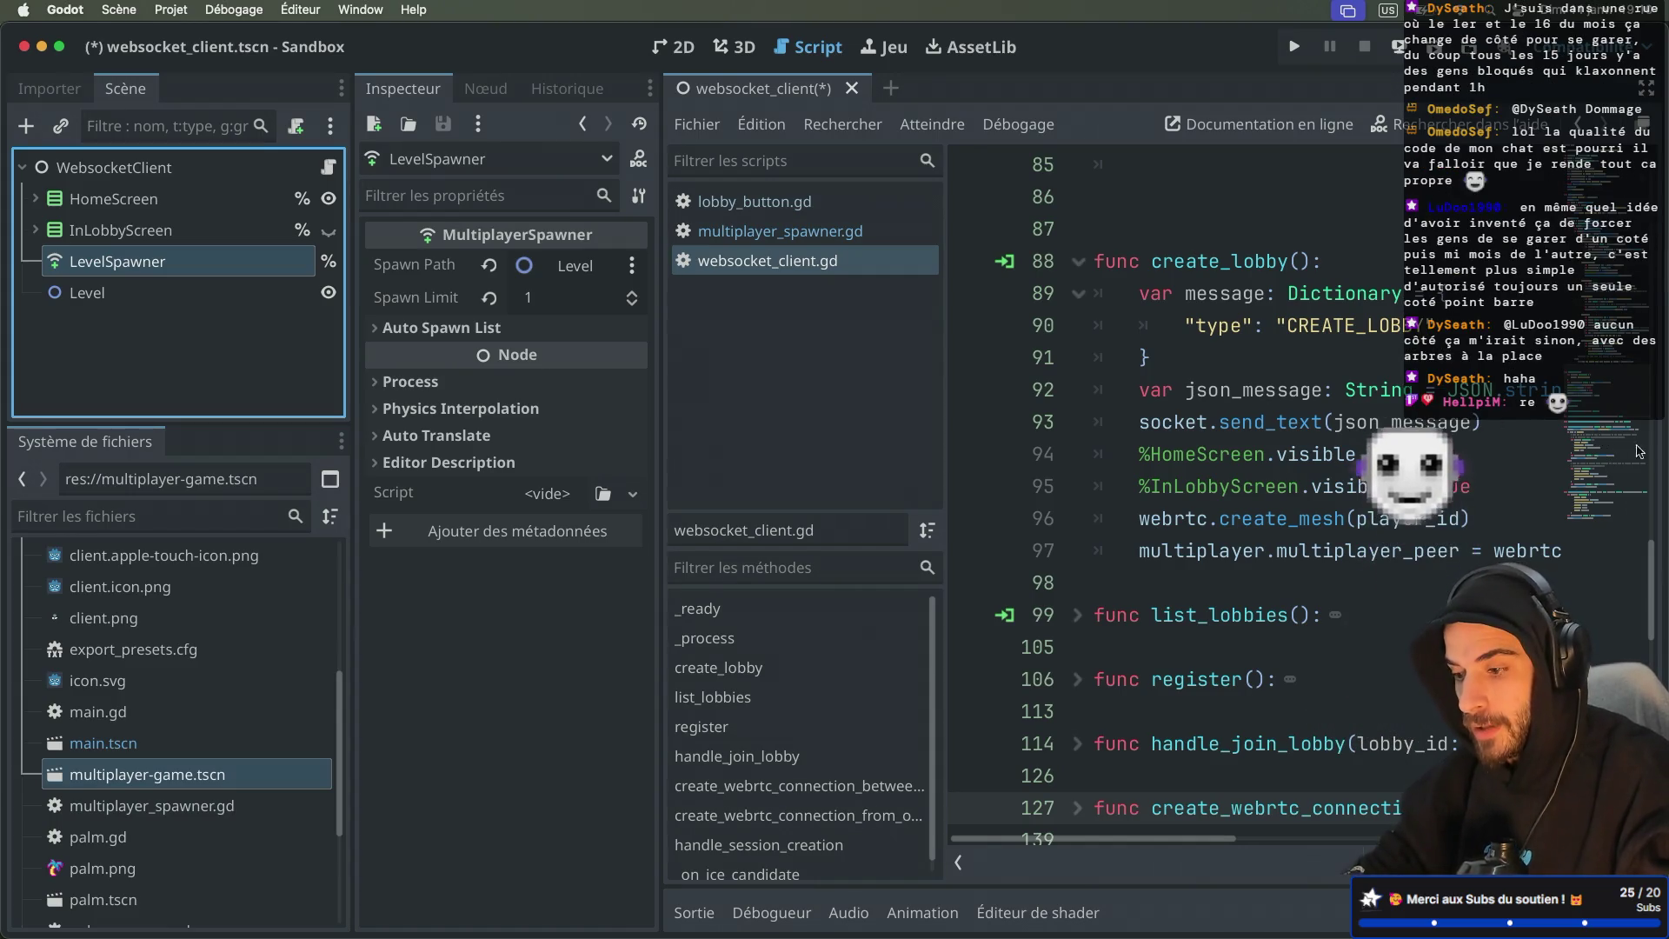
pyautogui.press('ctrl+super+d')
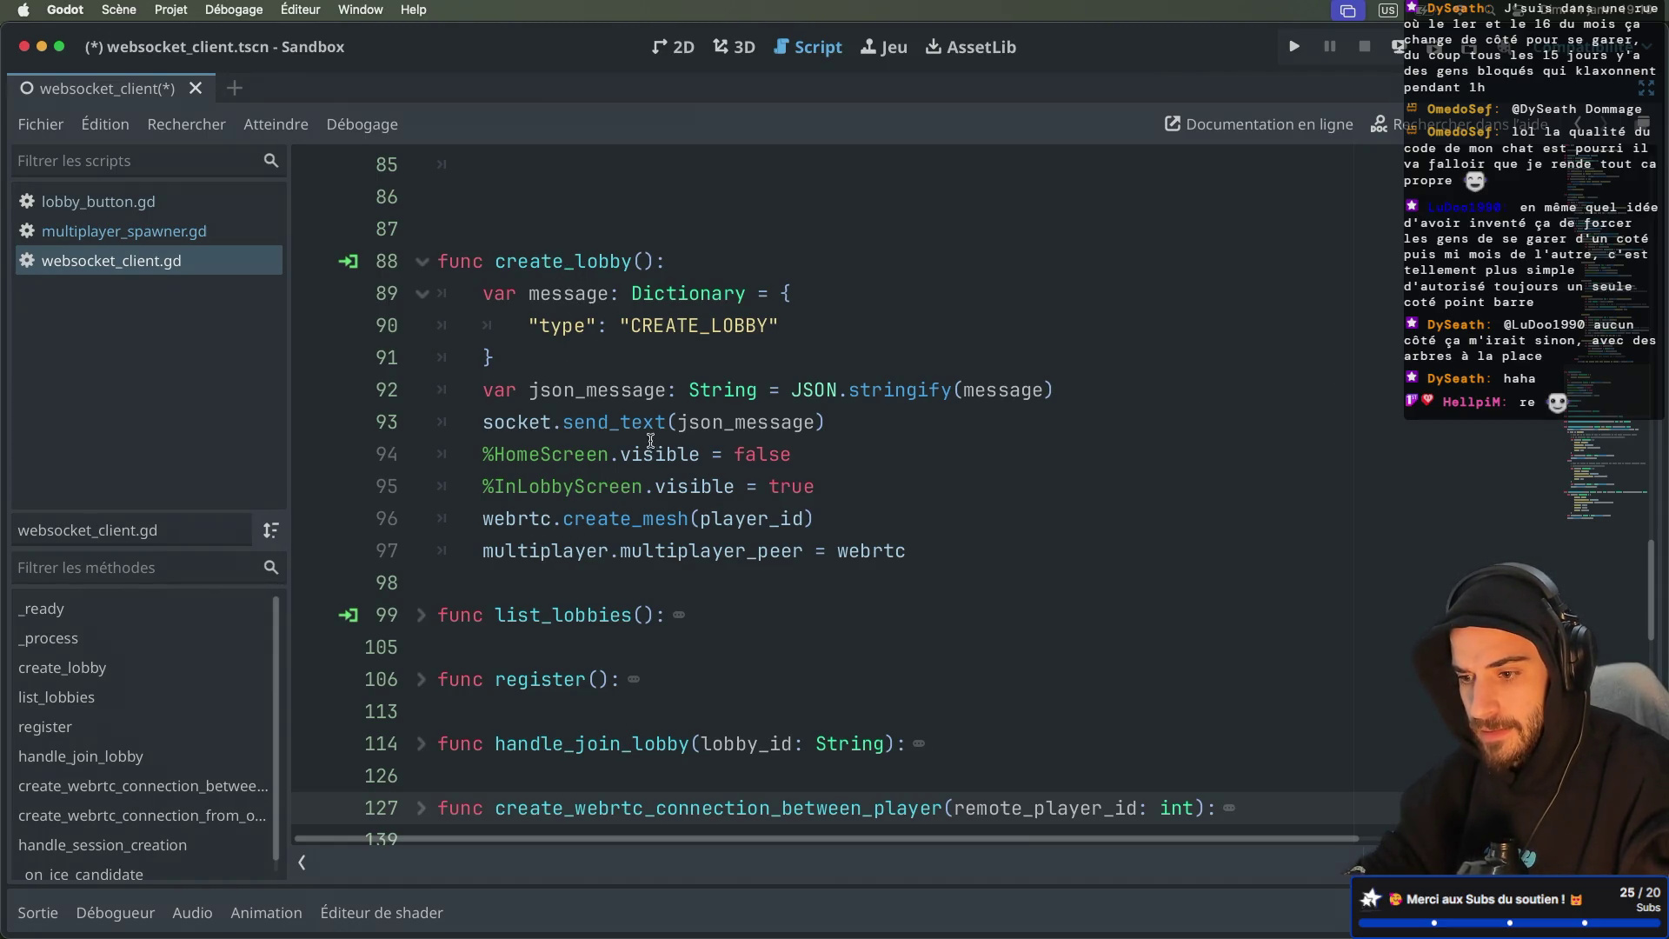
# Step: Start a new line 98 in create_lobby referencing %LevelSpawner
pyautogui.click(931, 542)
pyautogui.press('Return')
pyautogui.write('%Level')
pyautogui.press('Return')
# Step: Complete the line as set_multiplayer_authority(player_id) and save websocket_client.gd
pyautogui.write('.mul')
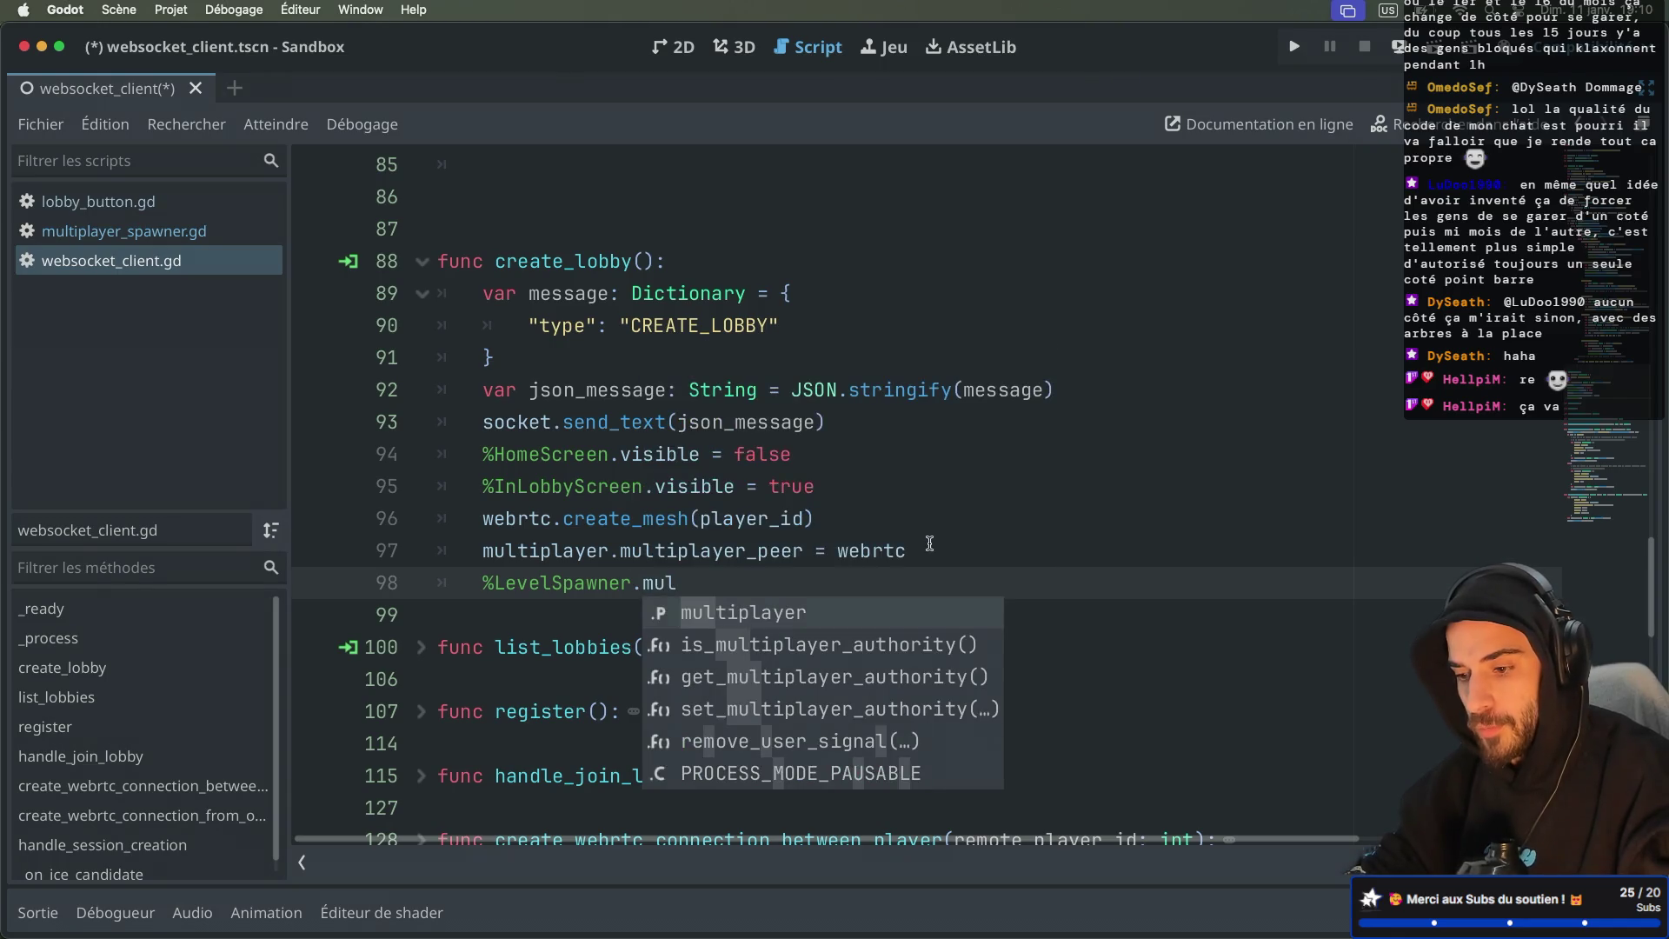
pyautogui.press('BackSpace')
pyautogui.press('BackSpace')
pyautogui.press('BackSpace')
pyautogui.write('set')
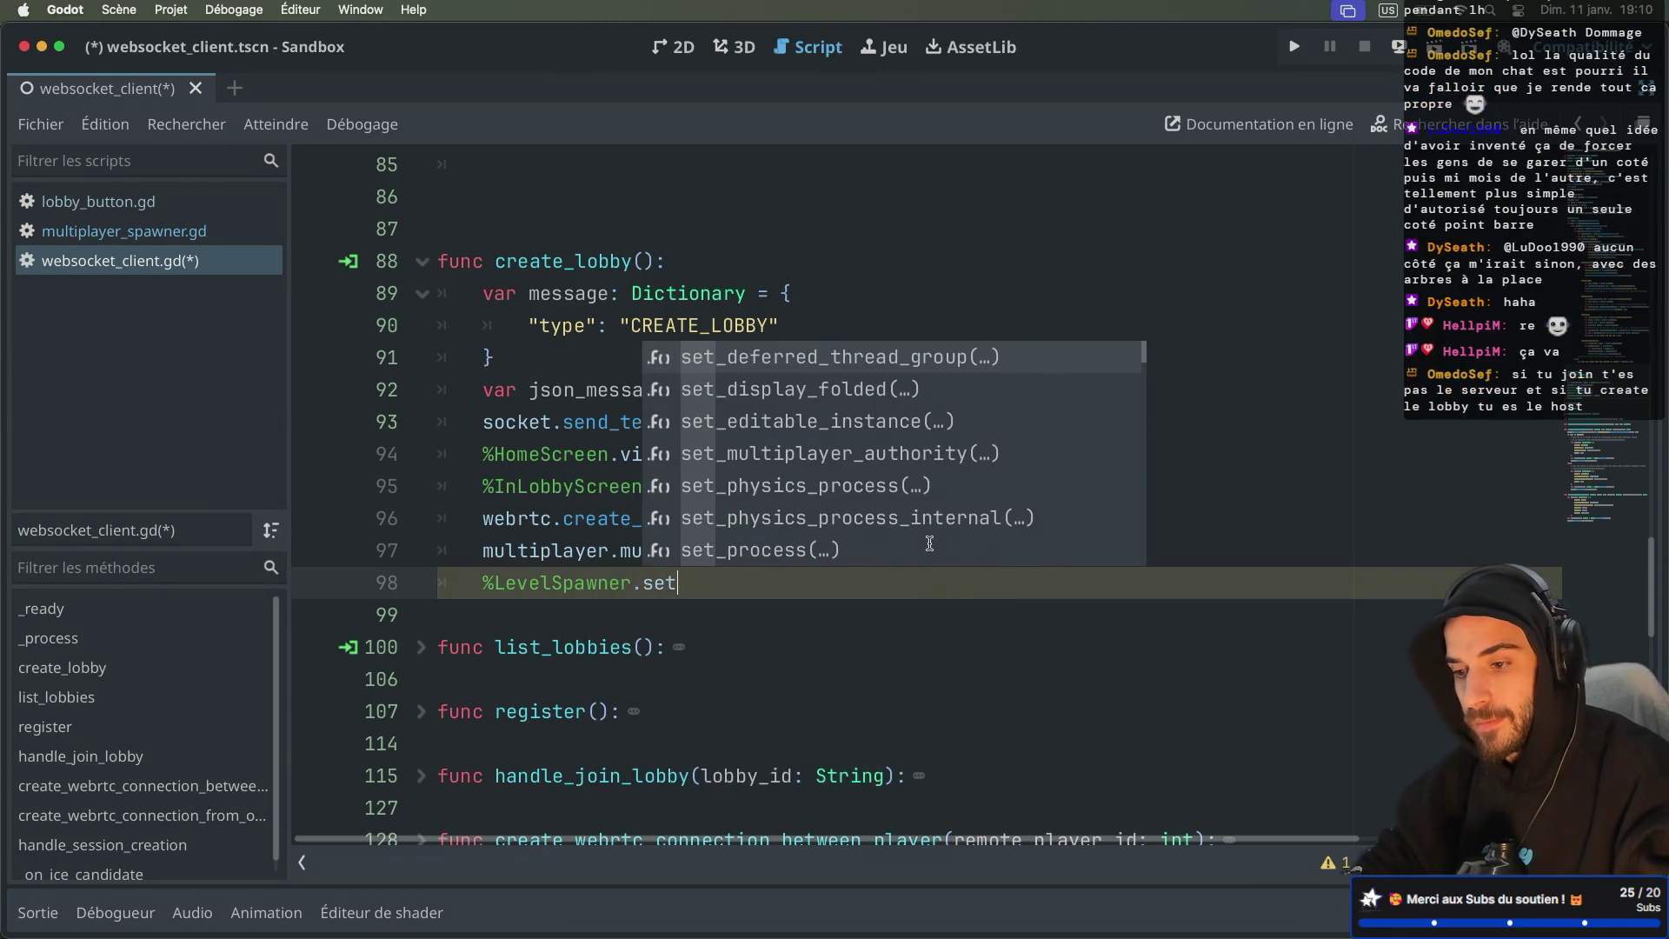
pyautogui.write('_mul')
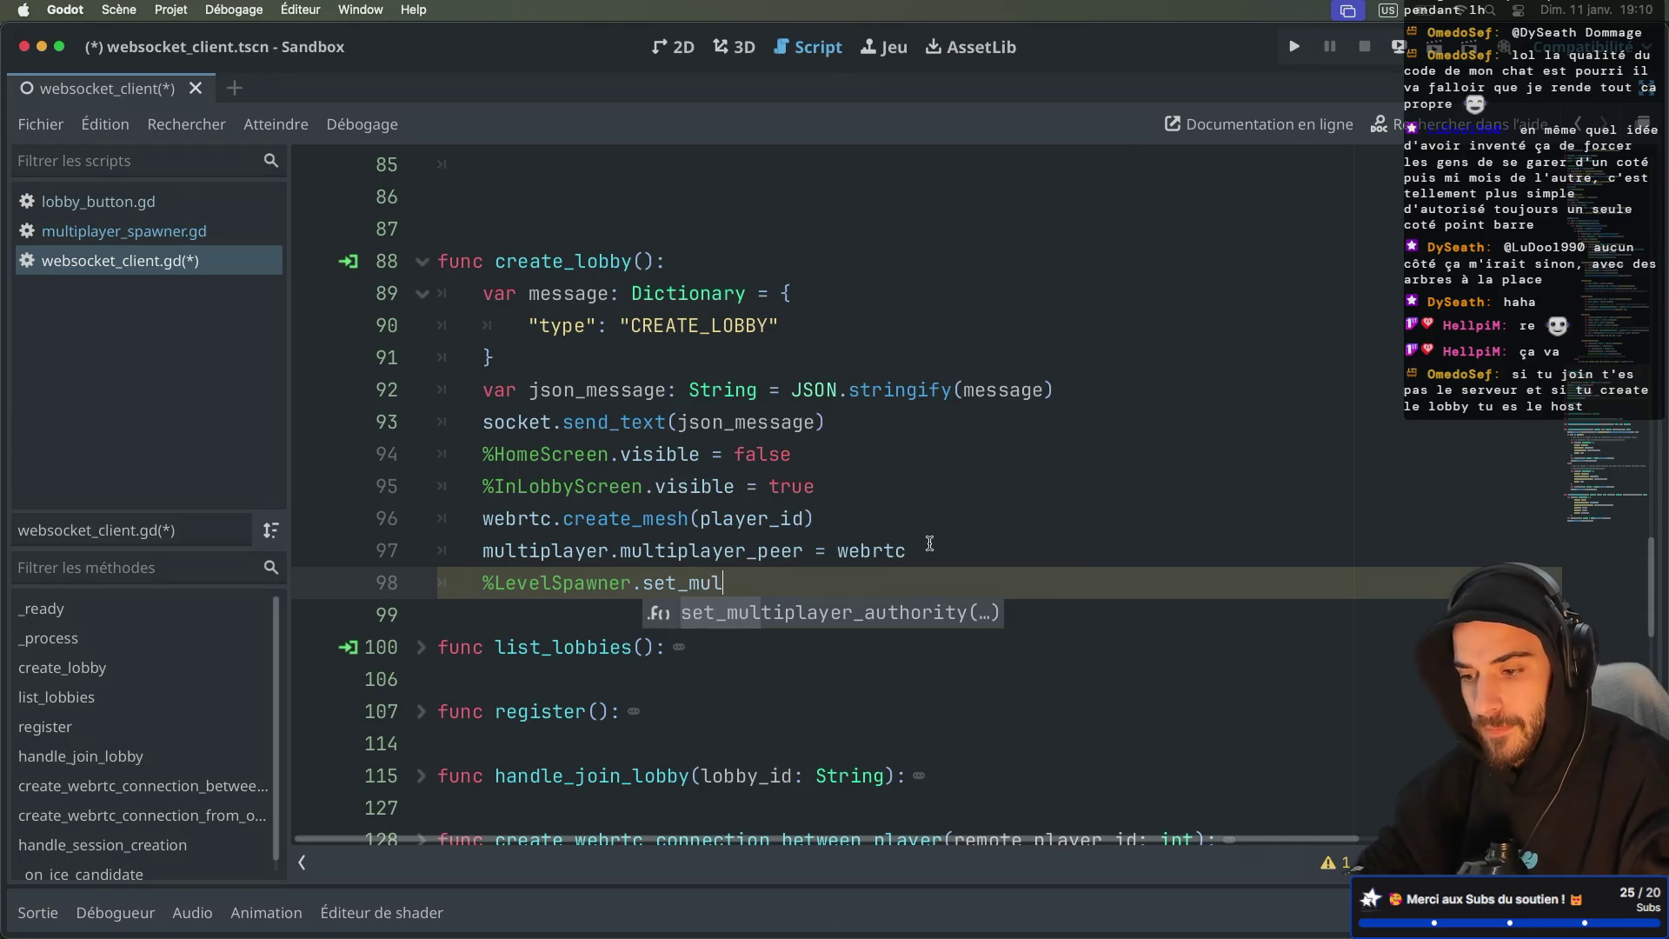
pyautogui.press('Return')
pyautogui.write('layer_authority(play')
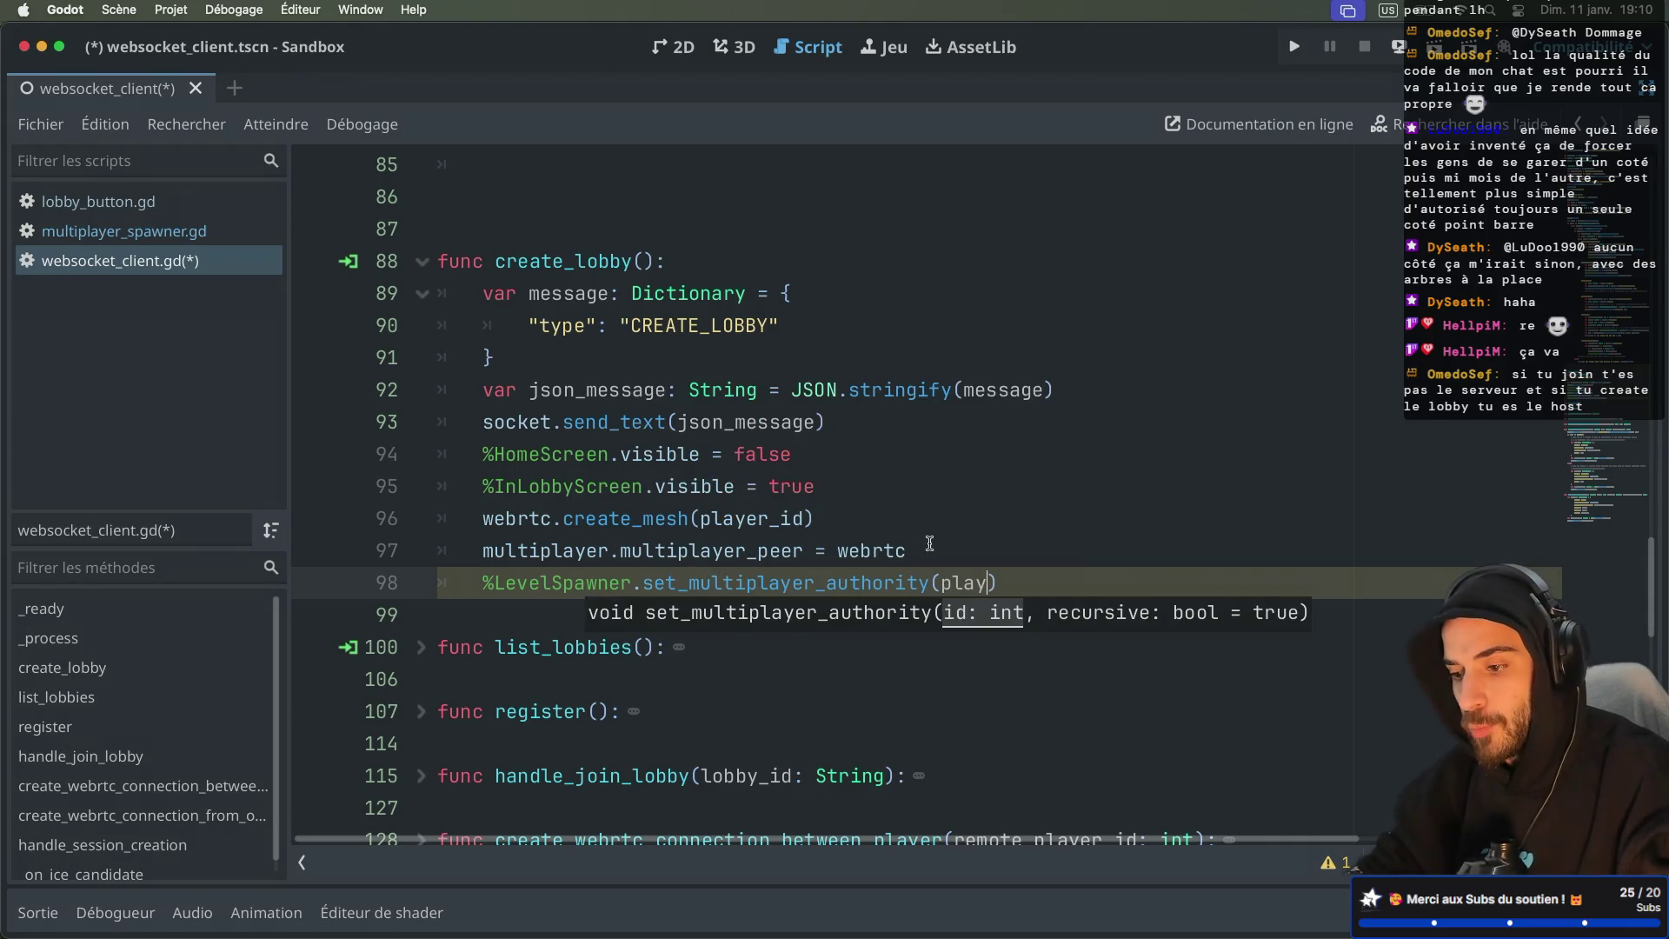
pyautogui.press('Return')
pyautogui.hotkey('ctrl', 's')
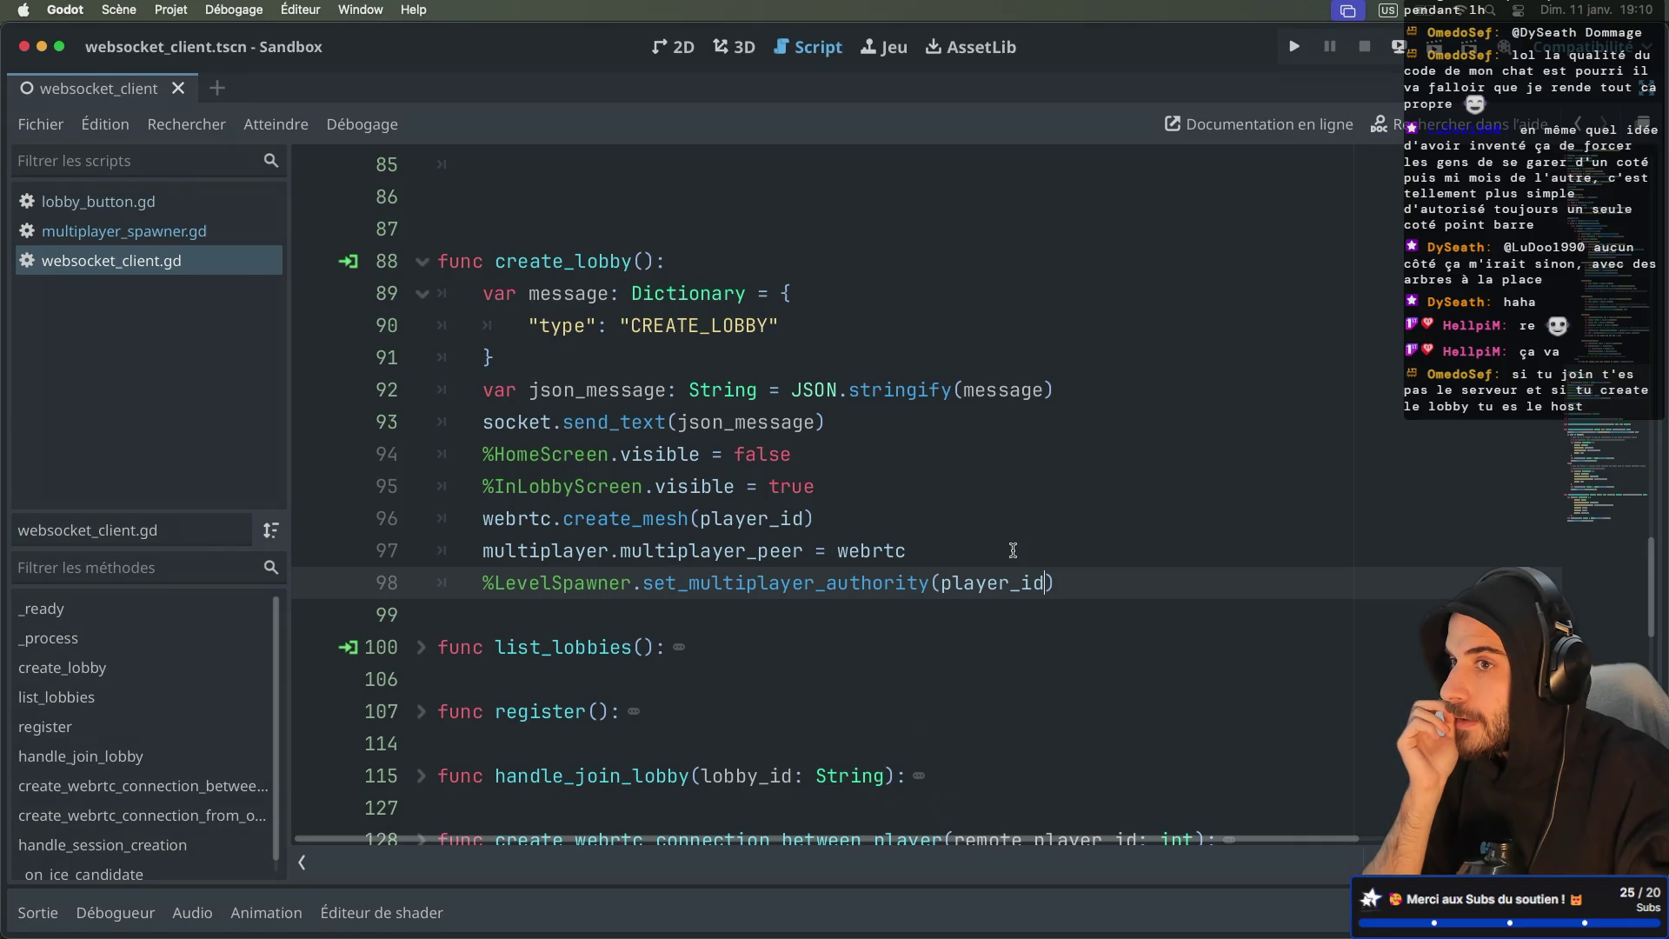
pyautogui.moveTo(986, 577)
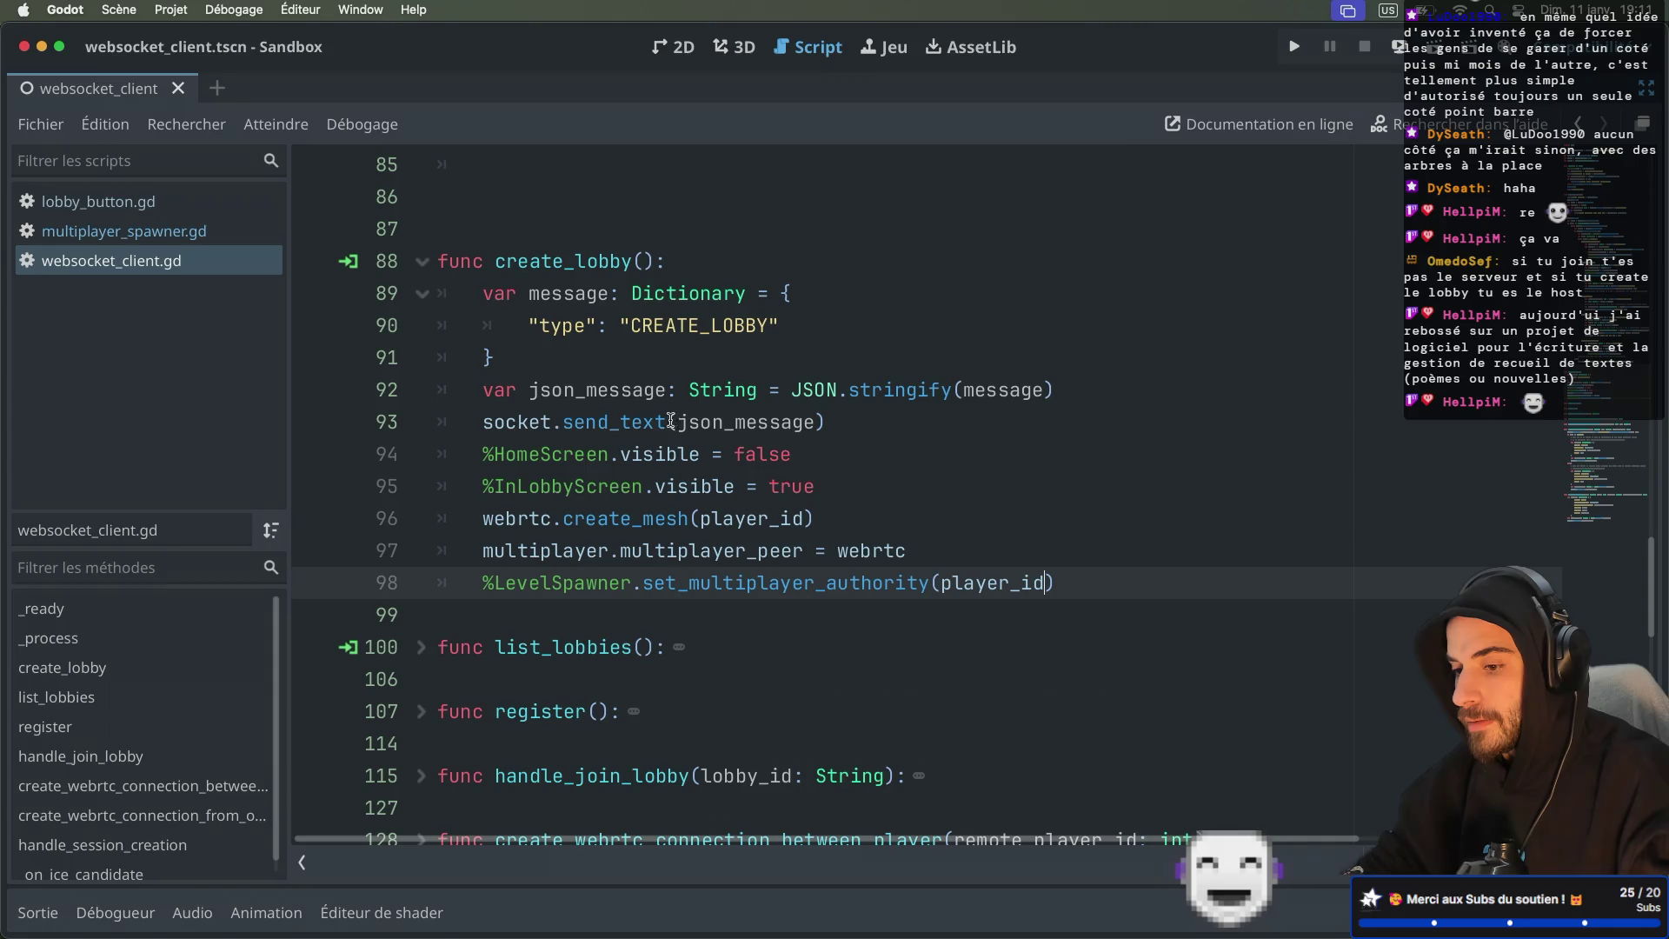
# Step: Select create_mesh and player_id on line 96, then switch to Neovim with src/index.js
pyautogui.doubleClick(646, 518)
pyautogui.doubleClick(737, 519)
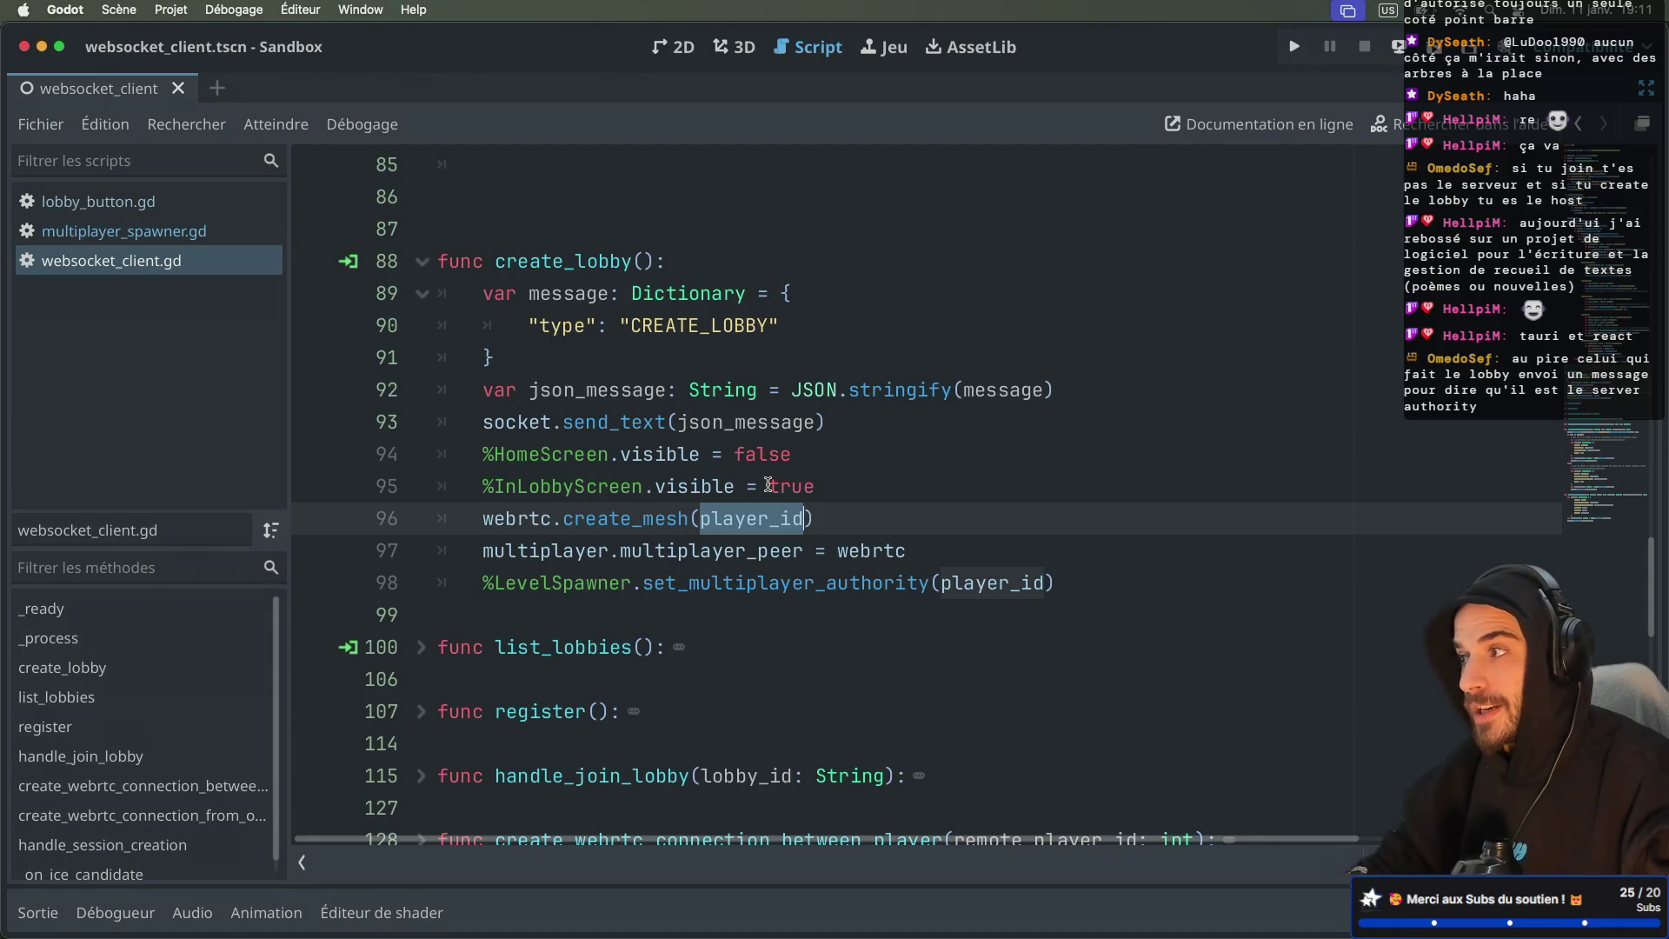
pyautogui.press('super+Tab')
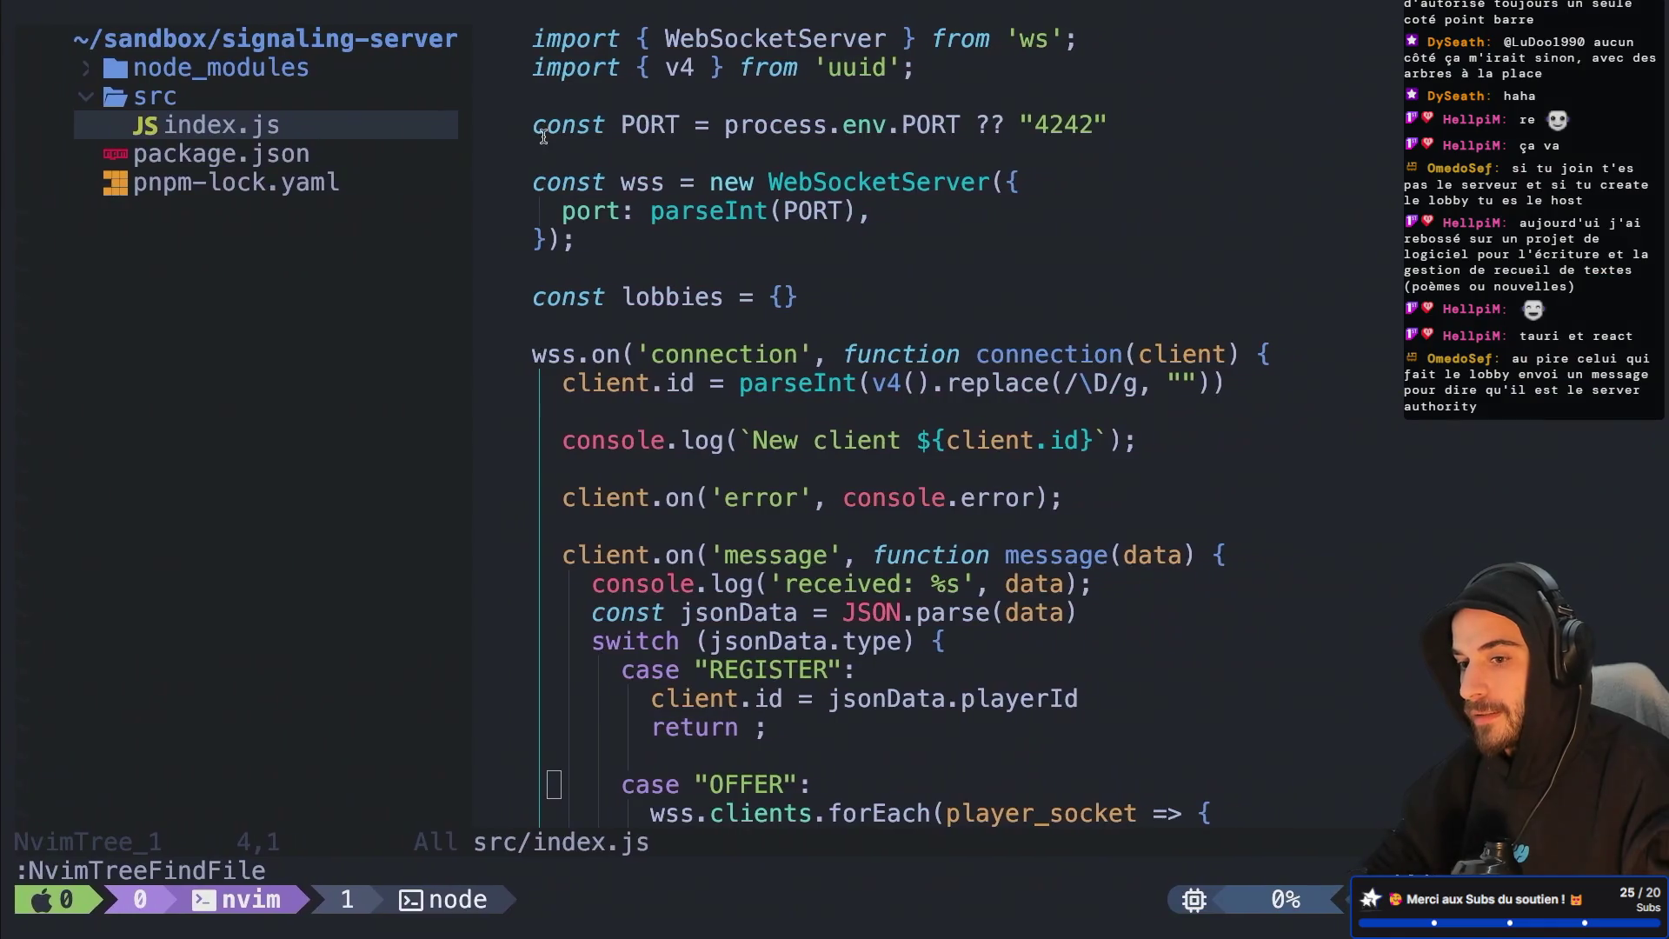
# Step: Scroll through index.js down to the JOIN_LOBBY case, then return to Godot's create_lobby
pyautogui.scroll(-2, 788, 450)
pyautogui.scroll(2, 788, 450)
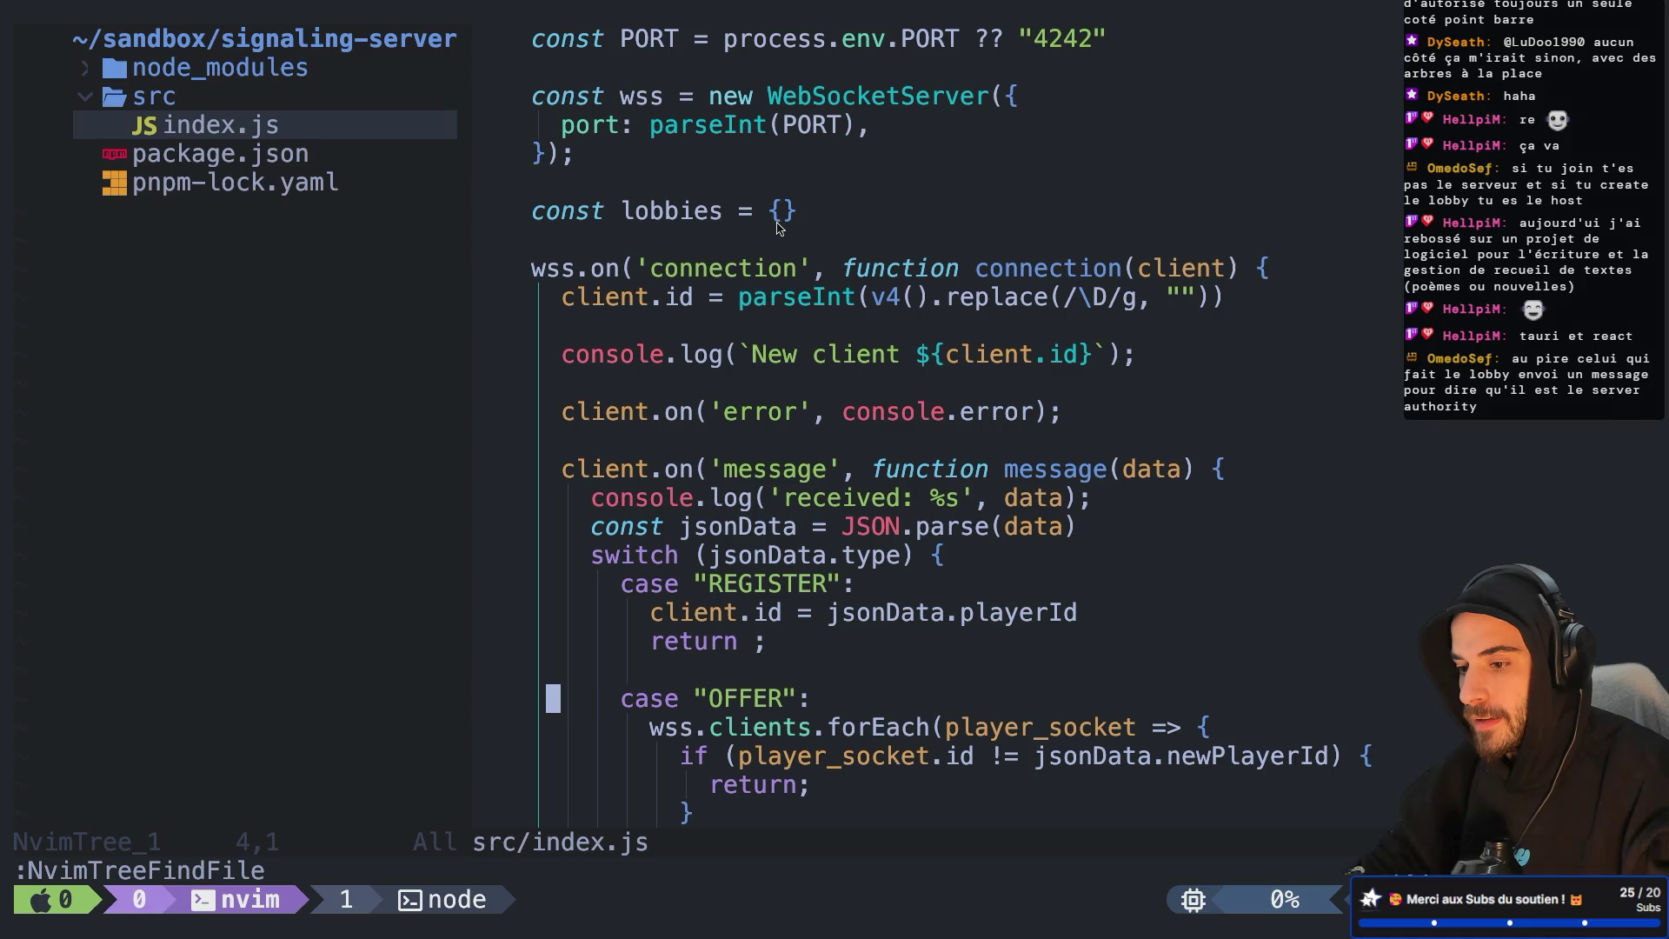
pyautogui.scroll(-1, 777, 228)
pyautogui.scroll(1, 778, 227)
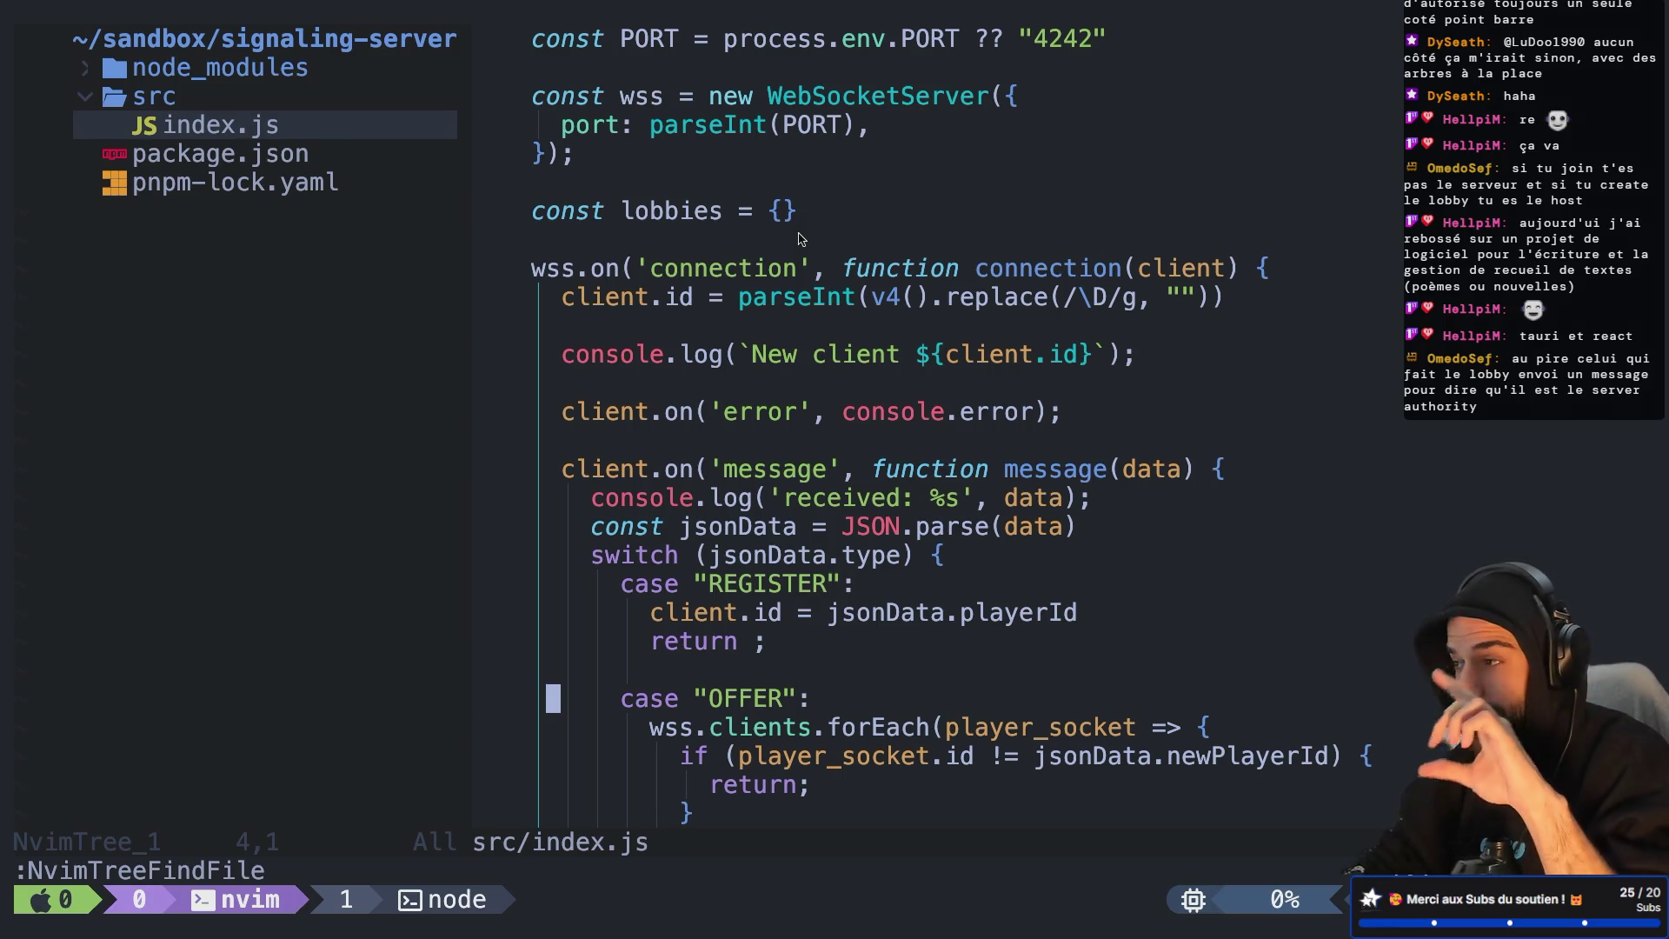
pyautogui.scroll(-2, 801, 239)
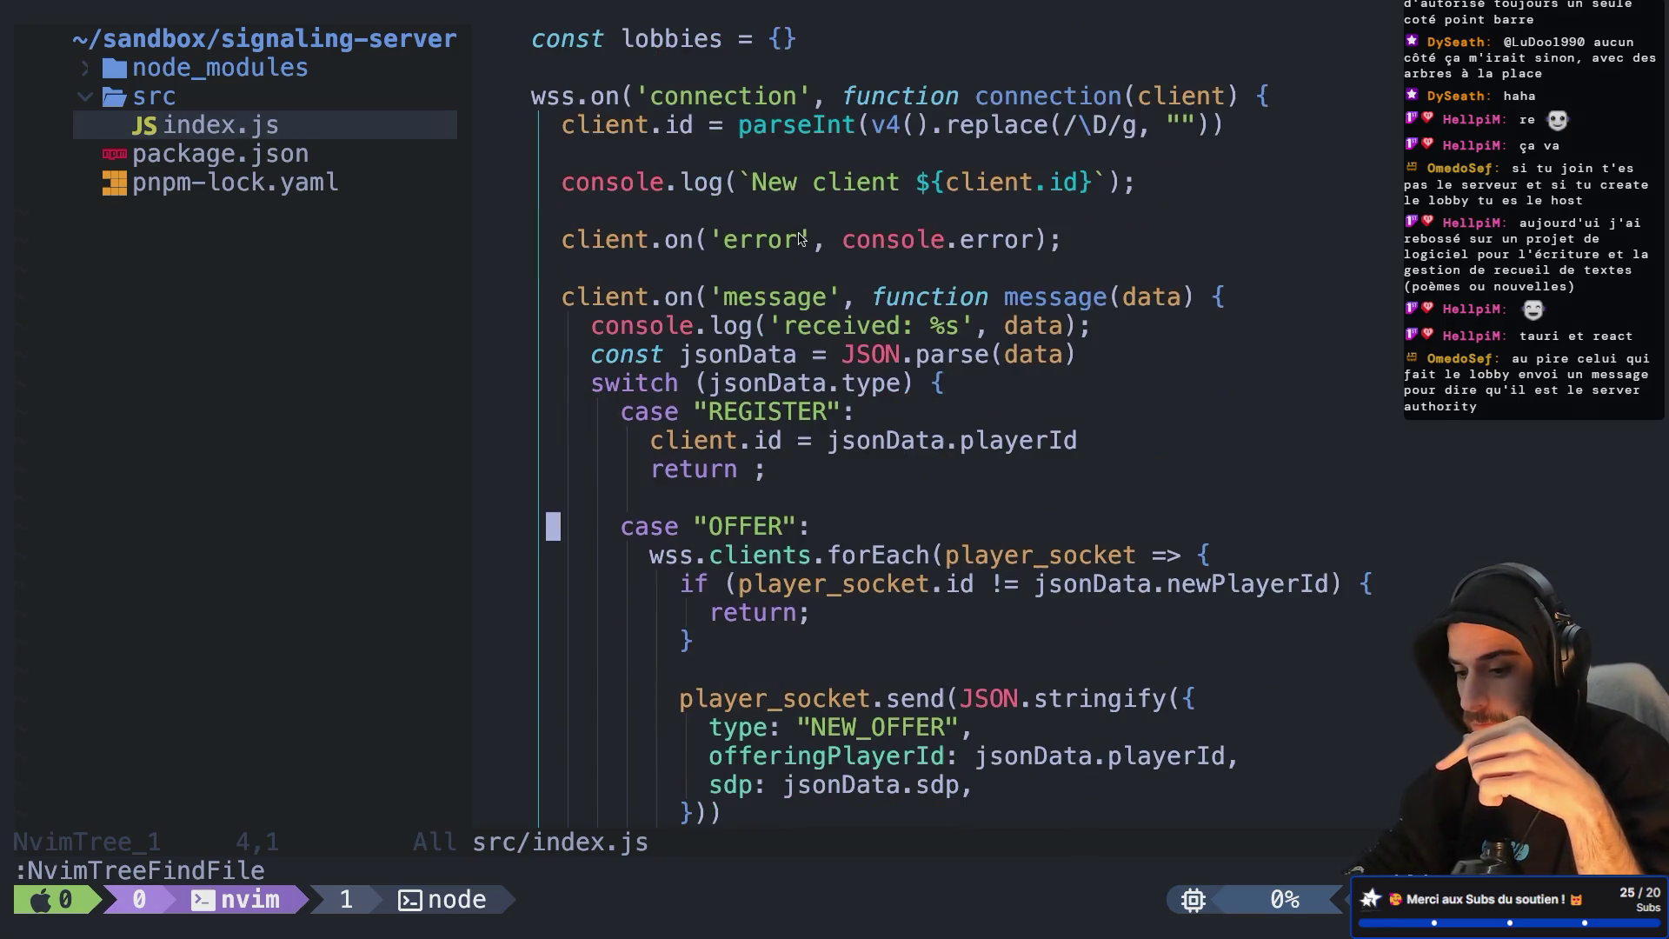
pyautogui.scroll(-15, 801, 240)
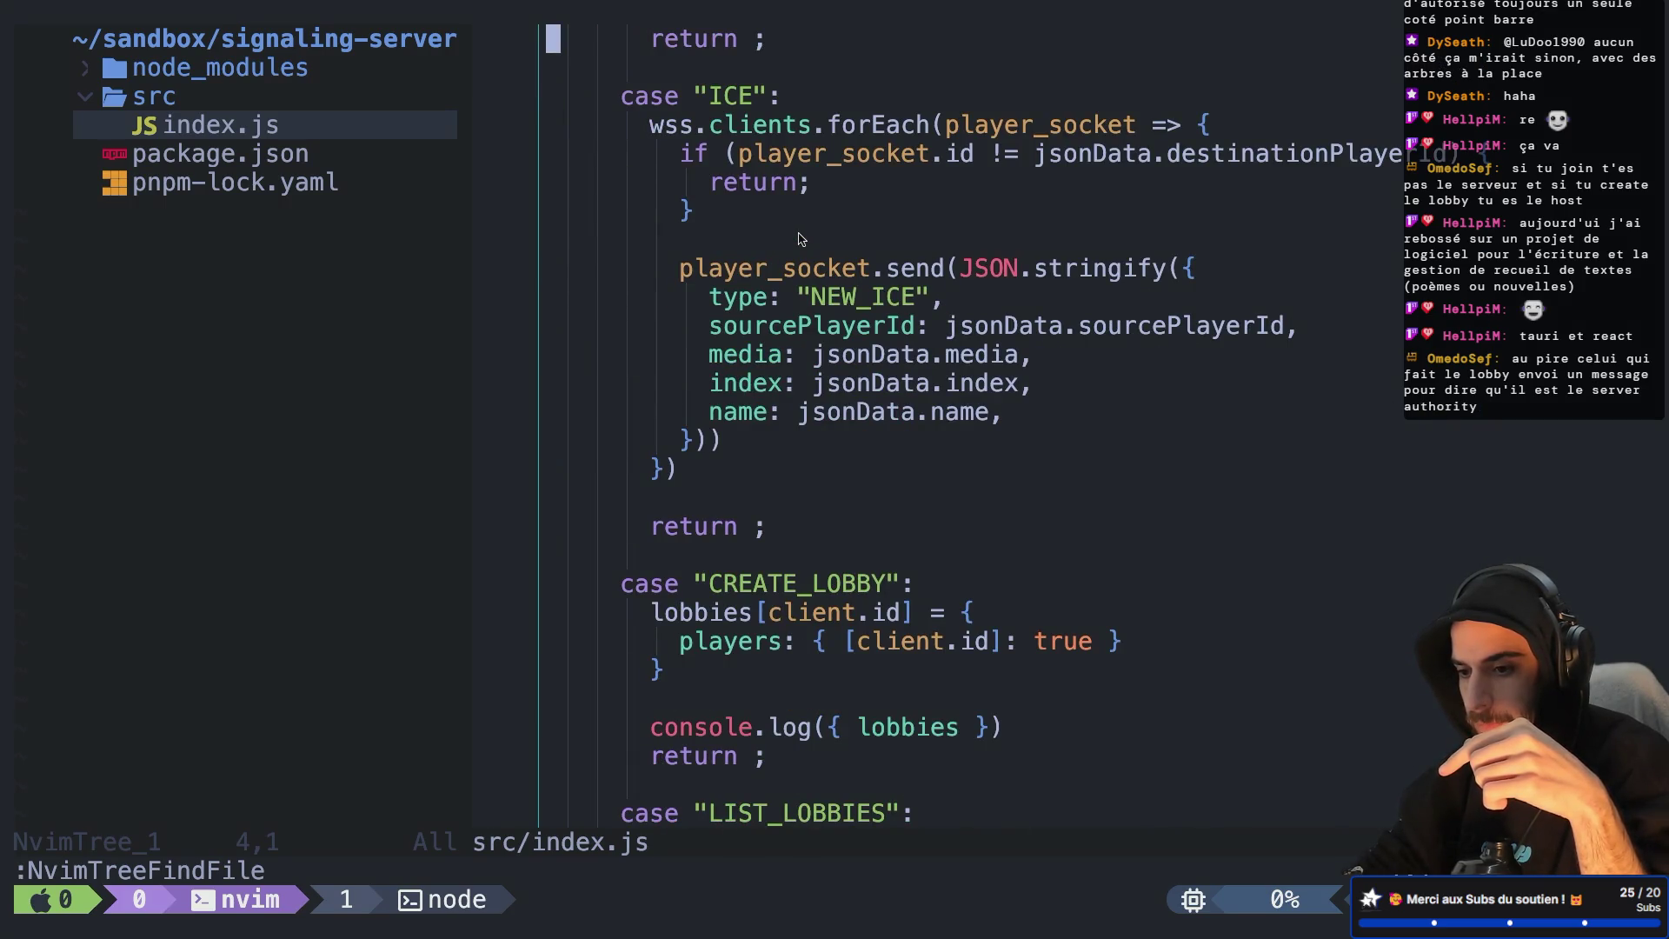
pyautogui.scroll(-8, 800, 239)
pyautogui.scroll(-3, 801, 239)
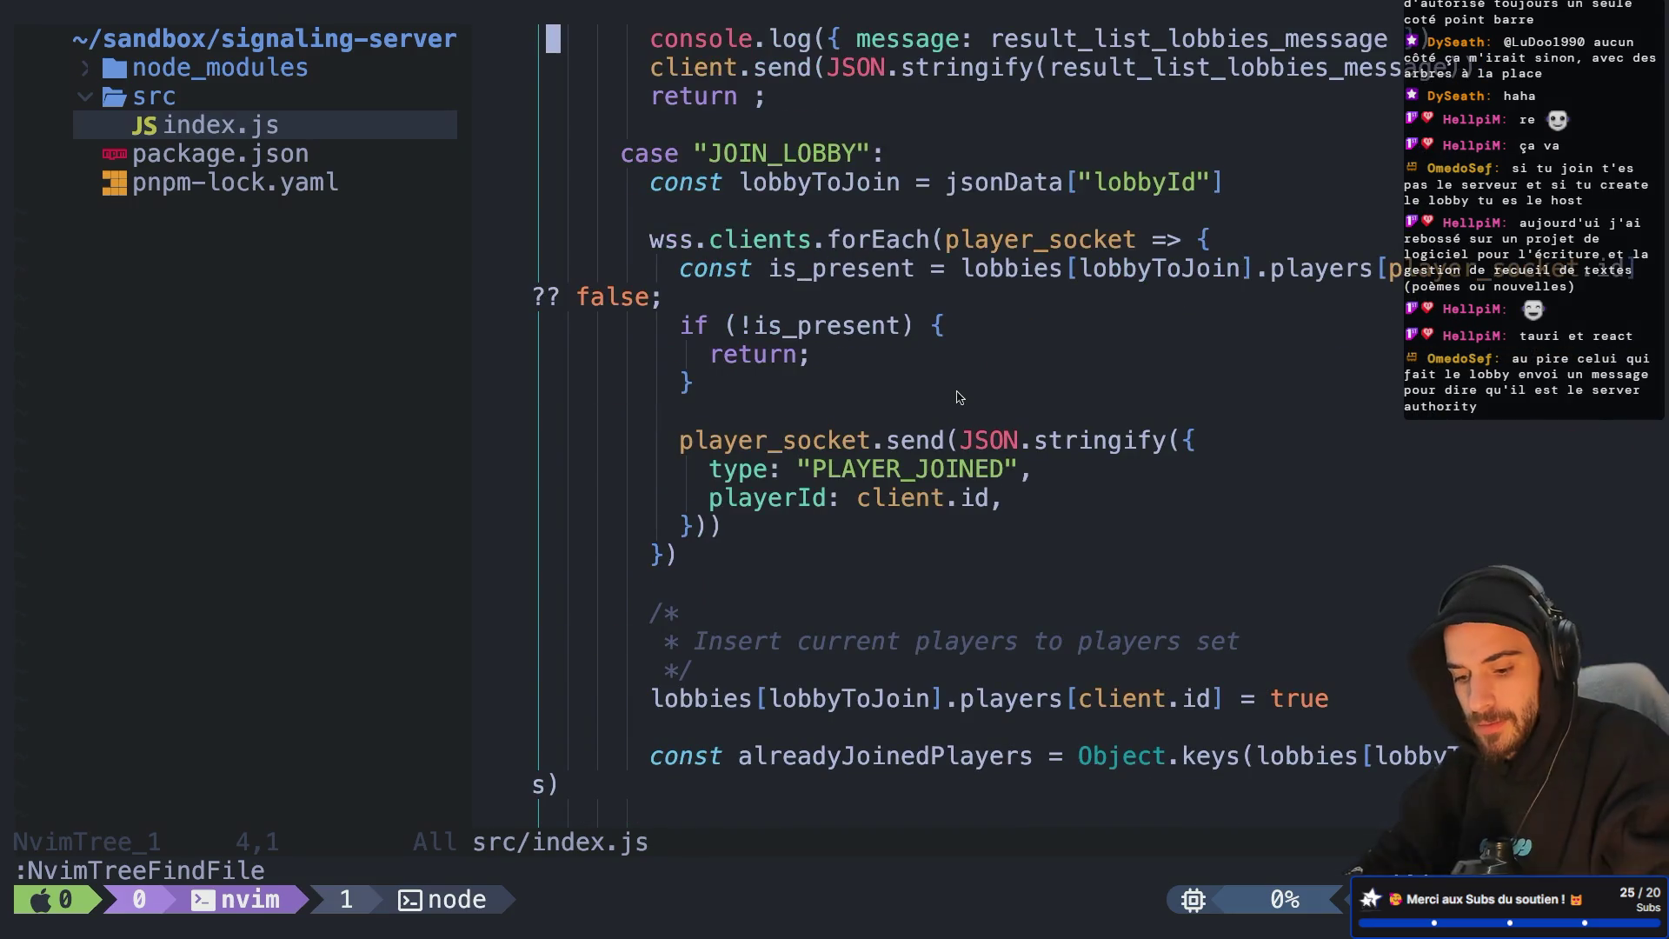
pyautogui.scroll(-1, 965, 459)
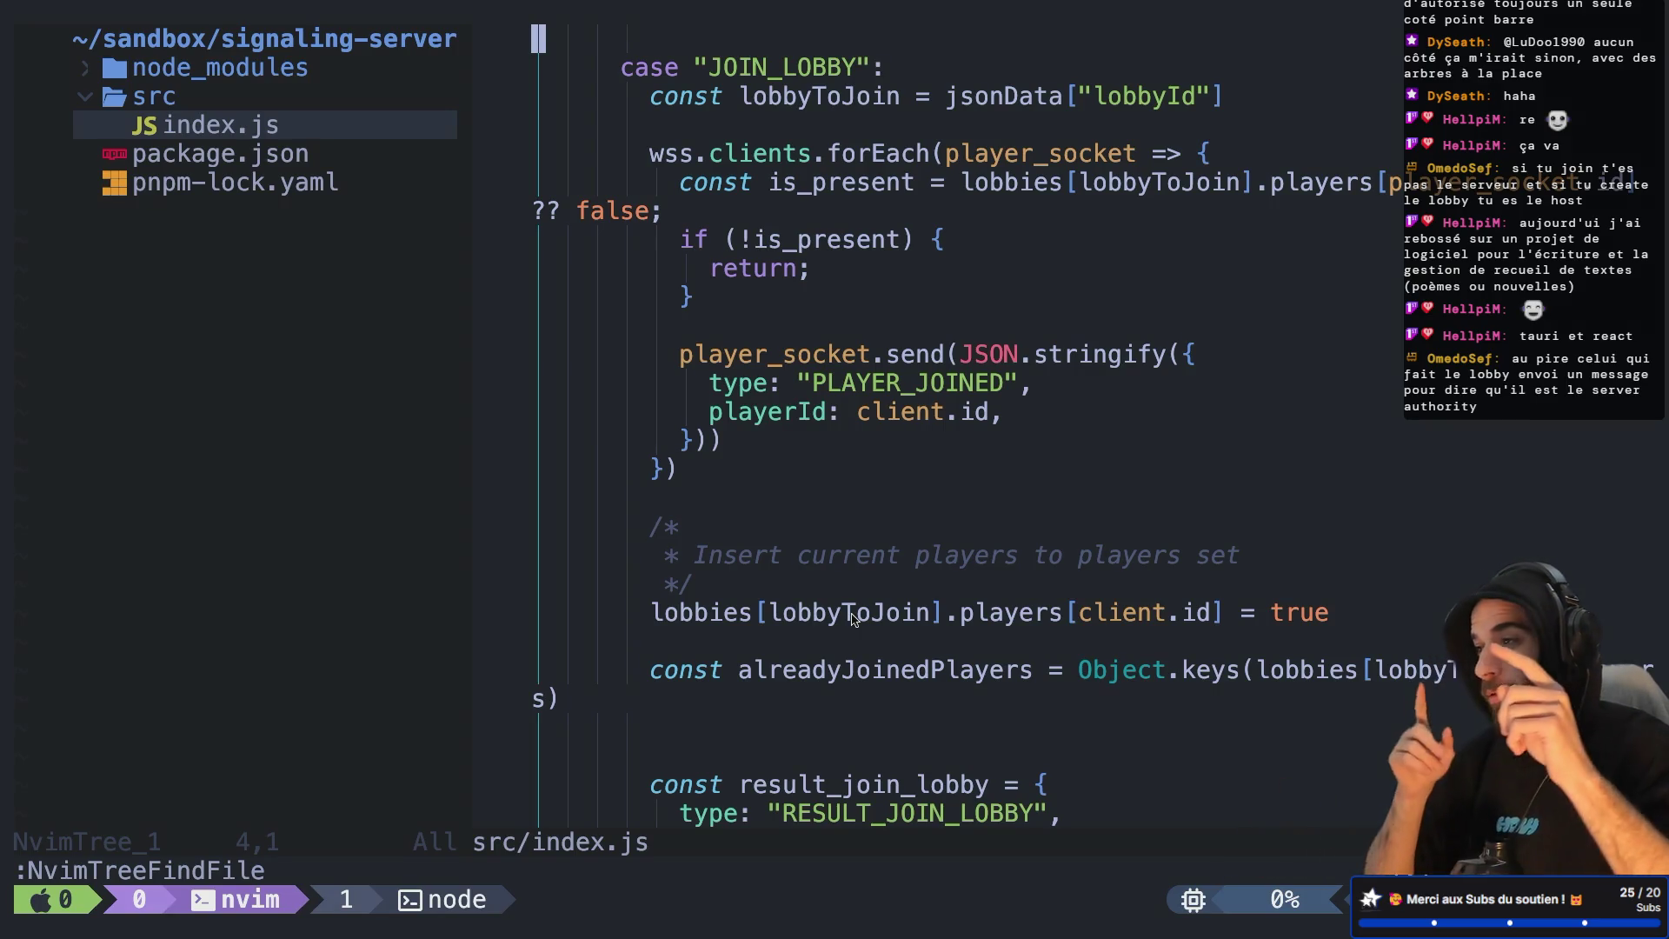
pyautogui.press('super+Tab')
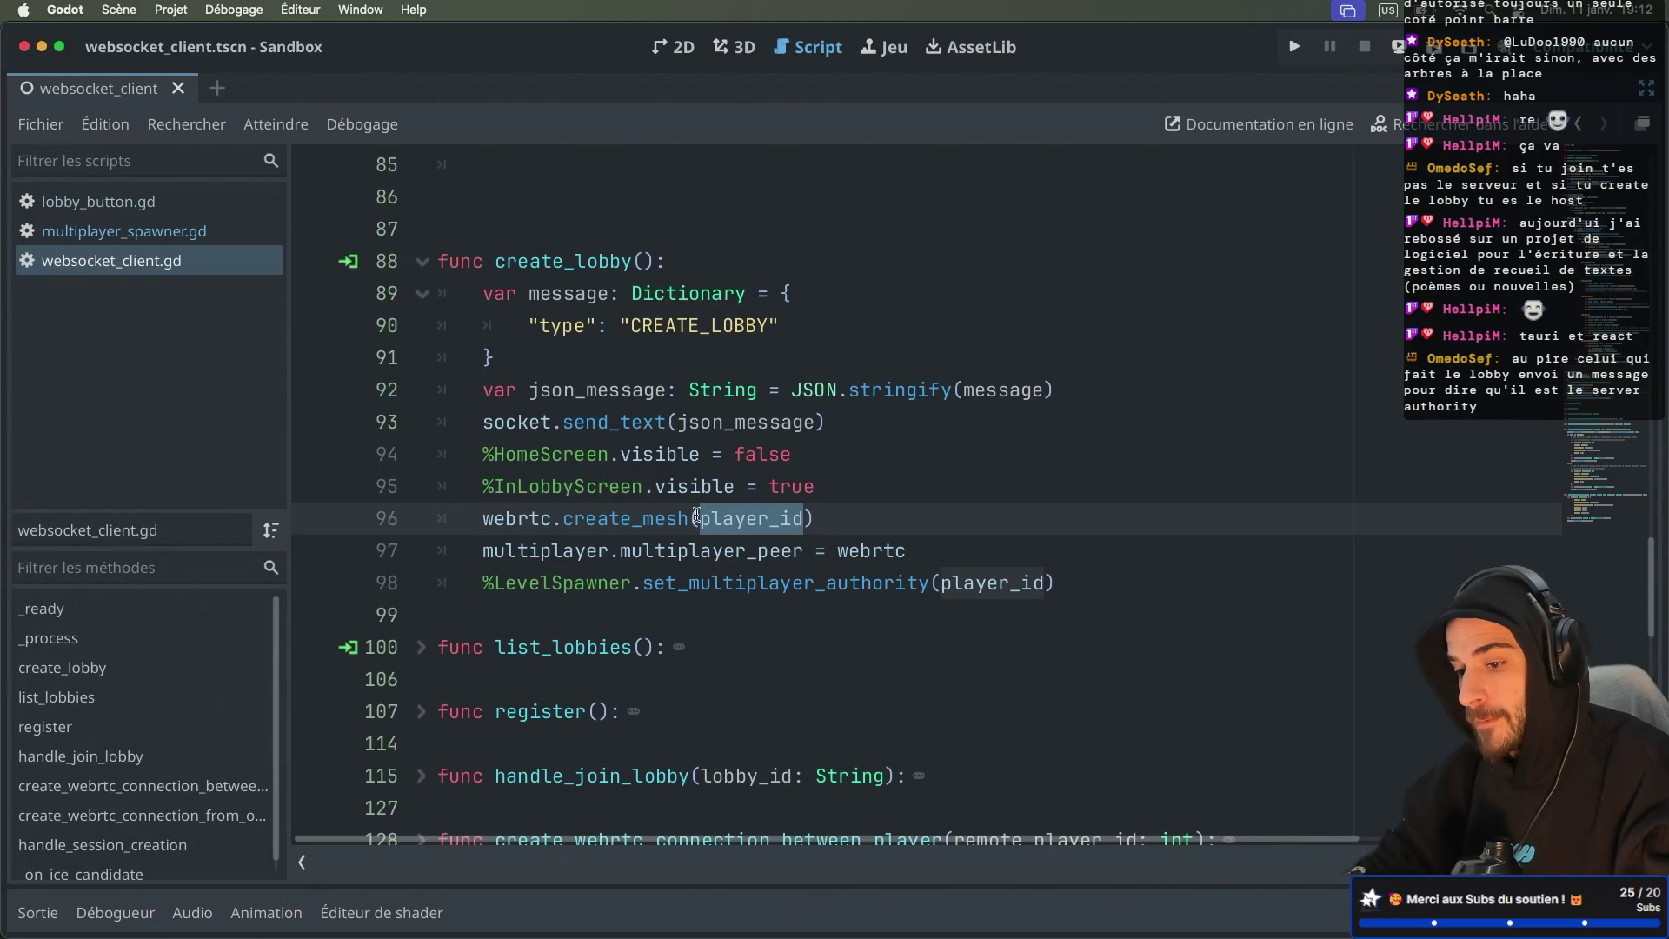
pyautogui.scroll(20, 605, 520)
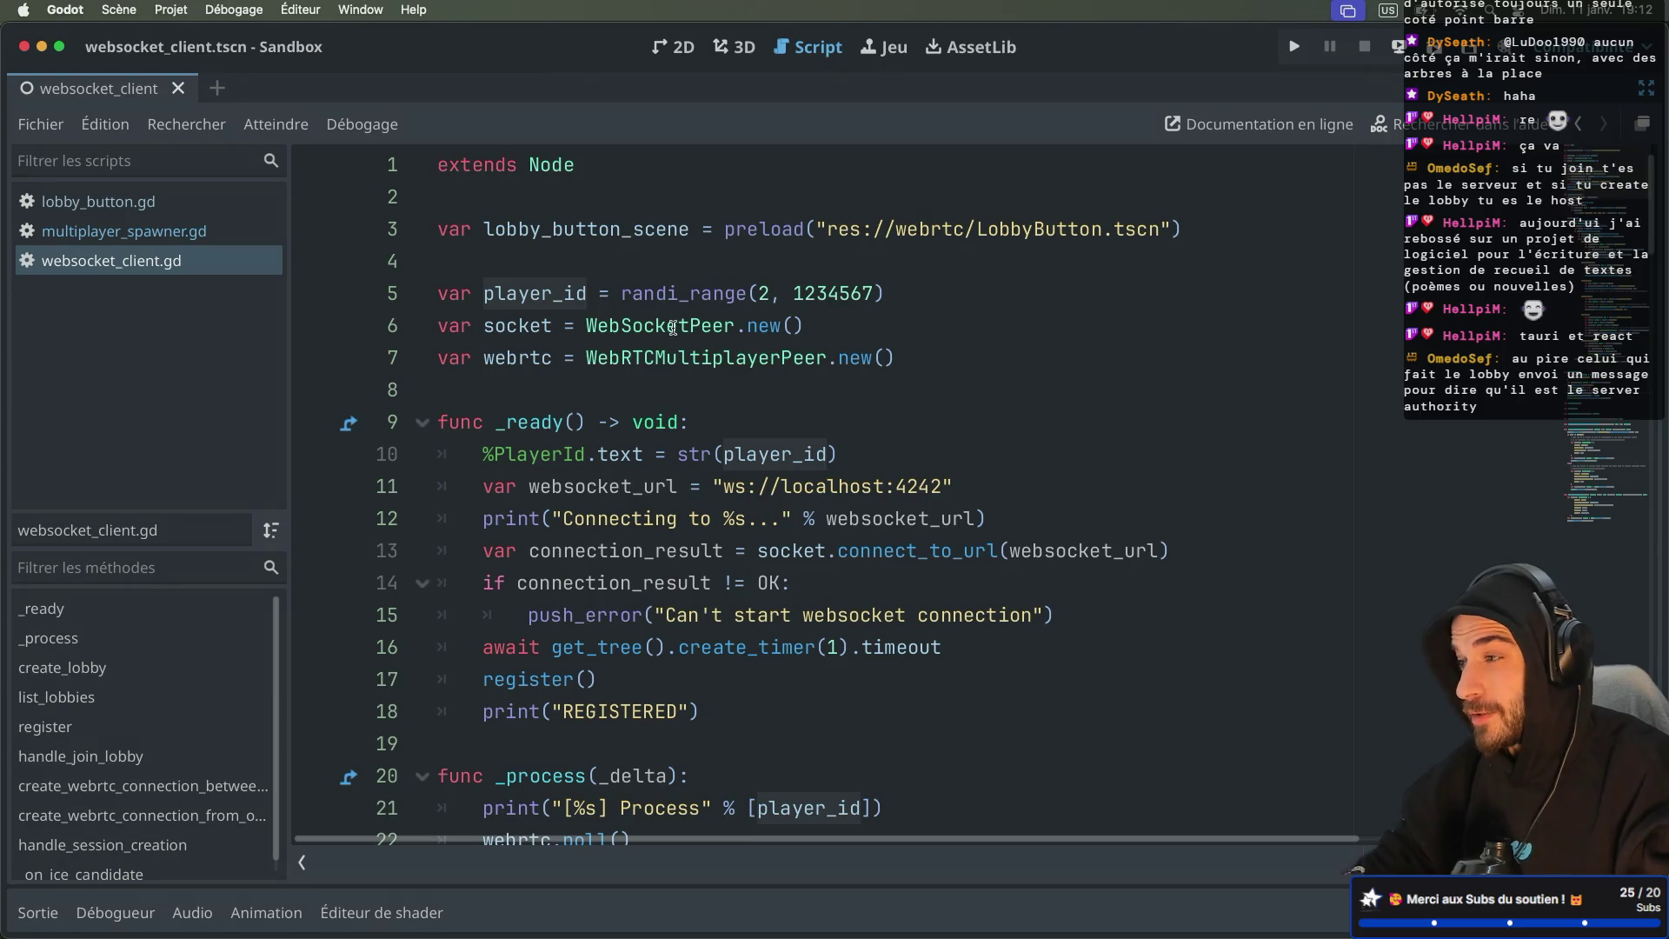
pyautogui.scroll(-15, 673, 328)
pyautogui.scroll(15, 674, 327)
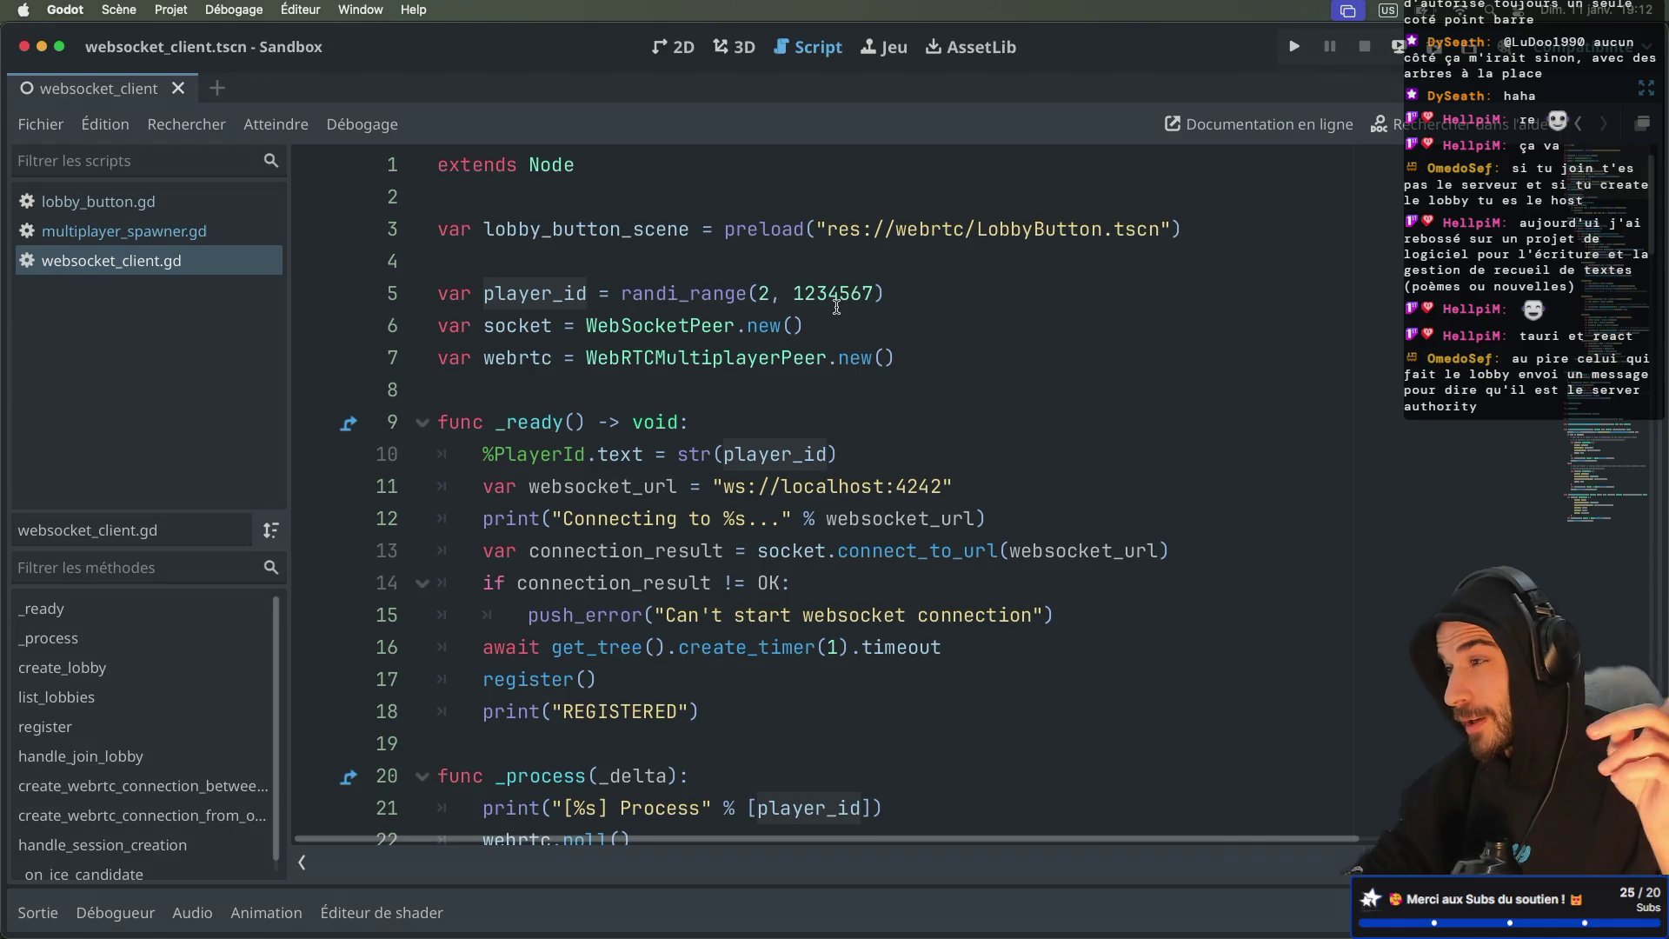
pyautogui.scroll(-20, 837, 306)
pyautogui.scroll(2, 836, 306)
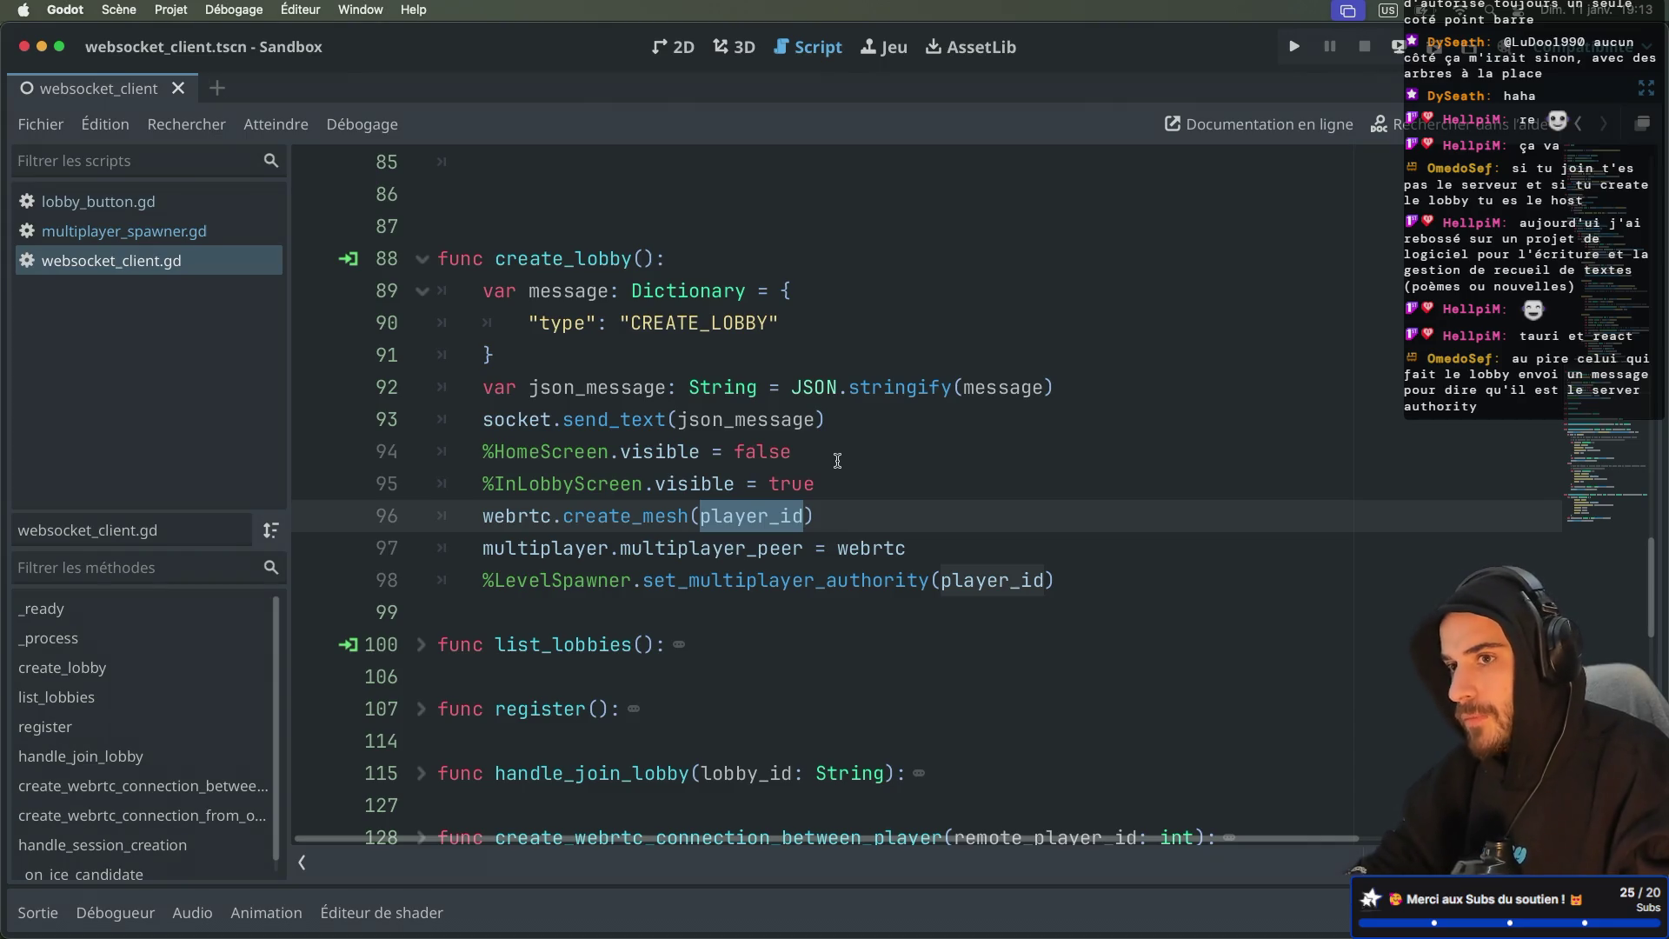
pyautogui.press('ctrl+super+d')
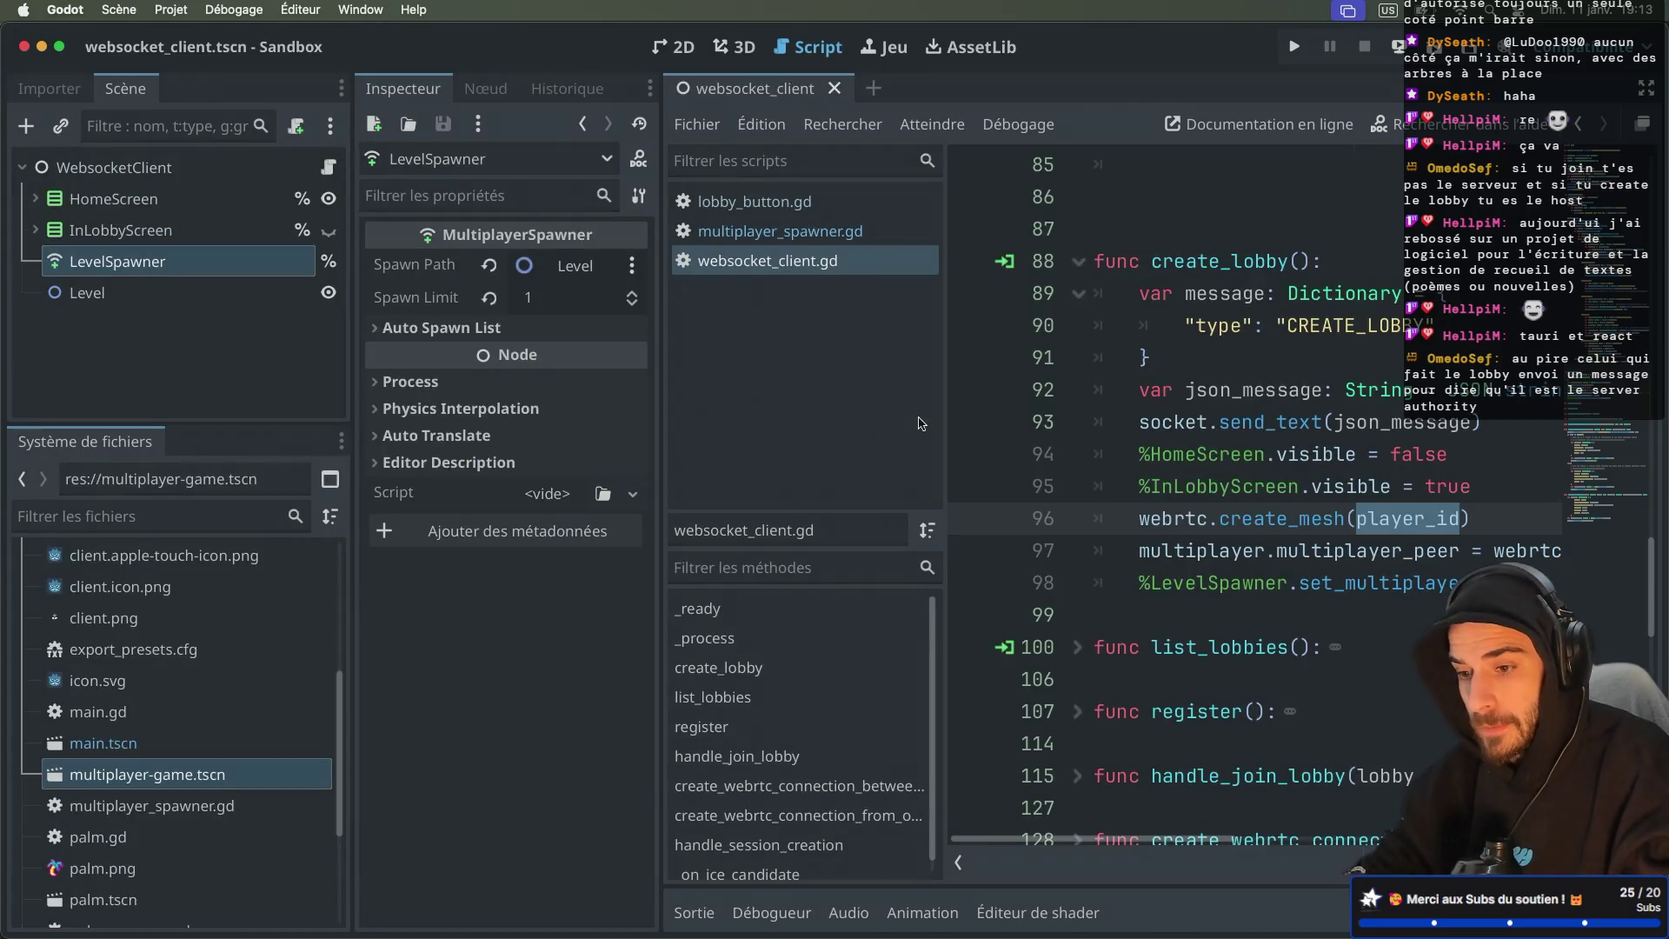
# Step: Hide the side docks and select the LevelSpawner authority line 98
pyautogui.press('ctrl+super+d')
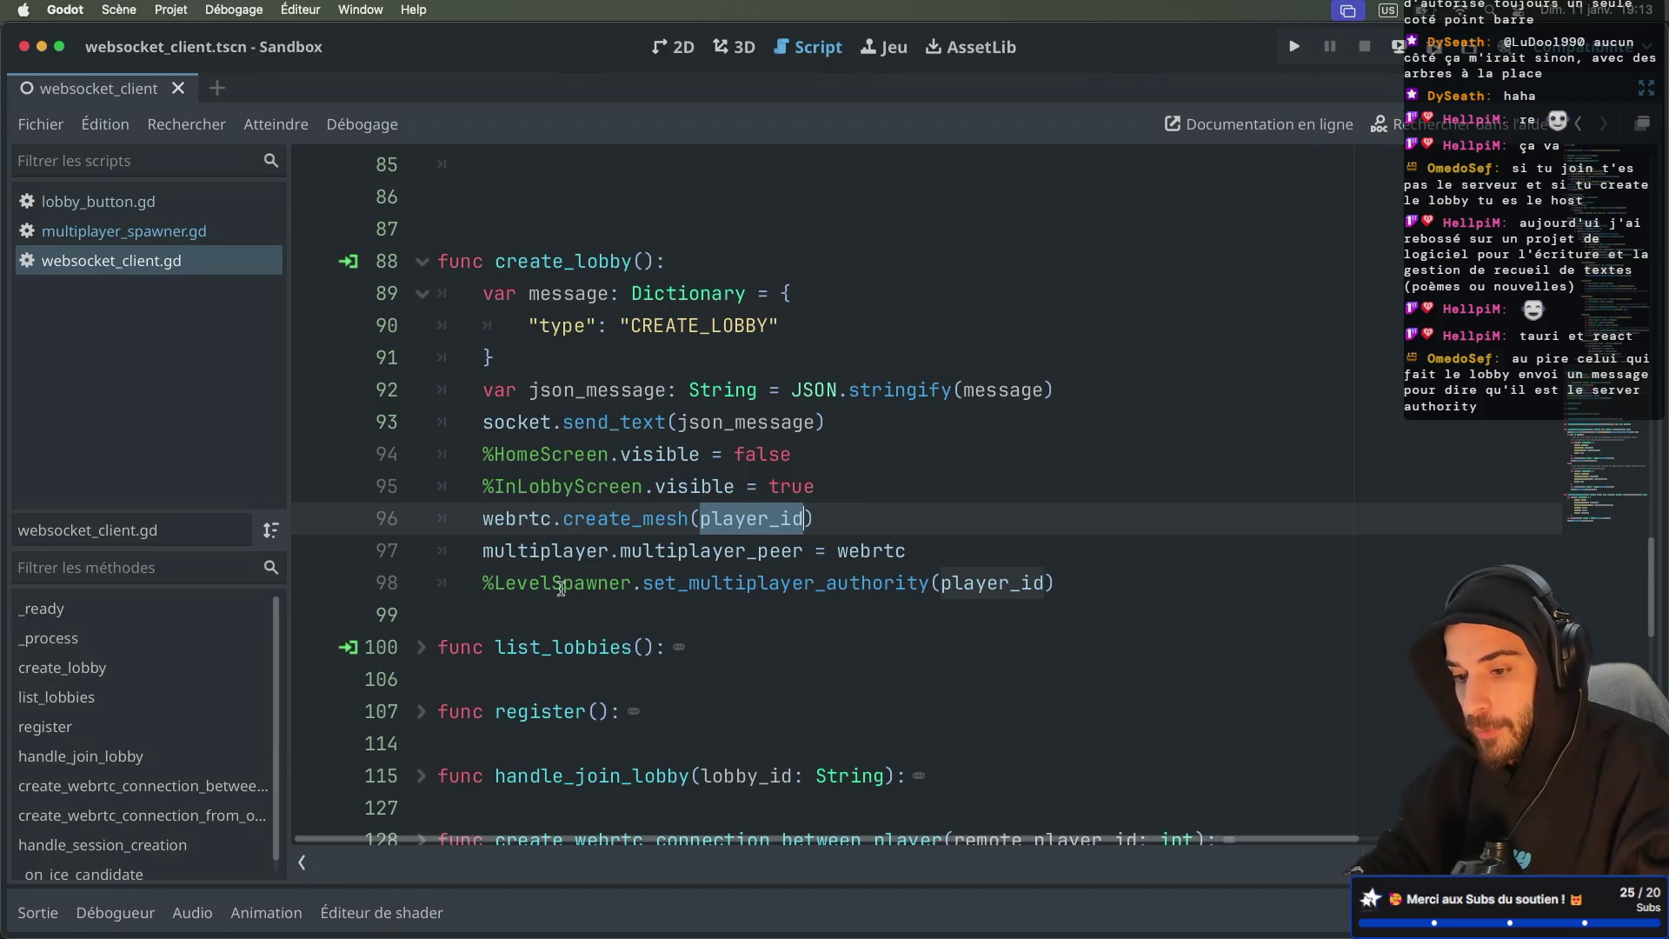
pyautogui.moveTo(485, 583); pyautogui.dragTo(1069, 590)
pyautogui.hotkey('ctrl', 'c')
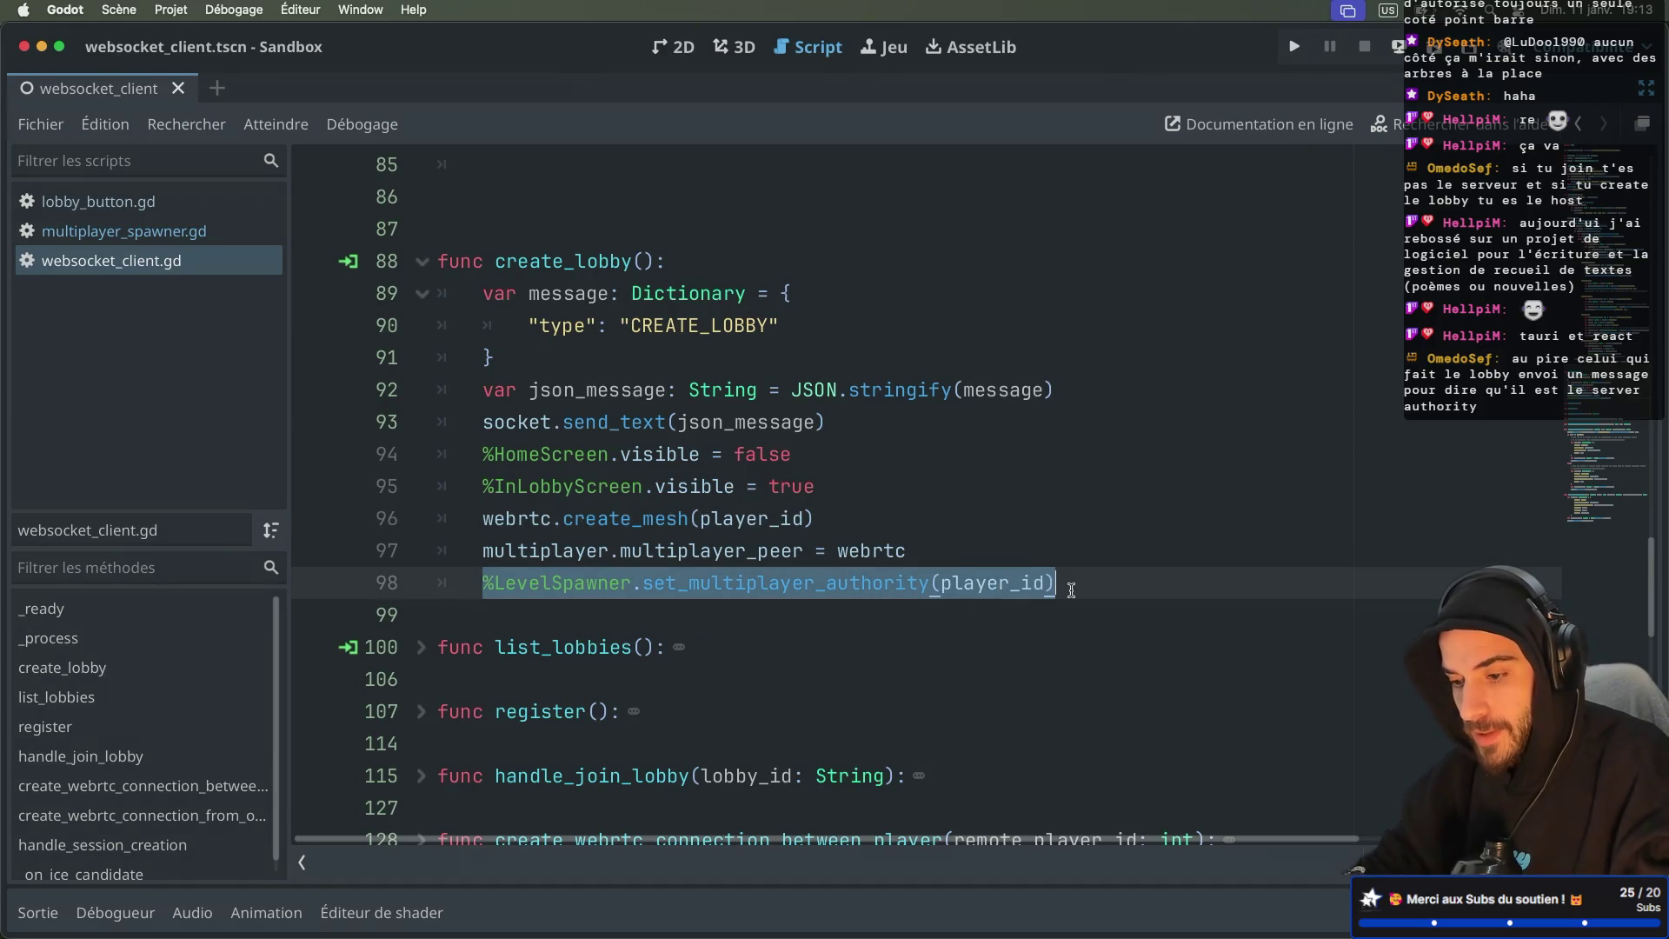
pyautogui.scroll(-2, 913, 522)
pyautogui.scroll(2, 524, 461)
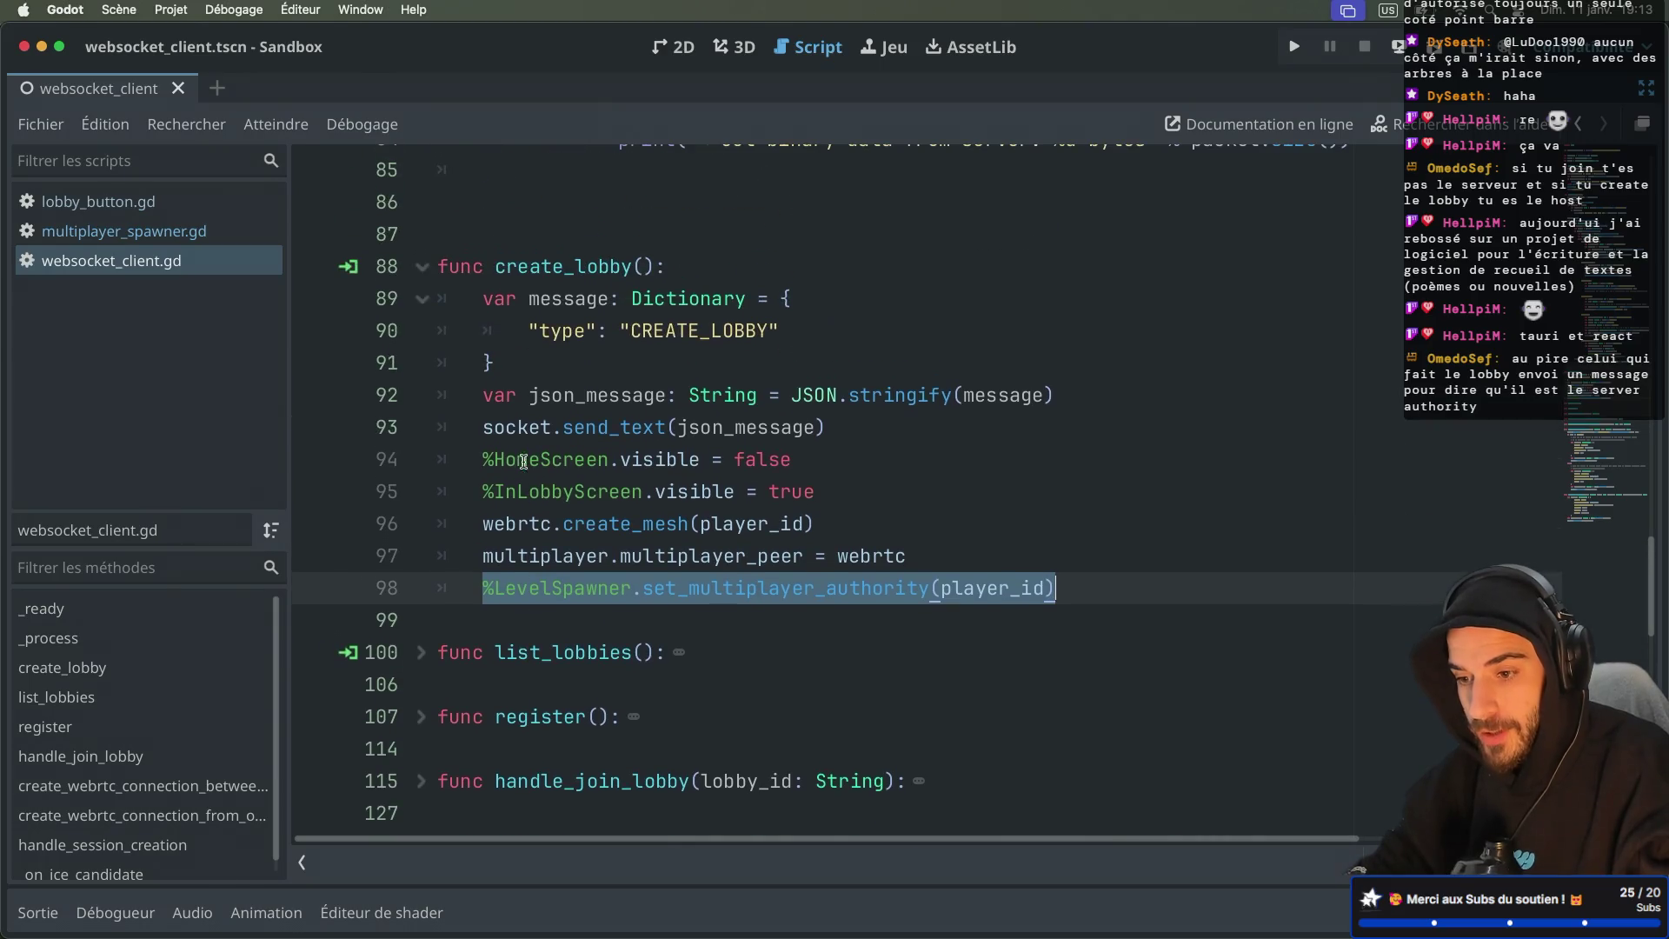
# Step: Collapse create_lobby and expand handle_join_lobby
pyautogui.click(421, 267)
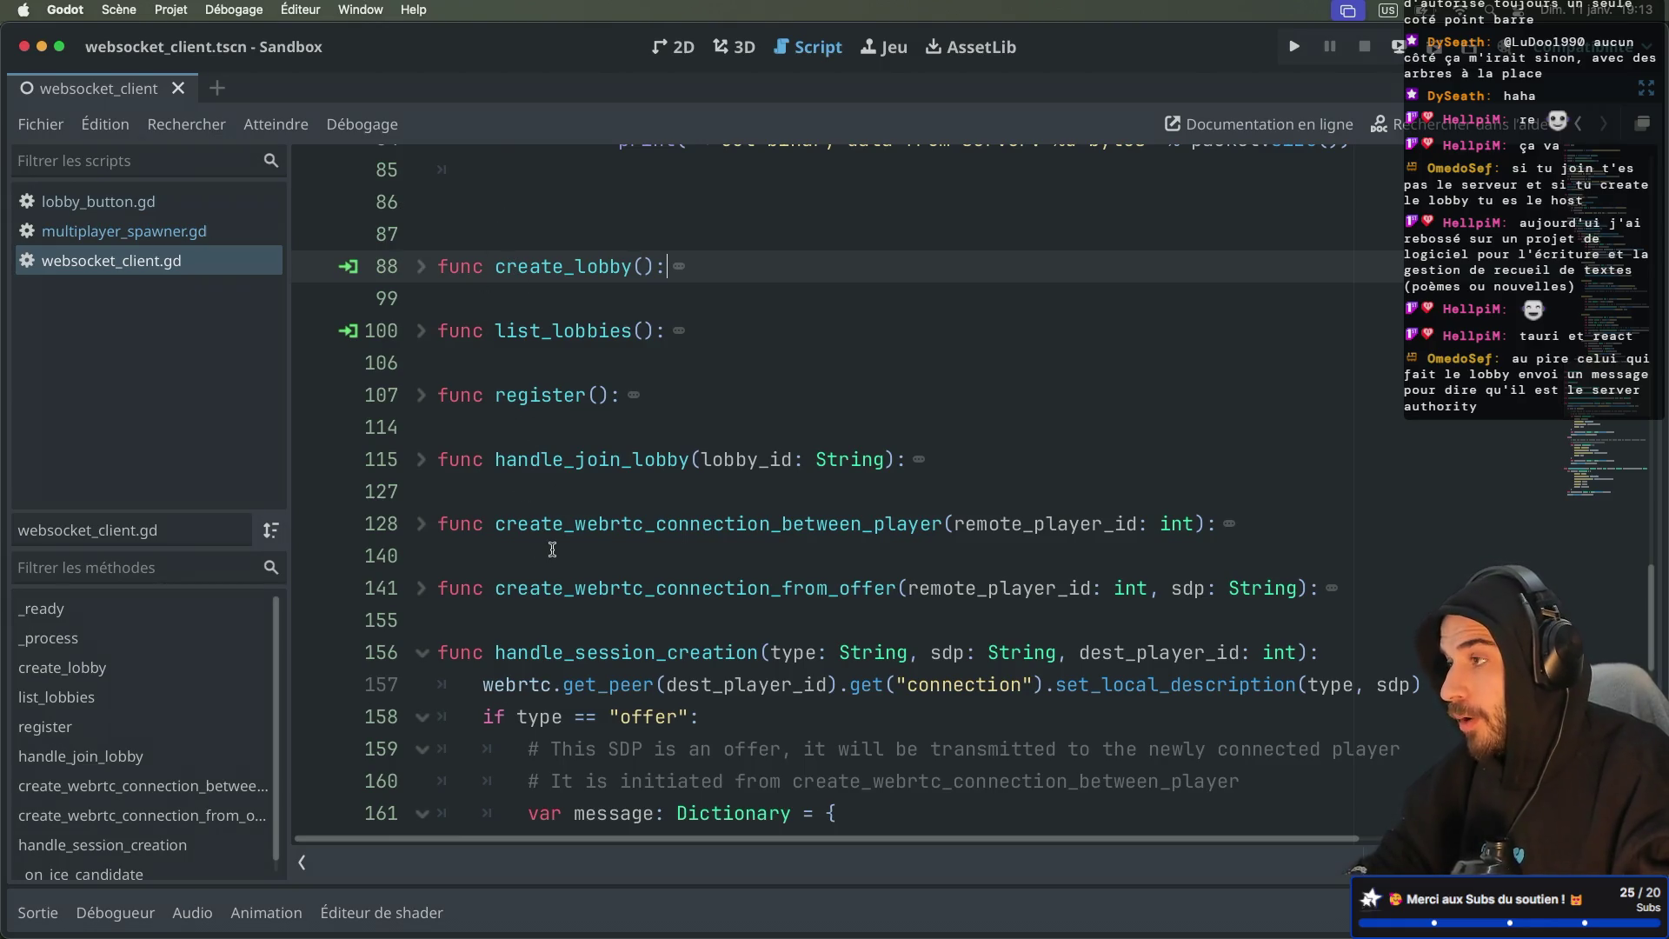
pyautogui.hotkey('ctrl', 'Right')
pyautogui.hotkey('ctrl', 'Left')
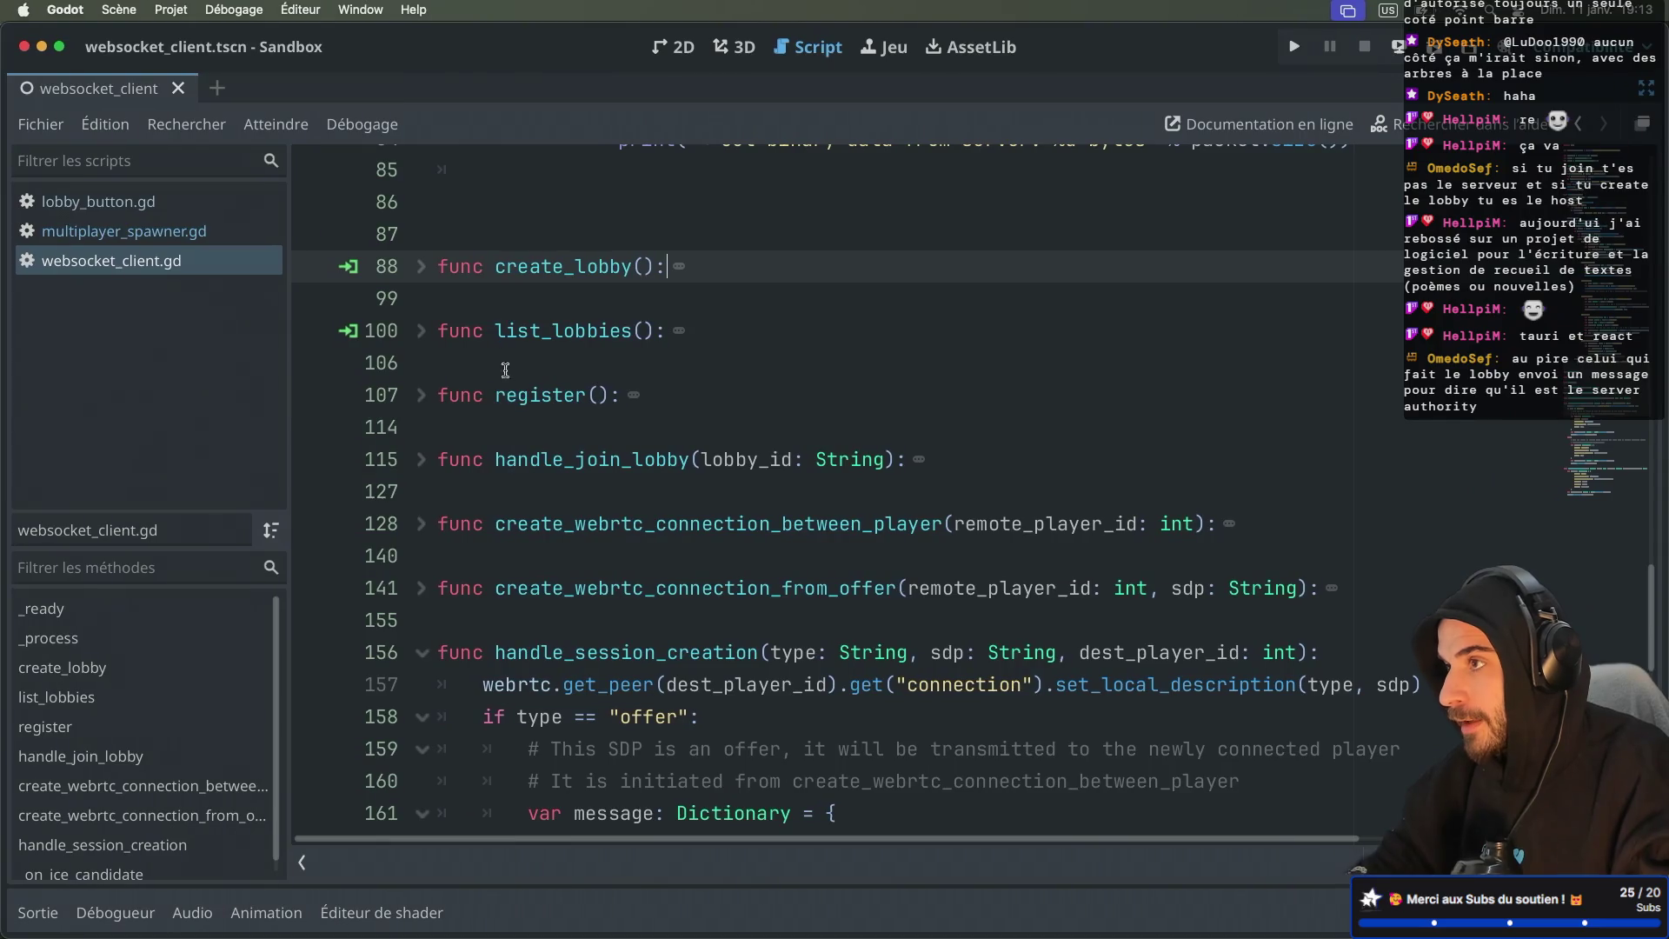
pyautogui.click(422, 459)
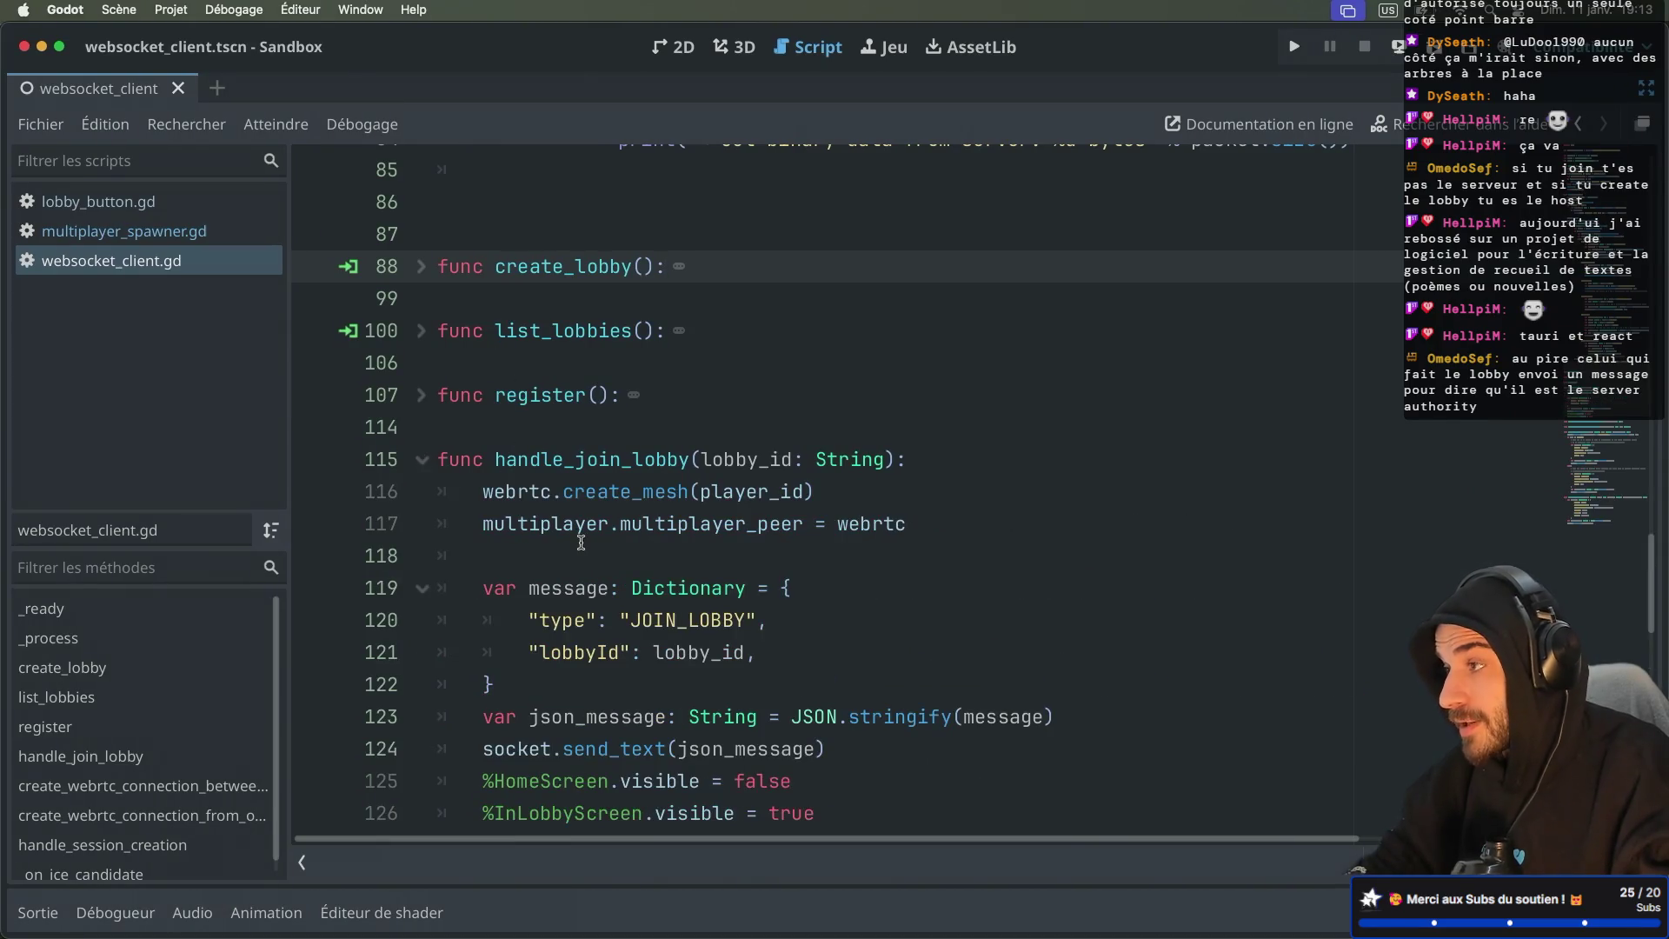
# Step: Paste the authority line as line 127 with lobby_id as its argument, and save
pyautogui.scroll(-3, 582, 542)
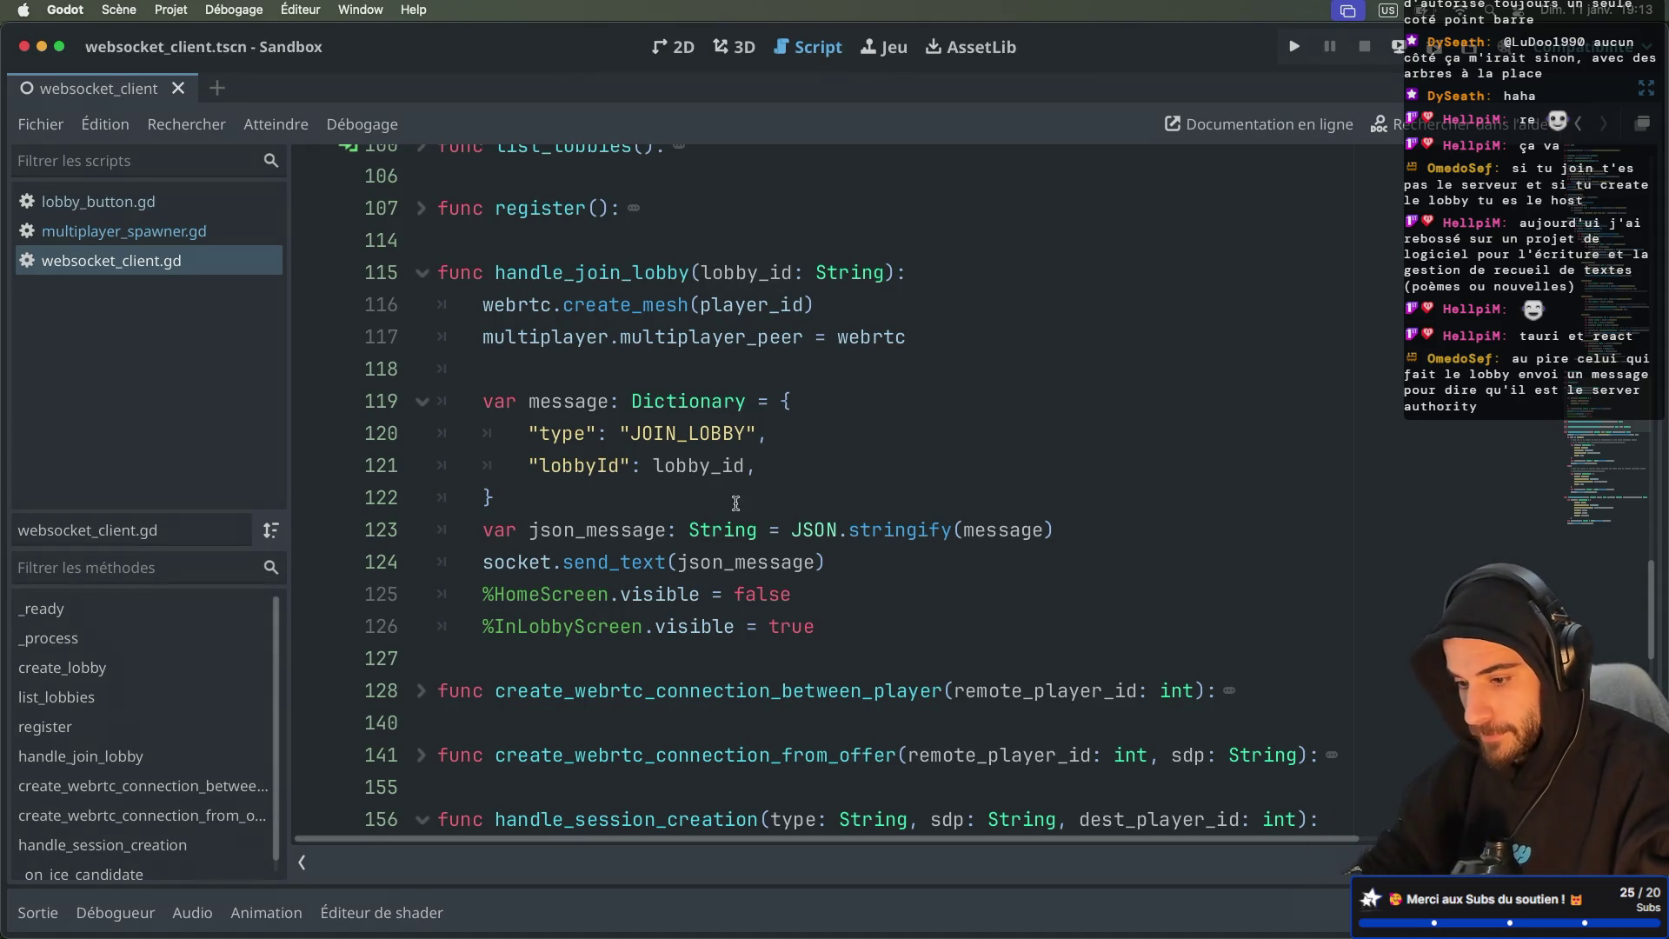
pyautogui.click(832, 633)
pyautogui.press('Return')
pyautogui.hotkey('ctrl', 'v')
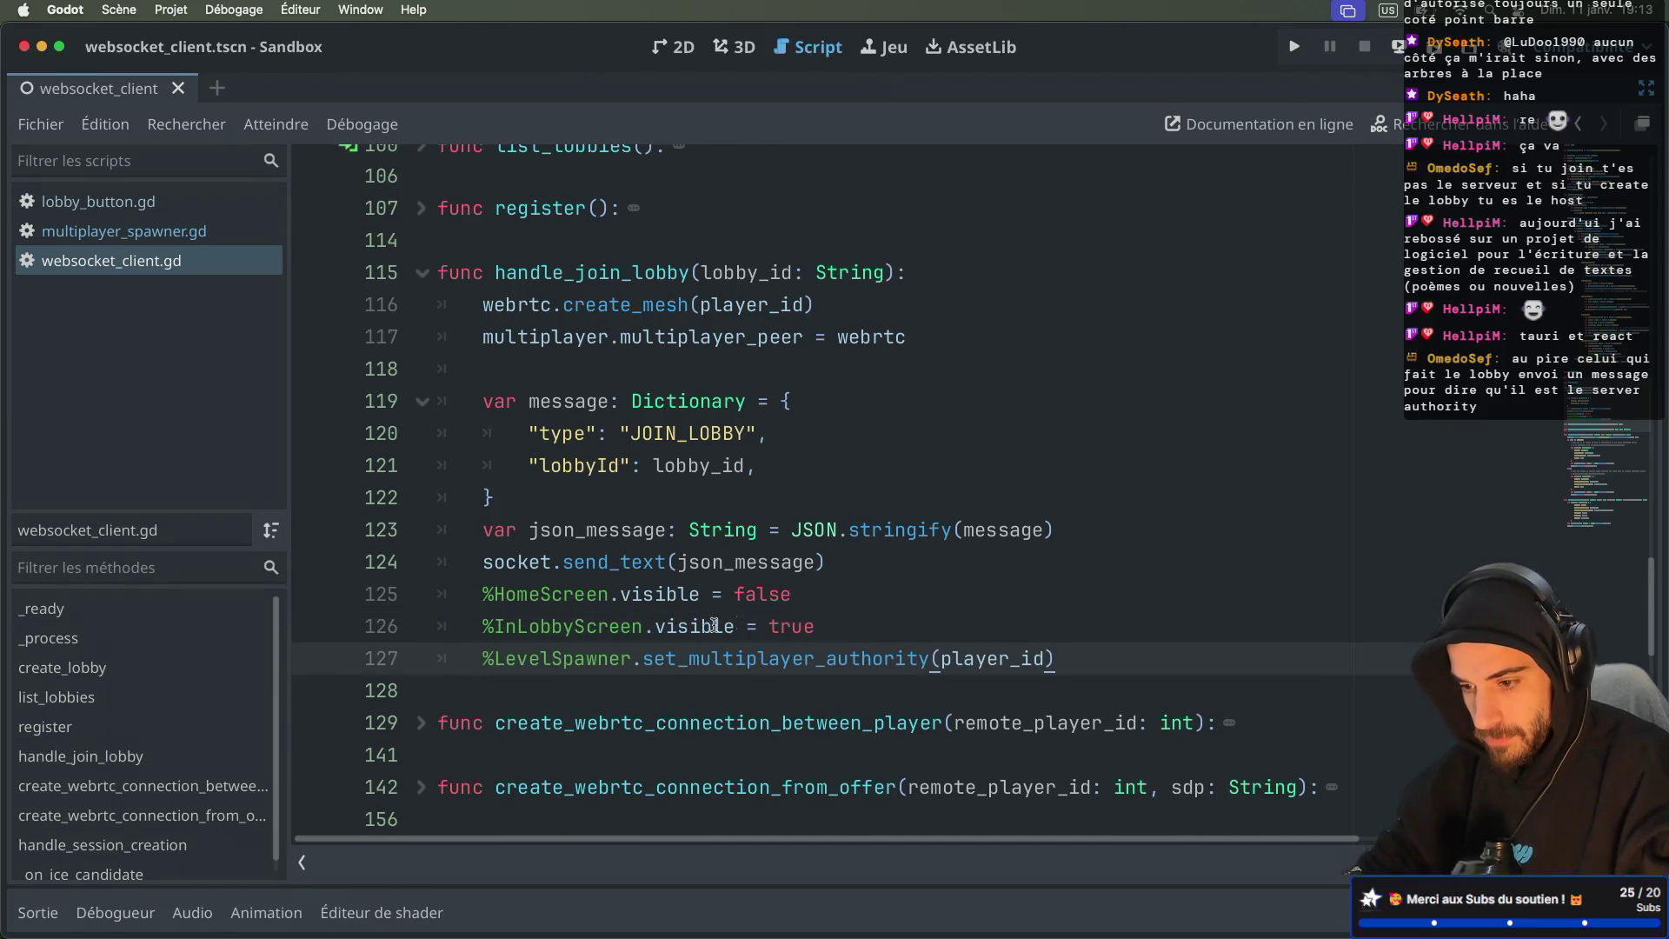
pyautogui.doubleClick(968, 661)
pyautogui.write('lobby')
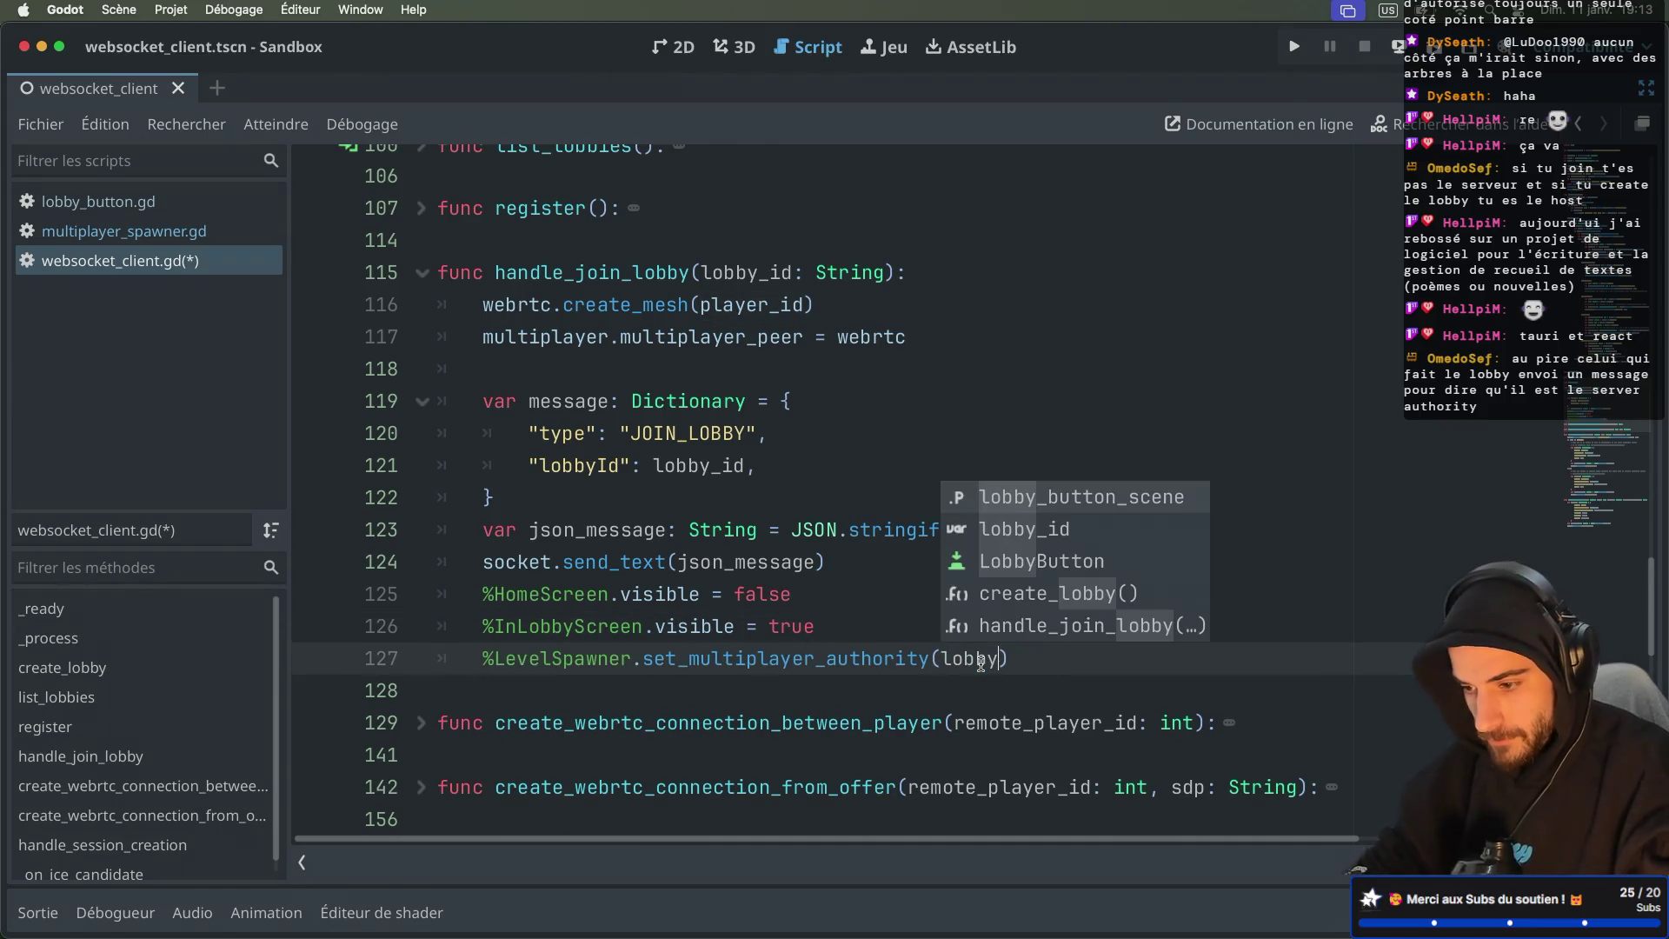
pyautogui.press('Down')
pyautogui.press('Return')
pyautogui.hotkey('ctrl', 's')
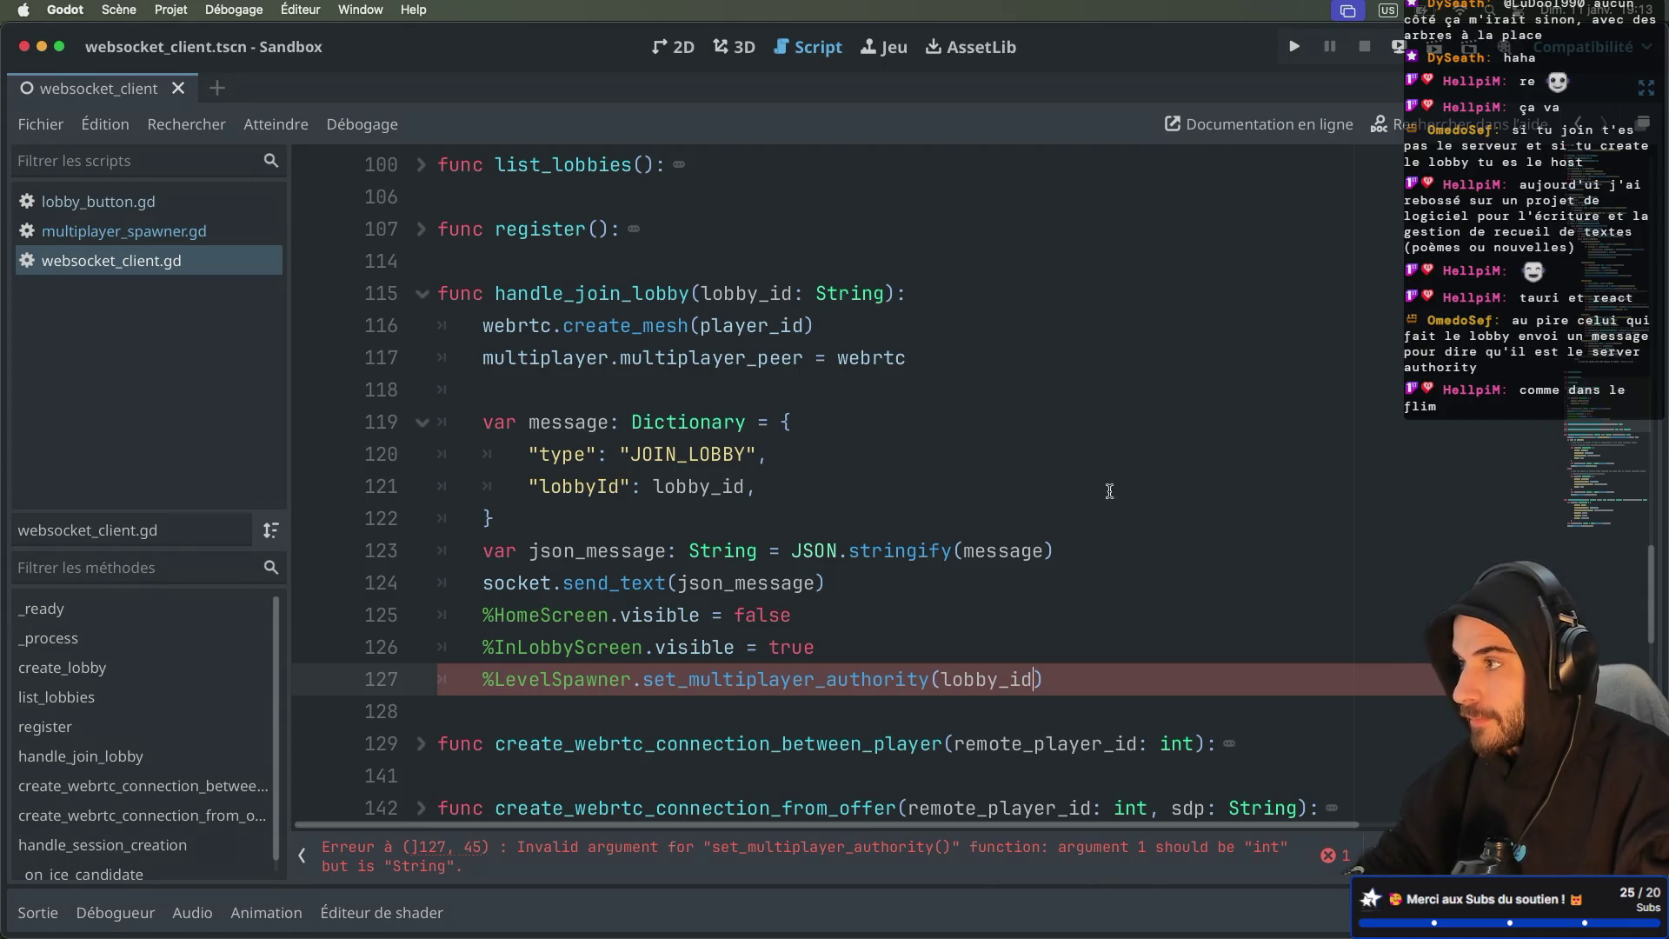
pyautogui.moveTo(939, 674)
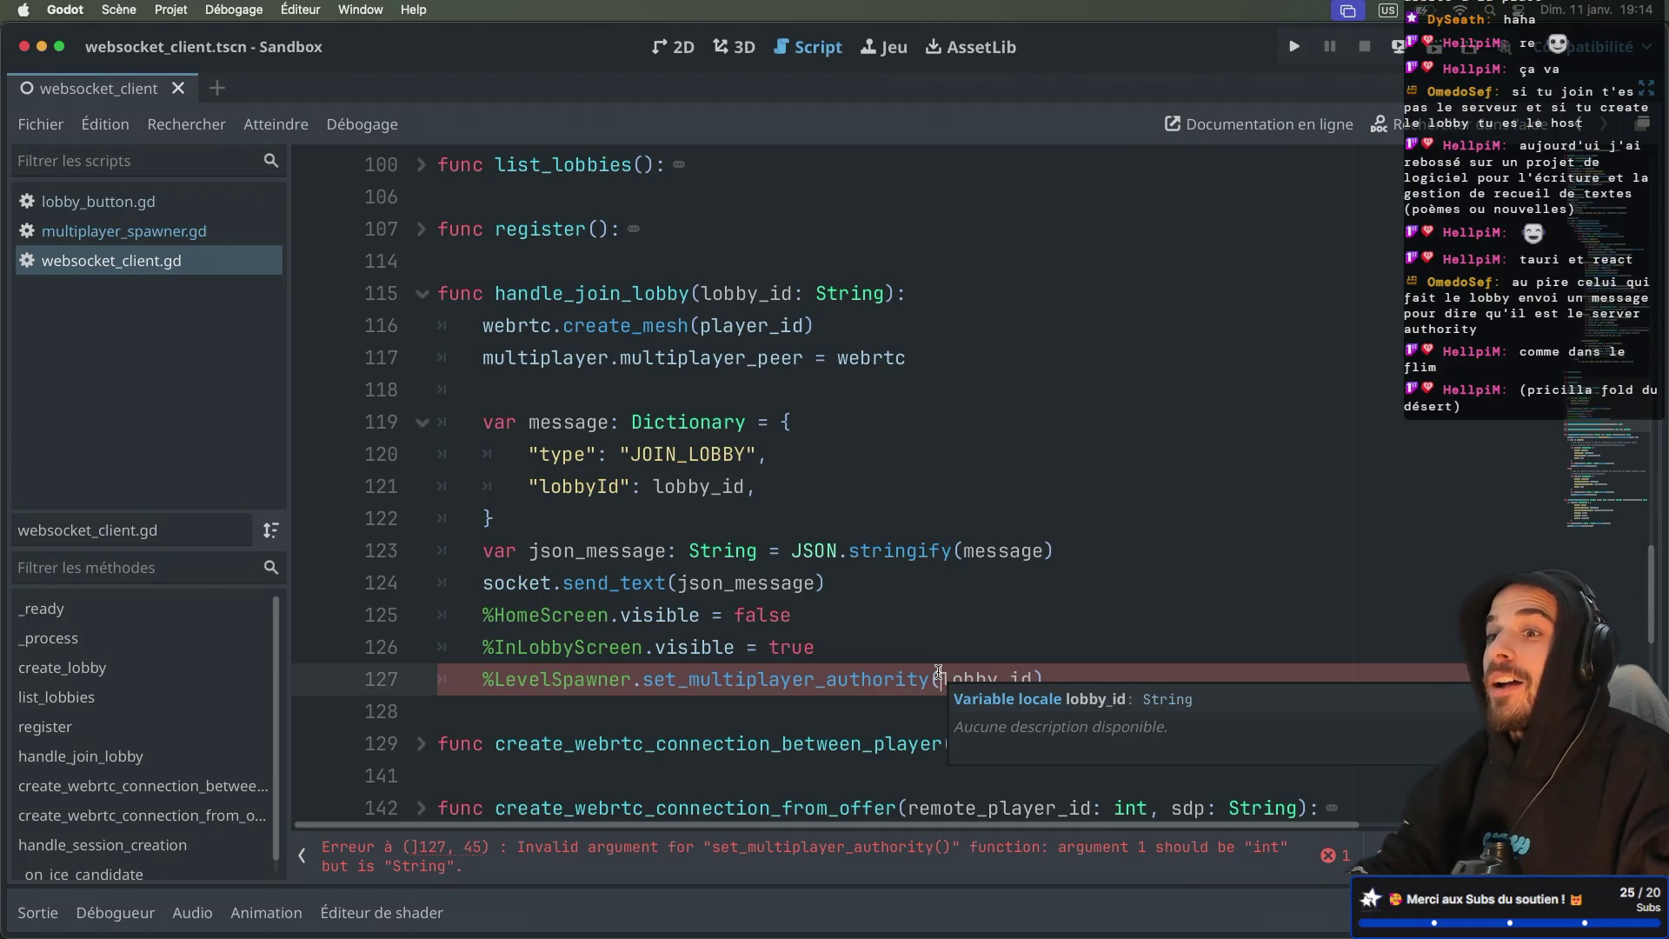
pyautogui.hotkey('ctrl', 'Right')
pyautogui.hotkey('ctrl', 'Right')
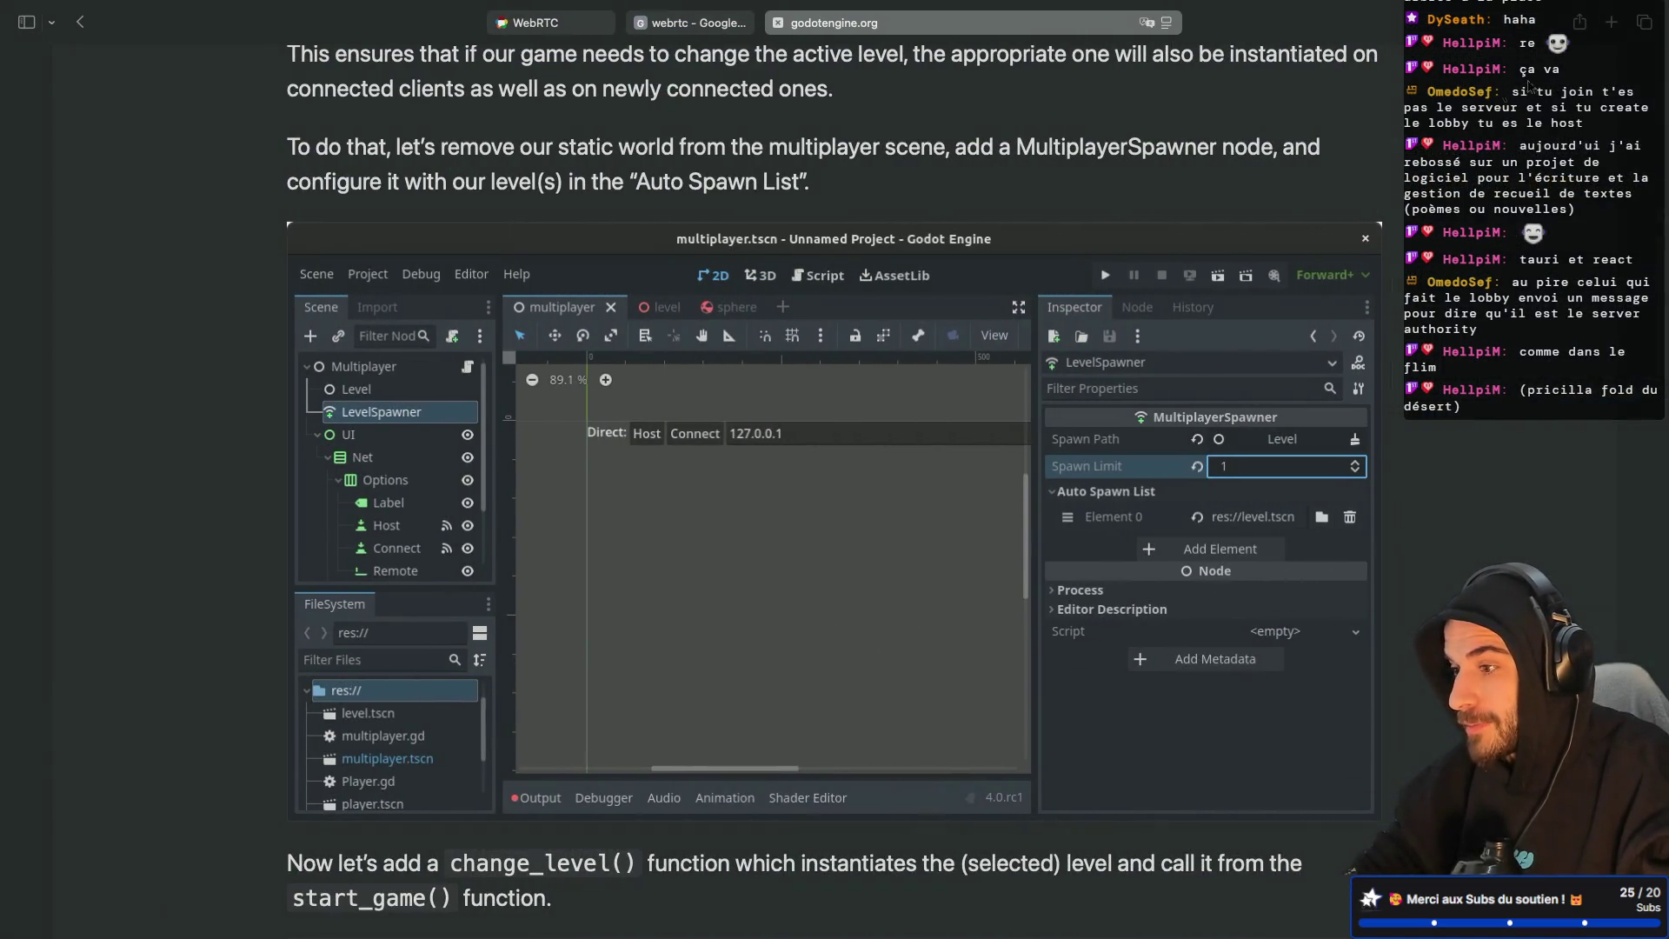
# Step: After a brief detour to a new Safari tab, type 'parse' before lobby_id on line 127
pyautogui.press('super+t')
pyautogui.write('prici')
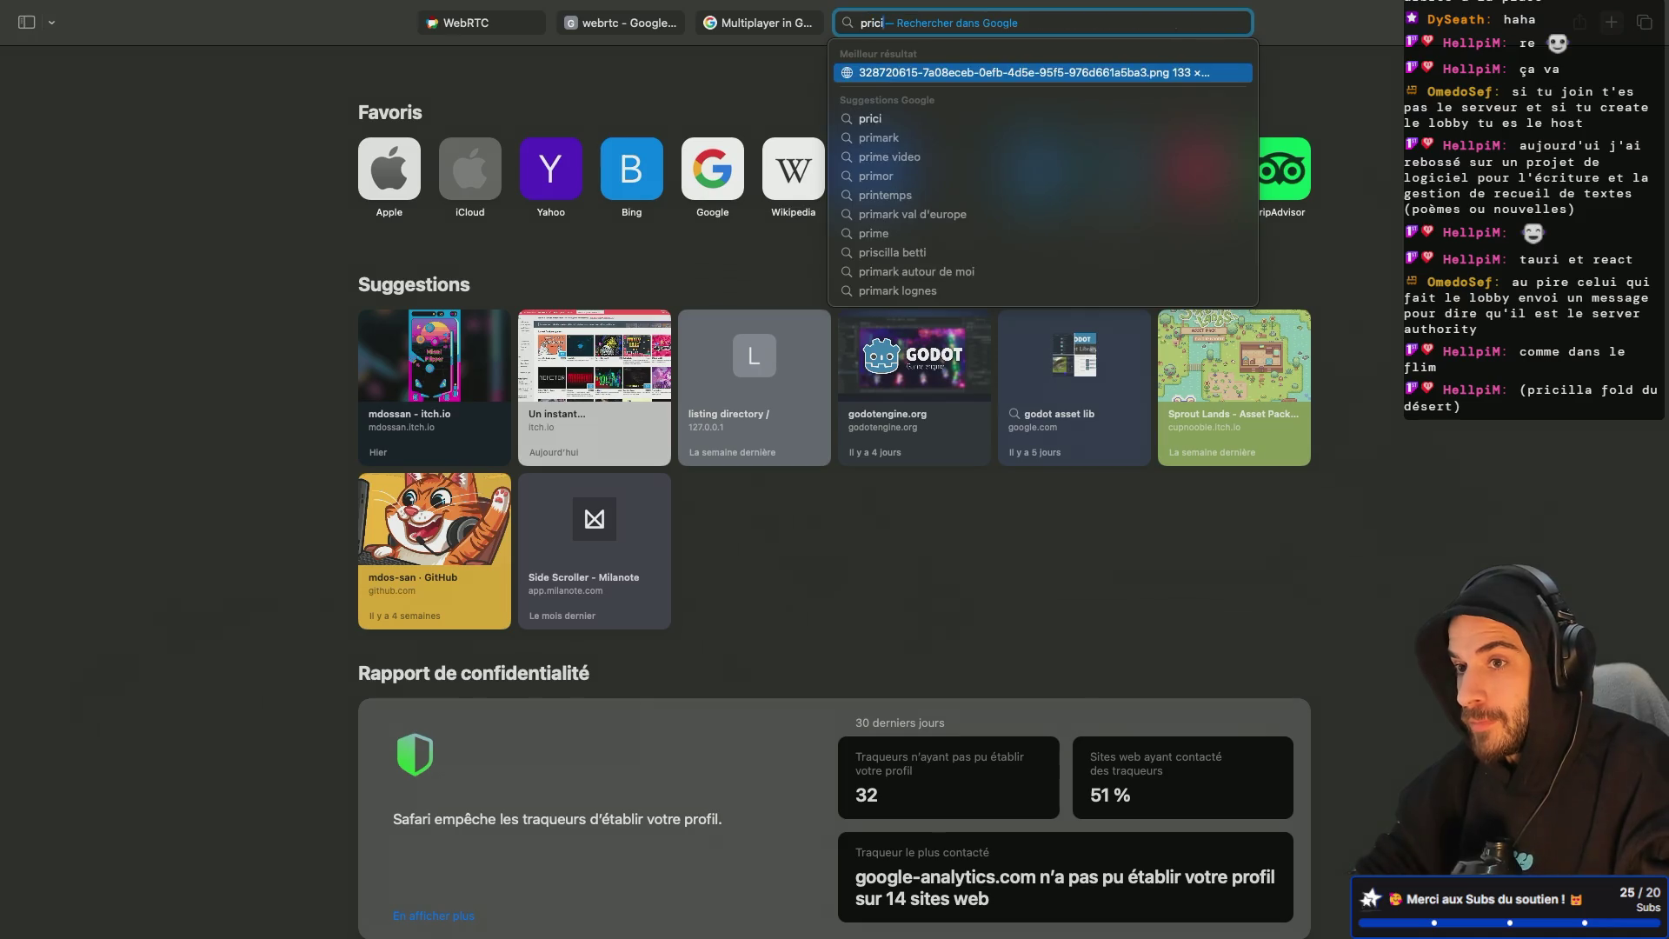
pyautogui.write('lla fold du desert')
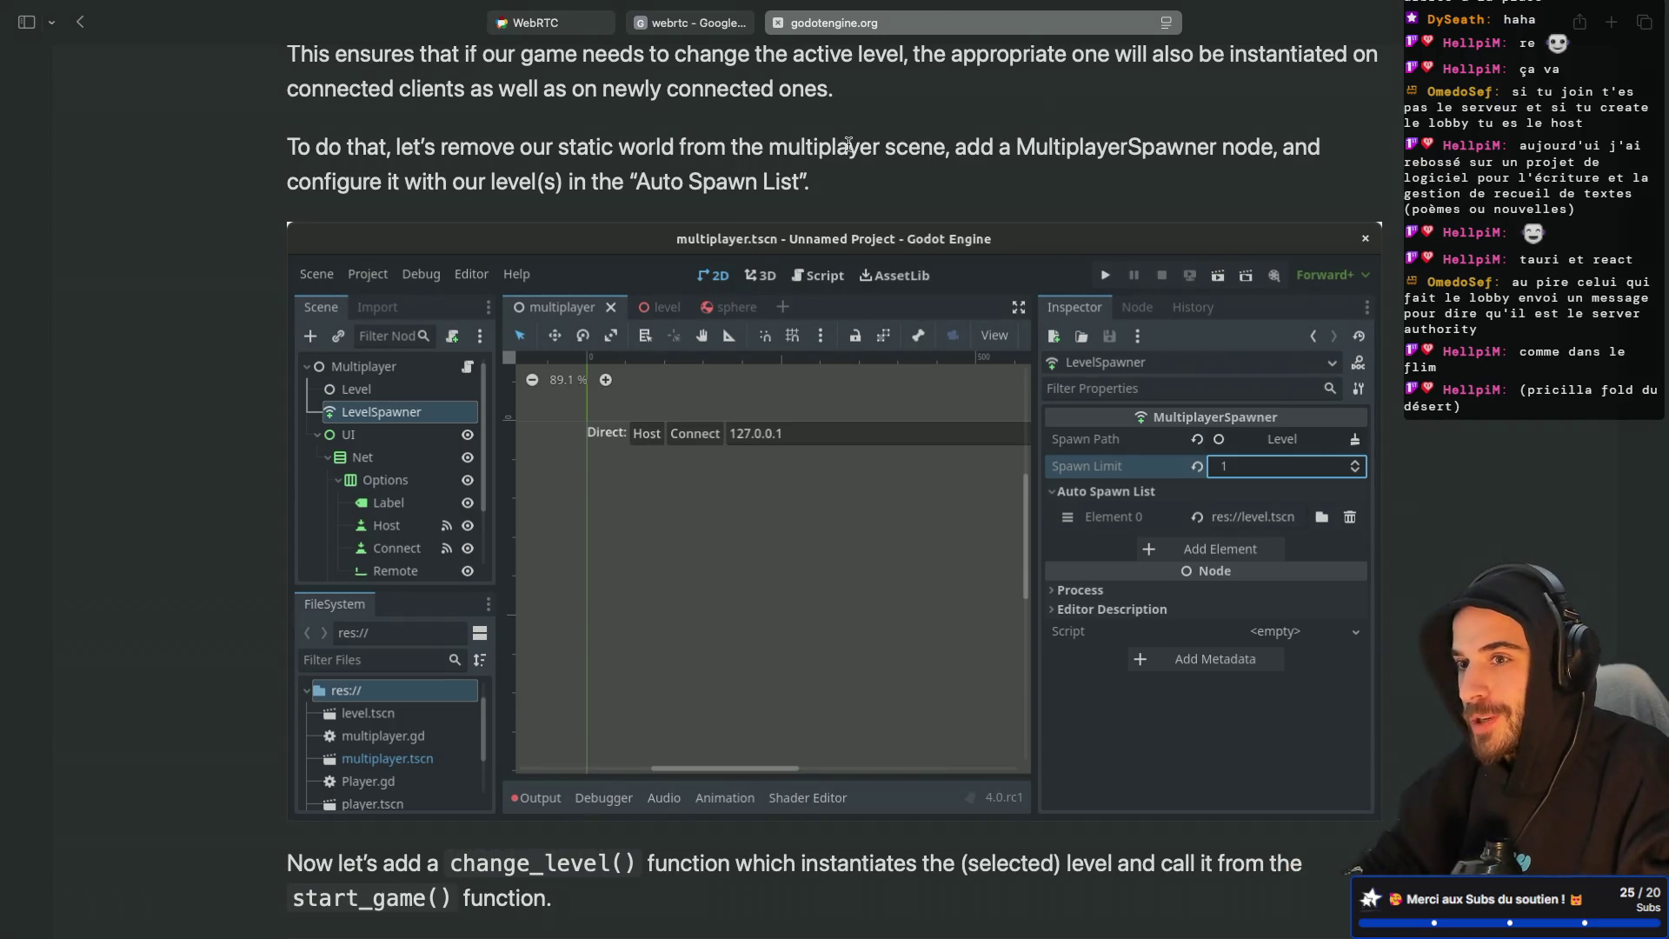
pyautogui.hotkey('ctrl', 'Left')
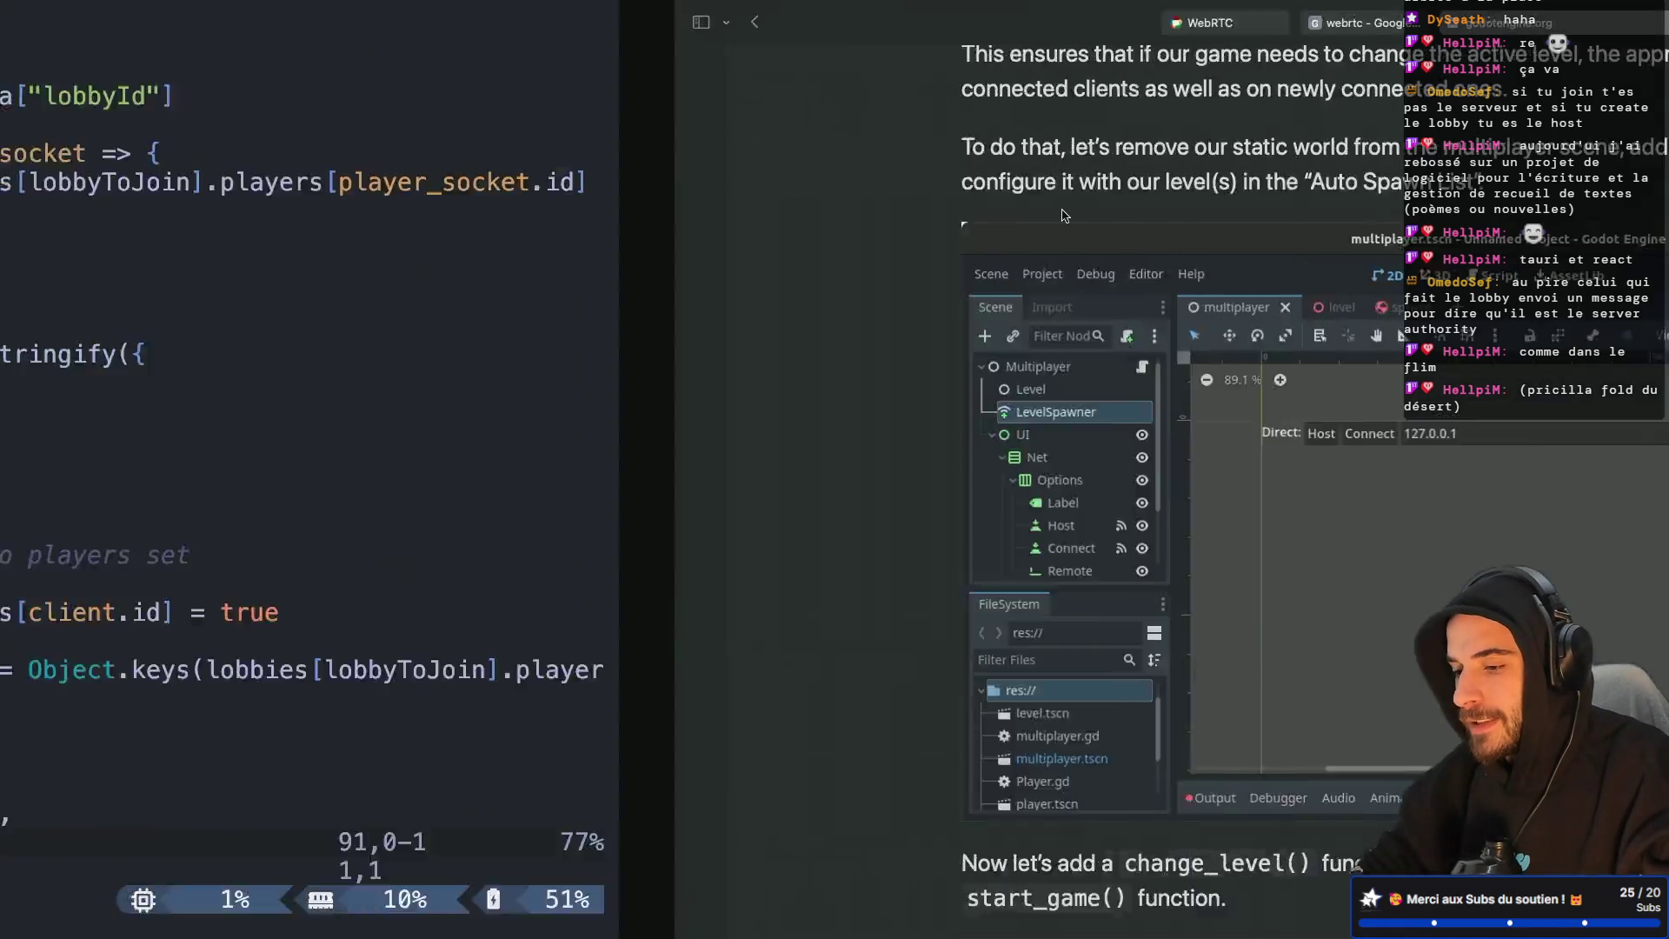
pyautogui.hotkey('ctrl', 'Left')
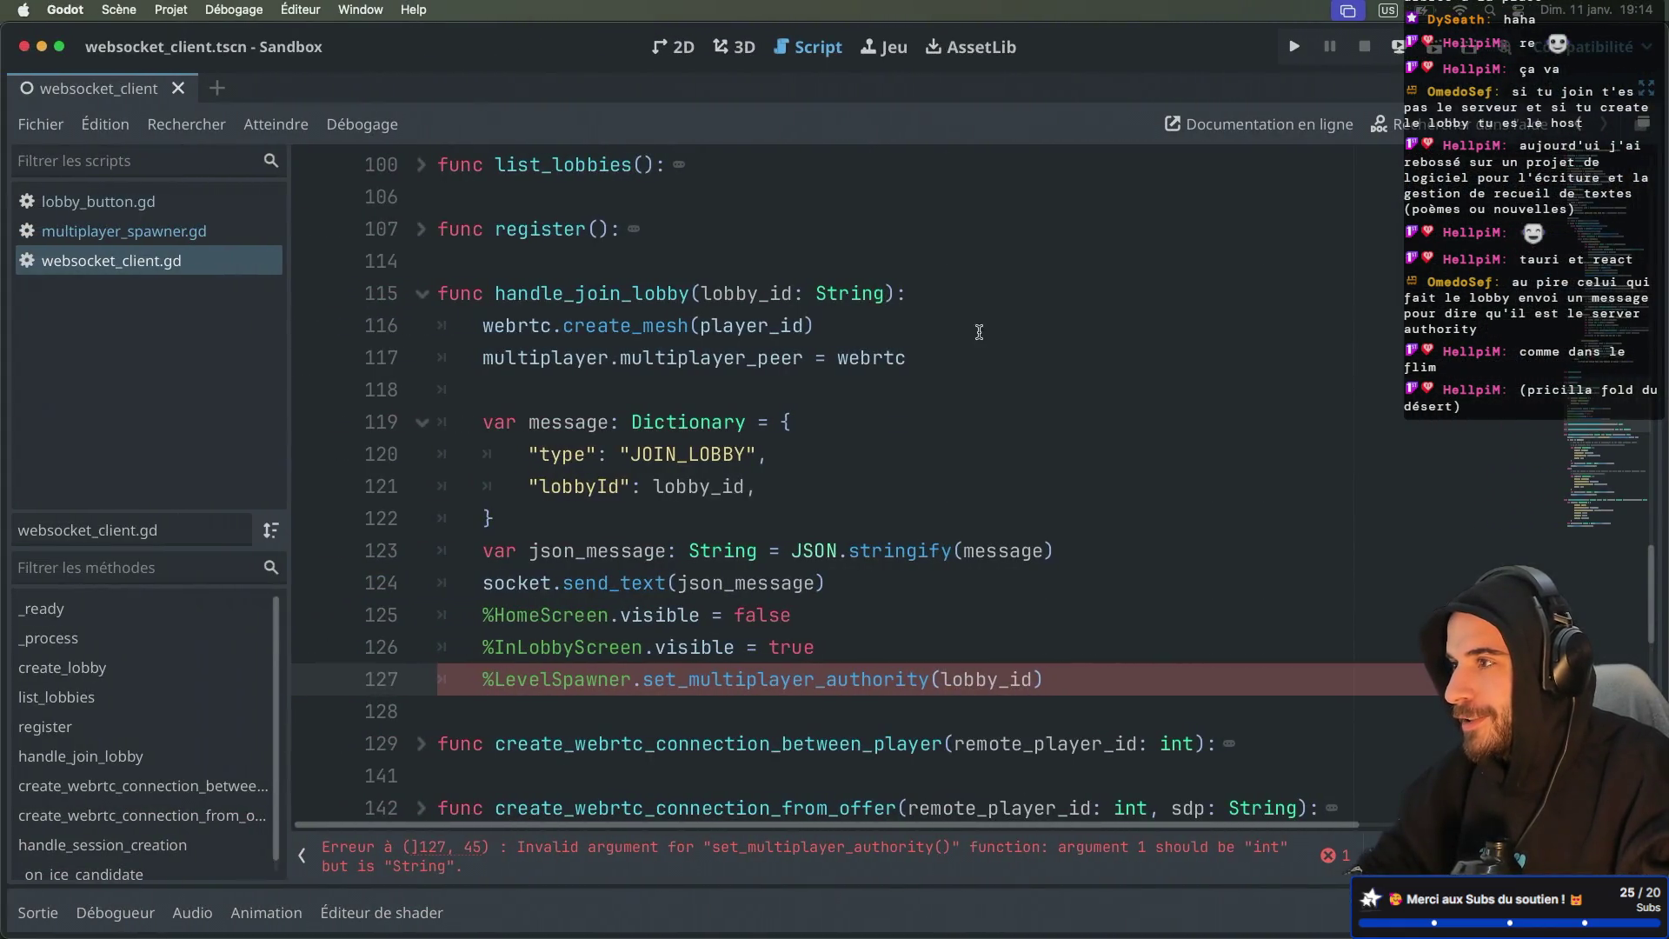
pyautogui.scroll(-2, 958, 467)
pyautogui.write('parse')
pyautogui.scroll(1, 967, 467)
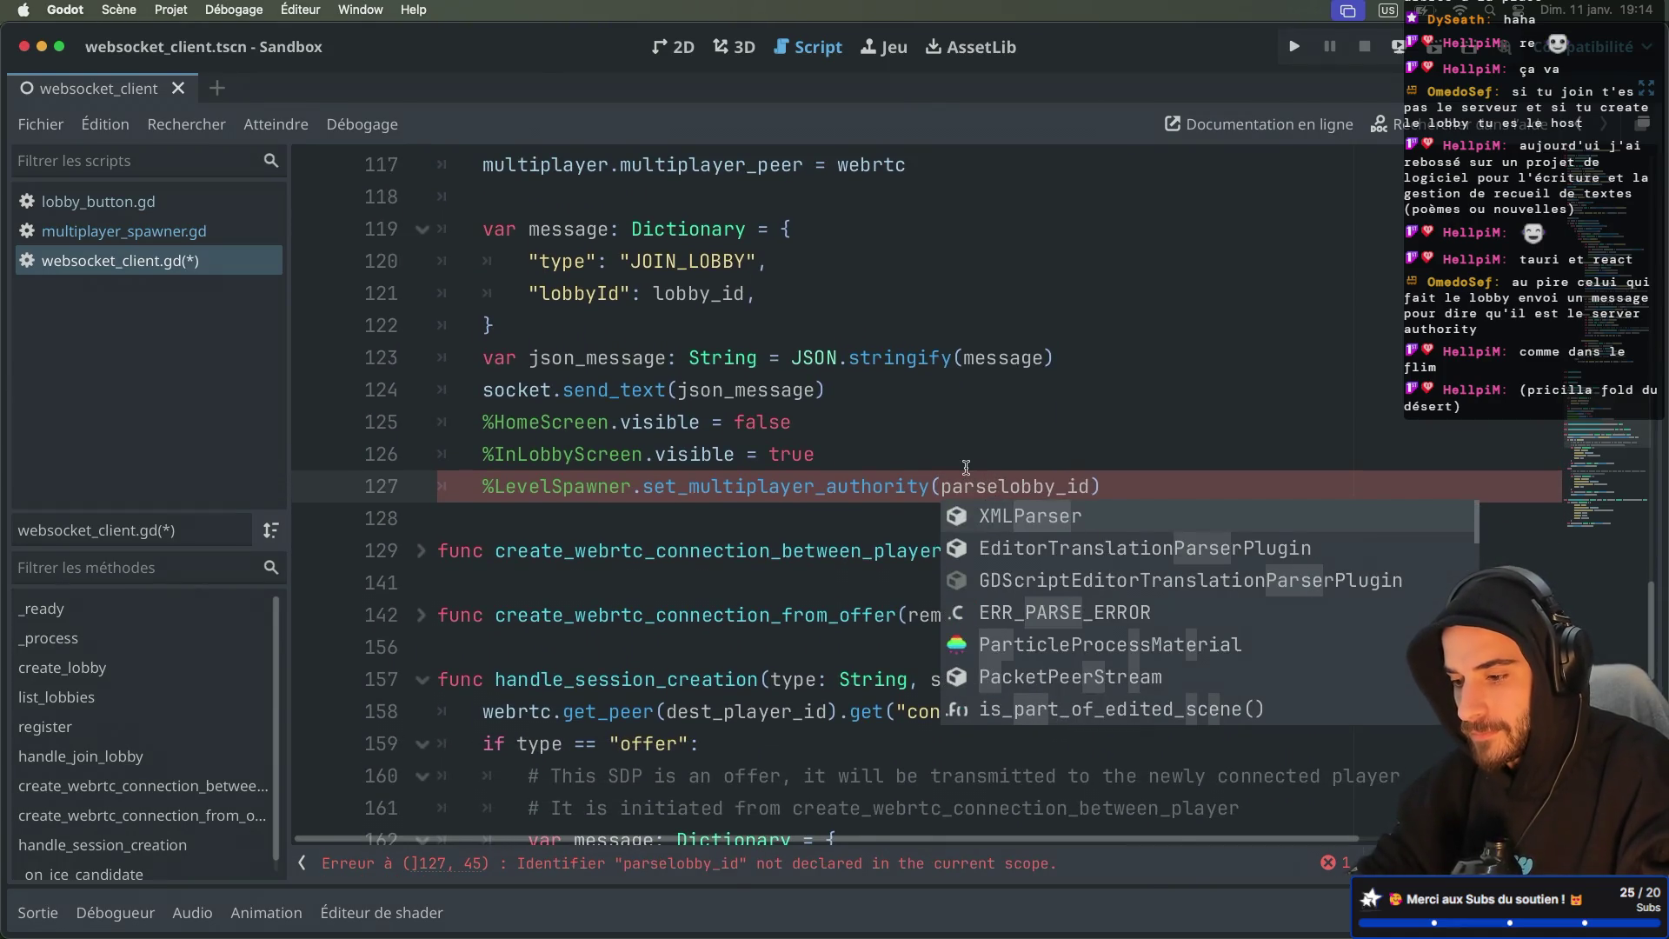
# Step: Search 'parse in godot', refine to 'parse int godot', and open the forum thread on string-to-int conversion
pyautogui.hotkey('ctrl', 'Right')
pyautogui.hotkey('ctrl', 'Right')
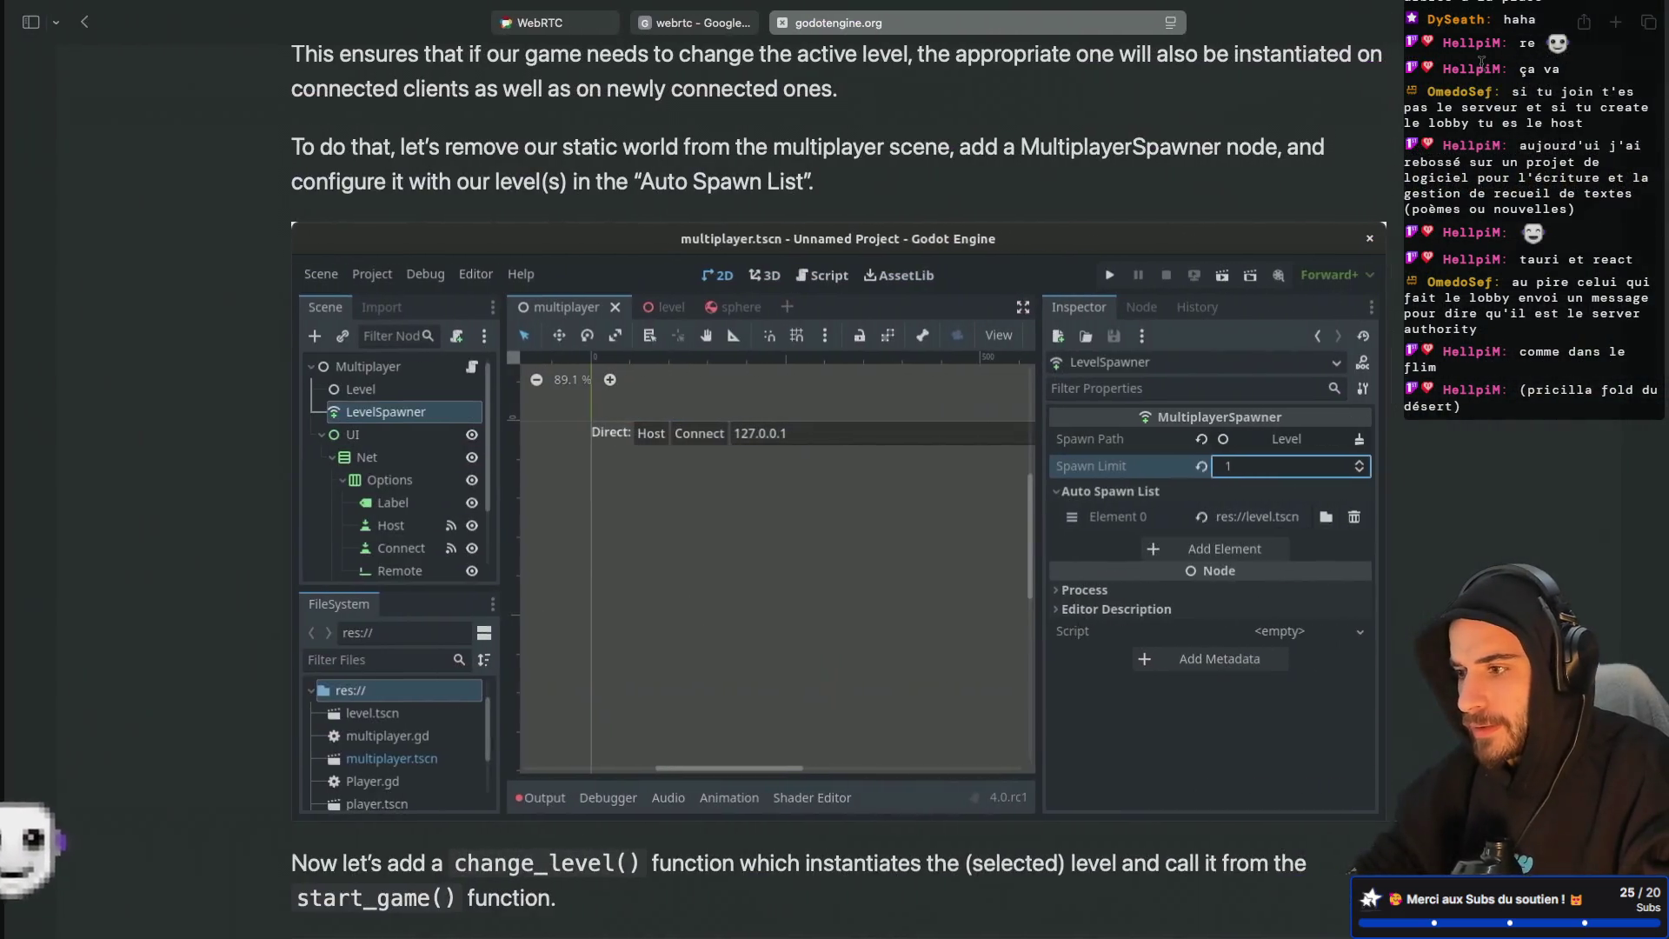
pyautogui.press('super+t')
pyautogui.write('parse in godot')
pyautogui.press('Return')
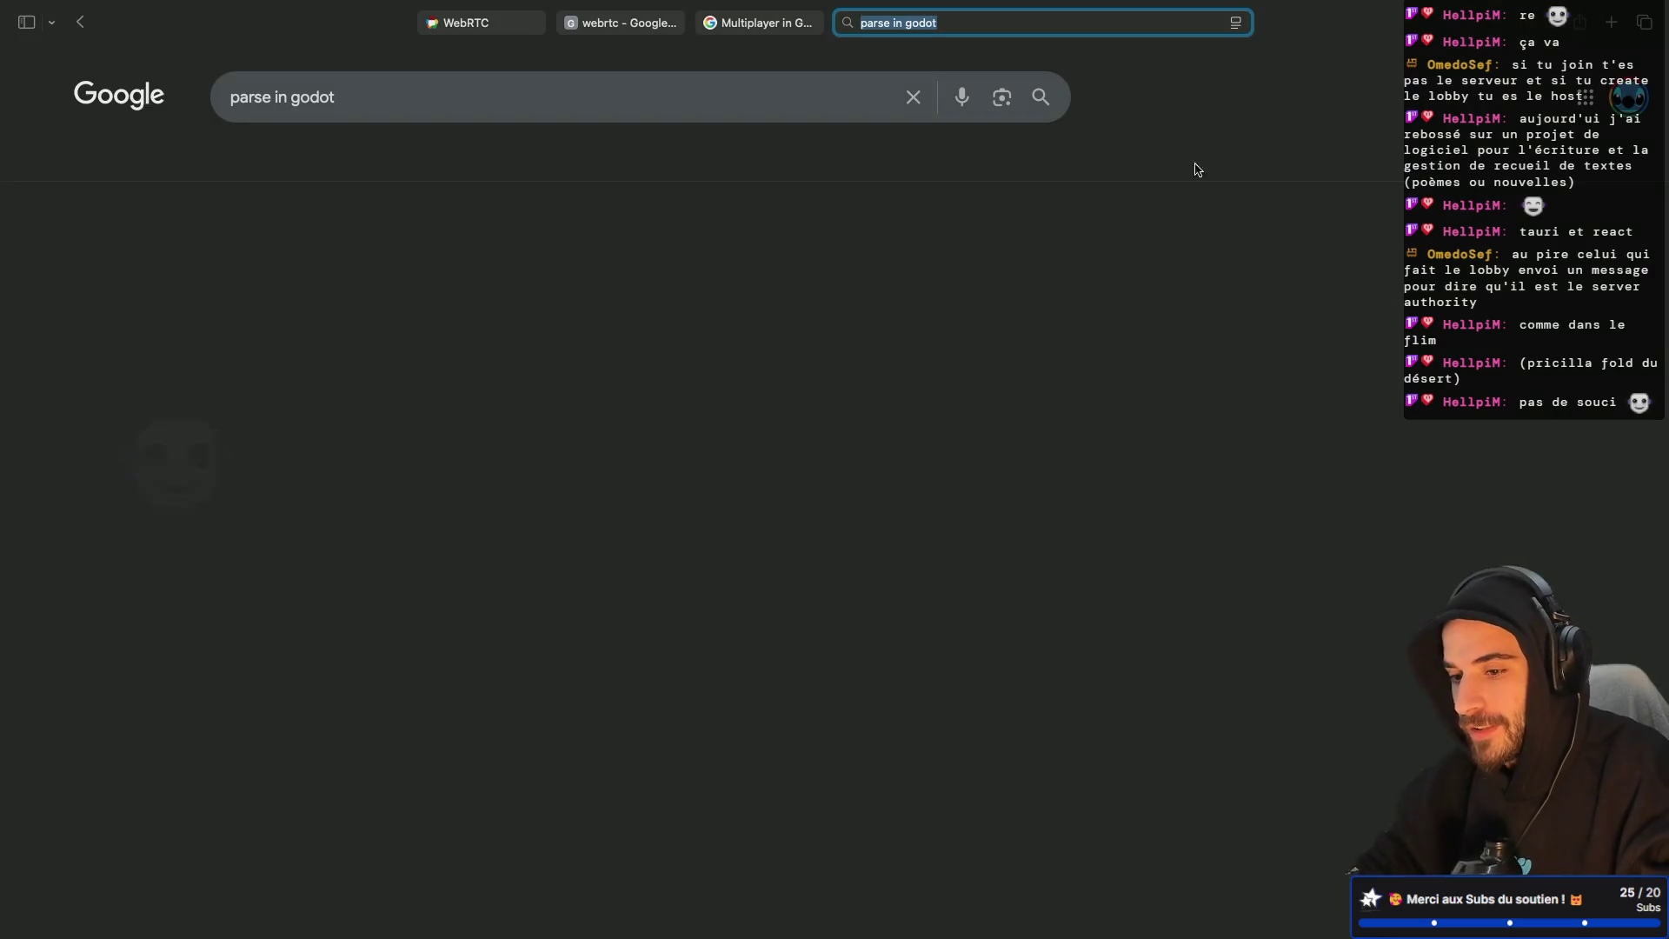
pyautogui.click(391, 275)
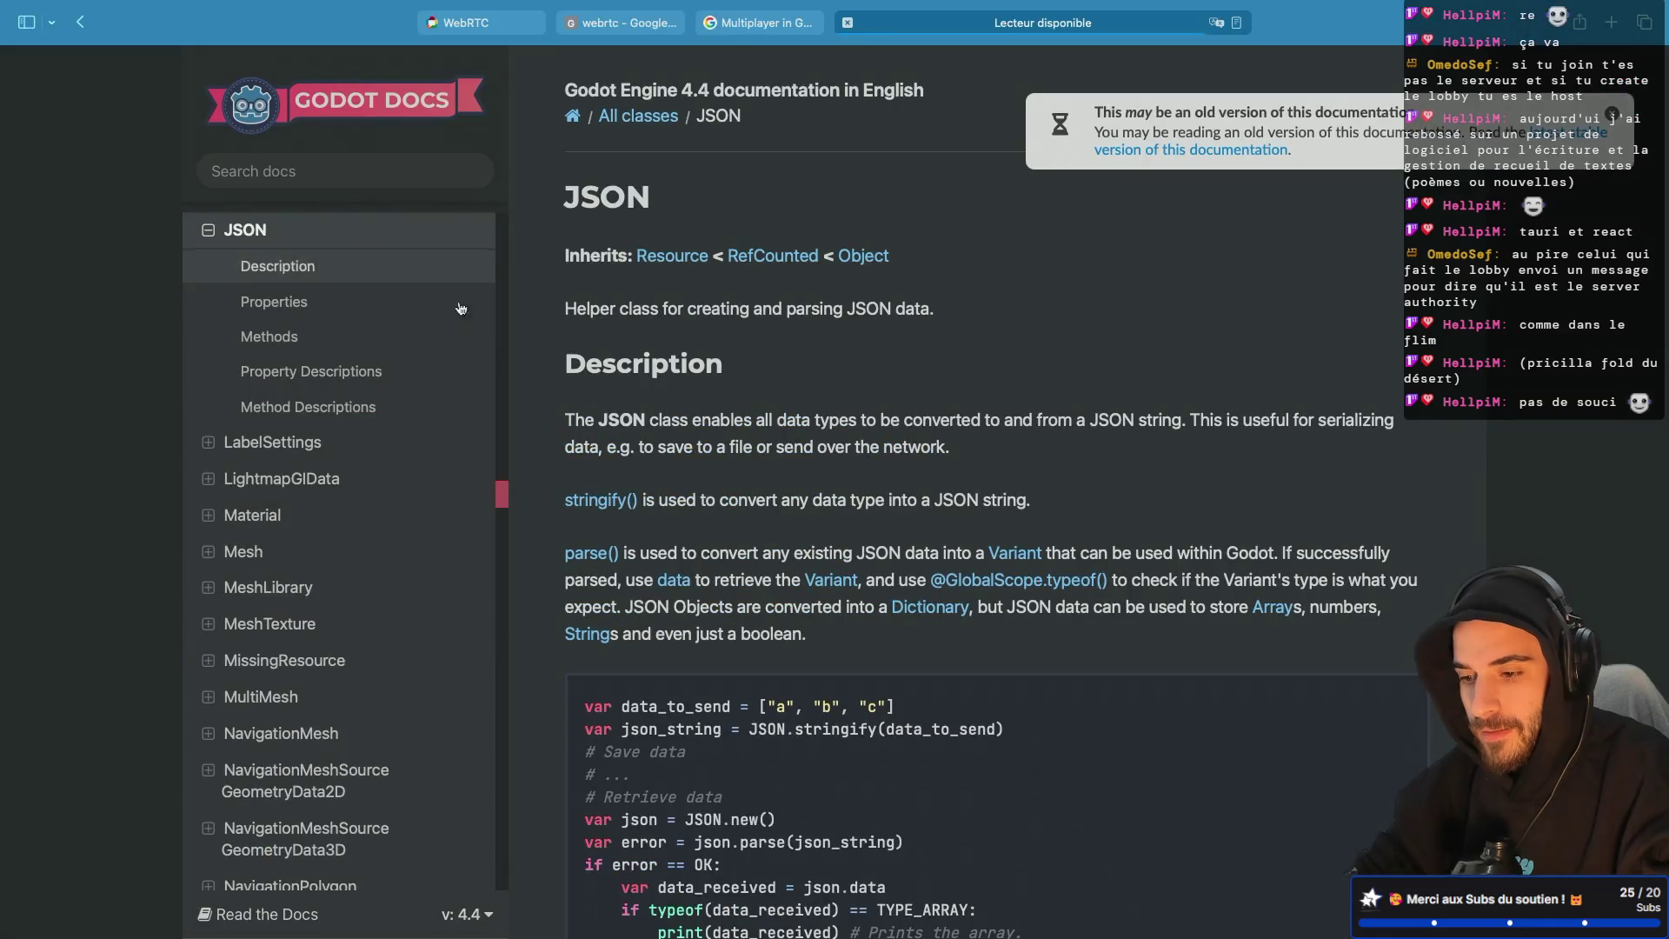
pyautogui.hscroll(-5, 456, 298)
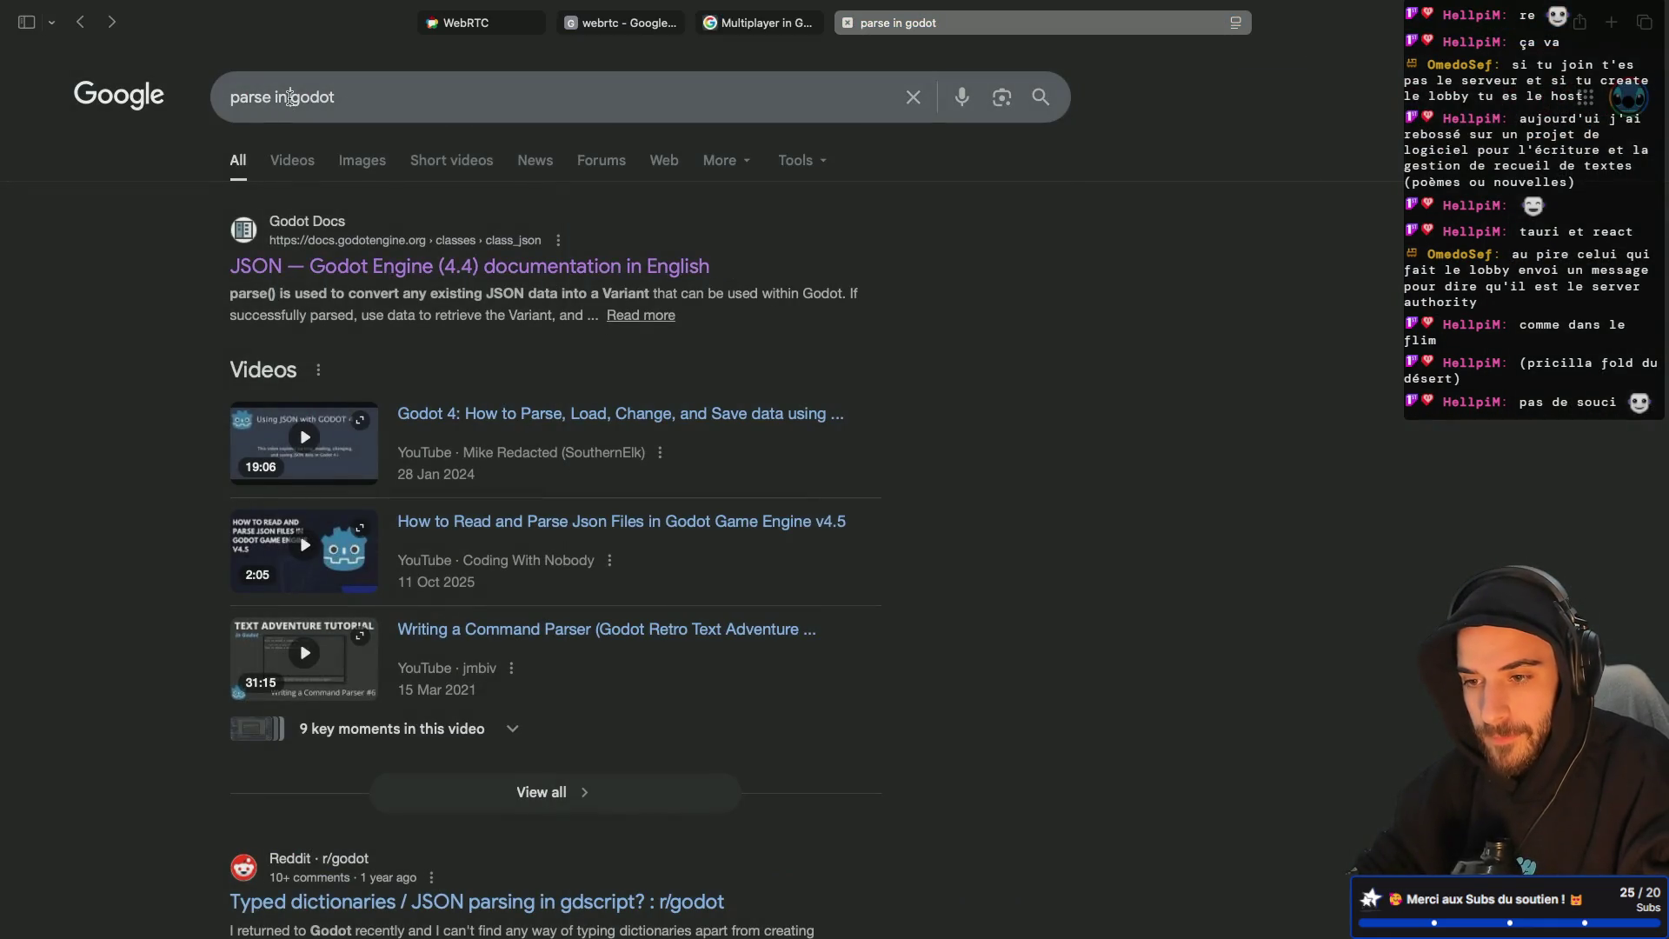
pyautogui.click(290, 98)
pyautogui.write('t')
pyautogui.press('Return')
pyautogui.click(467, 271)
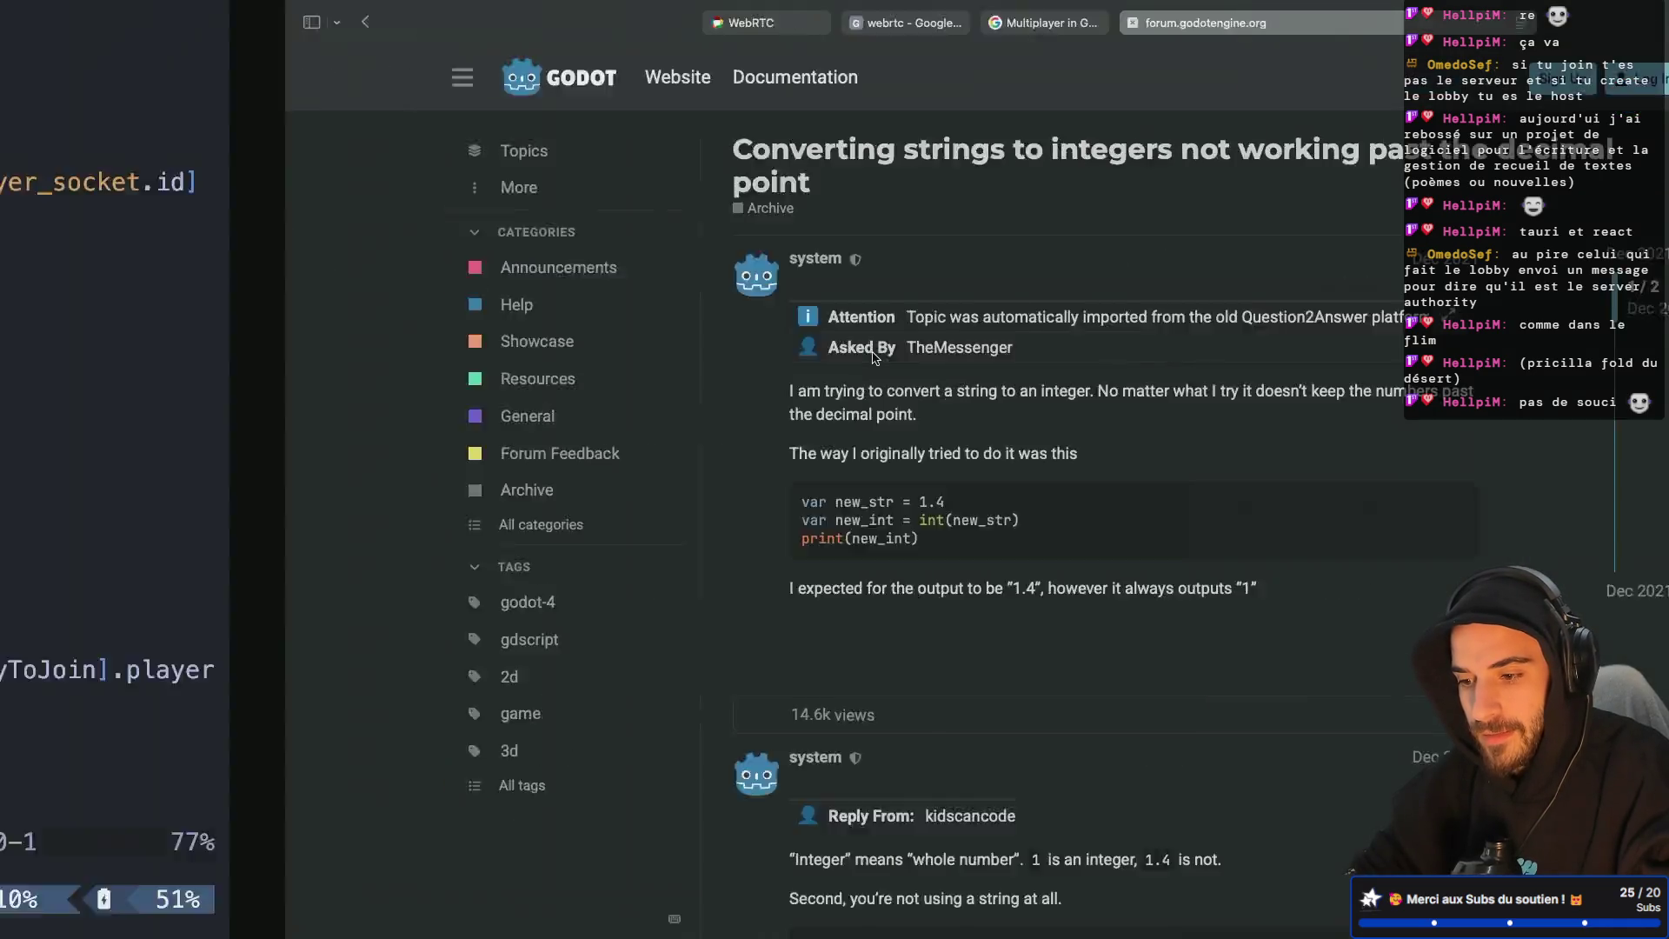
pyautogui.press('super+h')
pyautogui.press('super+Tab')
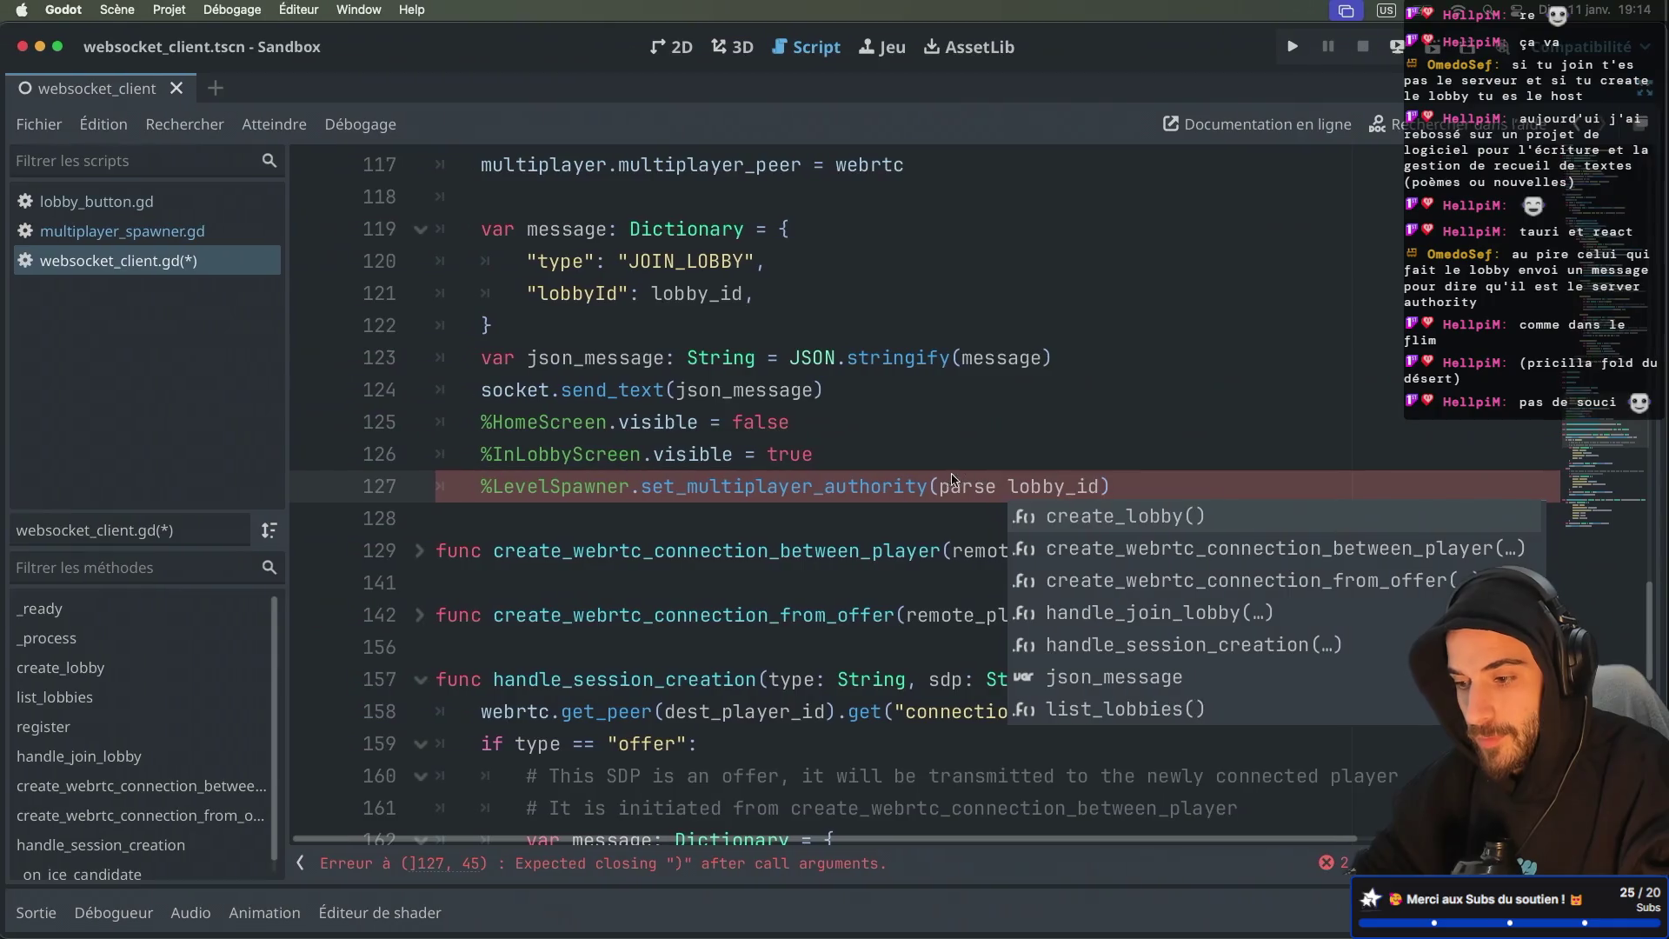
# Step: Rewrite line 127 as set_multiplayer_authority(int(lobby_id)) and save websocket_client.gd
pyautogui.press('BackSpace')
pyautogui.press('BackSpace')
pyautogui.press('BackSpace')
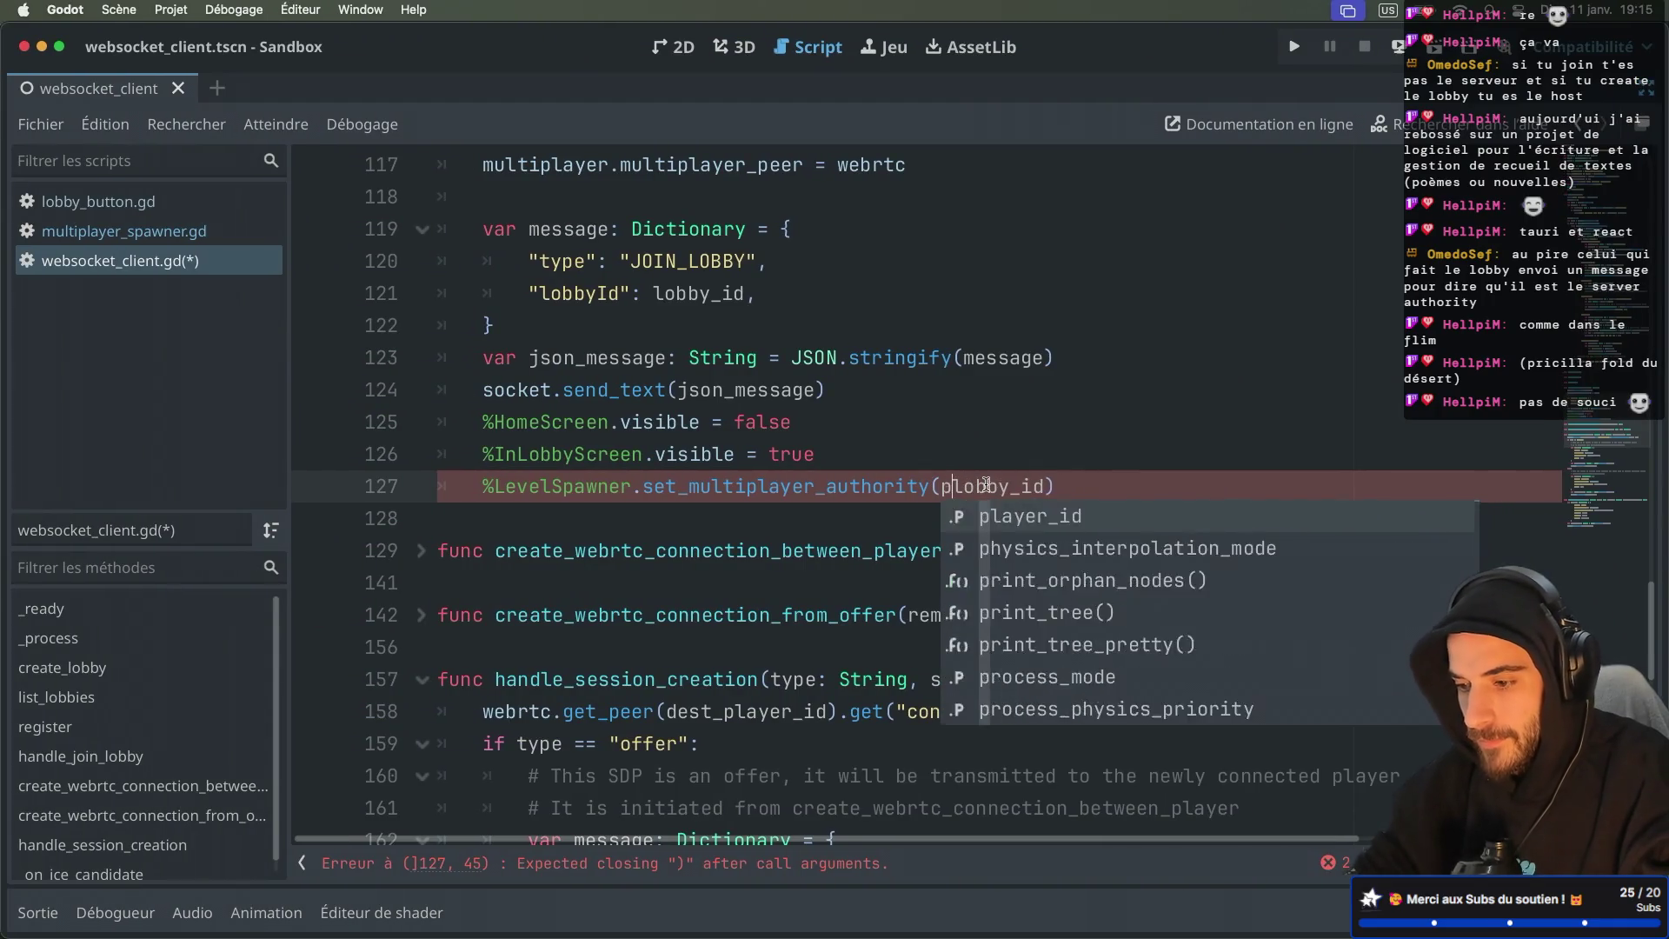
pyautogui.write('int(')
pyautogui.press('End')
pyautogui.write(')')
pyautogui.click(1119, 455)
pyautogui.hotkey('ctrl', 's')
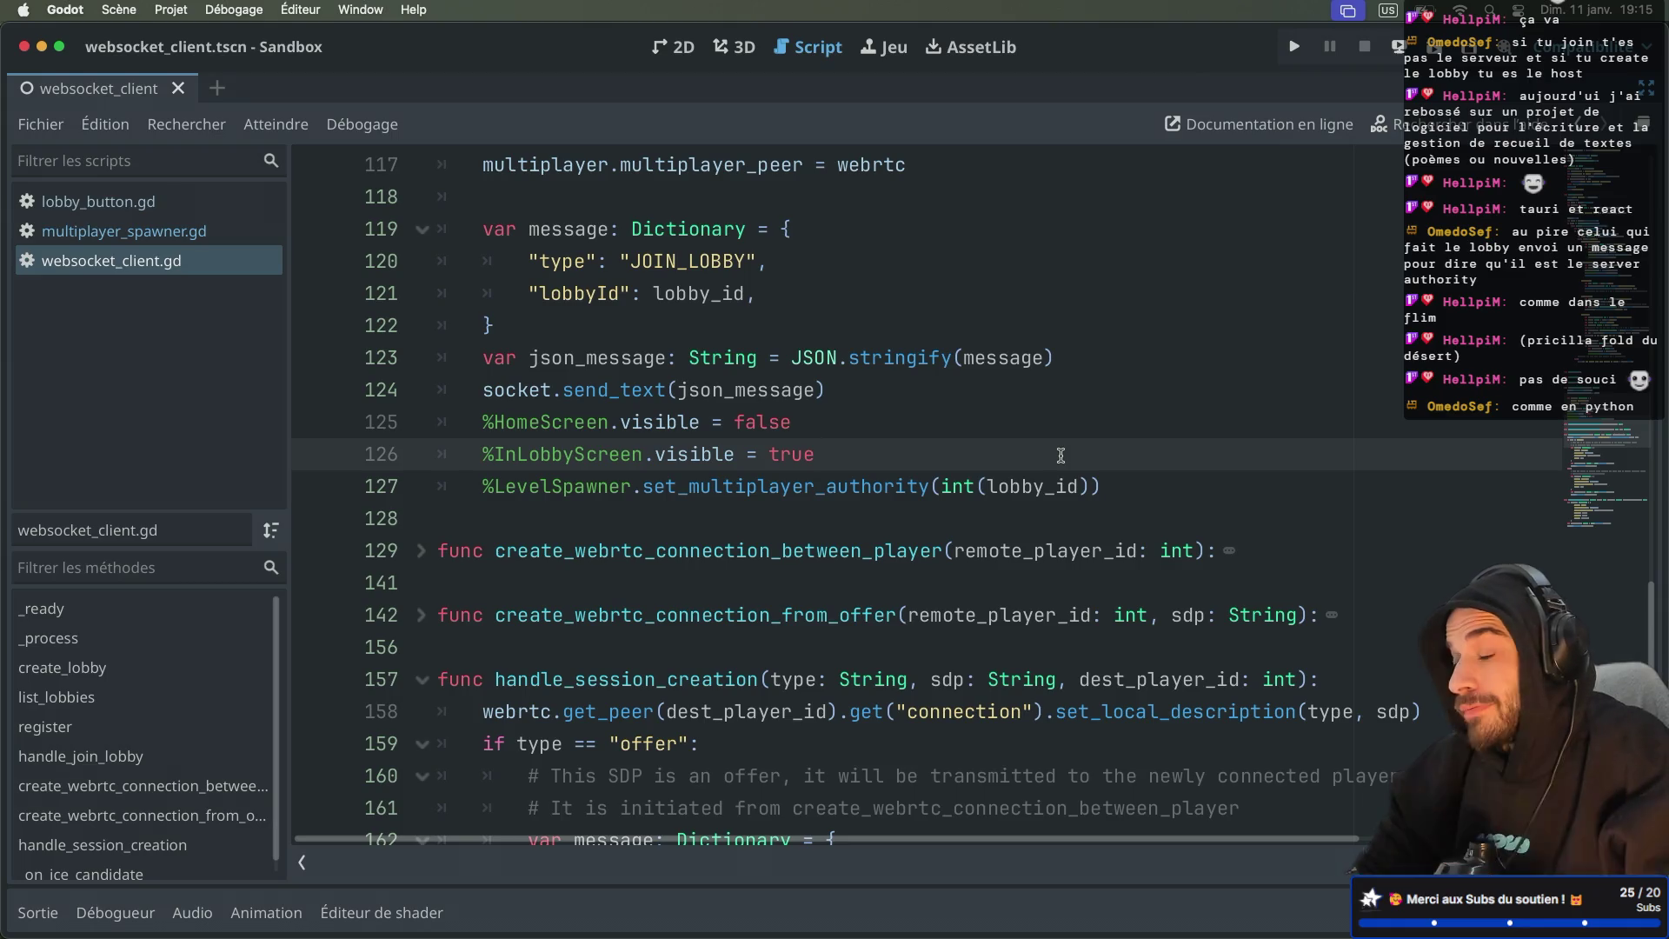
pyautogui.click(937, 486)
# Step: Run the game, create a lobby in one window, and join it from the other
pyautogui.click(965, 467)
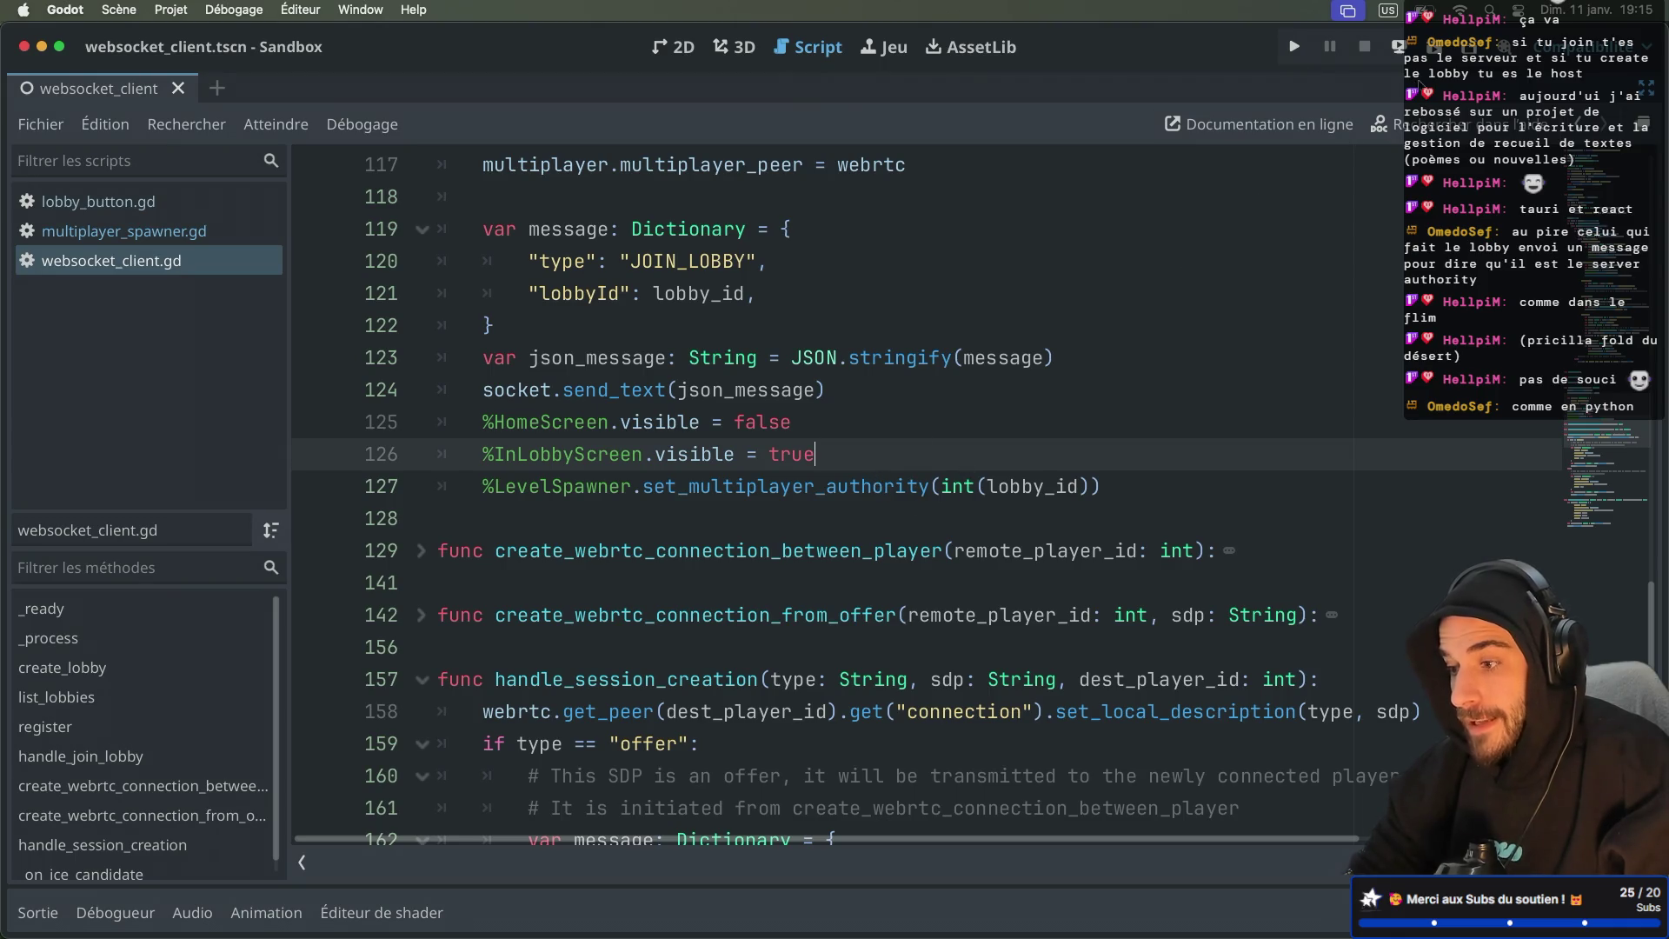
pyautogui.click(1437, 58)
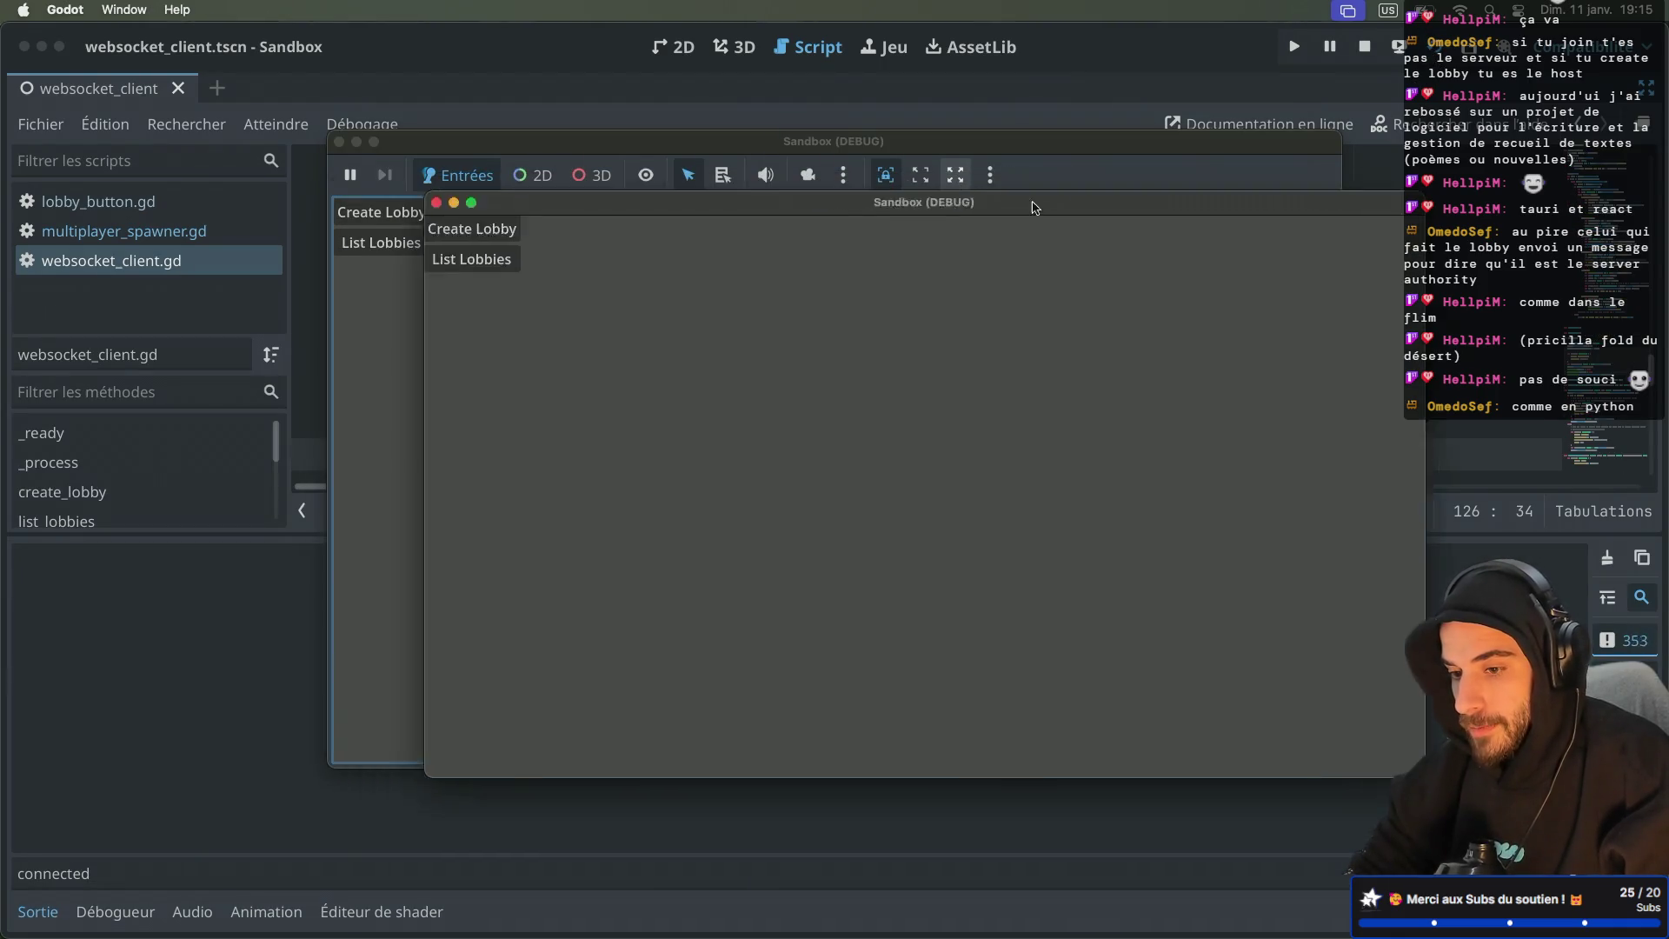
pyautogui.click(735, 319)
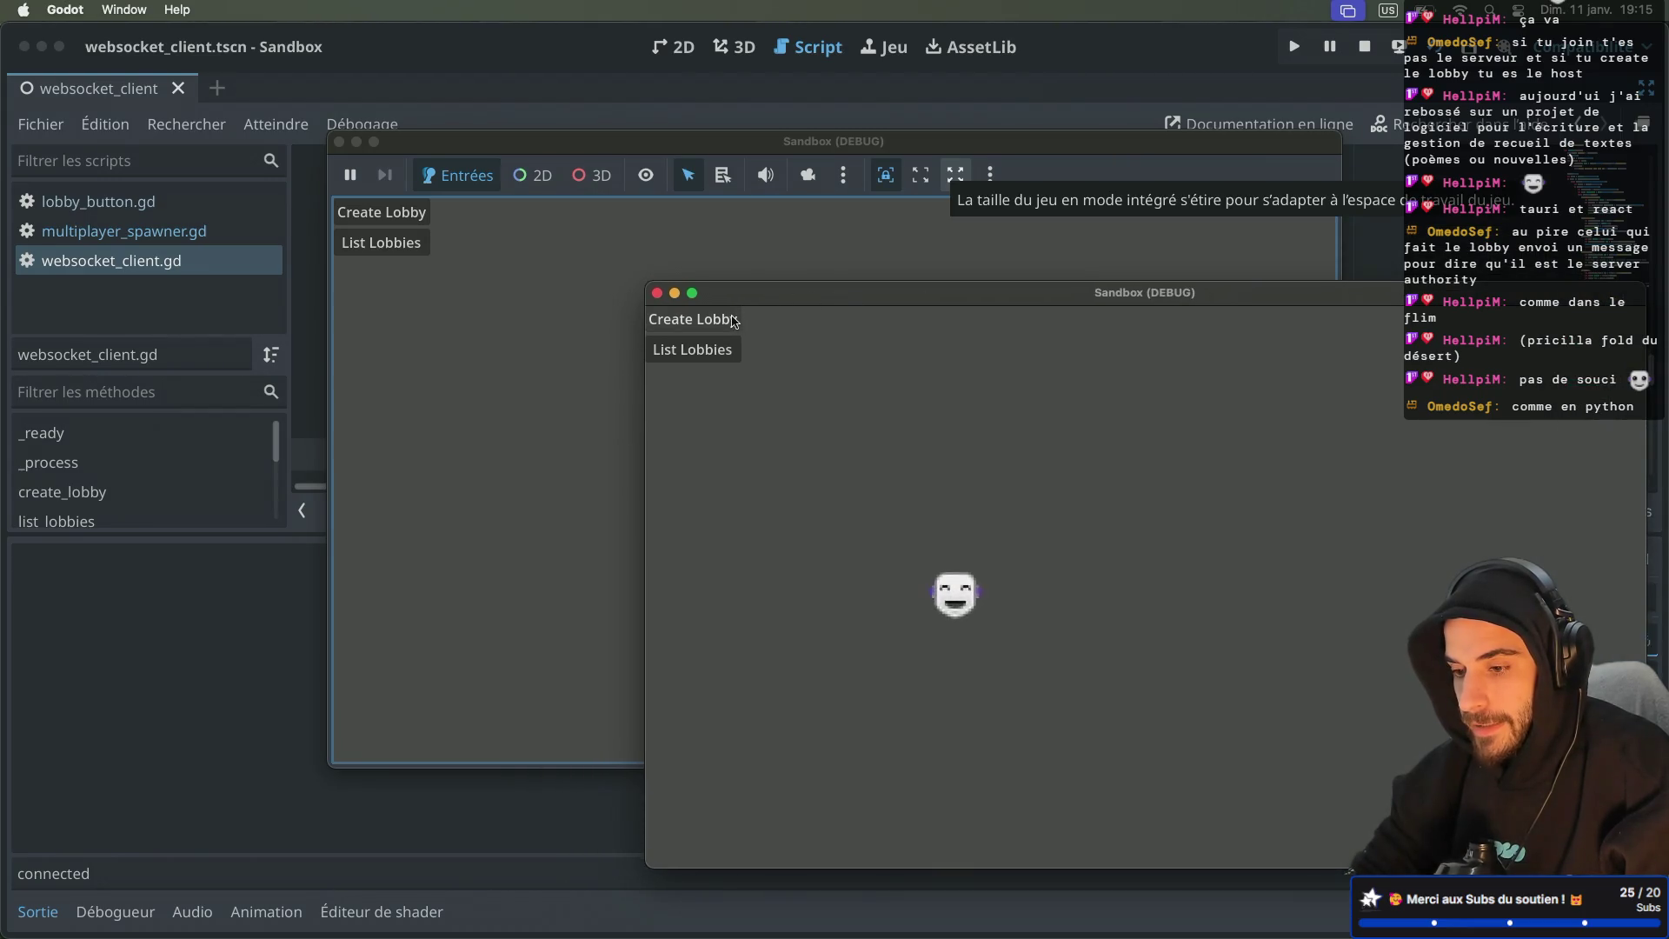
pyautogui.click(426, 245)
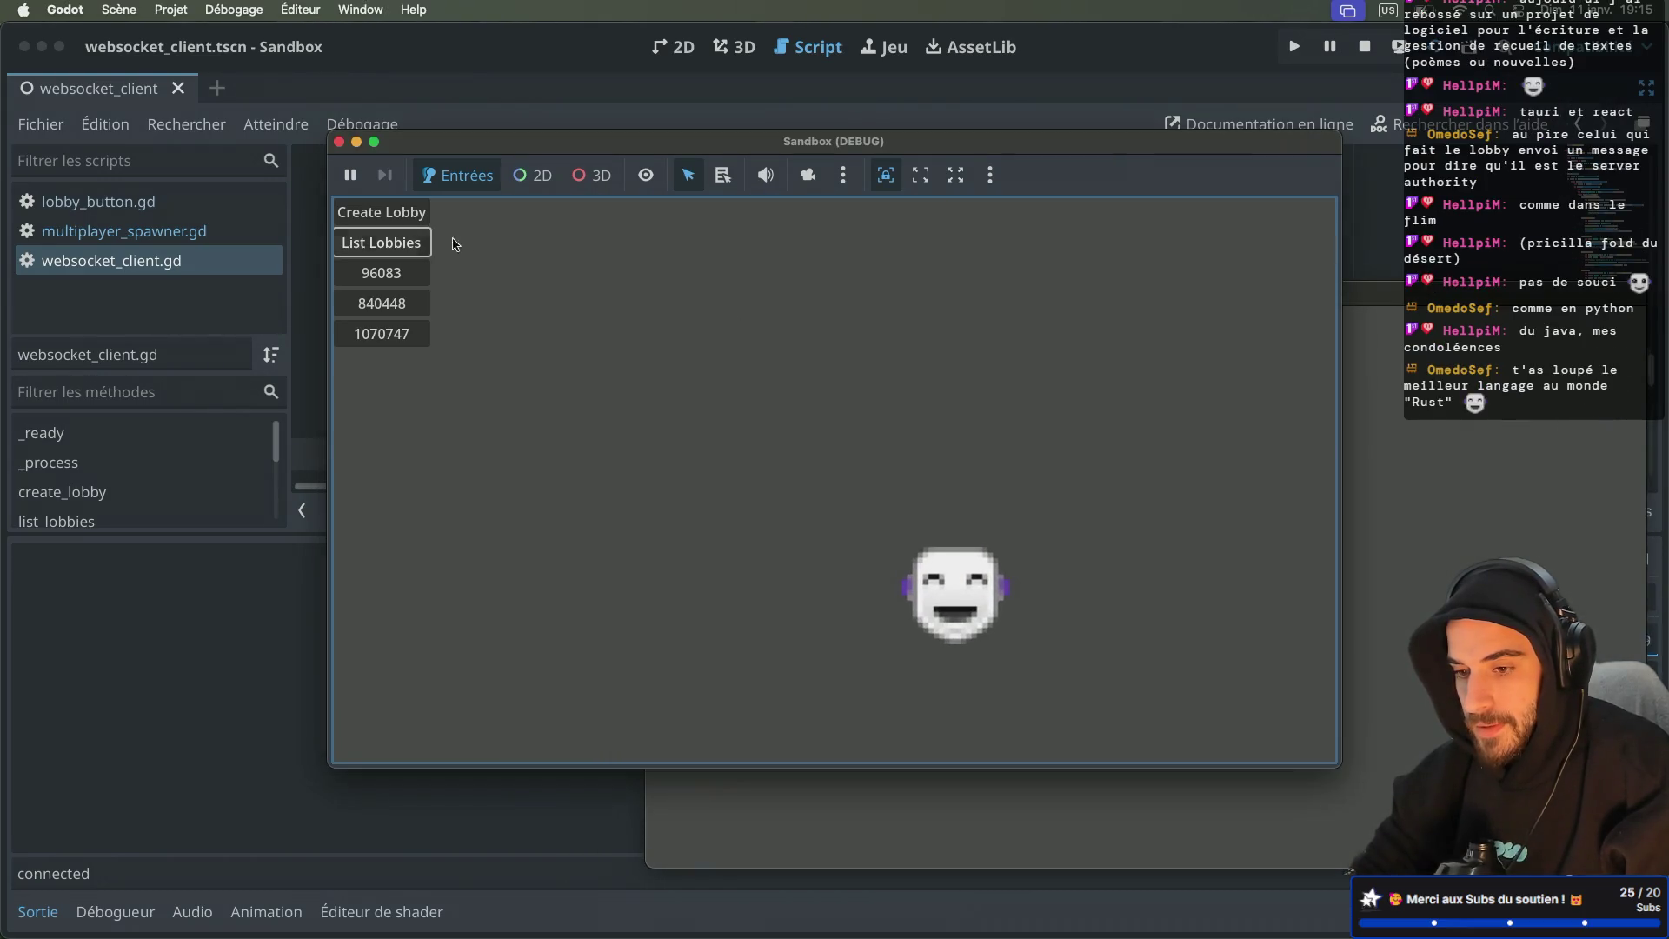
pyautogui.click(403, 323)
# Step: Create another lobby in a second game window, then bring the editor back to the front
pyautogui.click(408, 283)
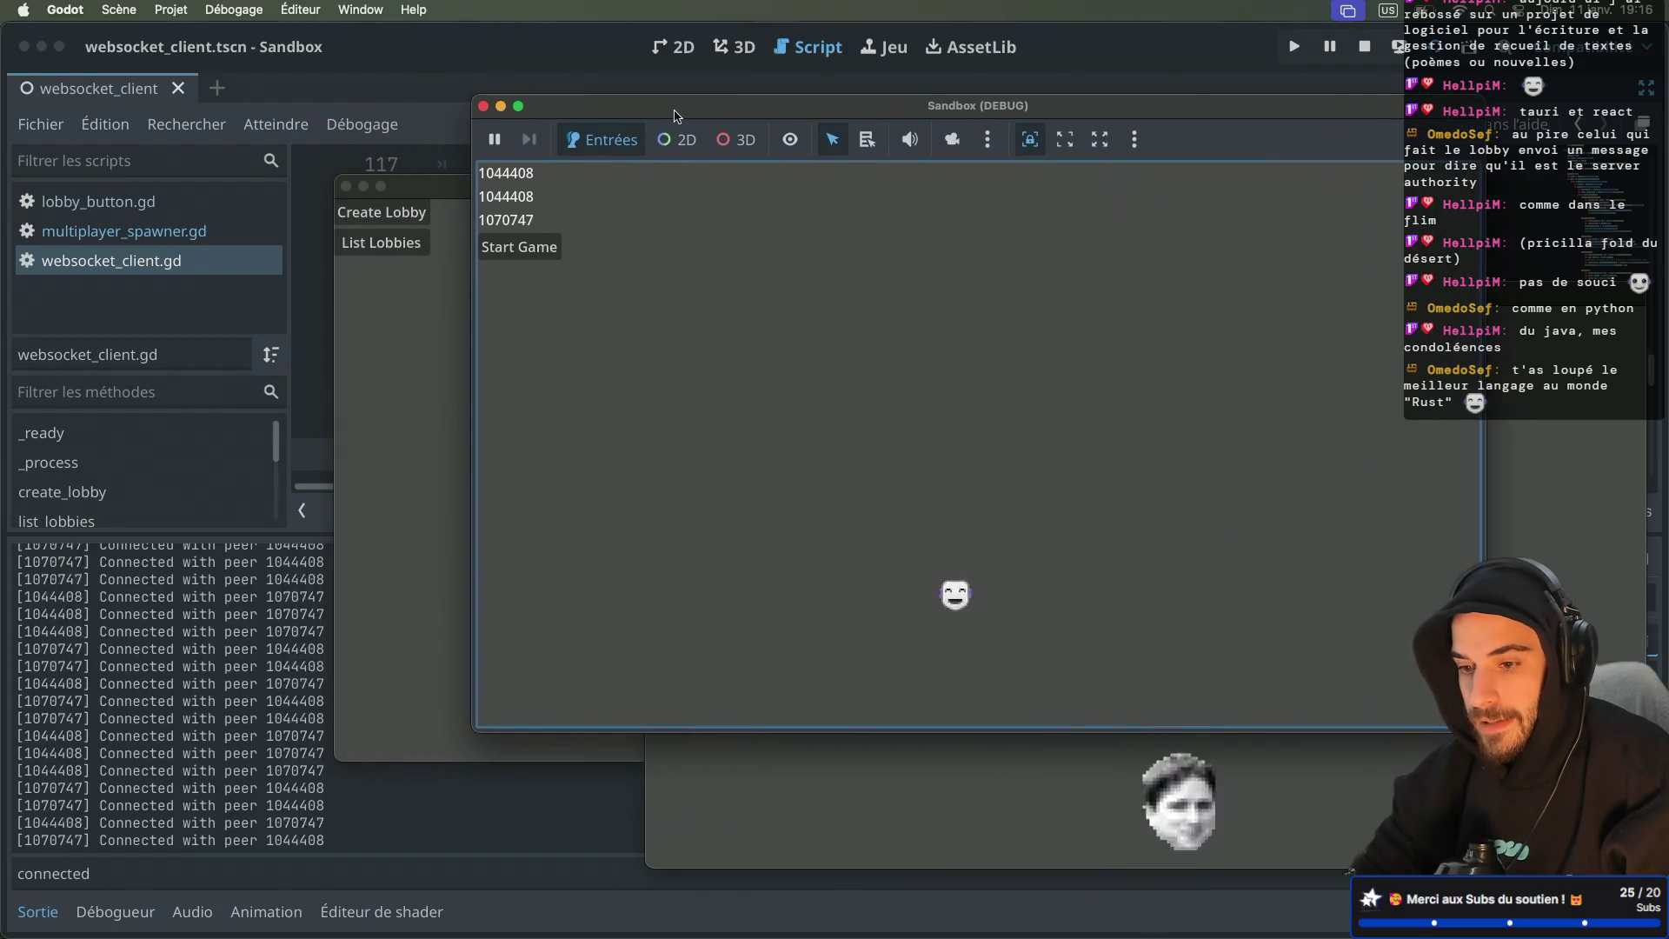
pyautogui.click(418, 213)
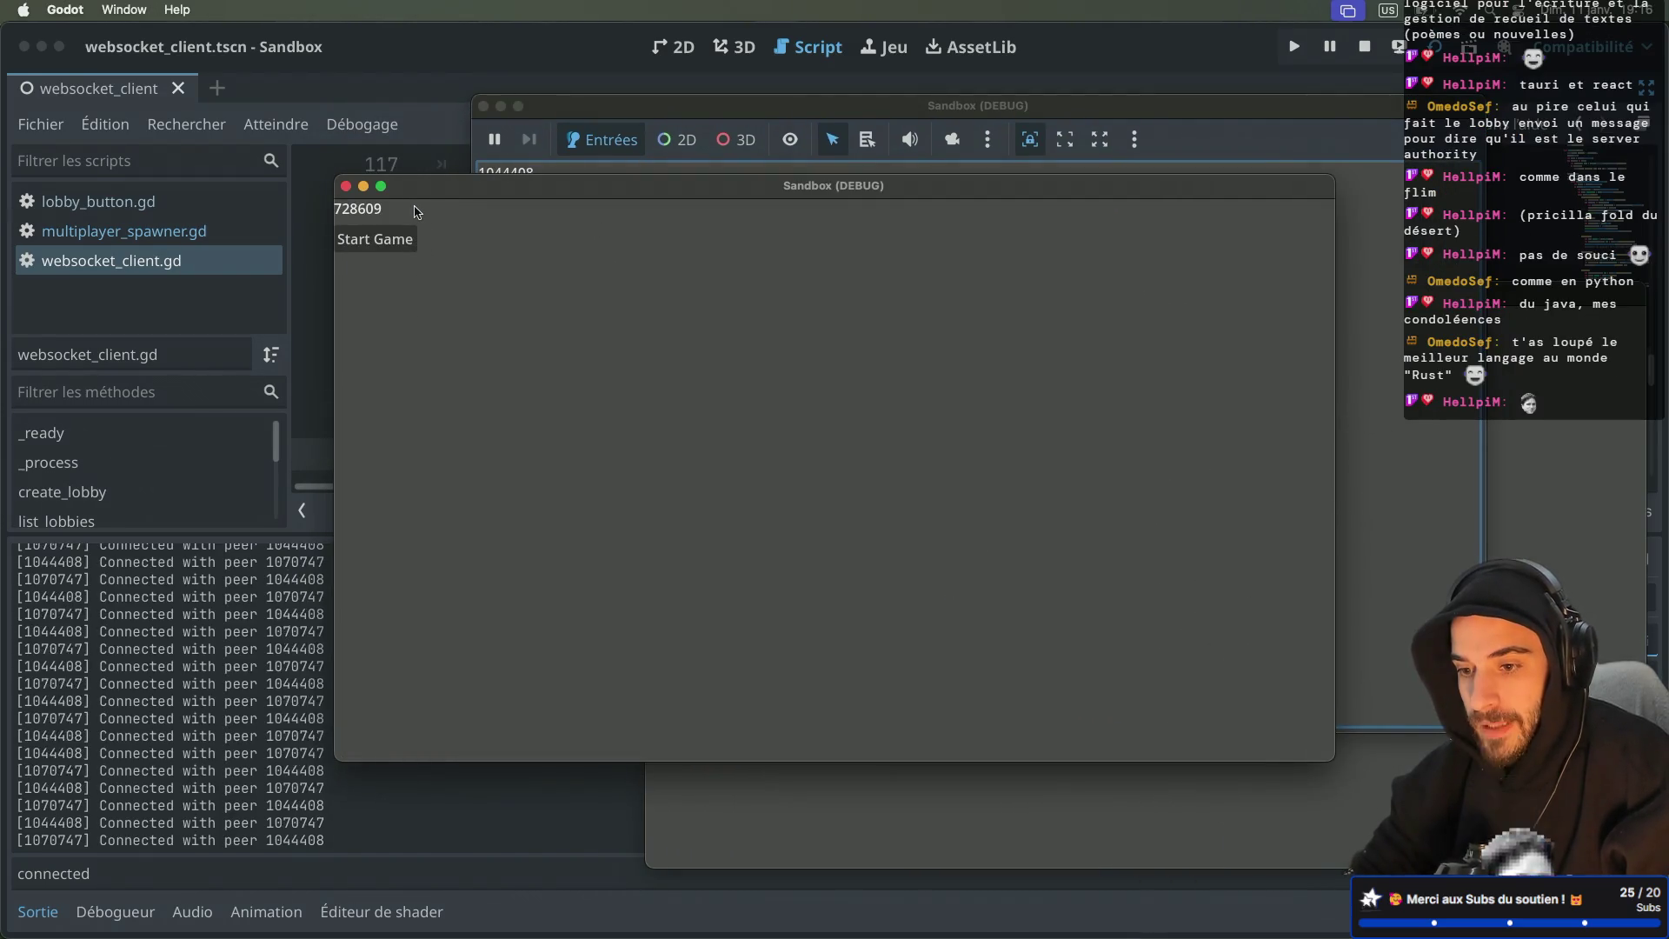
pyautogui.click(387, 64)
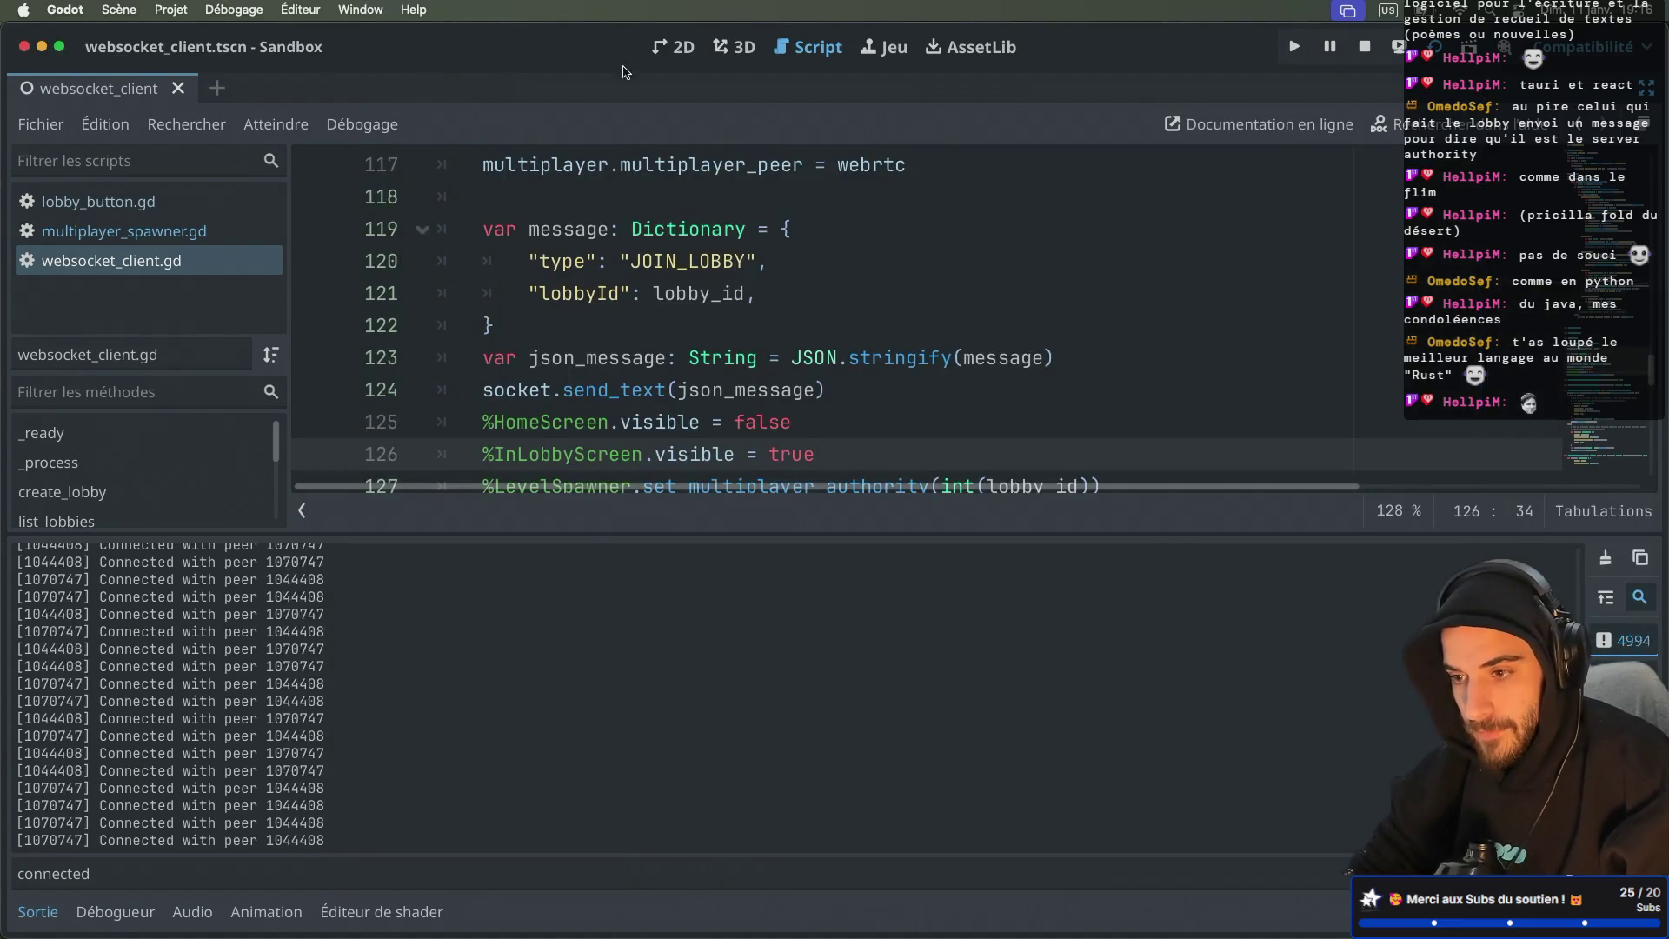
pyautogui.press('ctrl+super+d')
# Step: Inspect the live LevelSpawner's Multiplayer Auth in the Distant (remote) scene tree
pyautogui.click(93, 165)
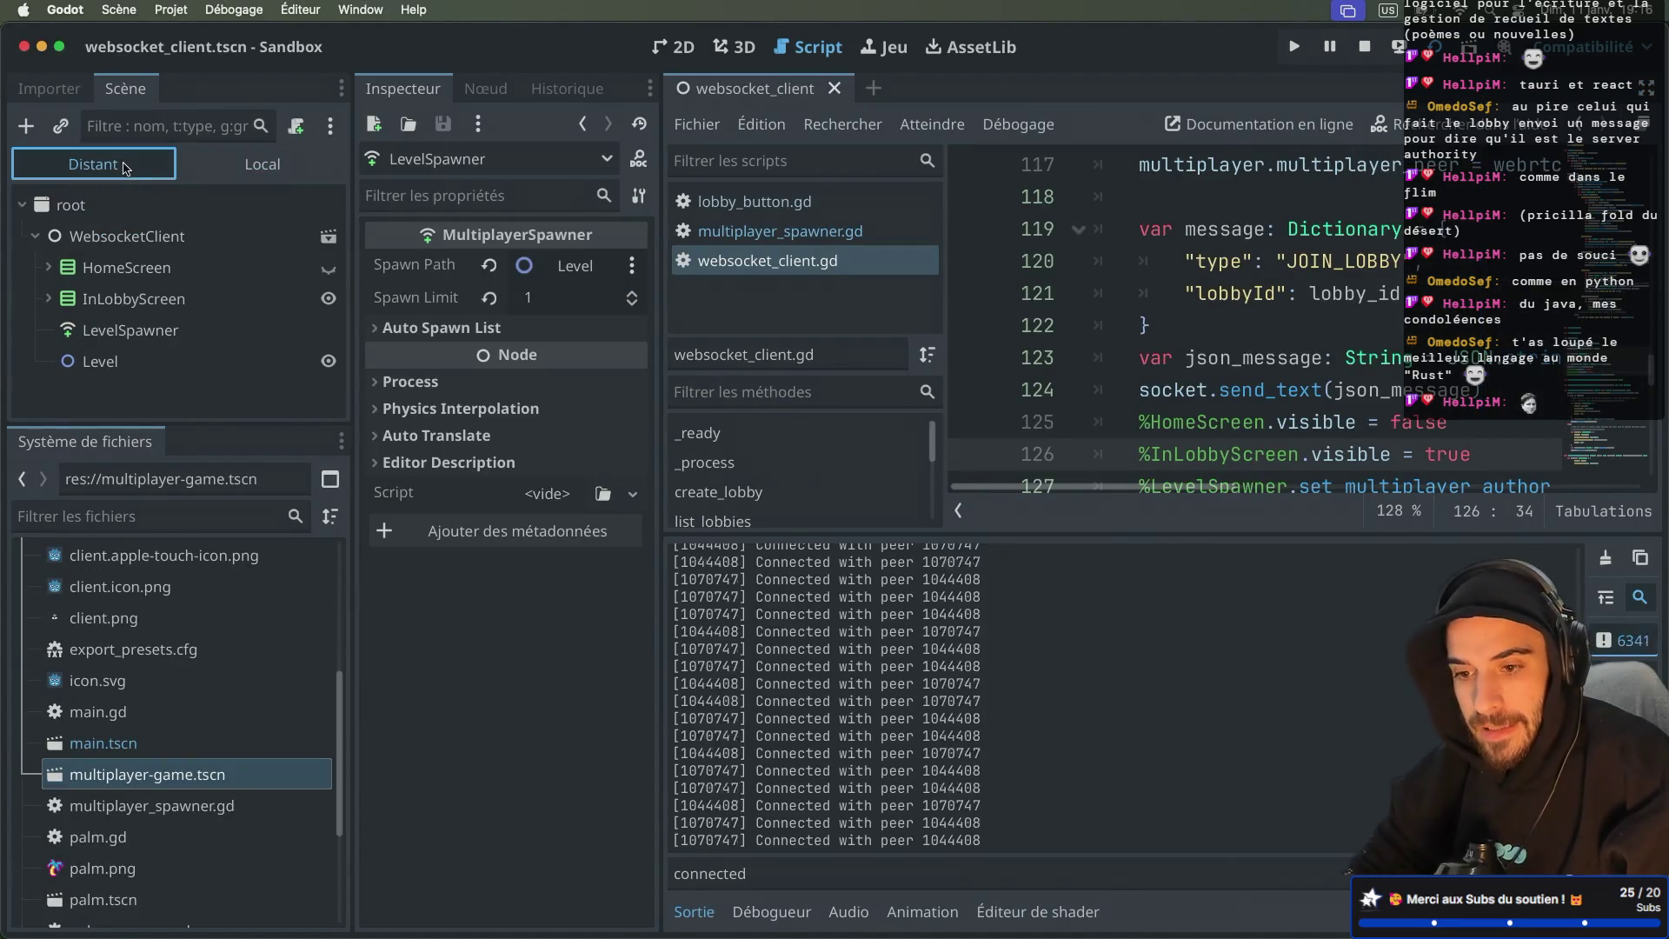
pyautogui.click(139, 331)
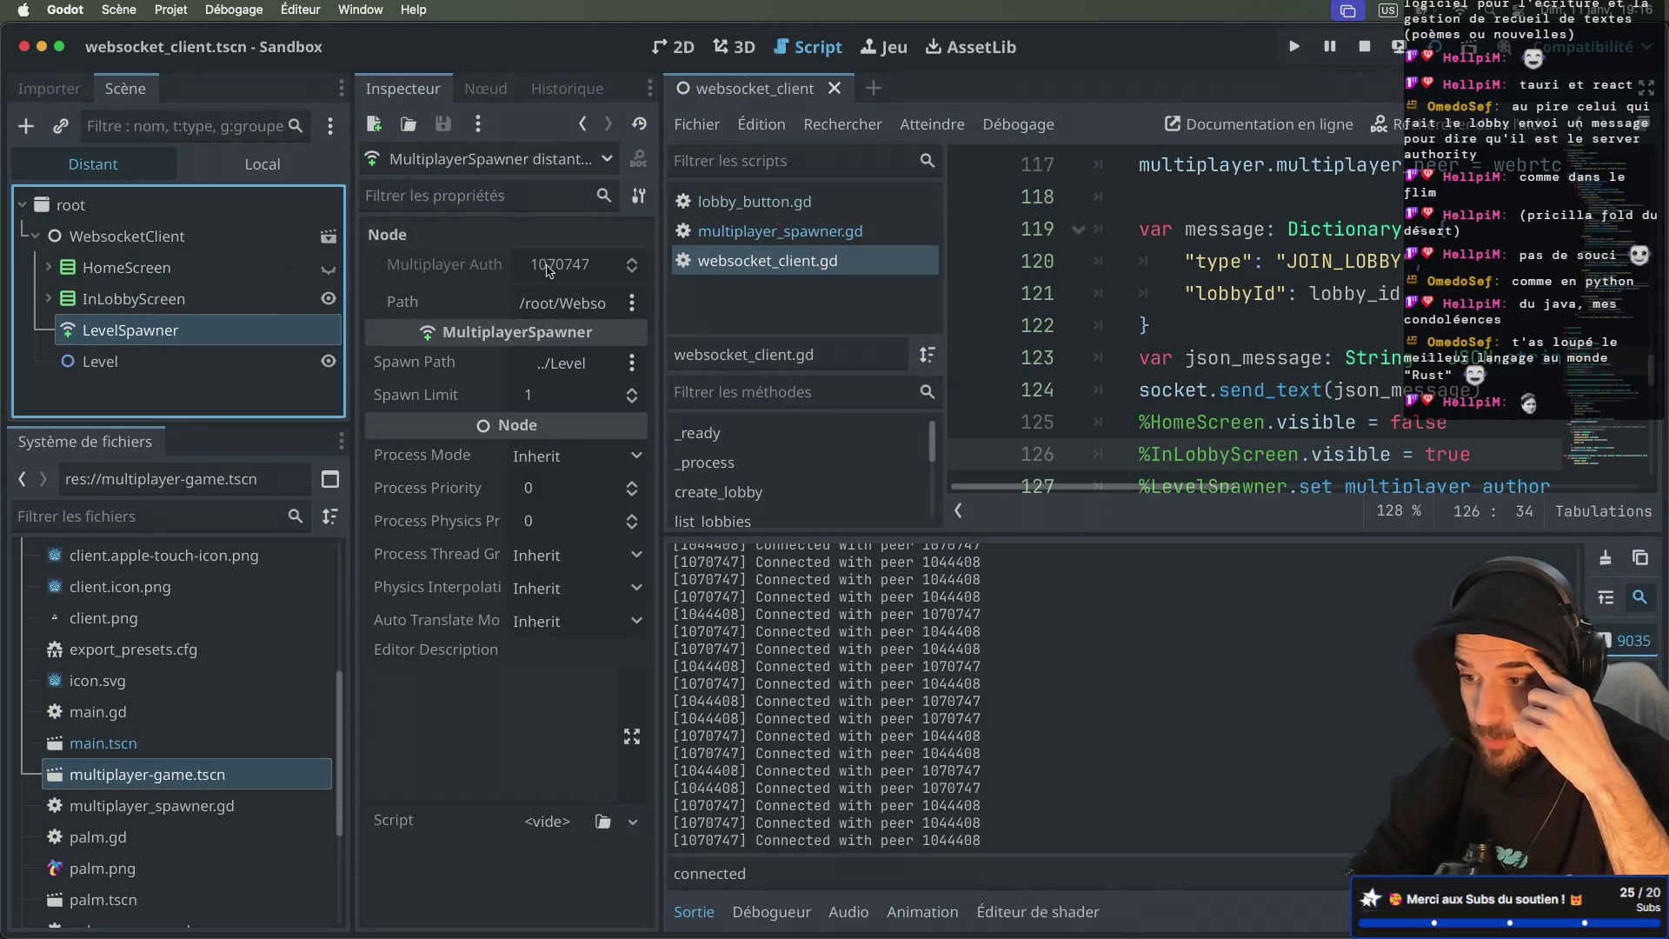
pyautogui.moveTo(551, 272)
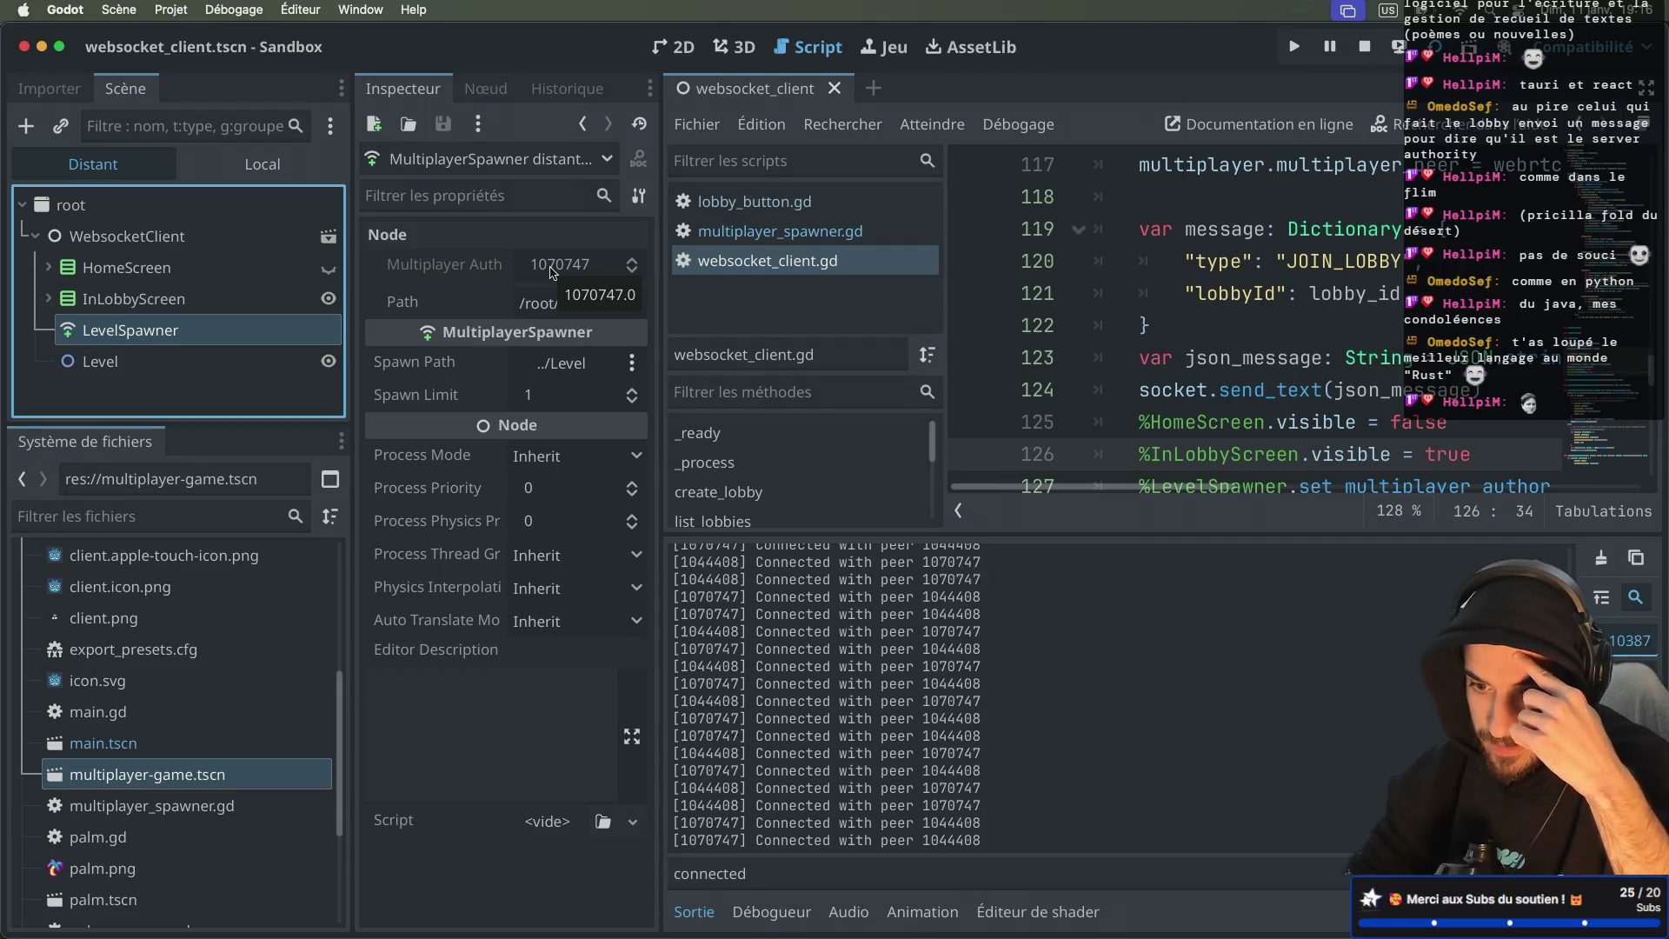
# Step: Stop the running game and switch the script editor to distraction-free mode
pyautogui.moveTo(372, 348)
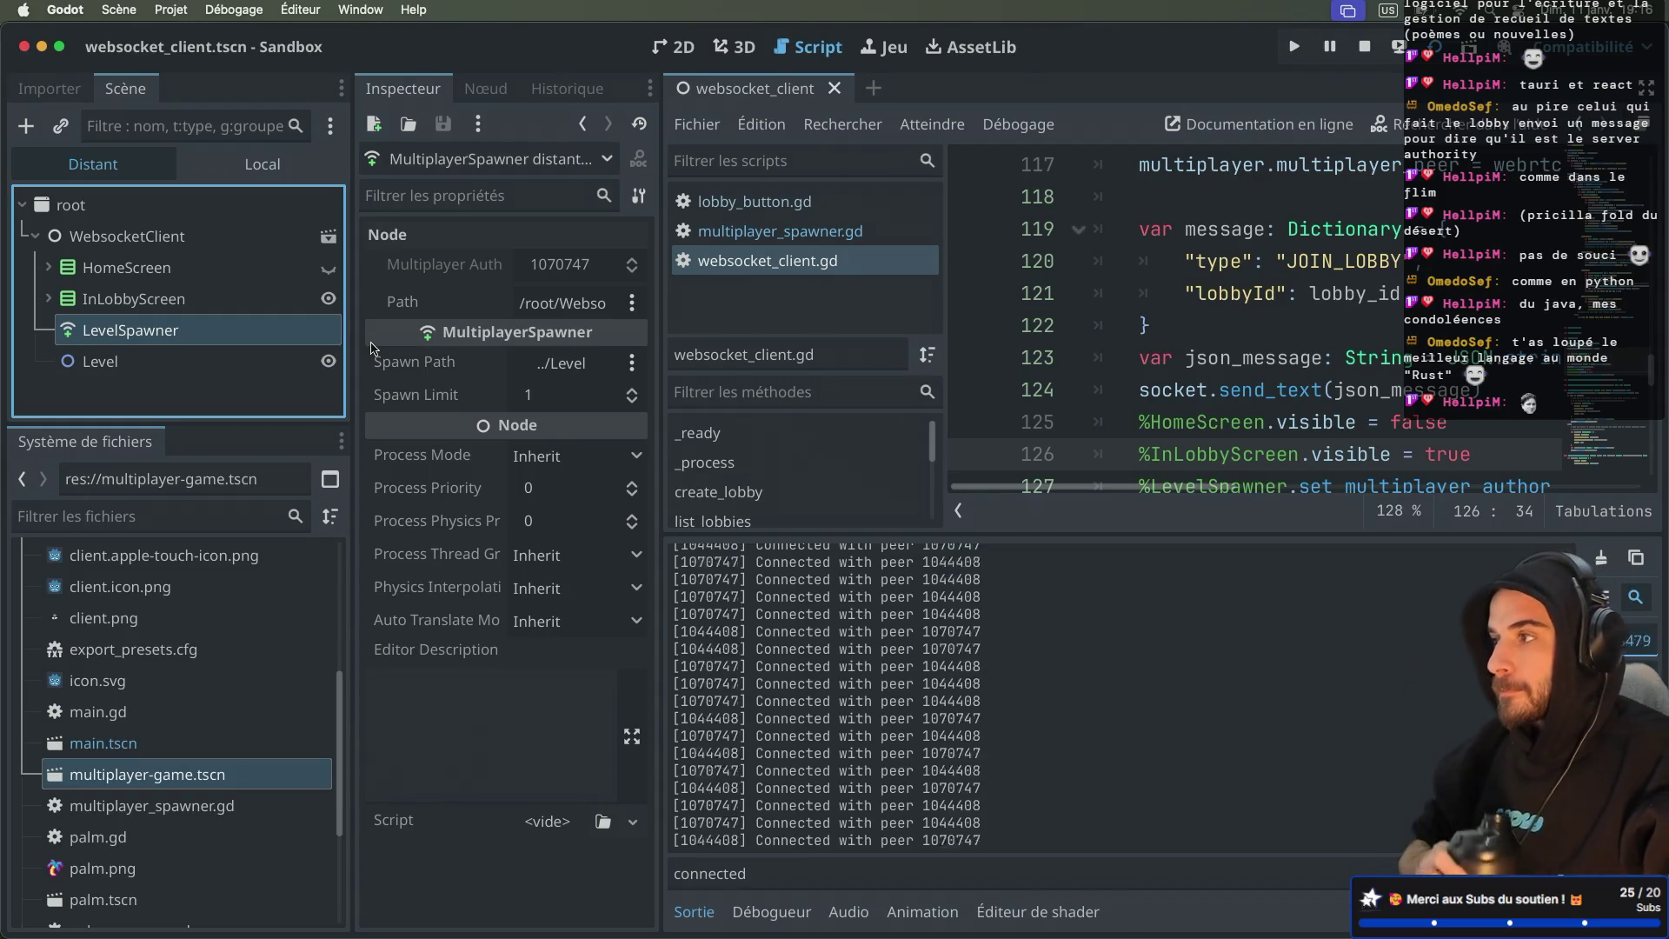
pyautogui.click(1364, 49)
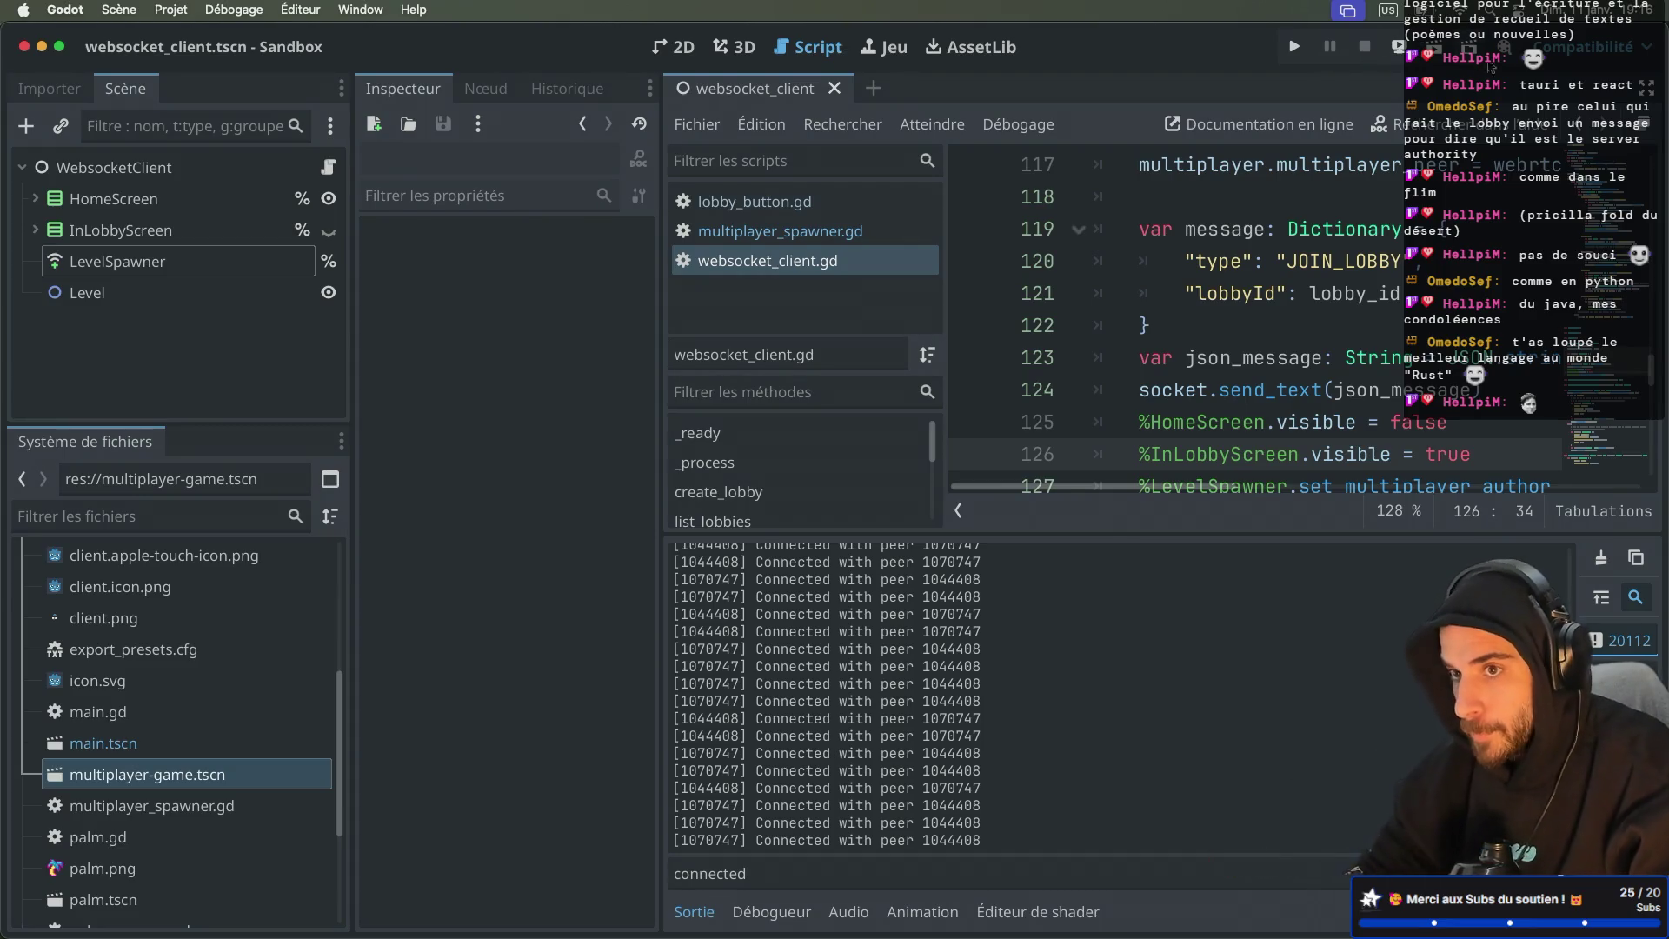
pyautogui.press('ctrl+super+d')
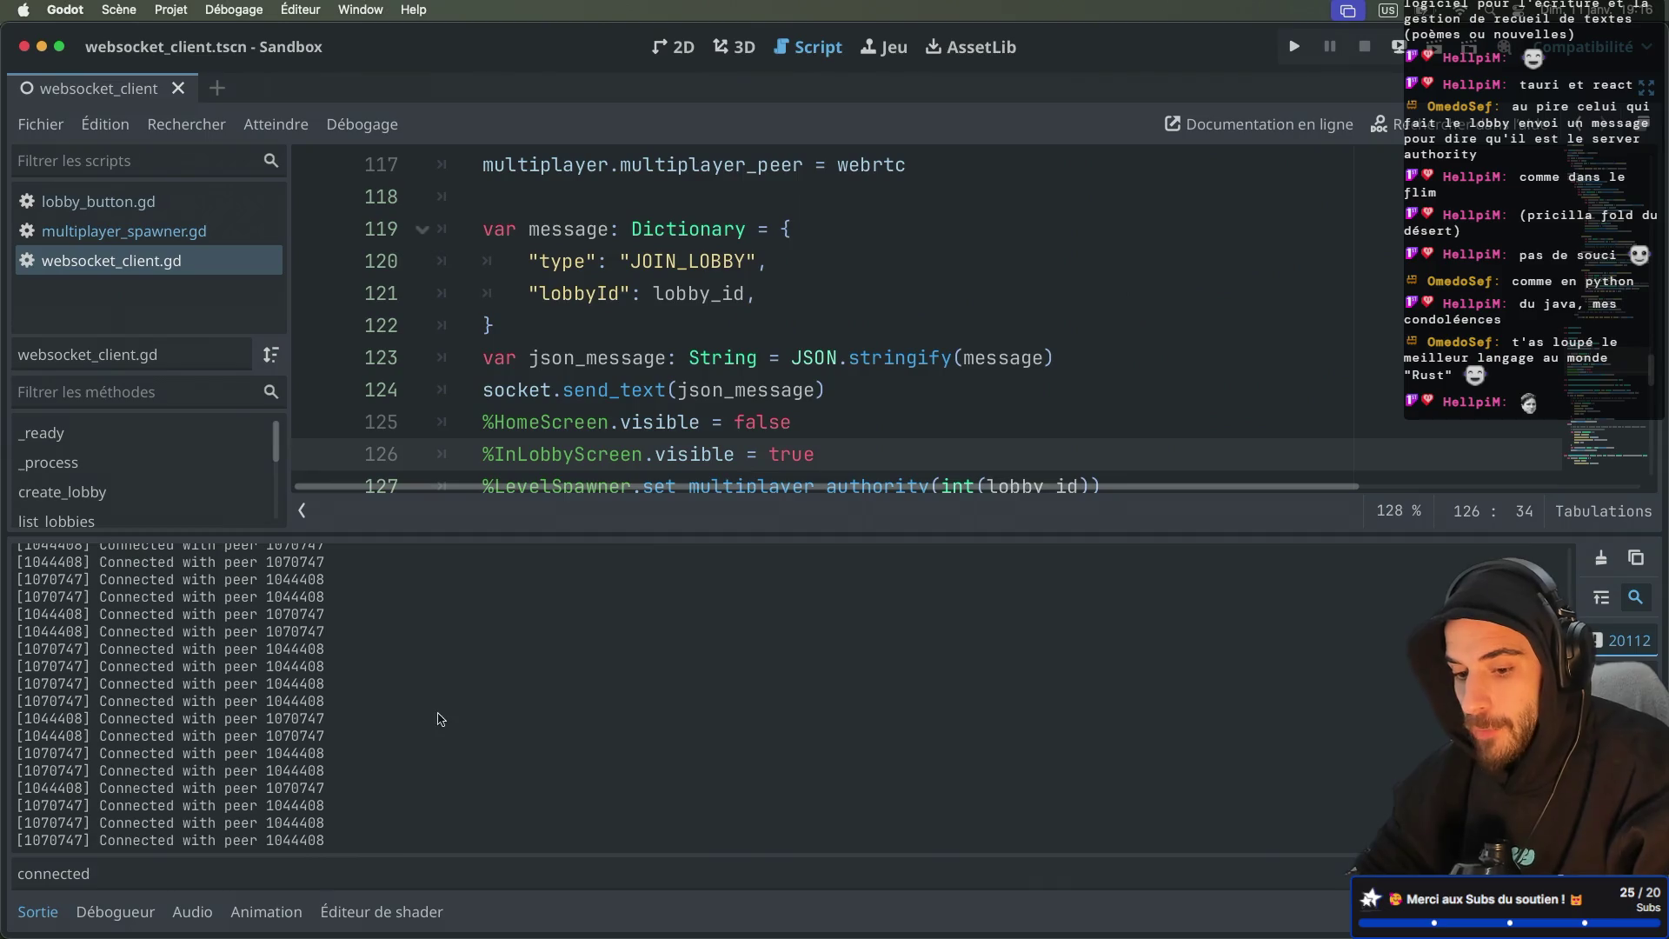
# Step: Collapse the Output panel and fold handle_join_lobby, handle_session_creation and _on_ice_candidate
pyautogui.click(37, 911)
pyautogui.scroll(-5, 525, 548)
pyautogui.scroll(5, 525, 548)
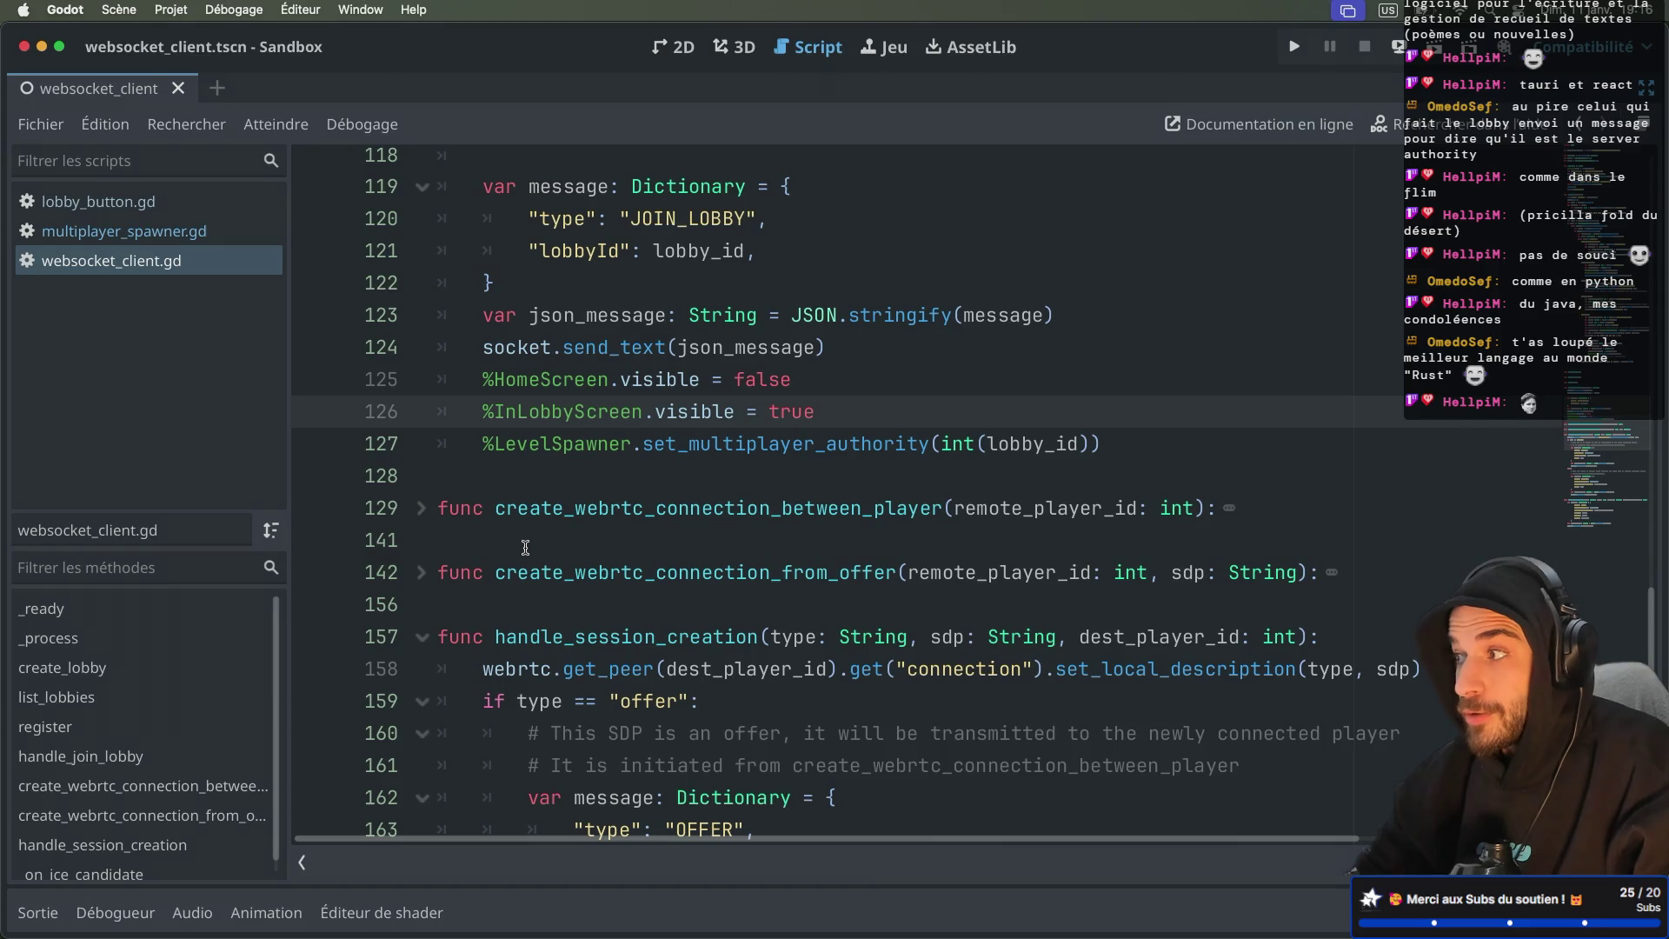
pyautogui.scroll(3, 525, 548)
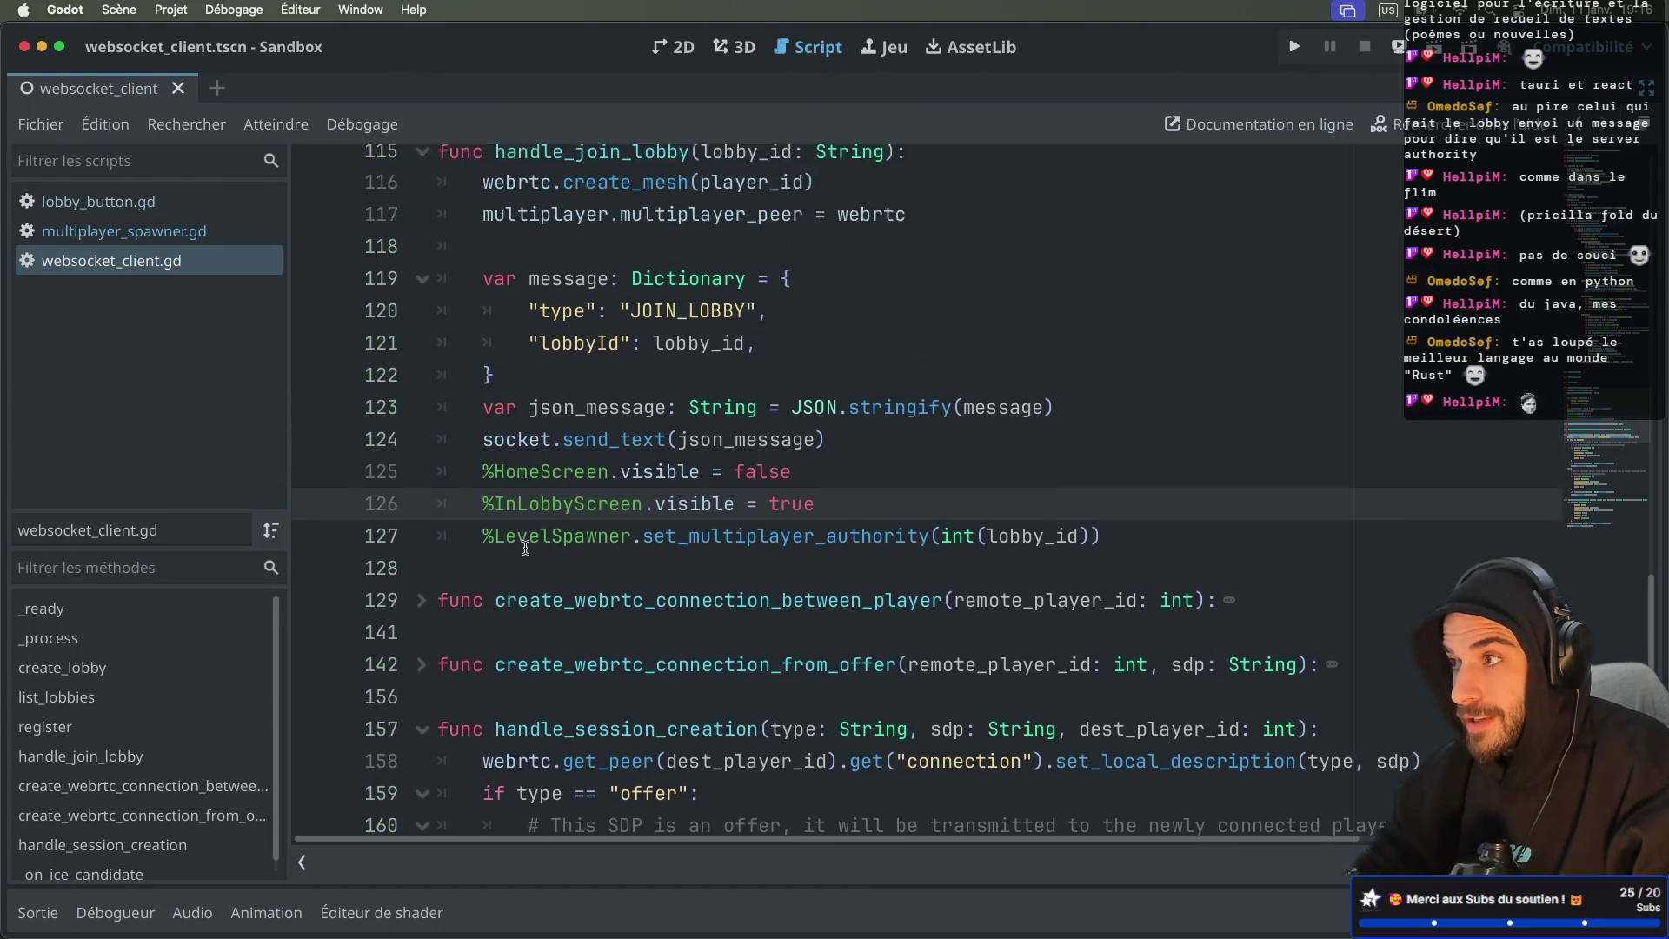
pyautogui.click(421, 252)
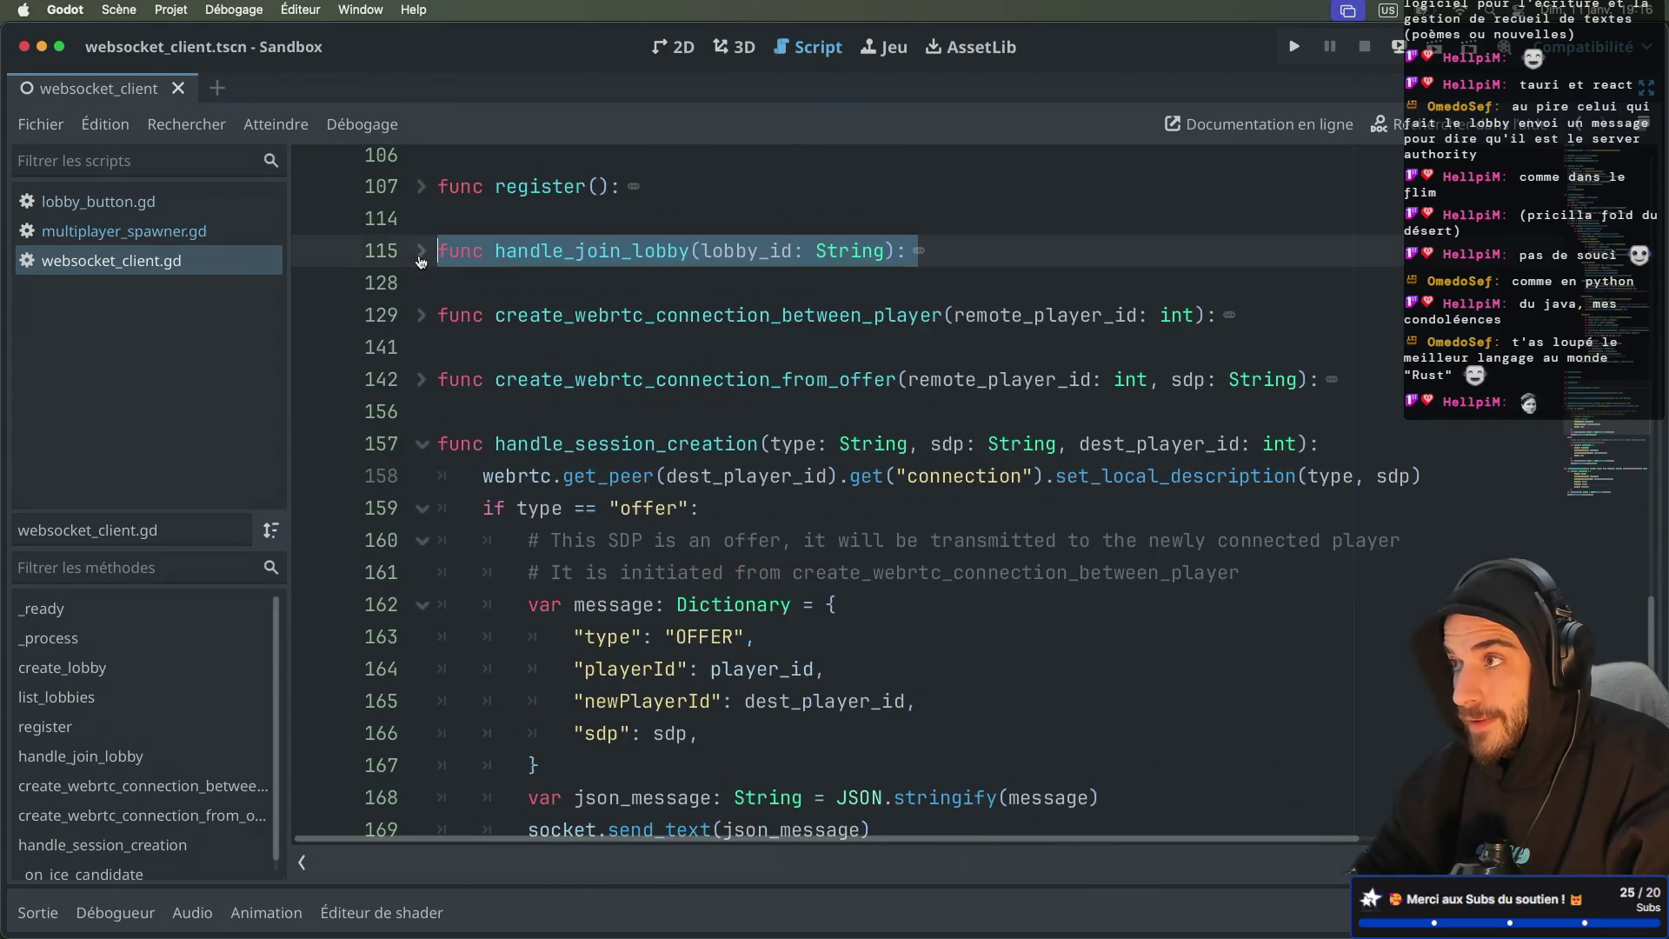
pyautogui.click(422, 446)
pyautogui.scroll(-2, 426, 422)
pyautogui.click(423, 422)
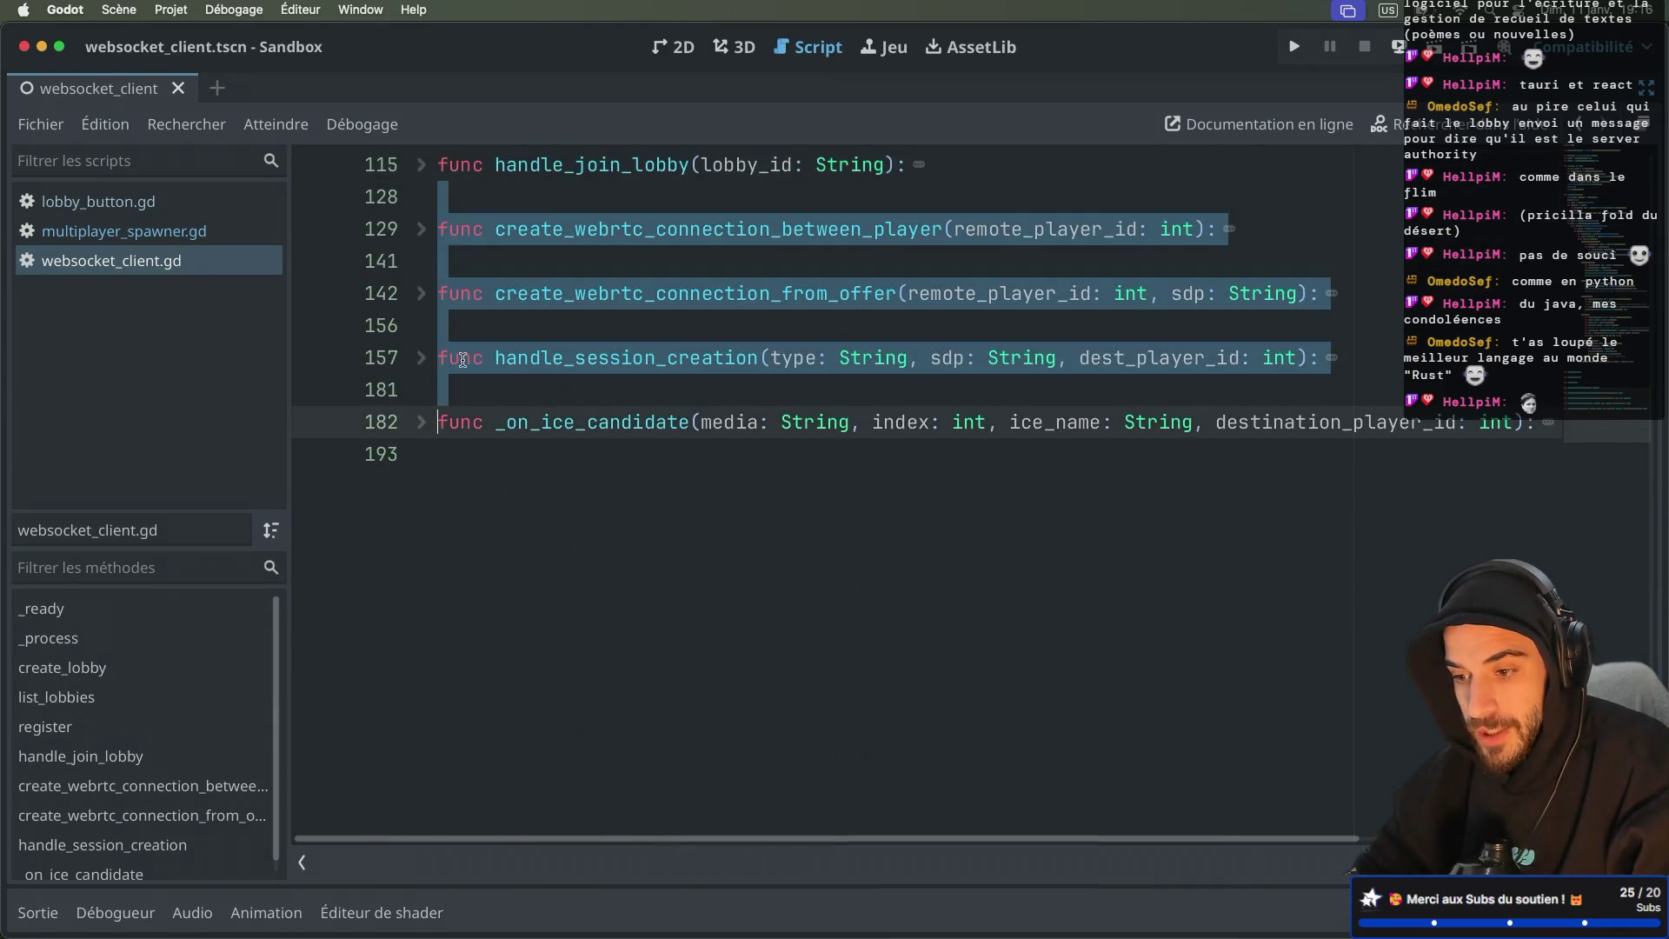
pyautogui.scroll(5, 504, 331)
pyautogui.hscroll(2, 565, 387)
pyautogui.hscroll(-2, 565, 387)
# Step: Place the caret on empty line 85 and bring the scene and file docks back
pyautogui.click(565, 387)
pyautogui.scroll(-4, 565, 387)
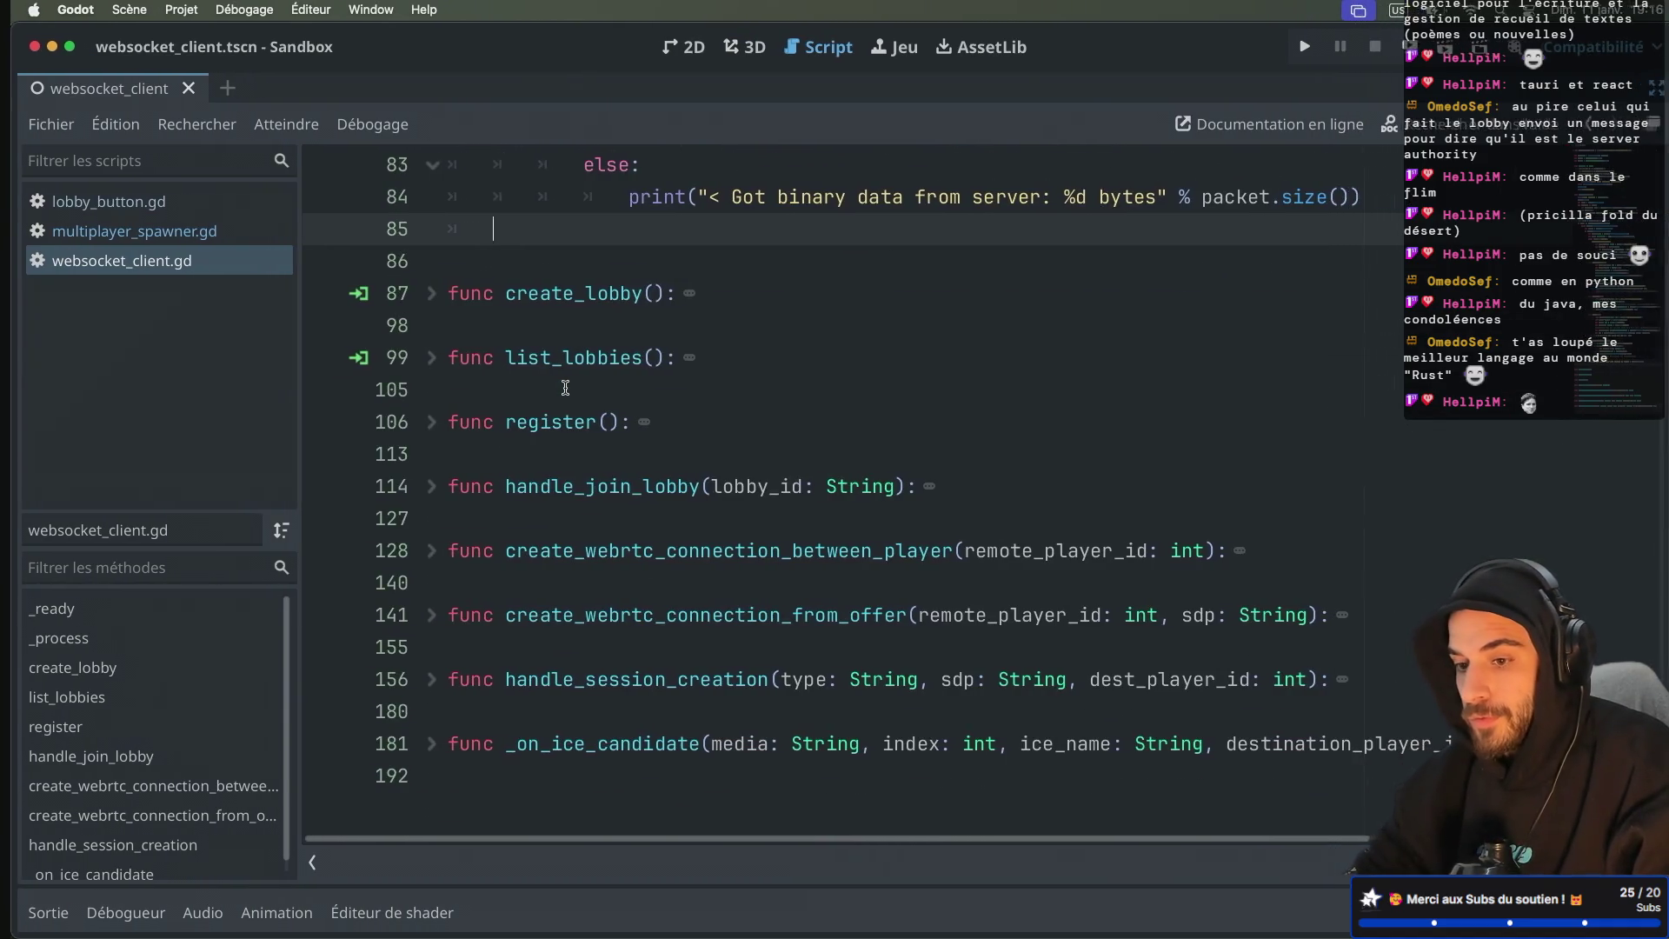
pyautogui.press('ctrl+super+d')
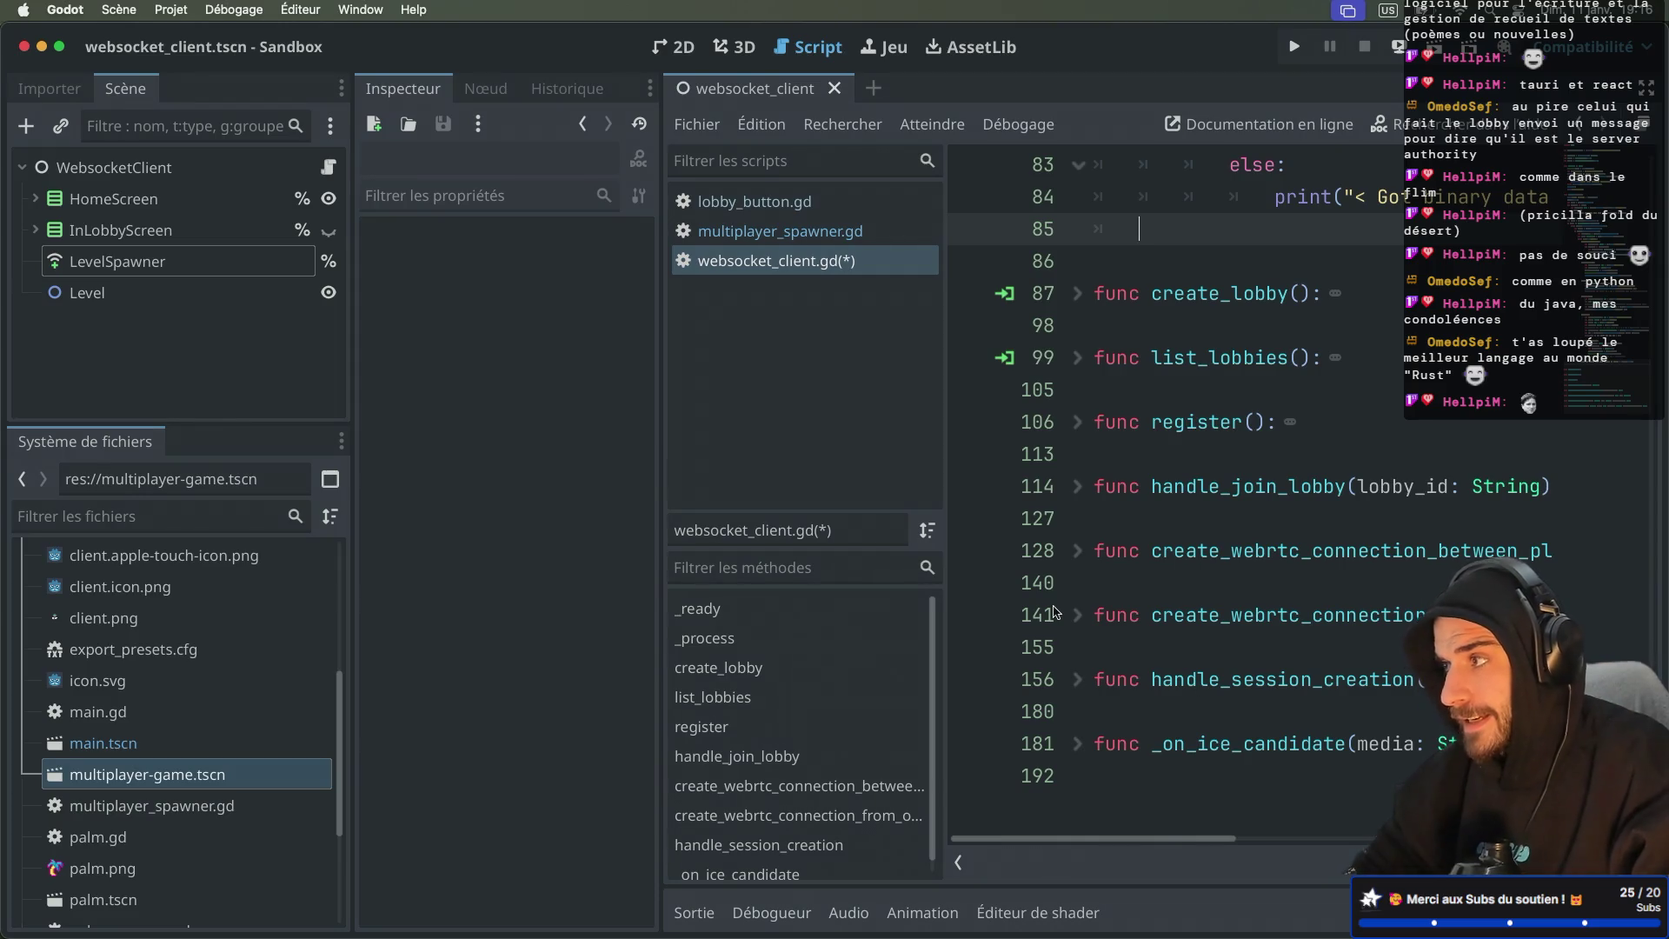
pyautogui.click(221, 338)
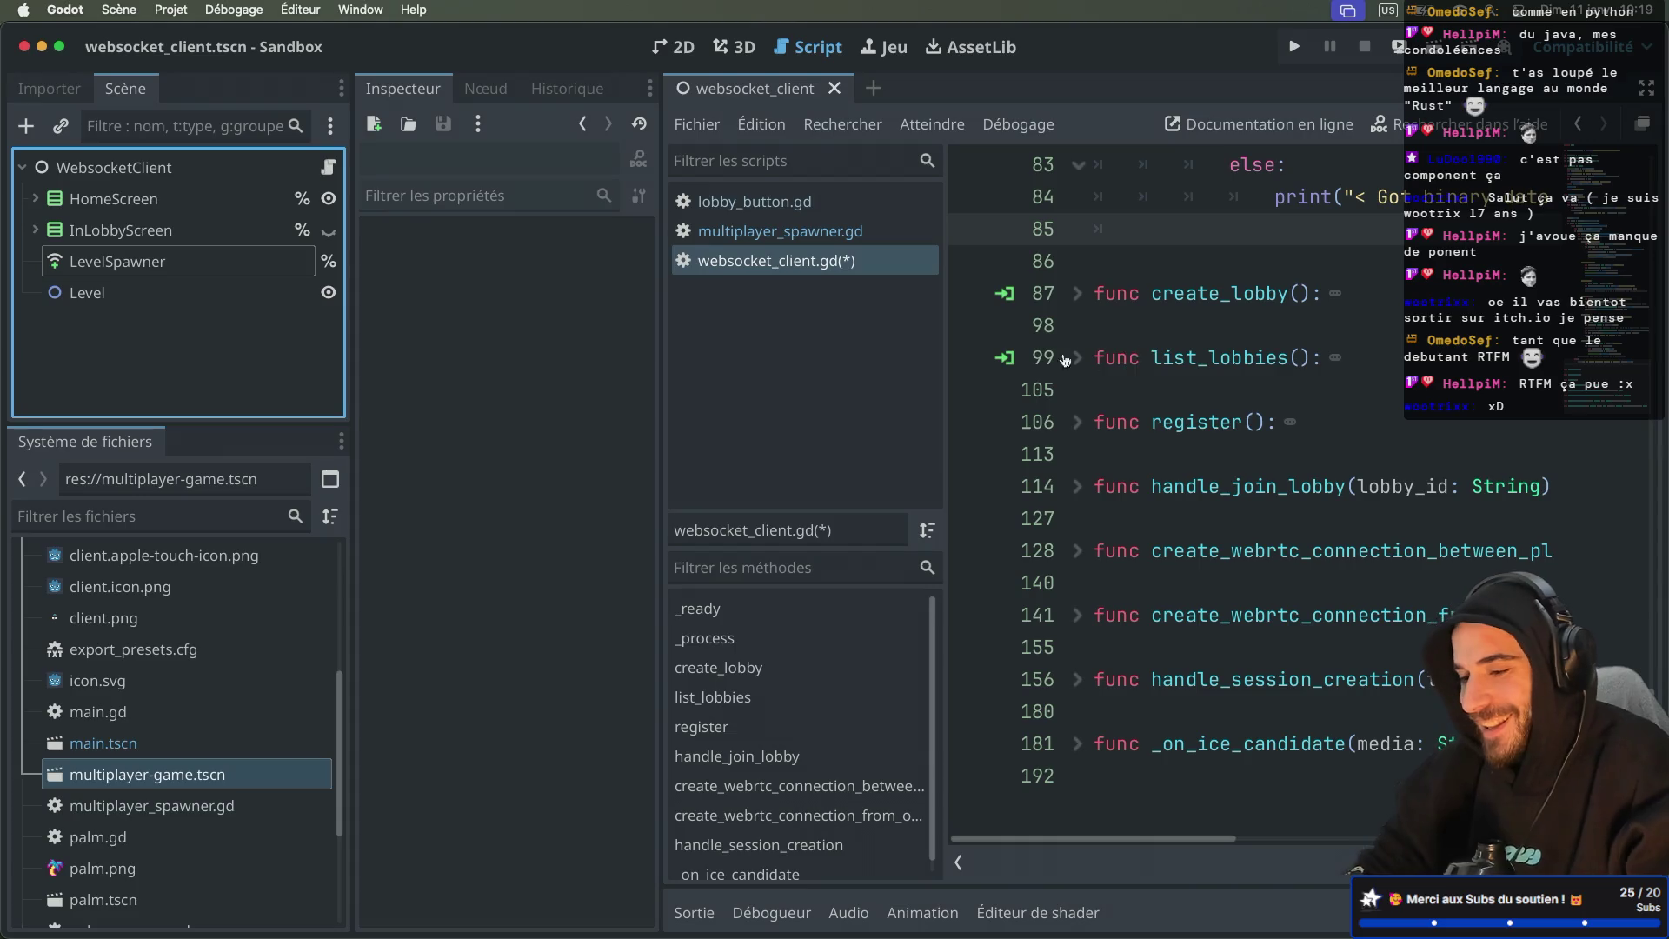
# Step: Restore the editor docks and select the StartGame button under InLobbyScreen
pyautogui.press('ctrl+super+d')
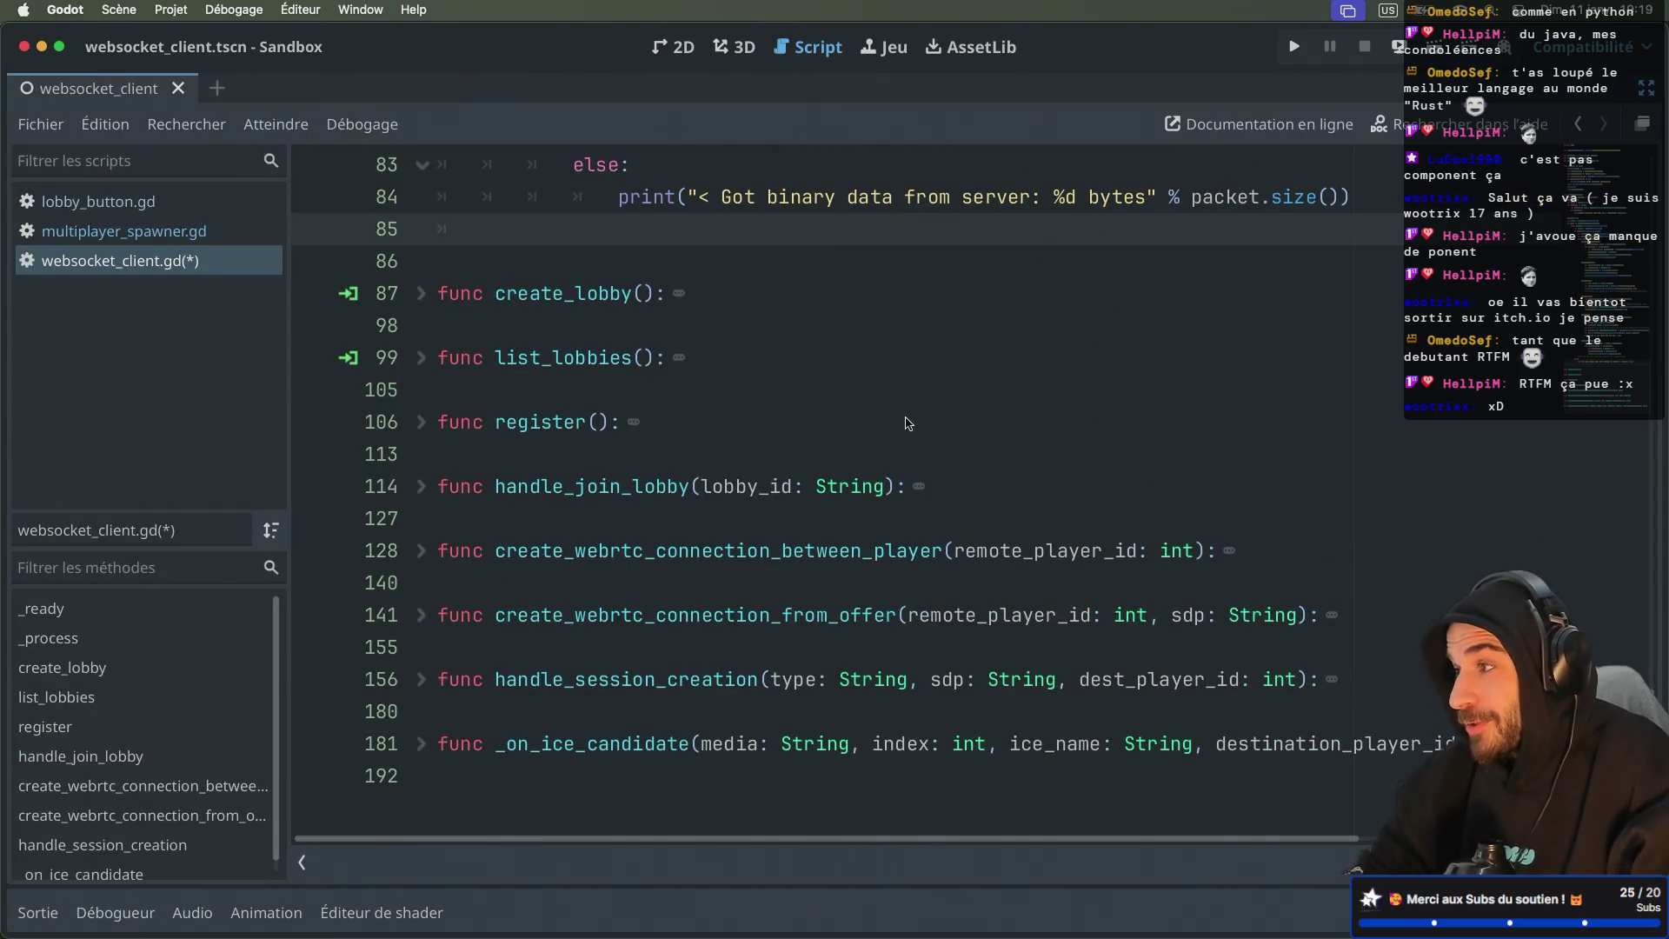
pyautogui.press('ctrl+super+d')
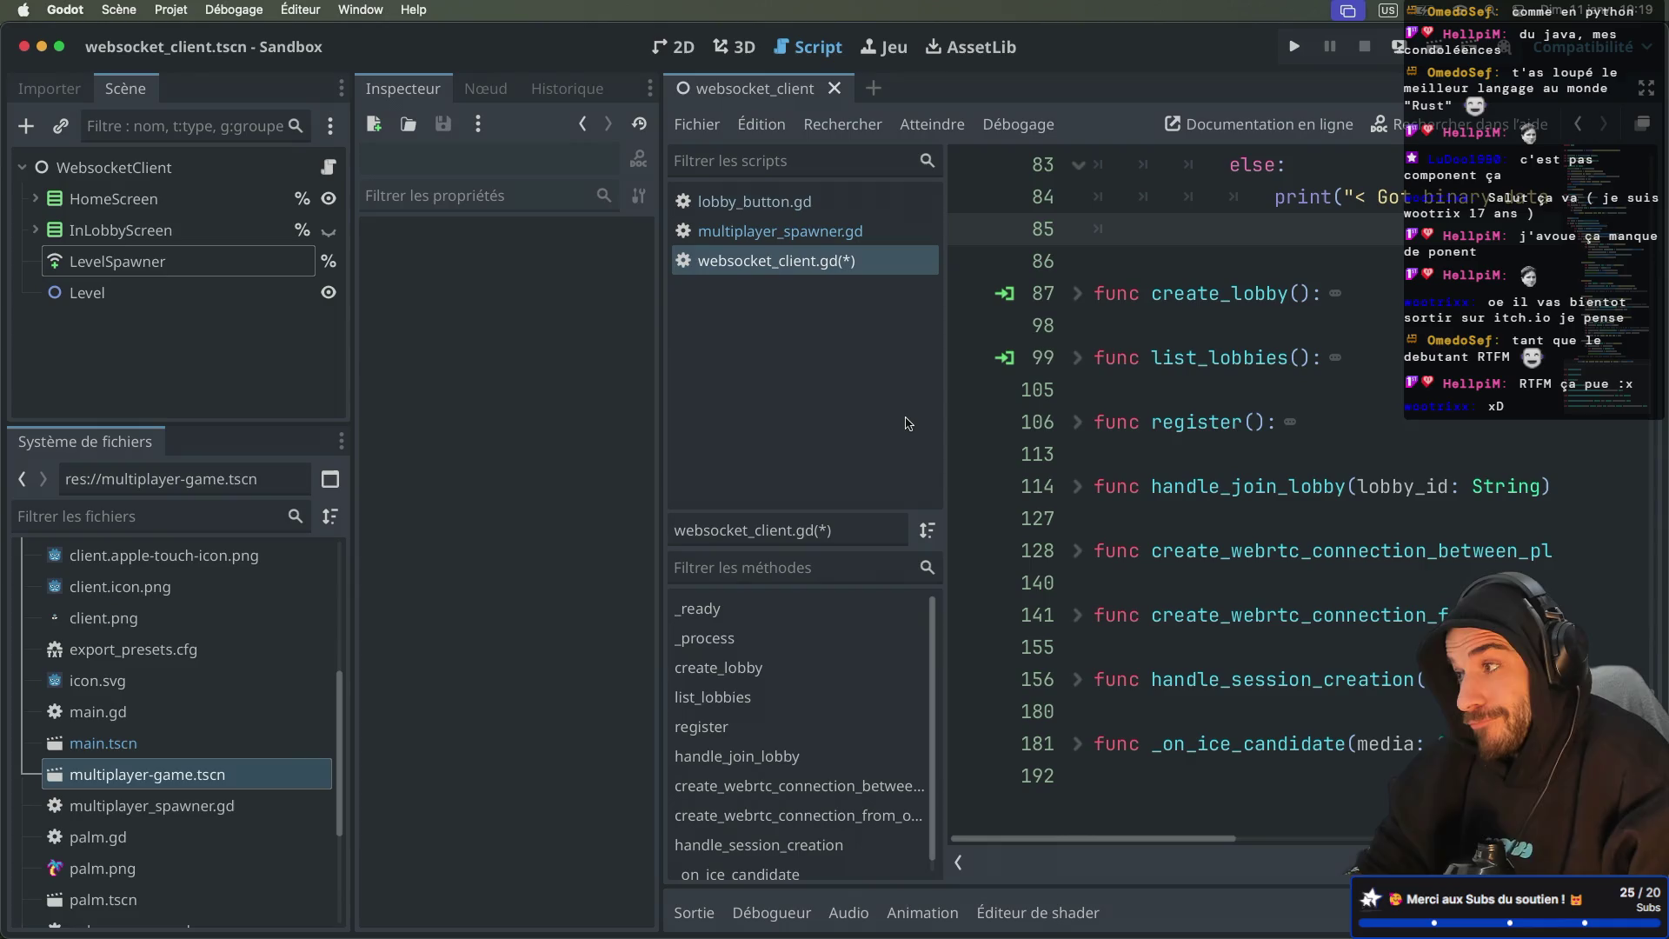
pyautogui.press('ctrl+super+d')
pyautogui.press('ctrl+super+d')
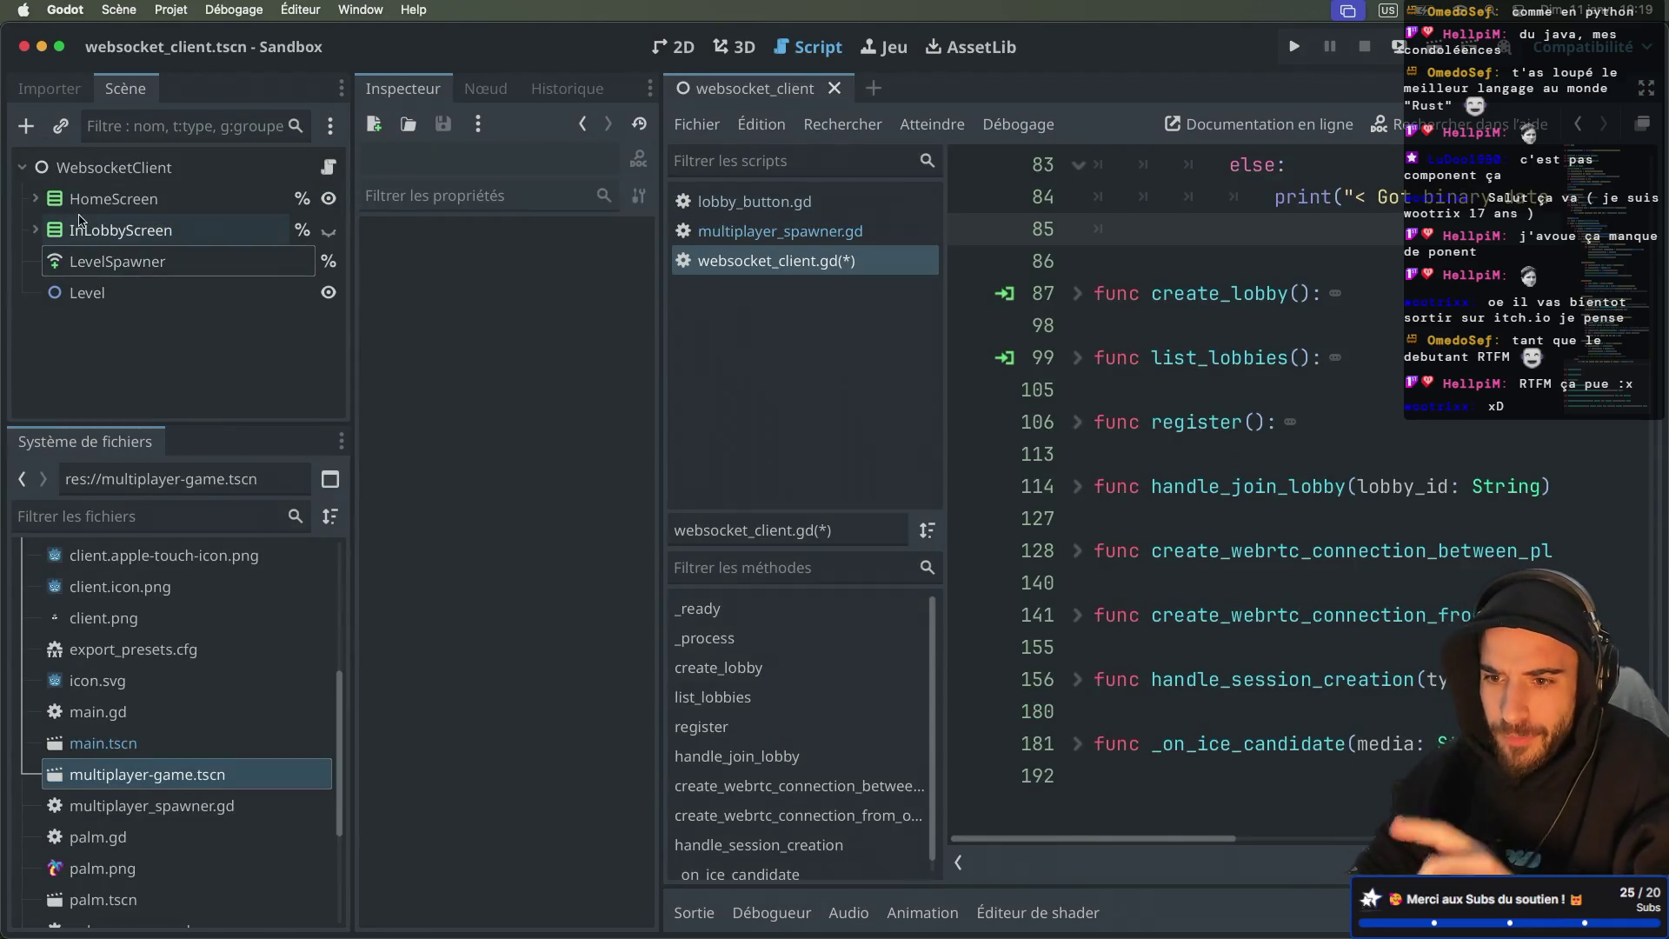
pyautogui.click(35, 230)
pyautogui.click(143, 328)
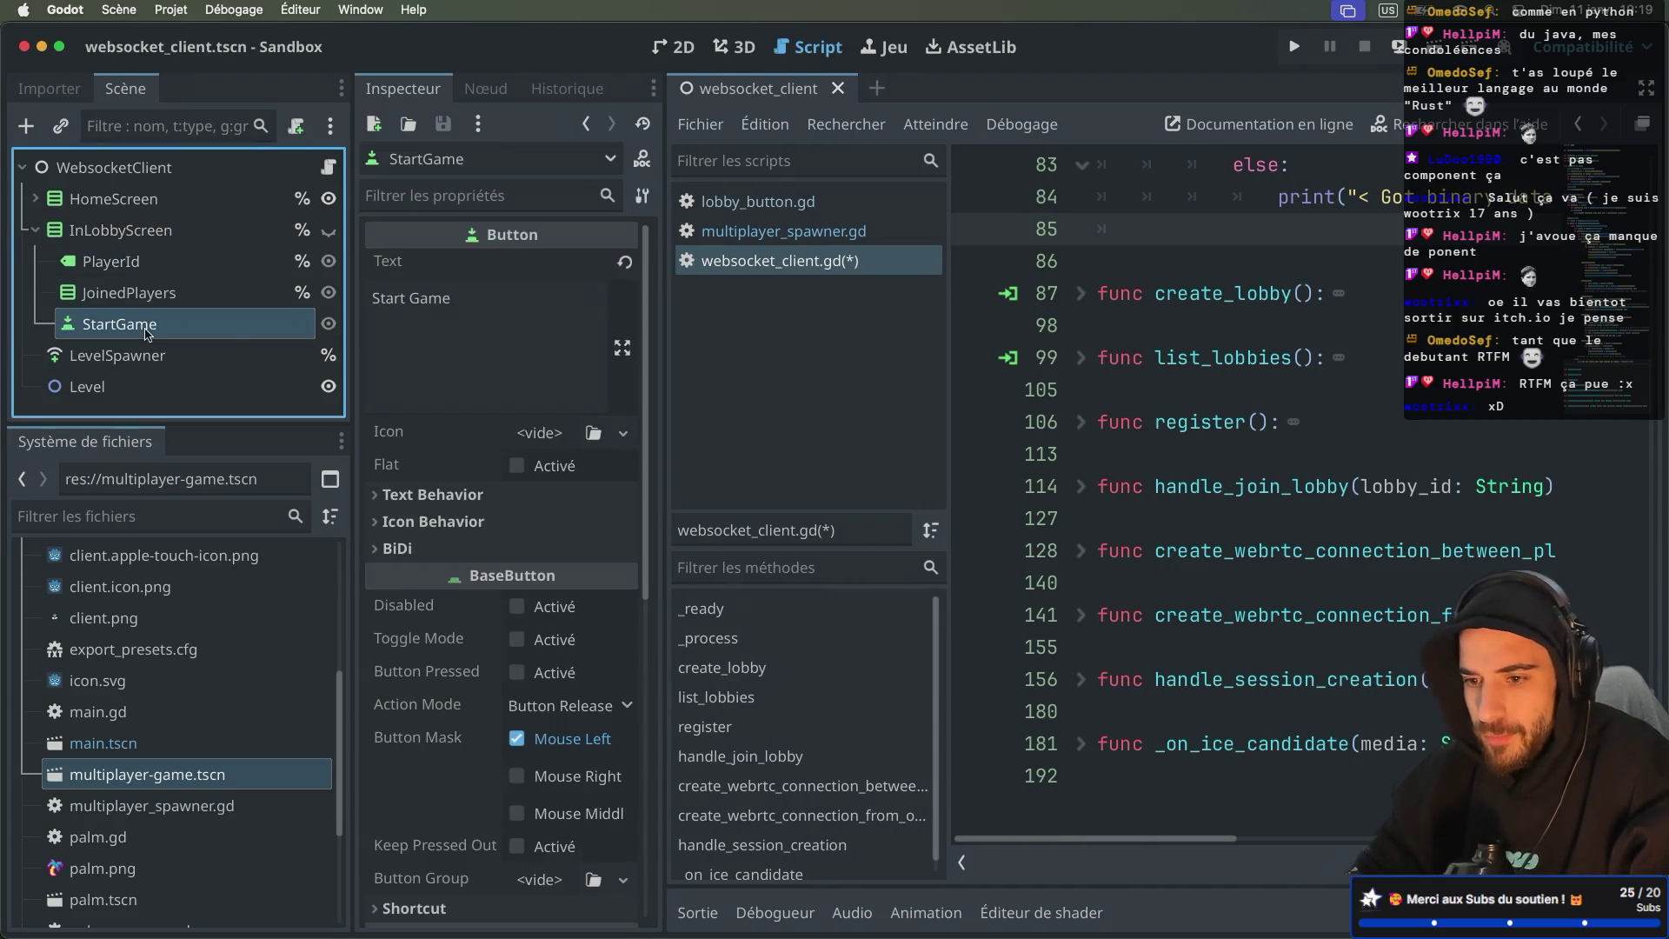
pyautogui.click(297, 125)
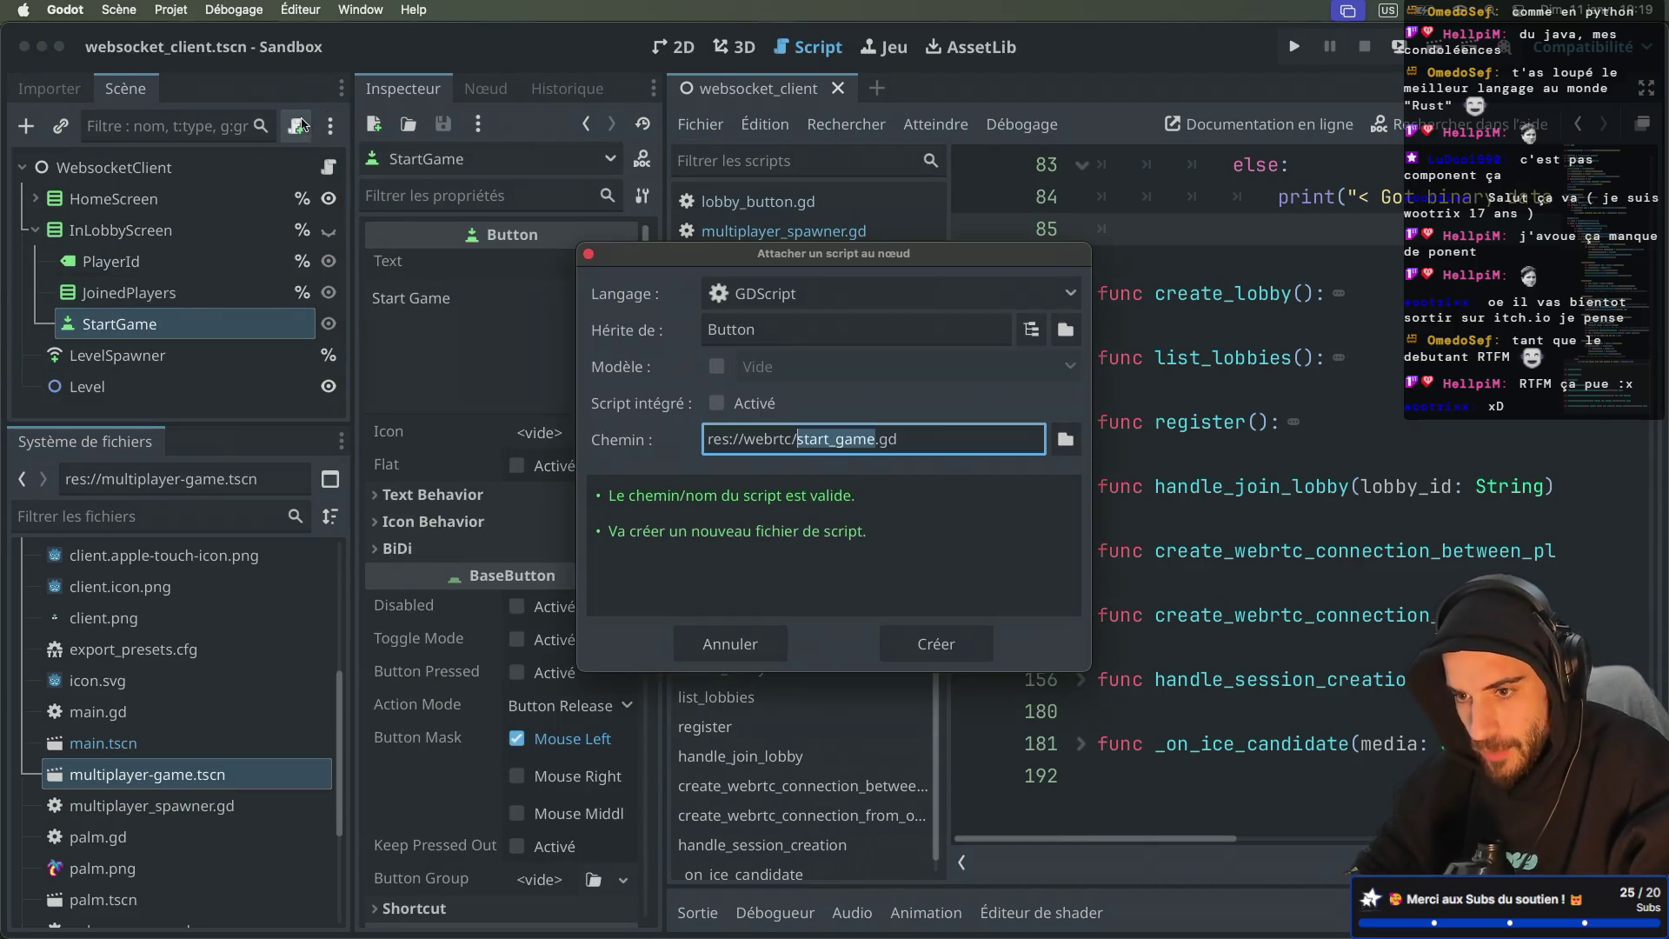
pyautogui.press('Escape')
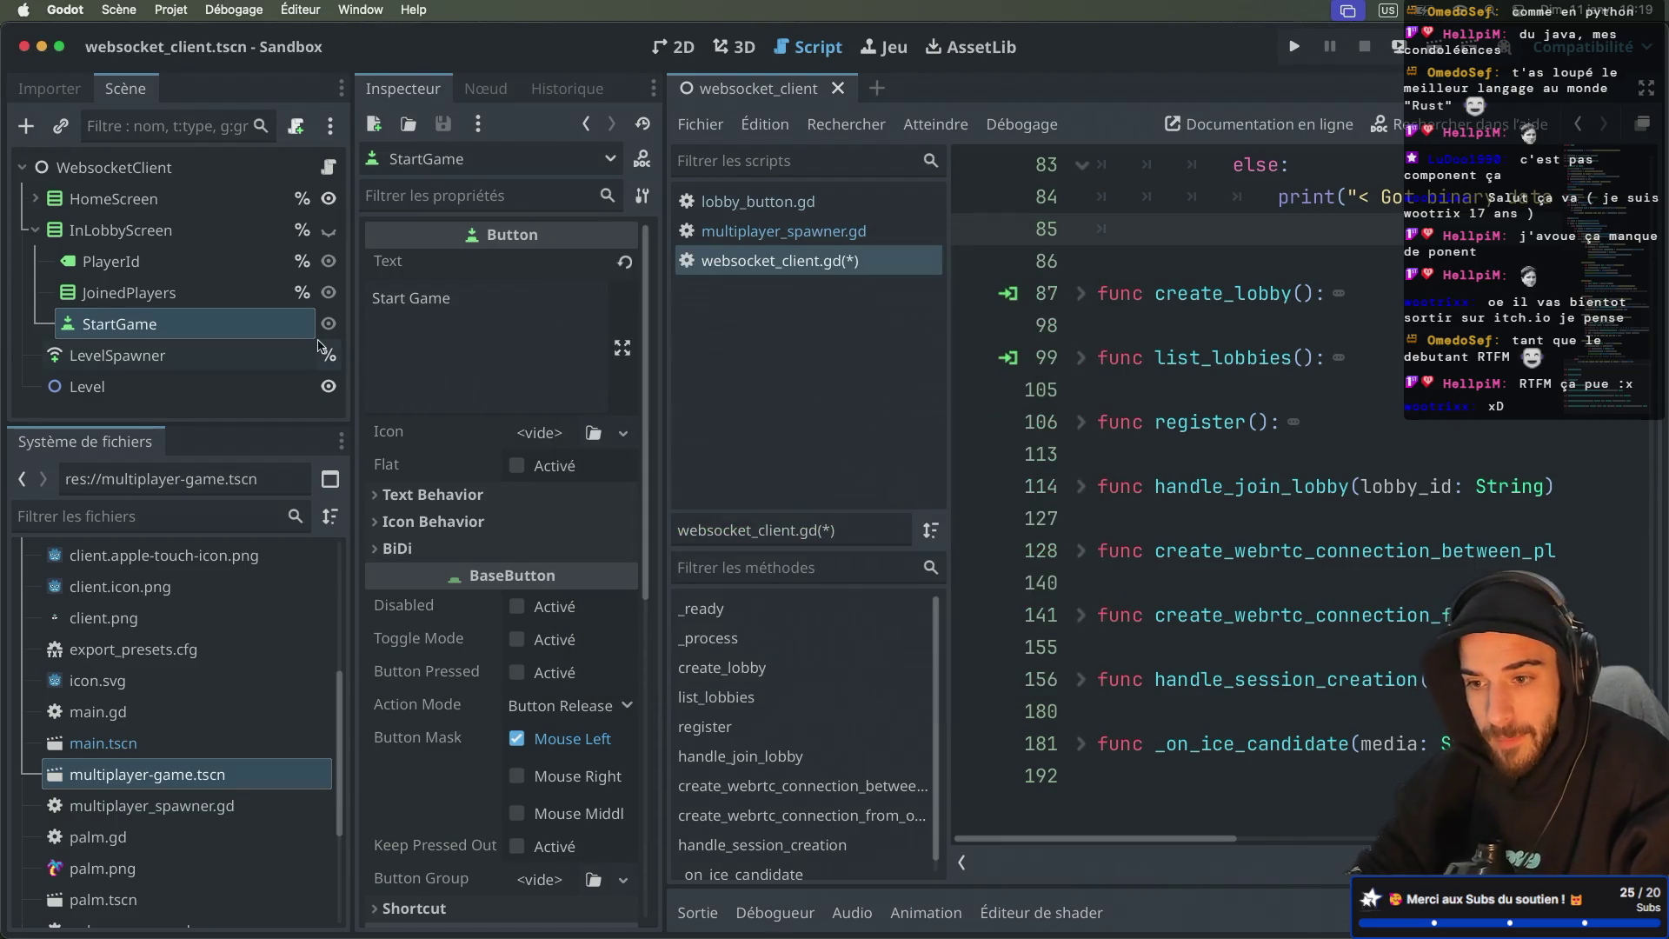
pyautogui.rightClick(239, 341)
pyautogui.press('Escape')
# Step: Connect StartGame's button_down signal to a new _on_start_game method, then run the project
pyautogui.click(504, 93)
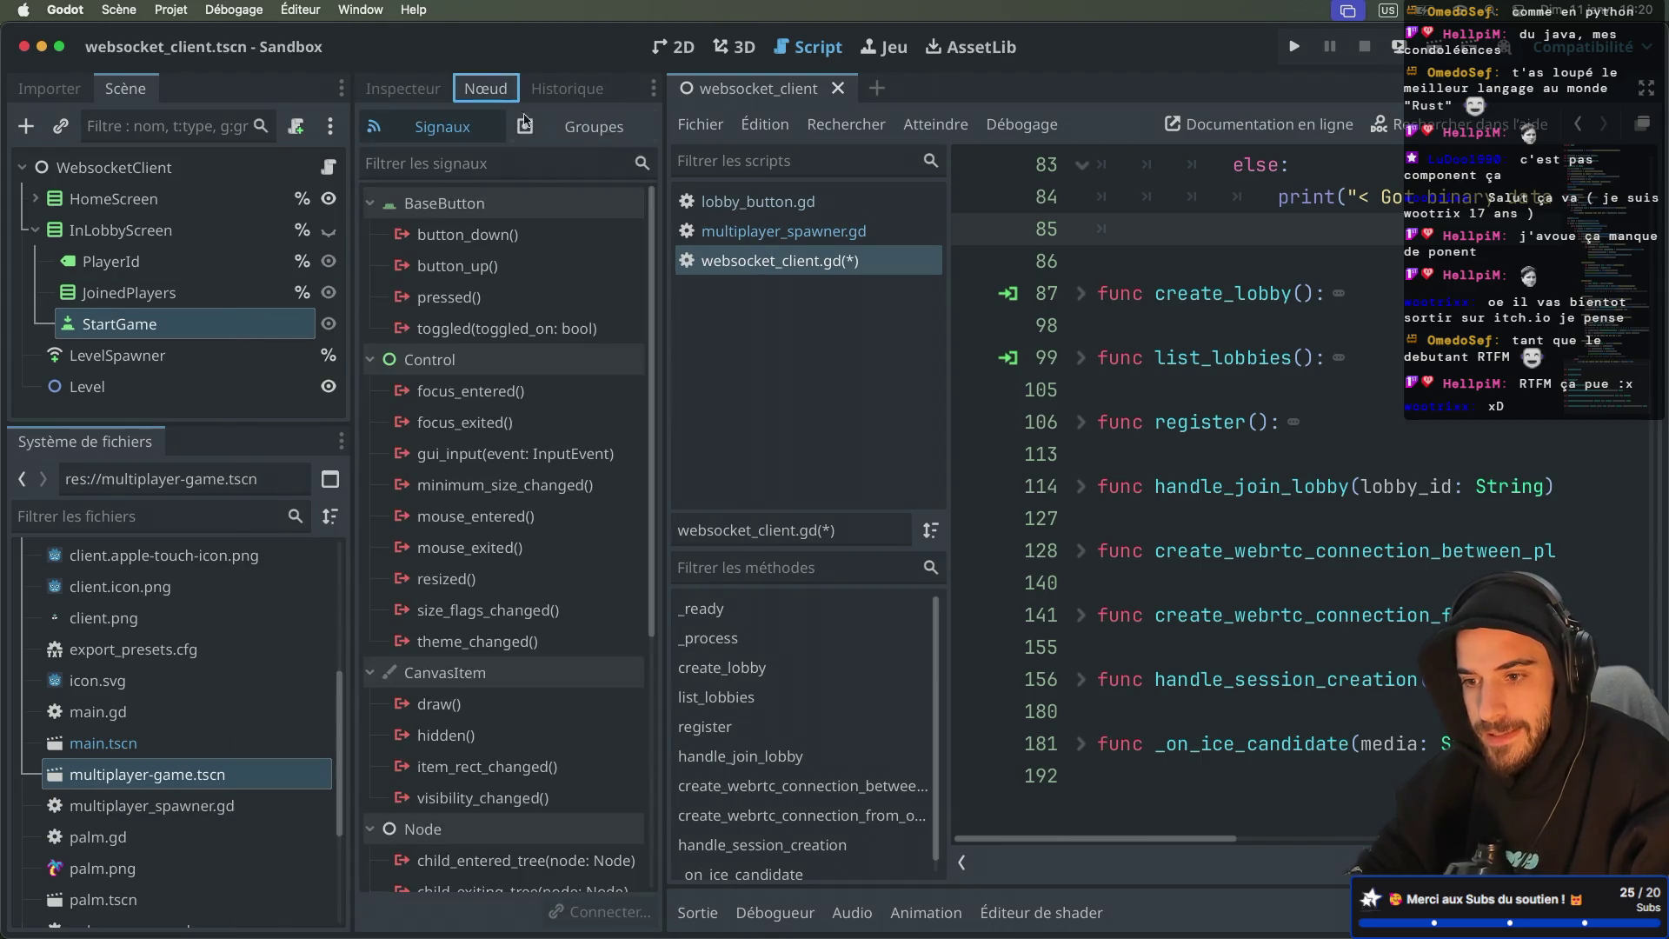
pyautogui.doubleClick(512, 235)
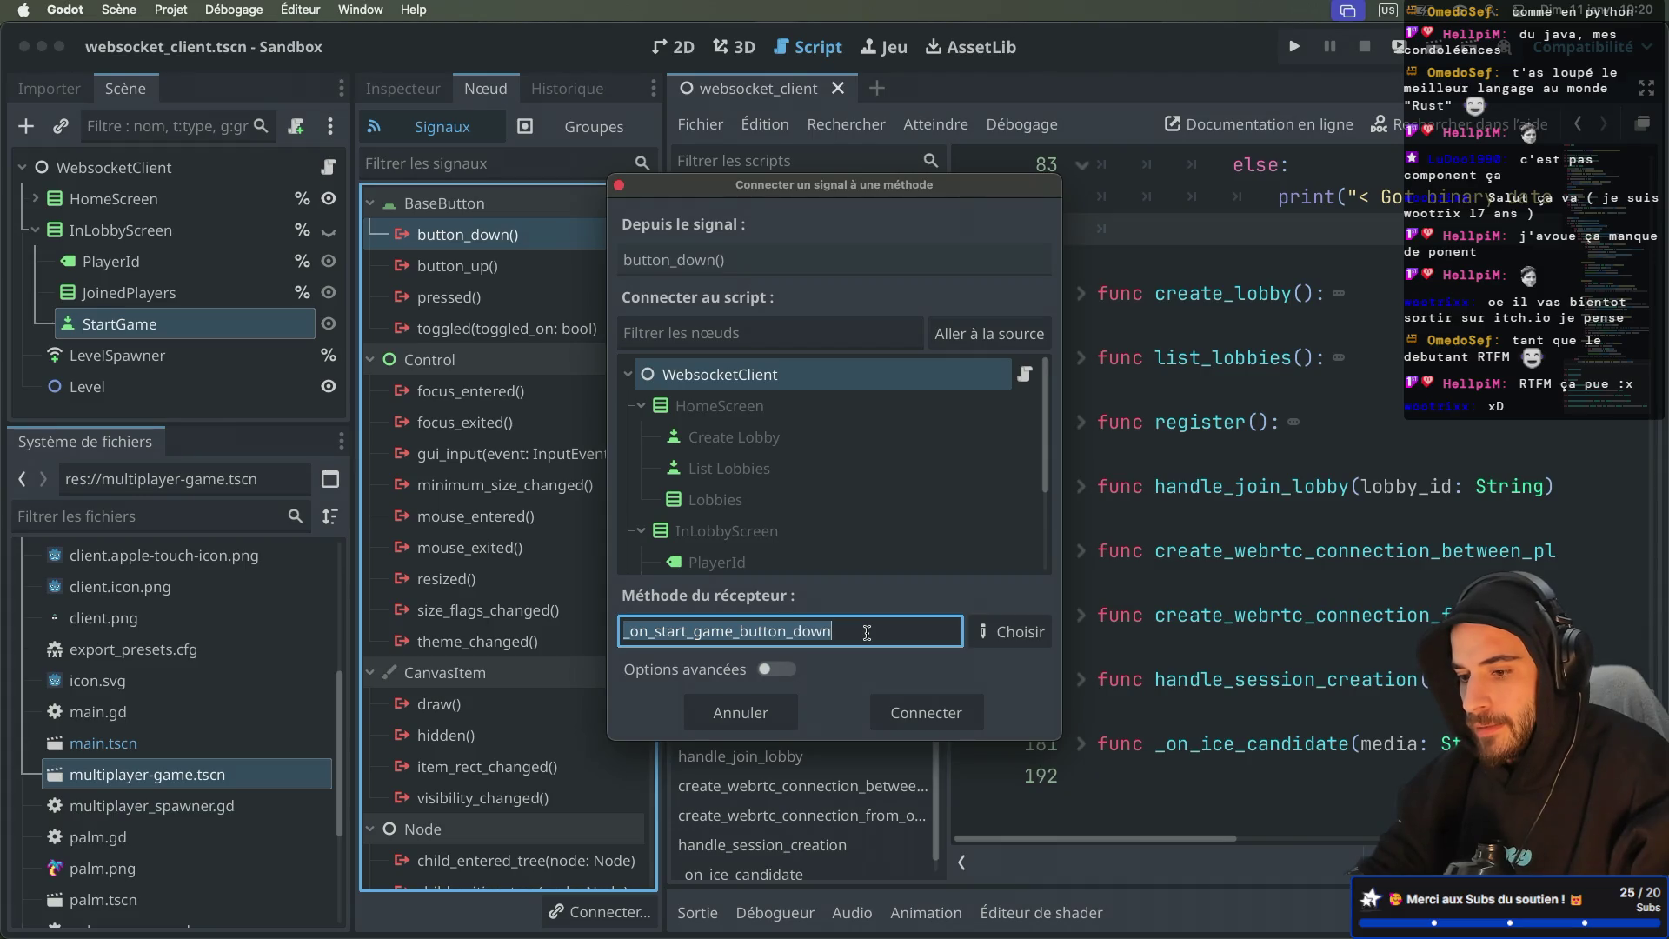
pyautogui.write('_on_s')
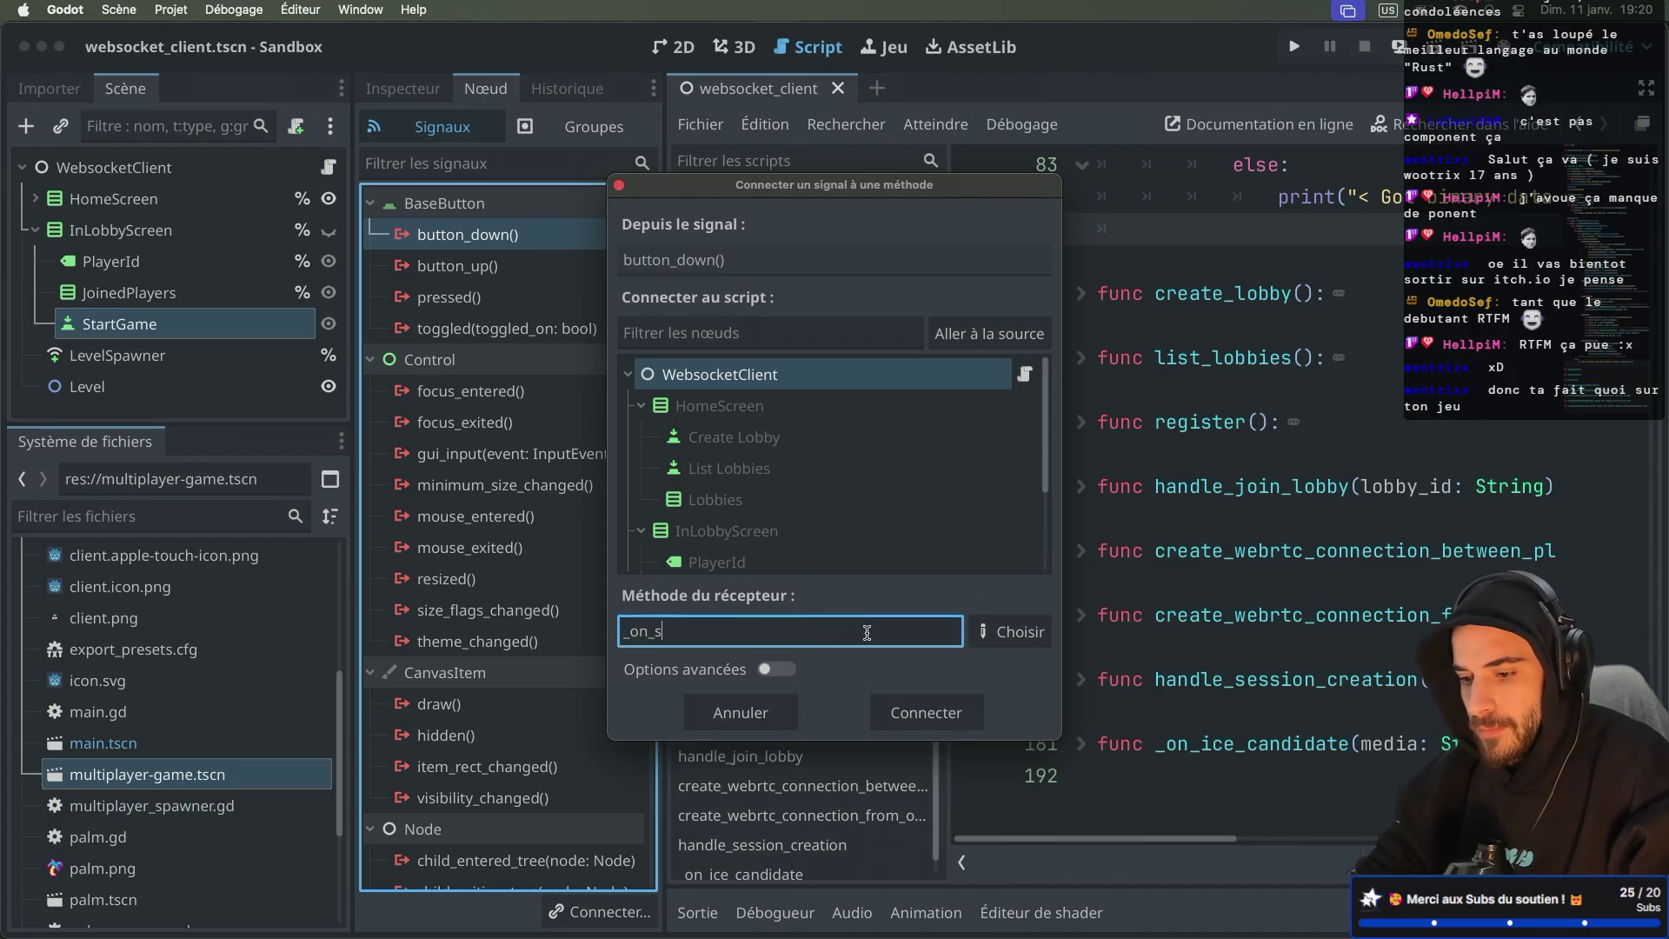
pyautogui.write('tart_game')
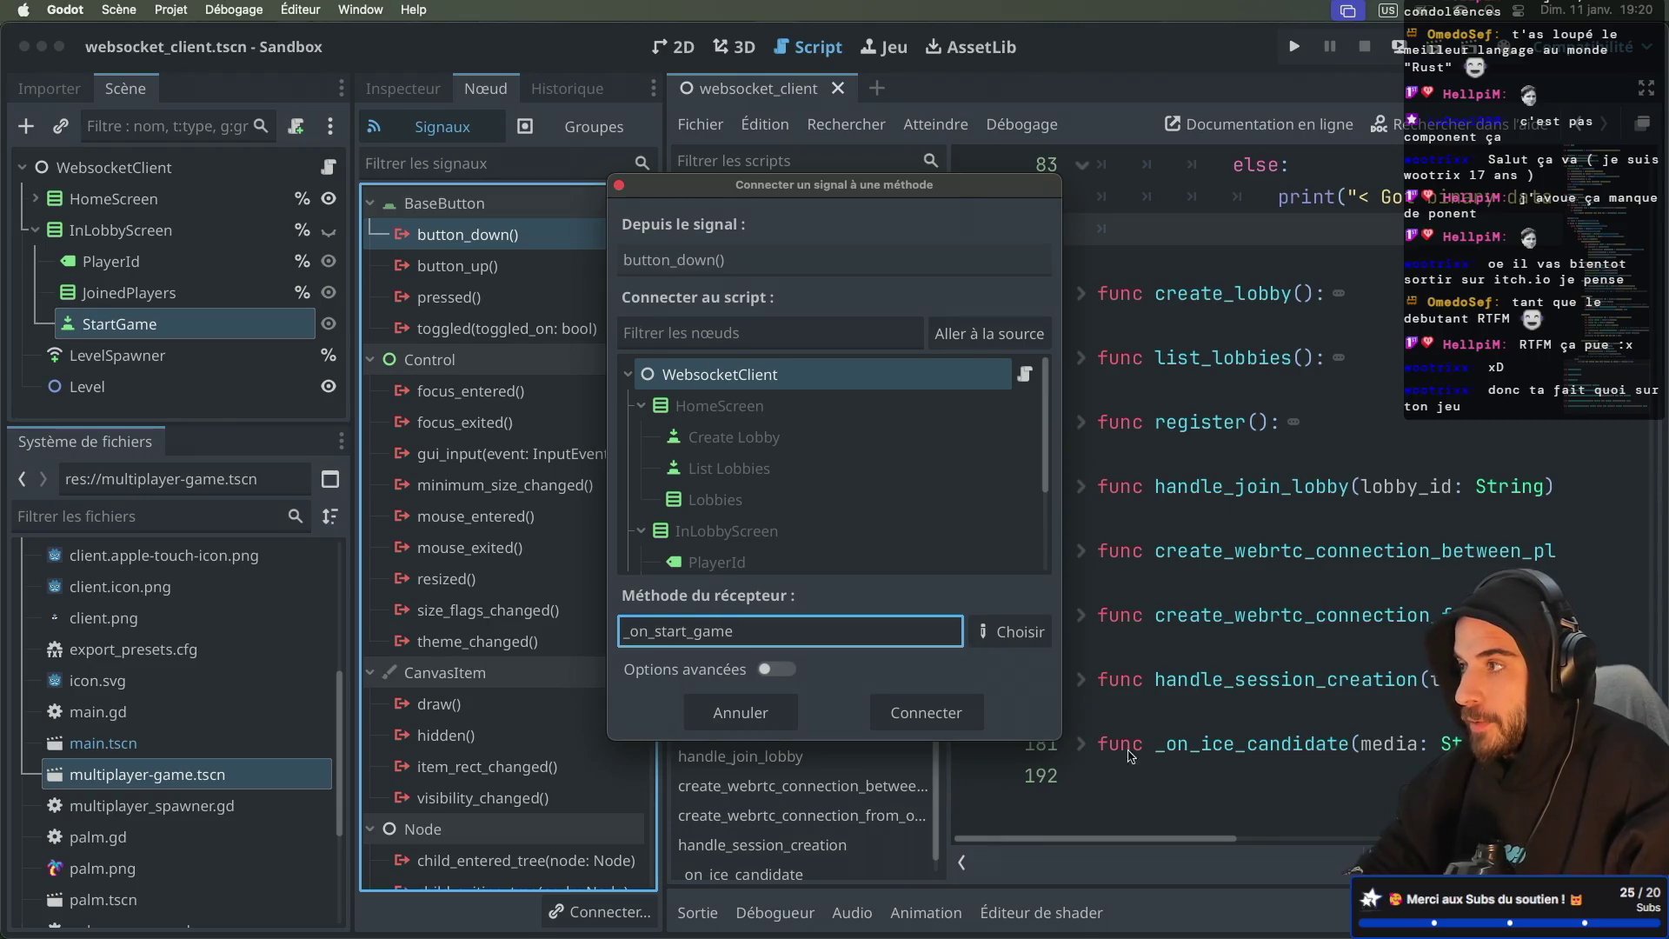
pyautogui.click(925, 708)
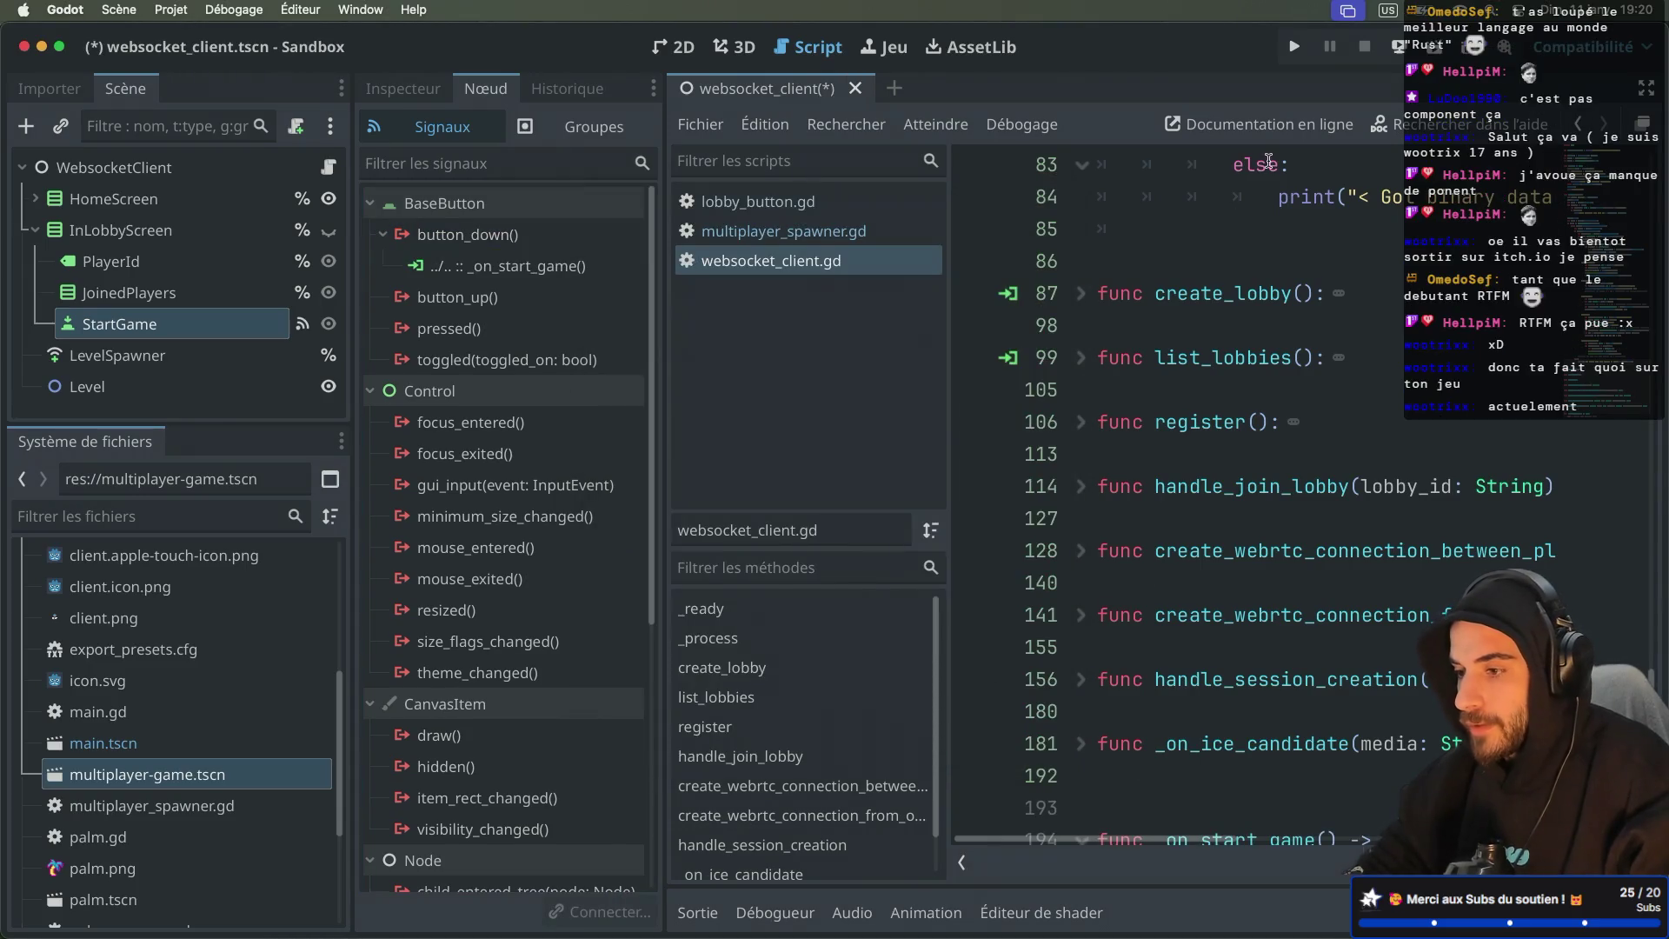
pyautogui.click(1294, 46)
# Step: Spread the three Sandbox (DEBUG) windows apart and start the game in each one
pyautogui.moveTo(814, 188); pyautogui.dragTo(1234, 408)
pyautogui.moveTo(613, 152); pyautogui.dragTo(742, 105)
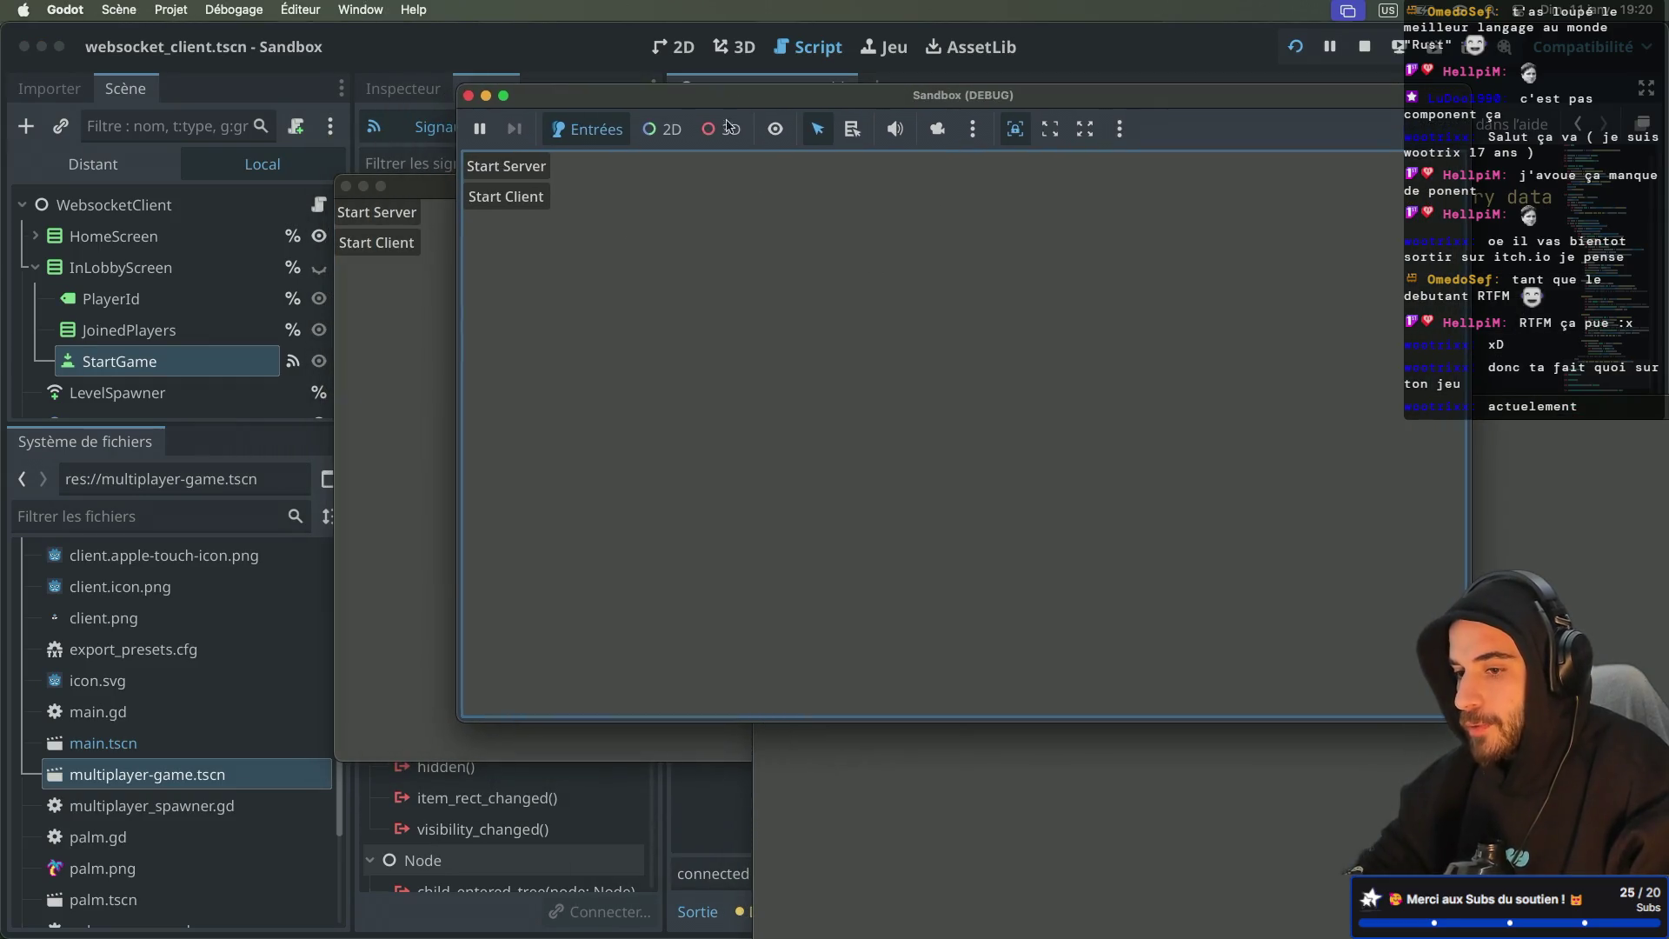
pyautogui.moveTo(549, 183); pyautogui.dragTo(252, 342)
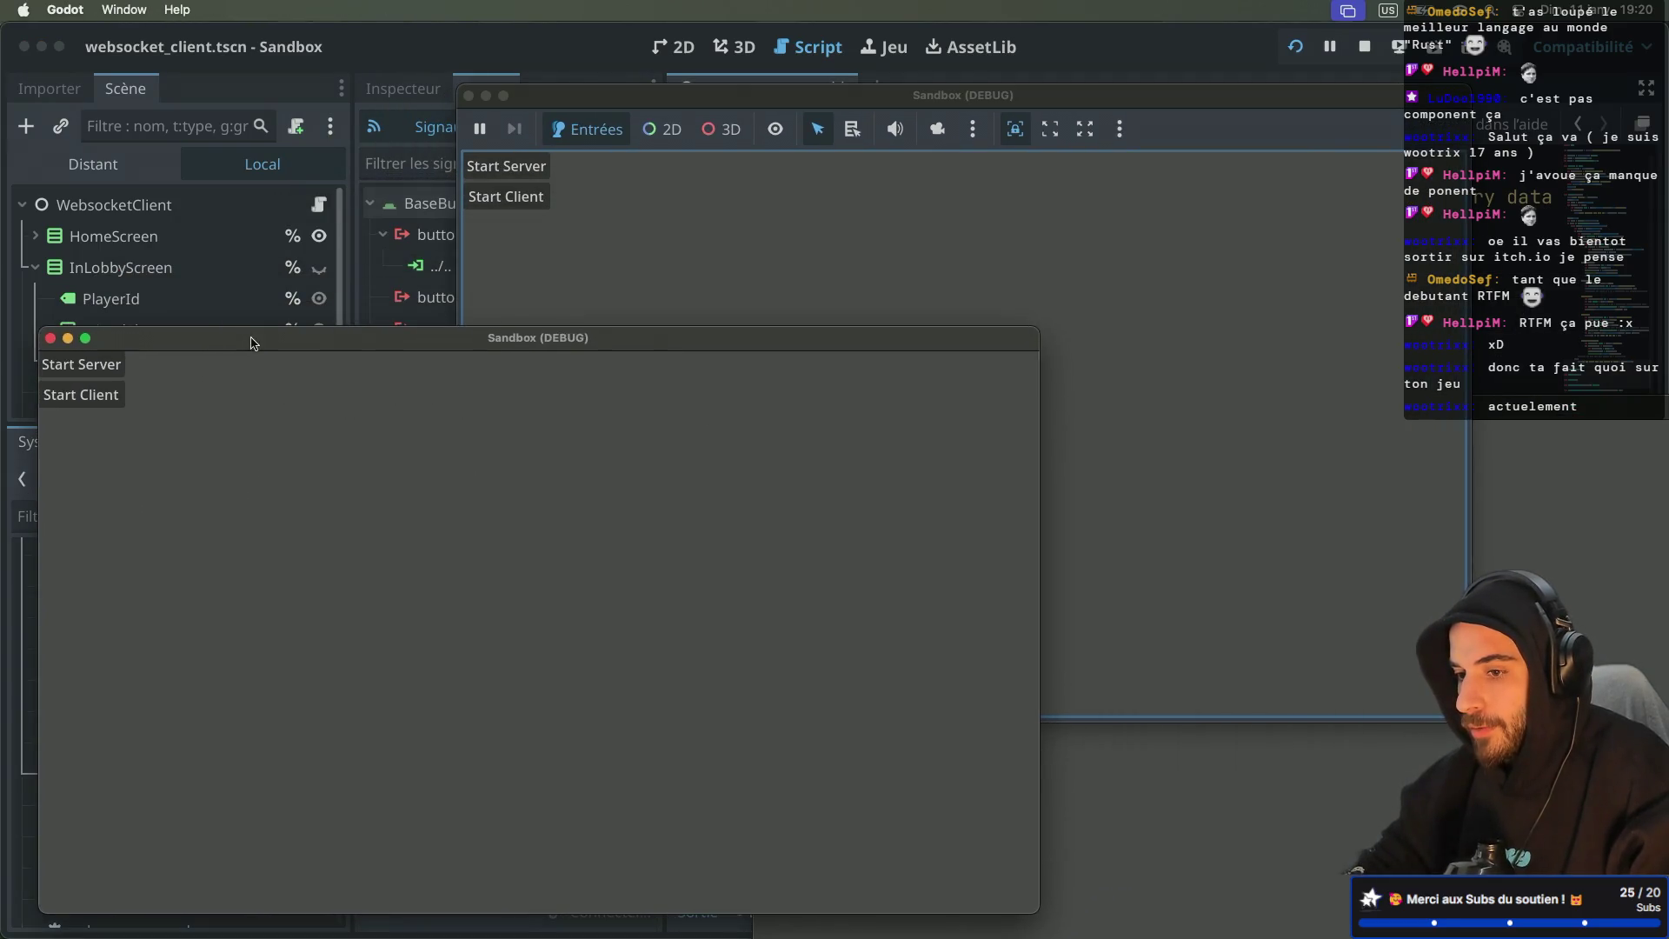
pyautogui.click(506, 166)
pyautogui.click(1221, 780)
pyautogui.click(817, 464)
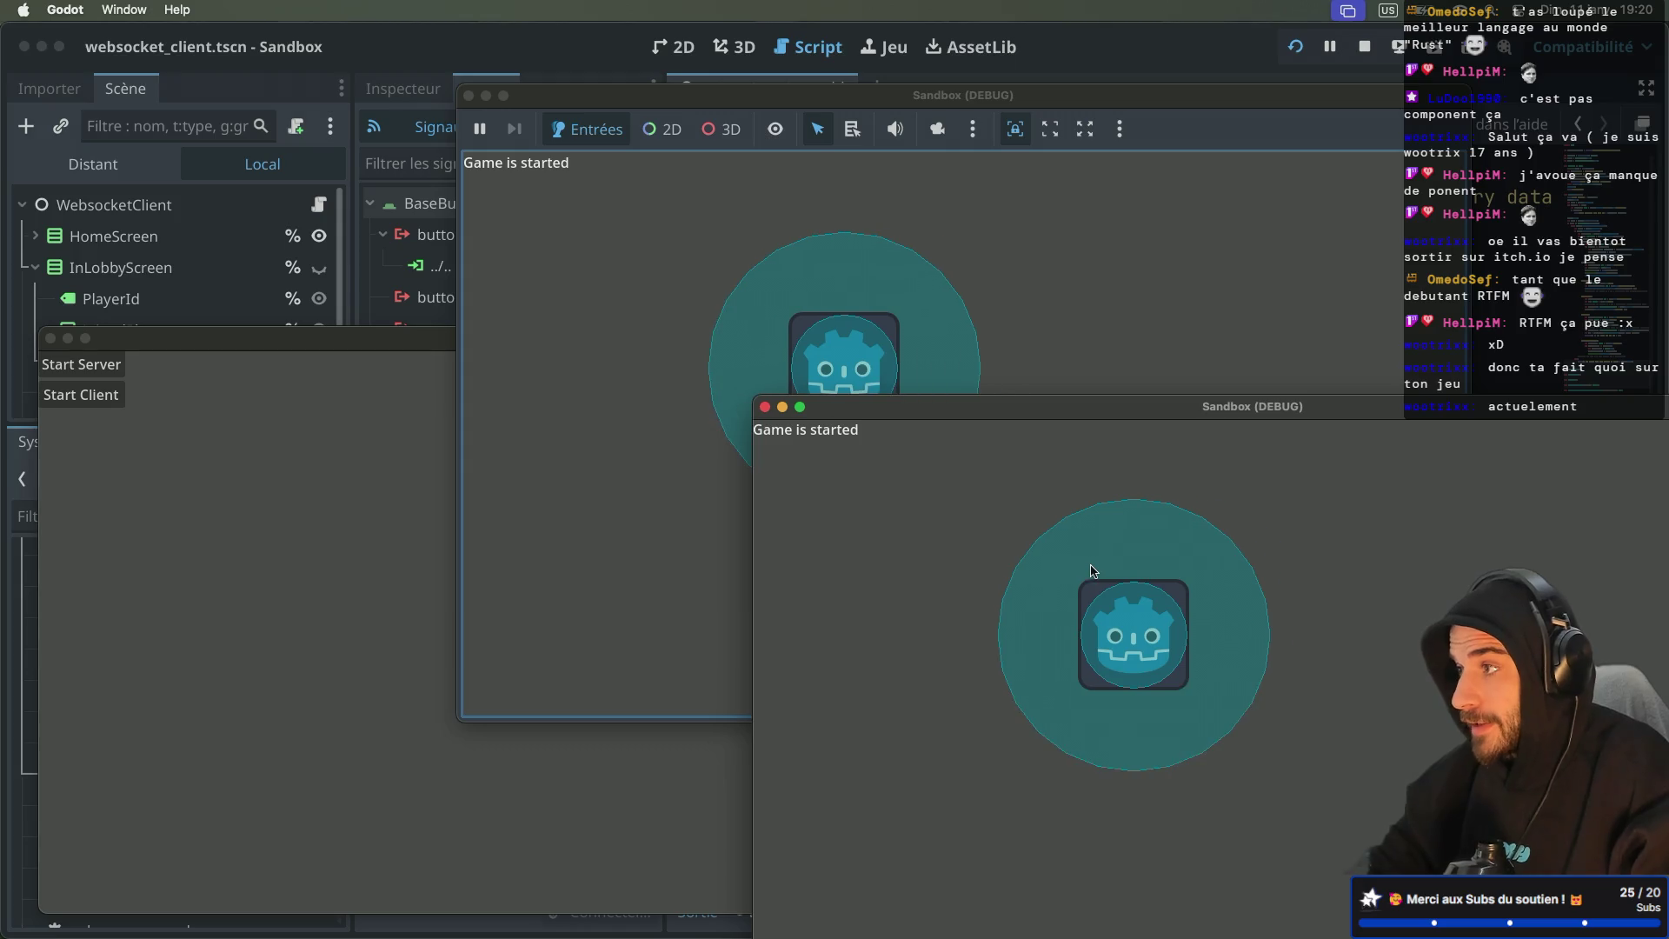
pyautogui.click(283, 577)
pyautogui.click(82, 405)
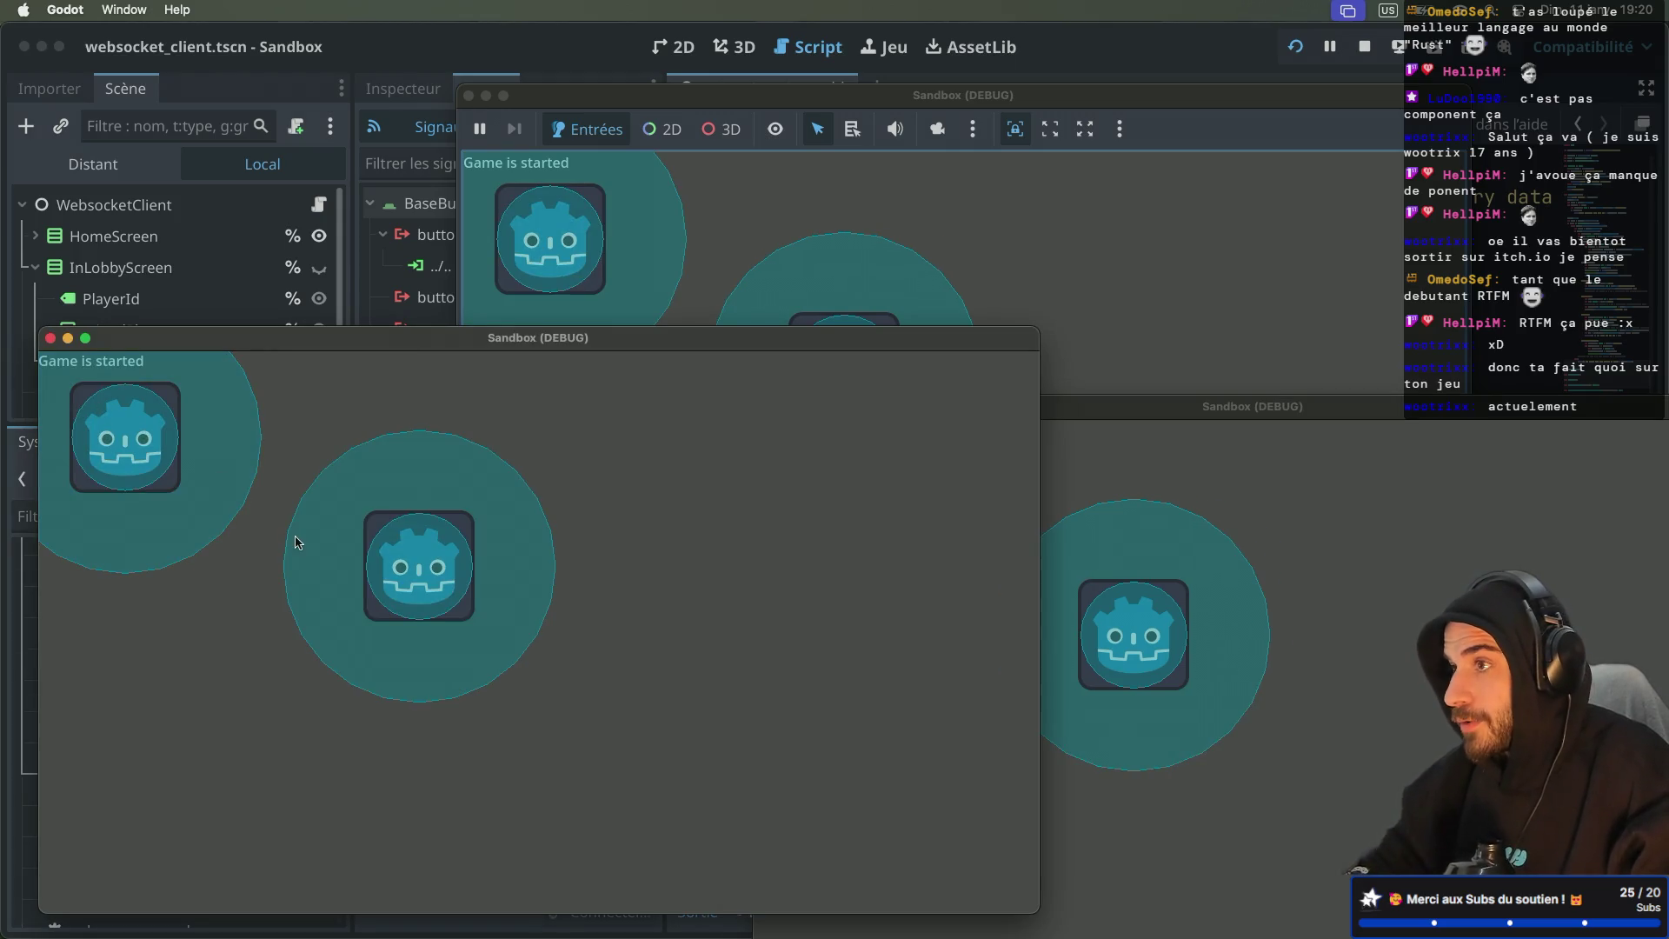
# Step: Nudge the top game window into place and stop the test run
pyautogui.click(765, 201)
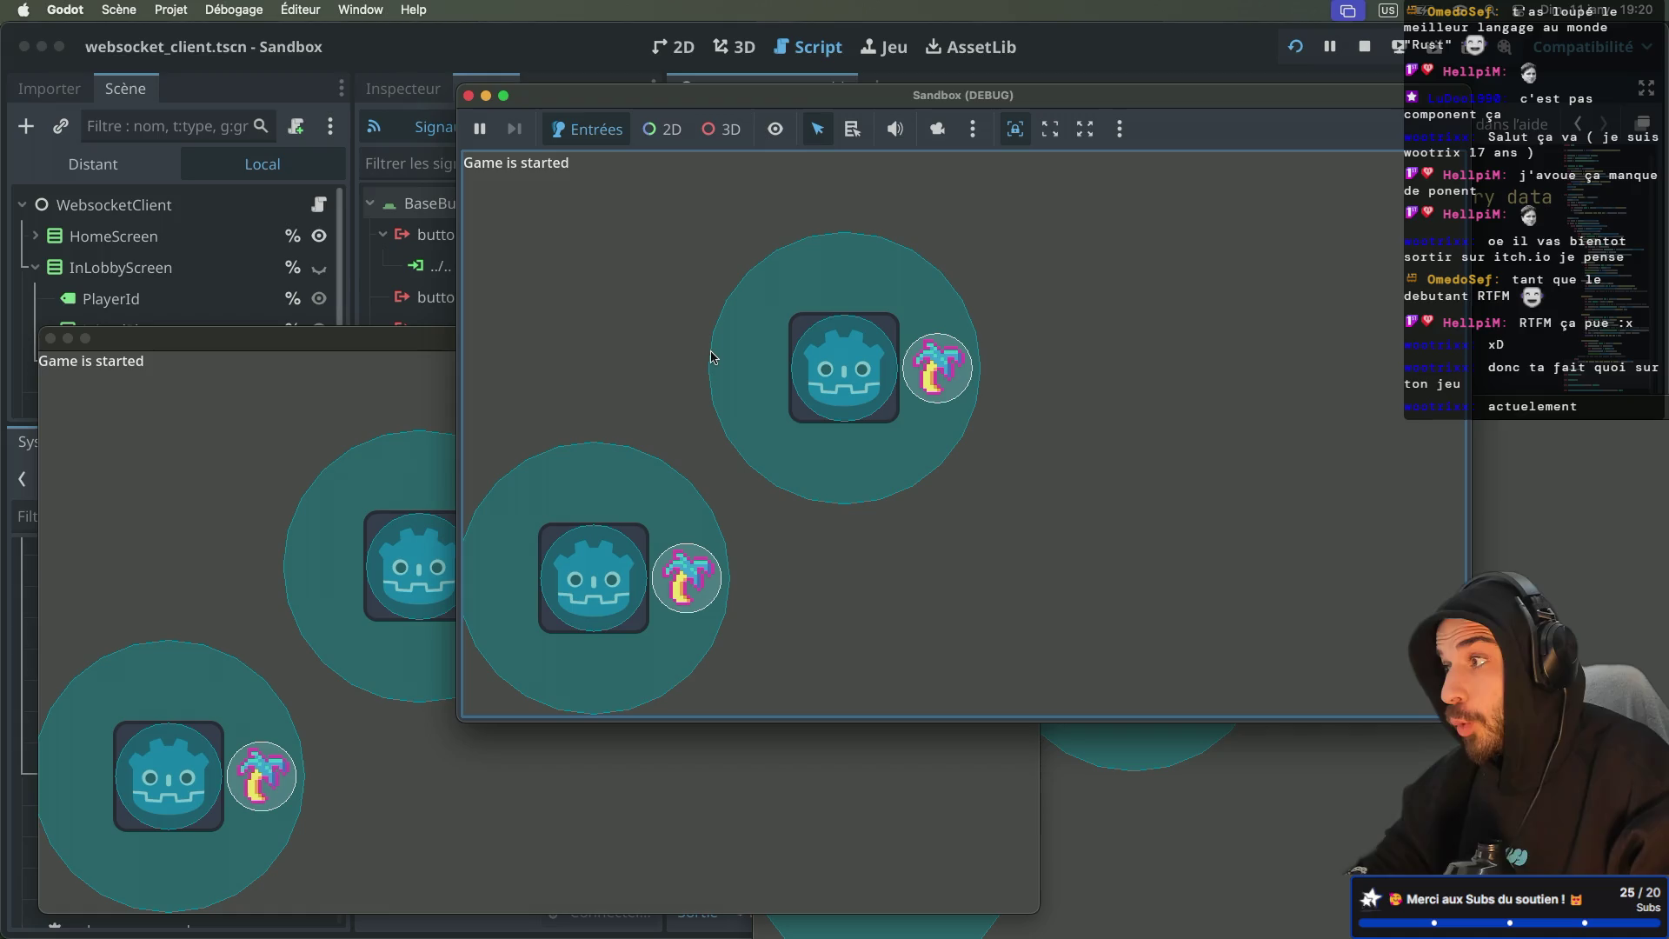
pyautogui.moveTo(809, 95)
pyautogui.mouseDown()
pyautogui.moveTo(620, 93)
pyautogui.moveTo(754, 143)
pyautogui.moveTo(678, 124)
pyautogui.mouseUp()
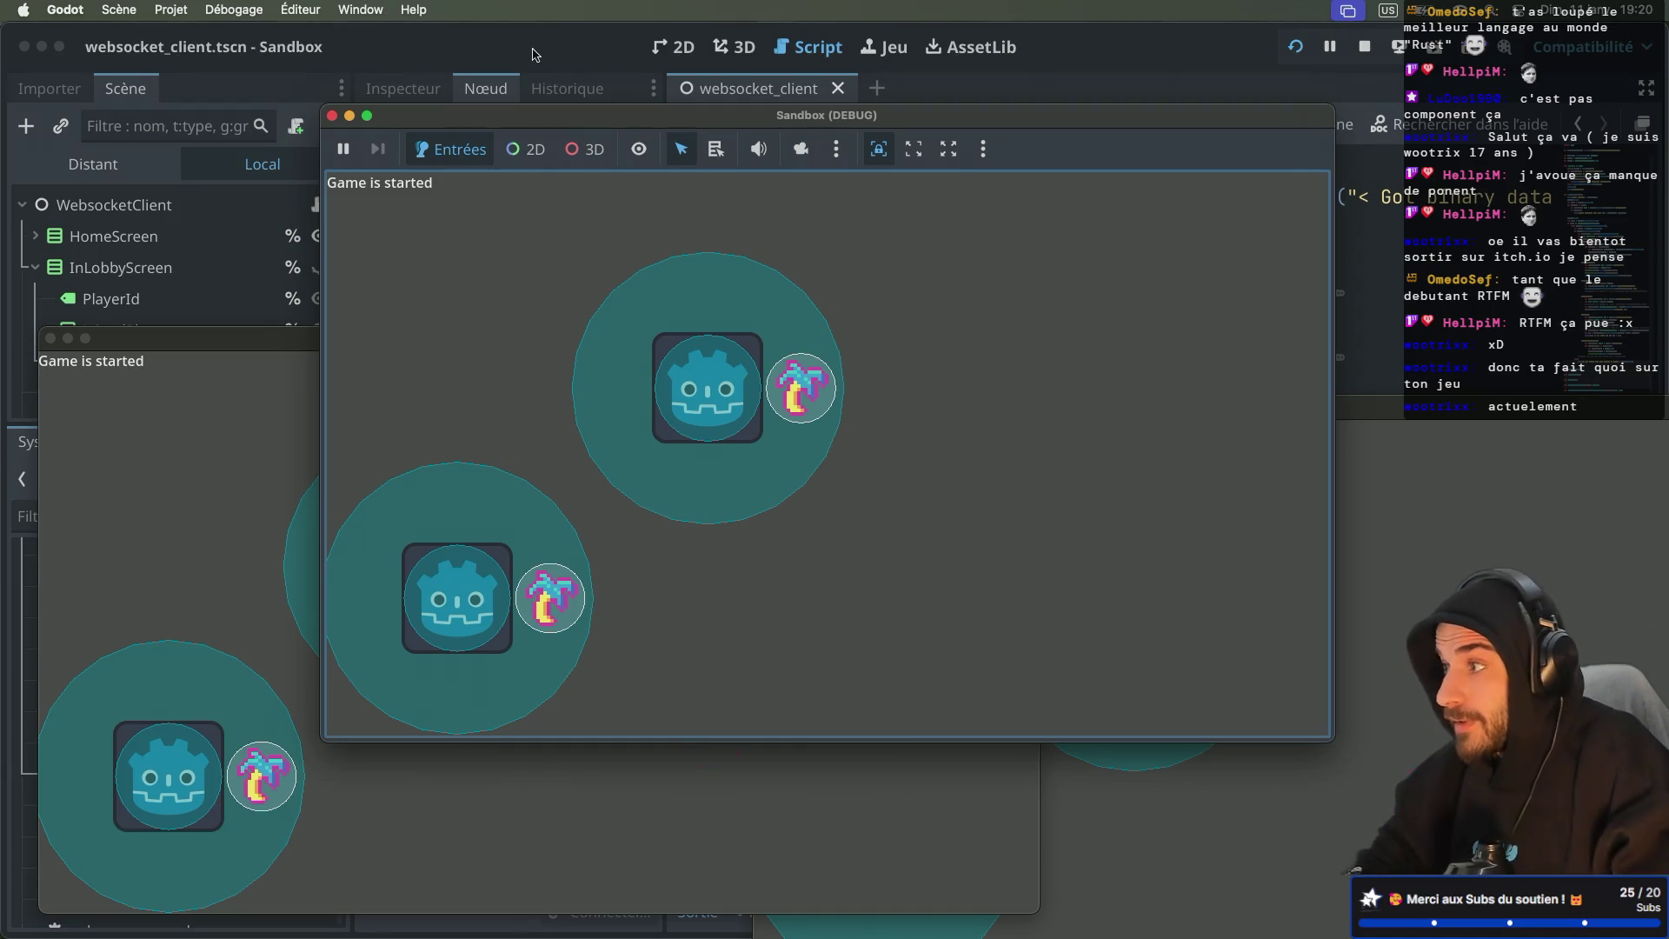
pyautogui.click(1364, 46)
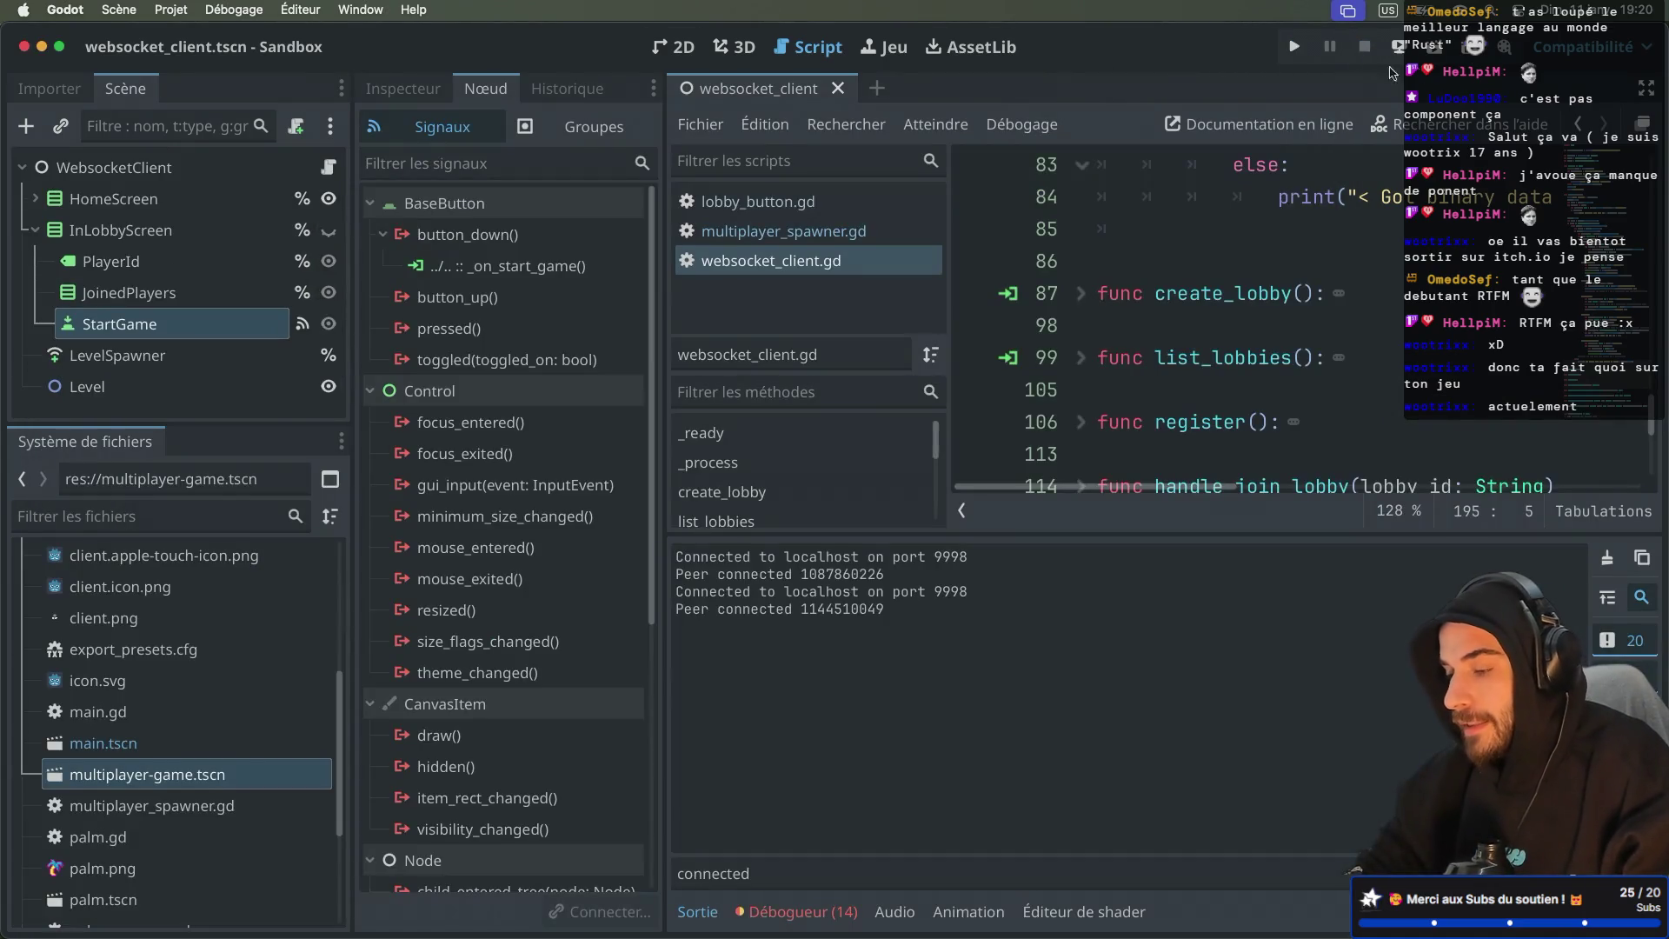
# Step: Review the WebRTC page and WebSockets vs WebRTC video in Safari, then return to index.js
pyautogui.hotkey('ctrl', 'Right')
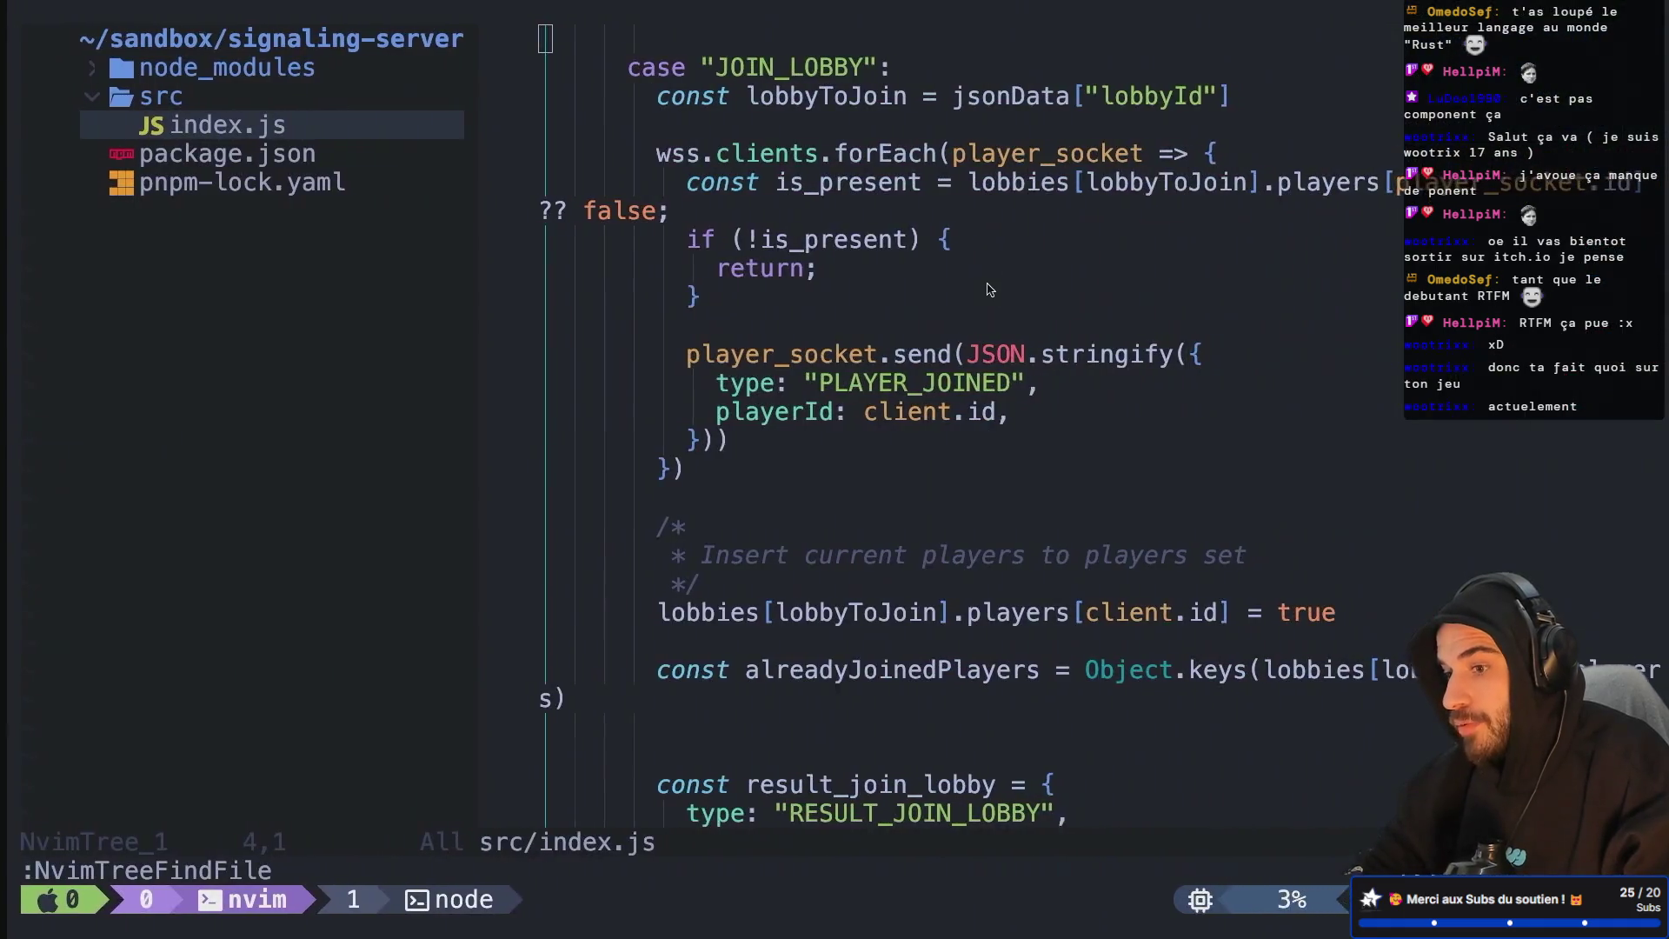
pyautogui.hotkey('ctrl', 'Right')
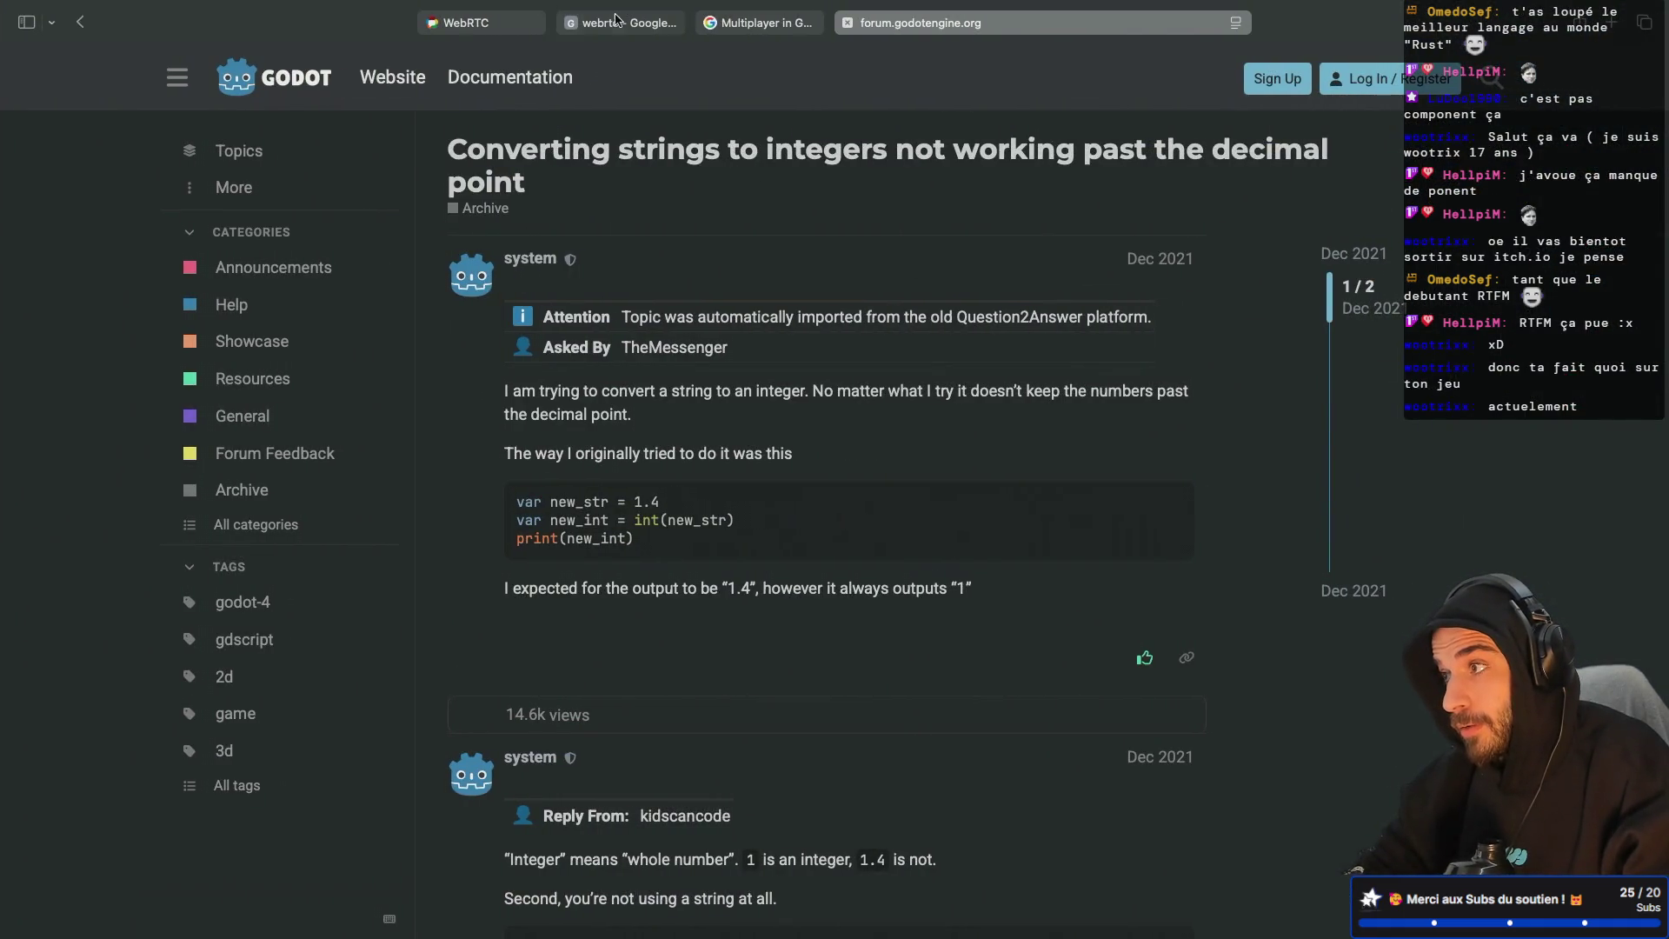
pyautogui.moveTo(618, 22)
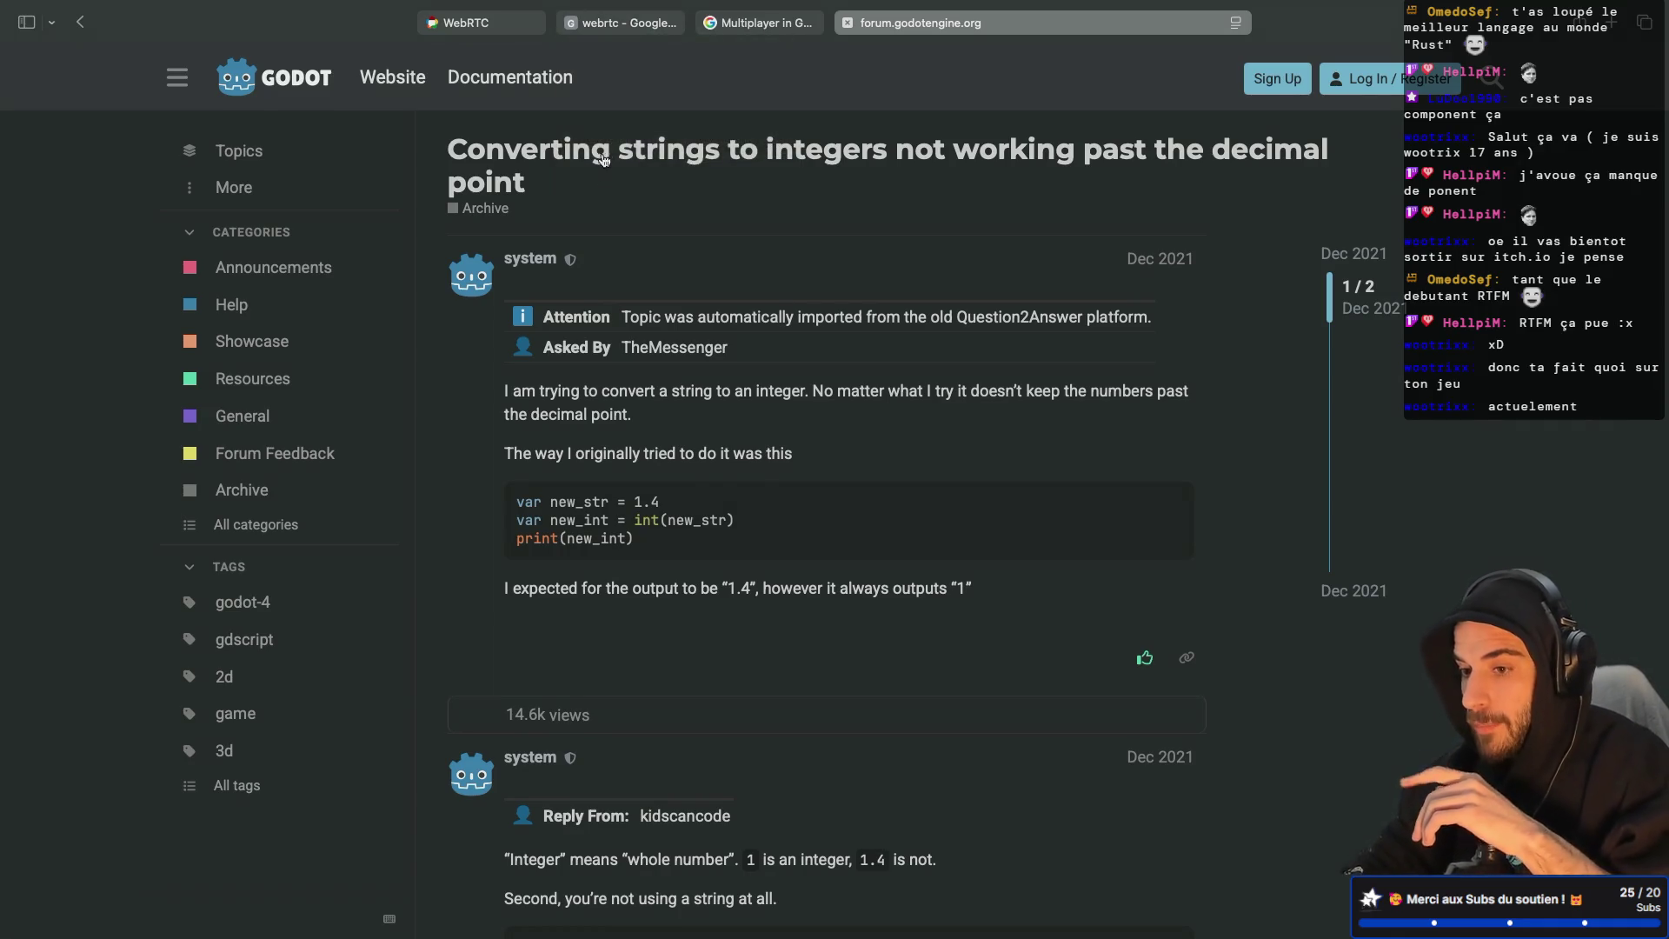
pyautogui.click(509, 25)
pyautogui.click(874, 23)
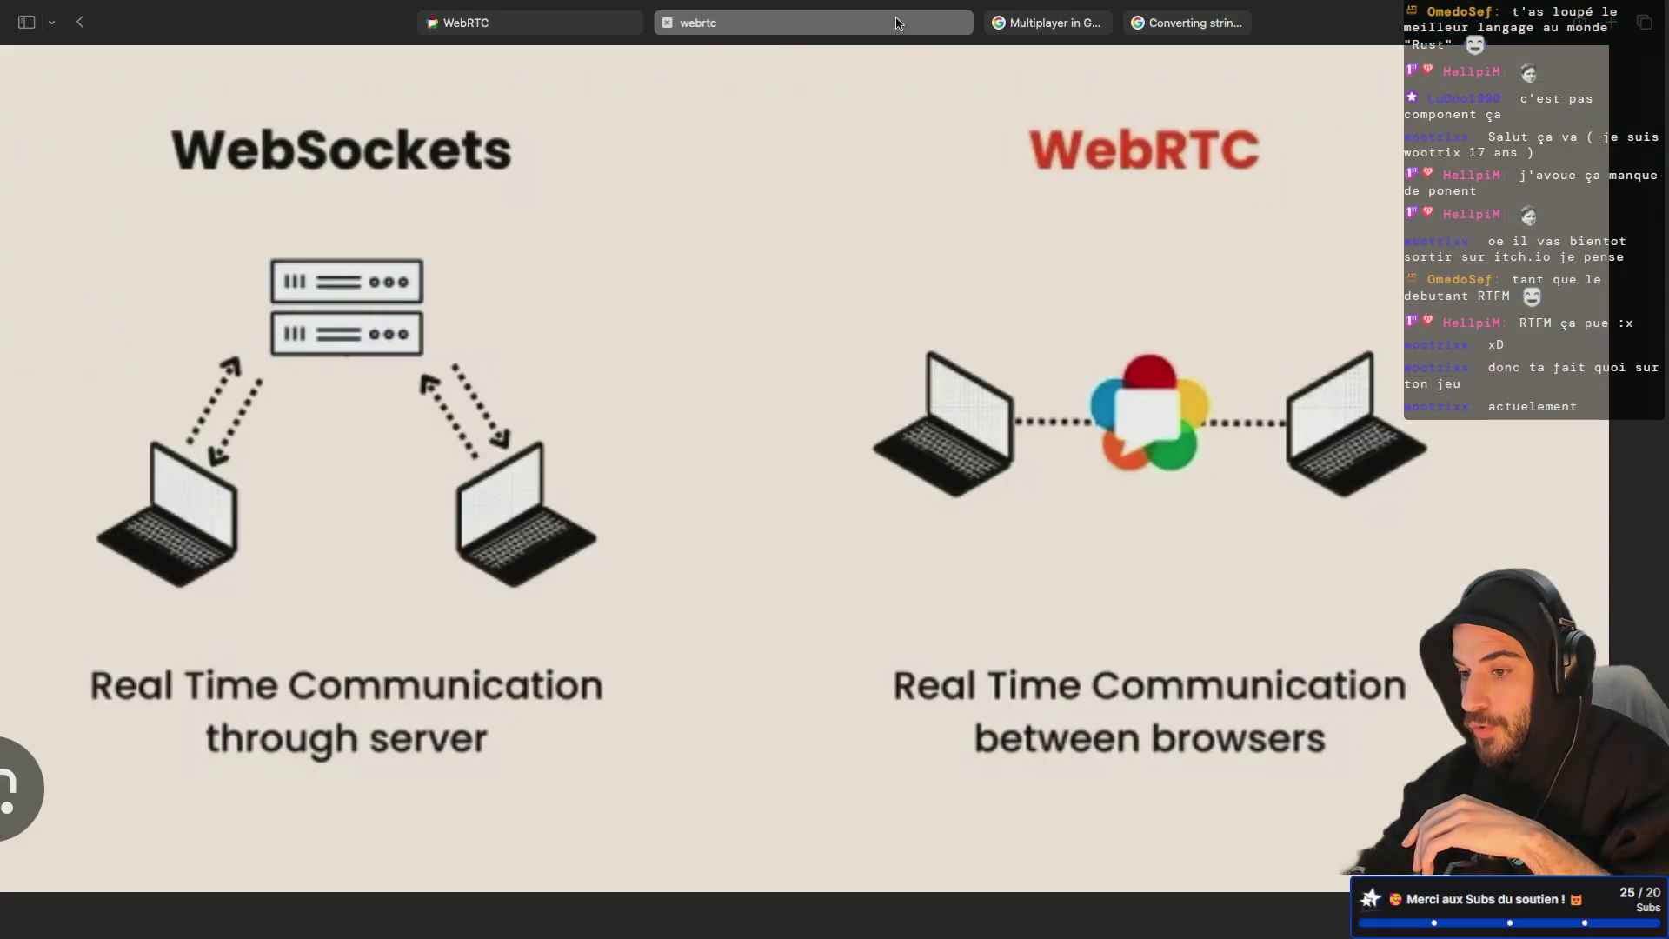
pyautogui.press('super+Tab')
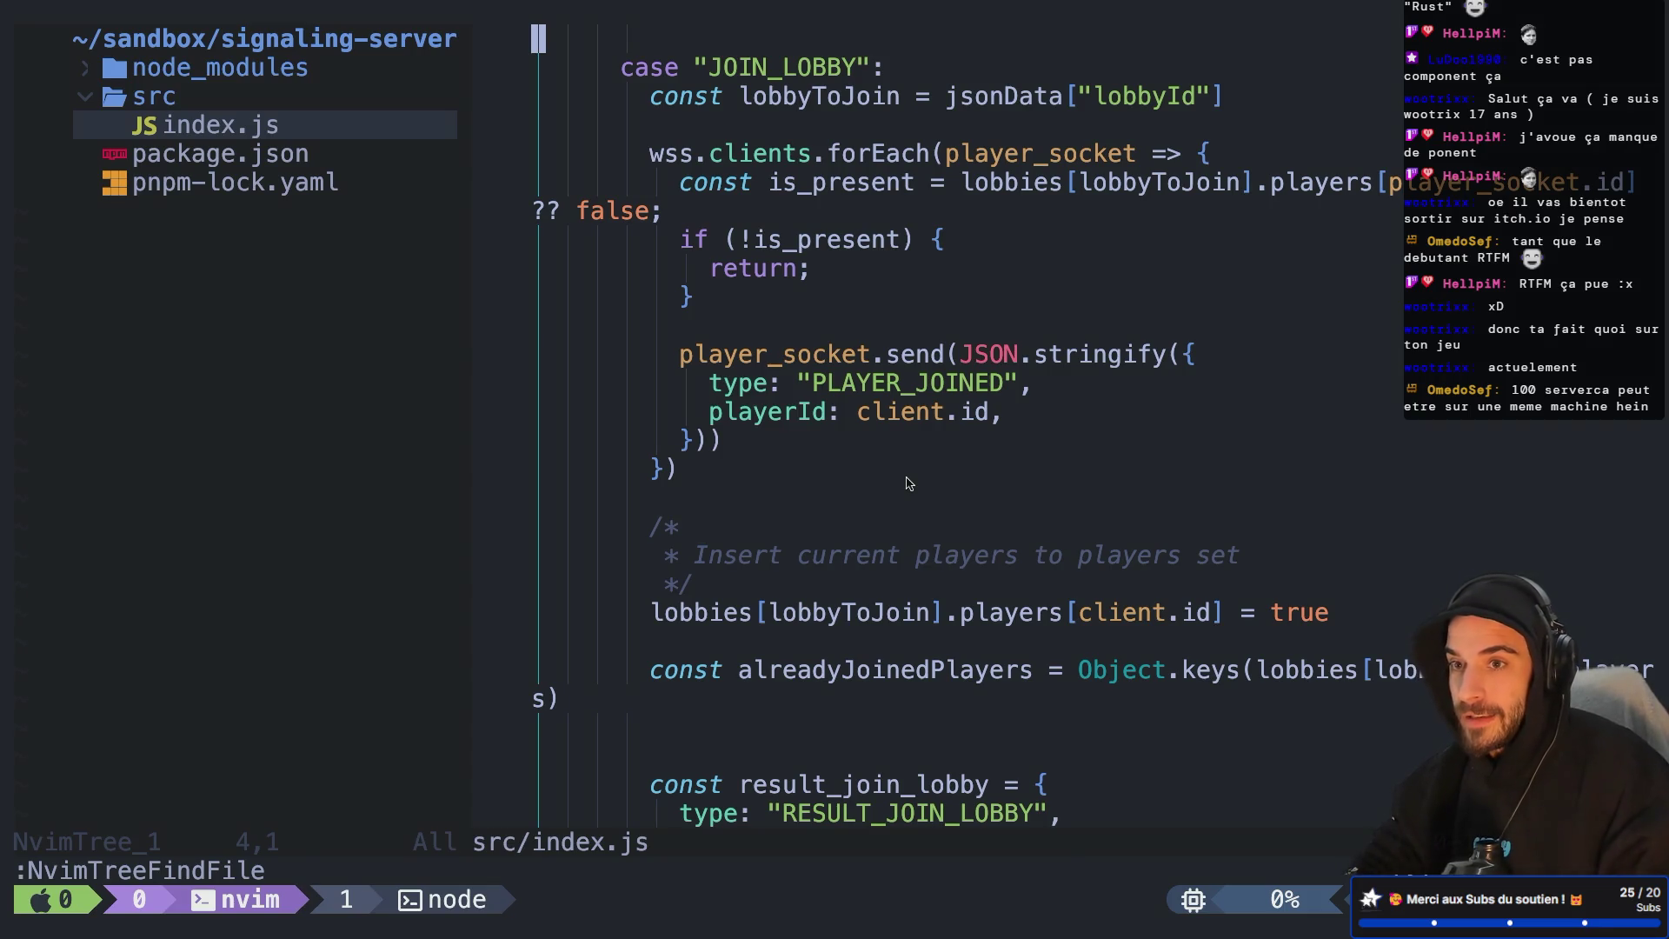
# Step: Glance at the WebRTC slide and index.js once more, then return to Godot's websocket_client.gd
pyautogui.hotkey('ctrl', 'Right')
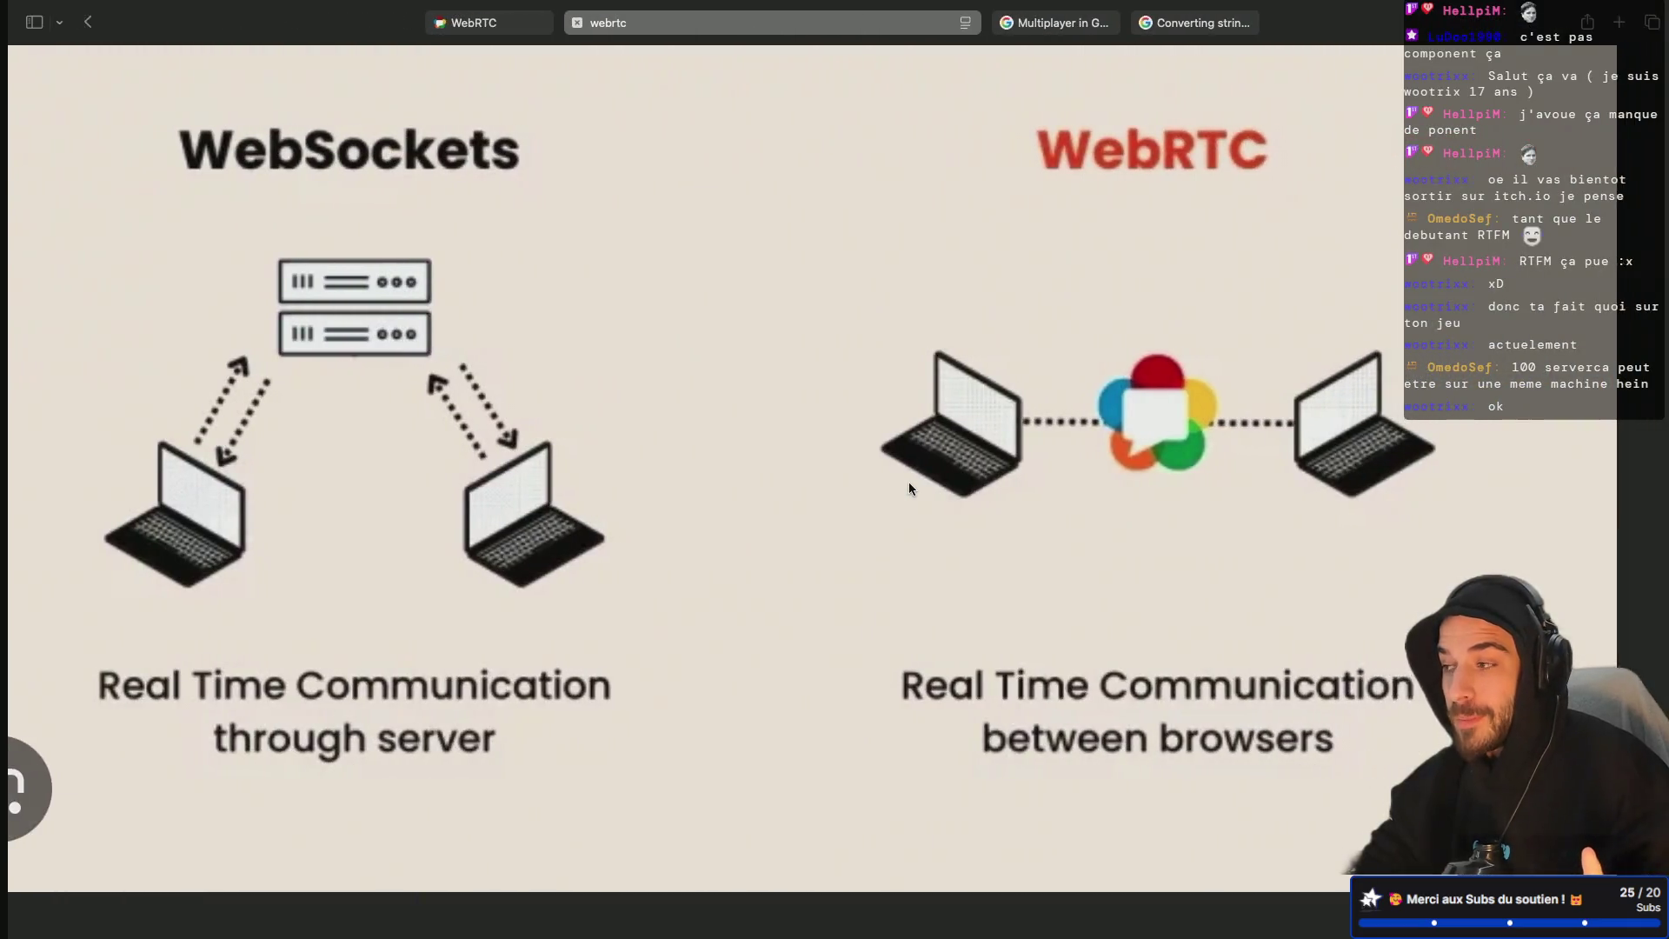
pyautogui.hotkey('ctrl', 'Left')
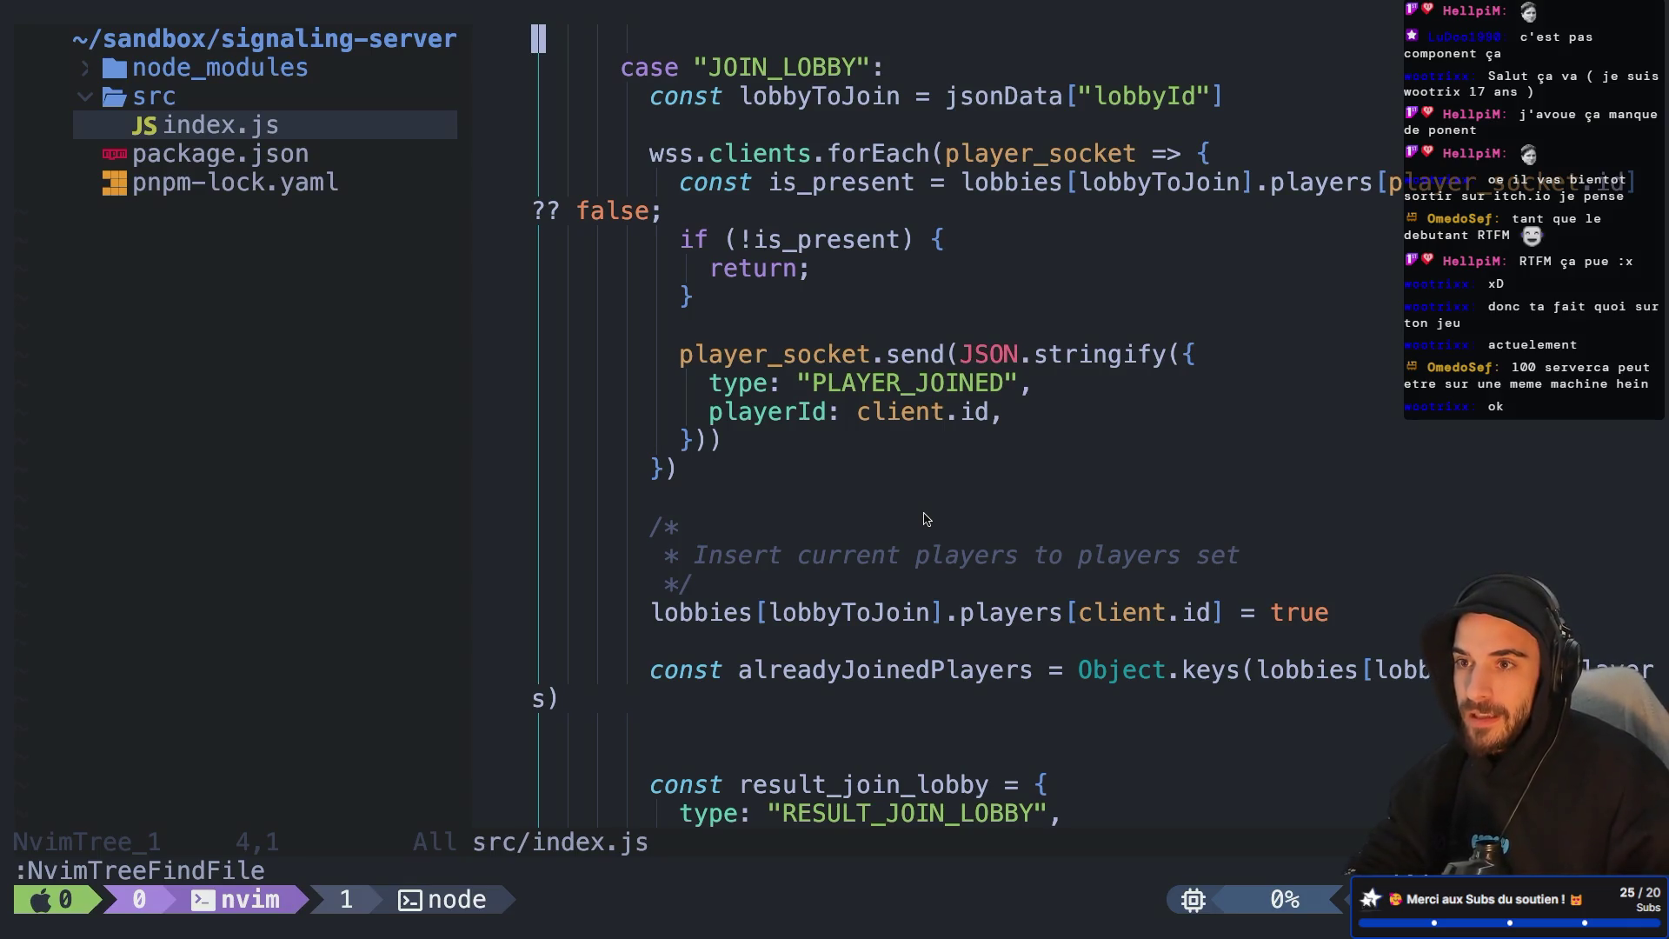
pyautogui.press('super+Tab')
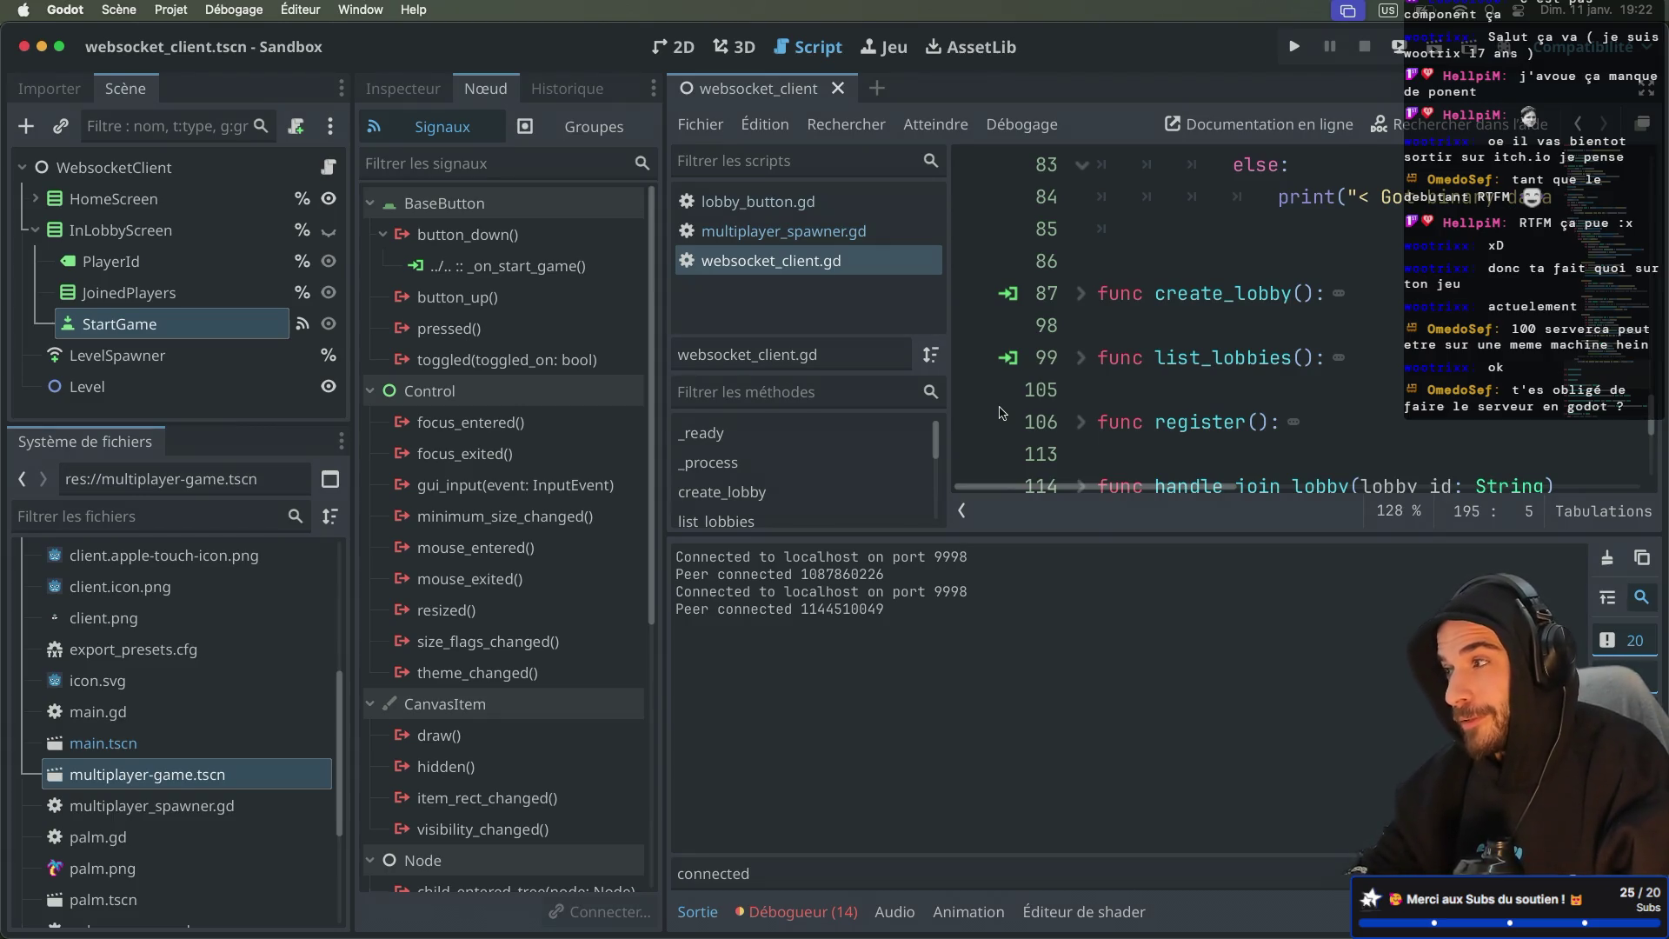
# Step: Scroll to the empty _on_start_game stub with distraction-free mode on and Output collapsed
pyautogui.scroll(-5, 1043, 304)
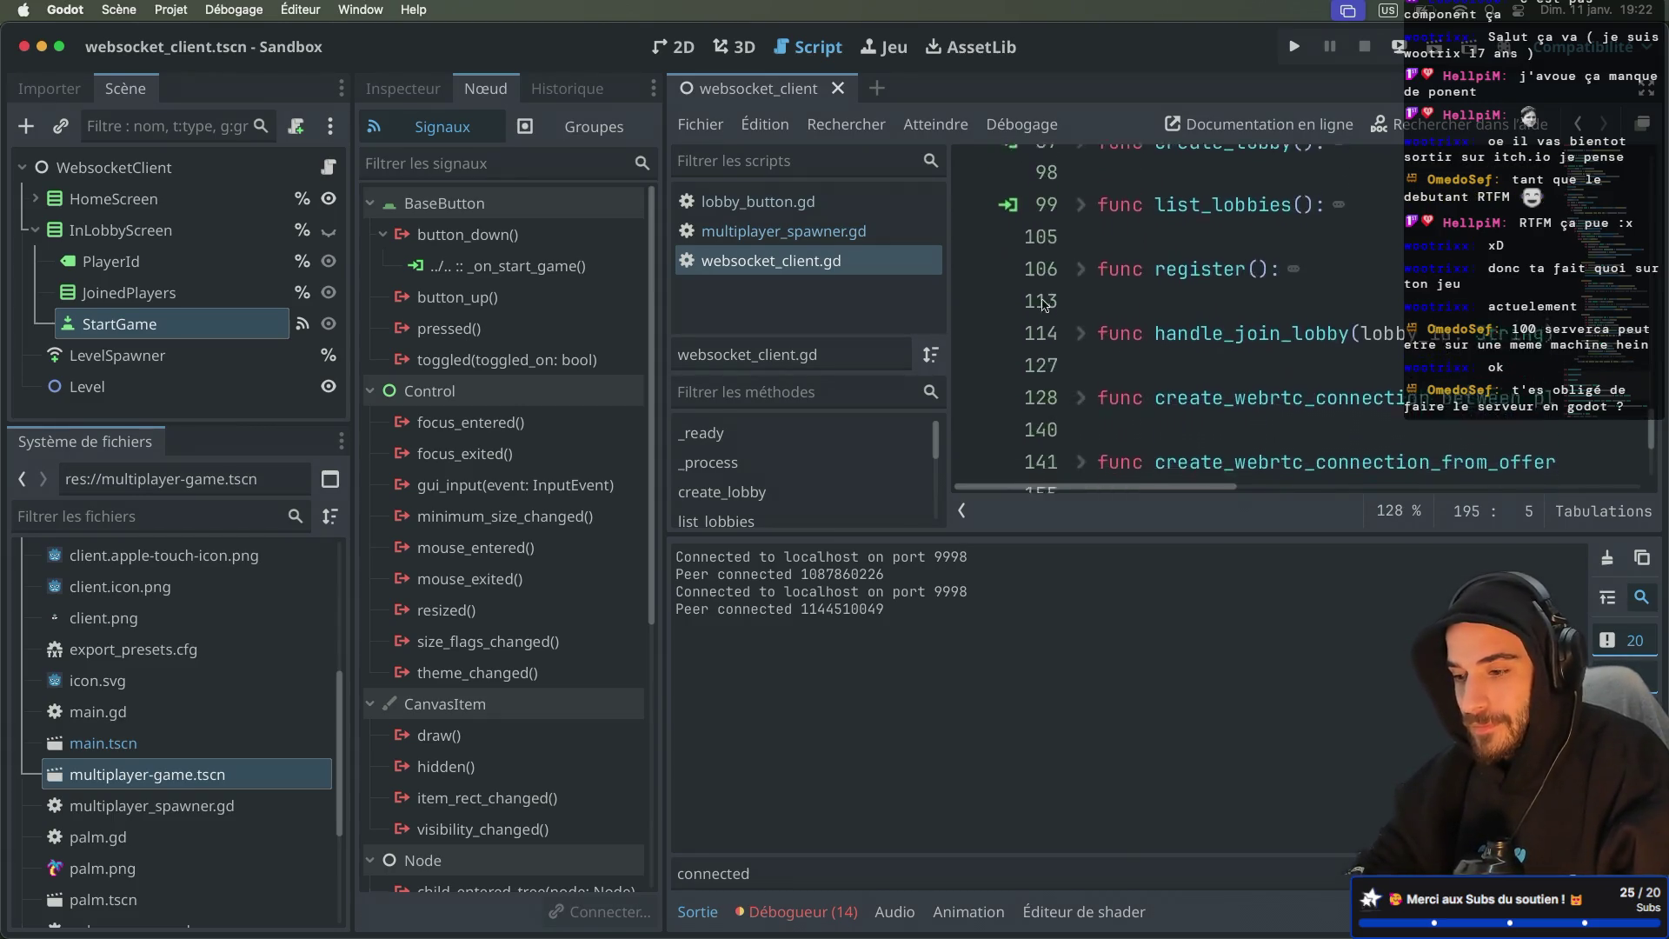
pyautogui.scroll(-1, 1043, 304)
pyautogui.press('super+ctrl+d')
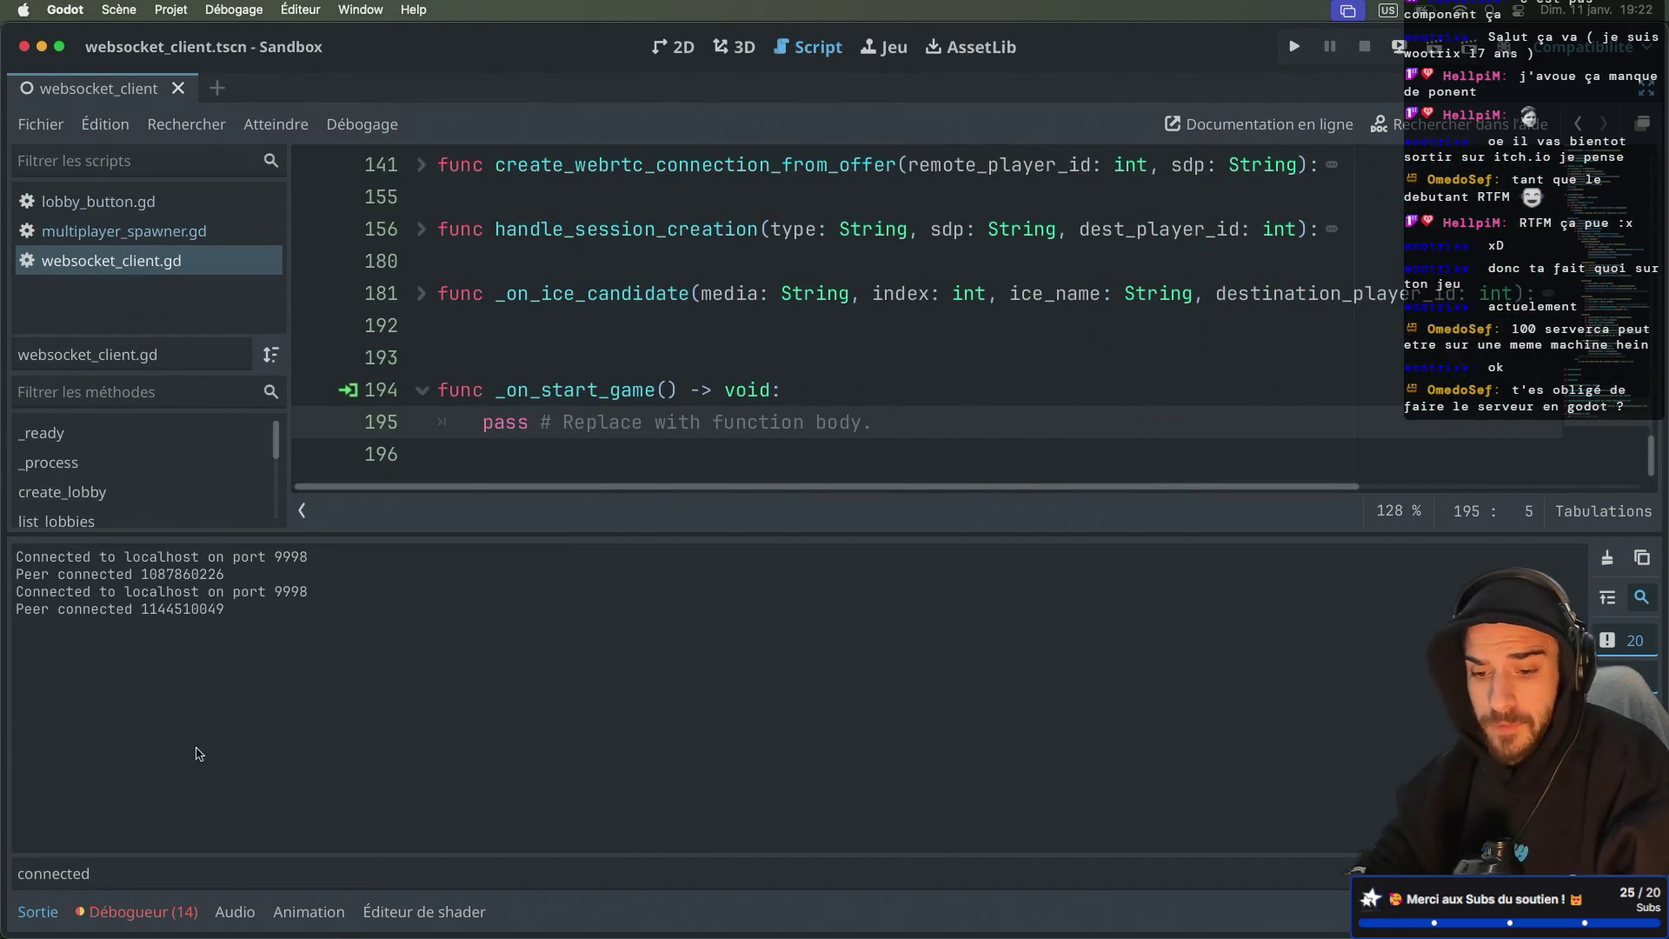
pyautogui.click(39, 912)
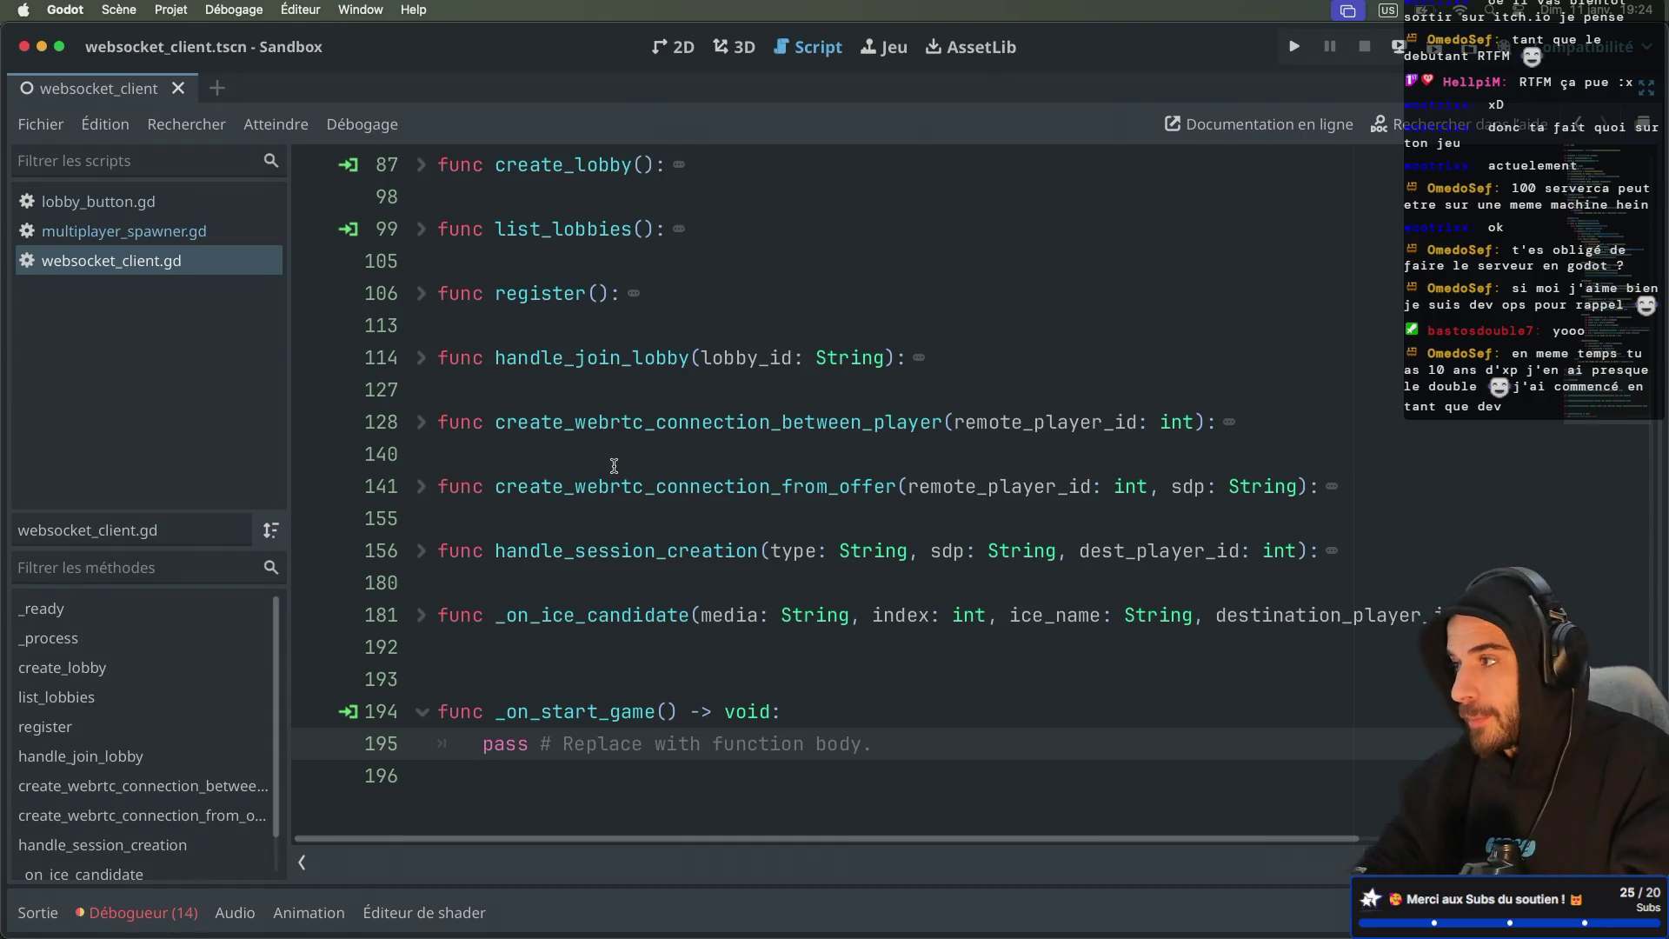
pyautogui.hotkey('ctrl', 'Right')
pyautogui.hotkey('ctrl', 'Right')
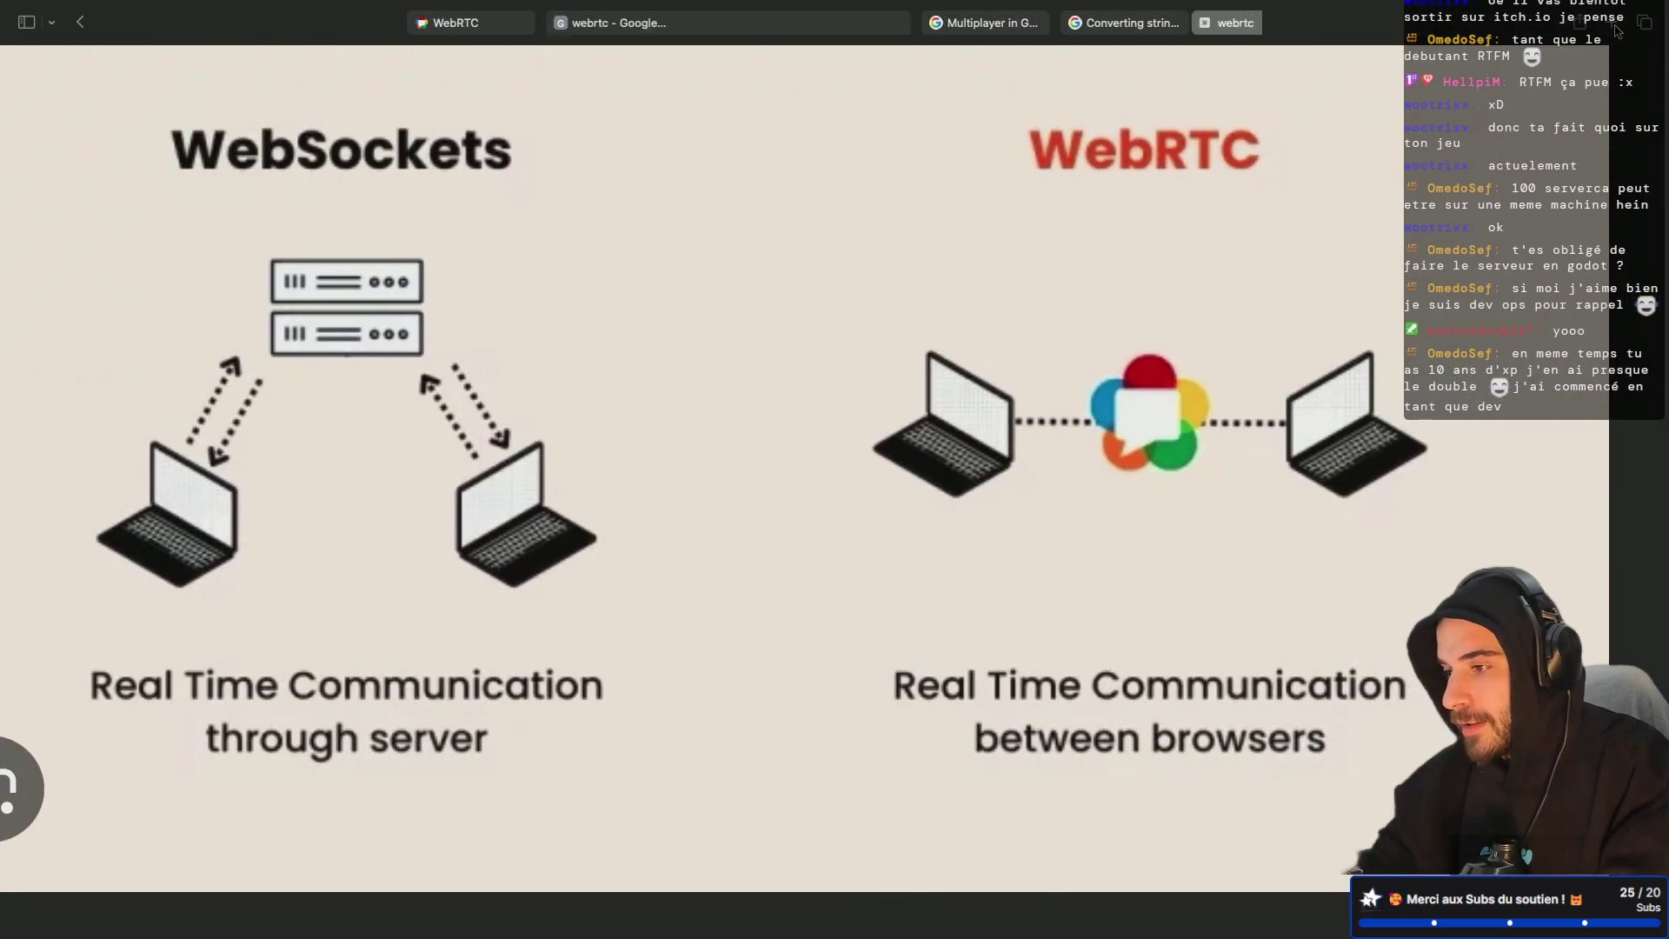
# Step: Search the web for 'pm2 node' and open the PM2 - Home result
pyautogui.press('super+t')
pyautogui.write('pm2 node')
pyautogui.press('Return')
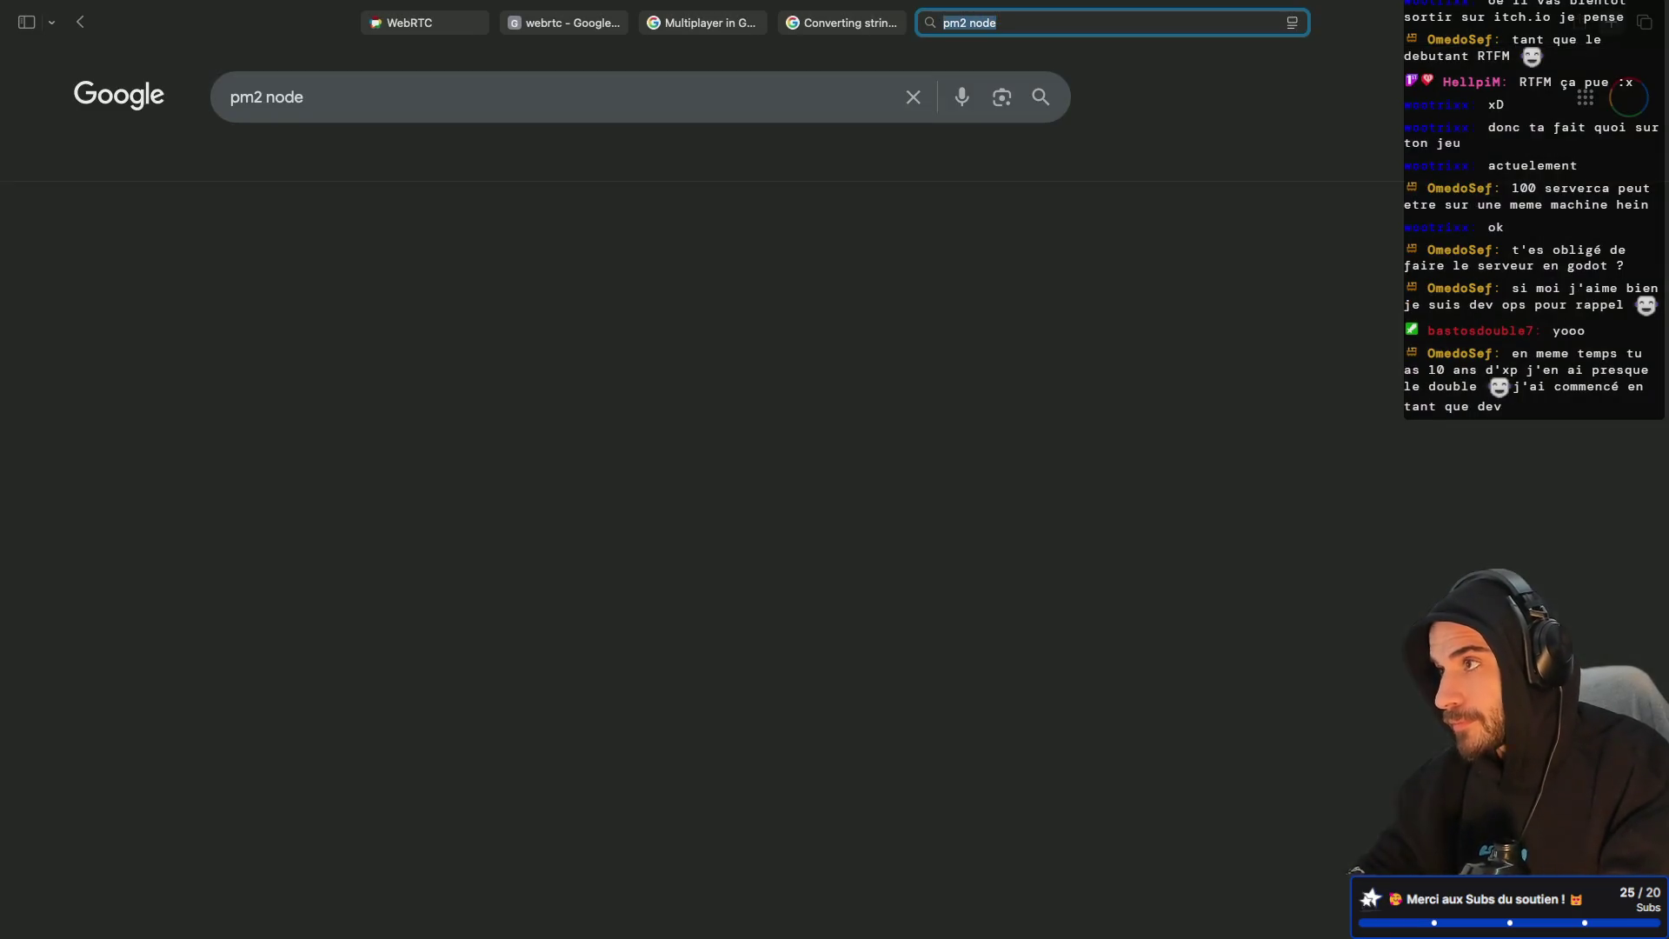
pyautogui.click(296, 278)
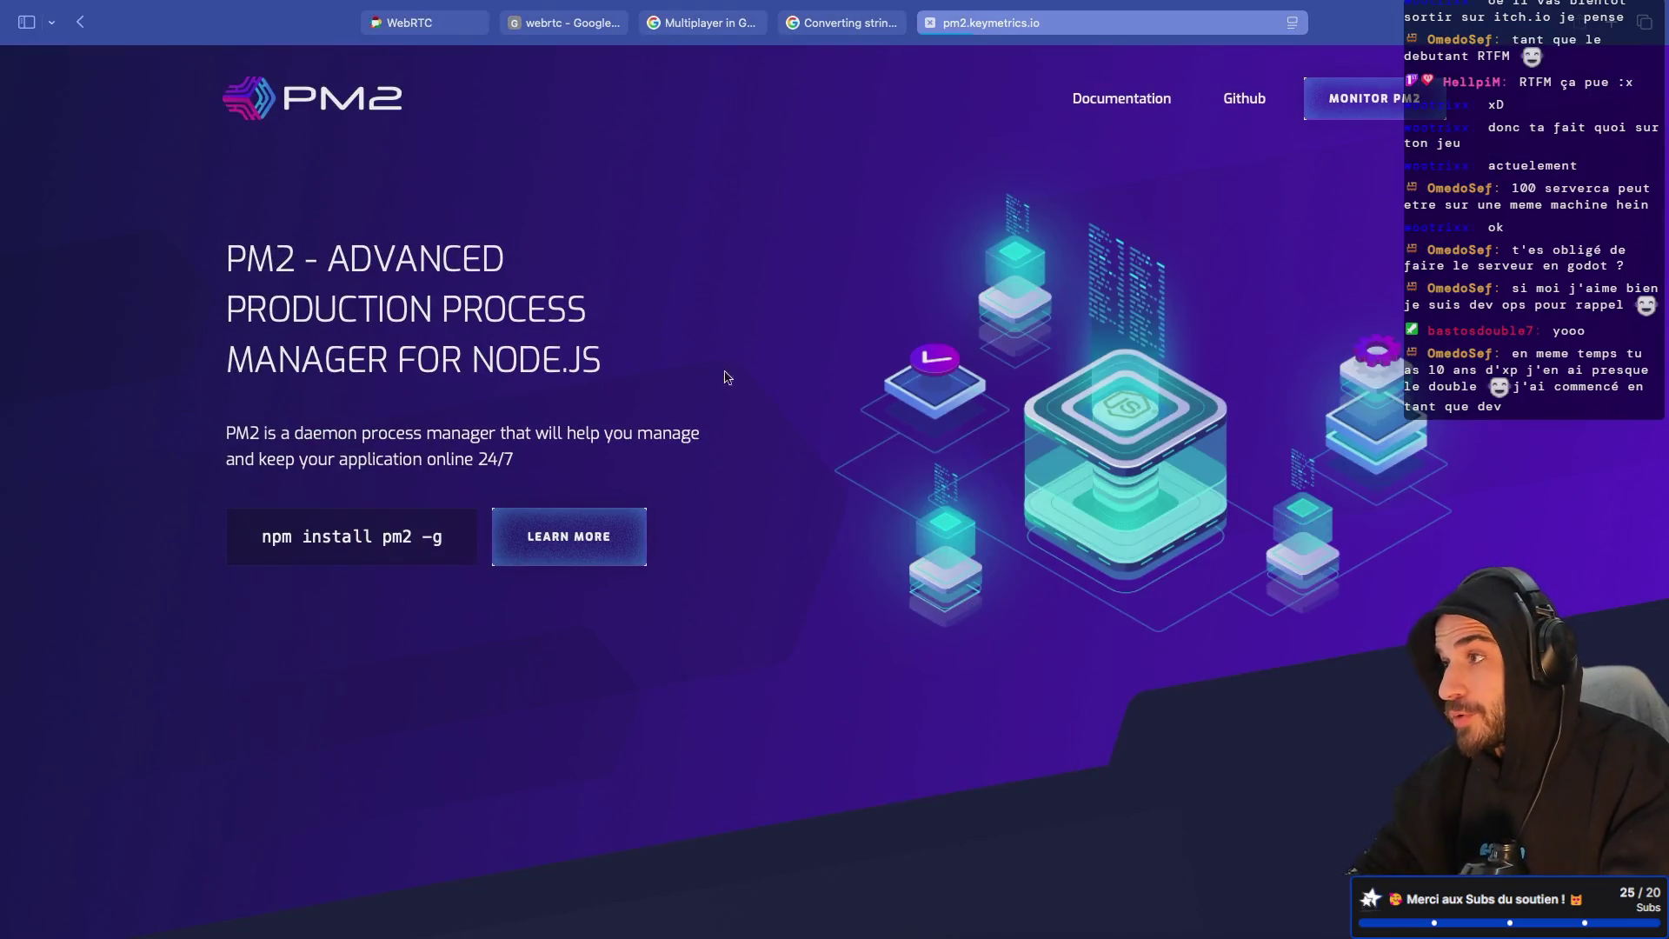
# Step: Read through the PM2 home page, return to its top, and close the tab
pyautogui.scroll(-2, 722, 365)
pyautogui.scroll(2, 726, 391)
pyautogui.scroll(-10, 729, 396)
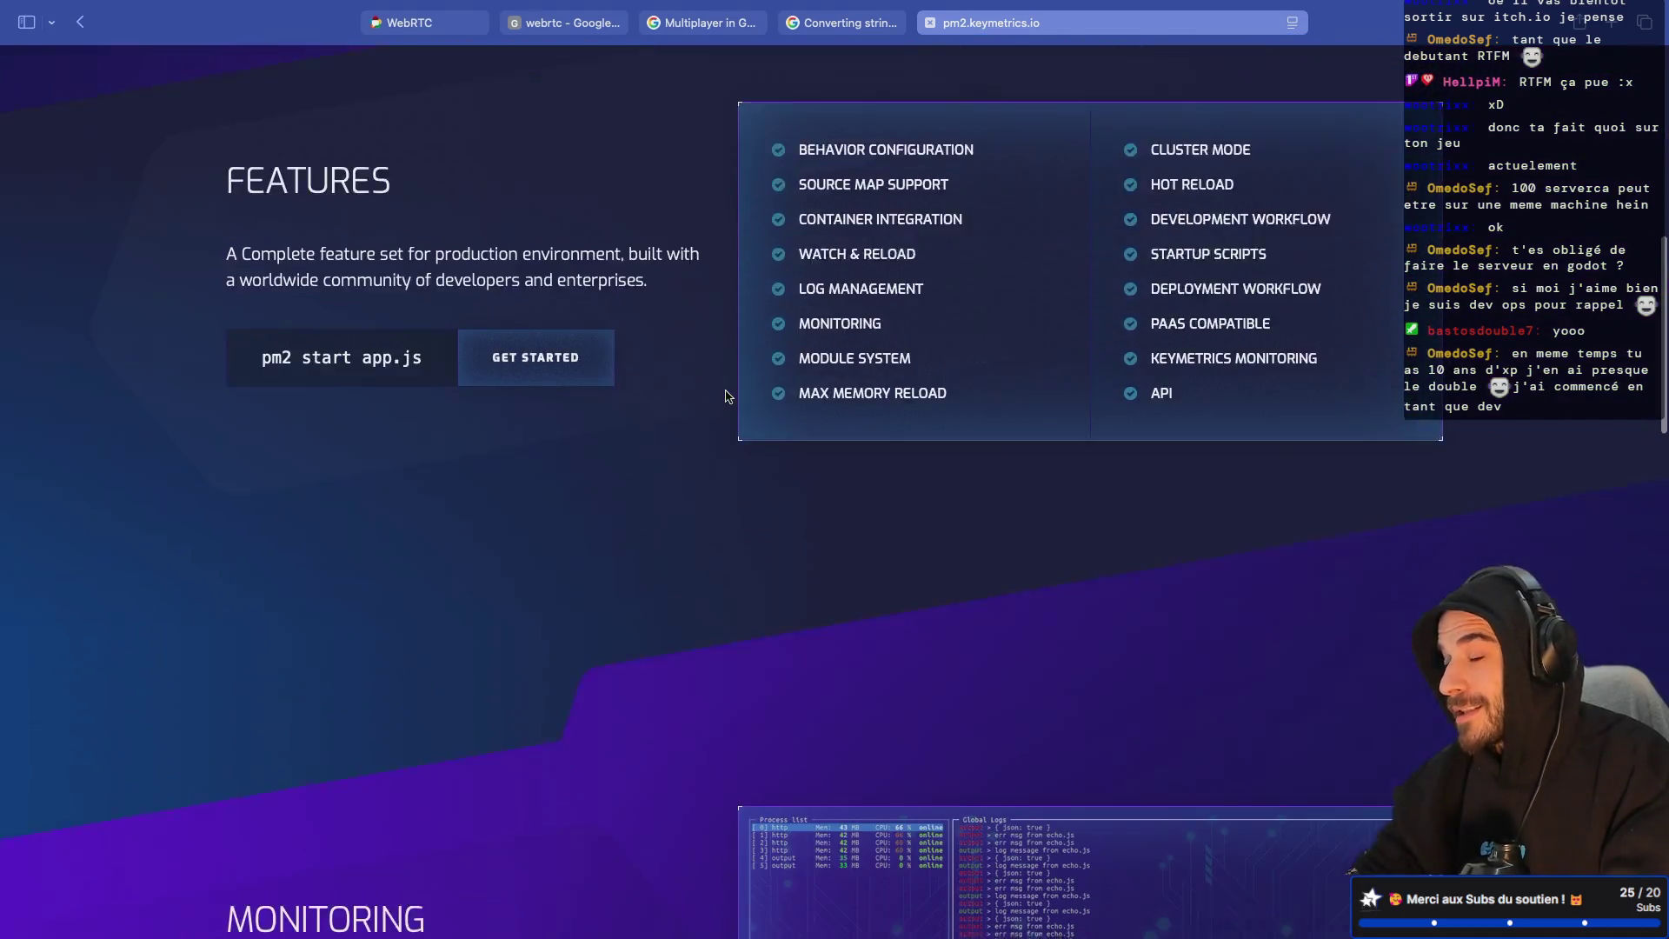
pyautogui.scroll(10, 729, 397)
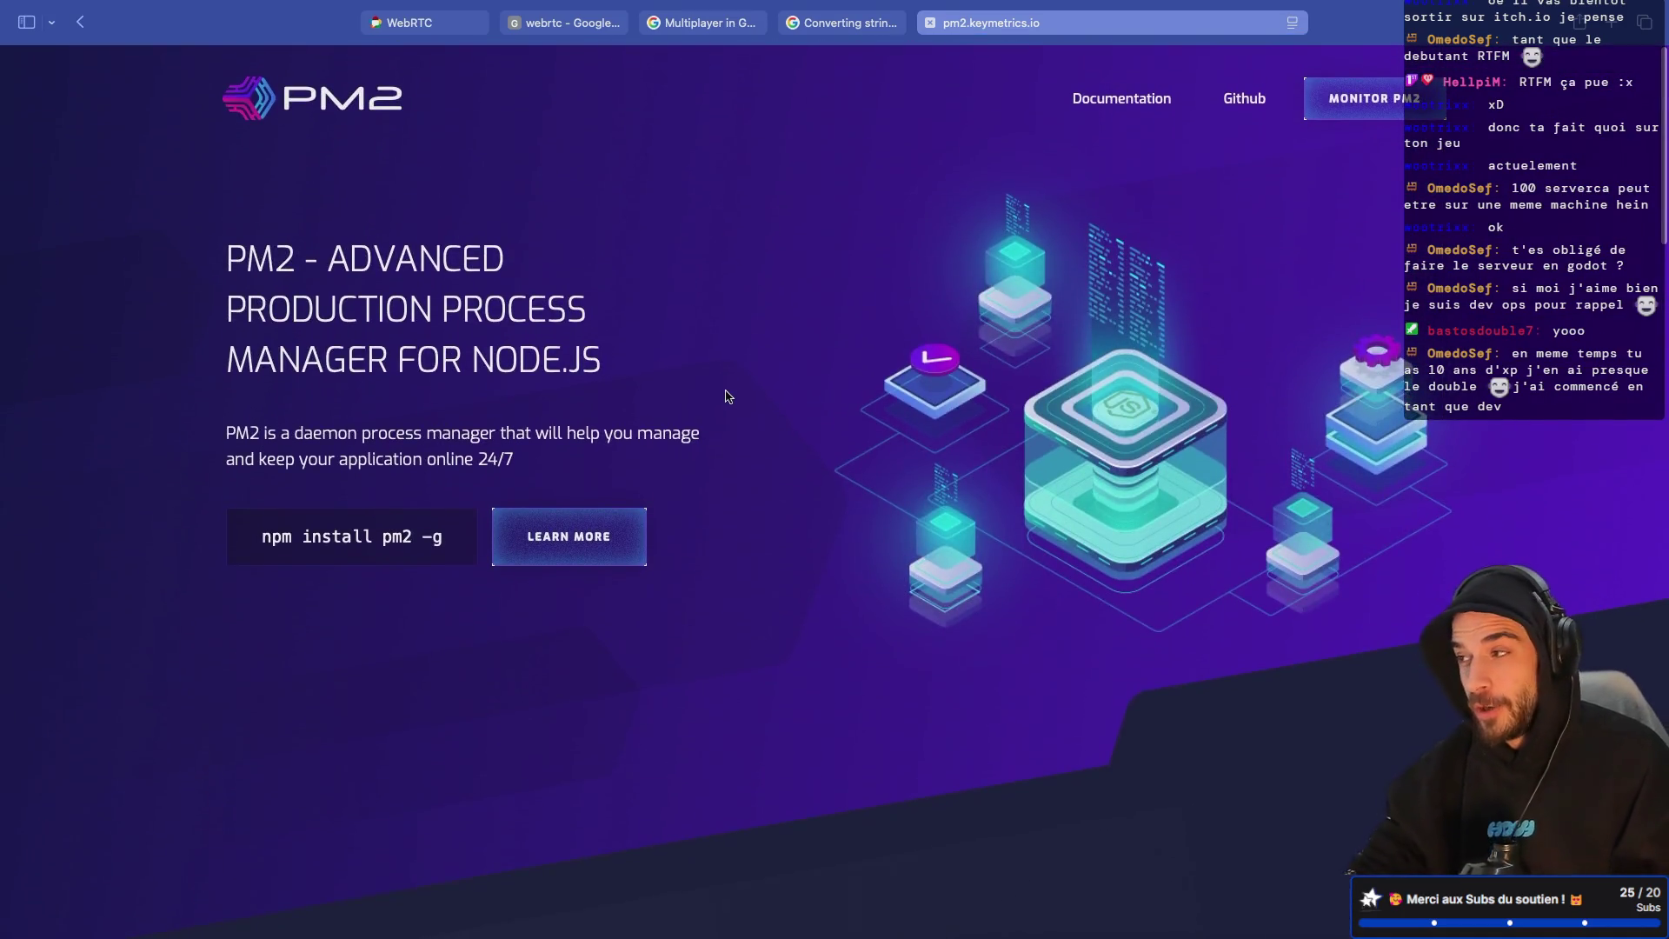
pyautogui.scroll(-2, 729, 397)
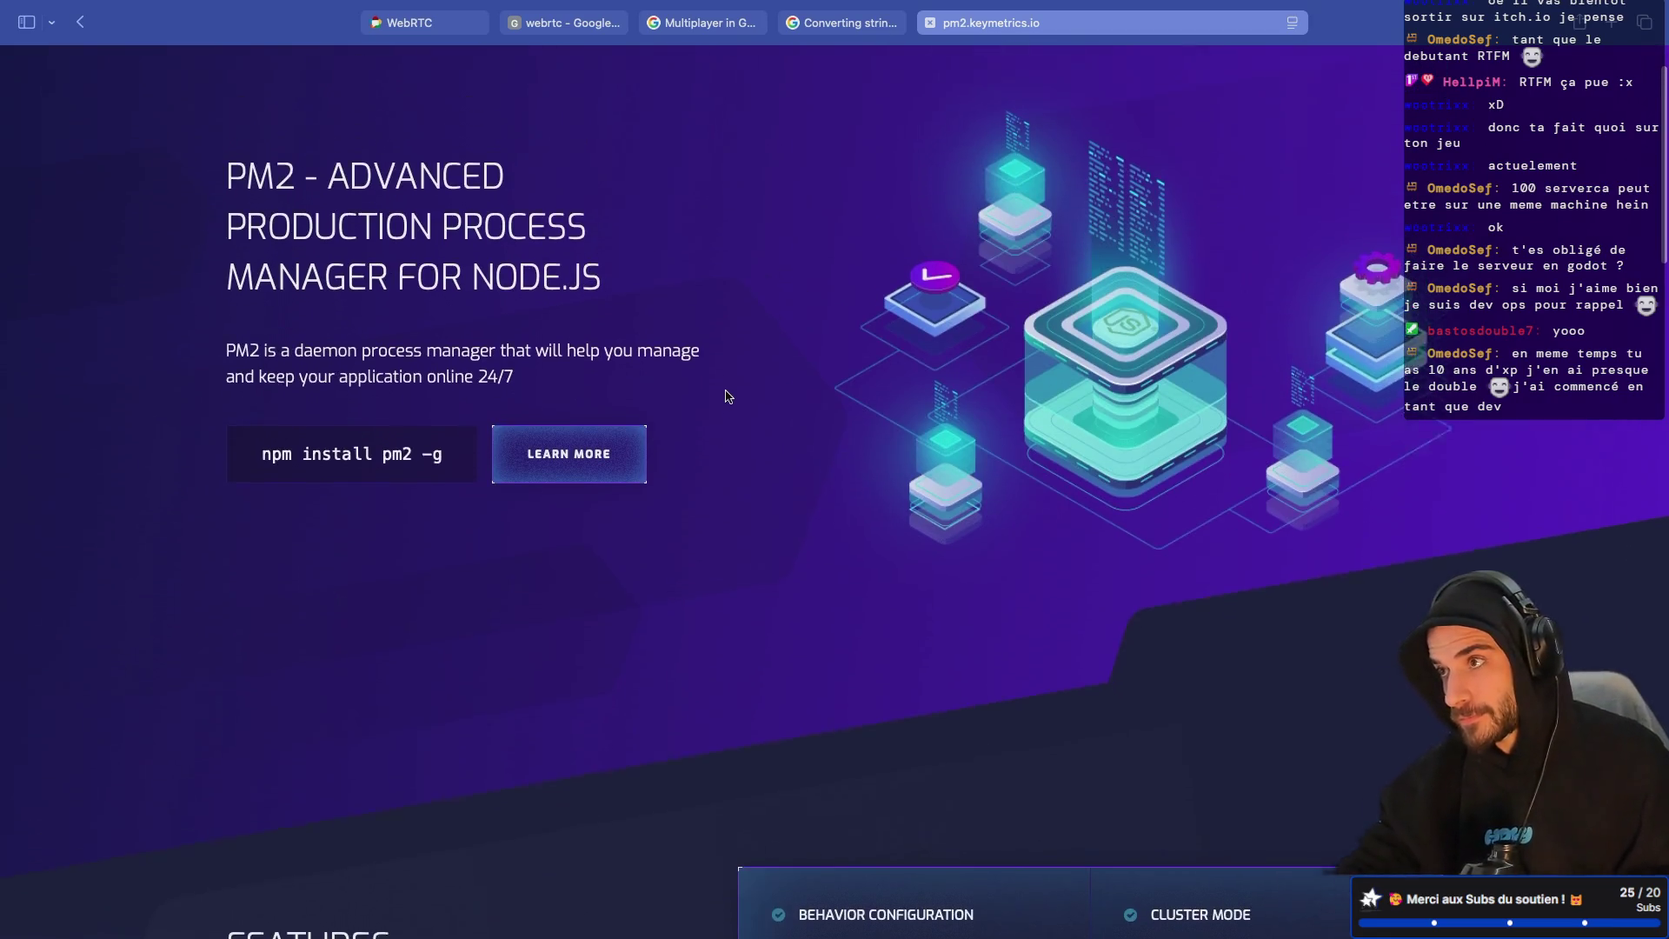
pyautogui.scroll(2, 728, 396)
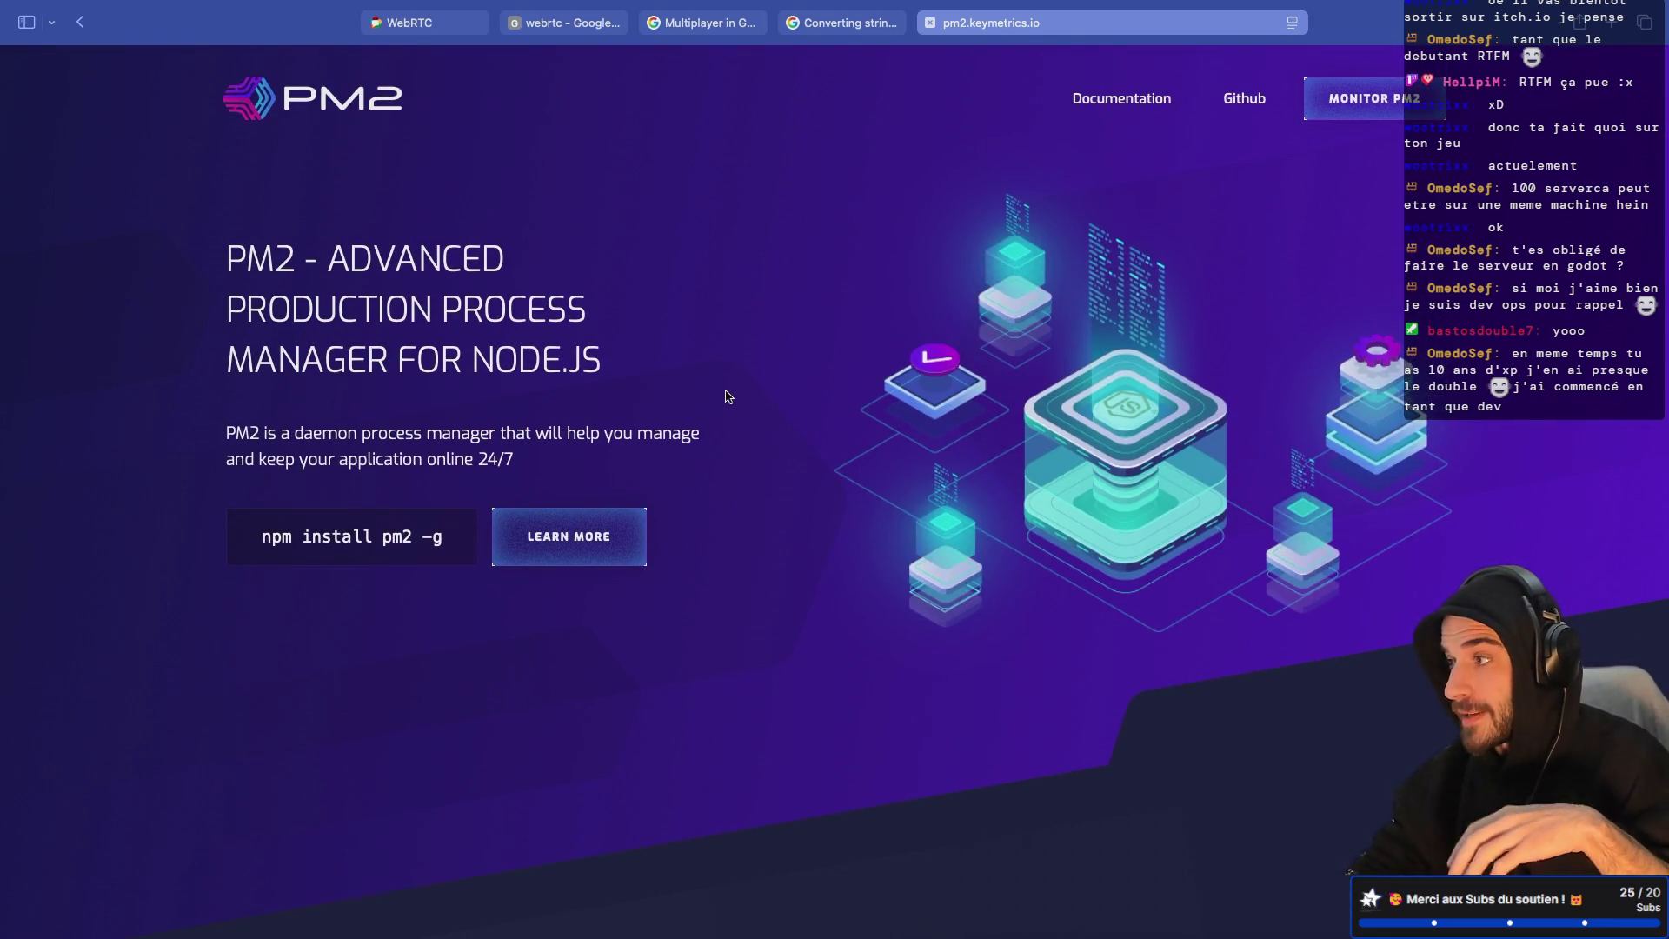
pyautogui.scroll(-15, 729, 396)
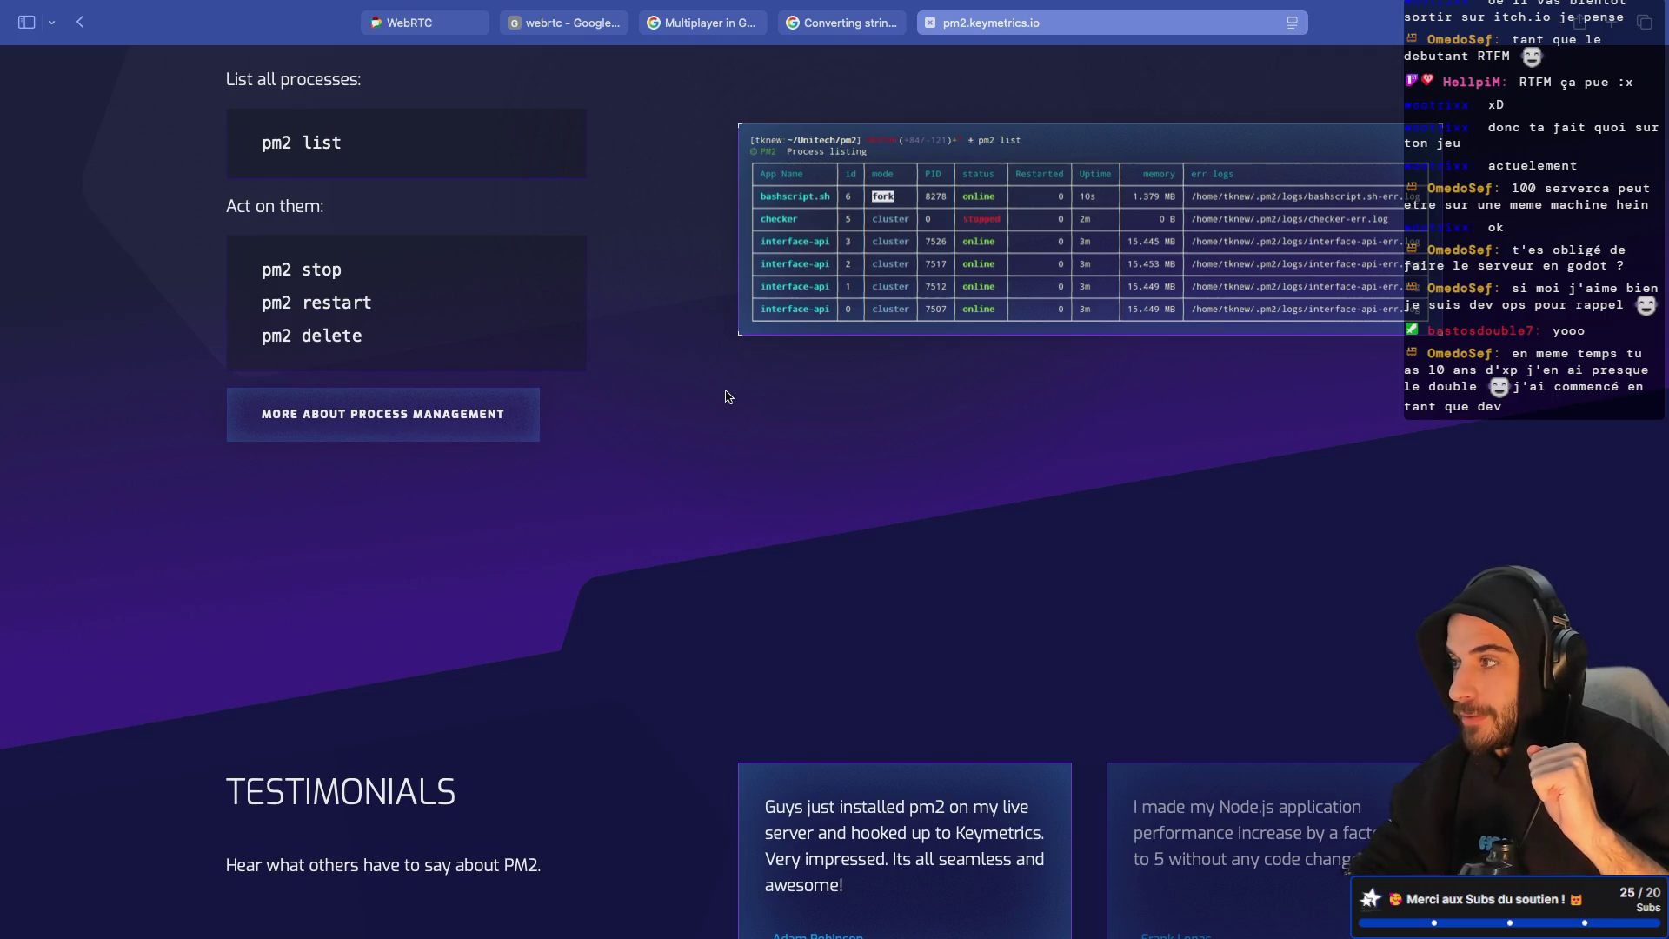
pyautogui.scroll(-5, 729, 396)
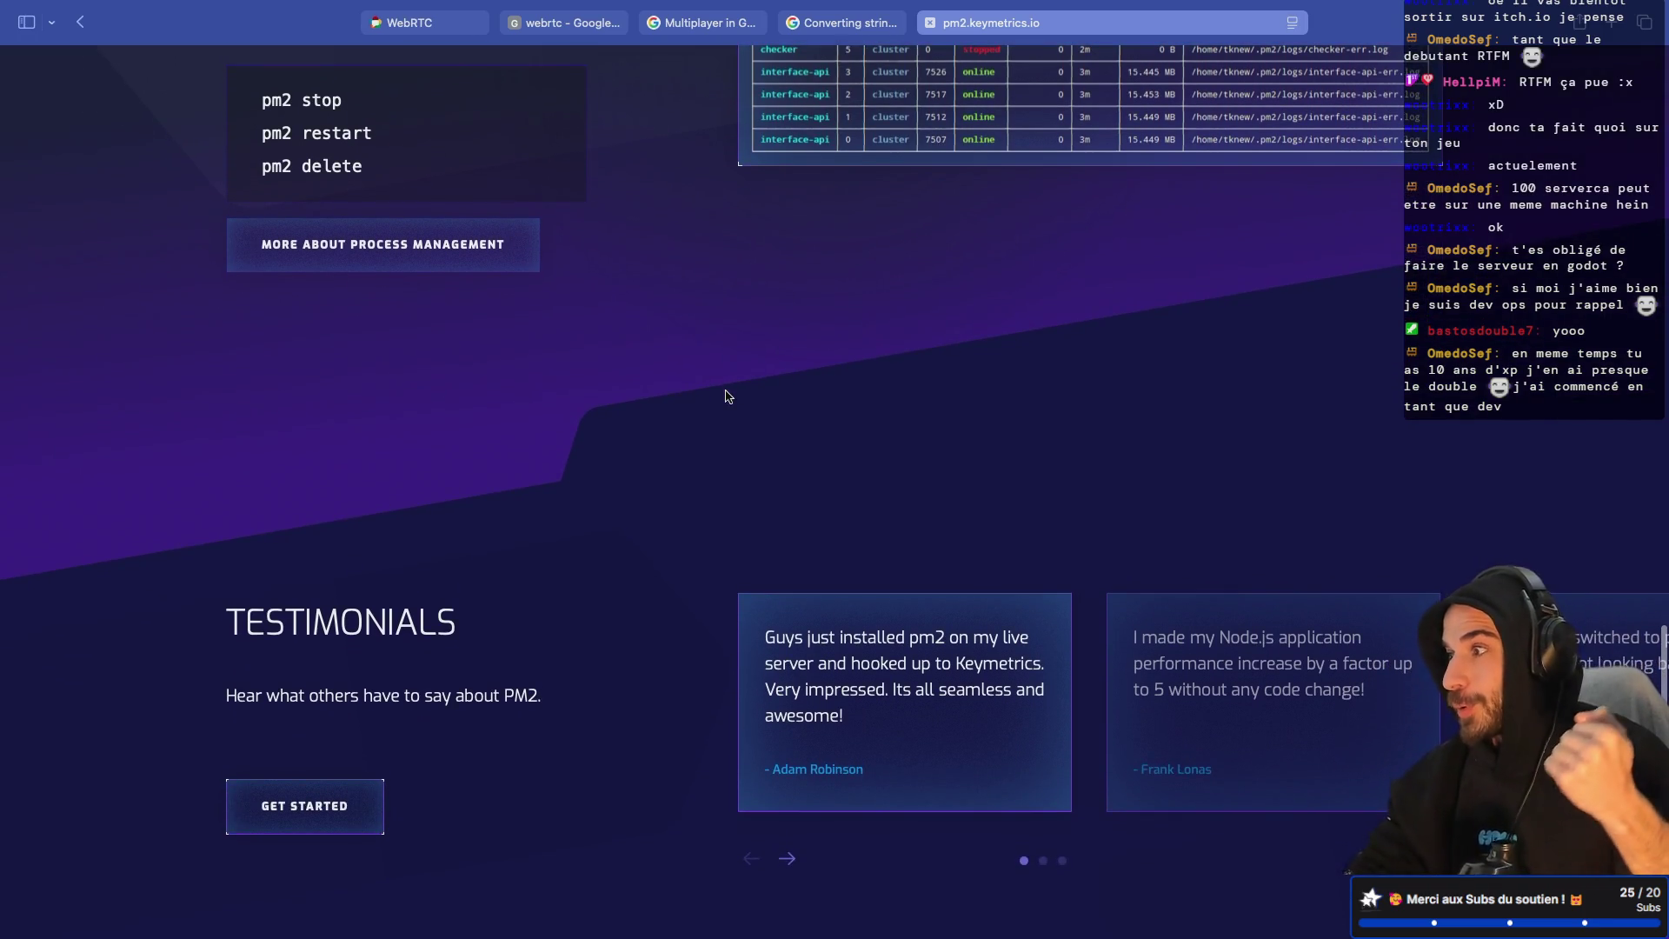
pyautogui.scroll(-3, 729, 397)
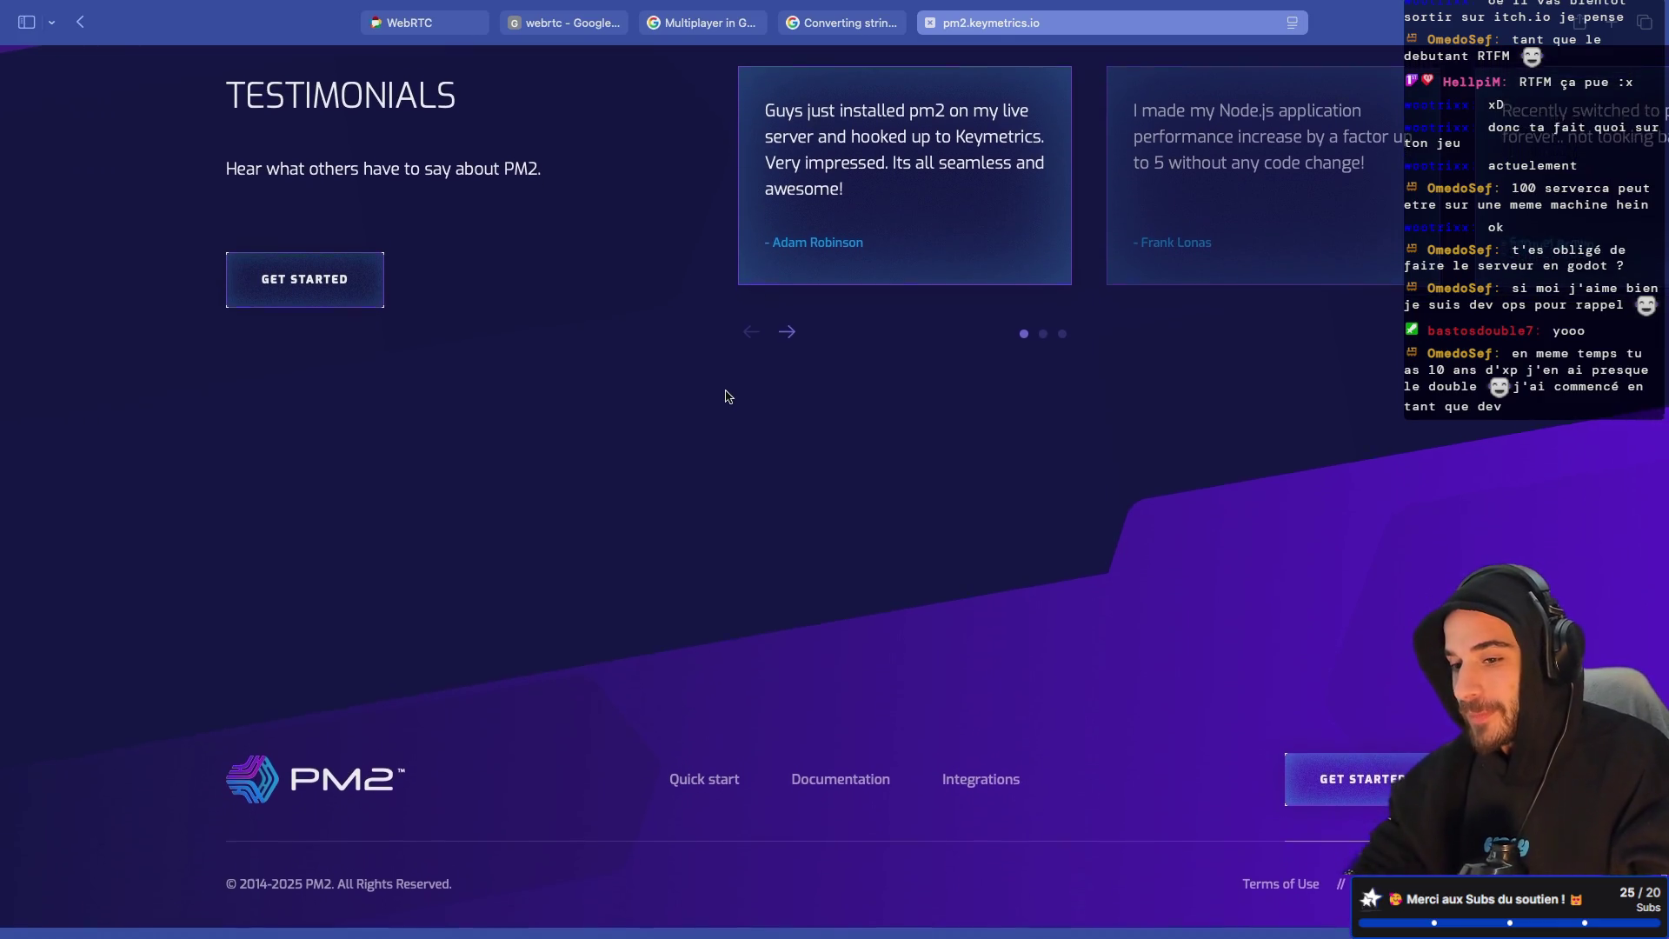
pyautogui.press('Home')
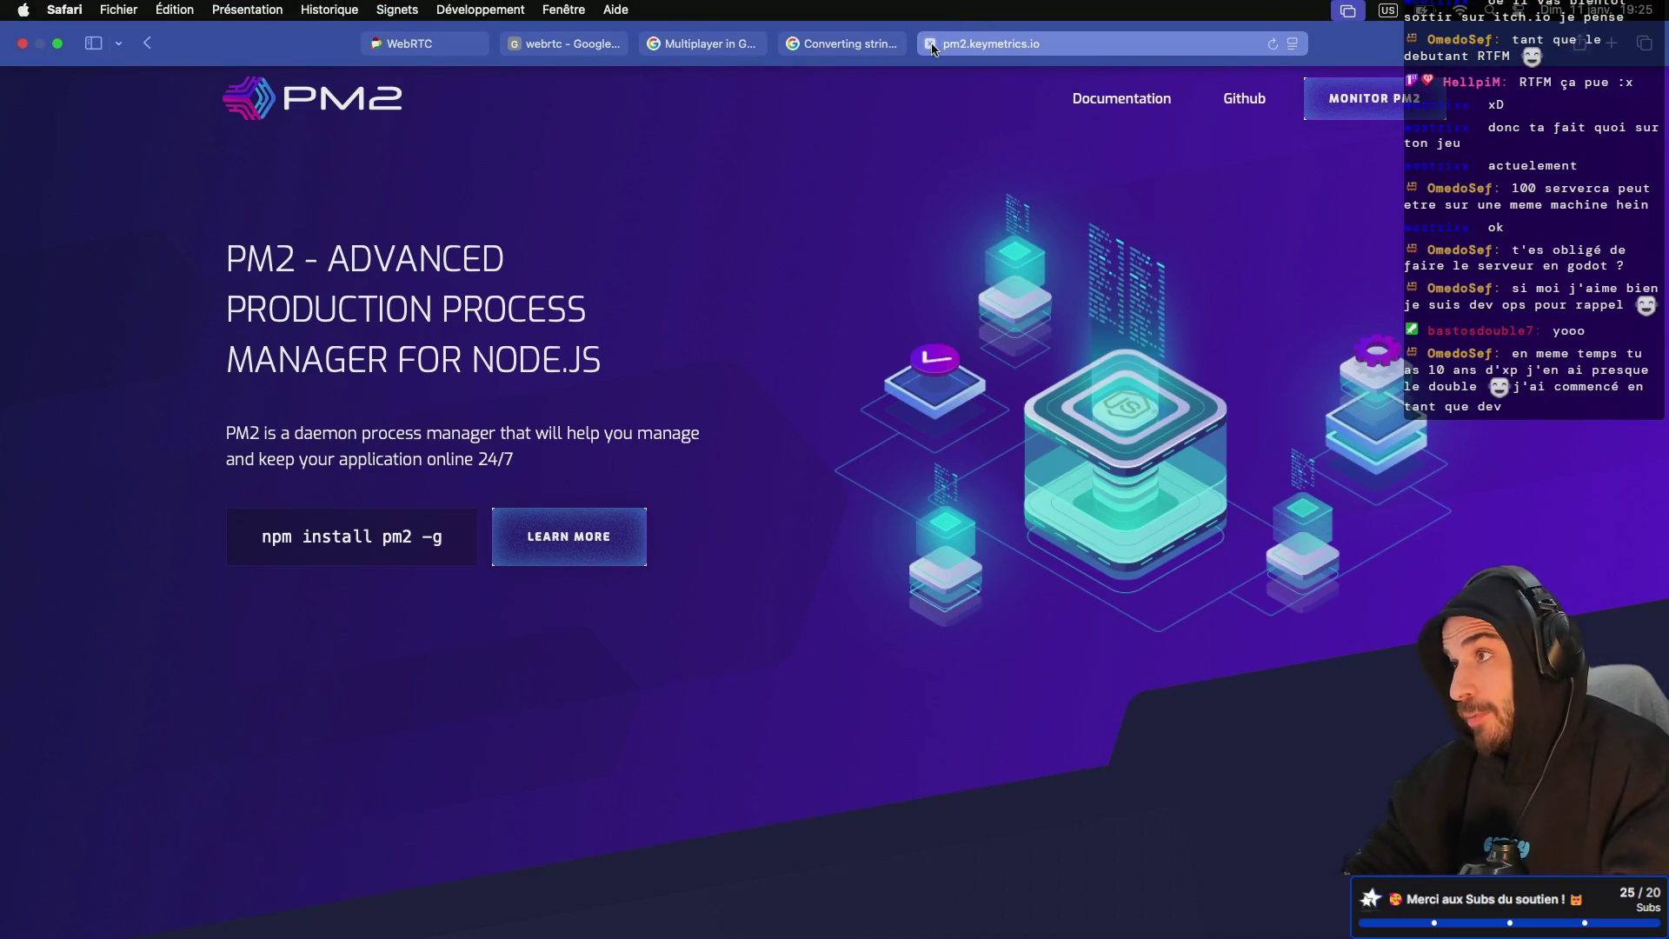
pyautogui.press('super+w')
# Step: Look over the signaling server's index.js in Neovim, then return to Godot's script editor
pyautogui.hotkey('ctrl', 'Left')
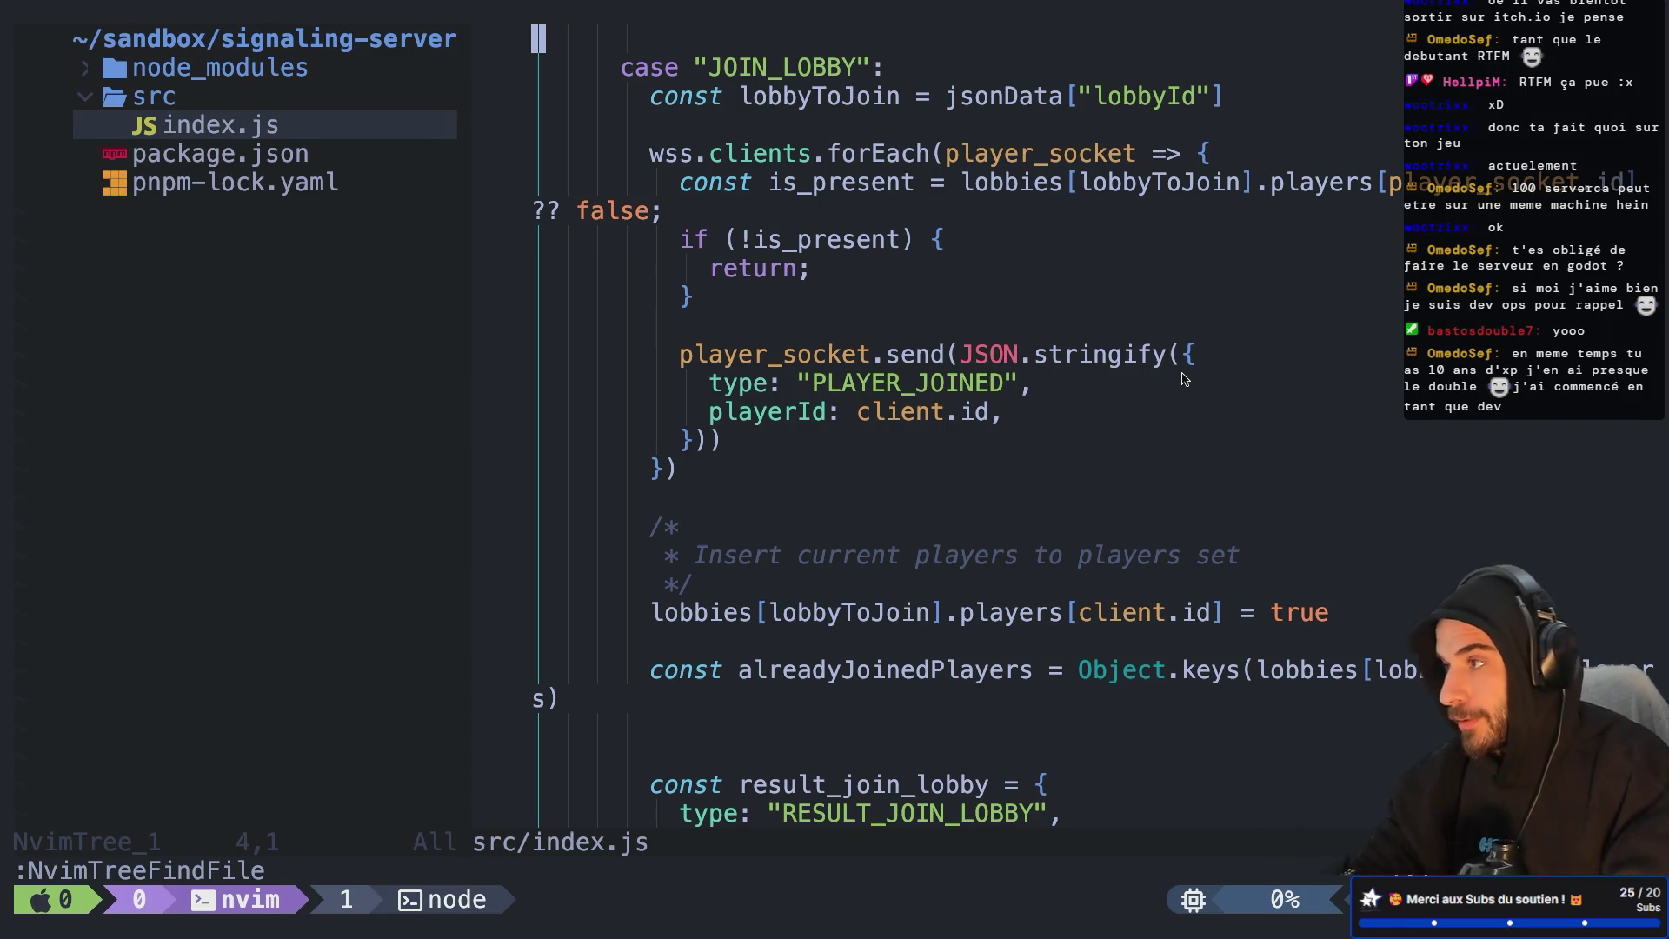
pyautogui.scroll(-1, 1135, 485)
pyautogui.hotkey('ctrl', 'Left')
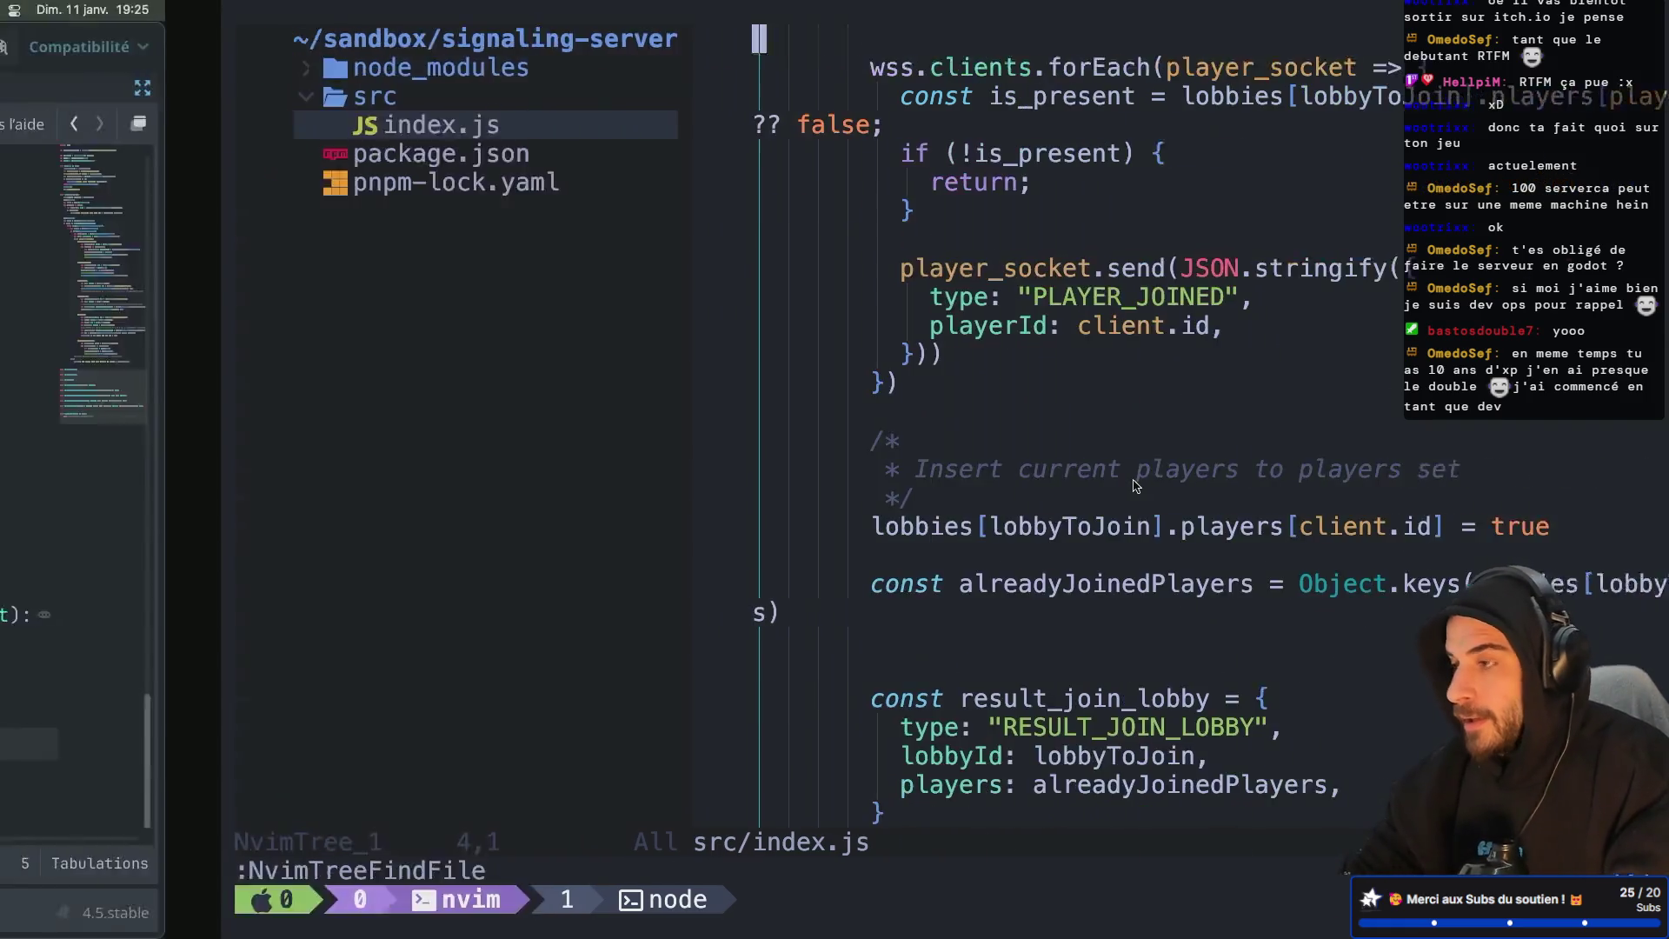
pyautogui.hotkey('ctrl', 'Right')
pyautogui.scroll(-2, 833, 461)
pyautogui.scroll(2, 833, 461)
pyautogui.hotkey('ctrl', 'Left')
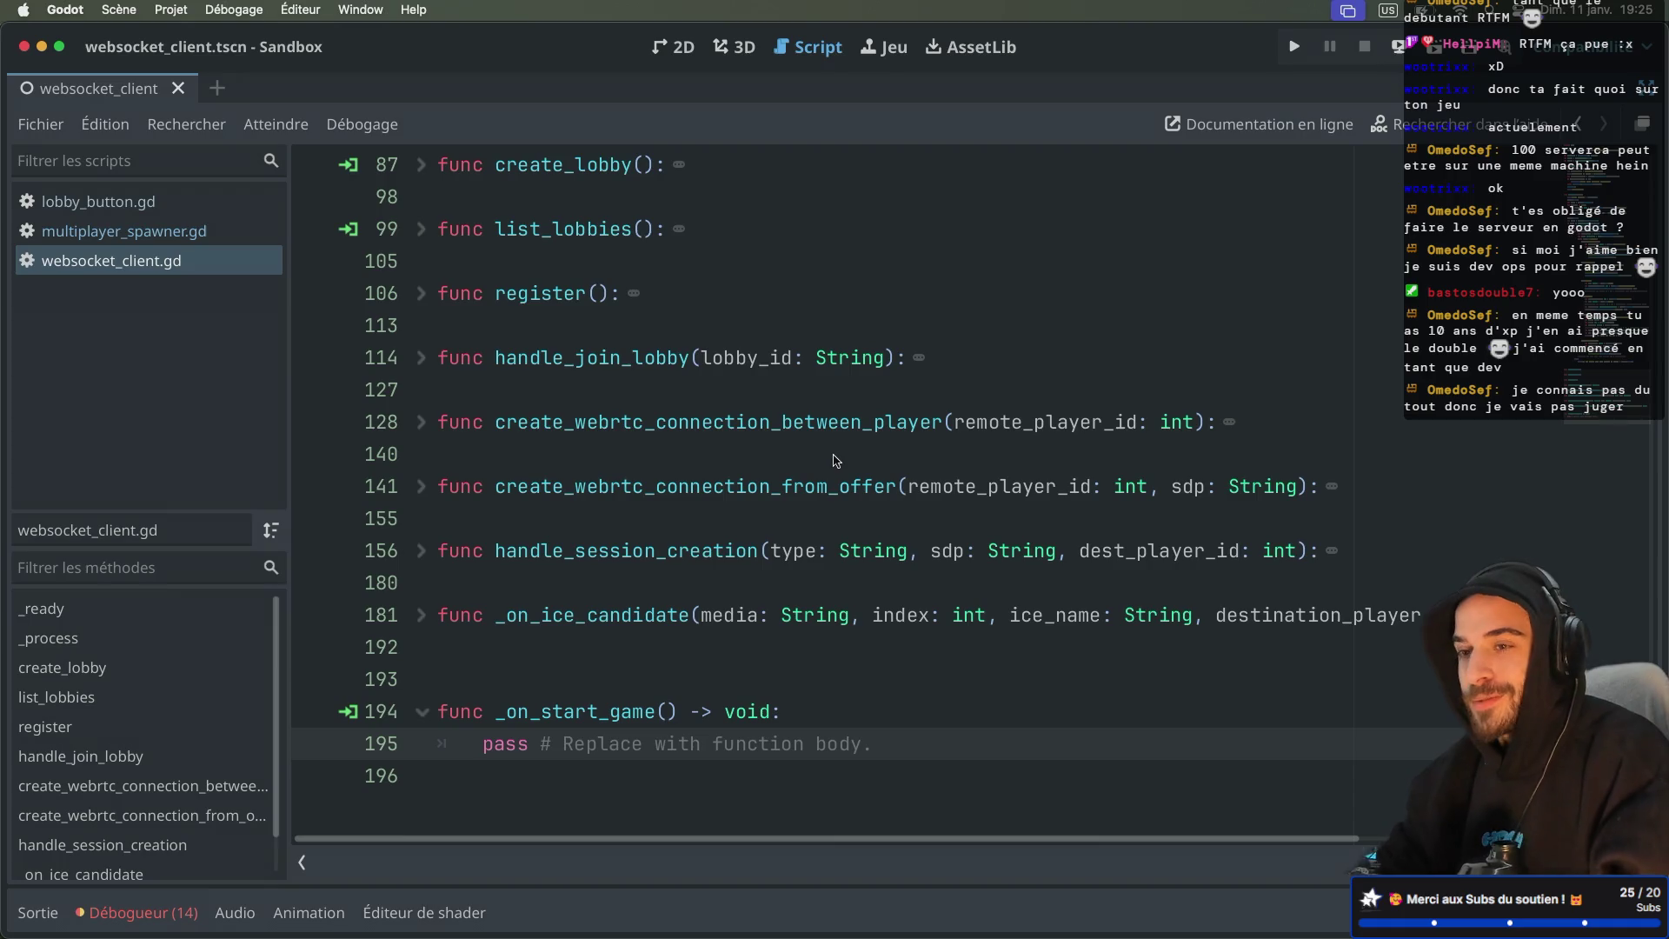
# Step: Delete the 'pass # Replace with function body.' line from the _on_start_game function
pyautogui.rightClick(1061, 495)
pyautogui.click(542, 715)
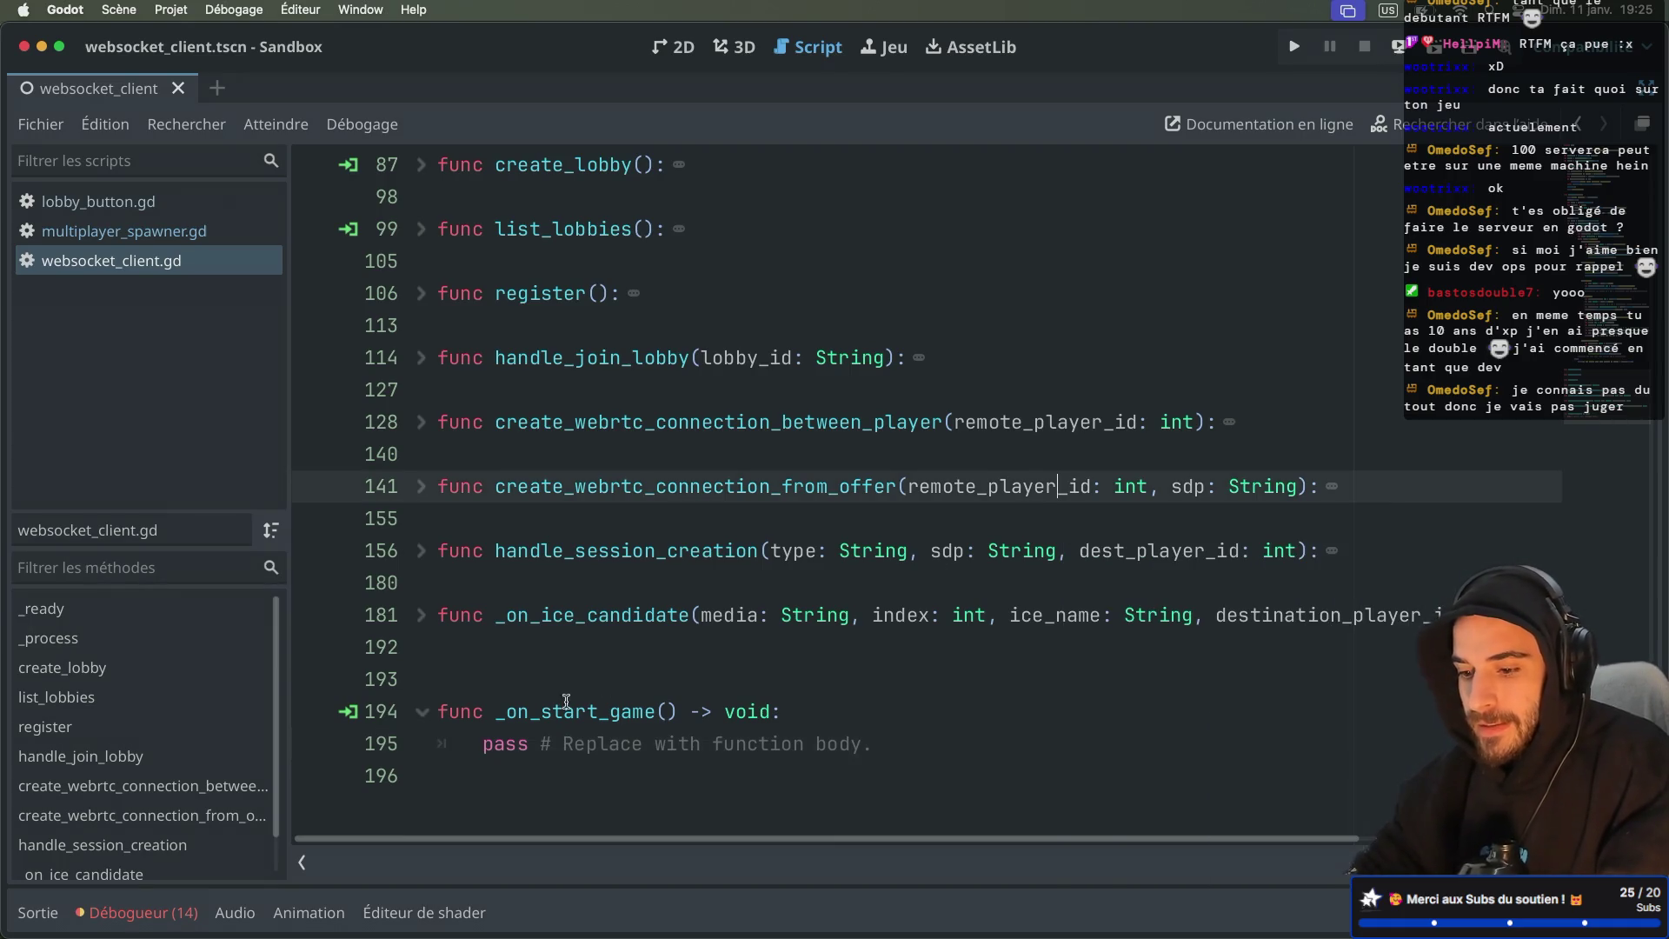
pyautogui.moveTo(472, 750); pyautogui.dragTo(954, 746)
pyautogui.press('BackSpace')
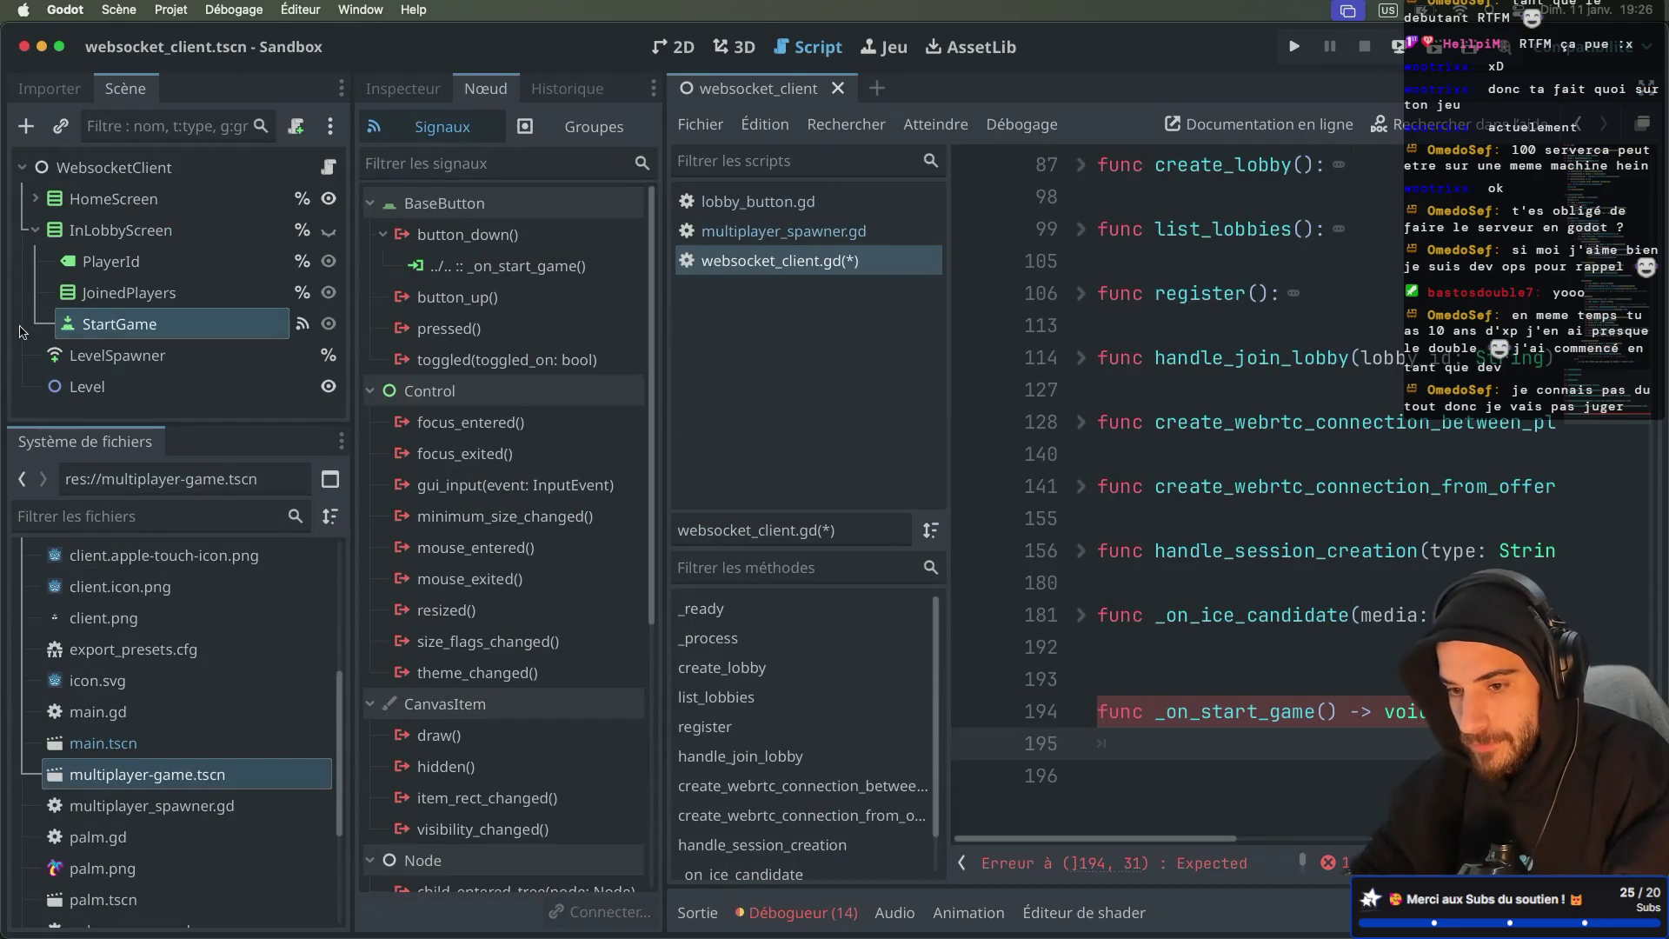
# Step: Add two blank lines above _on_start_game and type a bare var on line 194
pyautogui.click(102, 356)
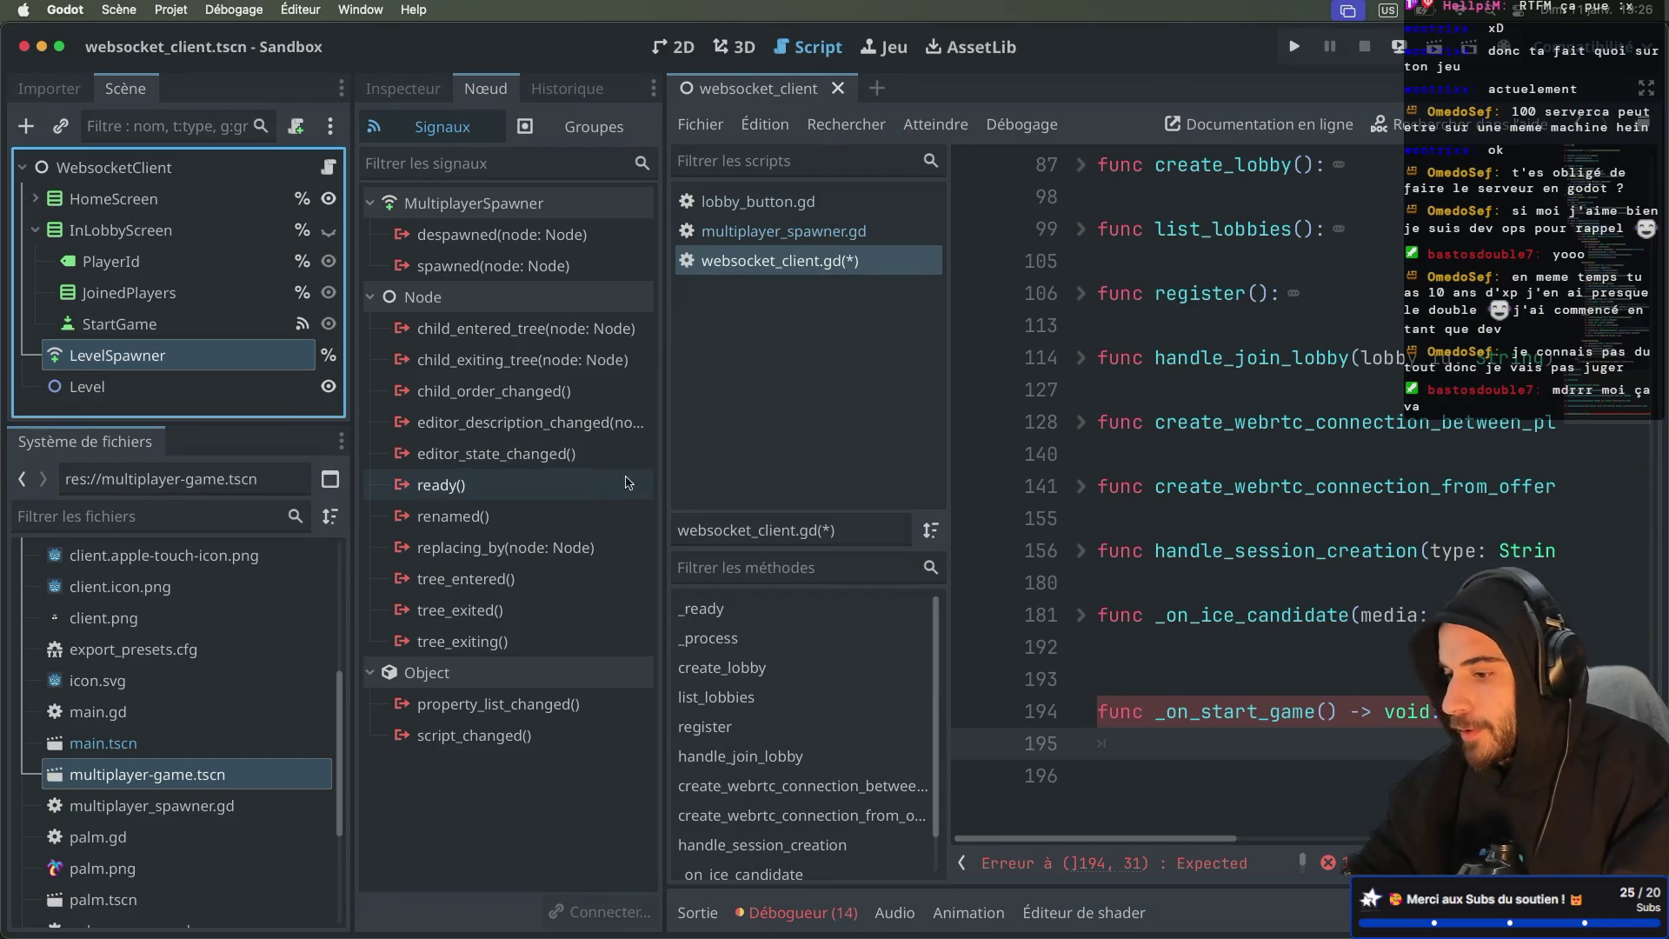
pyautogui.click(1180, 687)
pyautogui.press('Return')
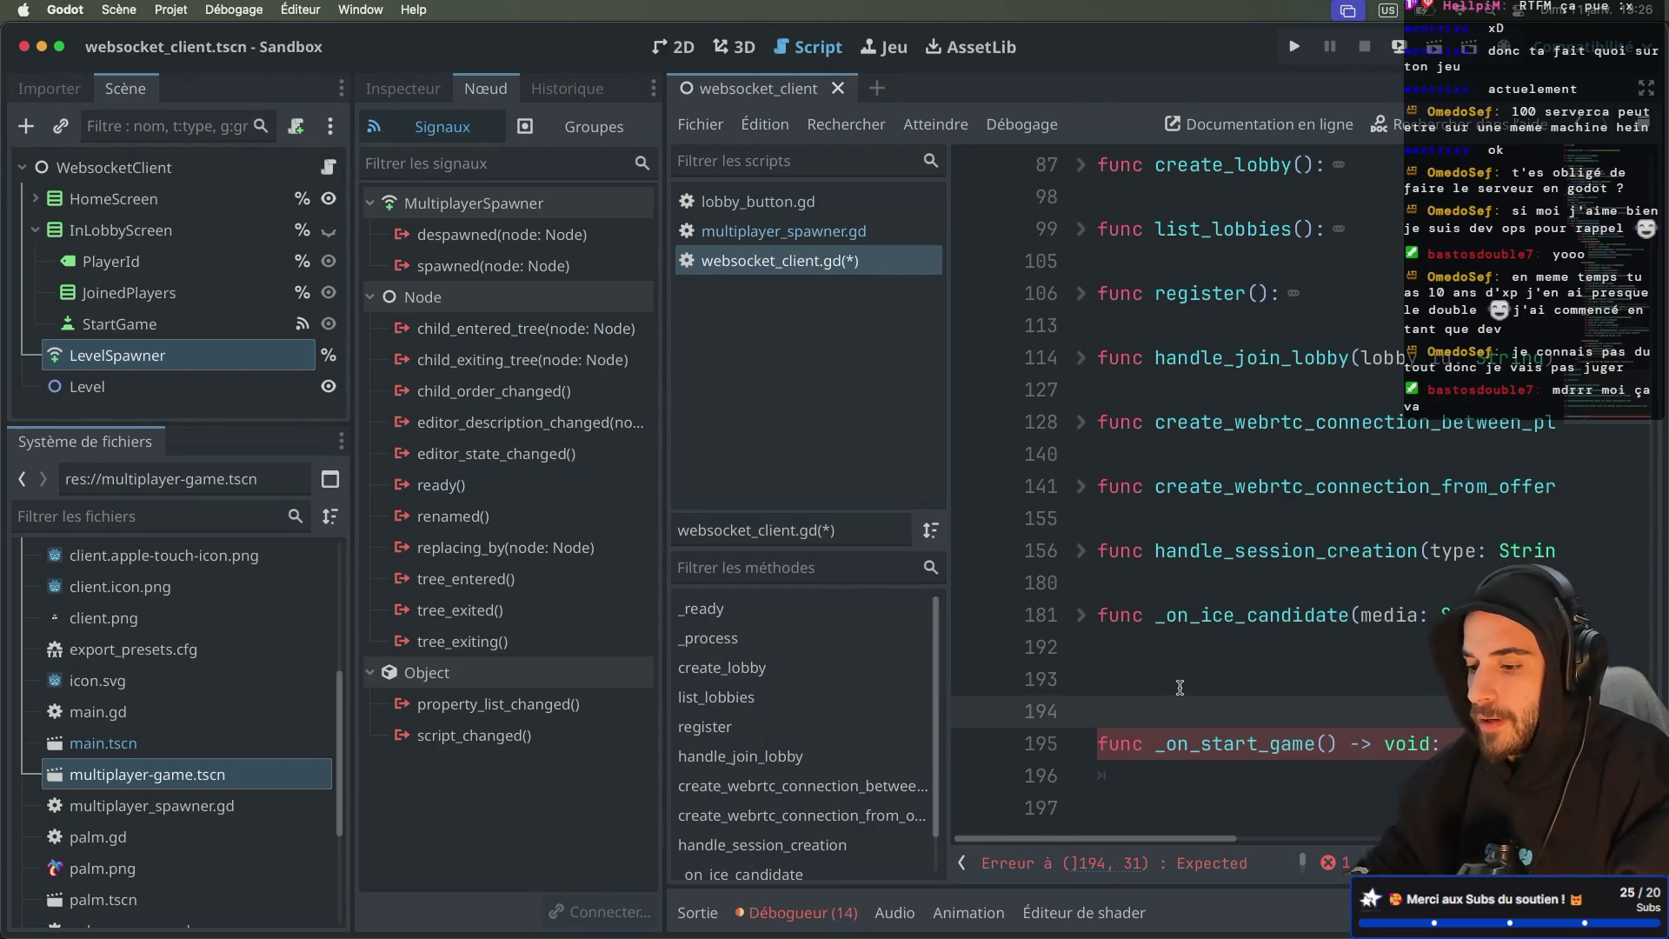
pyautogui.press('Return')
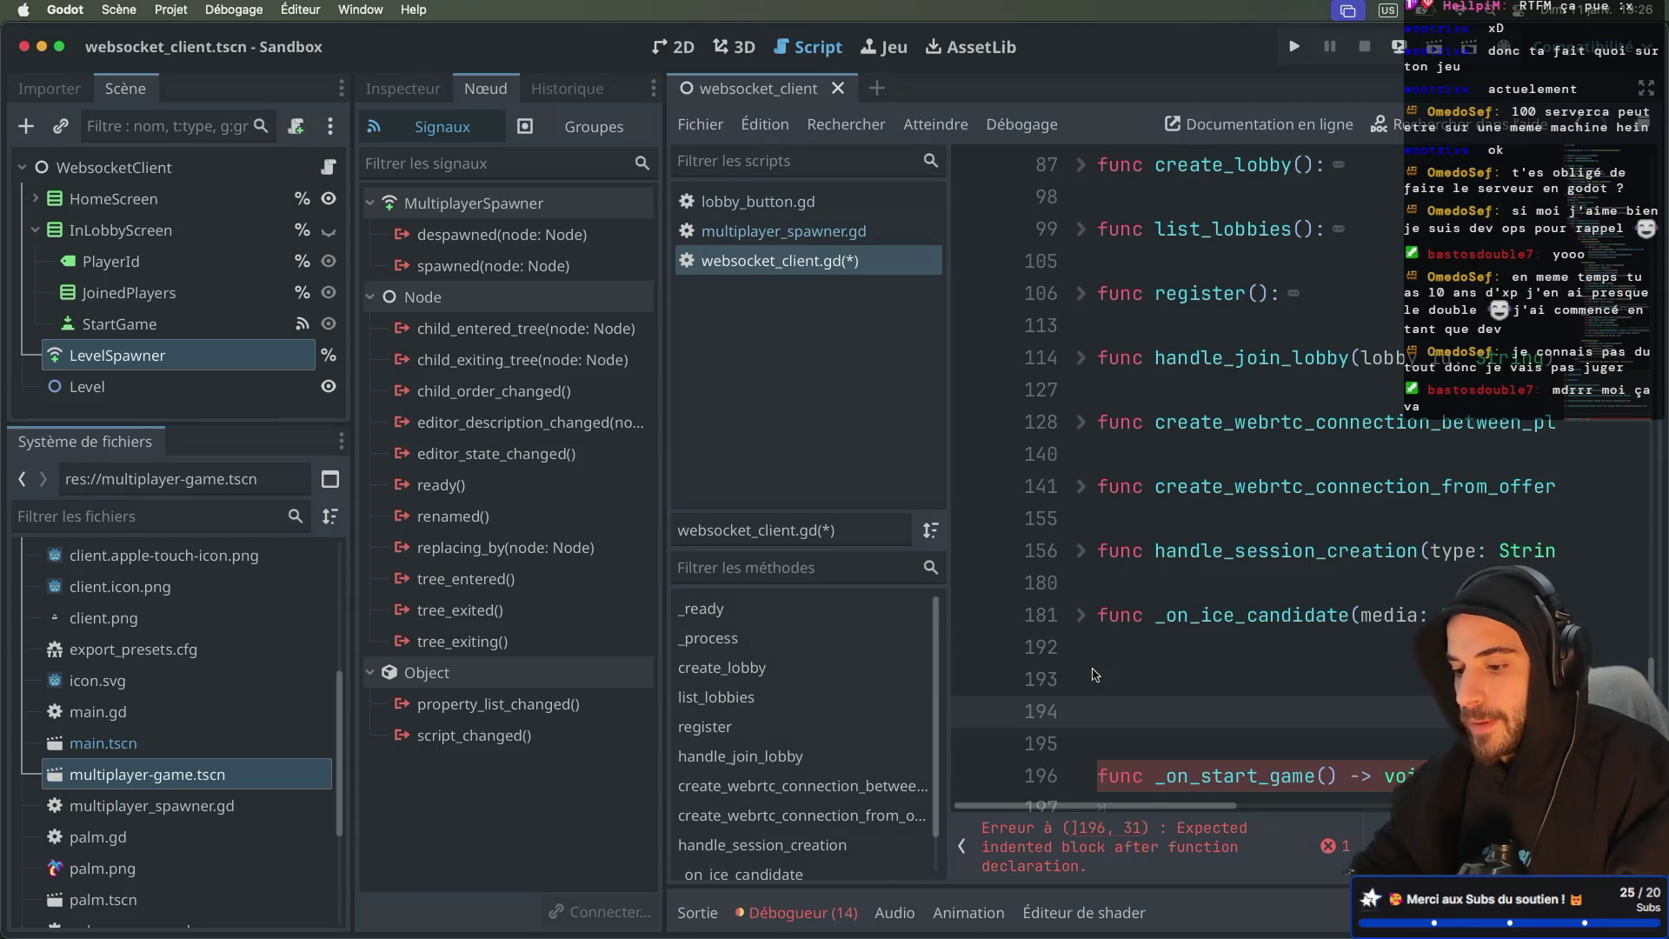
pyautogui.write('var')
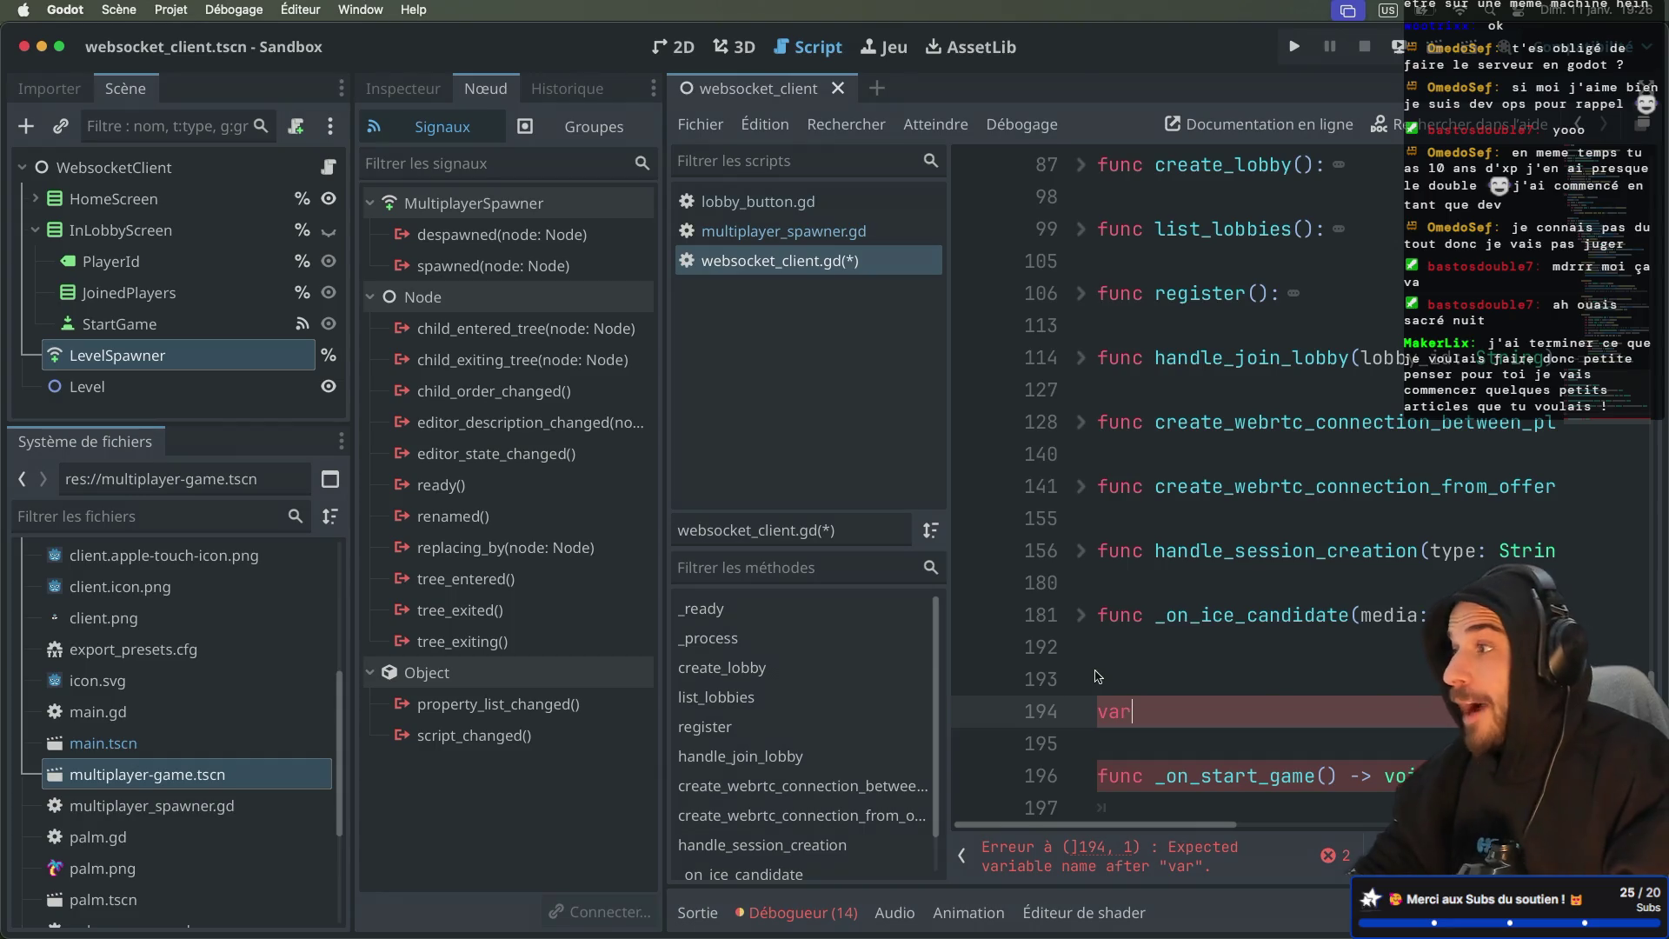
pyautogui.press('ctrl+super+d')
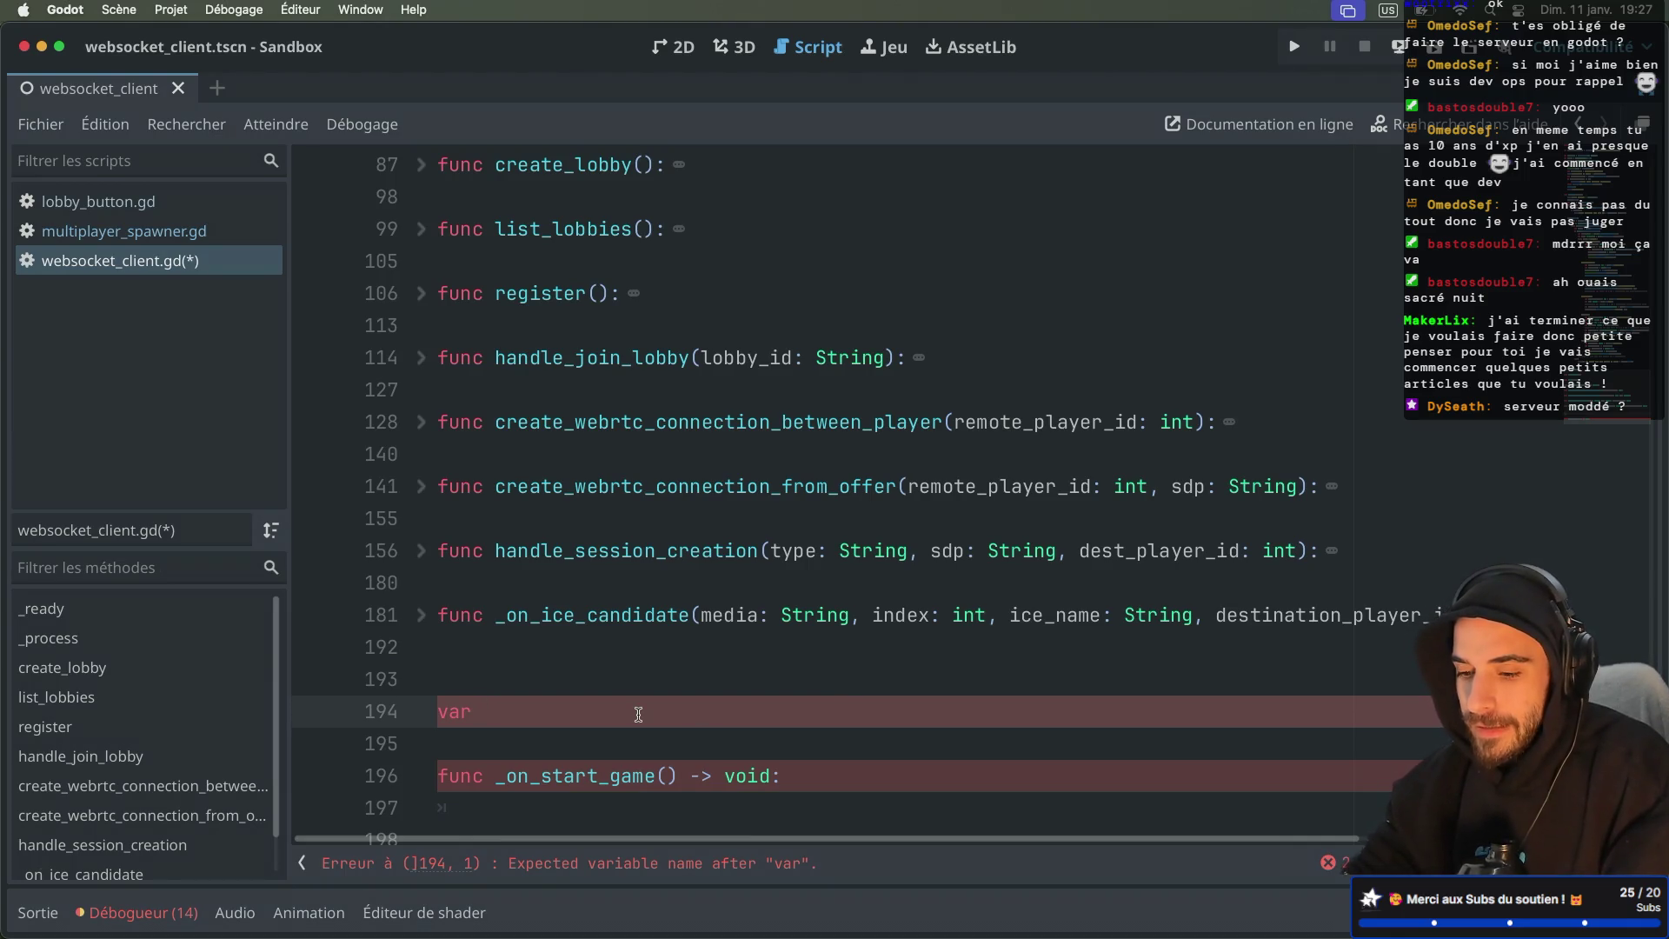
# Step: Write var multiplyaer_game_scene = preload("res://multiplayer-game.tscn") on line 194 using autocomplete
pyautogui.write(' multi')
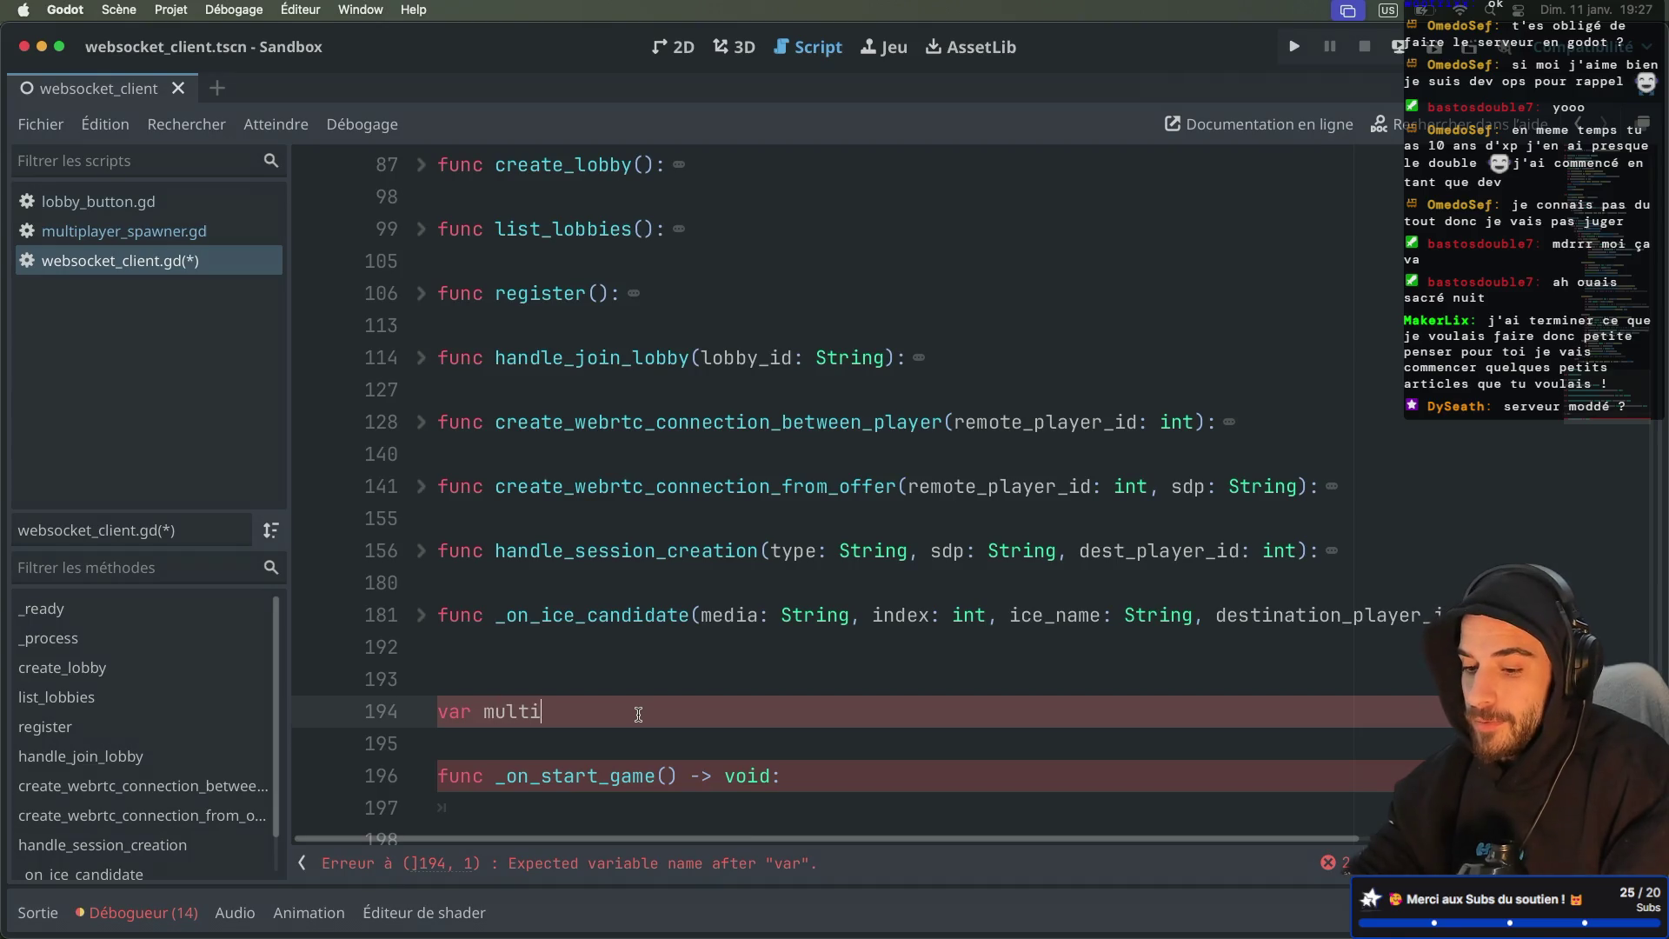
pyautogui.write('plyaer_game_scene: ')
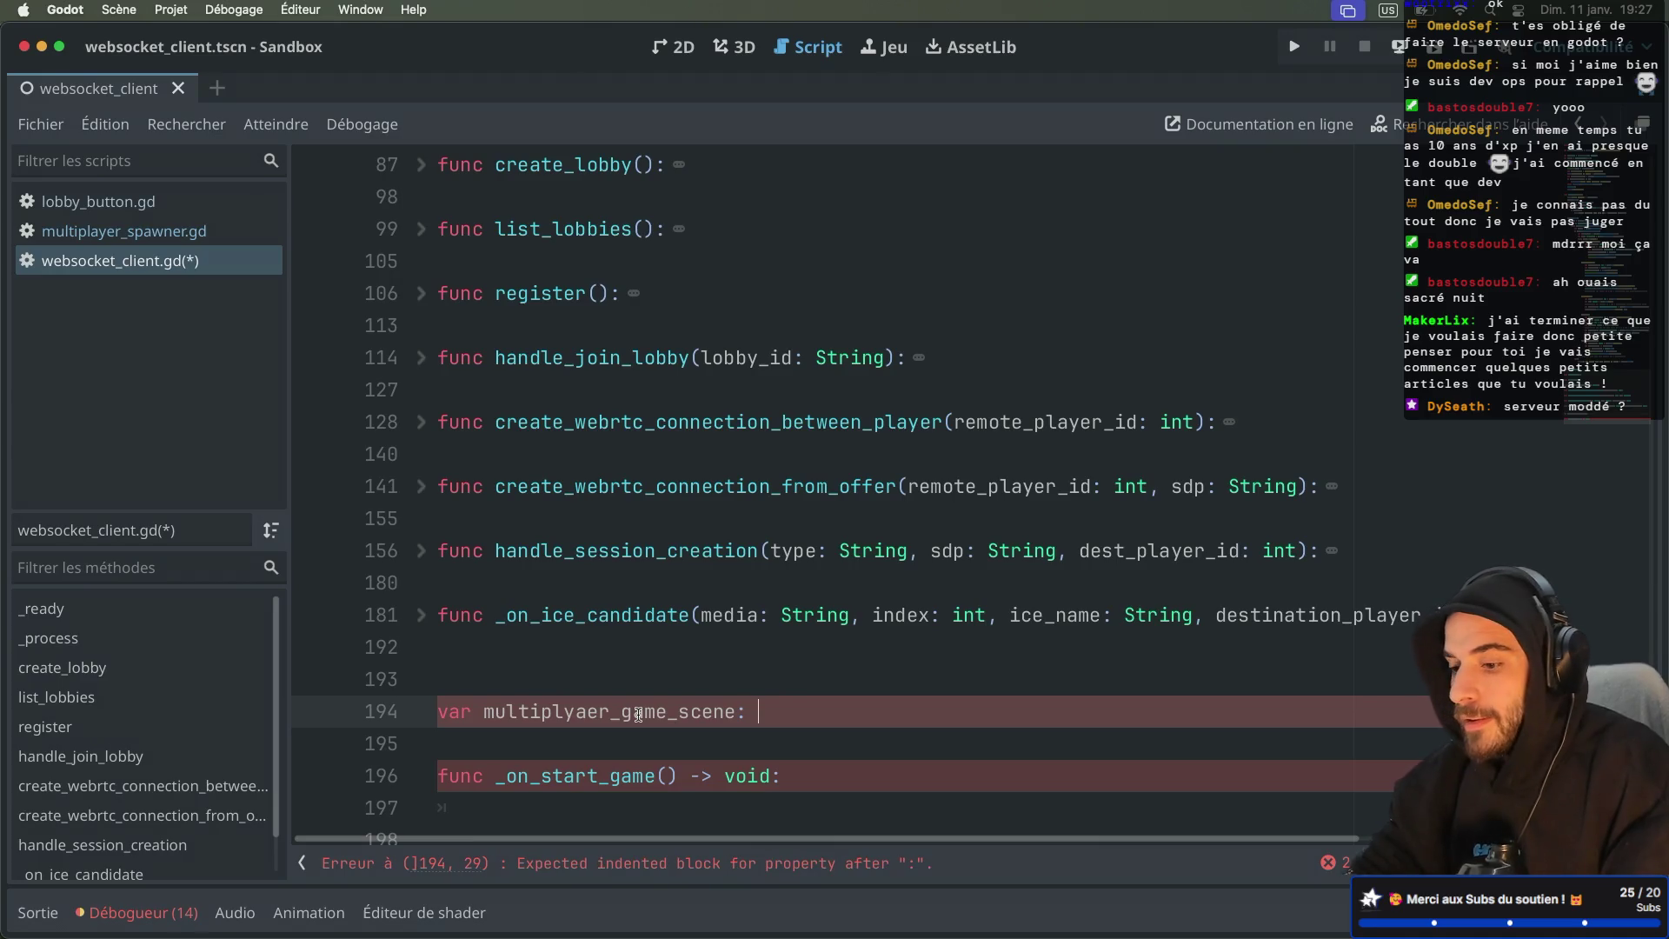
pyautogui.write('Mul')
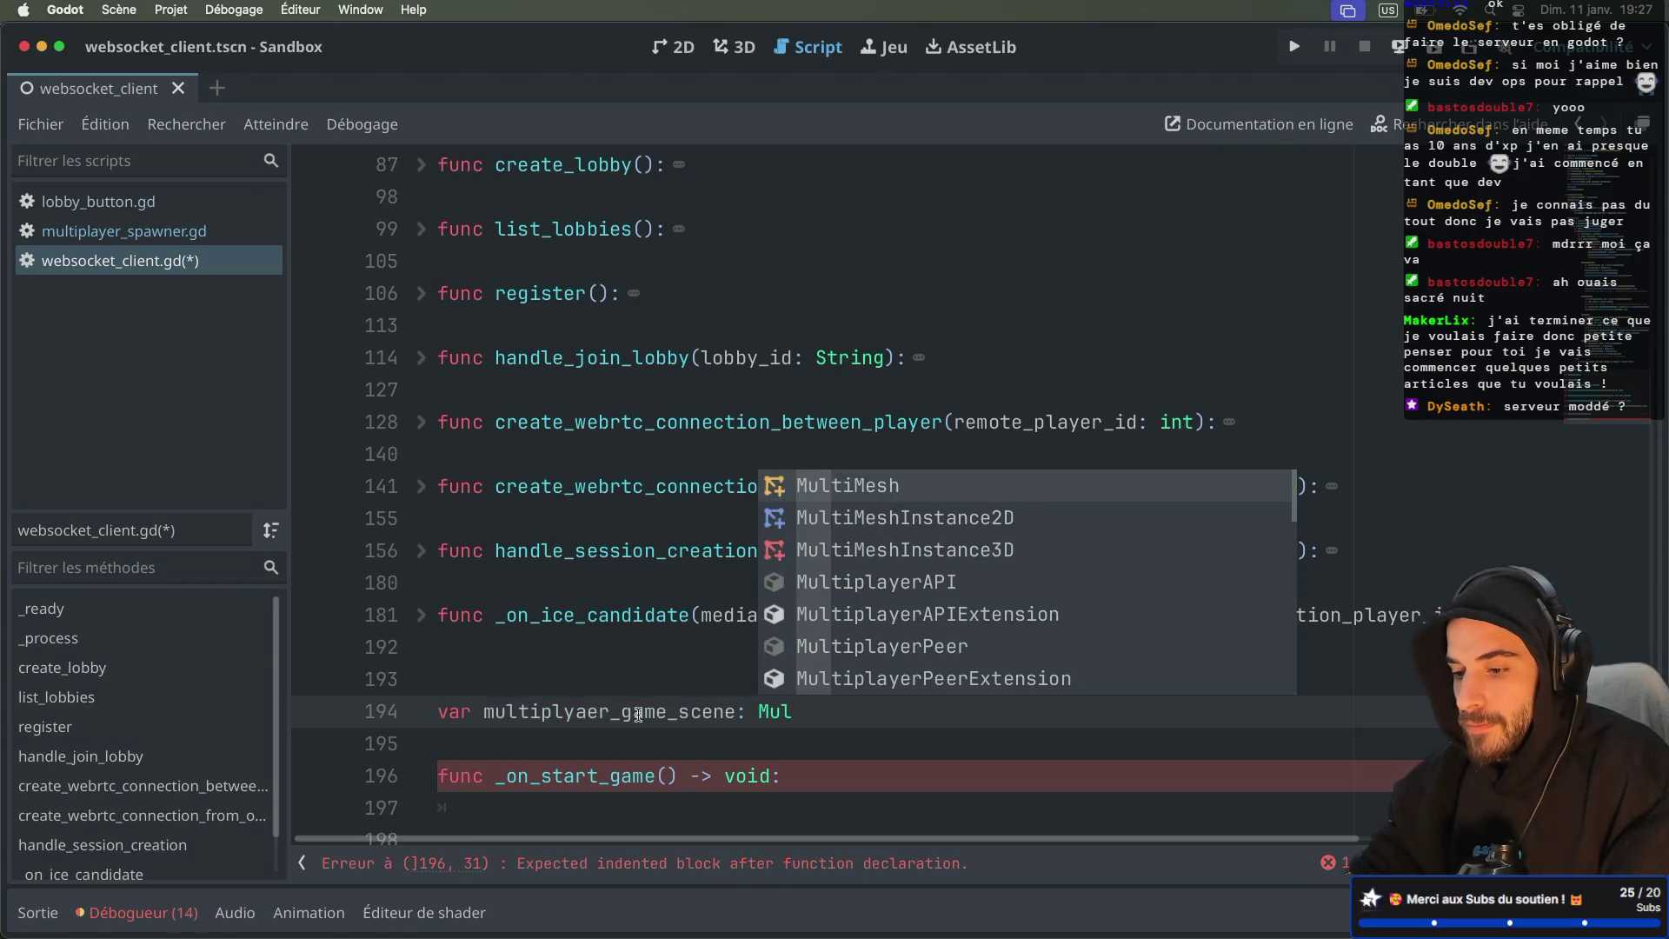
pyautogui.press('BackSpace')
pyautogui.press('BackSpace')
pyautogui.press('BackSpace')
pyautogui.write('= ')
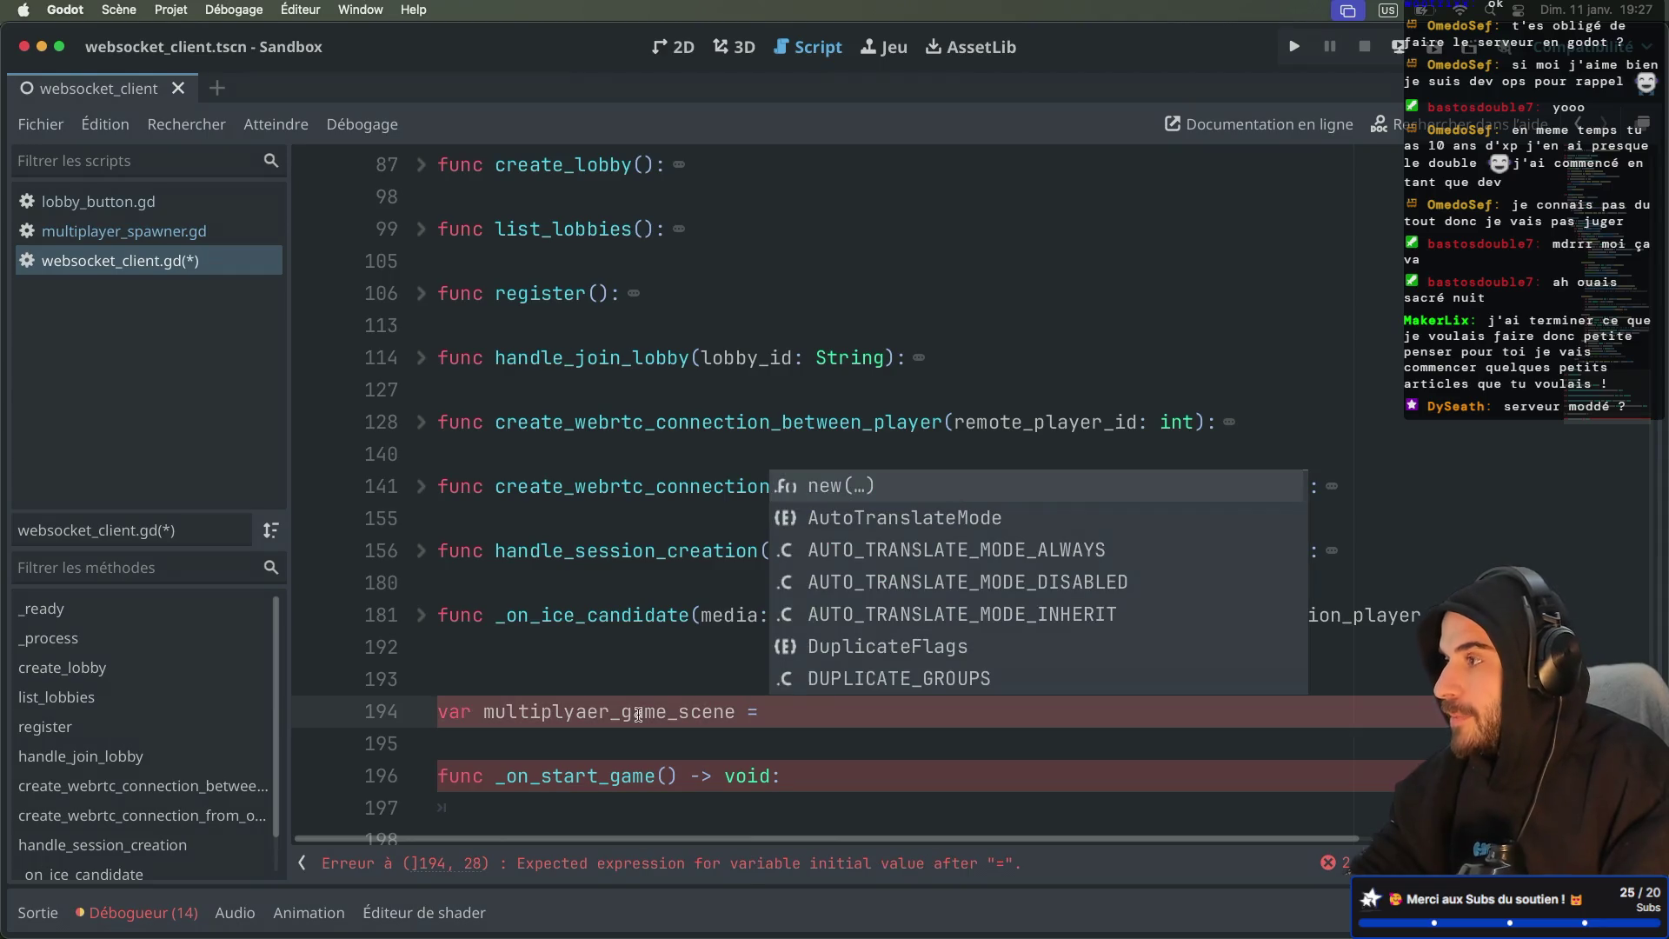
pyautogui.write('preload(m')
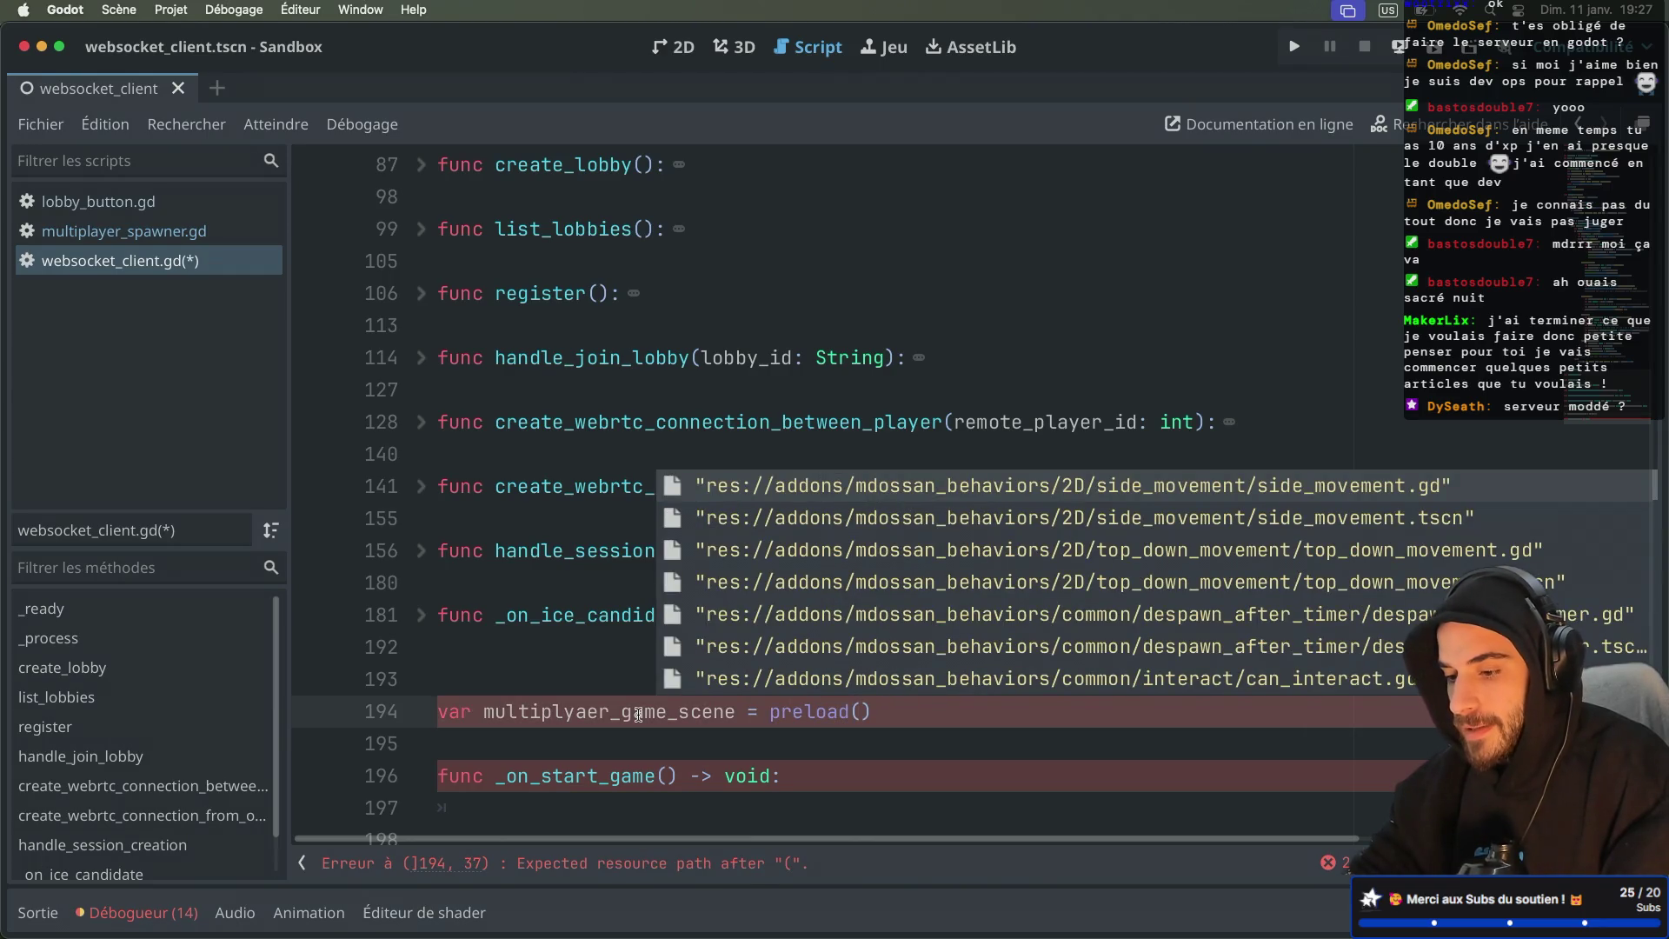
pyautogui.write('ul')
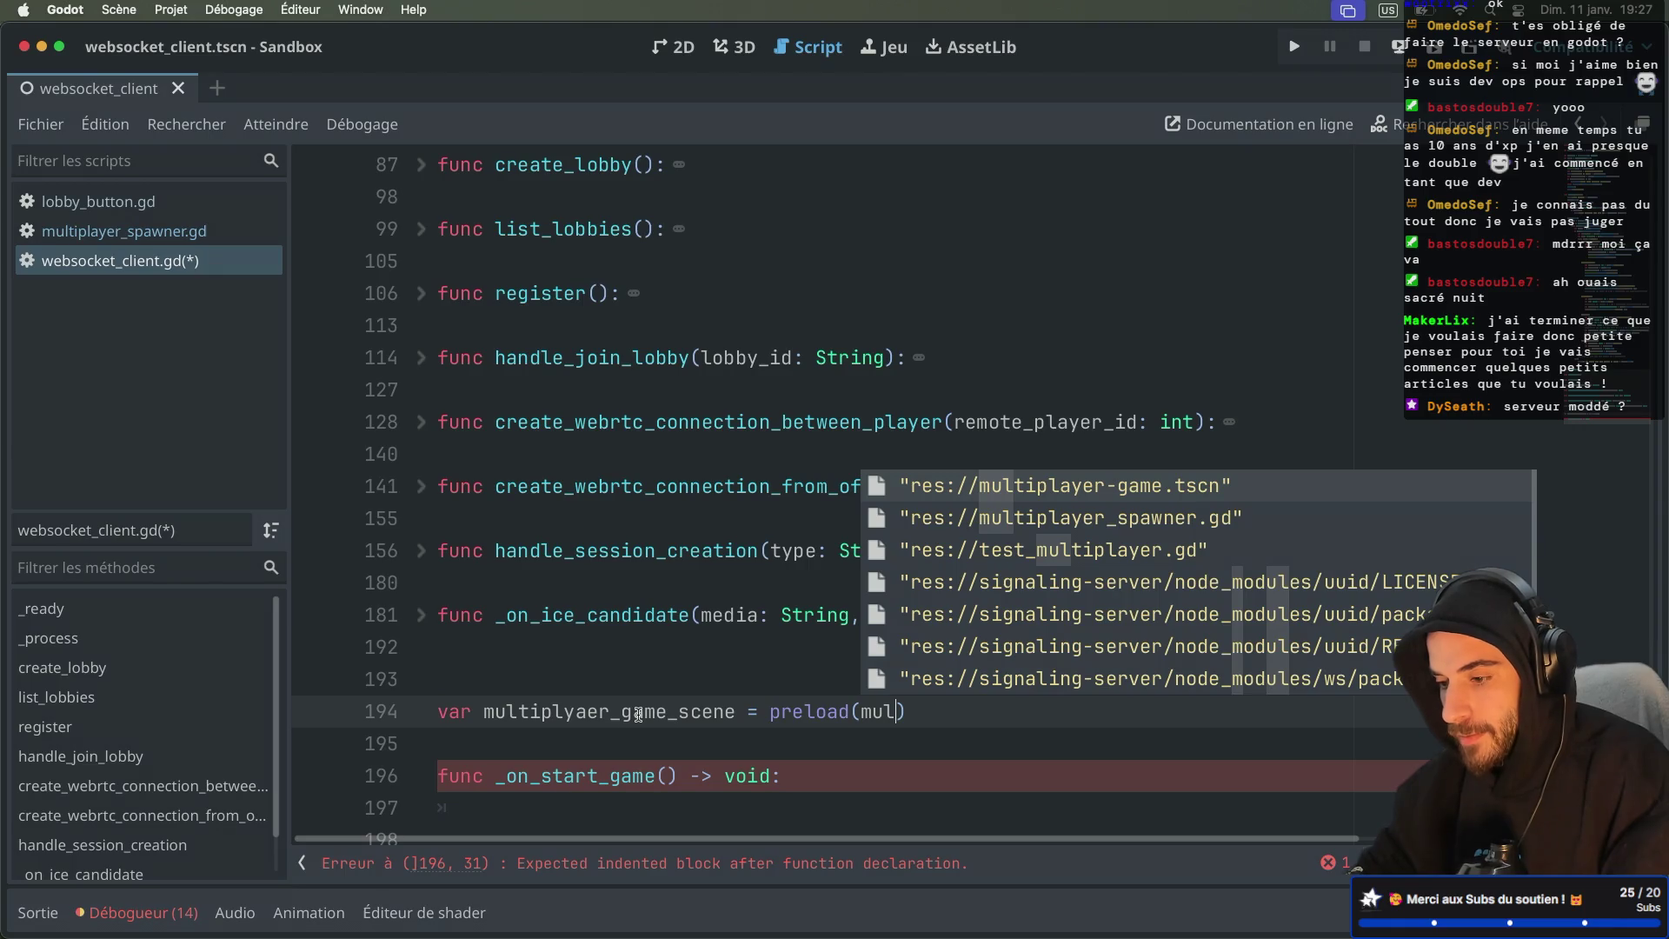
pyautogui.press('Return')
pyautogui.click(739, 711)
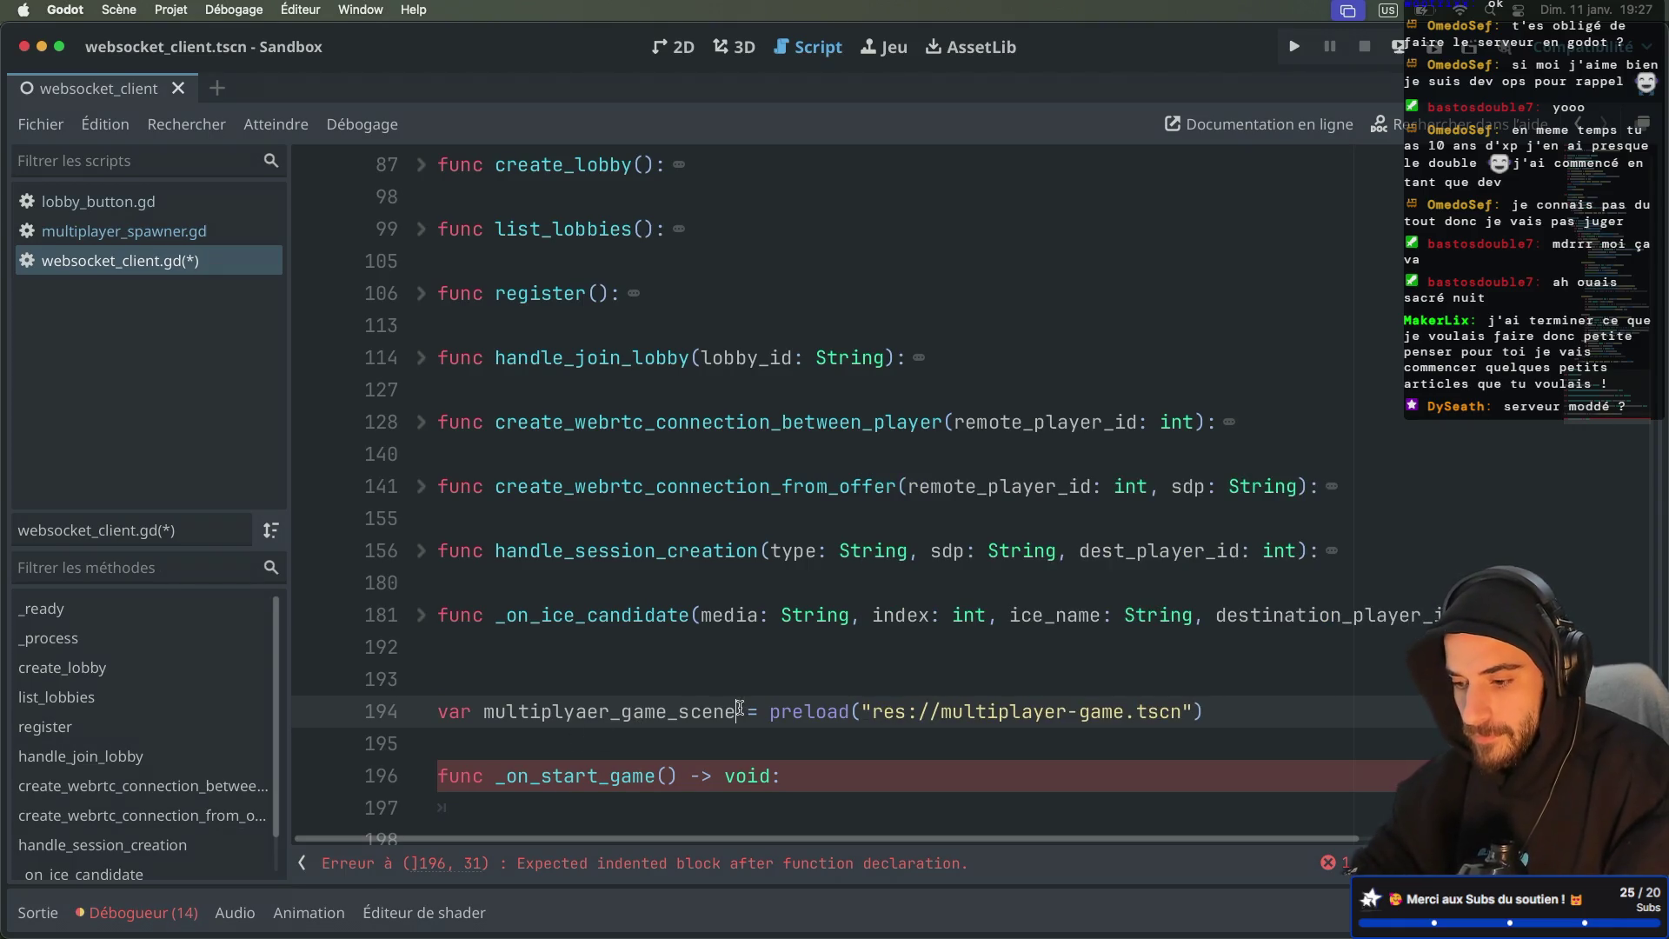
pyautogui.hotkey('ctrl', 'shift', 'F11')
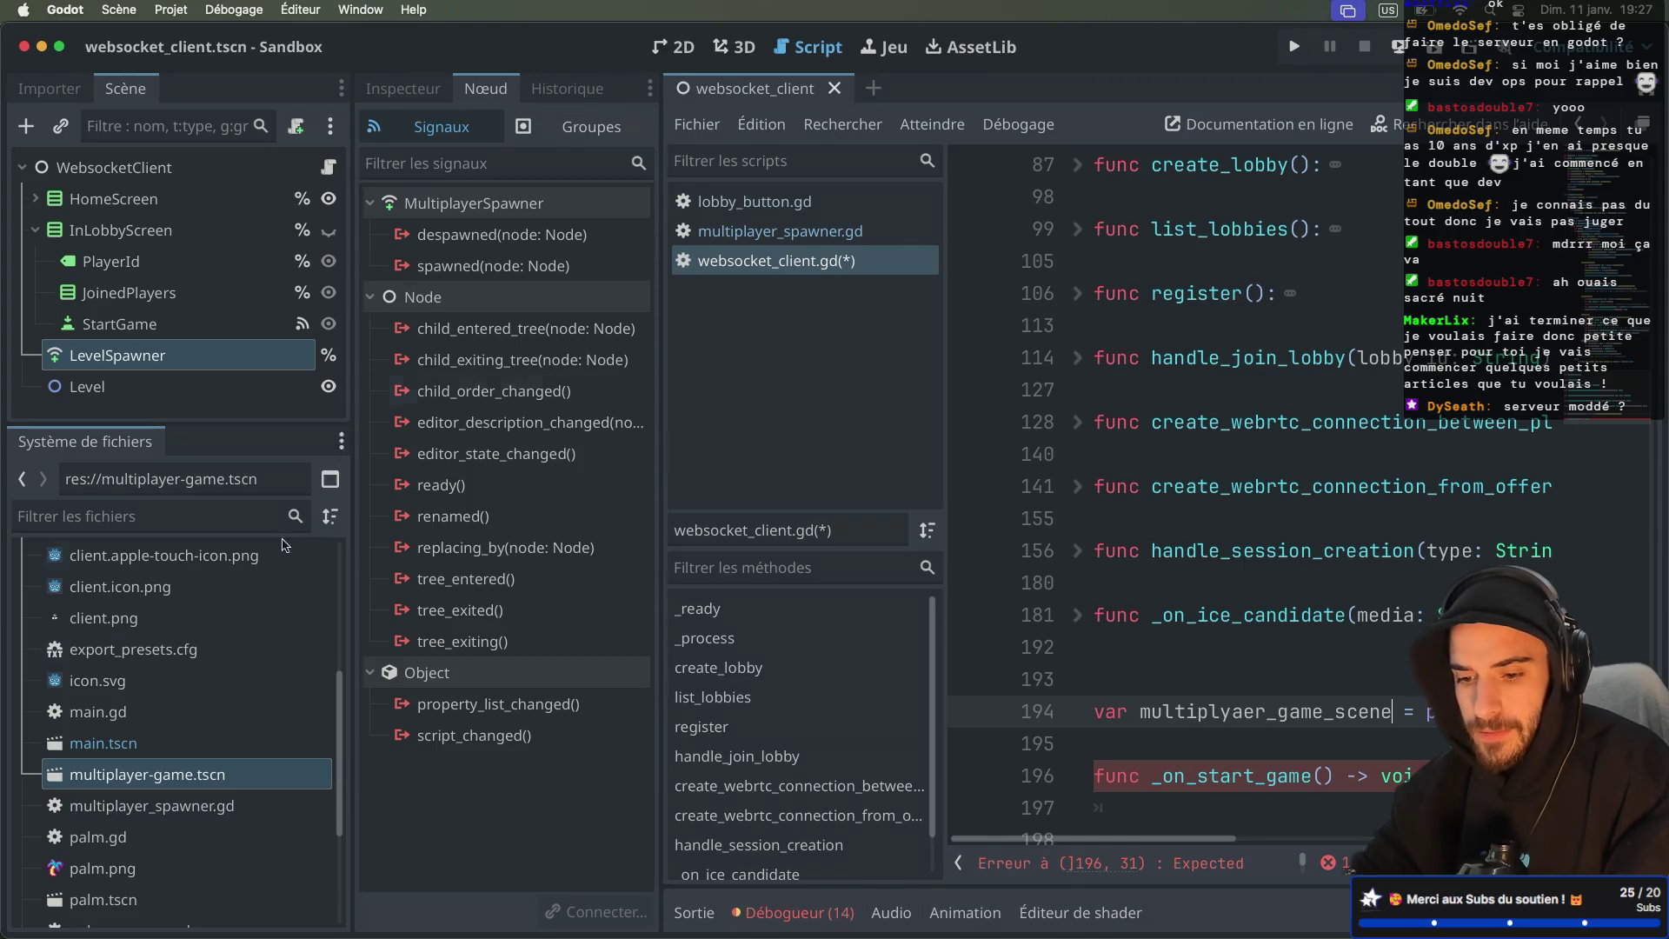
# Step: Open multiplayer-game.tscn's root script and type class_name MultiplayerGame before extends Node2D
pyautogui.doubleClick(210, 765)
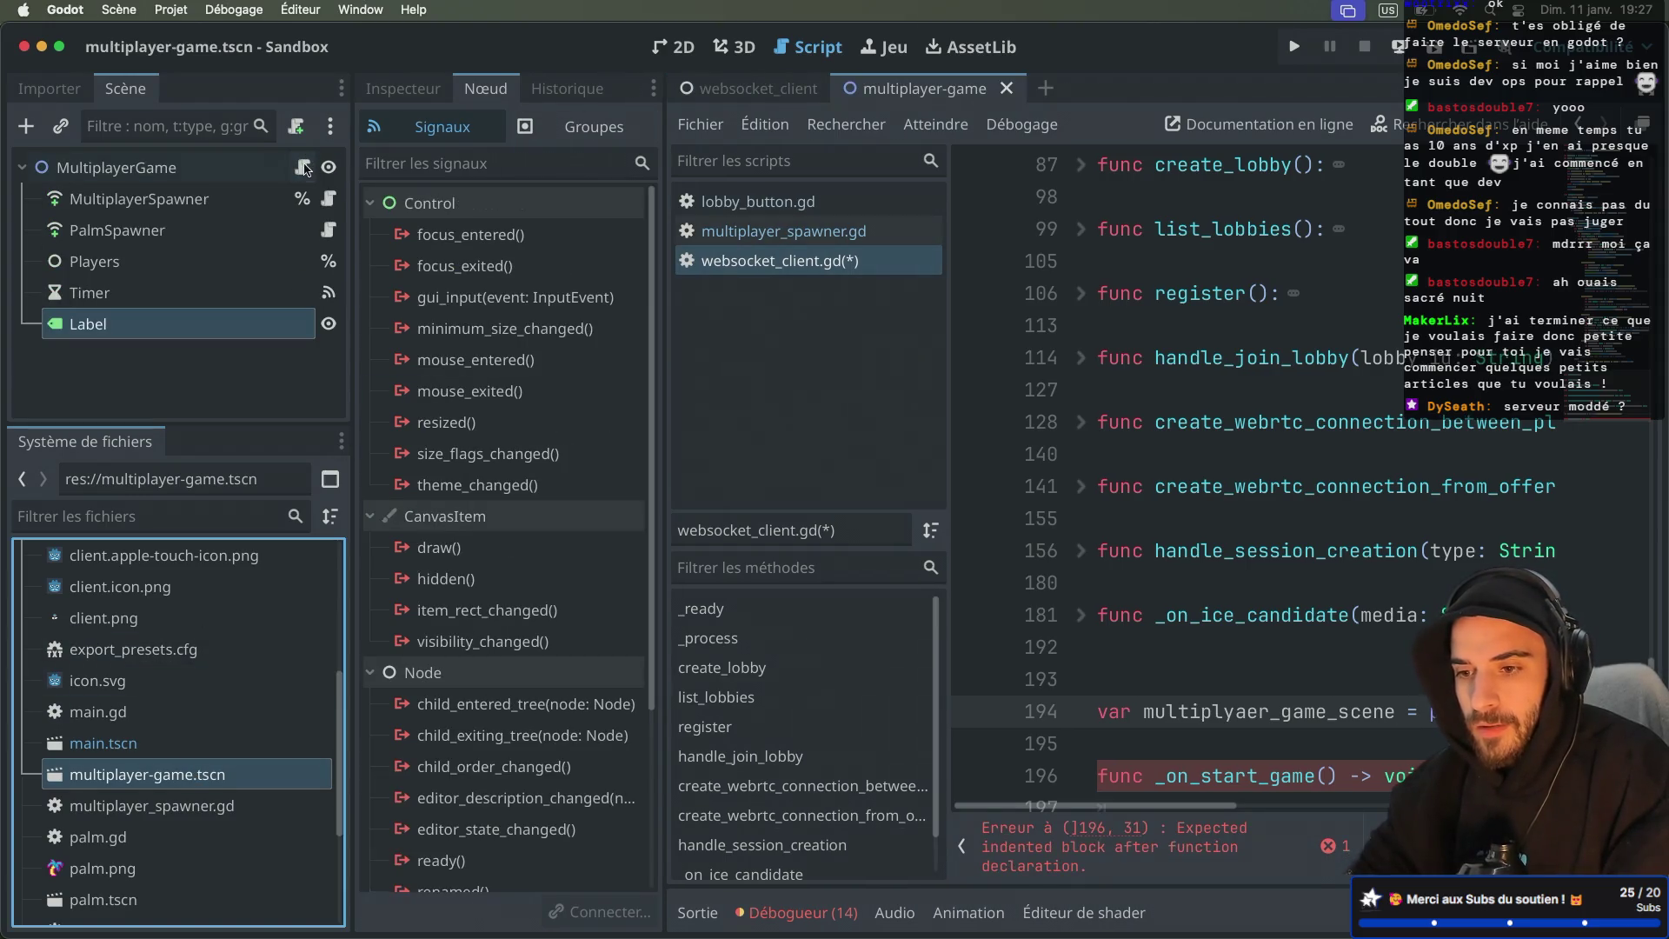
pyautogui.click(303, 167)
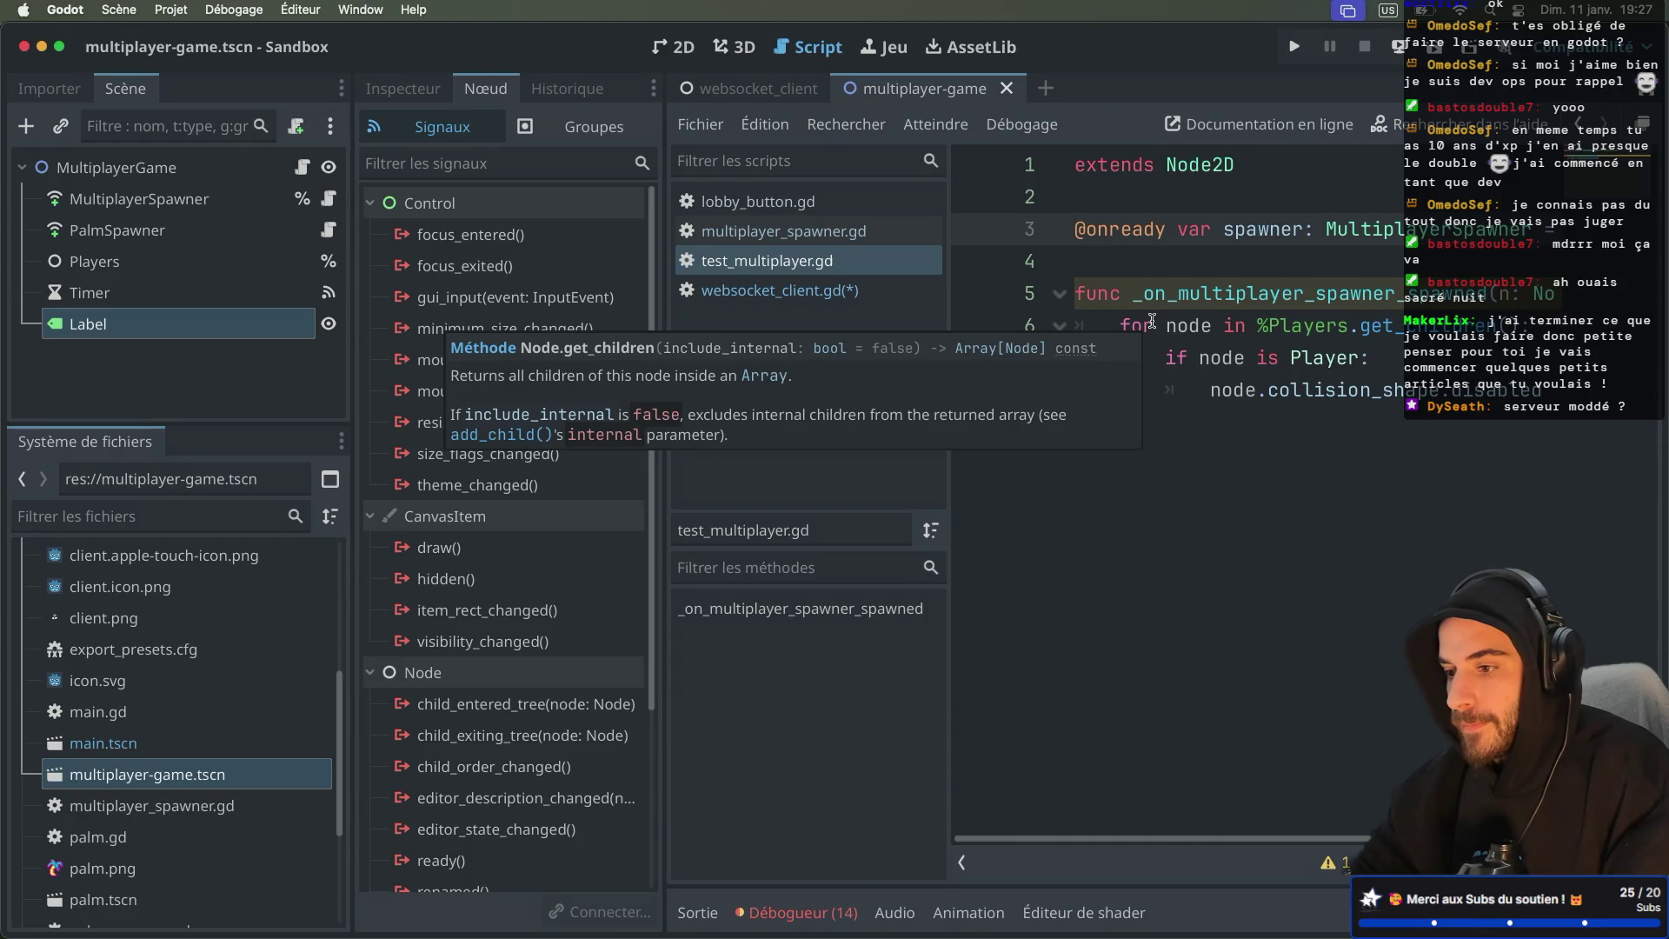
pyautogui.click(1076, 165)
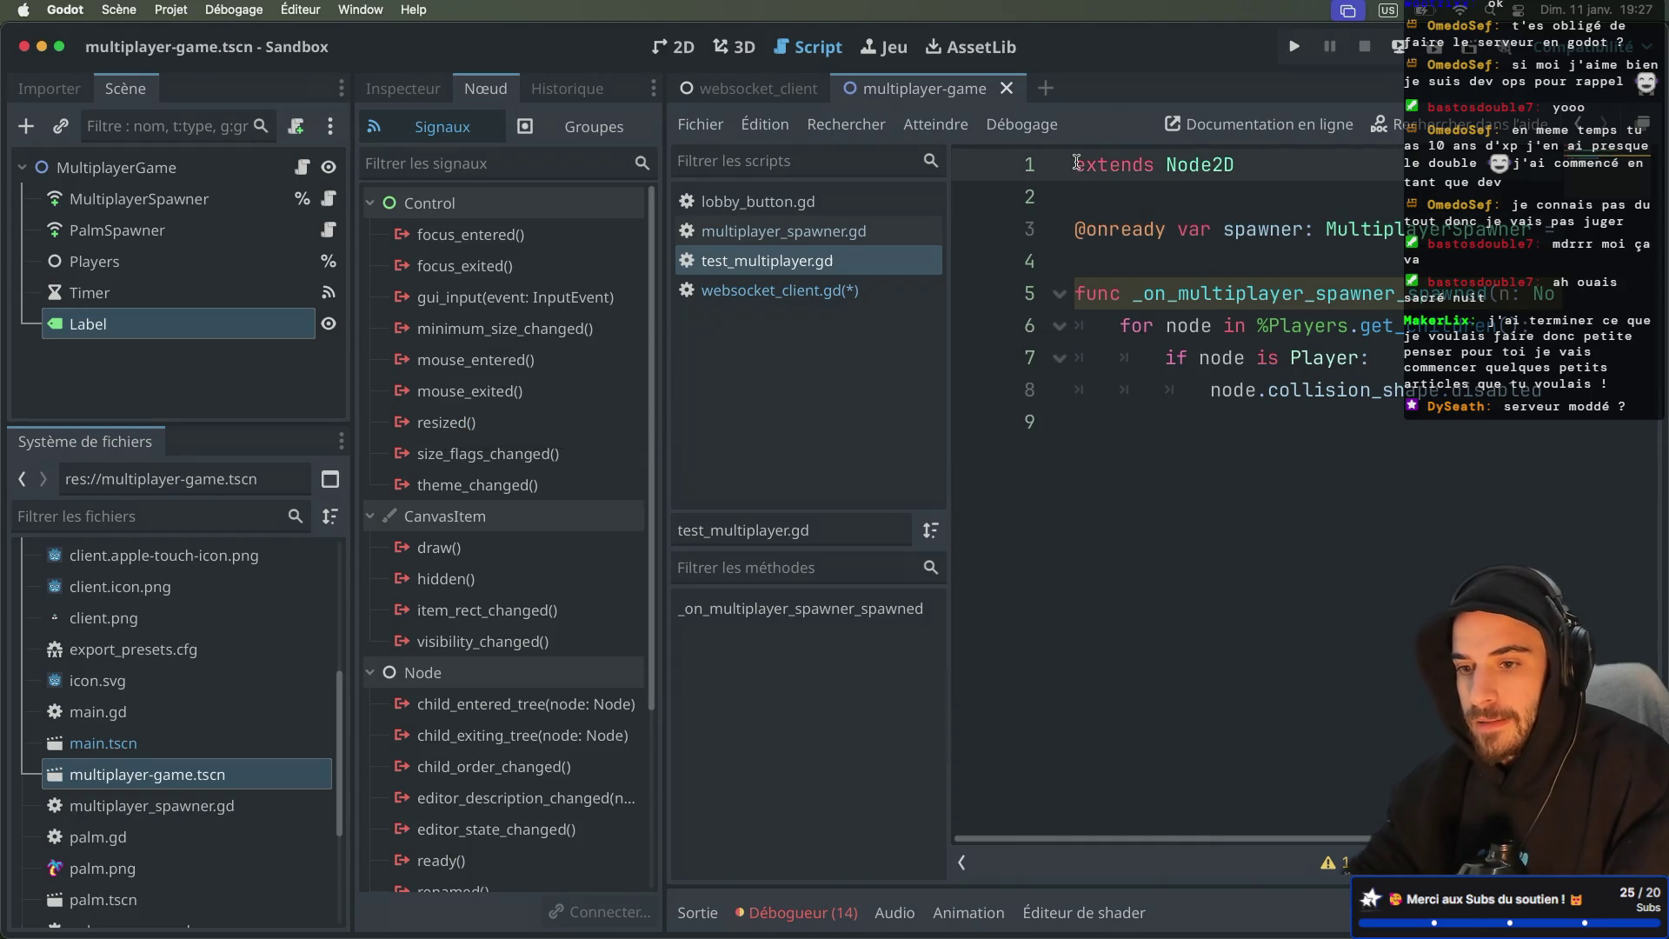
pyautogui.write('class_name')
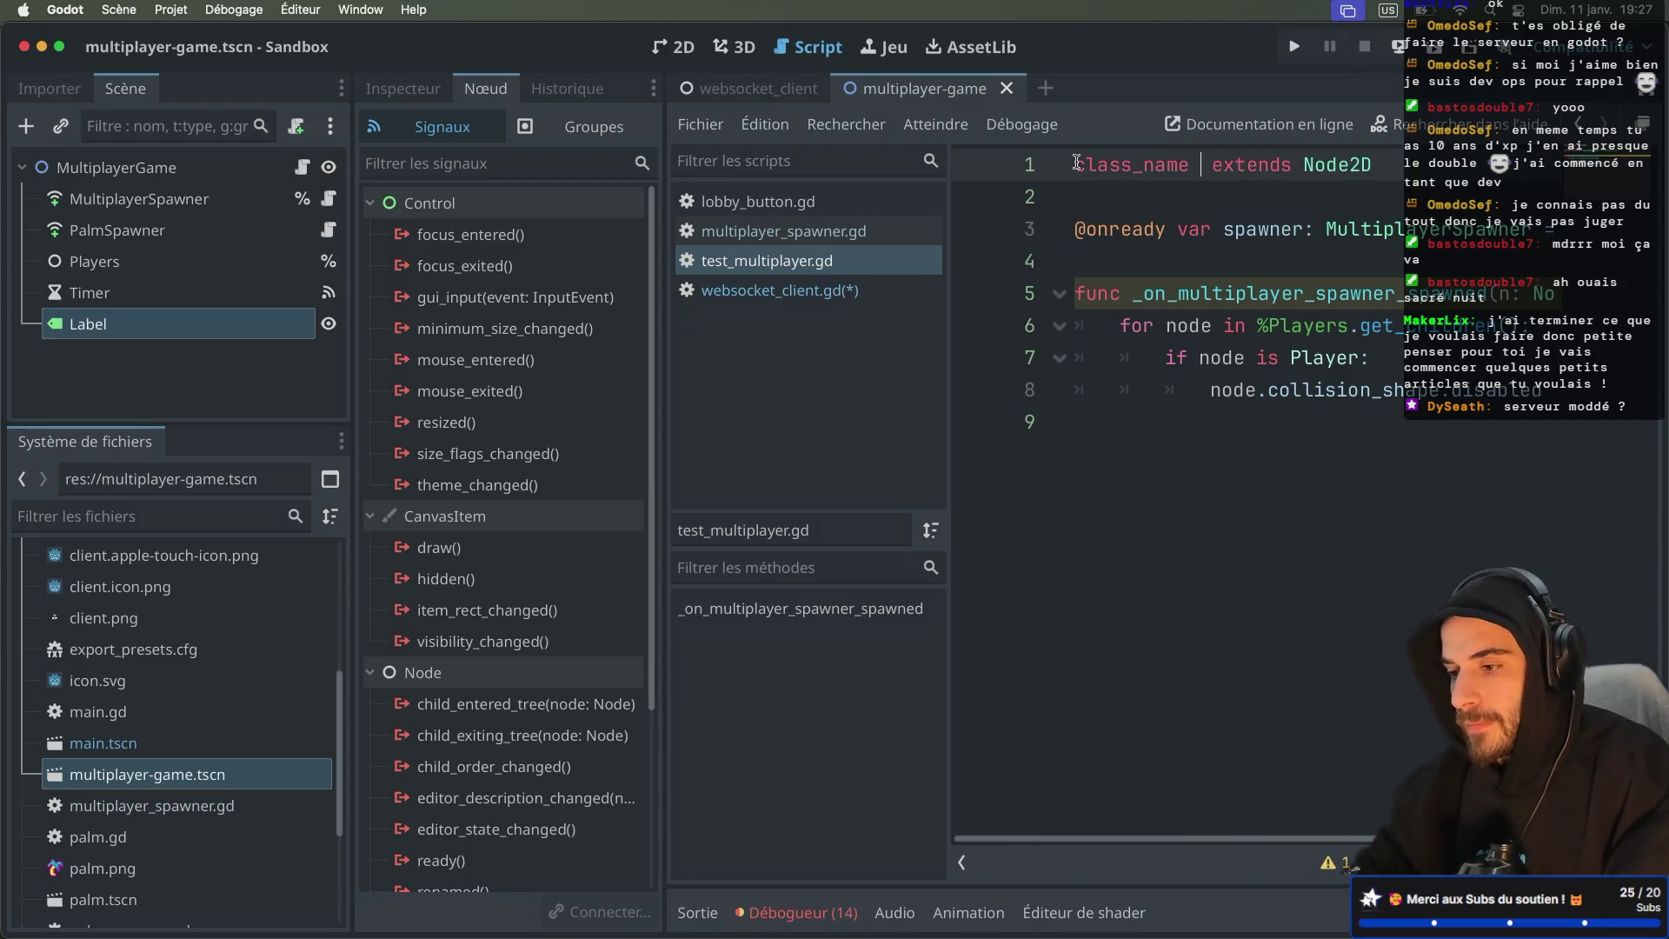
pyautogui.write('  Multi')
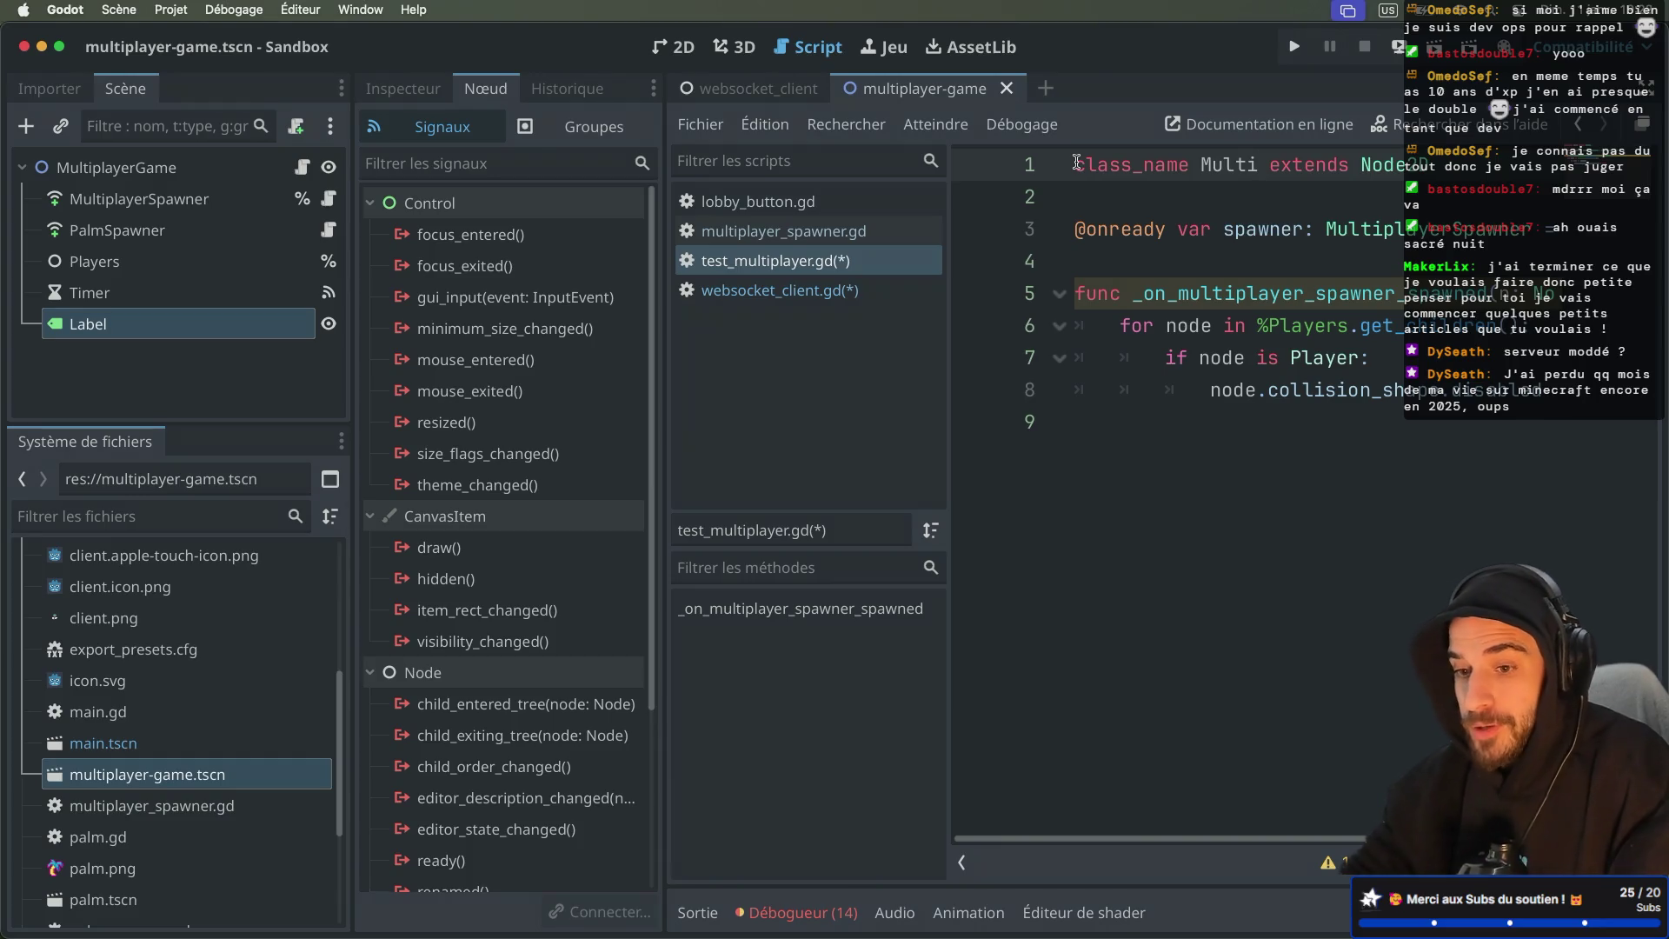
pyautogui.write('player')
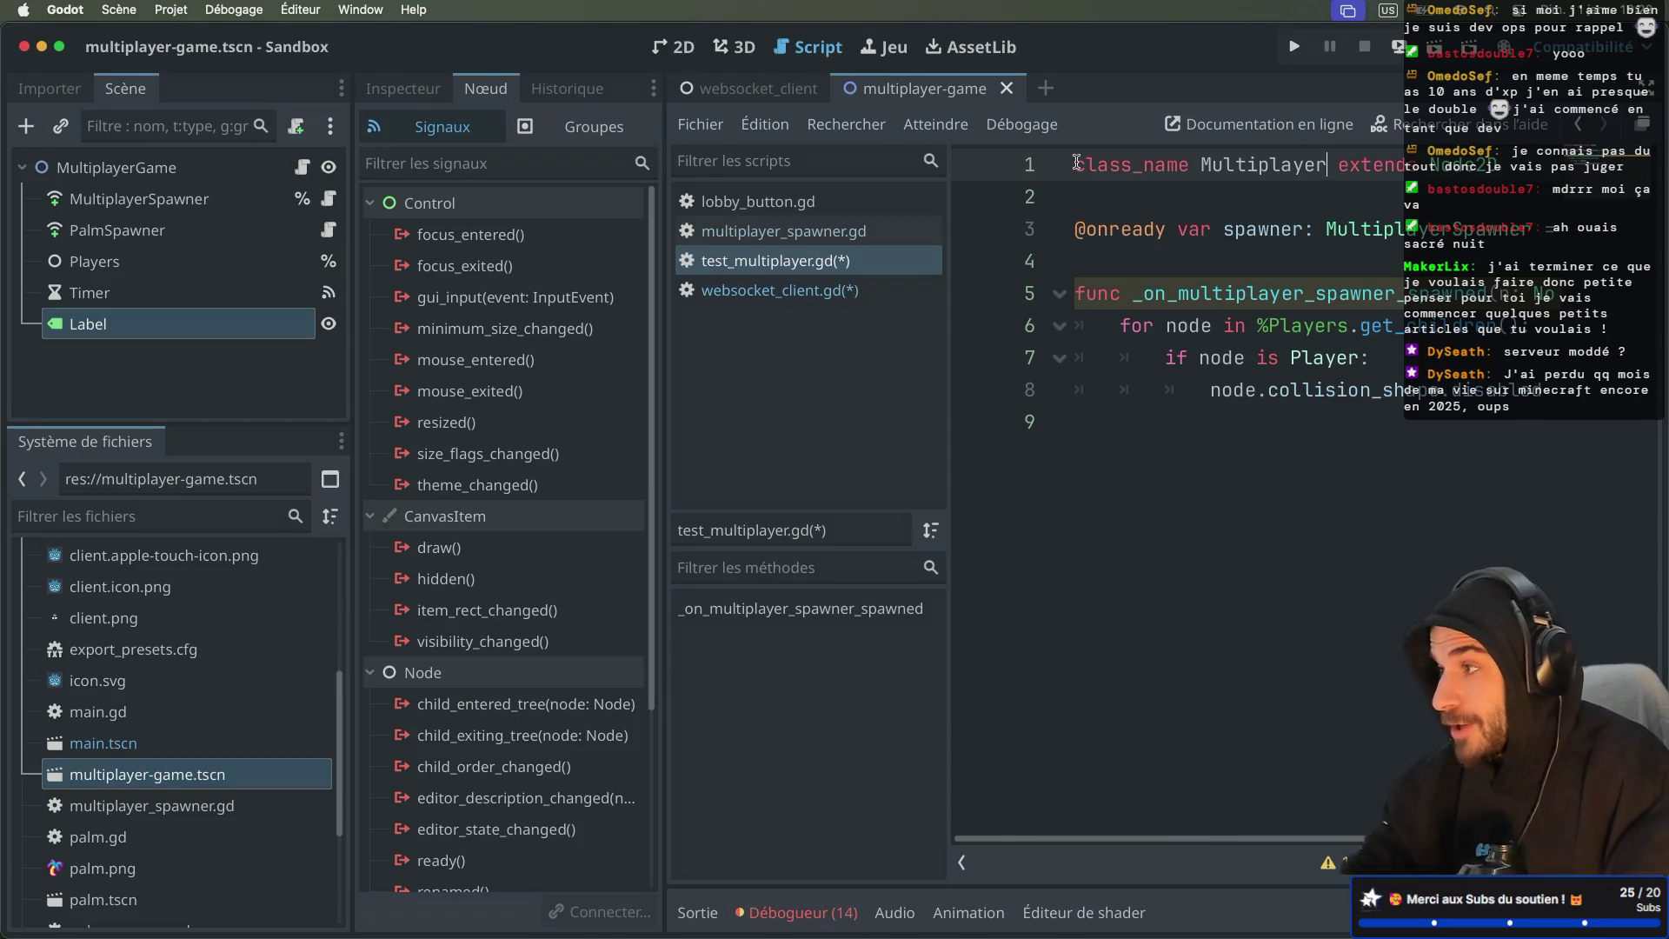
pyautogui.write('Game')
# Step: Save test_multiplayer.gd with class_name MultiplayerGame, then return to the websocket_client scene
pyautogui.hotkey('ctrl', 's')
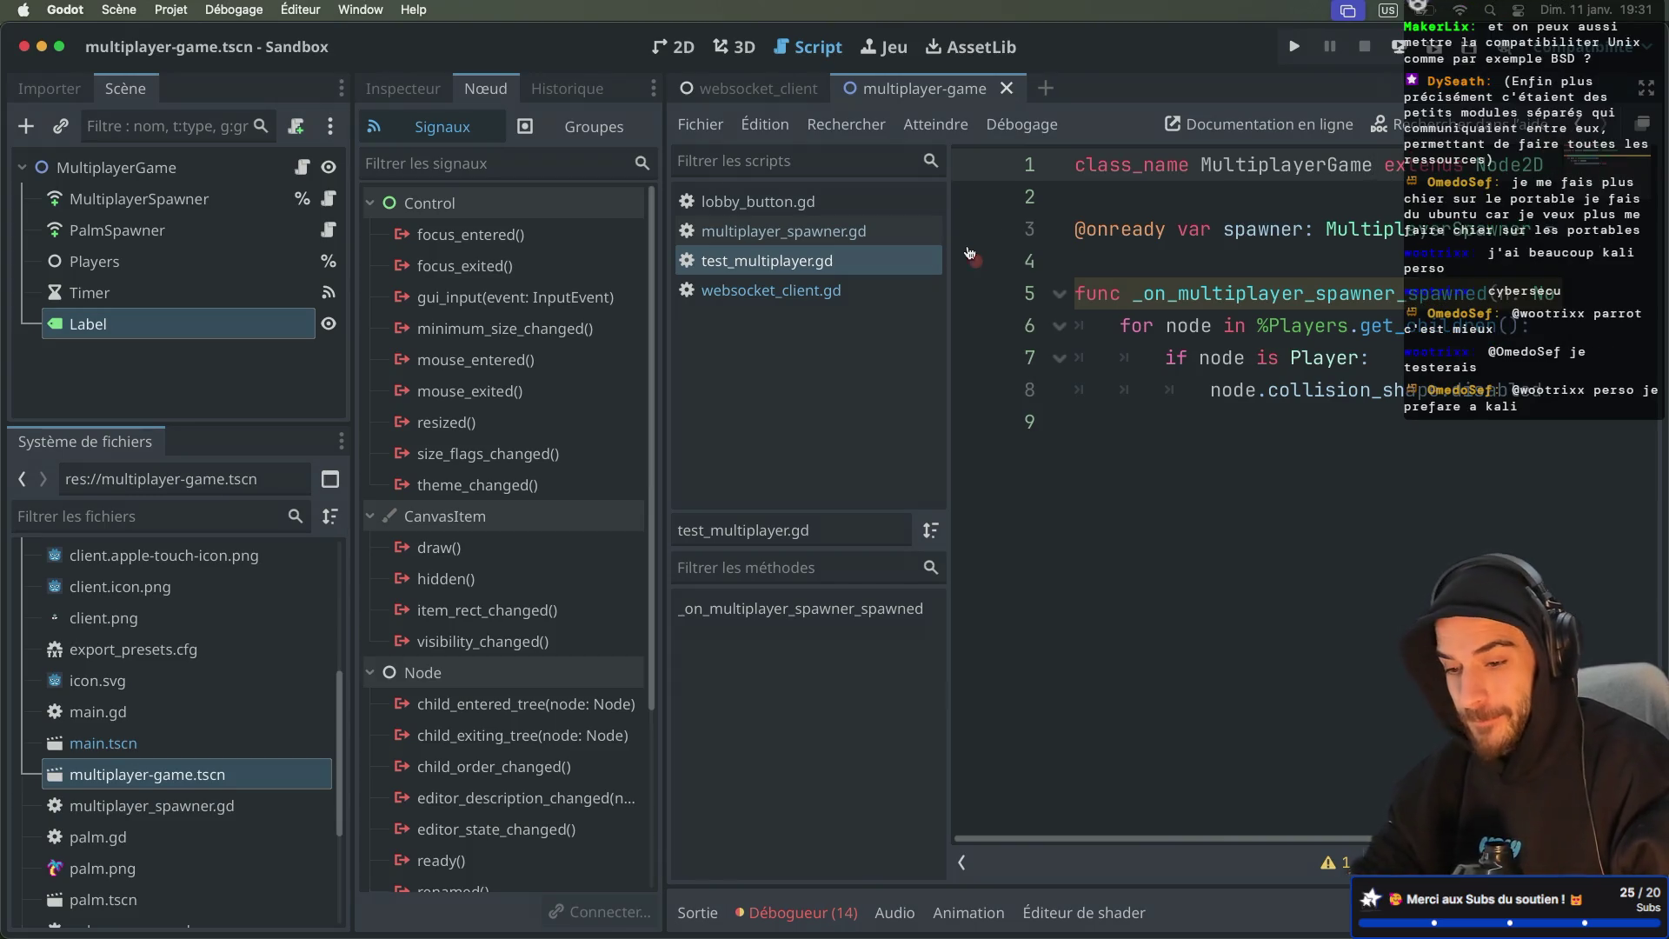
pyautogui.press('super+ctrl+d')
pyautogui.press('super+ctrl+d')
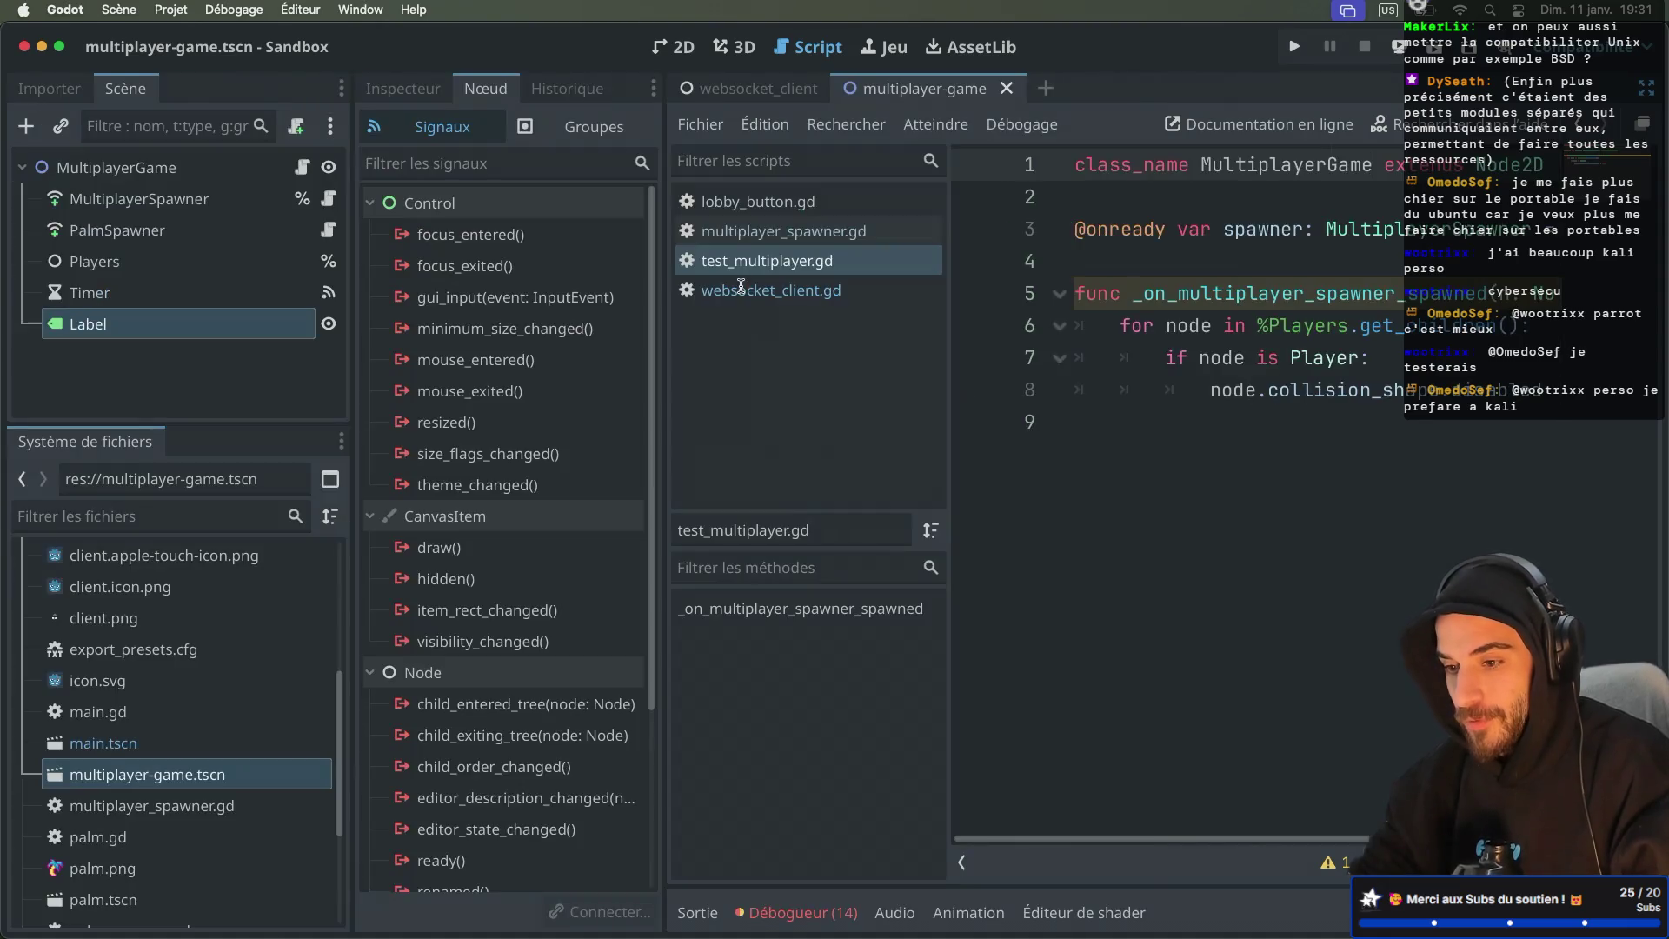
pyautogui.doubleClick(1291, 174)
pyautogui.press('super+ctrl+d')
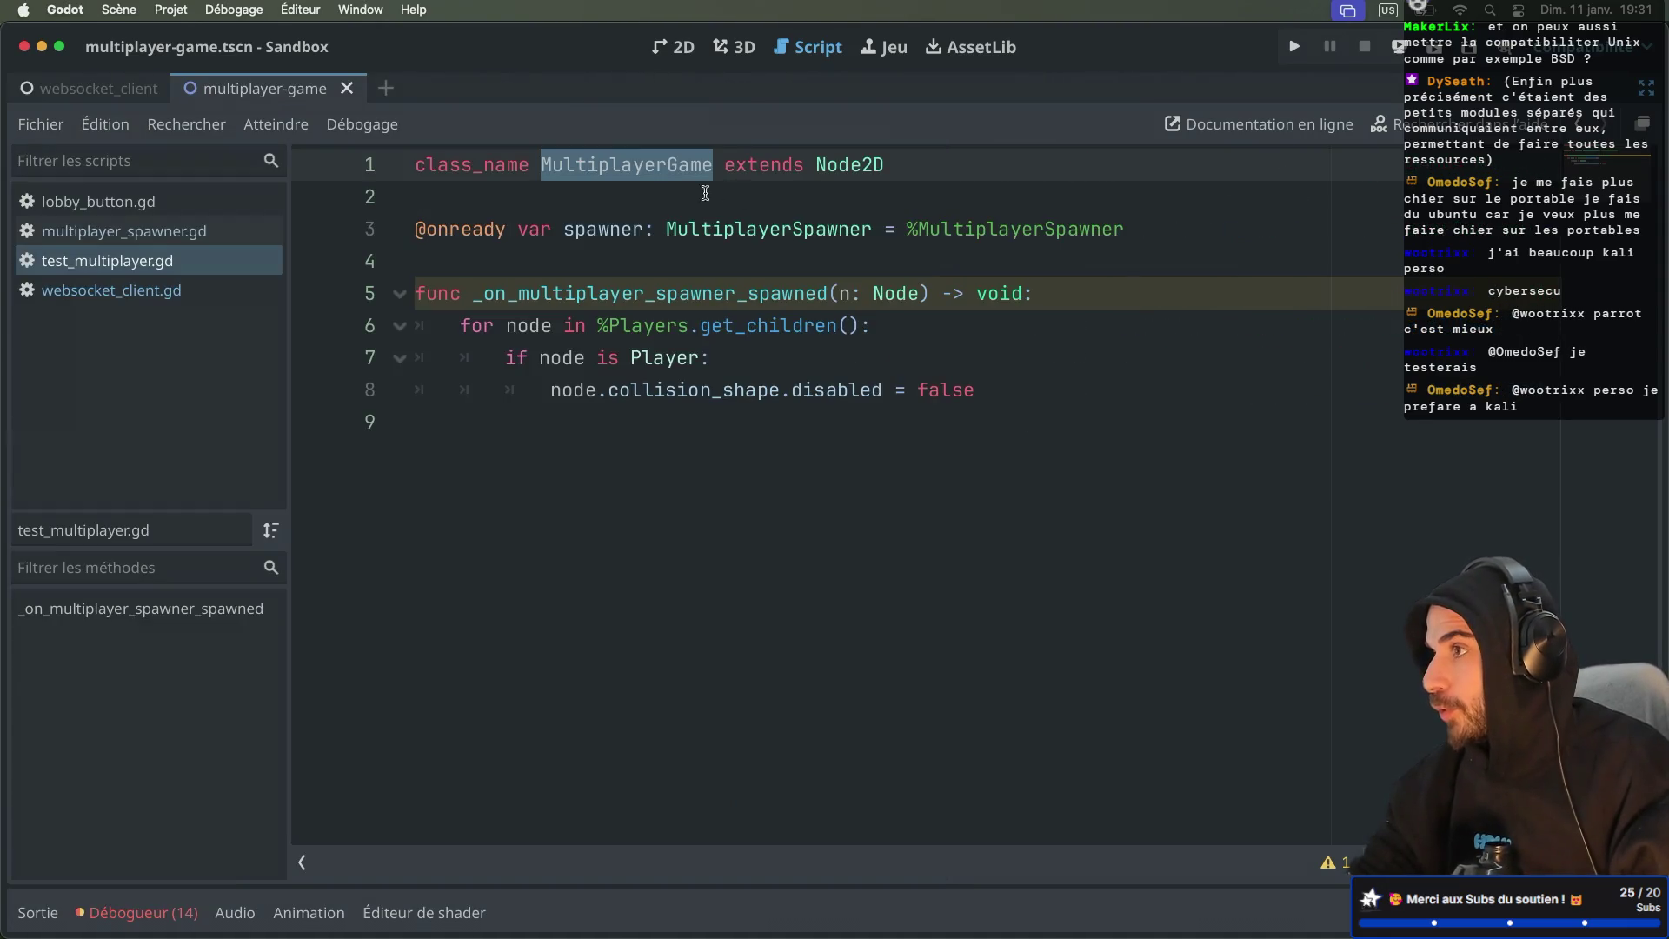
pyautogui.press('super+ctrl+d')
pyautogui.press('super+ctrl+d')
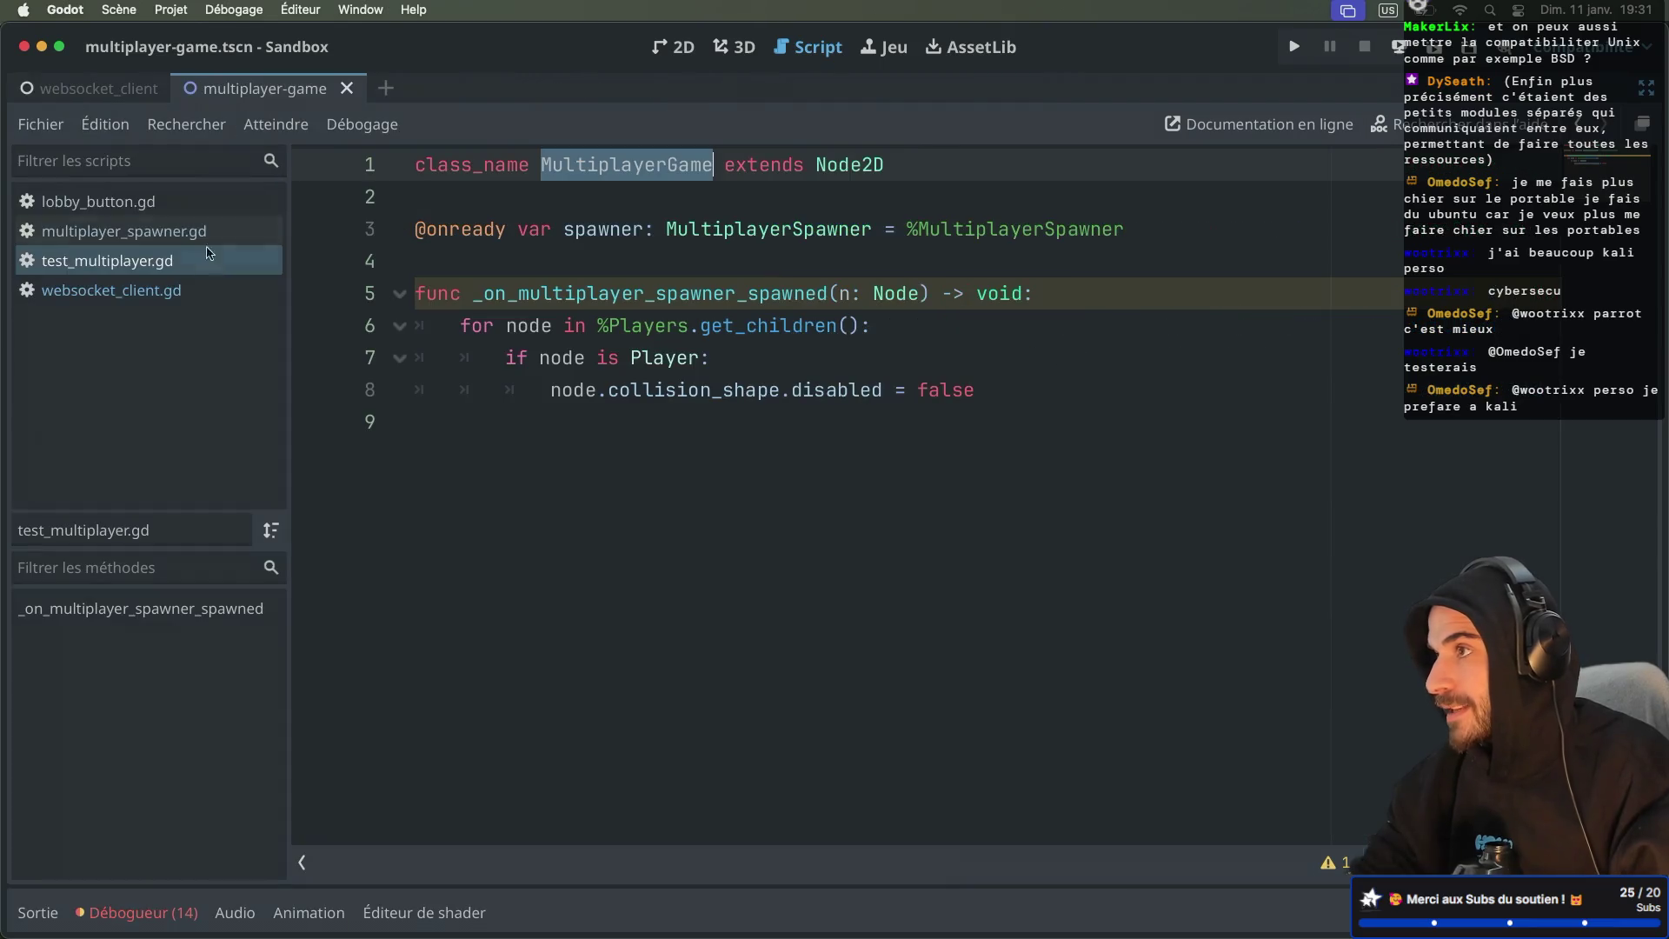
pyautogui.click(117, 91)
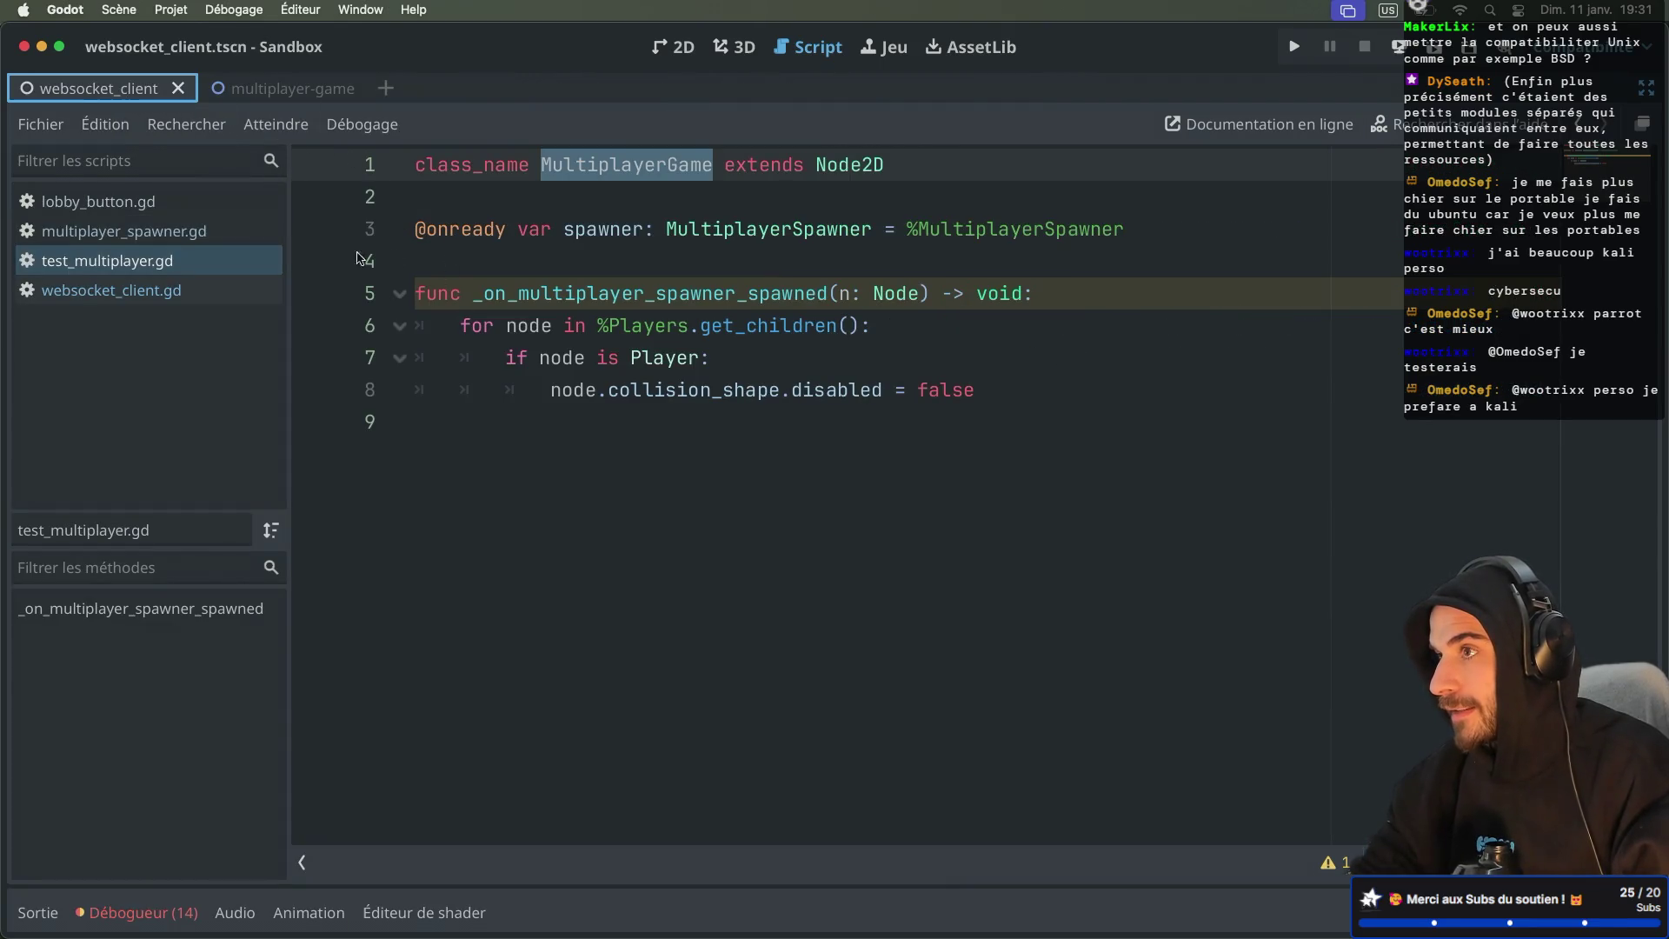
# Step: In websocket_client.gd, add a line in _on_start_game and fix the spelling to multiplayer_game_scene
pyautogui.click(113, 293)
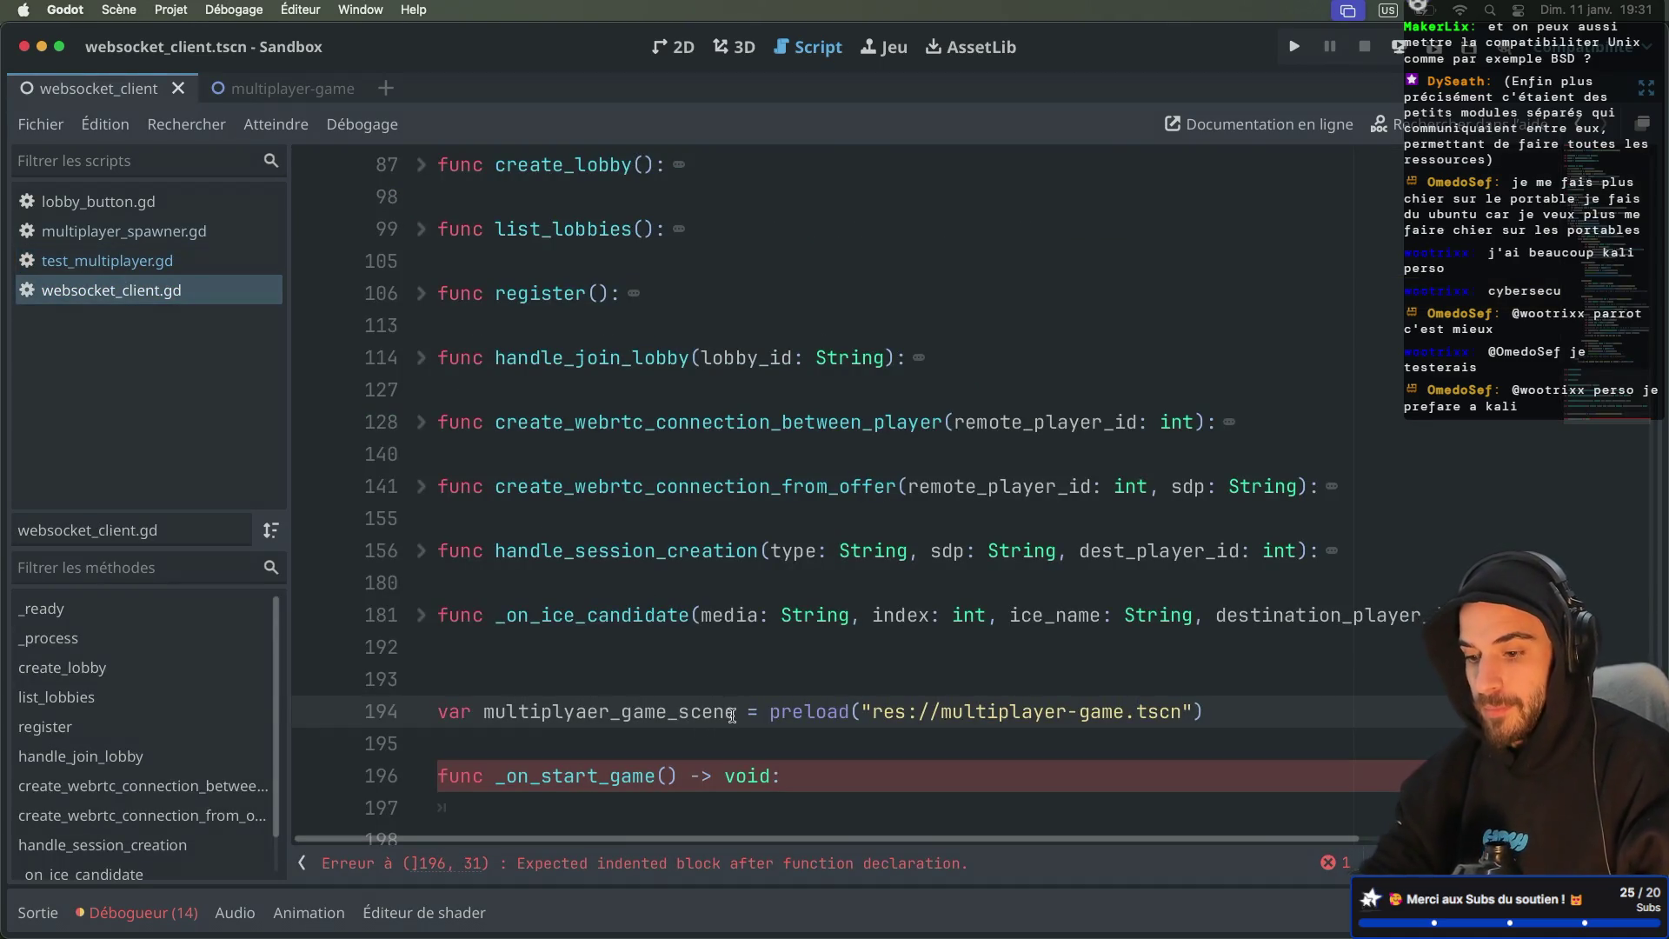
pyautogui.scroll(-1, 732, 715)
pyautogui.click(815, 708)
pyautogui.press('Return')
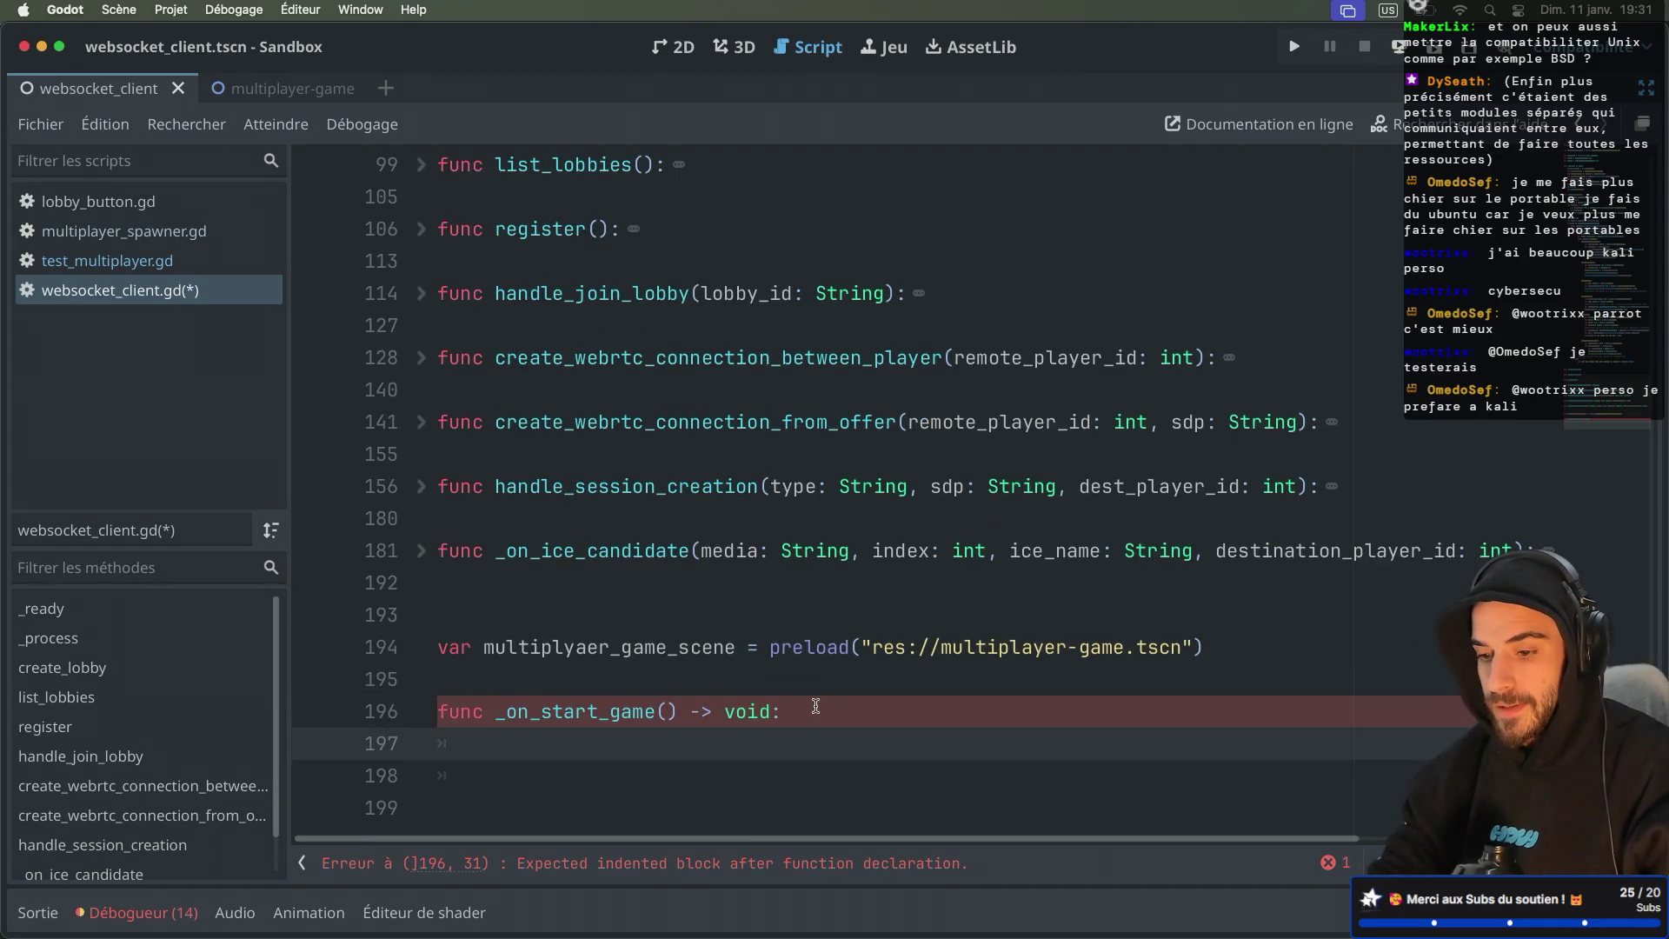
pyautogui.click(566, 647)
pyautogui.write('a')
pyautogui.press('BackSpace')
# Step: Write var = multiplayer_game_scene.instantiate() inside _on_start_game
pyautogui.click(539, 736)
pyautogui.write('mul')
pyautogui.press('Return')
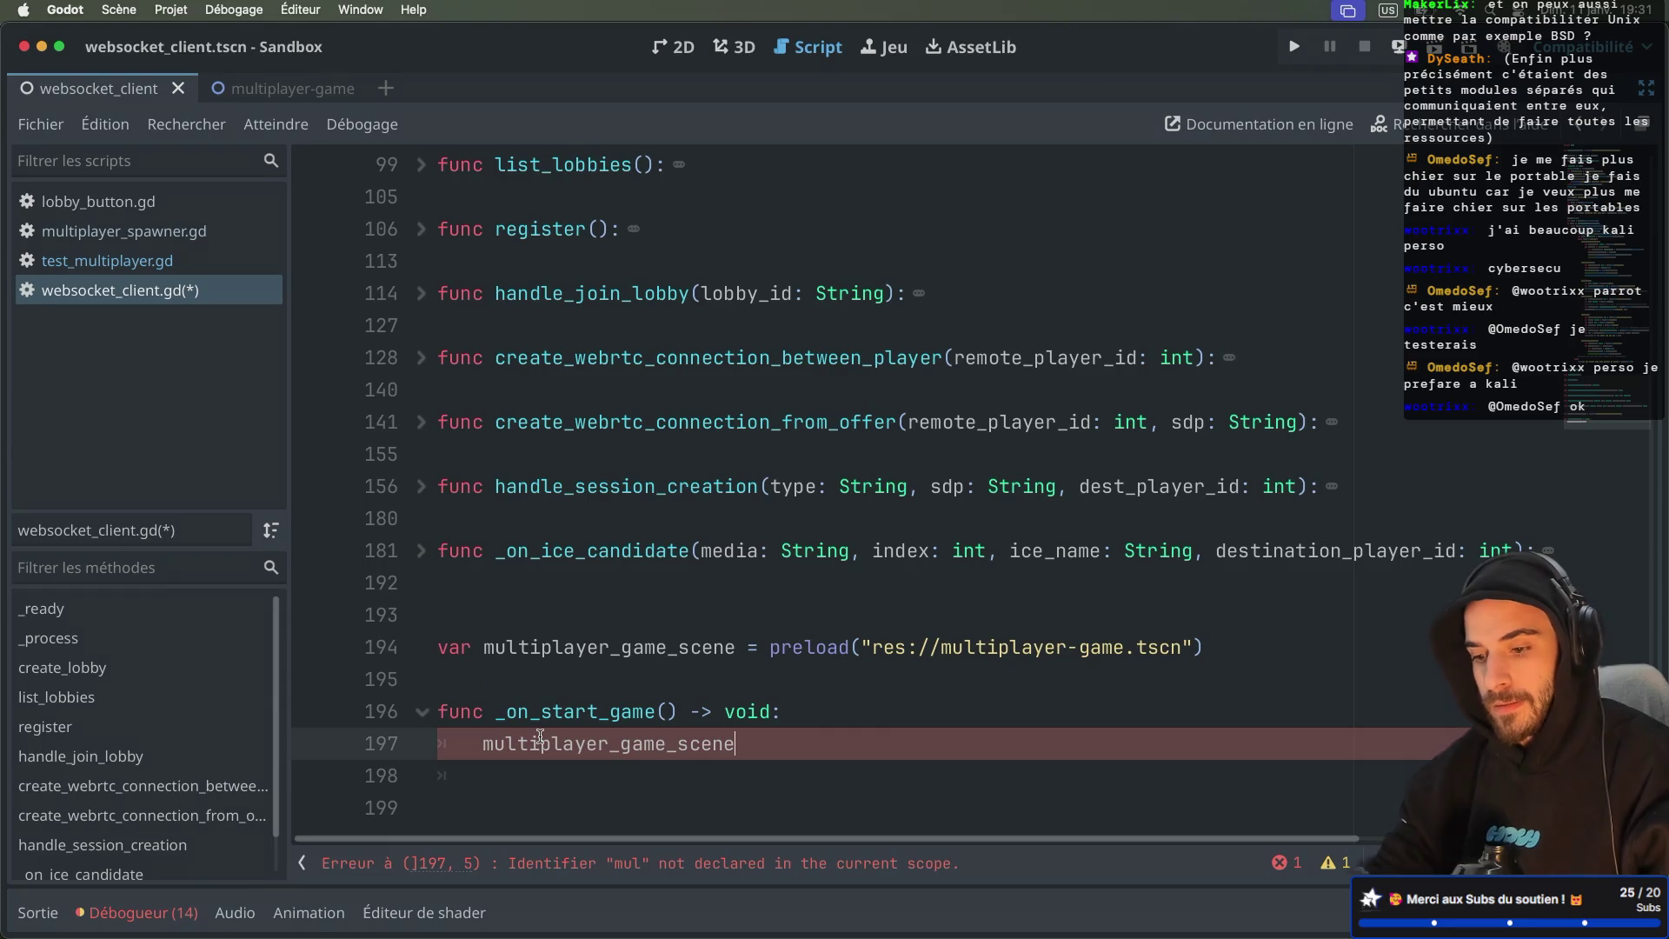
pyautogui.write('.in')
pyautogui.press('Return')
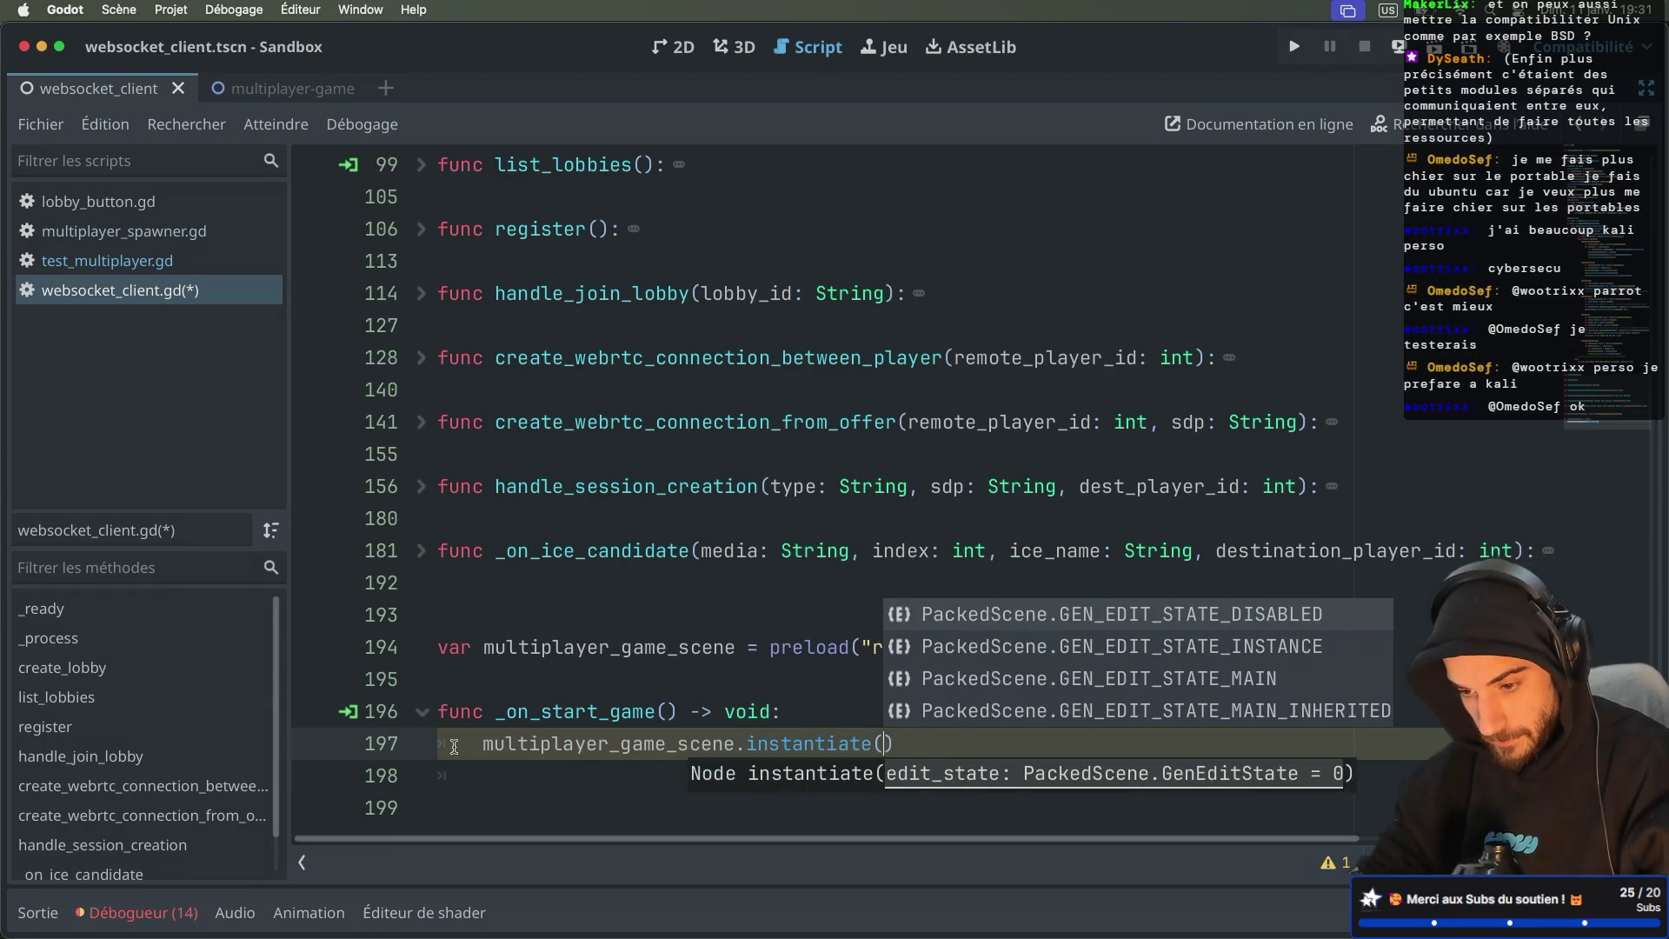
pyautogui.click(479, 740)
pyautogui.write('var =')
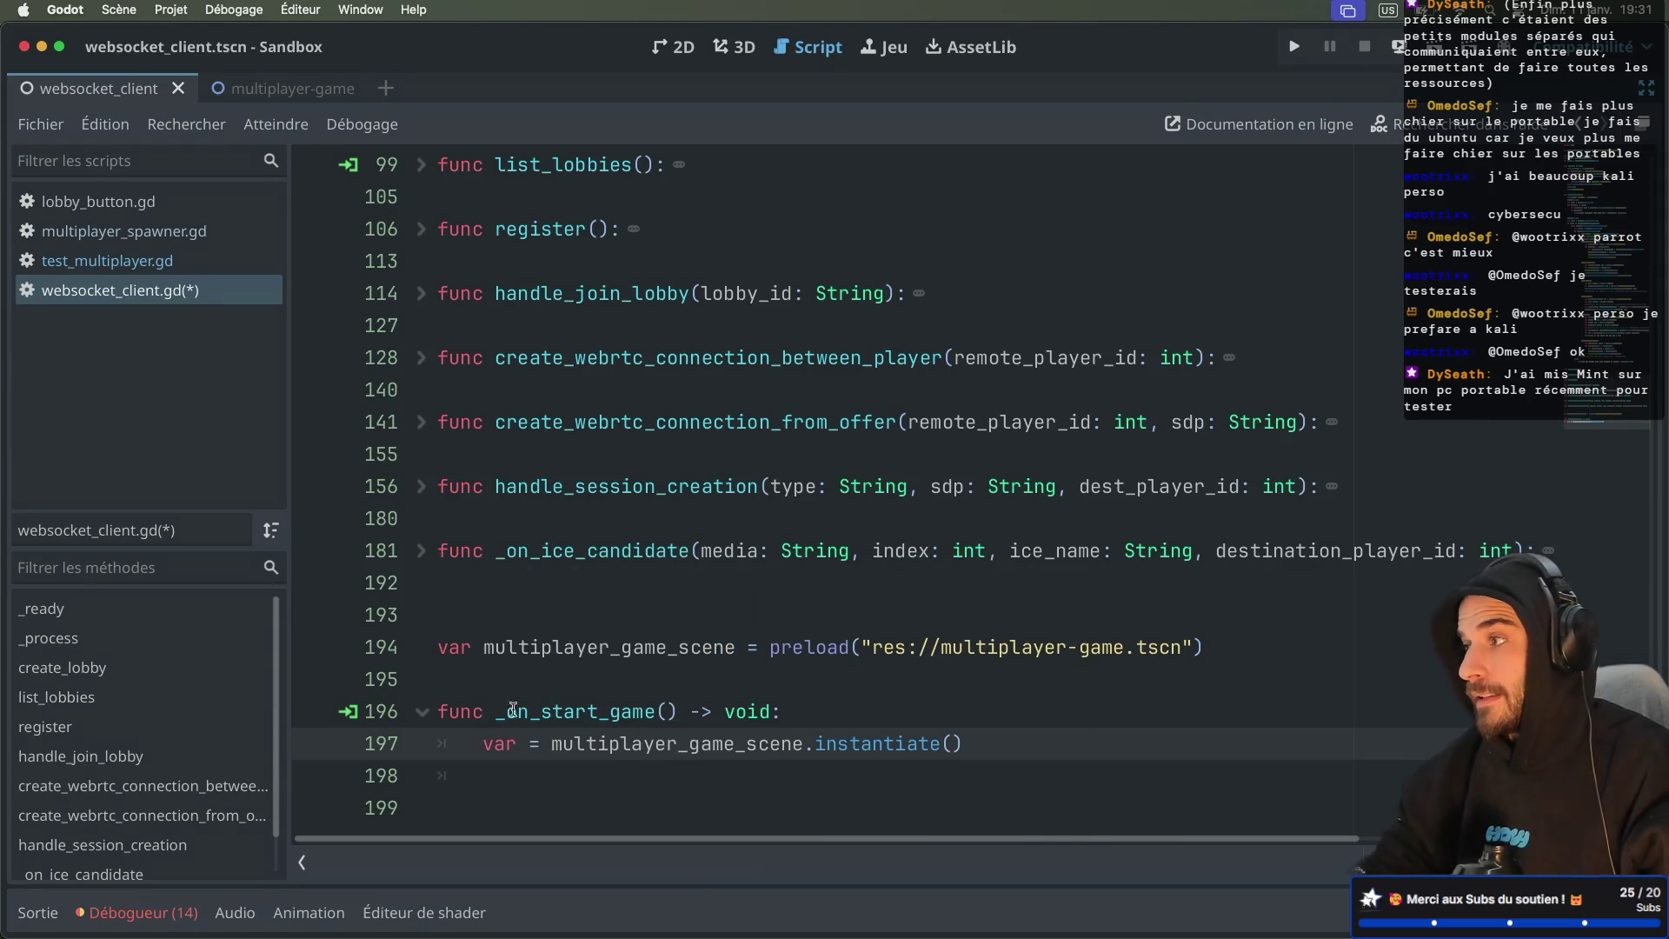
pyautogui.scroll(-1, 609, 677)
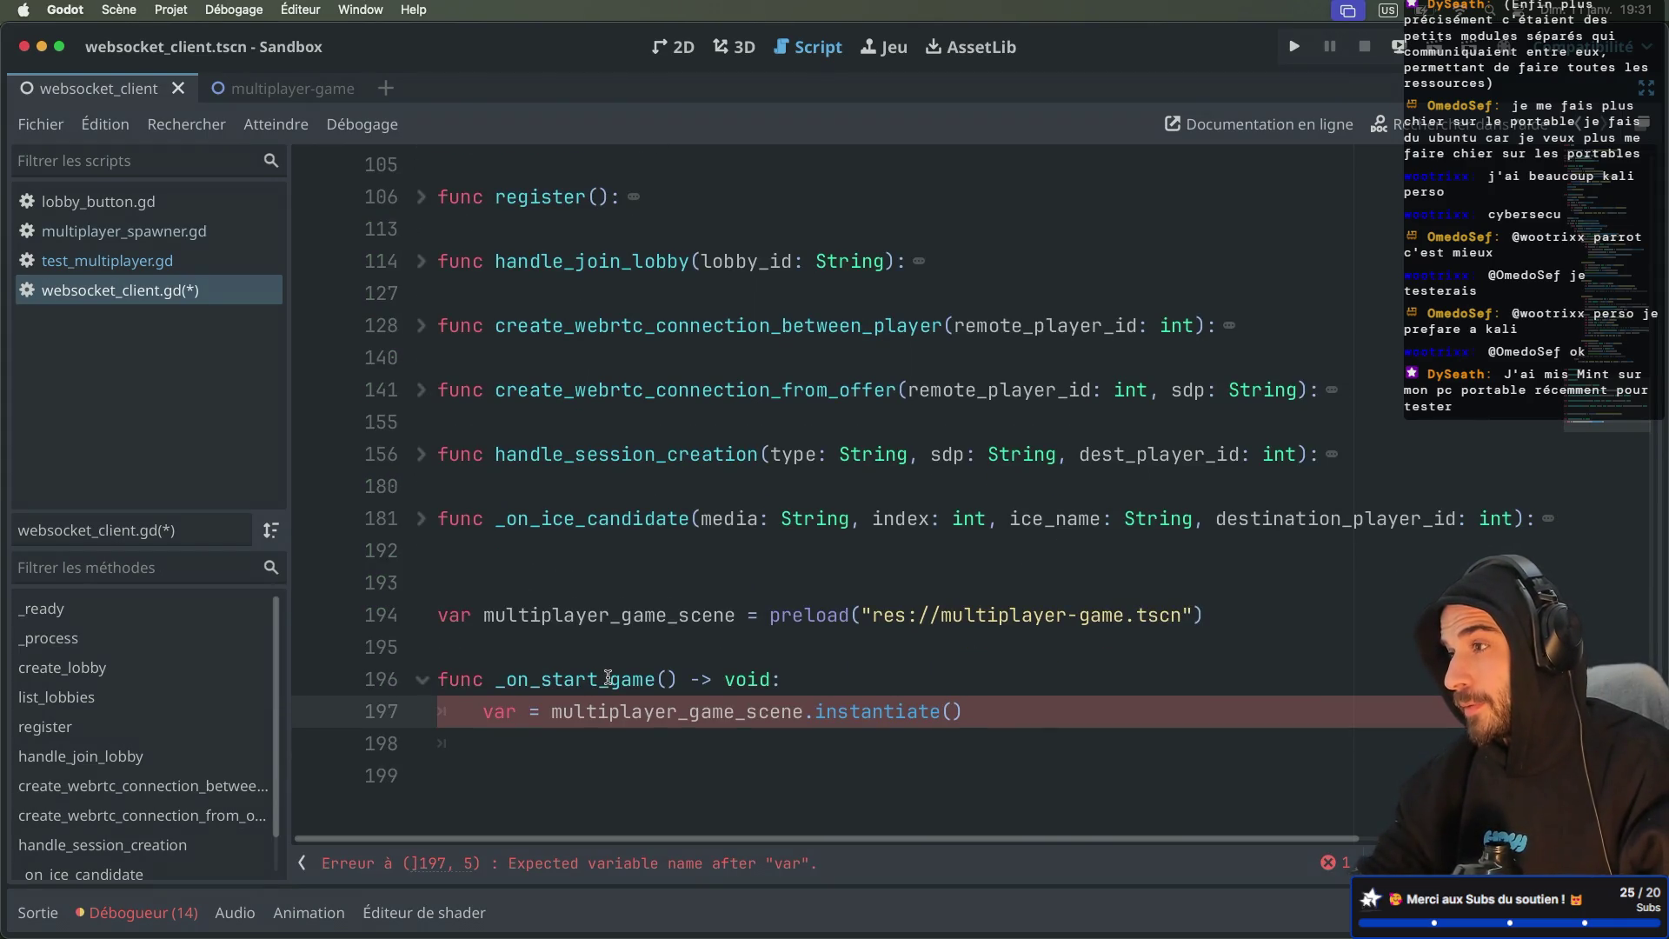
# Step: Bring back the docks and check the LevelSpawner node's context menu without choosing anything
pyautogui.press('ctrl+super+d')
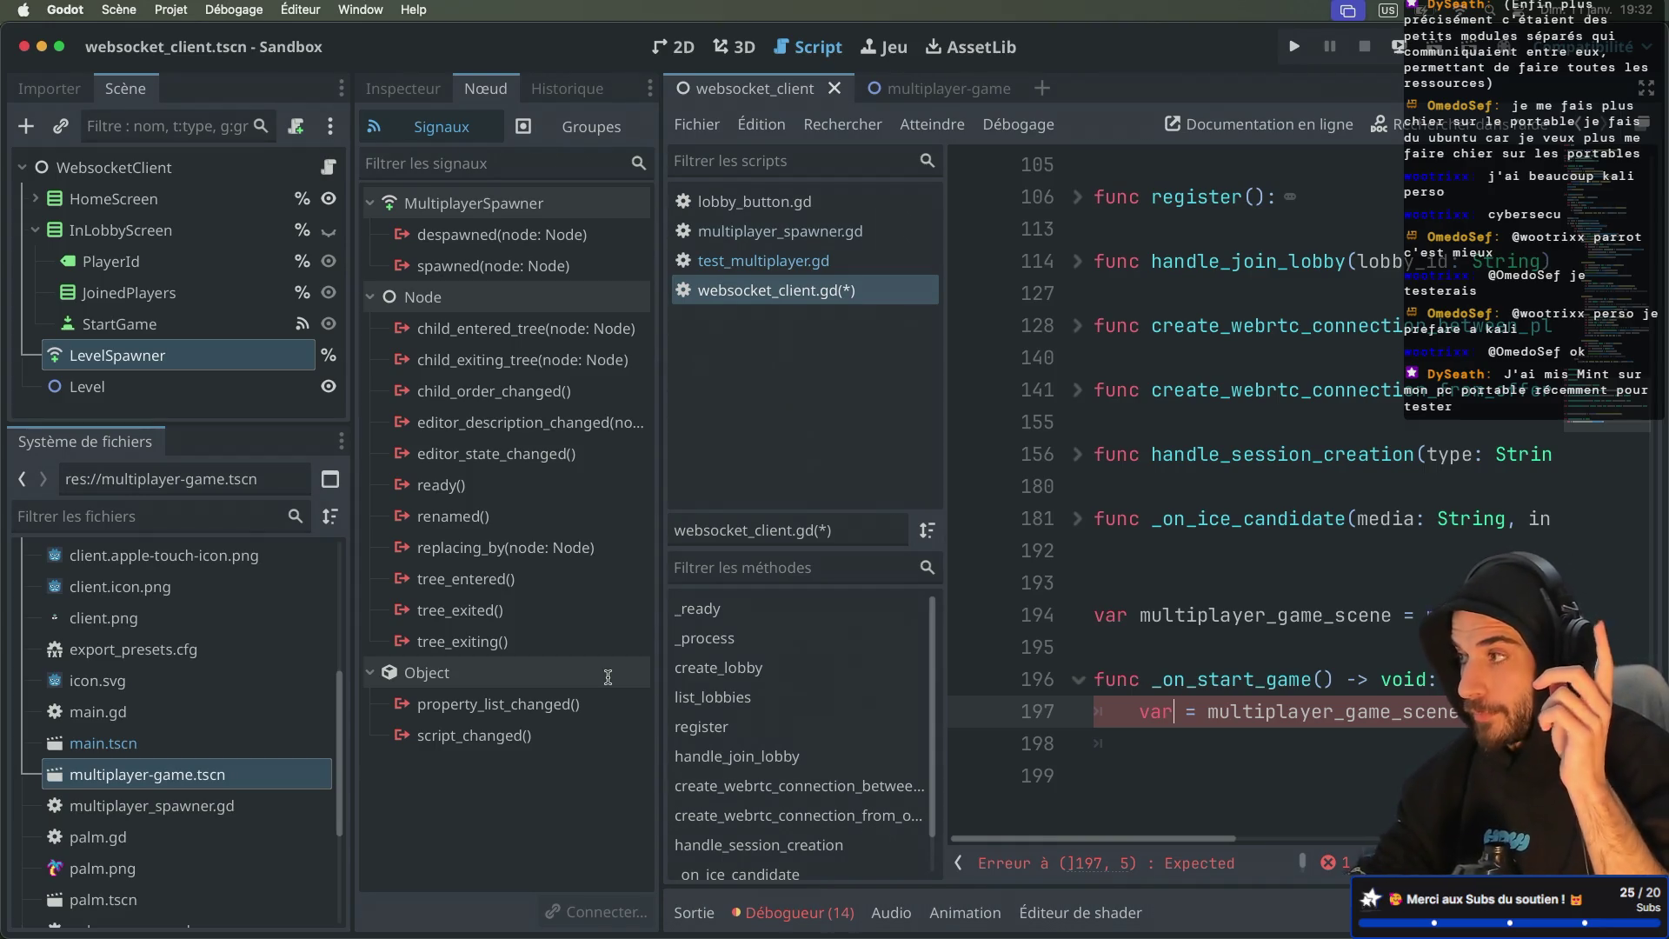
pyautogui.hscroll(5, 1261, 739)
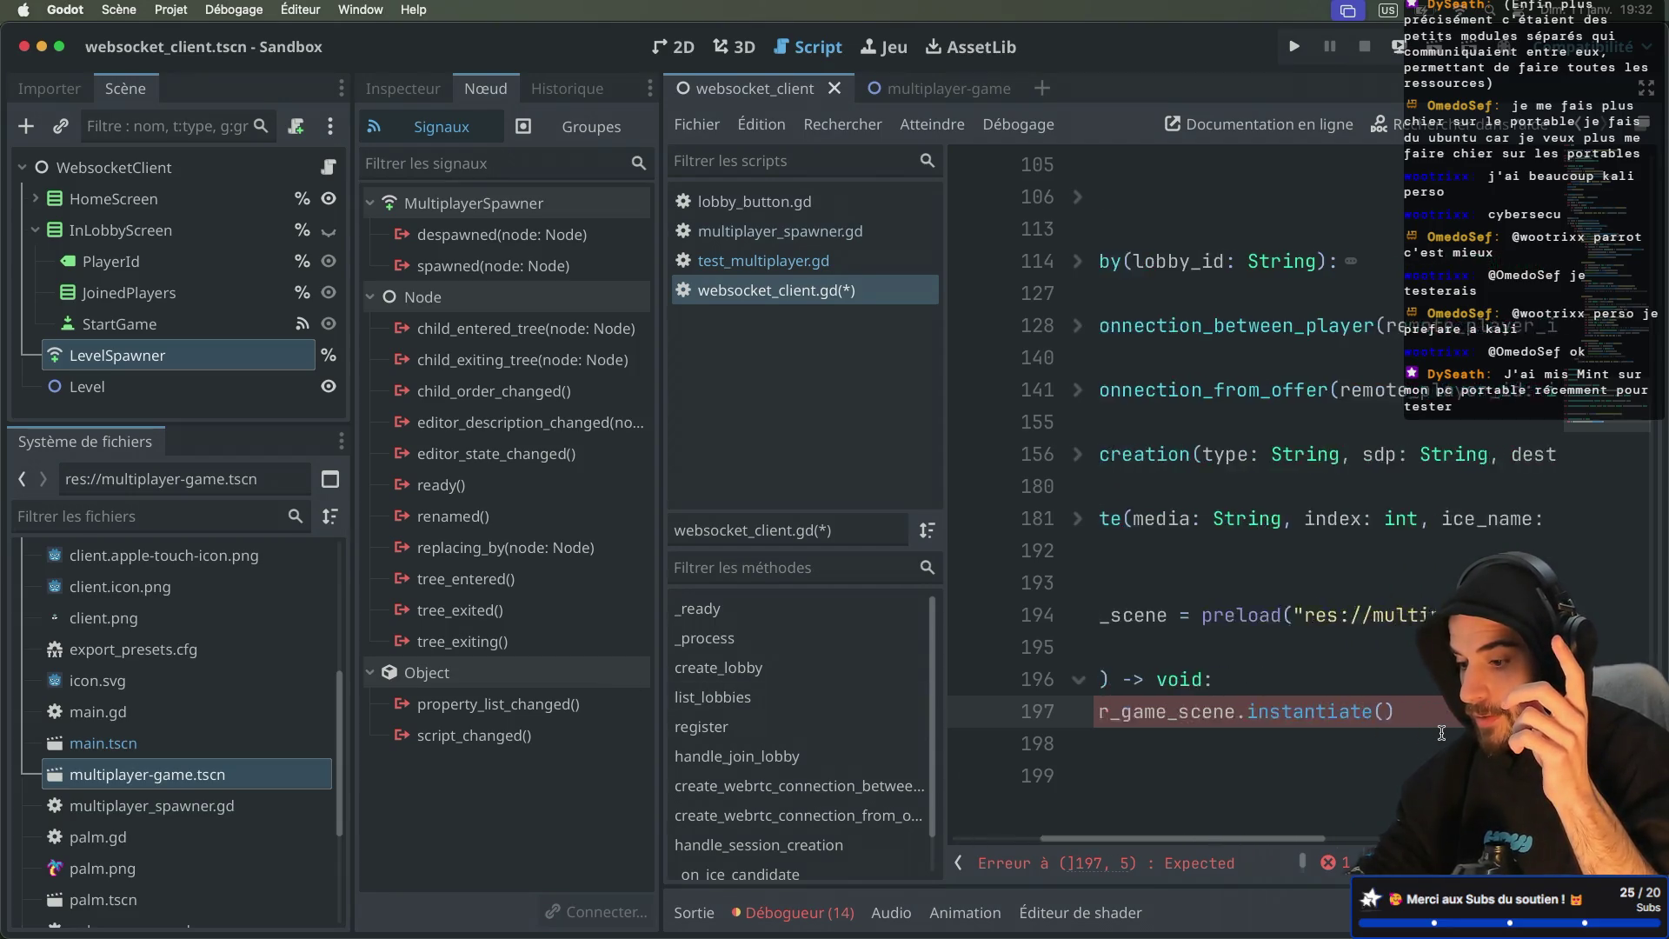
pyautogui.hscroll(-5, 1442, 733)
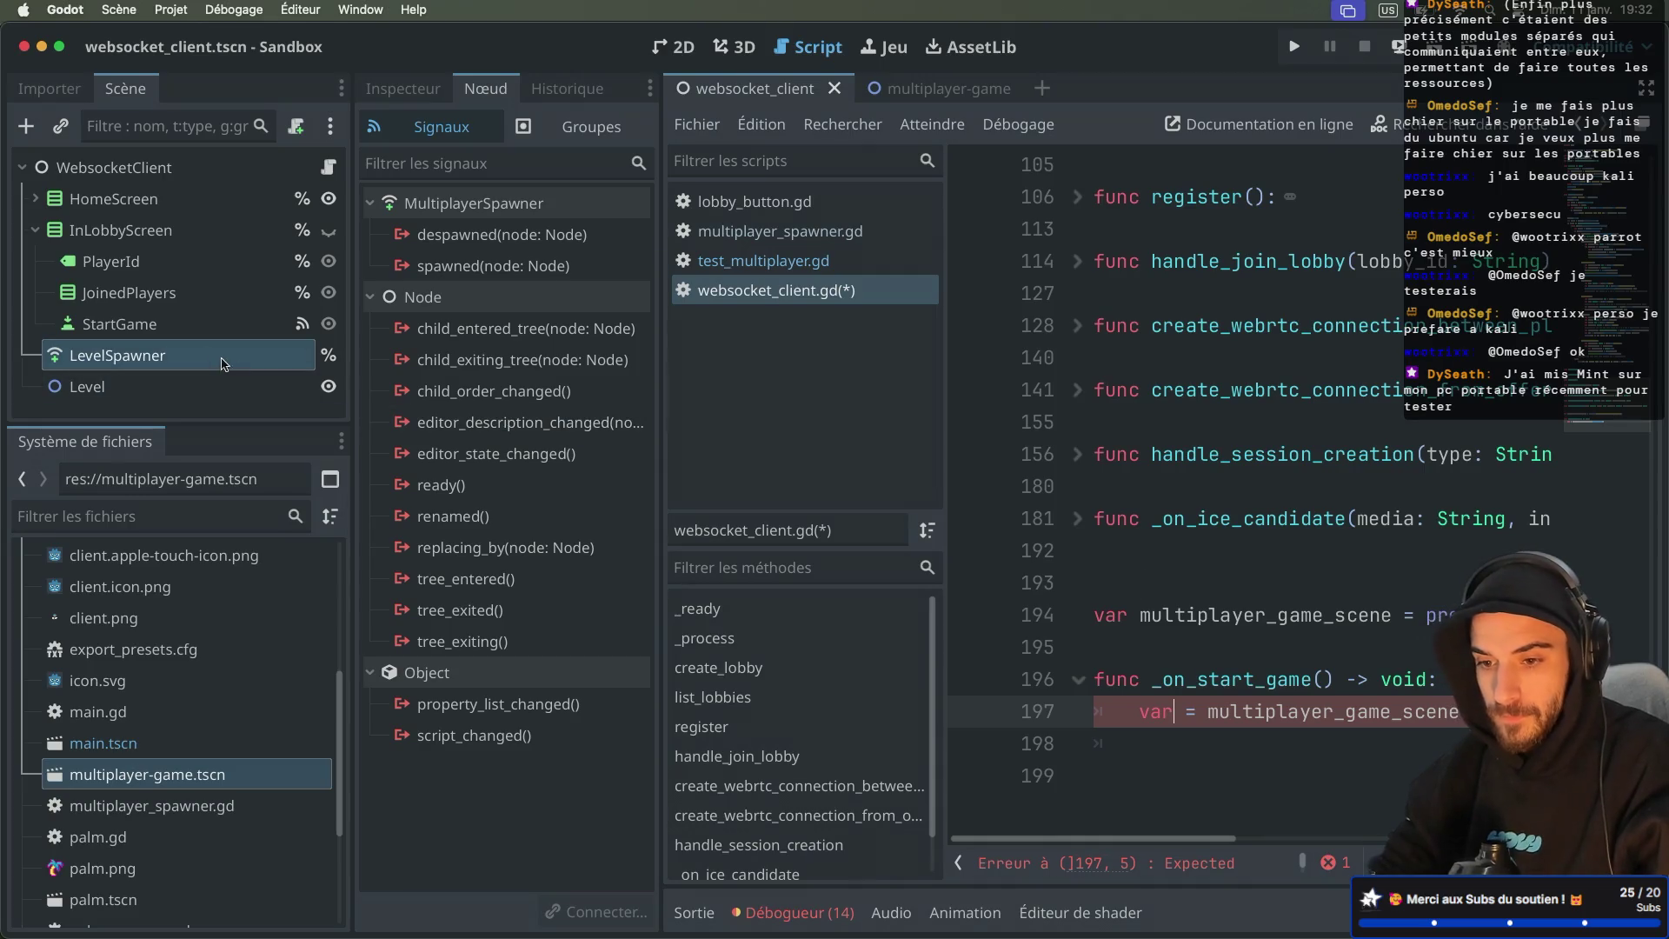
pyautogui.rightClick(193, 355)
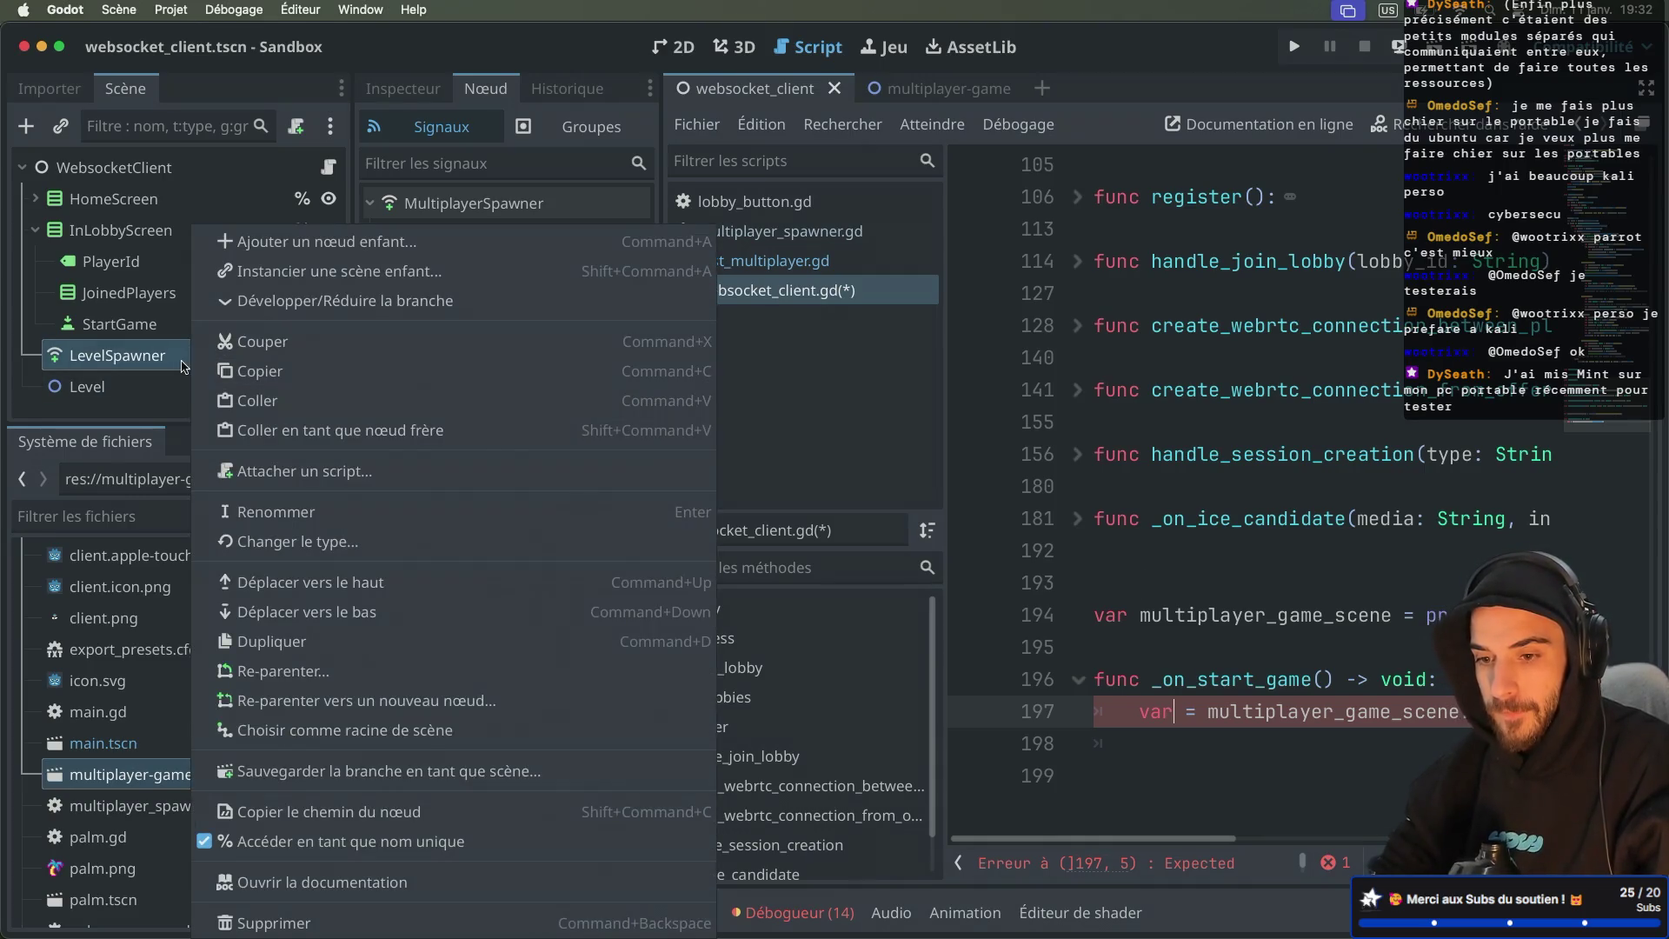
pyautogui.click(174, 364)
pyautogui.rightClick(174, 364)
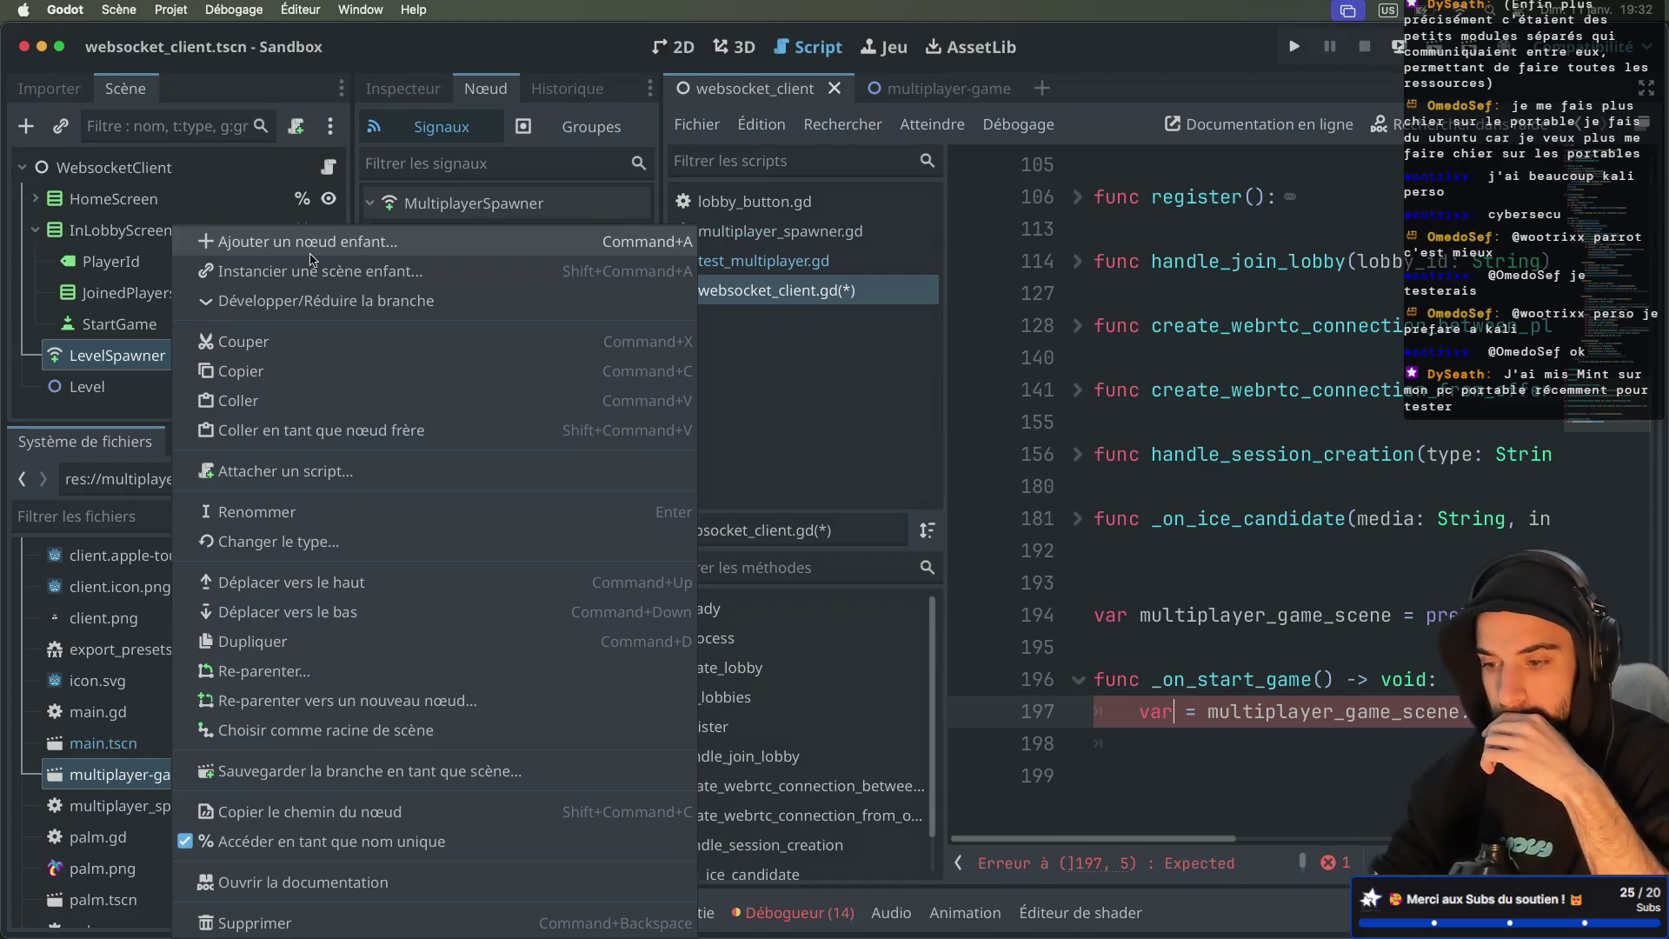
pyautogui.click(150, 415)
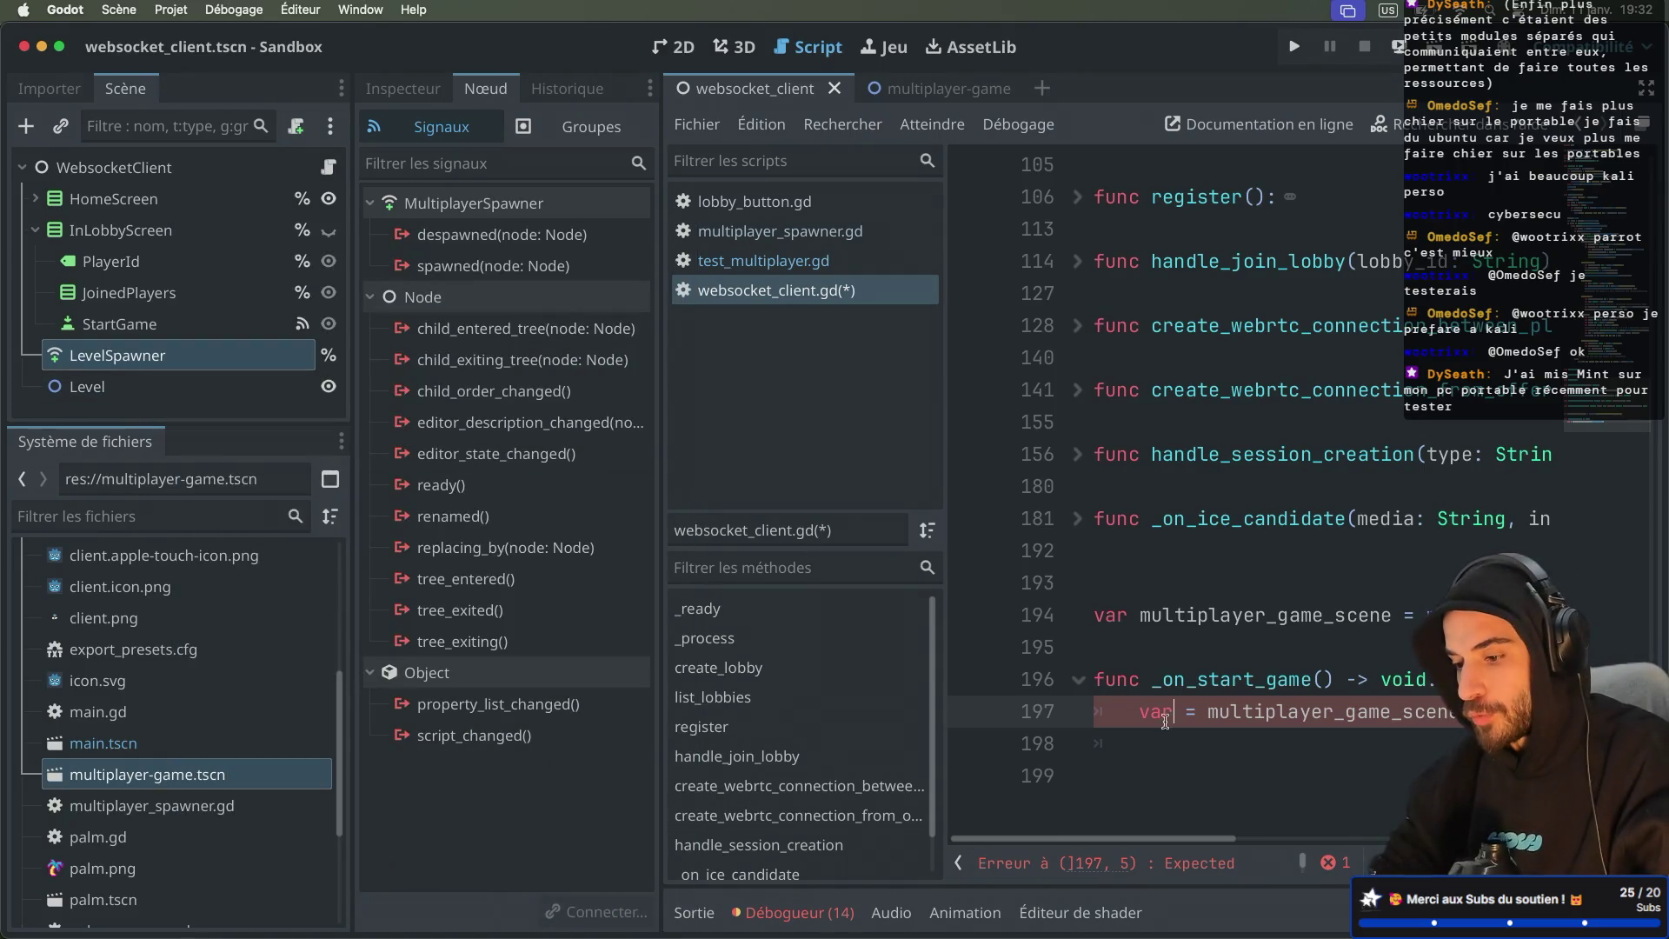
pyautogui.press('super+ctrl+d')
# Step: Replace the unfinished instantiate line with %LevelSpawner.spawn() in _on_start_game
pyautogui.moveTo(484, 713); pyautogui.dragTo(1041, 711)
pyautogui.press('BackSpace')
pyautogui.write('%Leve')
pyautogui.press('Return')
pyautogui.write('.spawn')
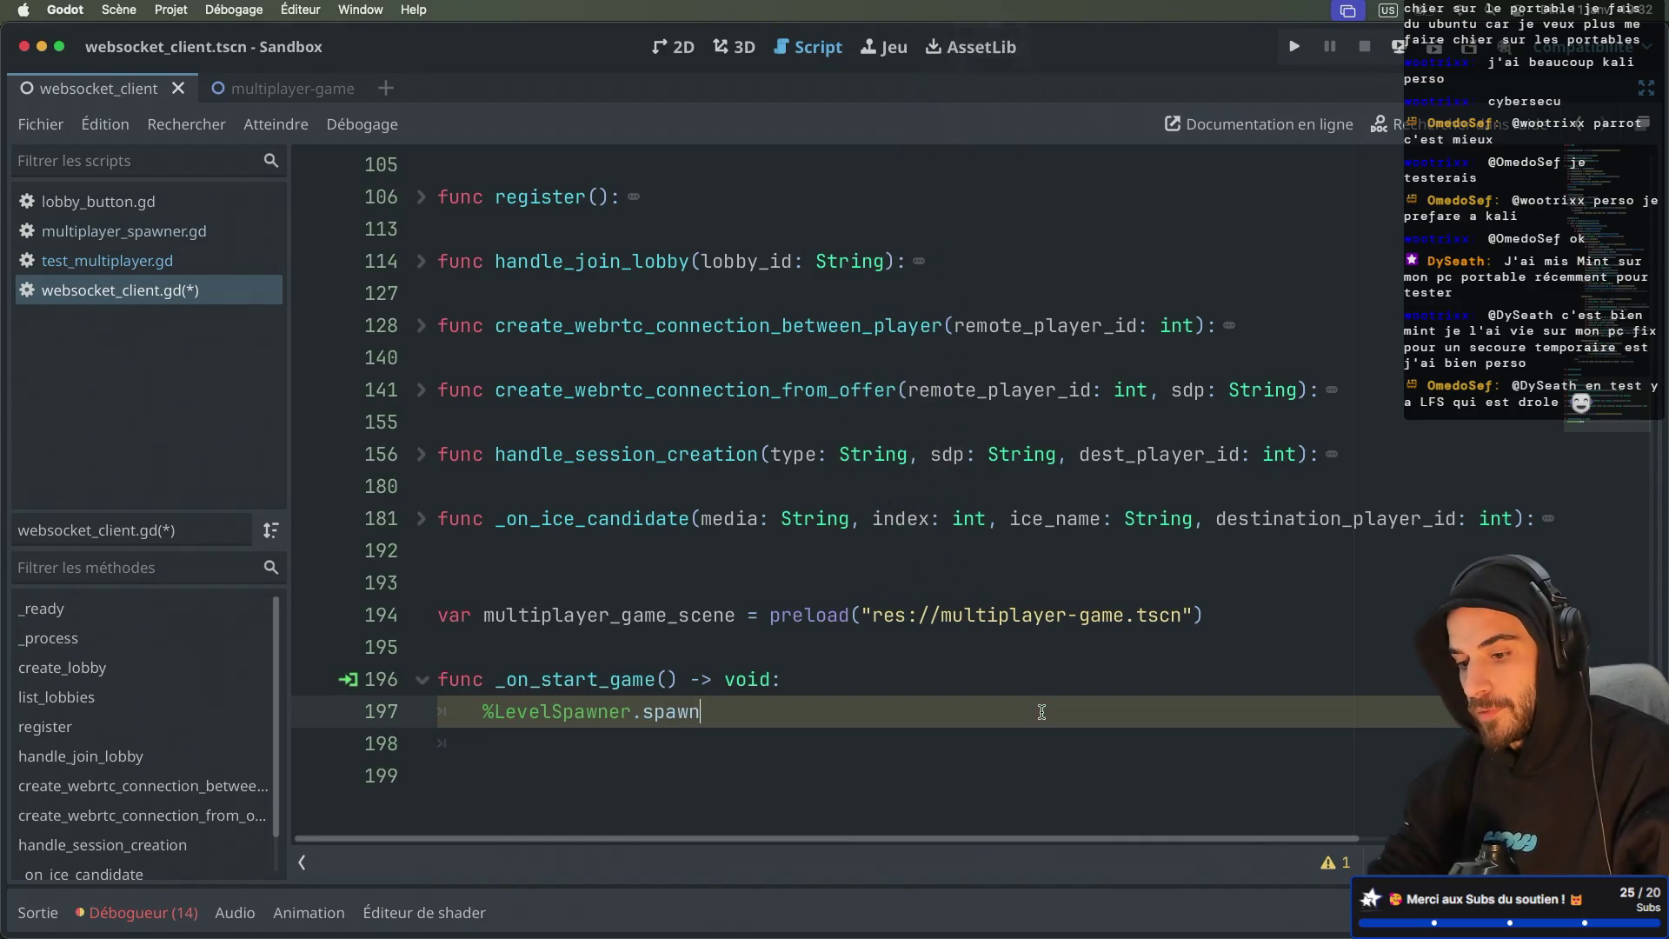
pyautogui.press('Return')
# Step: Delete the multiplayer_game_scene preload line and restore the side docks
pyautogui.press('Up')
pyautogui.moveTo(1215, 607); pyautogui.dragTo(1205, 595)
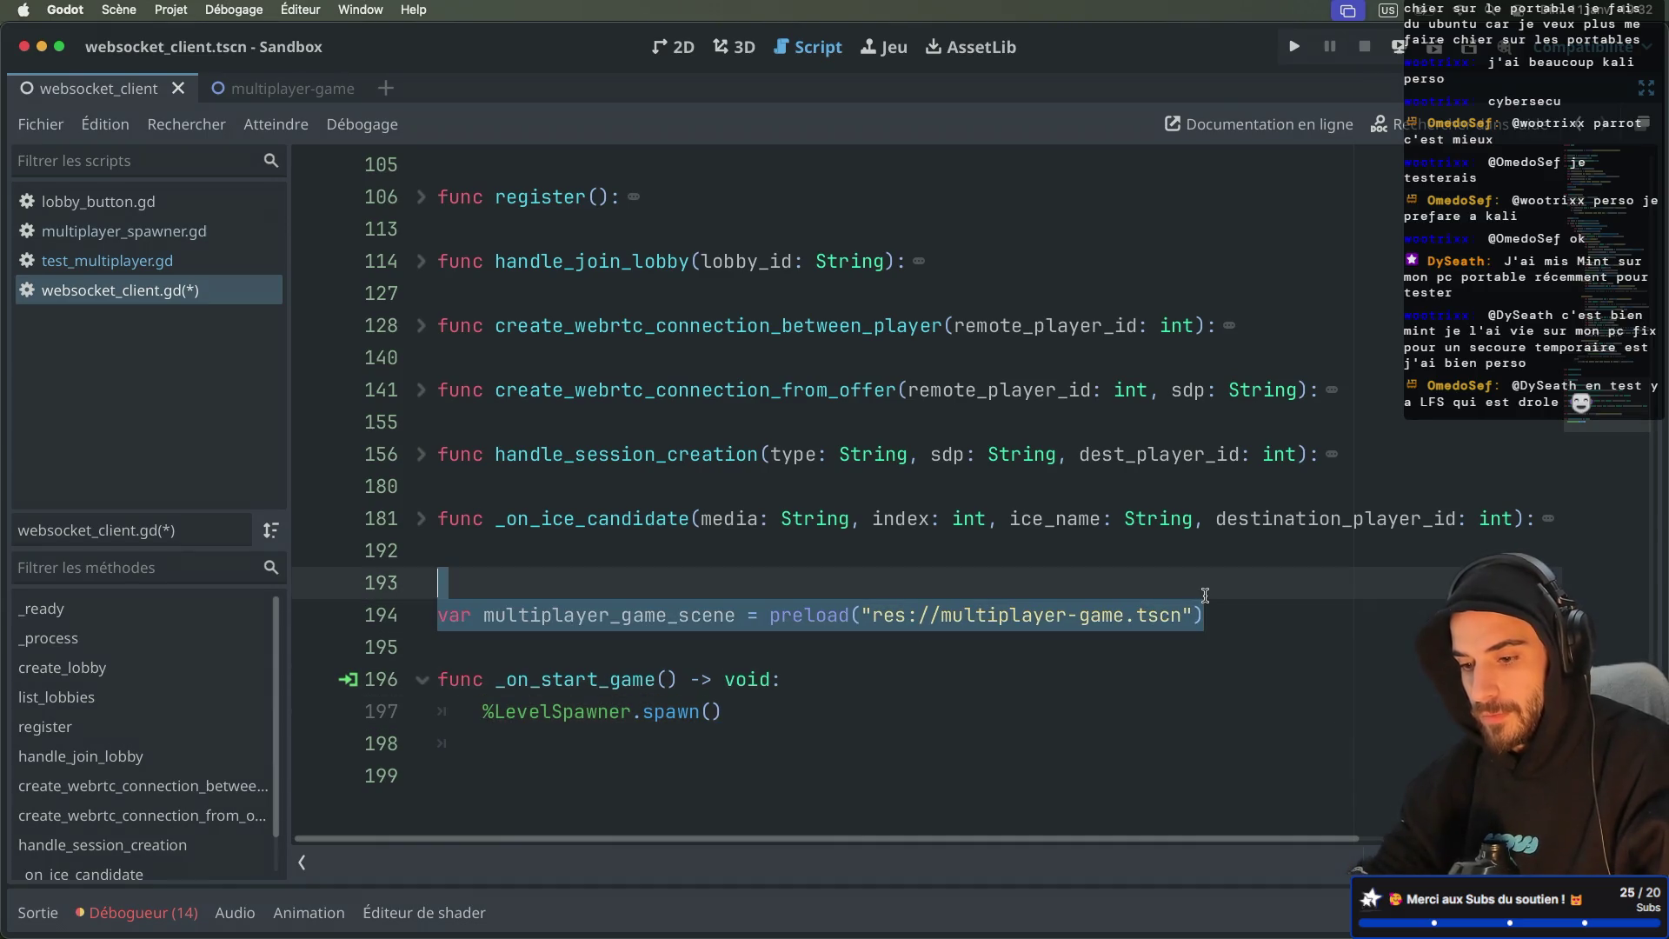
pyautogui.press('BackSpace')
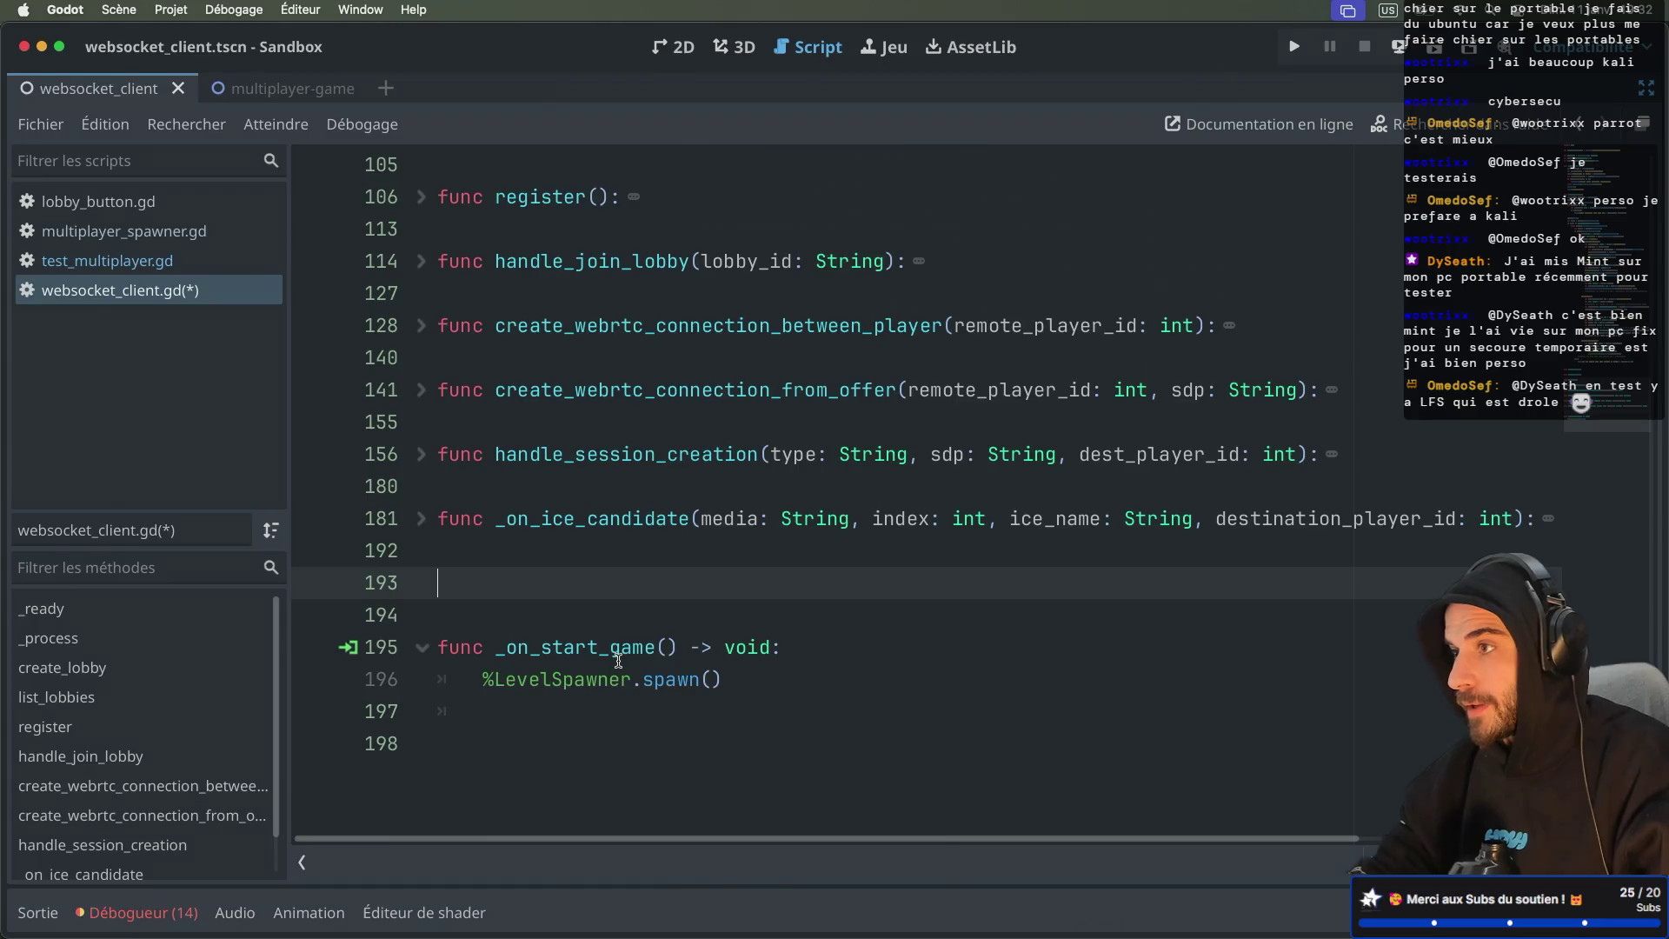
pyautogui.press('ctrl+super+d')
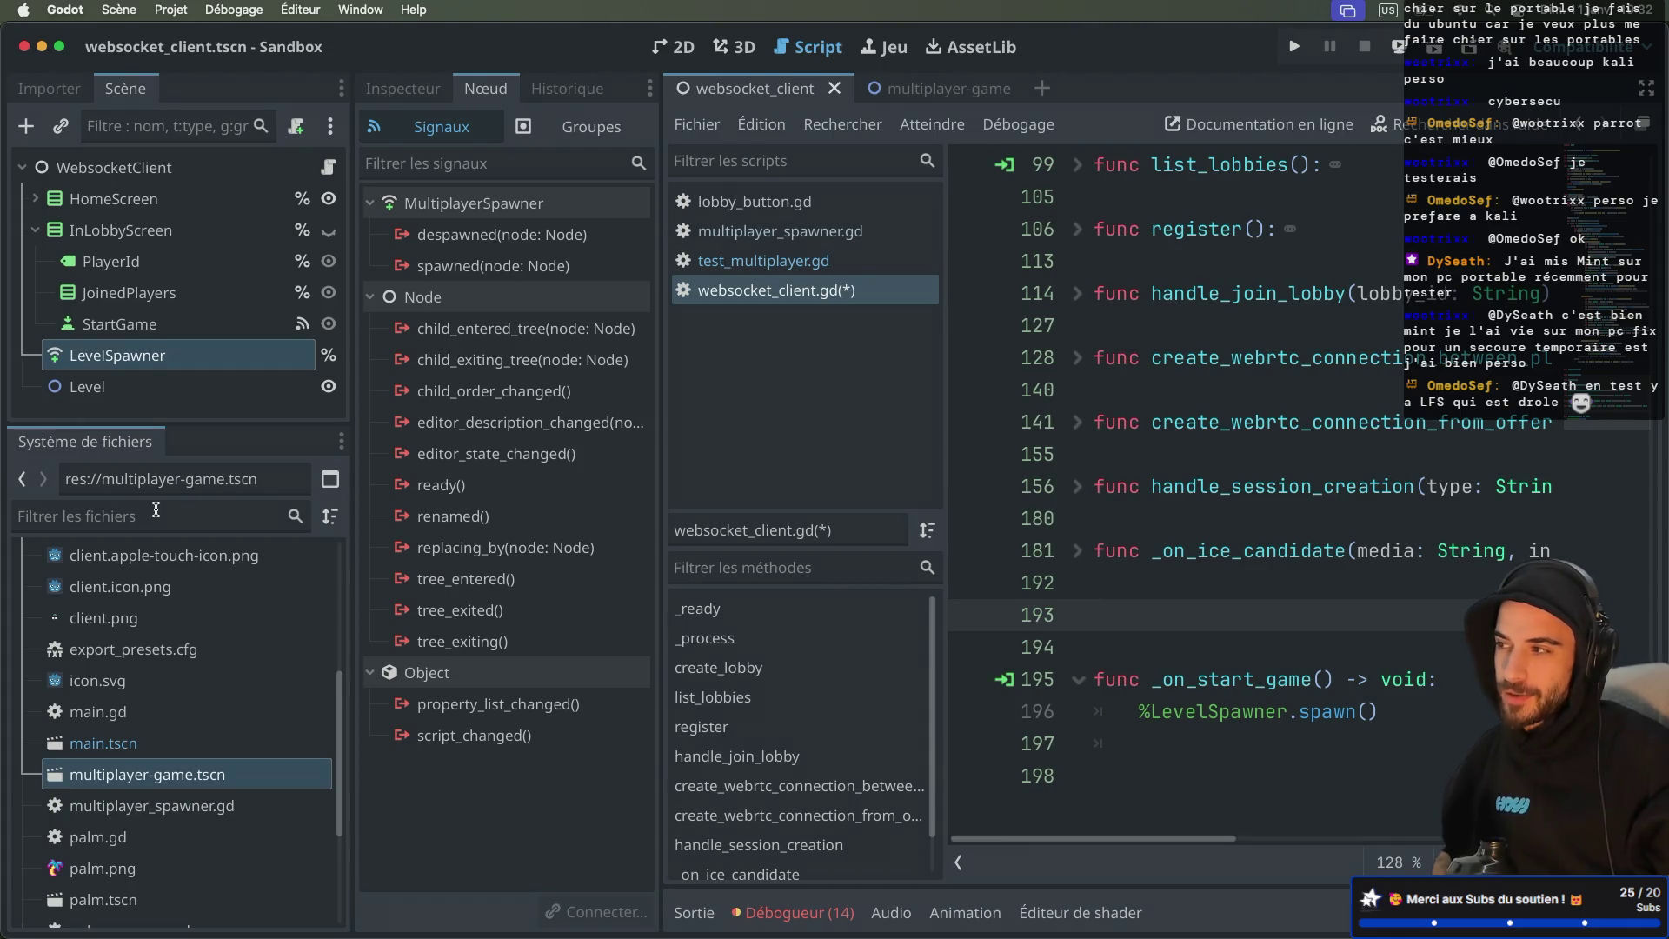
pyautogui.hotkey('ctrl', 'Right')
pyautogui.hotkey('ctrl', 'Right')
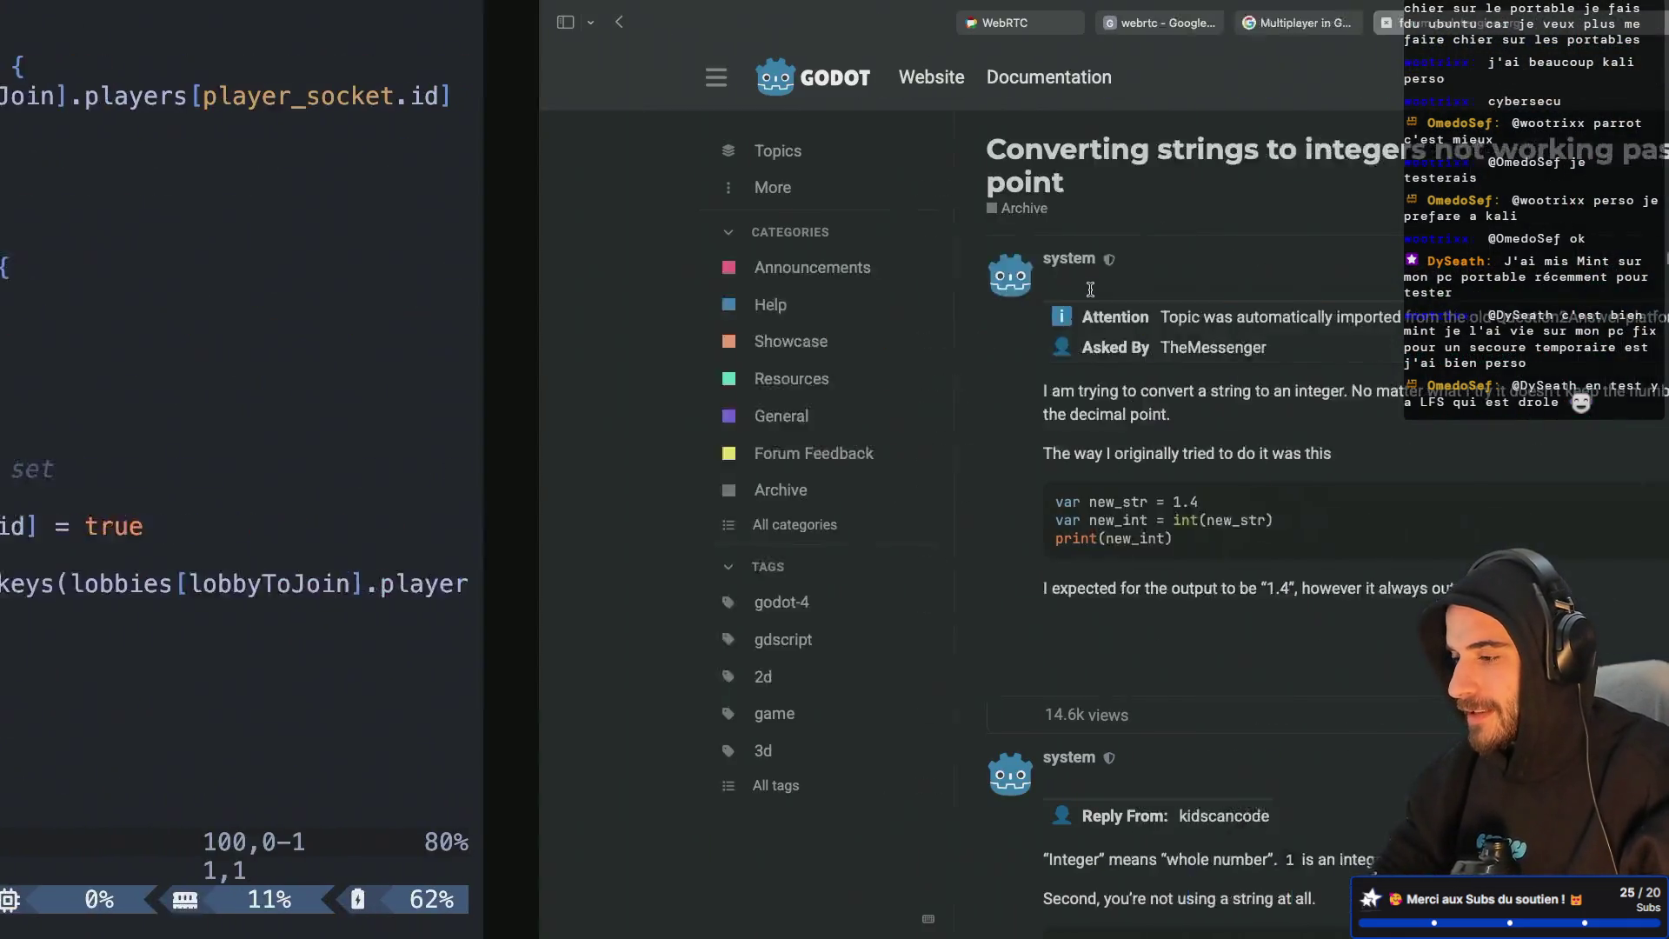
# Step: Search 'linux lfs', view the Linux From Scratch homepage, then close it and return to Godot
pyautogui.press('super+t')
pyautogui.write('lin')
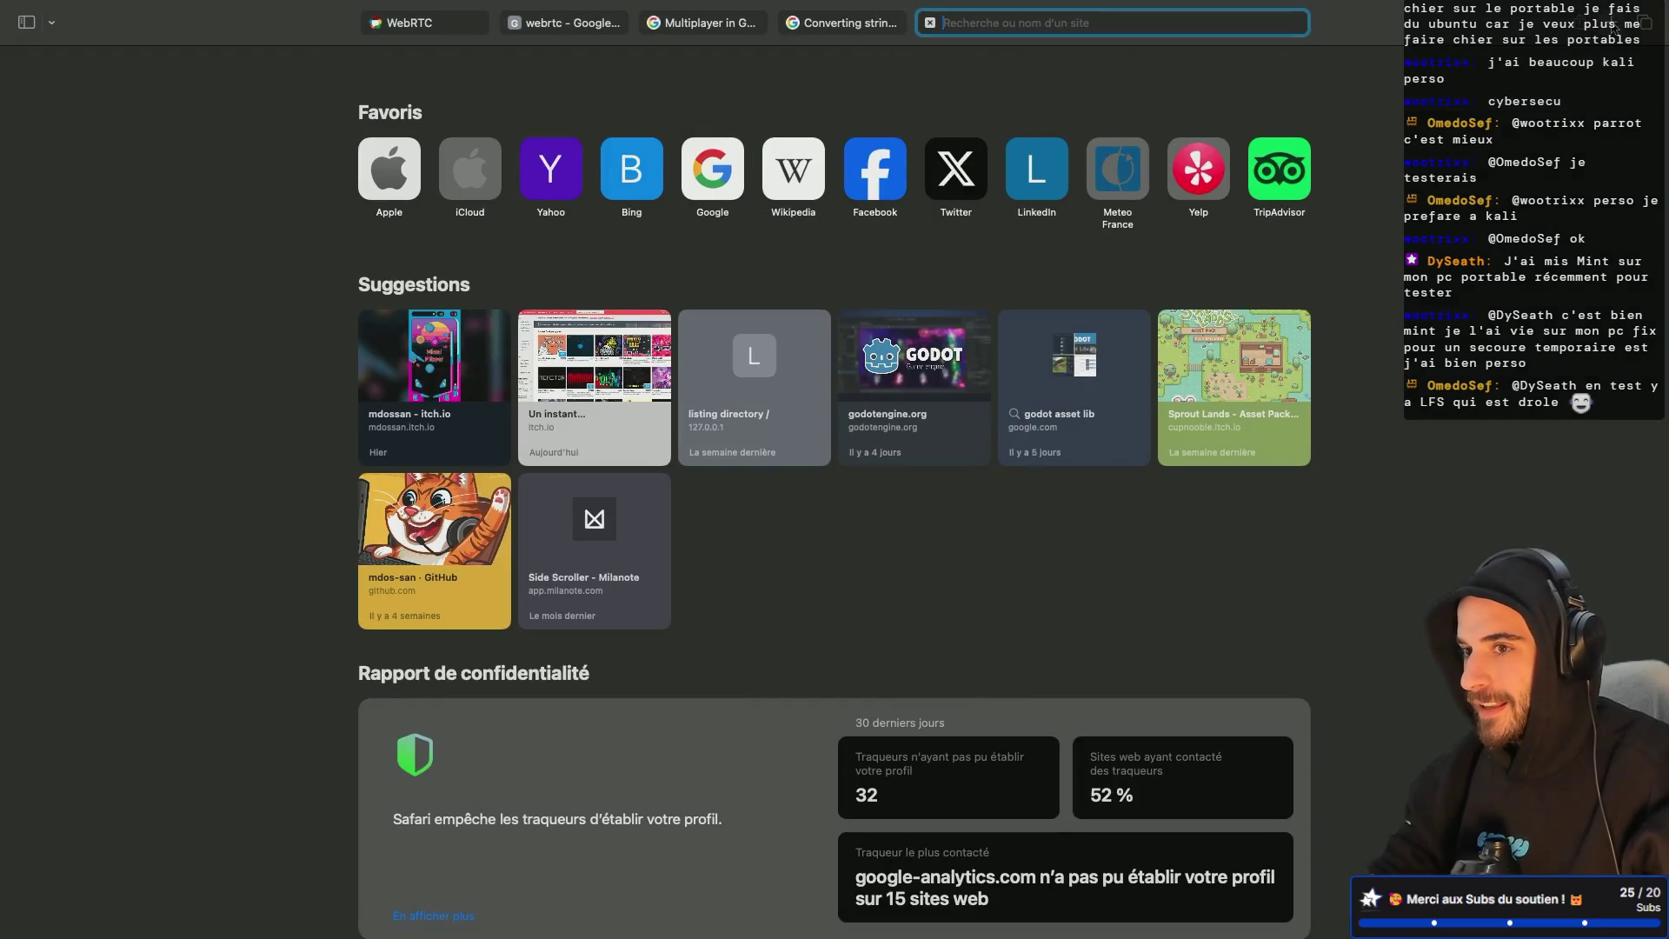
pyautogui.write('ux lfs')
pyautogui.press('Return')
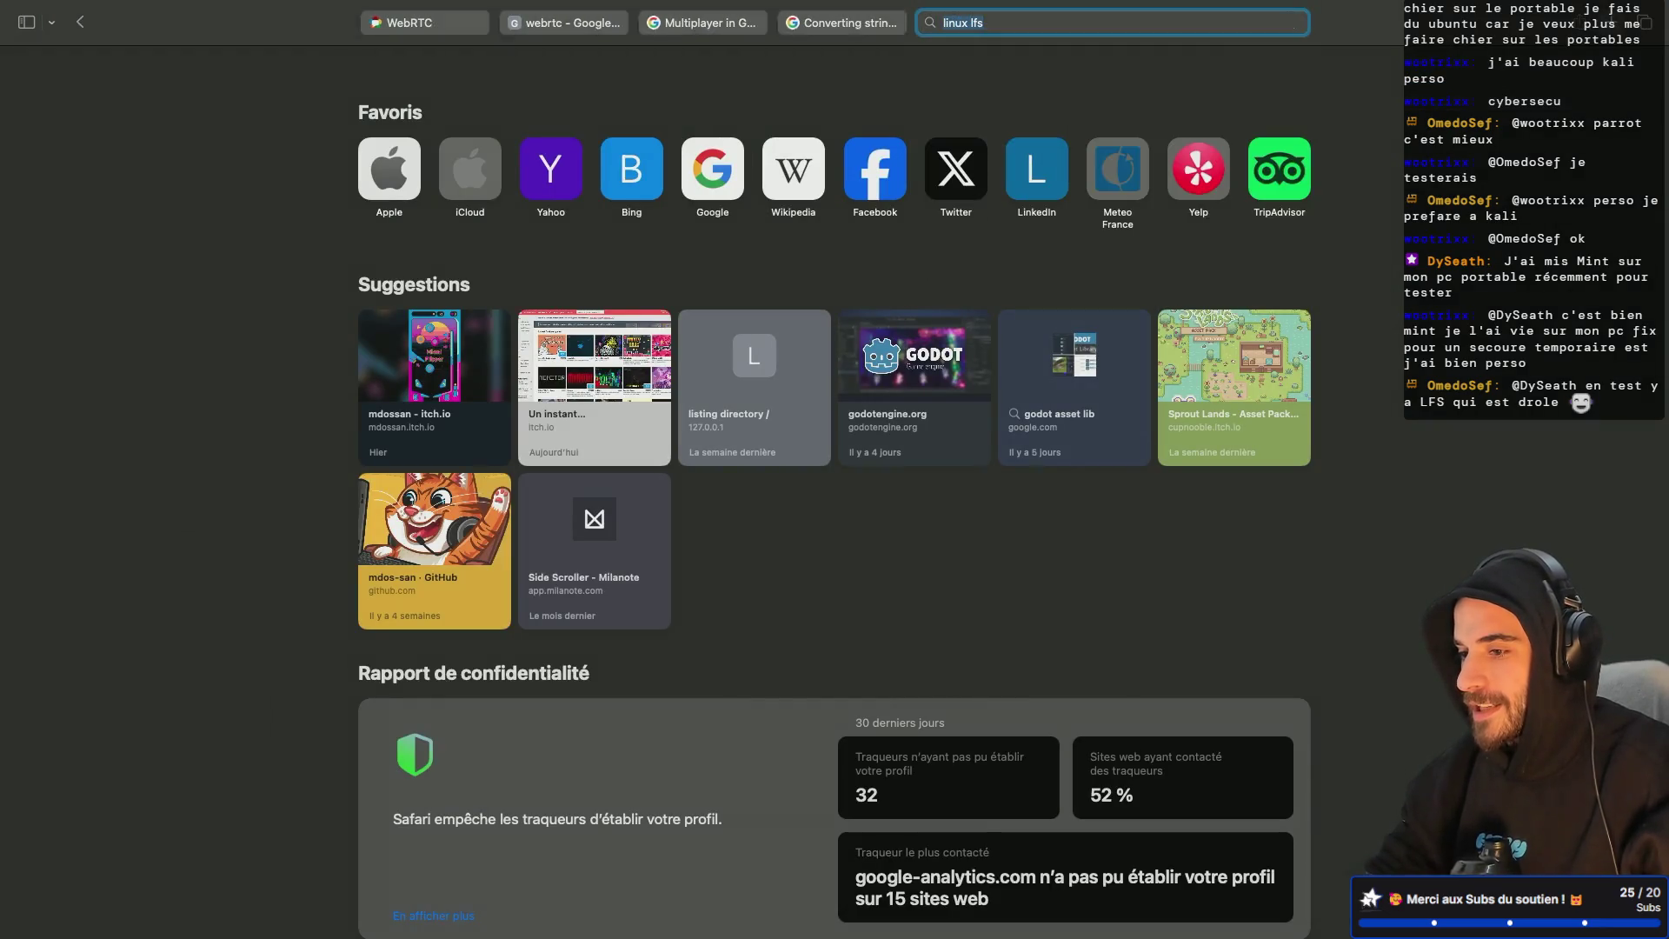
pyautogui.click(351, 276)
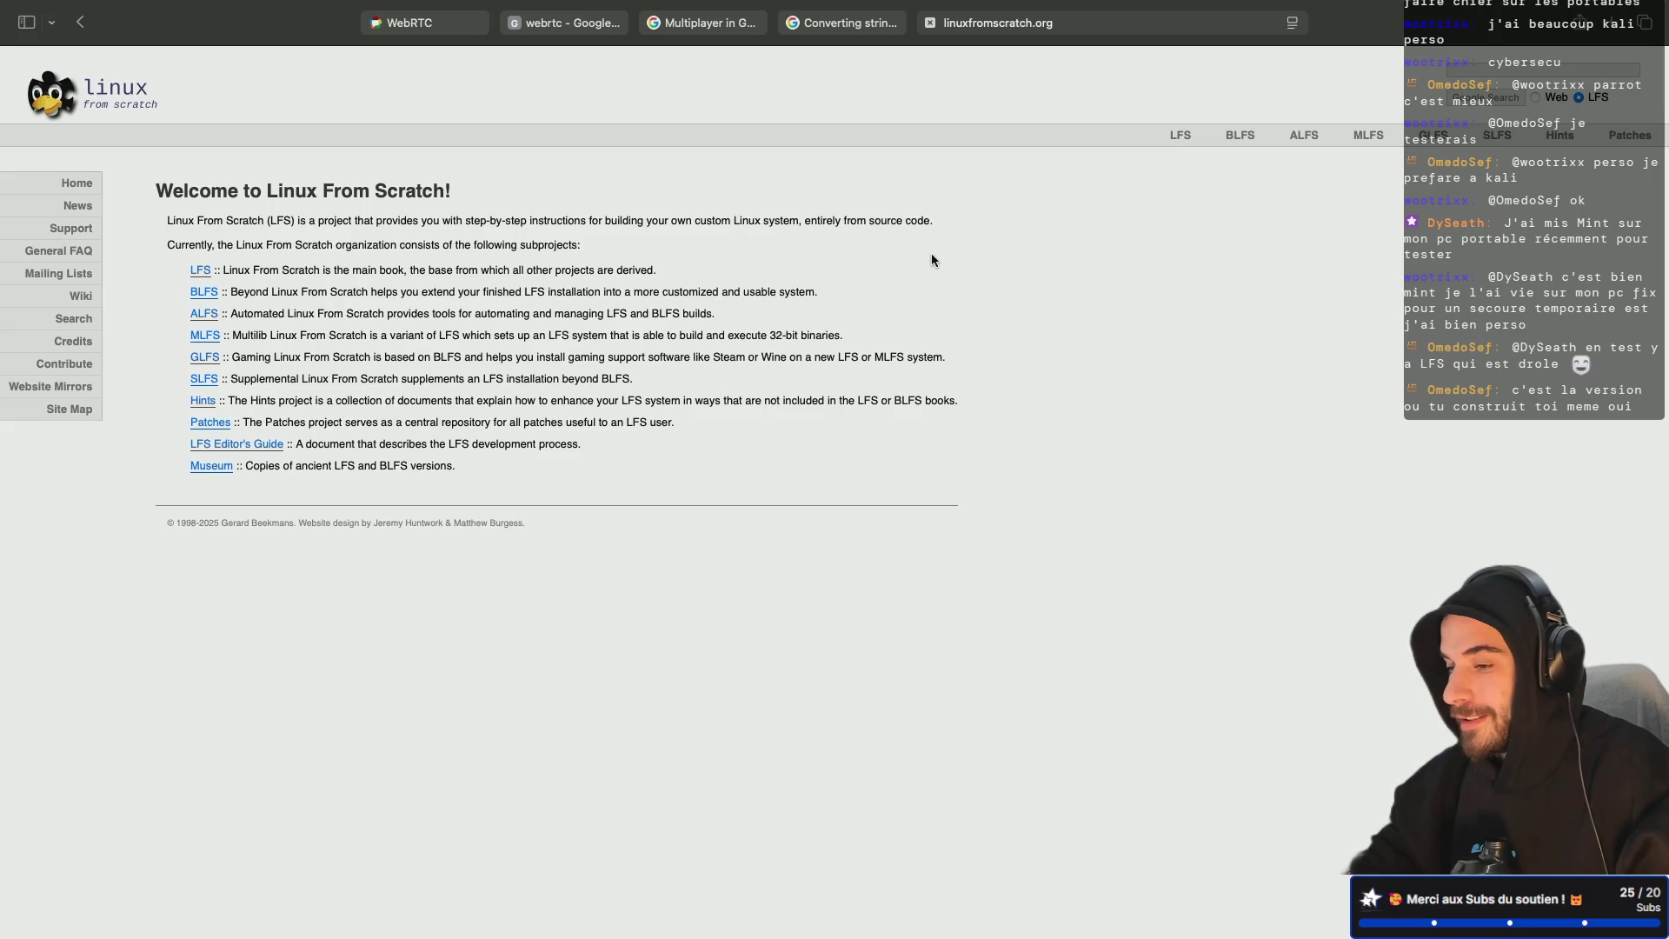
pyautogui.click(930, 24)
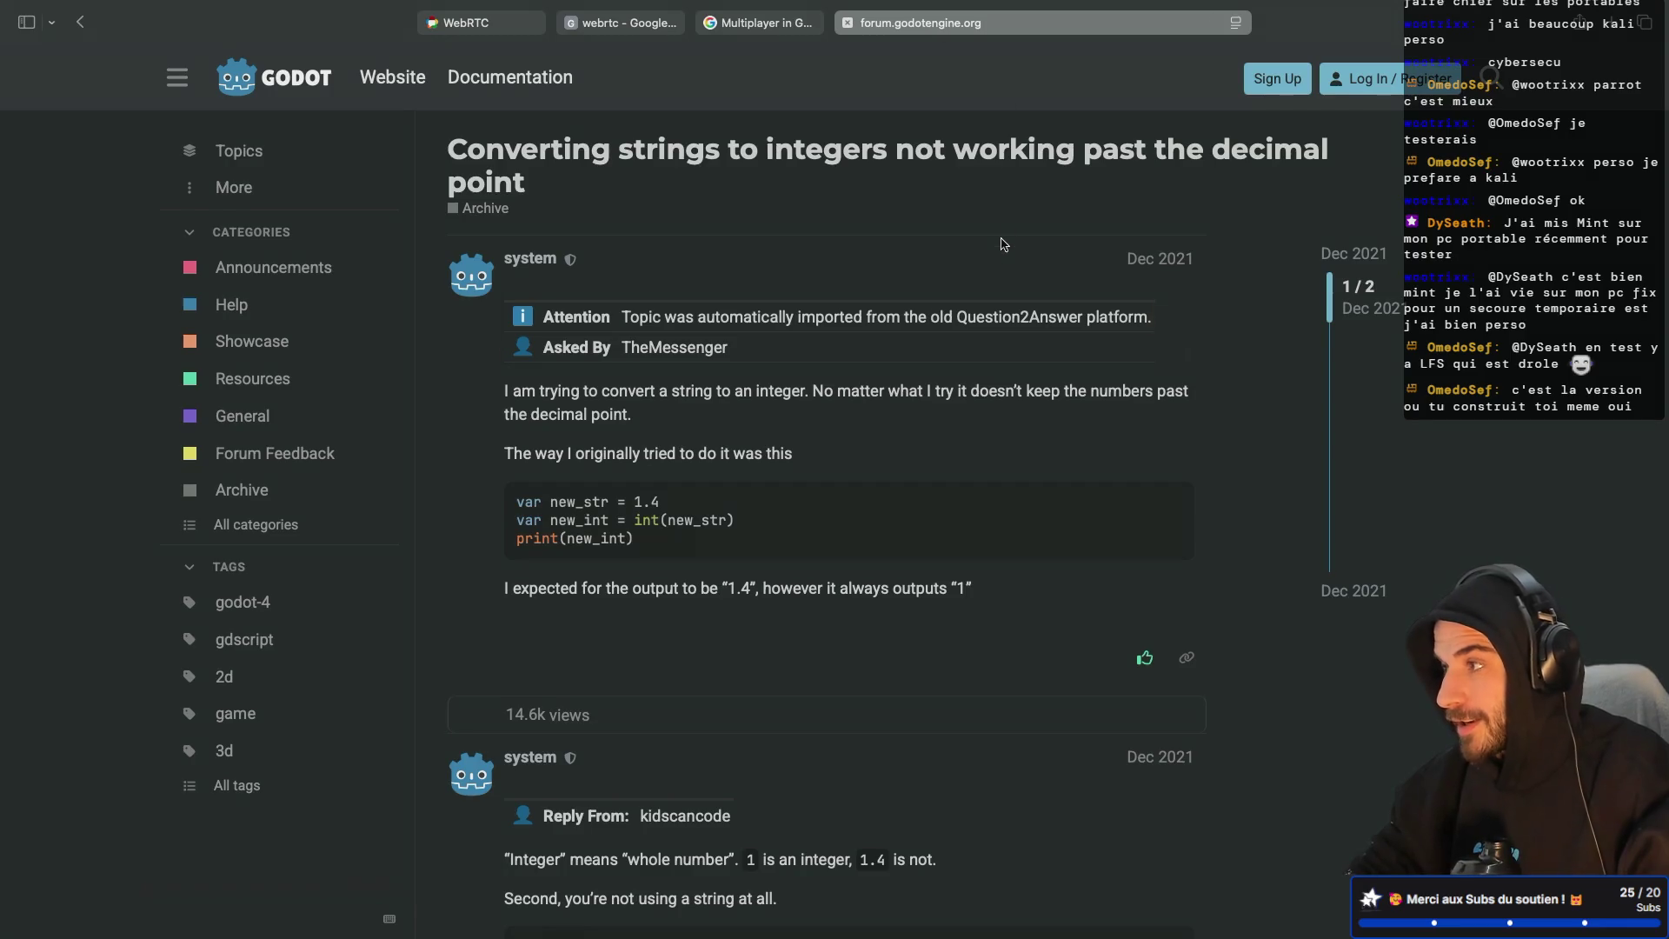
pyautogui.press('super+Tab')
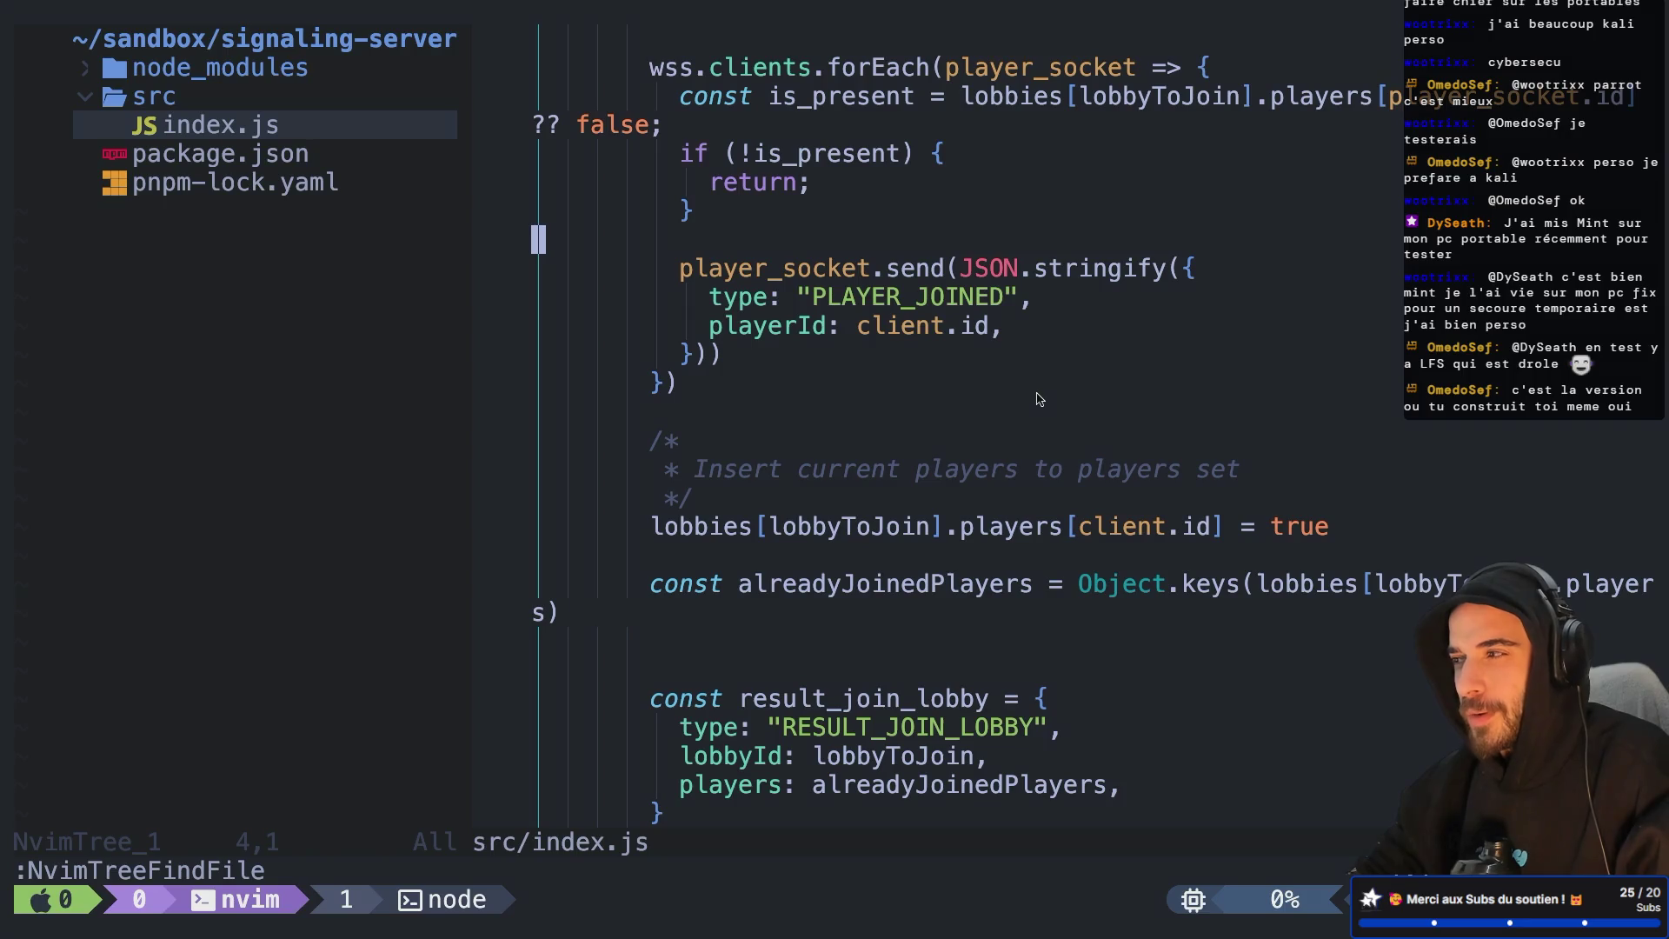
pyautogui.press('super+Tab')
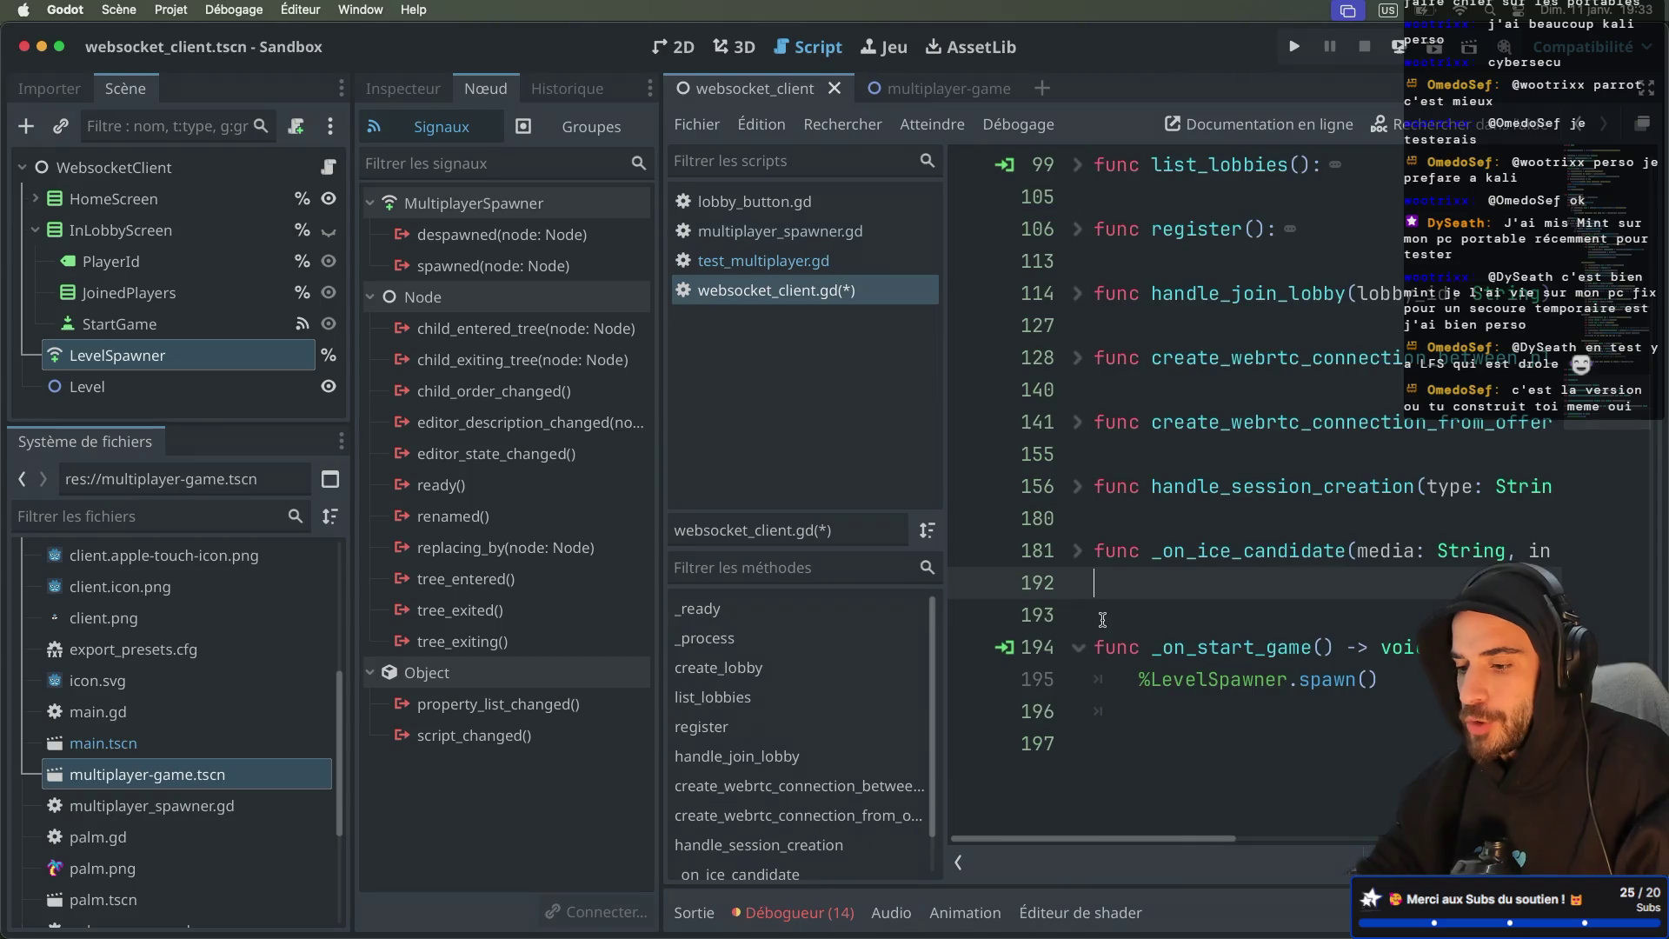
# Step: Collapse _on_ice_candidate and remove the trailing empty line after the spawn() call
pyautogui.scroll(-3, 1102, 619)
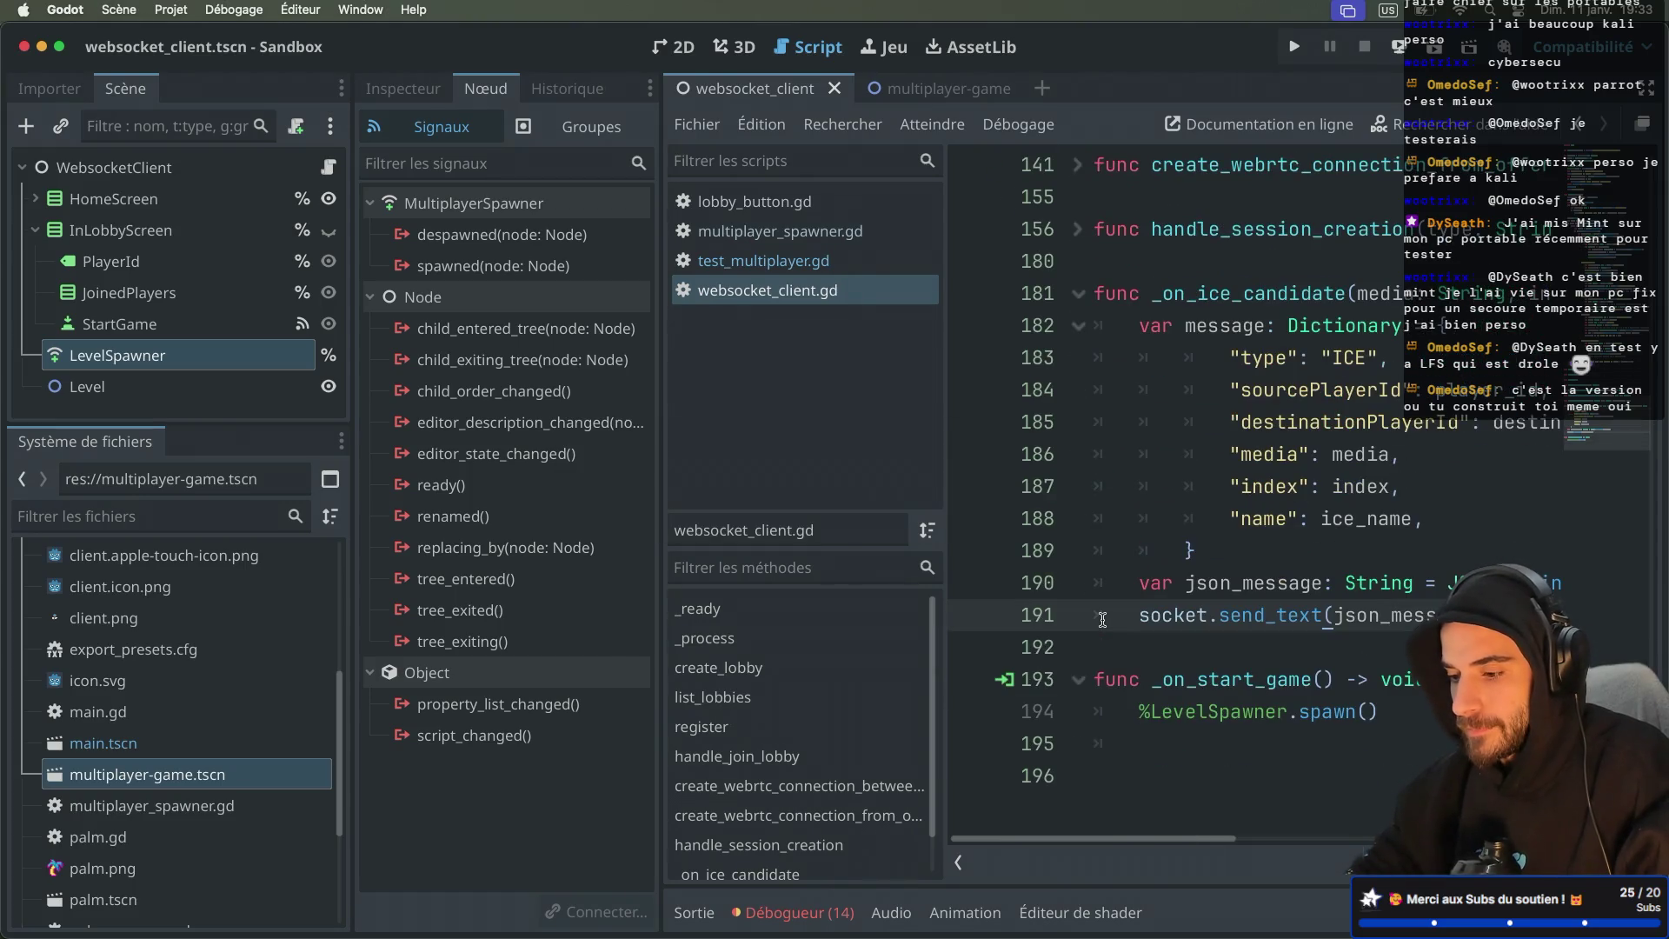
pyautogui.click(1078, 295)
pyautogui.click(1202, 367)
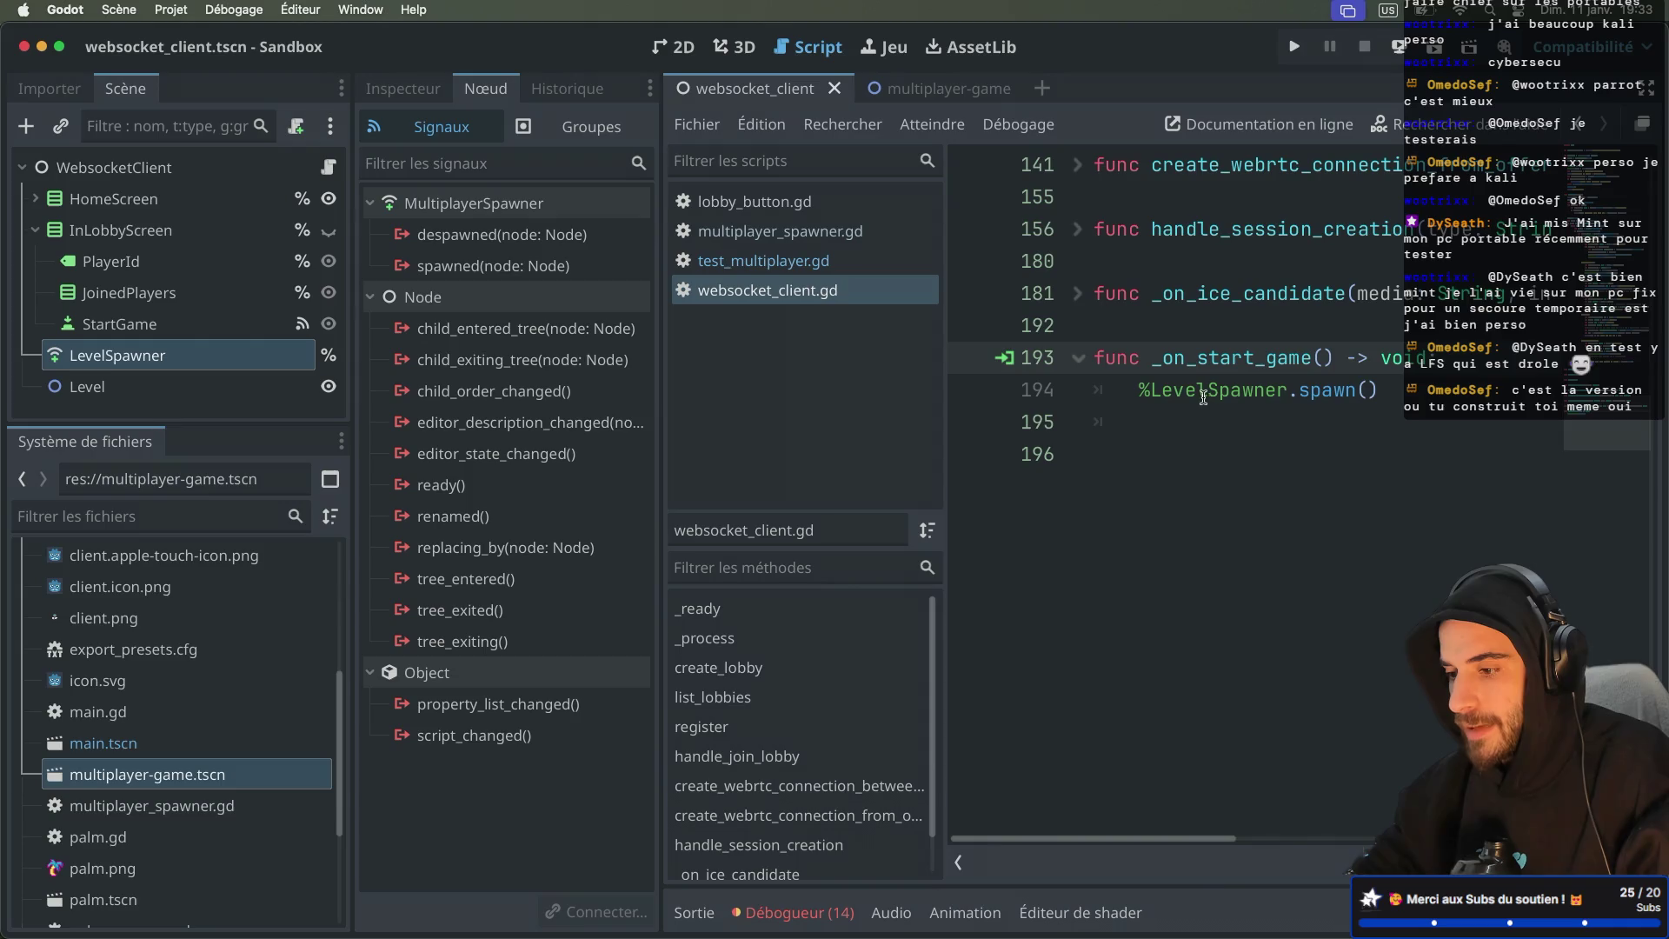
pyautogui.click(1178, 409)
pyautogui.press('BackSpace')
pyautogui.press('BackSpace')
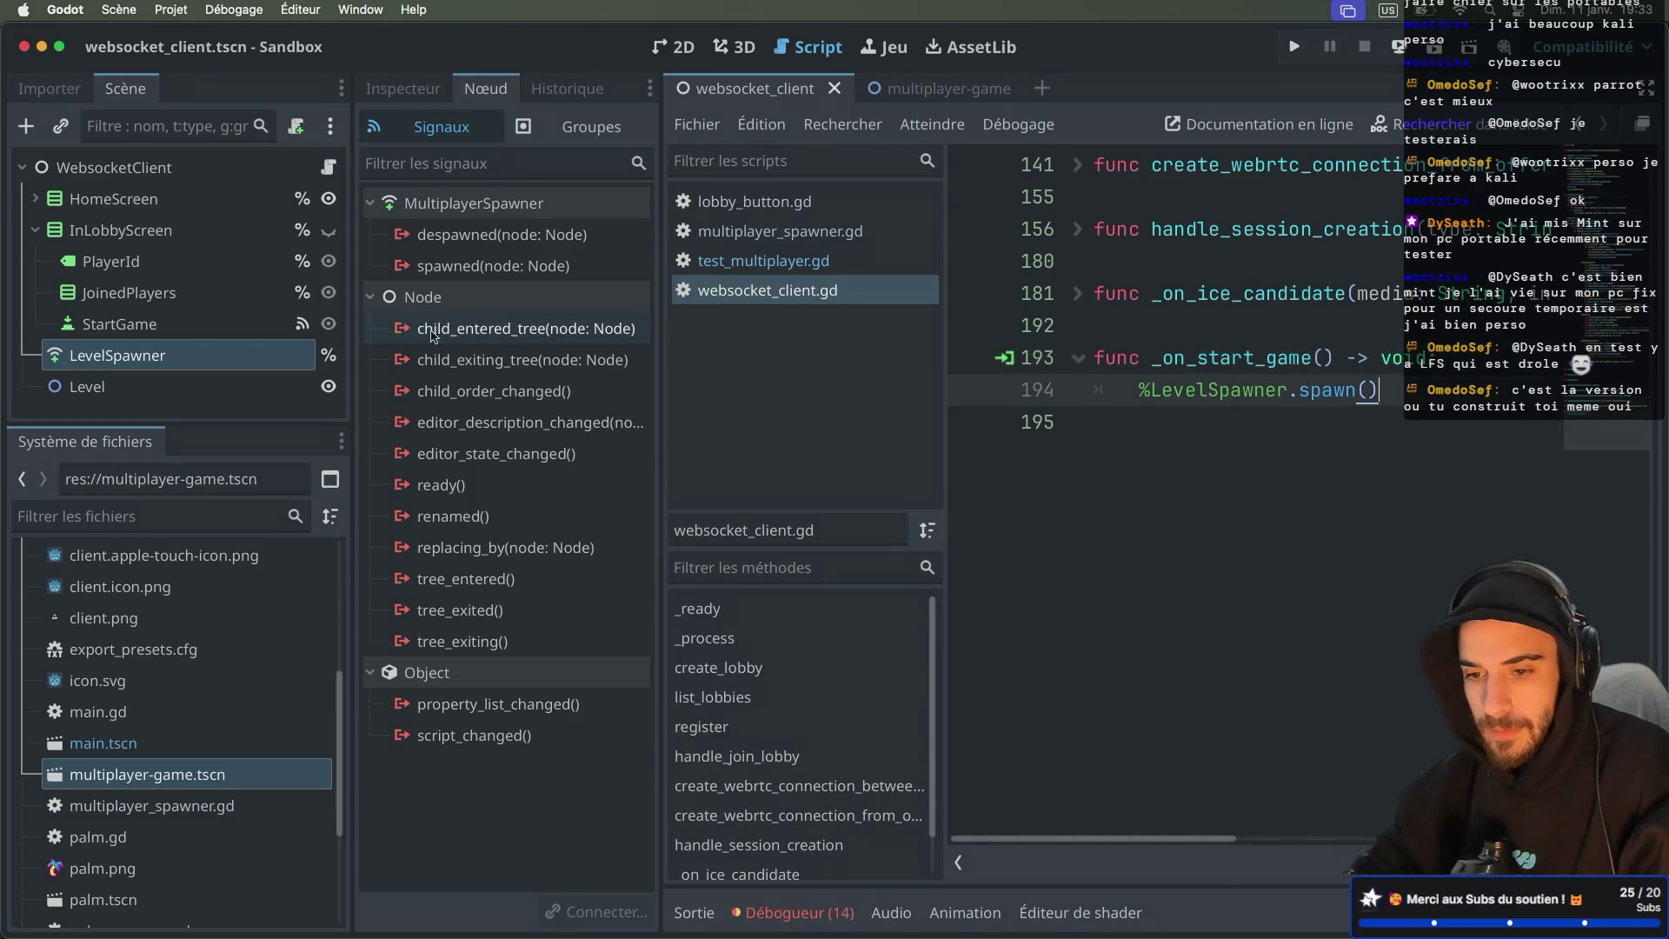
# Step: Attach a new script res://webrtc/level_spawner.gd to the LevelSpawner node
pyautogui.click(262, 356)
pyautogui.rightClick(262, 356)
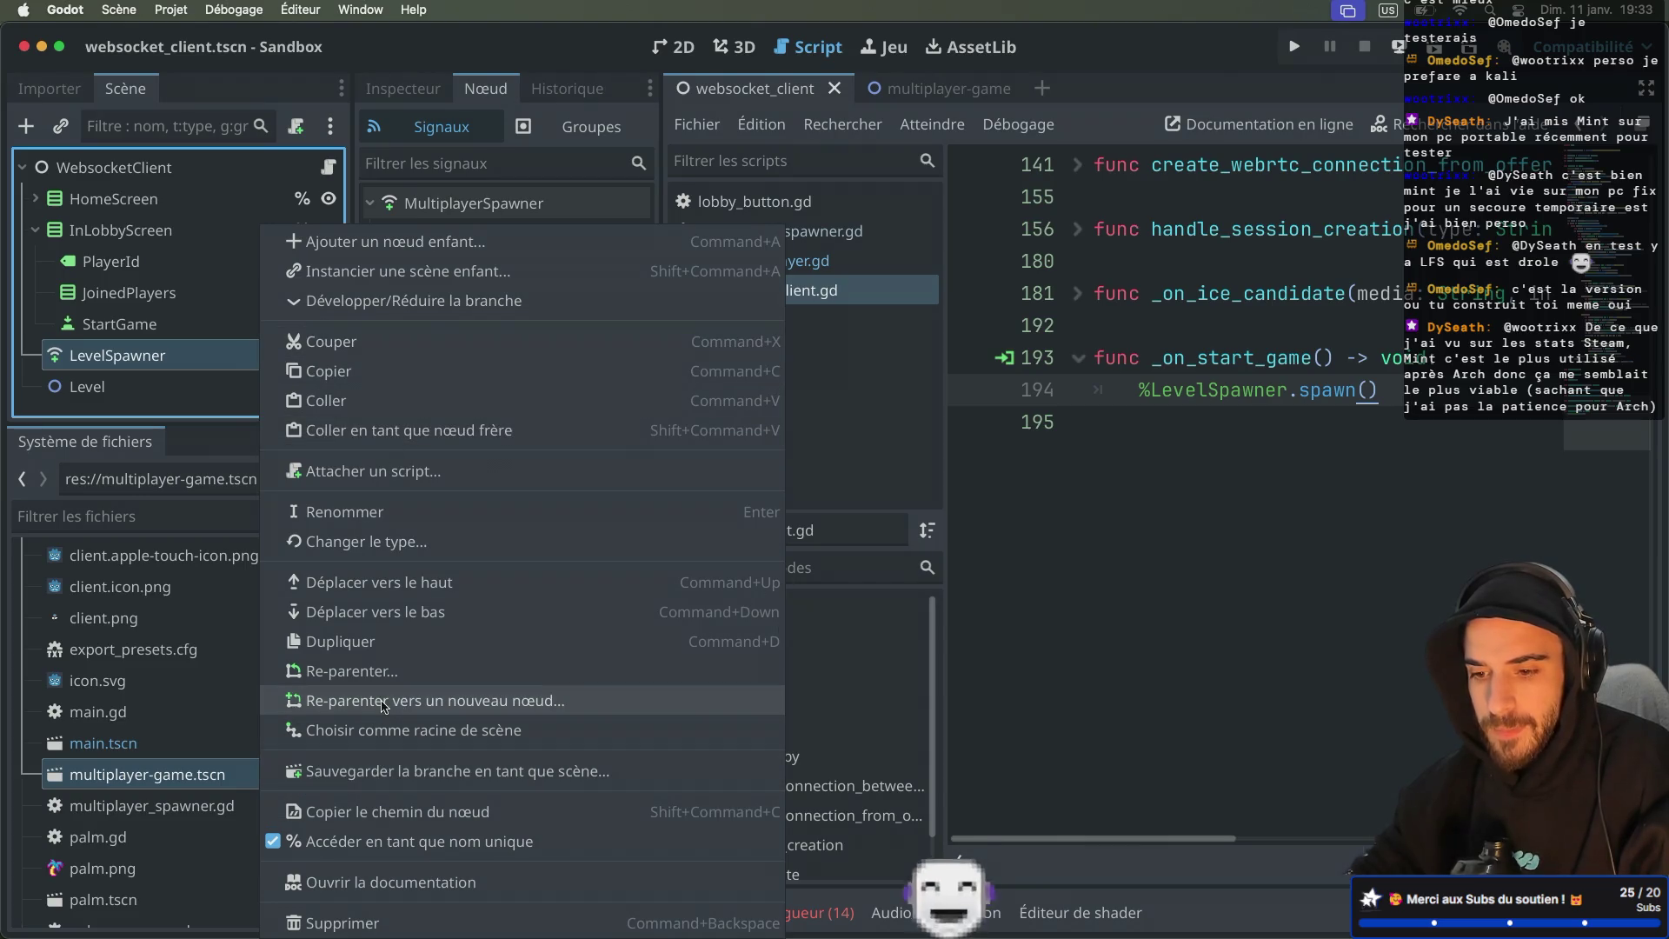
pyautogui.click(428, 471)
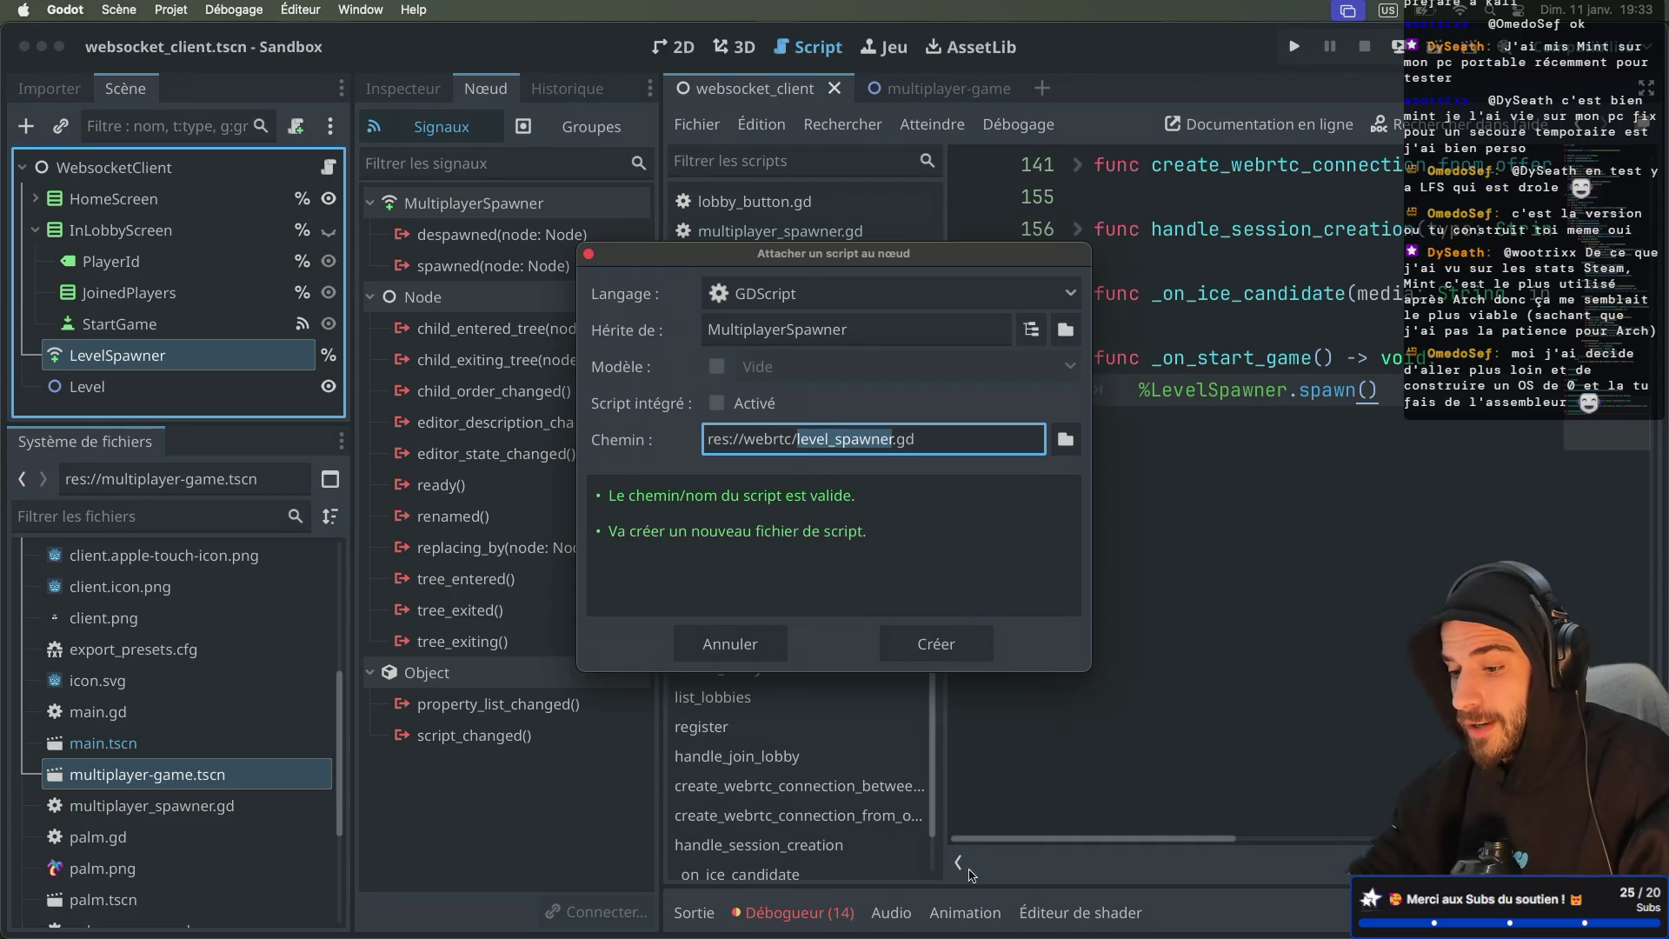
pyautogui.click(941, 654)
# Step: Declare class_name LevelSpawner on line 1 of level_spawner.gd and save it
pyautogui.write('class_')
pyautogui.write('name LevelS')
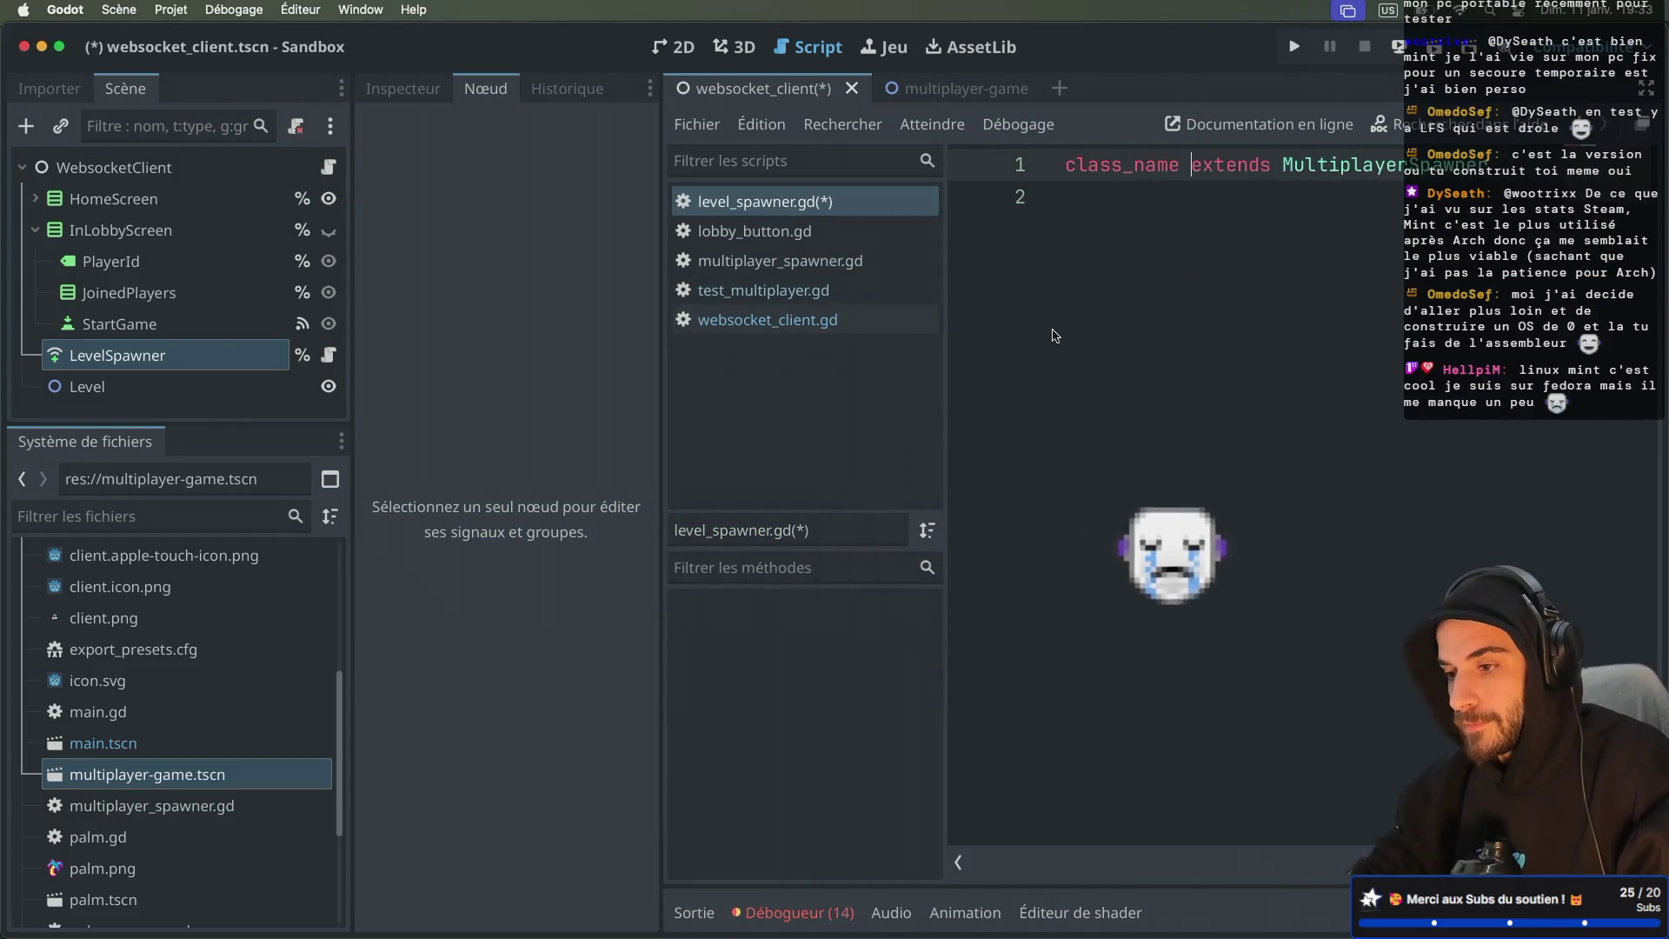
pyautogui.write('pawner')
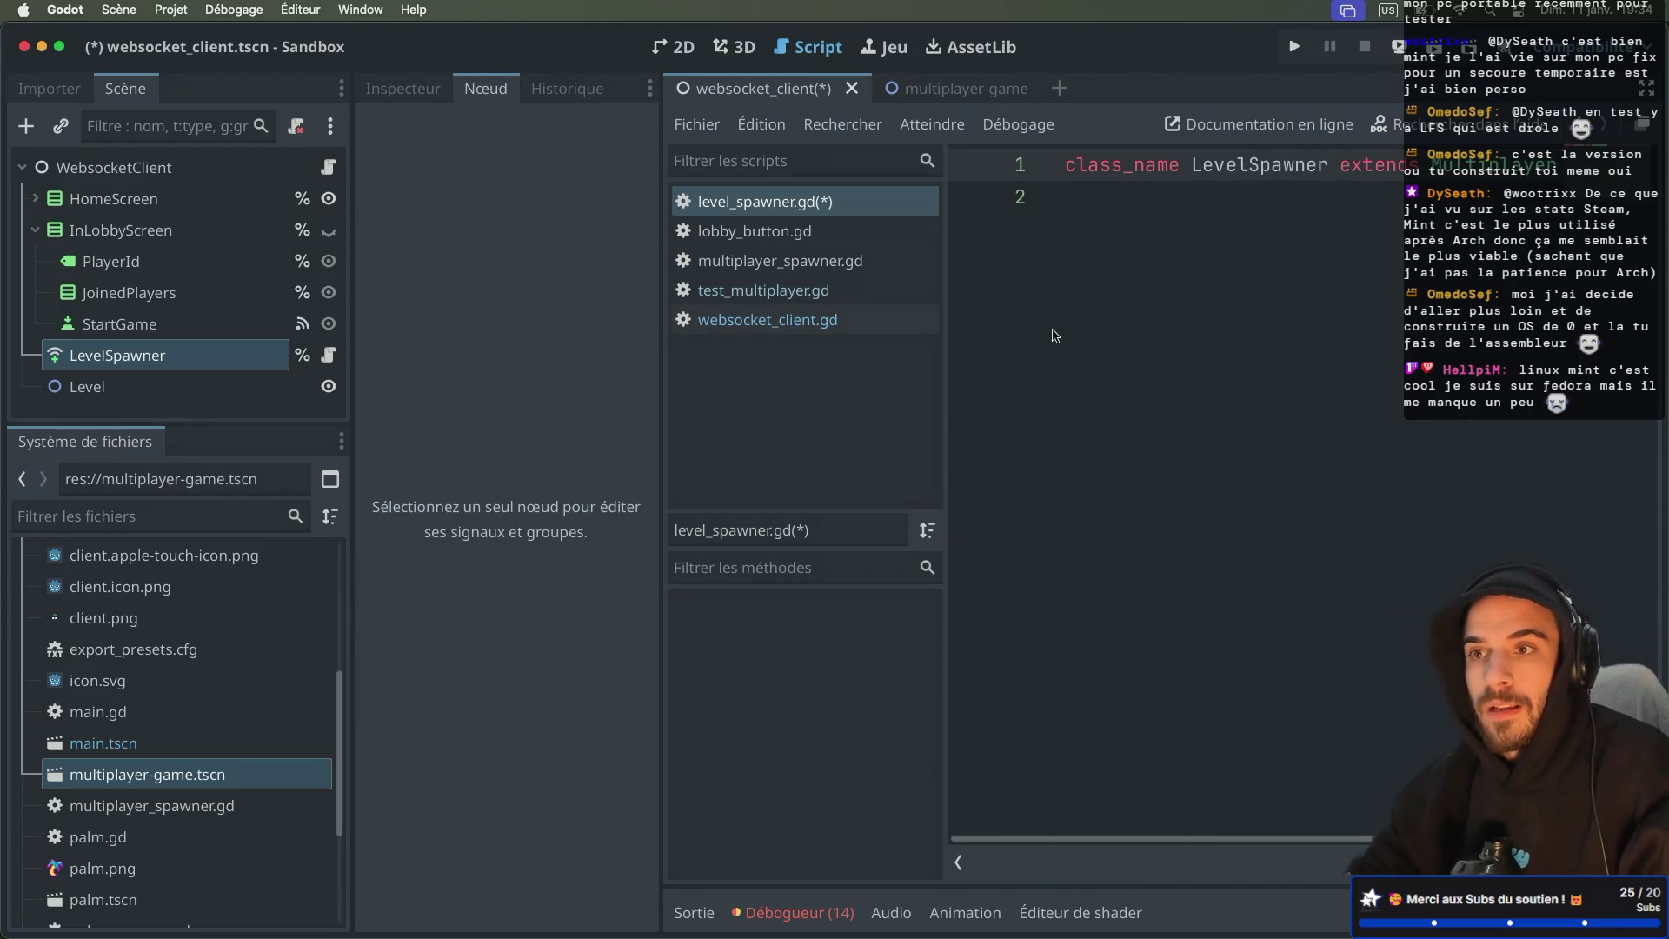
pyautogui.press('ctrl+super+d')
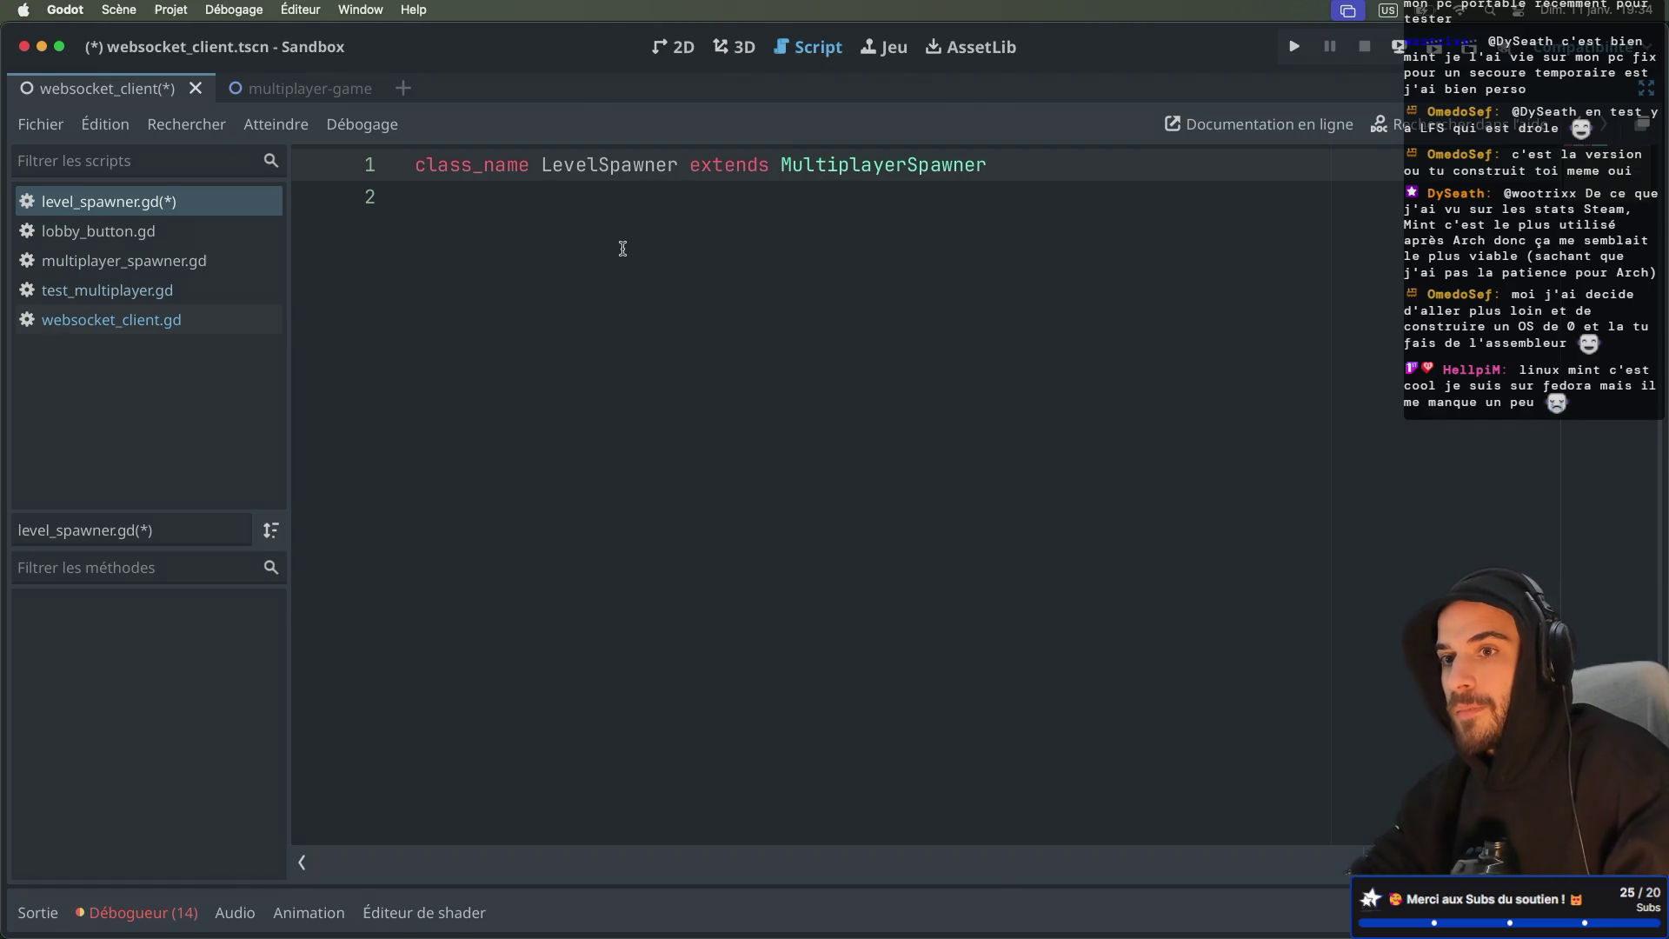
pyautogui.click(426, 183)
pyautogui.press('Return')
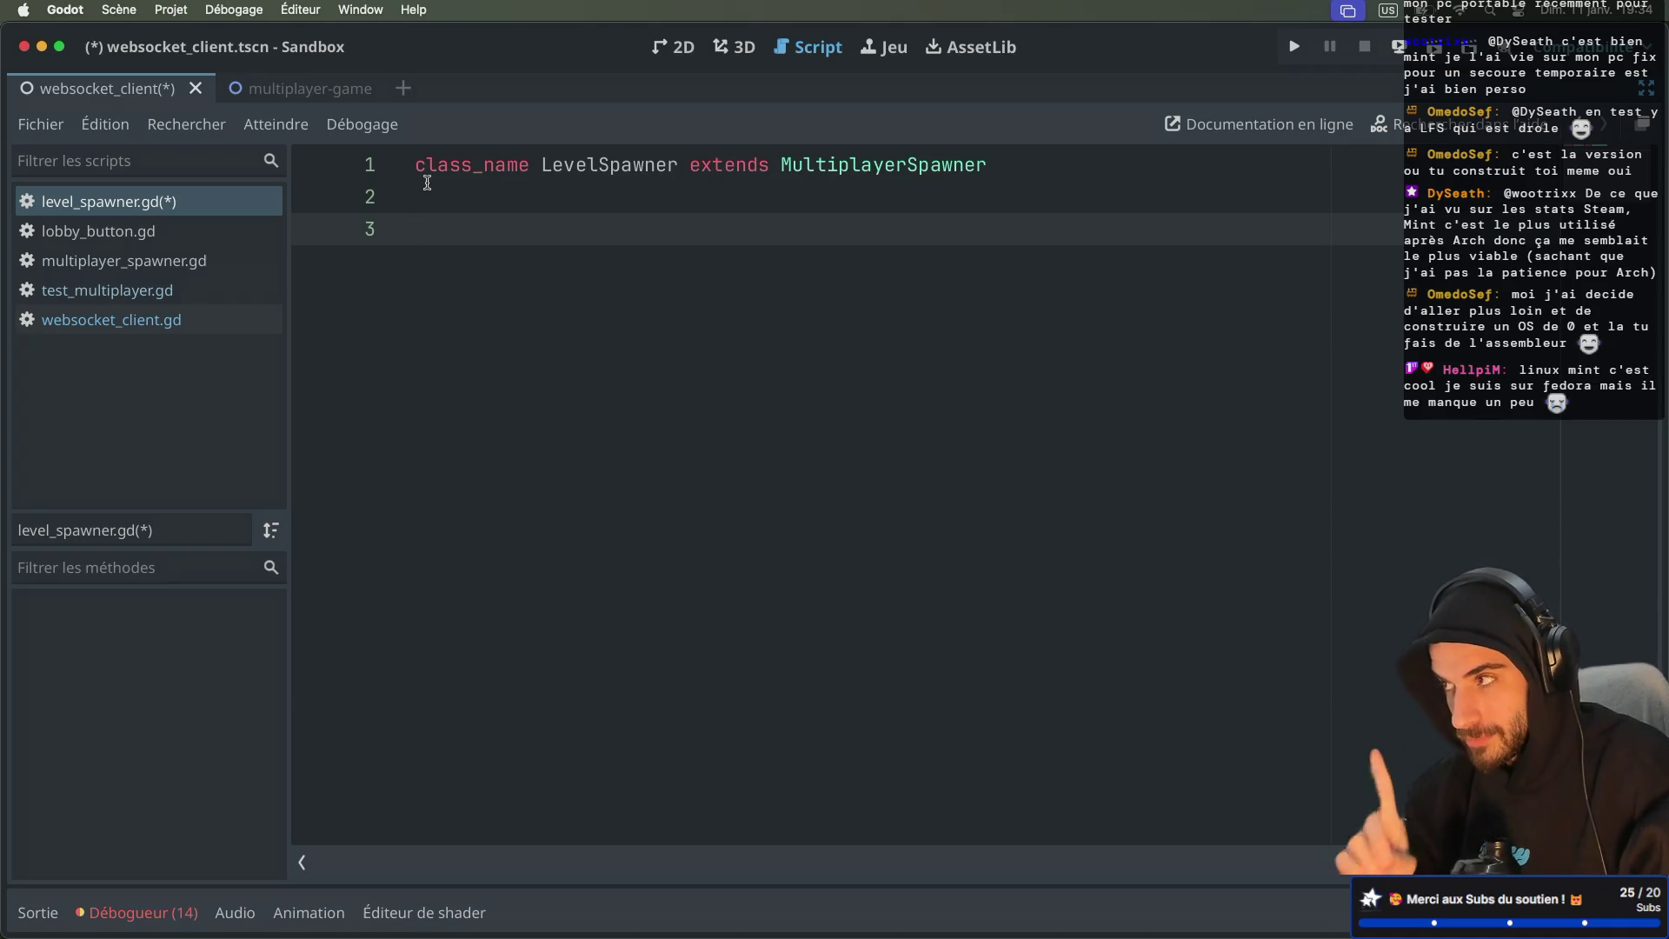
pyautogui.press('ctrl+super+d')
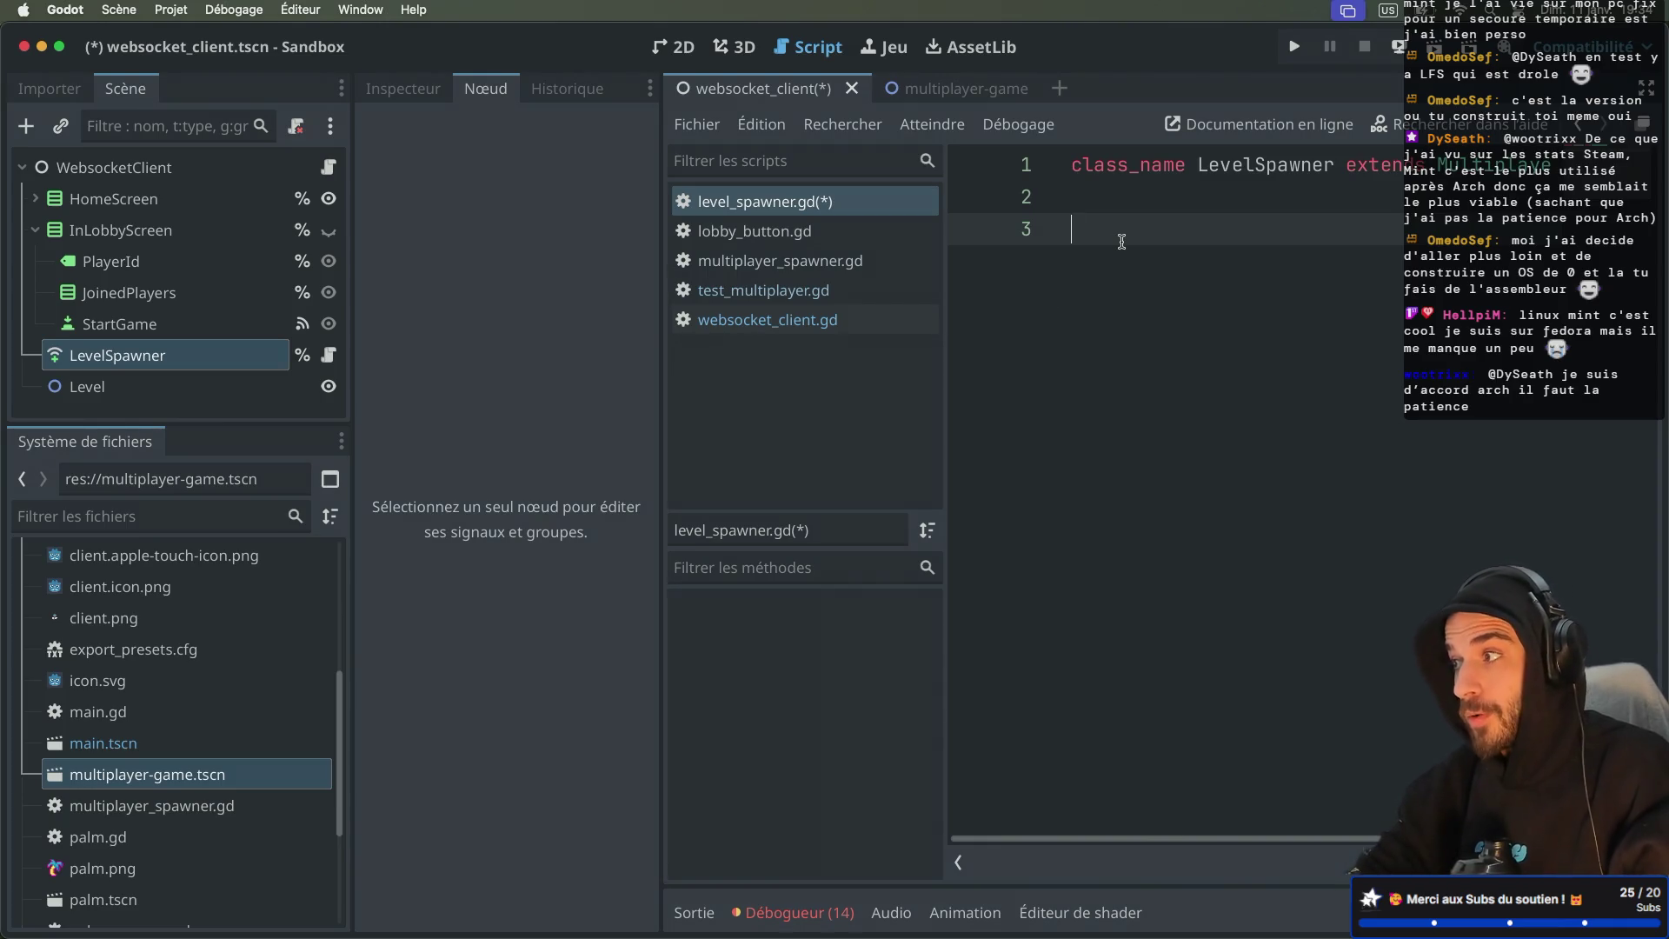
pyautogui.press('super+s')
# Step: Narrow the Node panel and scene tree dock slightly, and add a line below the class
pyautogui.press('ctrl+super+d')
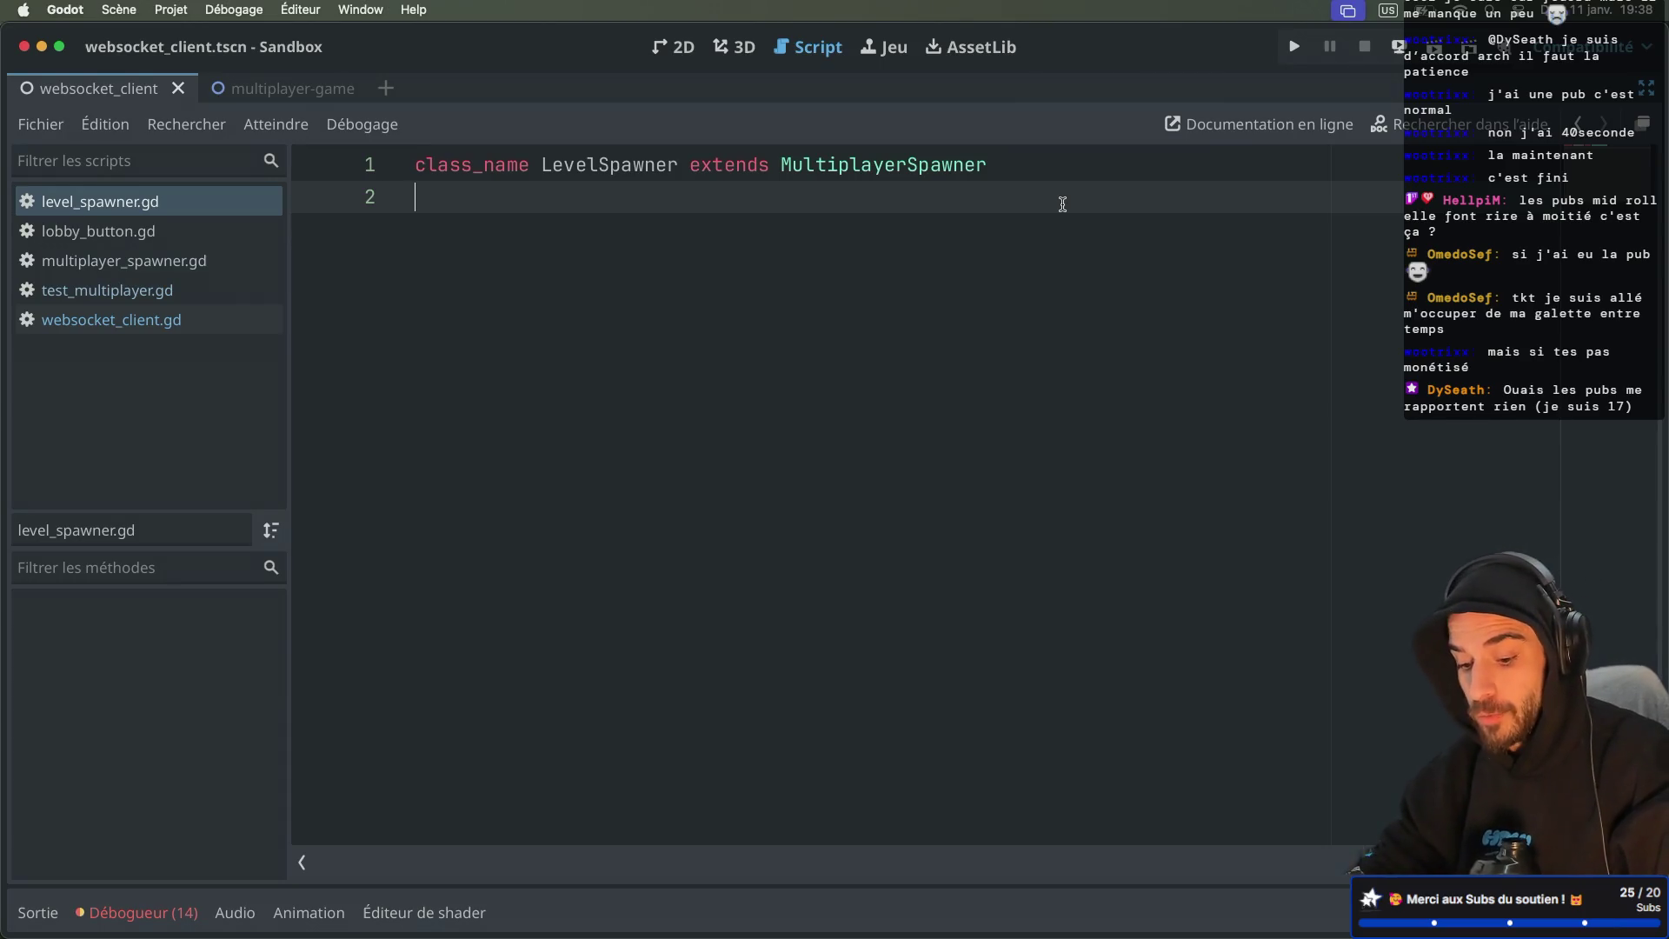
pyautogui.press('ctrl+super+d')
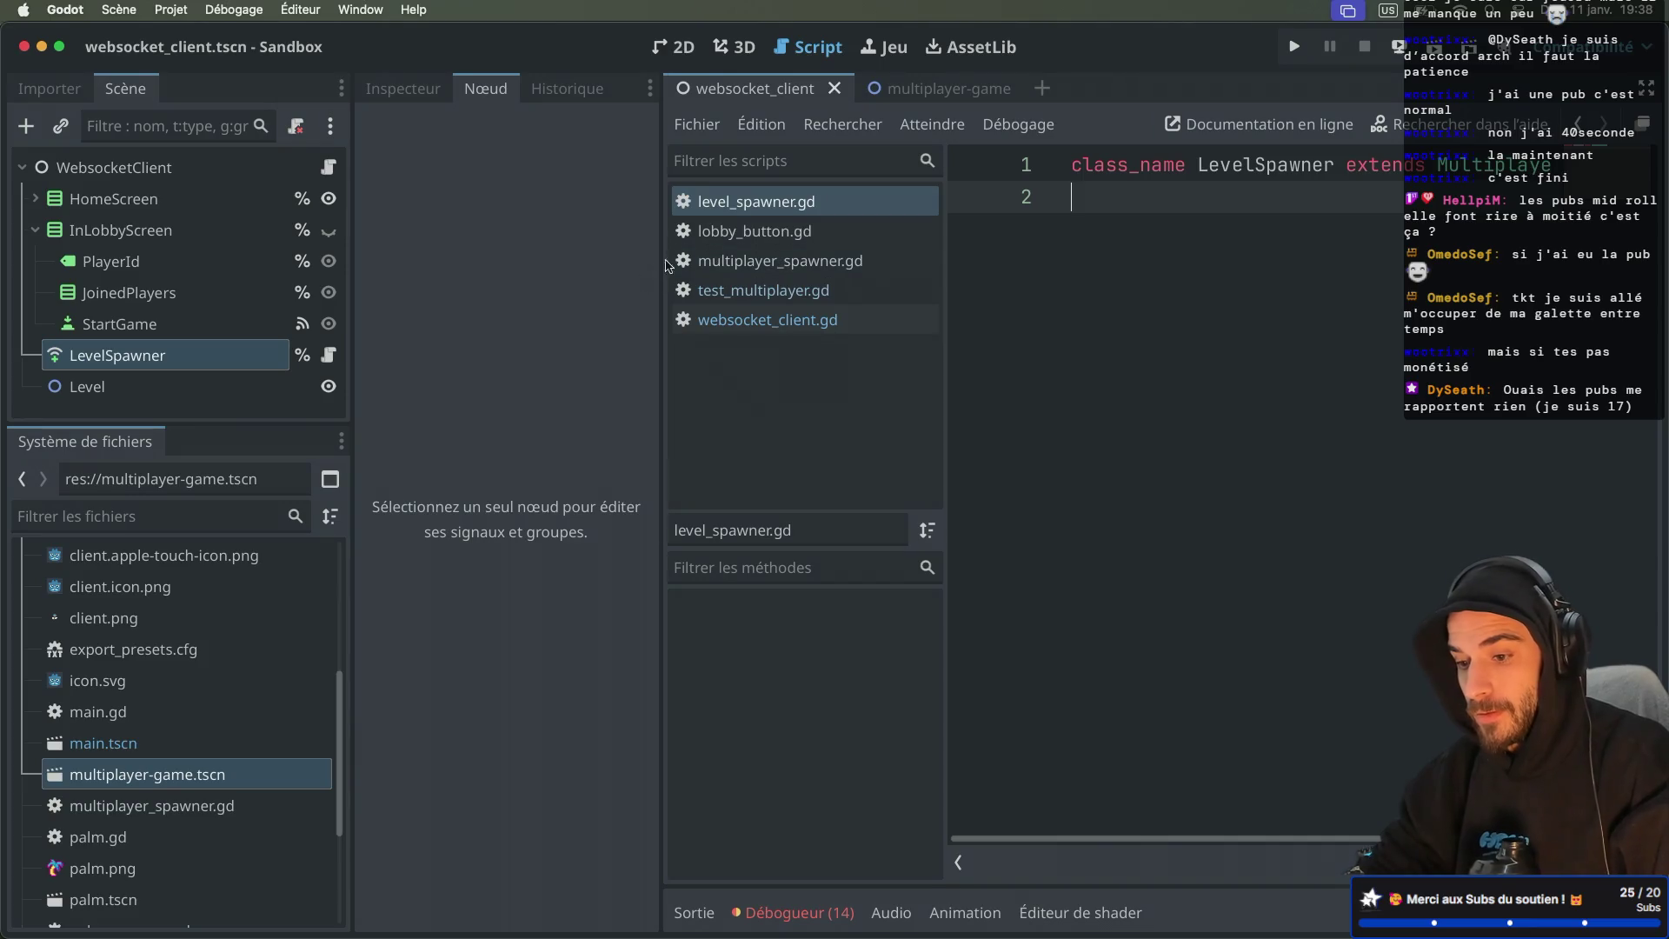
pyautogui.moveTo(664, 259); pyautogui.dragTo(653, 259)
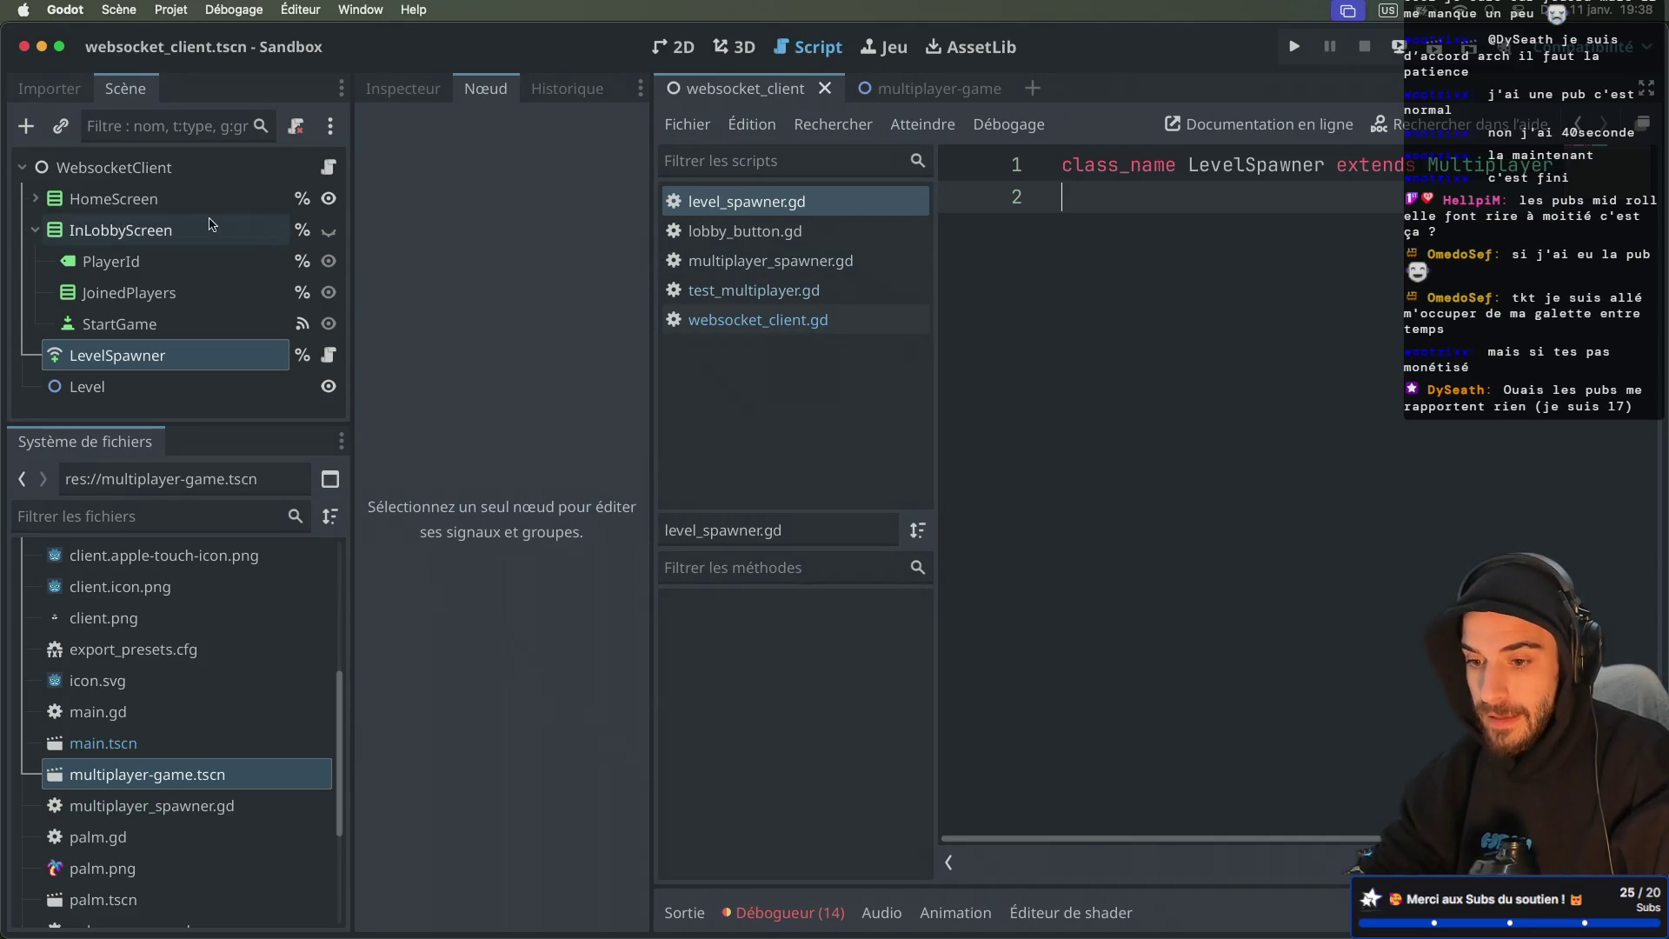
pyautogui.moveTo(352, 190); pyautogui.dragTo(320, 190)
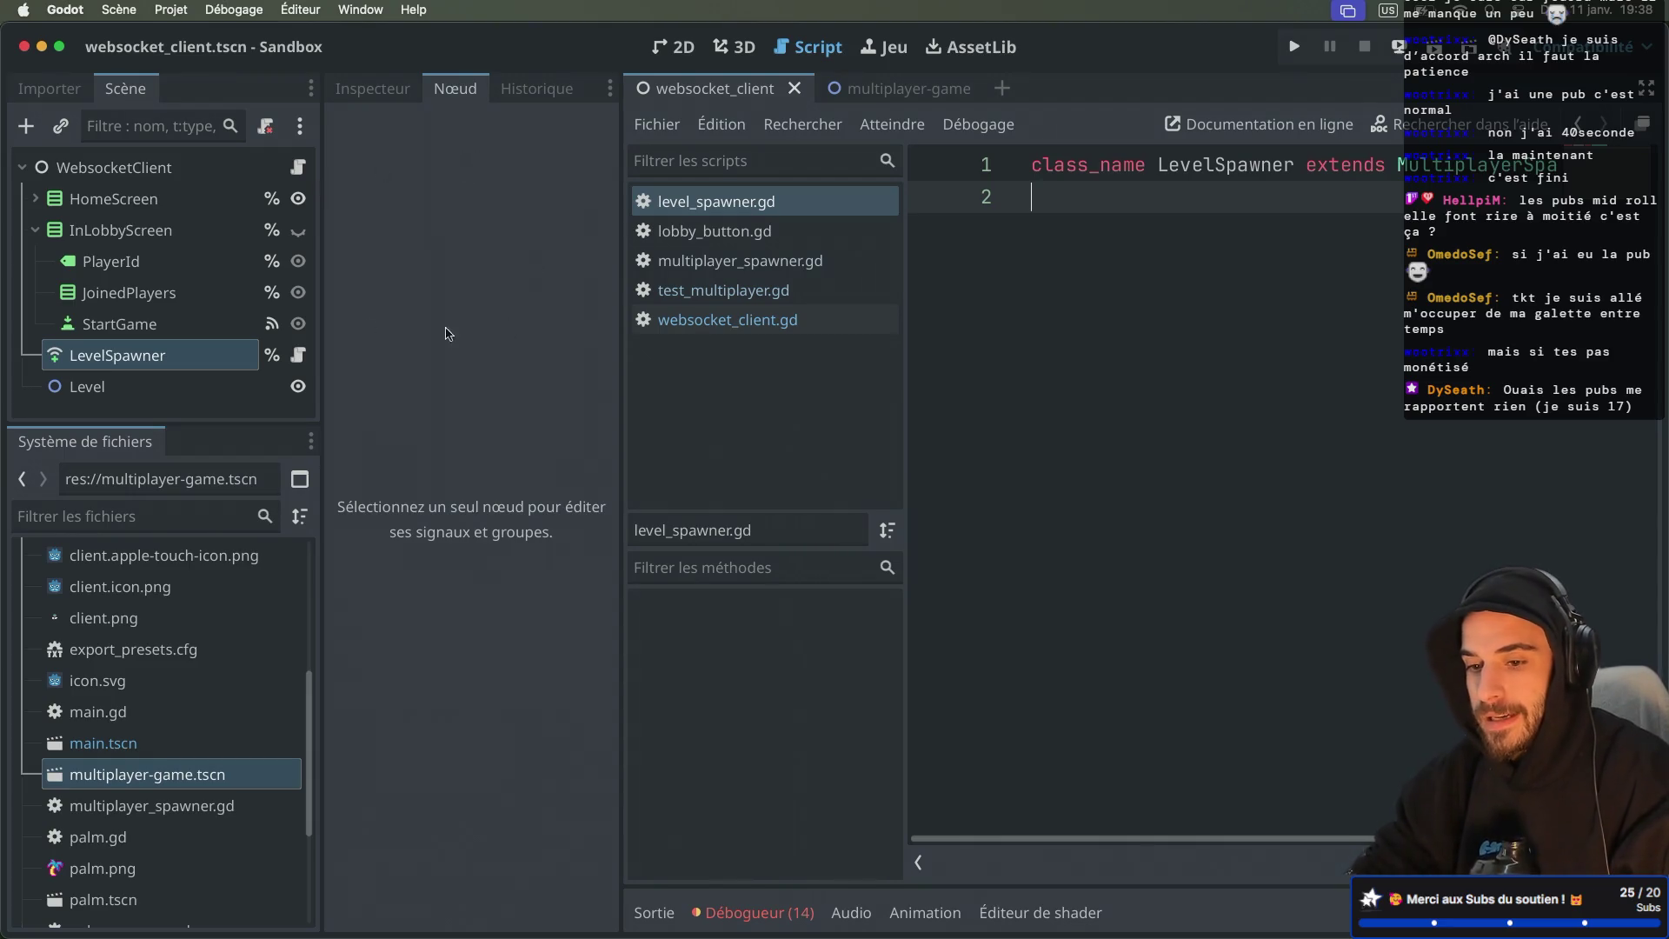
pyautogui.press('Return')
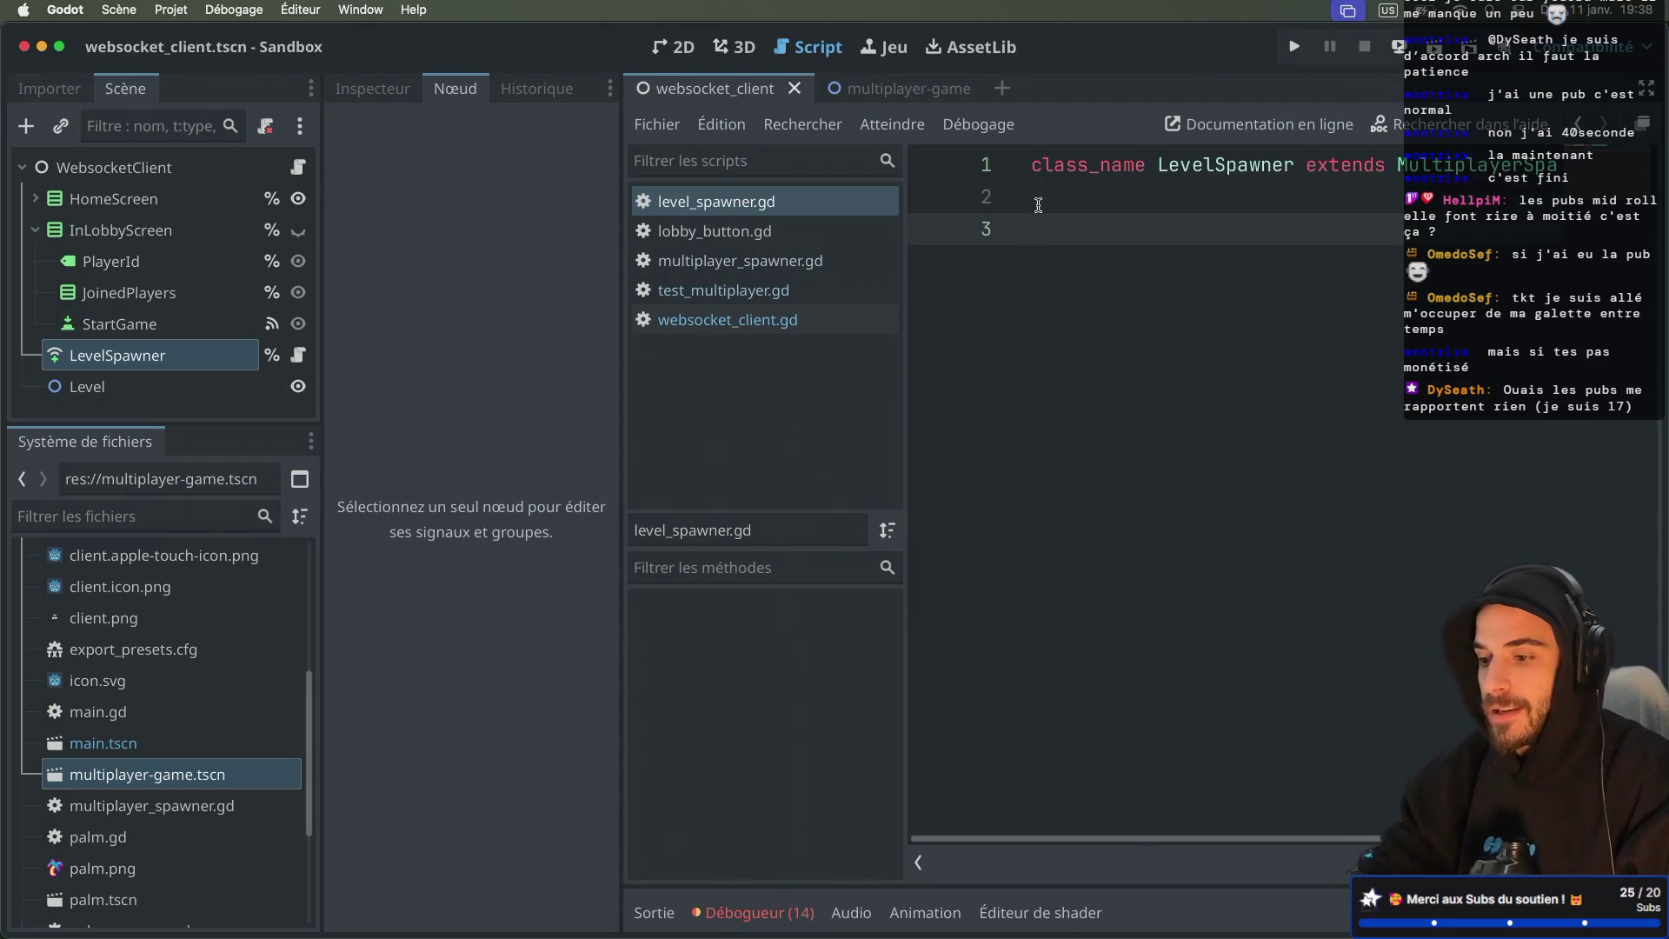
# Step: Add func _ready() and the custom_spawn_function code that assigns it as the spawn function
pyautogui.write('func _')
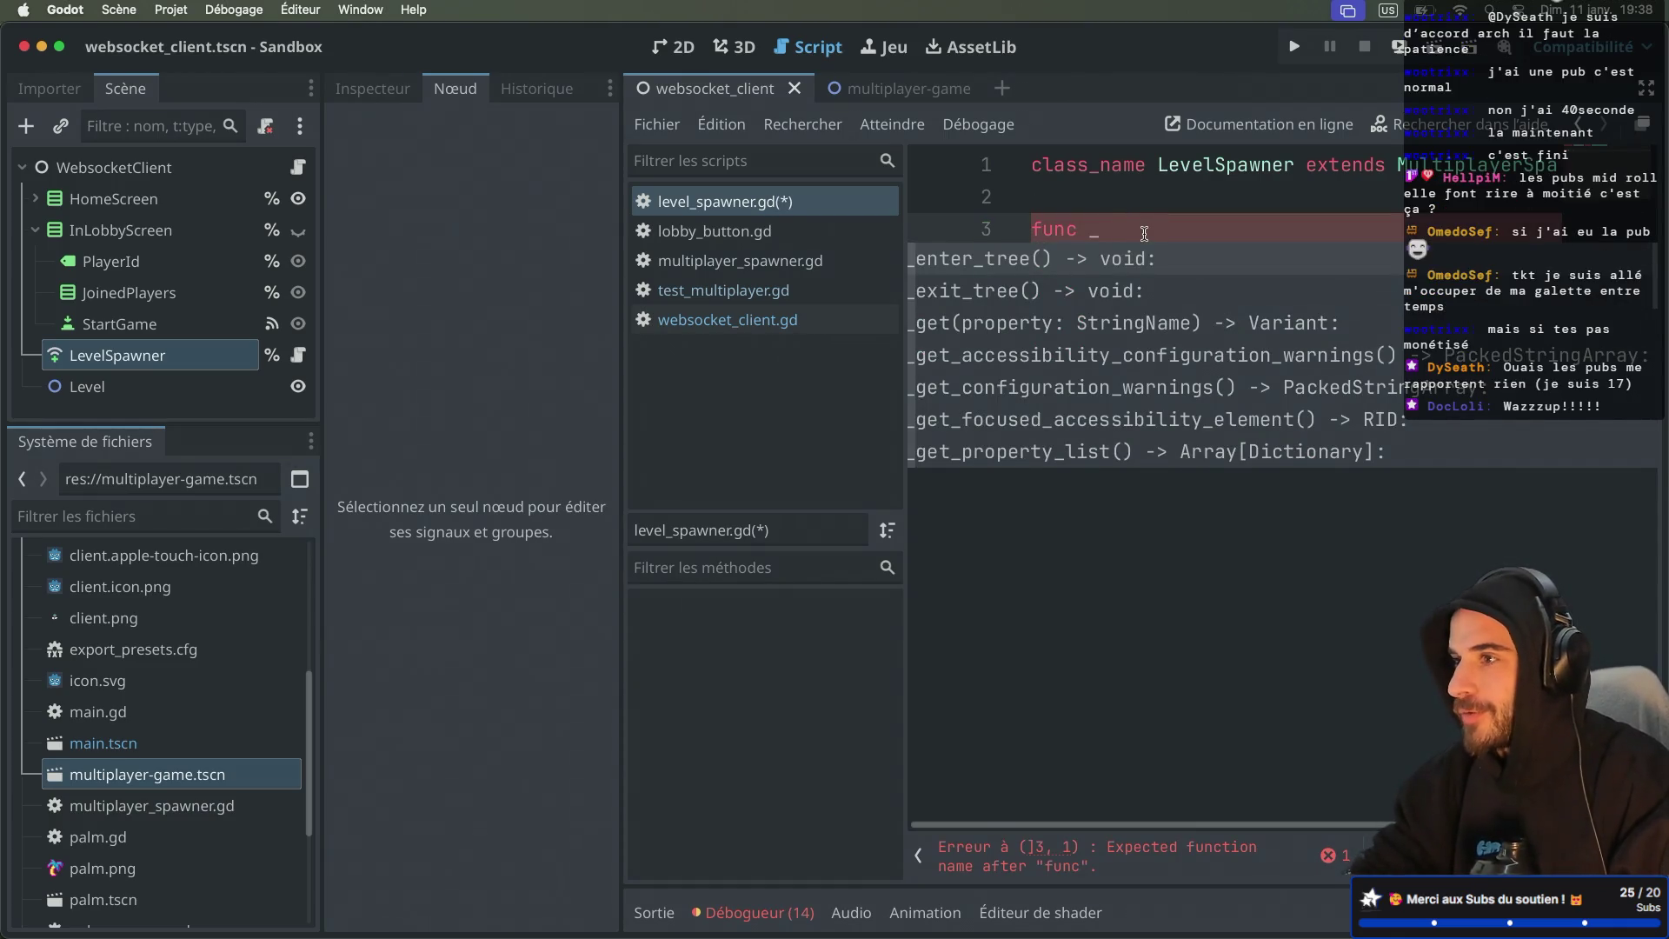
pyautogui.write('rea')
pyautogui.press('Return')
pyautogui.press('Return')
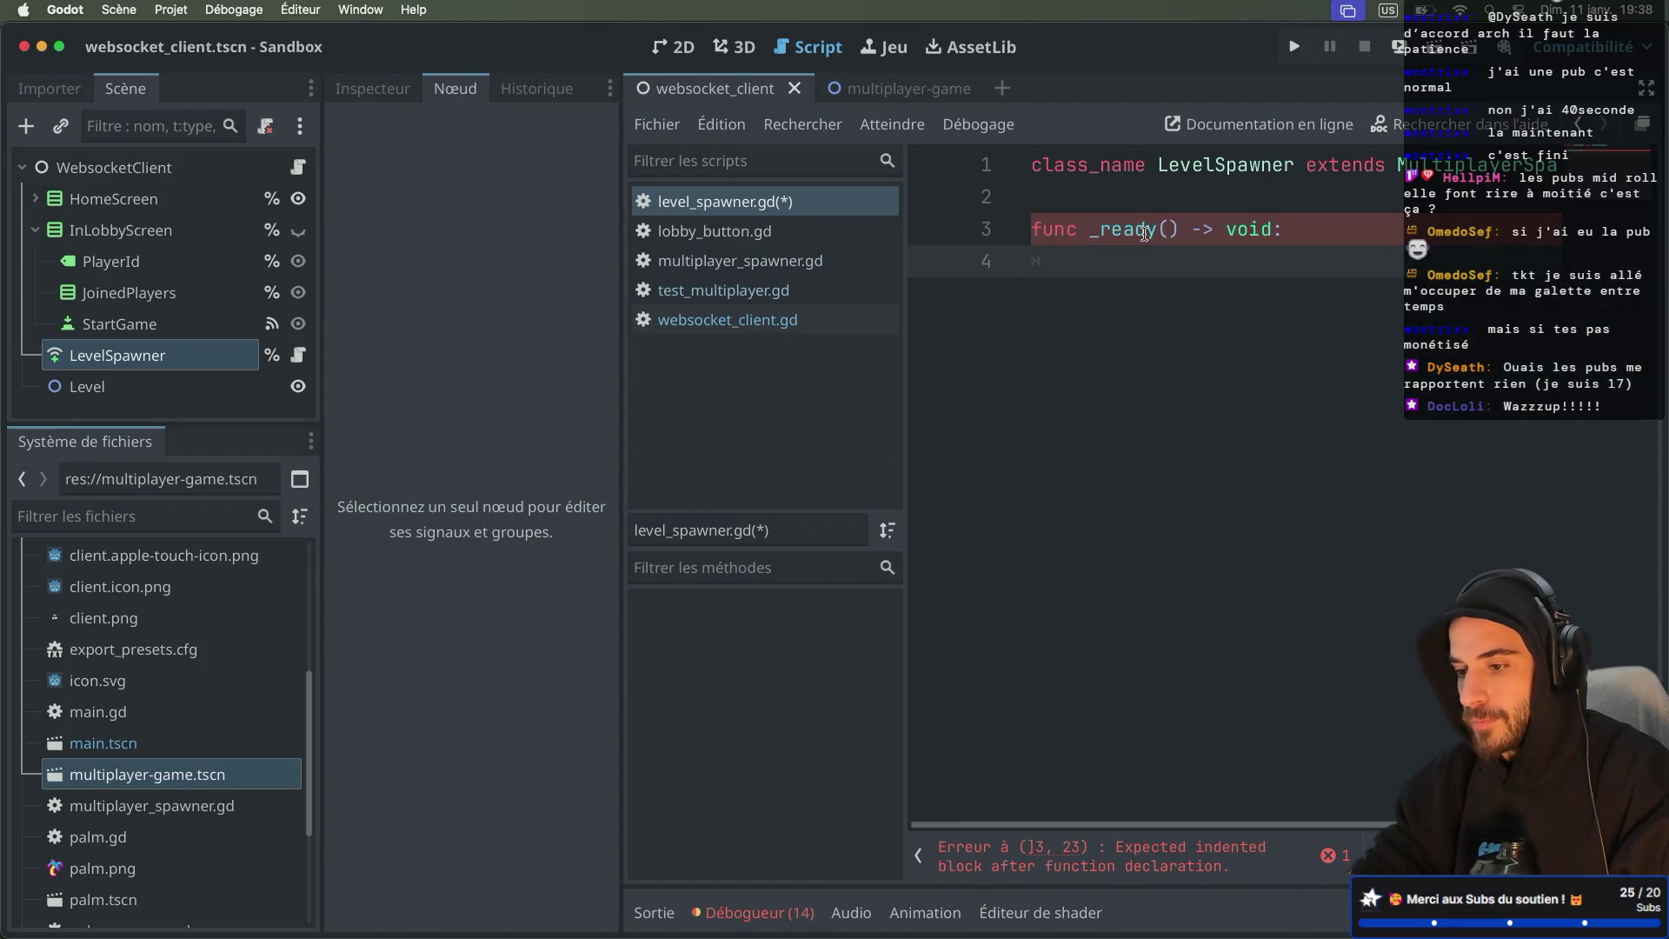
pyautogui.press('super+ctrl+d')
pyautogui.press('super+ctrl+d')
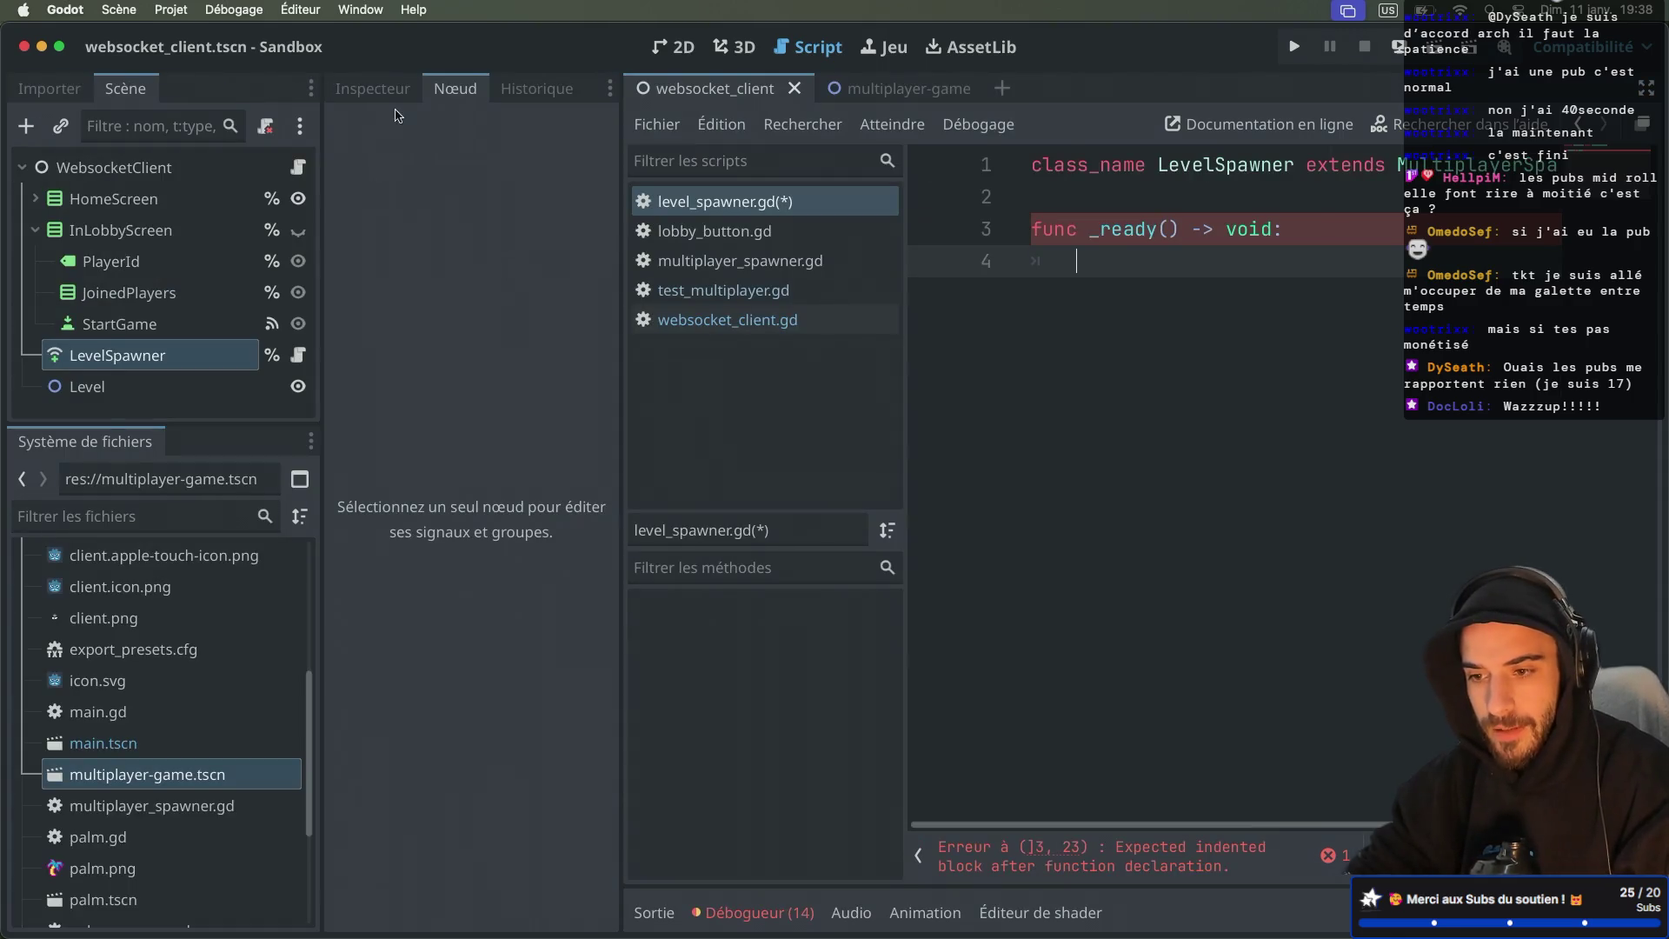
pyautogui.click(933, 95)
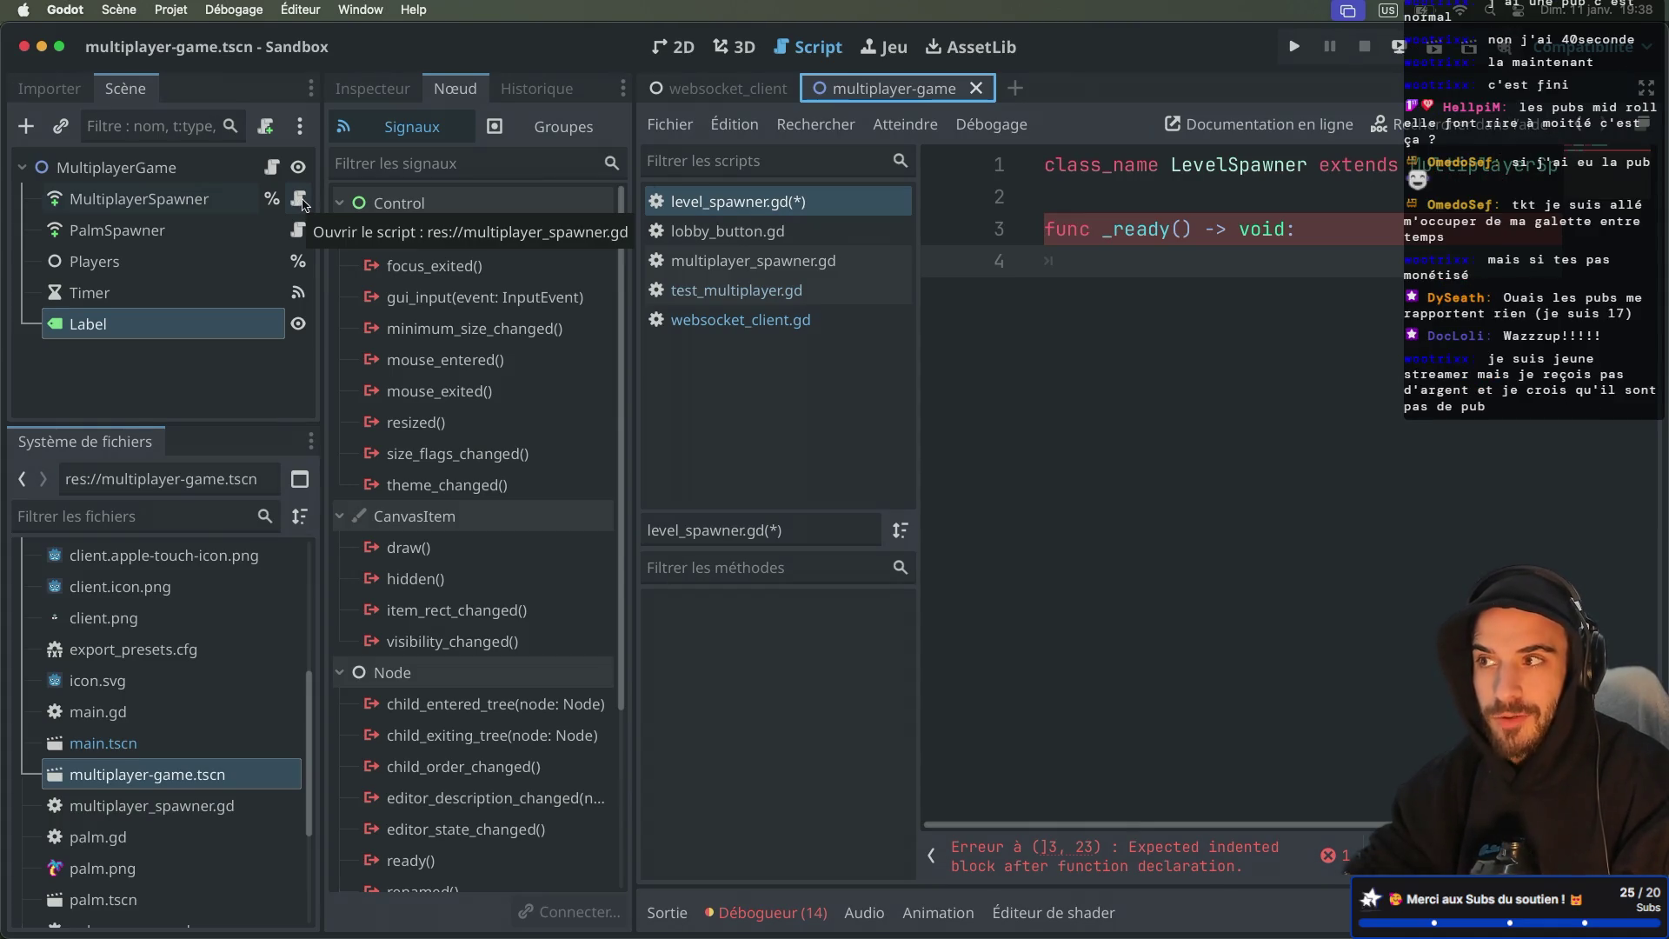
pyautogui.hotkey('ctrl', 'z')
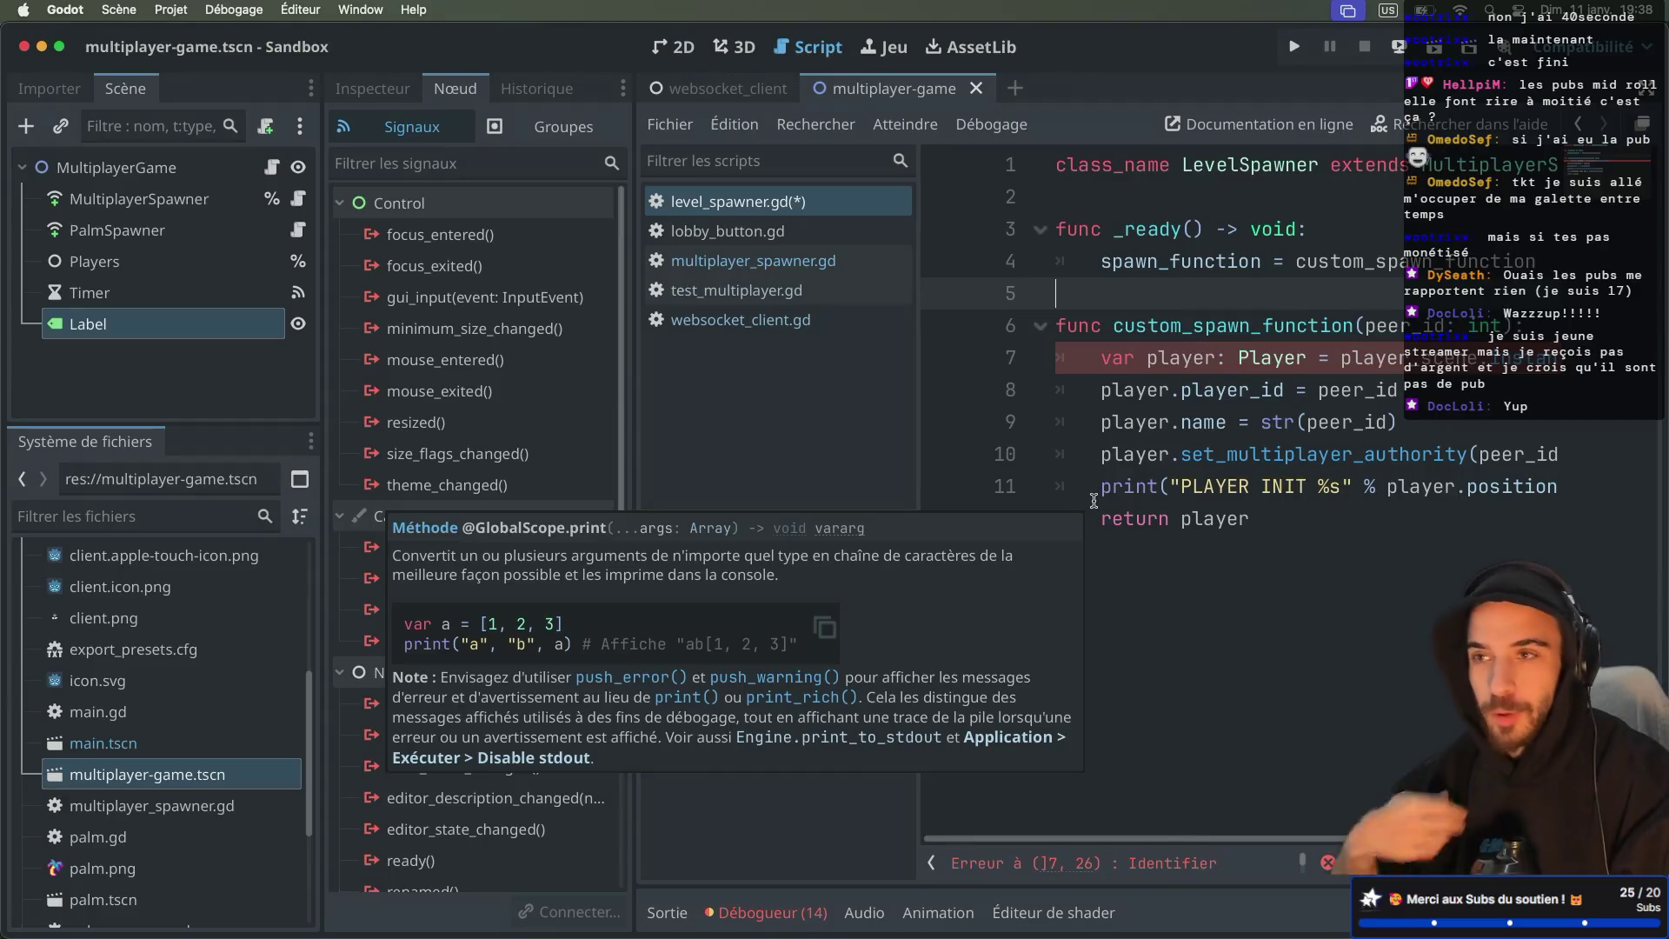
pyautogui.hotkey('ctrl', 'shift', 'F11')
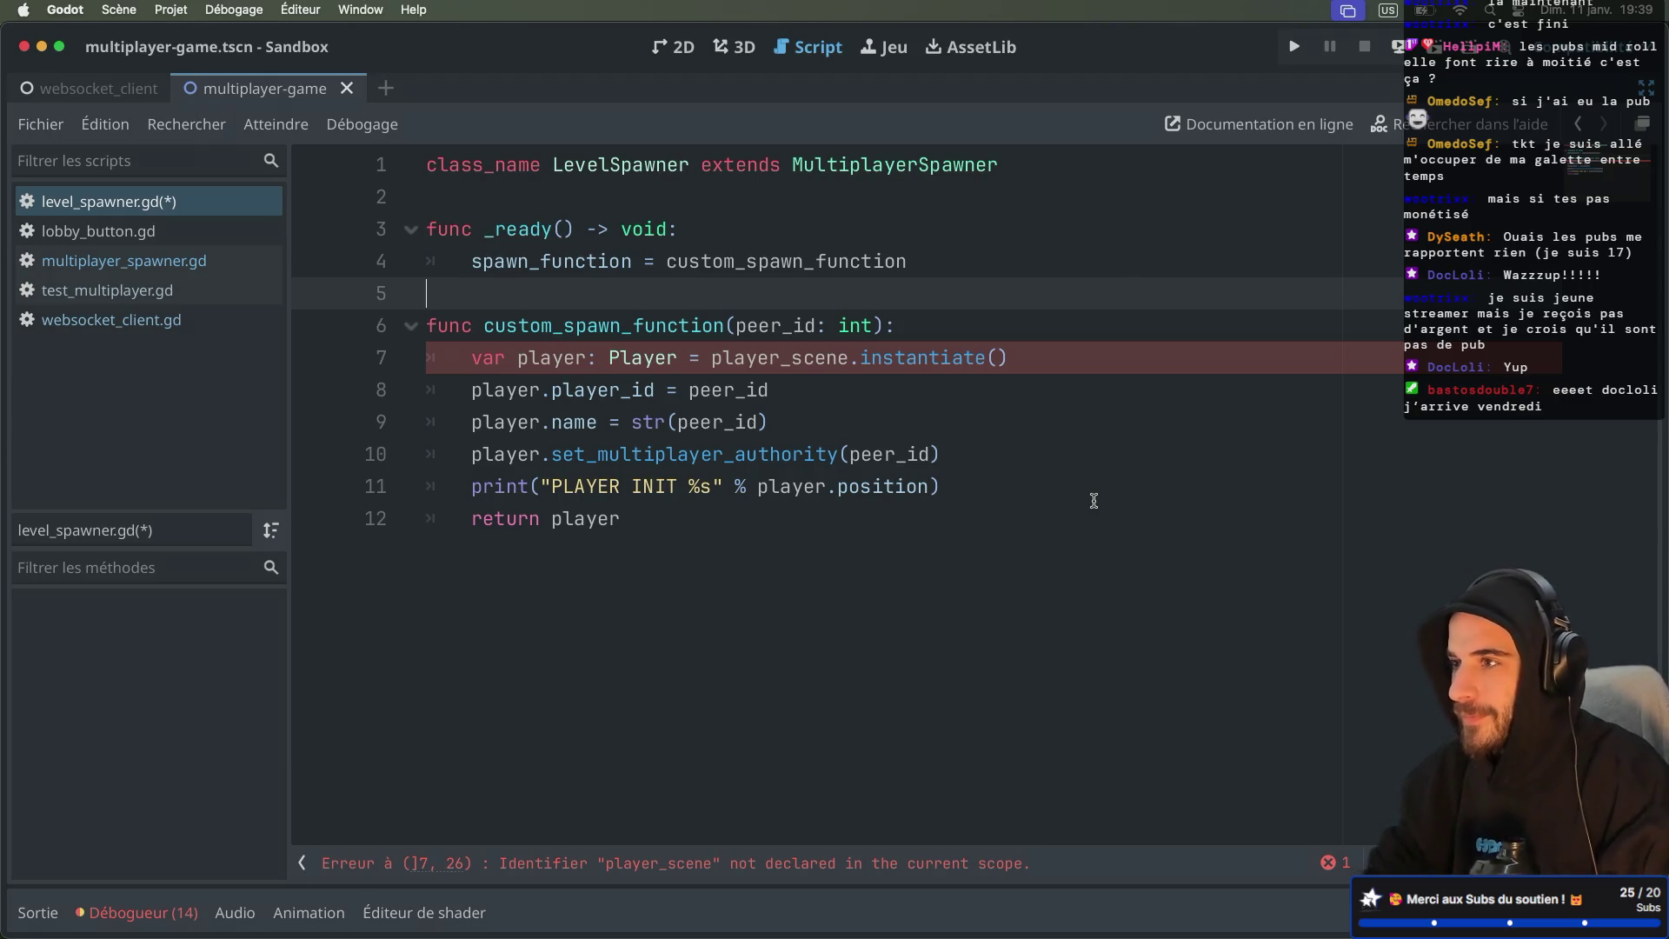
pyautogui.press('ctrl+super+d')
pyautogui.press('ctrl+super+d')
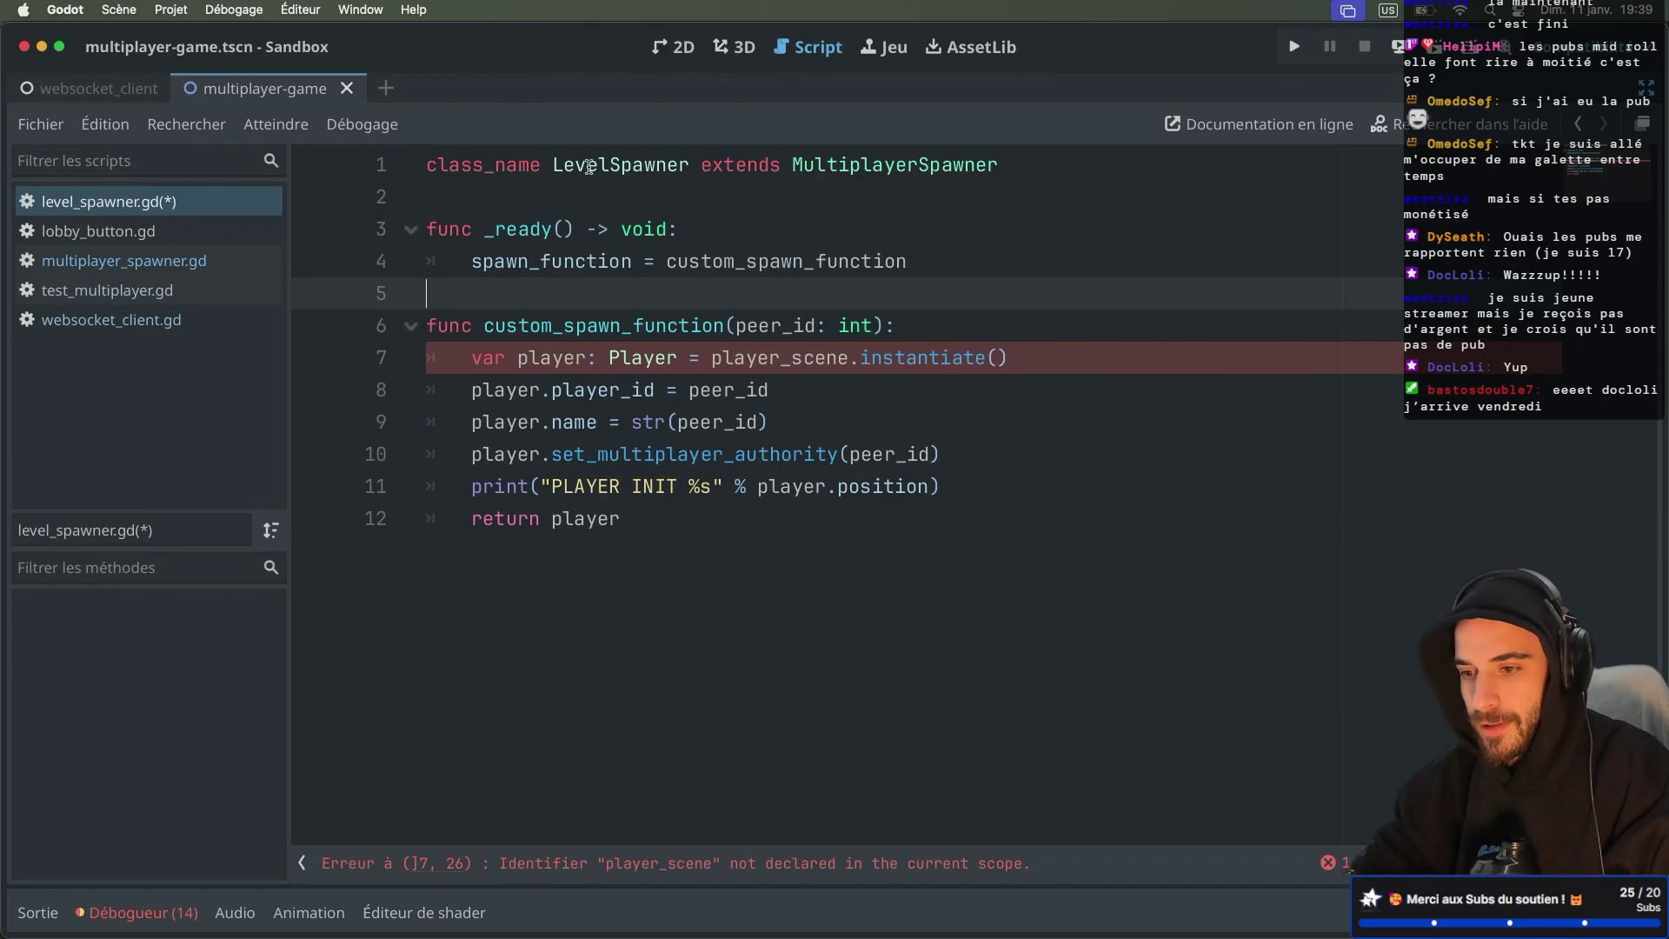
pyautogui.press('ctrl+super+d')
# Step: Insert a line under the class declaration and begin var game_scene = preload
pyautogui.click(1089, 203)
pyautogui.press('Return')
pyautogui.press('Return')
pyautogui.press('Up')
pyautogui.write('var')
pyautogui.write(' multi')
pyautogui.press('BackSpace')
pyautogui.press('BackSpace')
pyautogui.press('BackSpace')
pyautogui.write('game_scene = ')
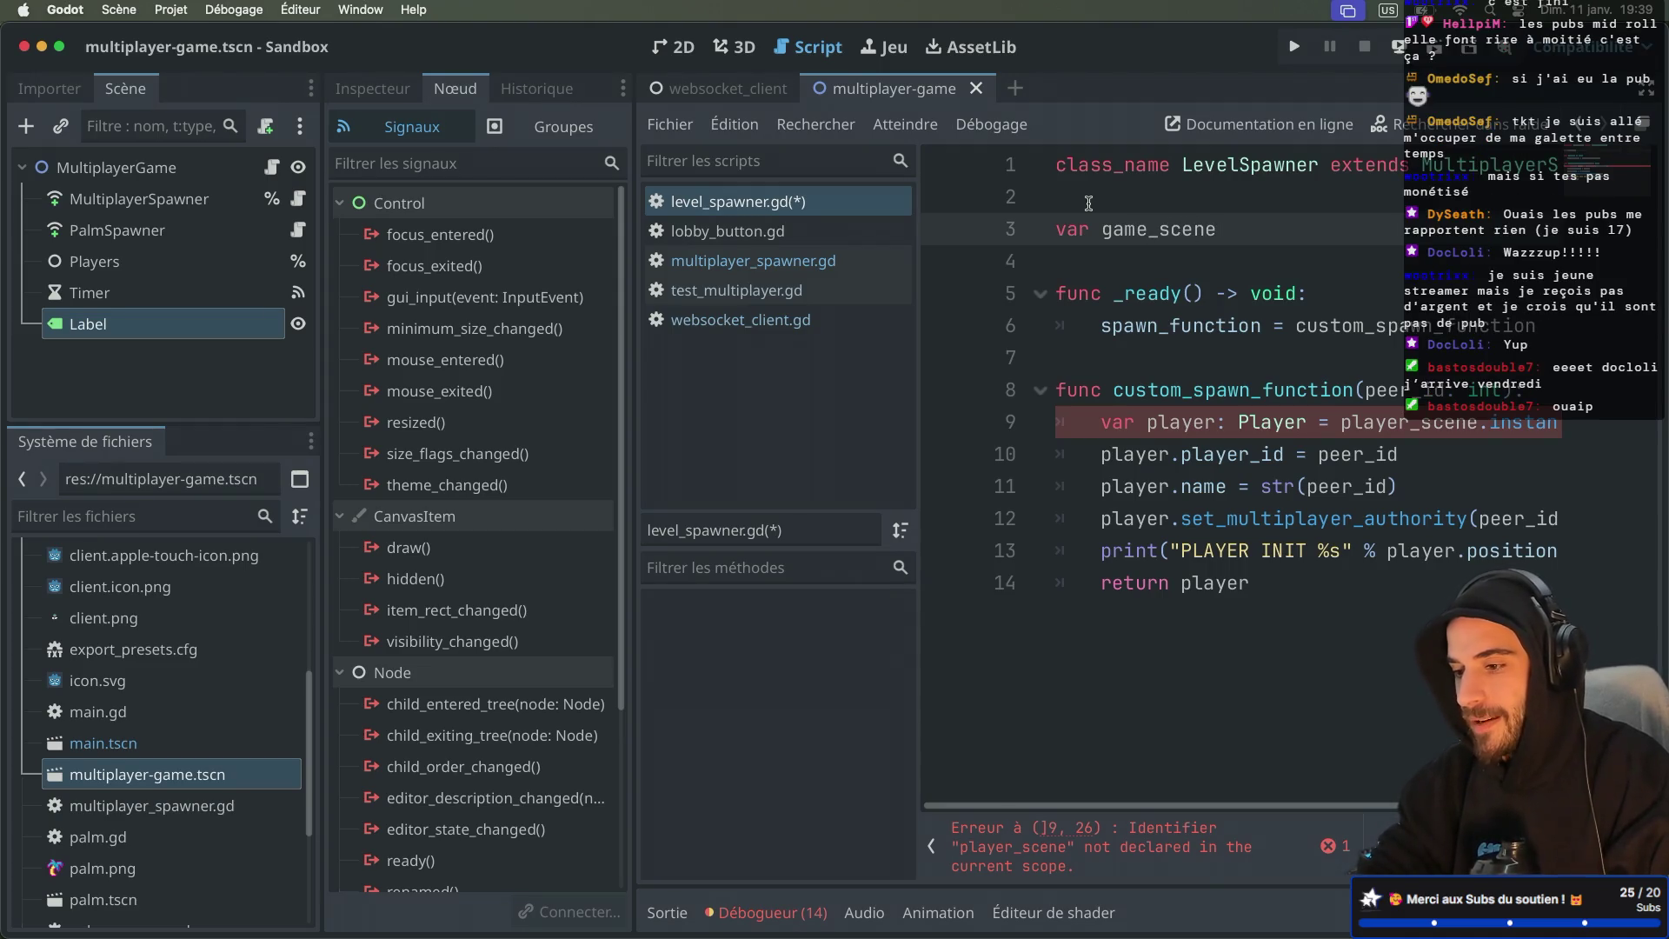
pyautogui.write('prel')
# Step: Make line 3 read var game_scene = preload("res://multiplayer-game.tscn"), then select line 9's player declaration
pyautogui.press('super+ctrl+d')
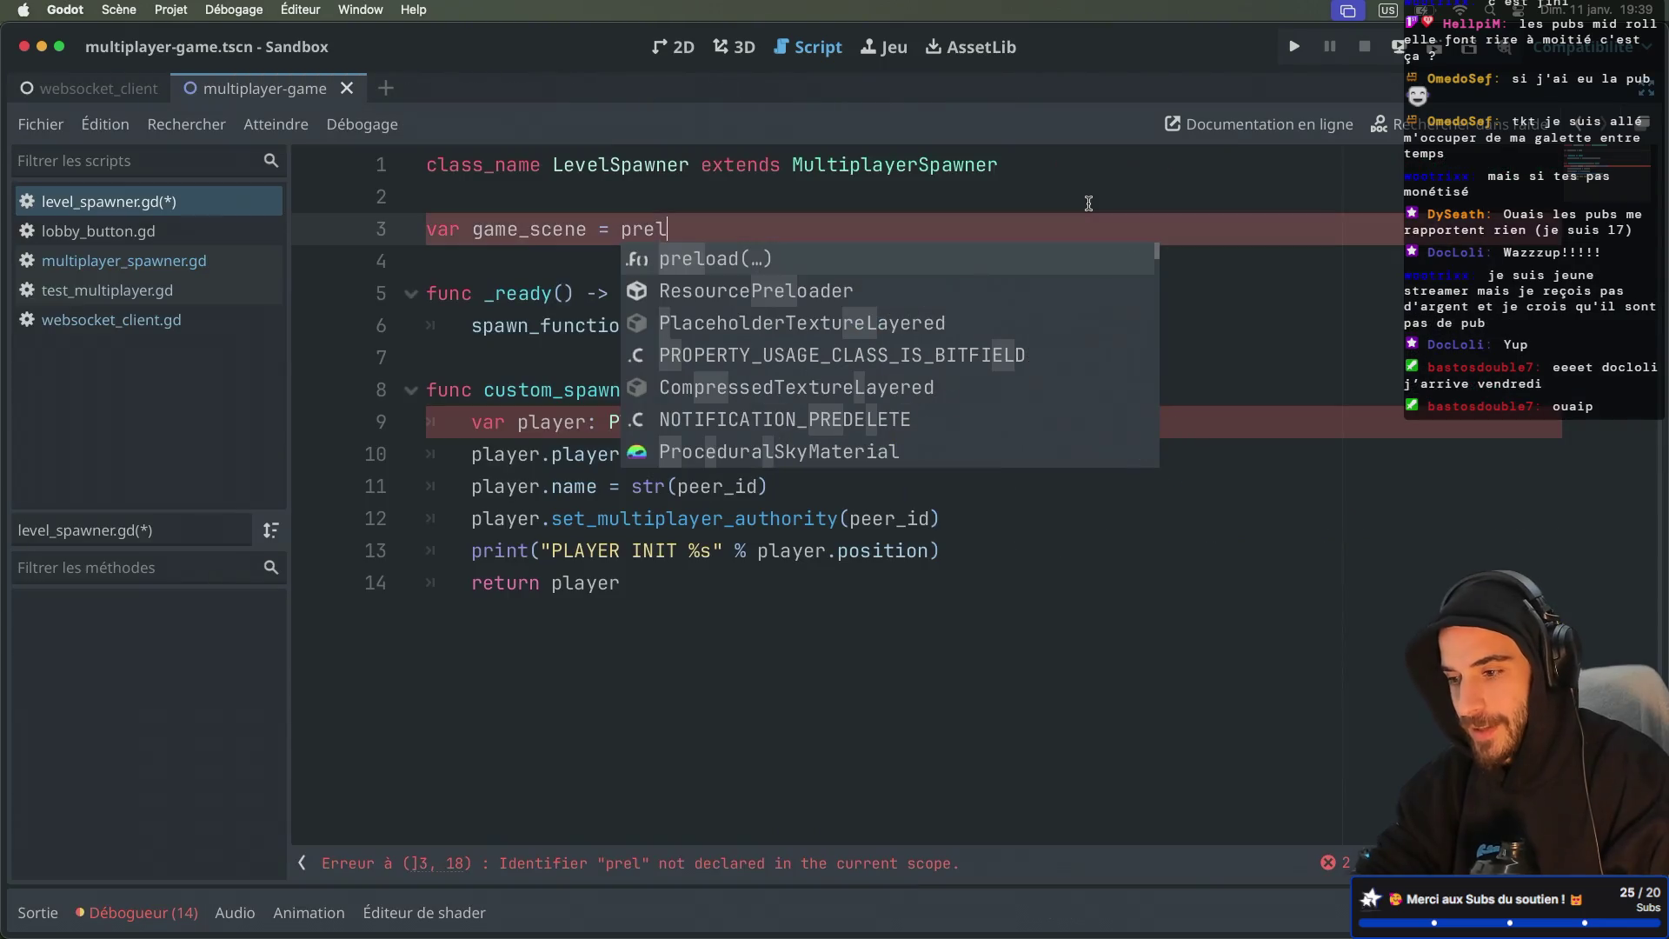
pyautogui.press('Return')
pyautogui.write('res:')
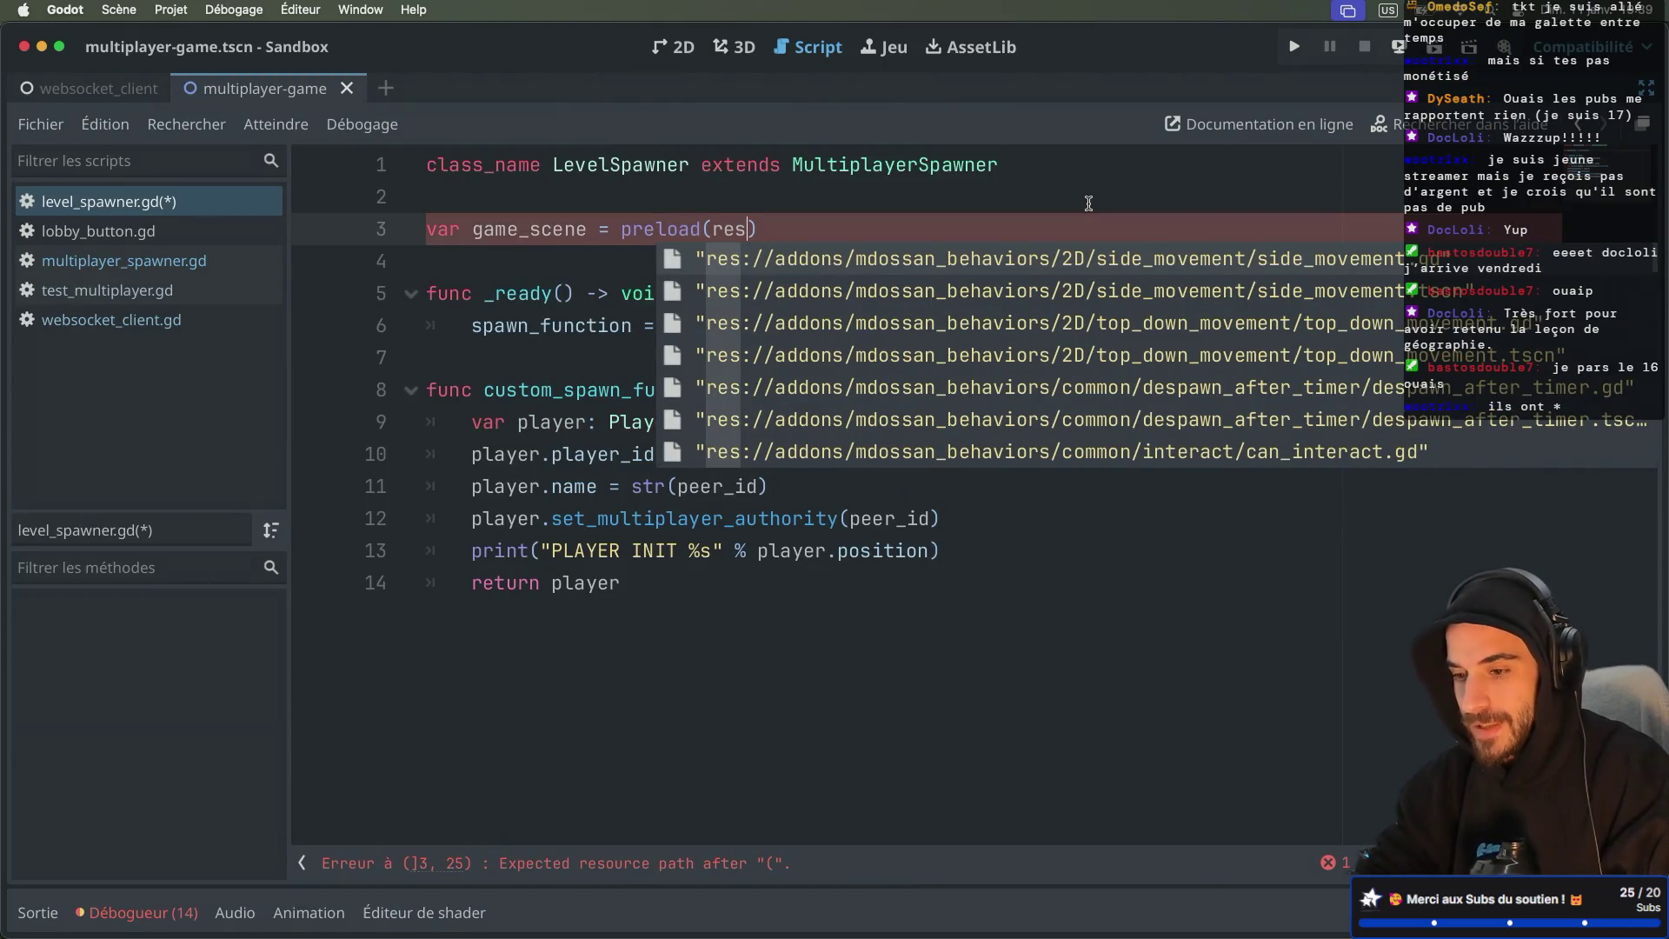
pyautogui.press('BackSpace')
pyautogui.press('BackSpace')
pyautogui.press('BackSpace')
pyautogui.write('"m')
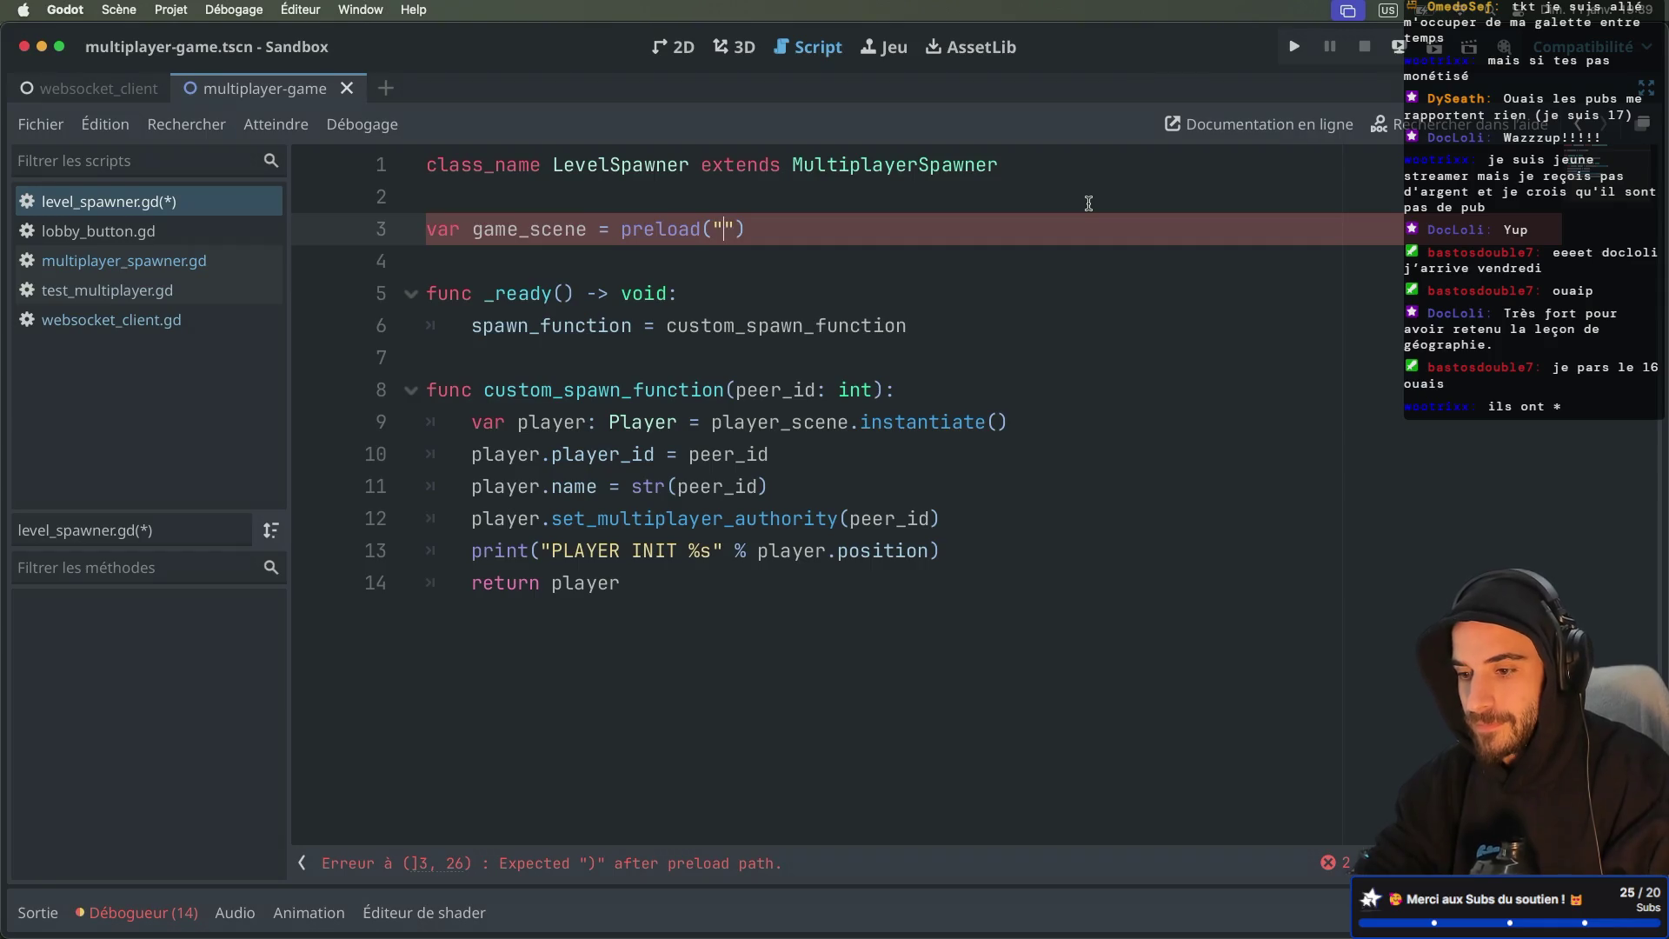
pyautogui.write('ul')
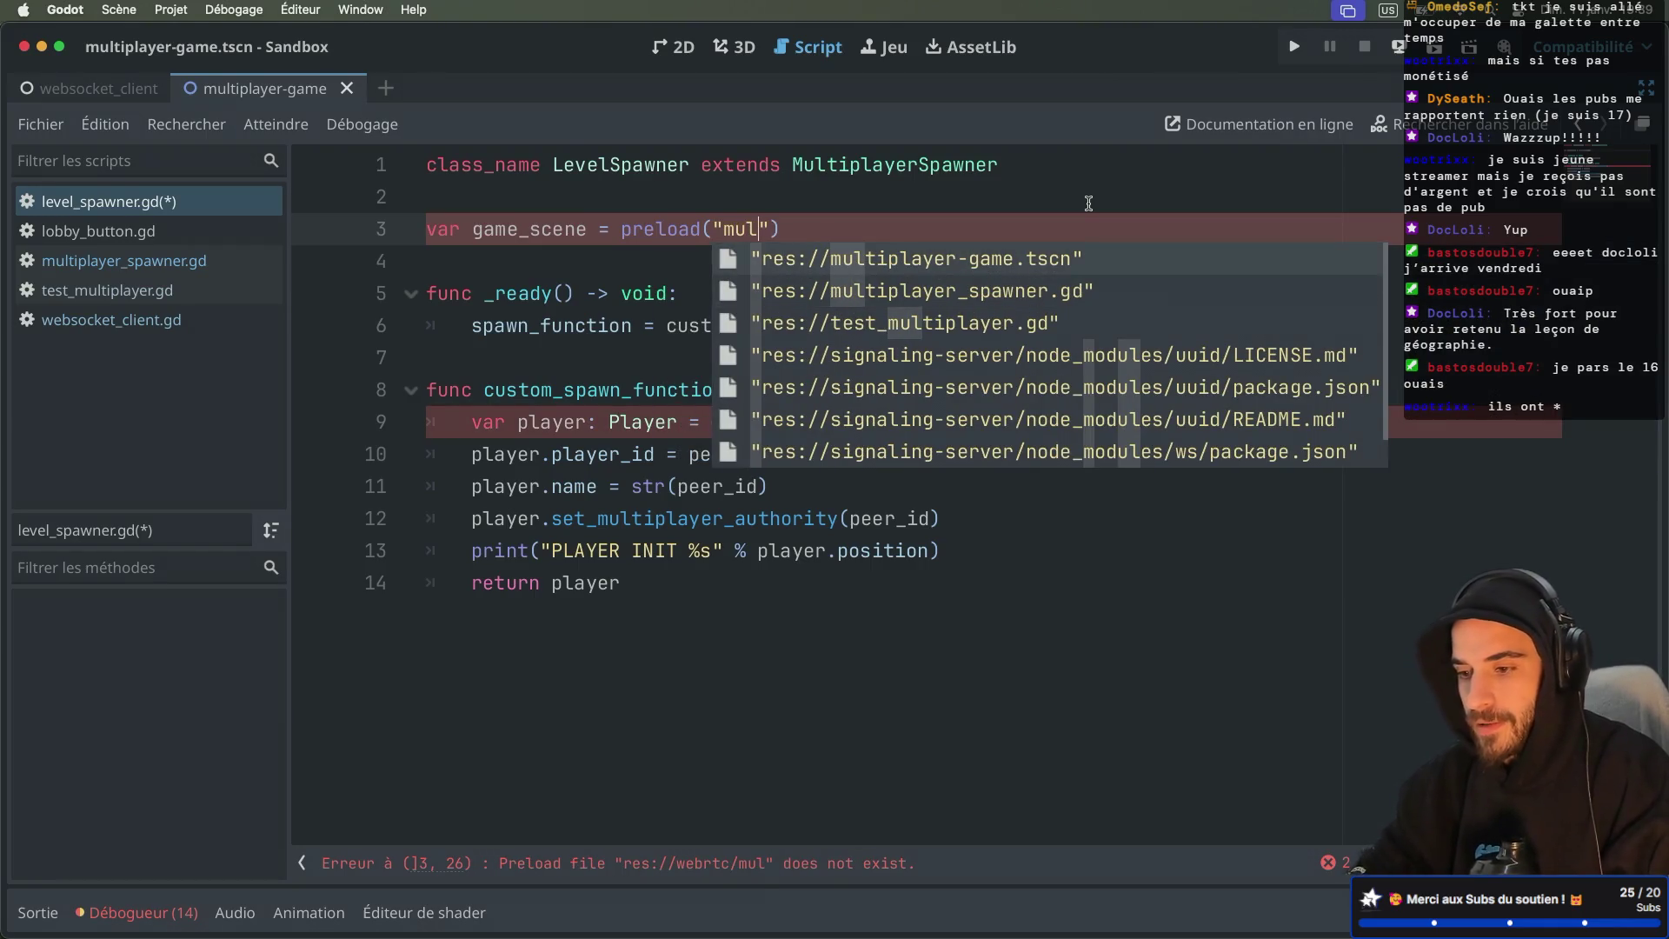
pyautogui.press('Up')
pyautogui.press('Down')
pyautogui.press('Down')
pyautogui.press('Up')
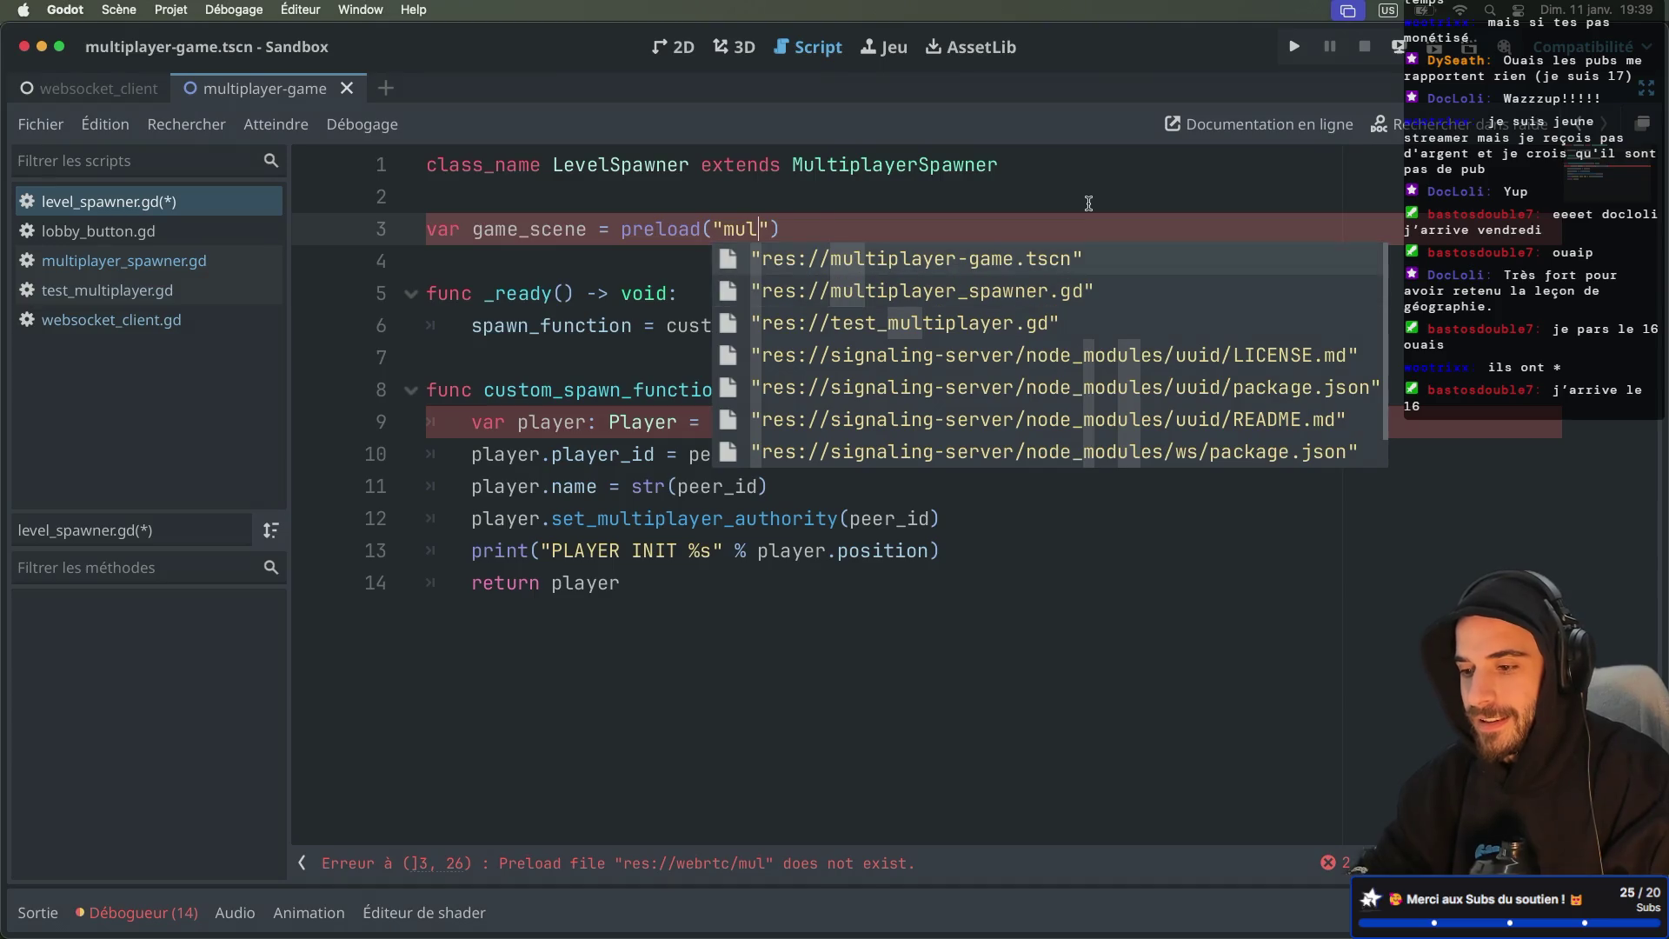
pyautogui.press('Return')
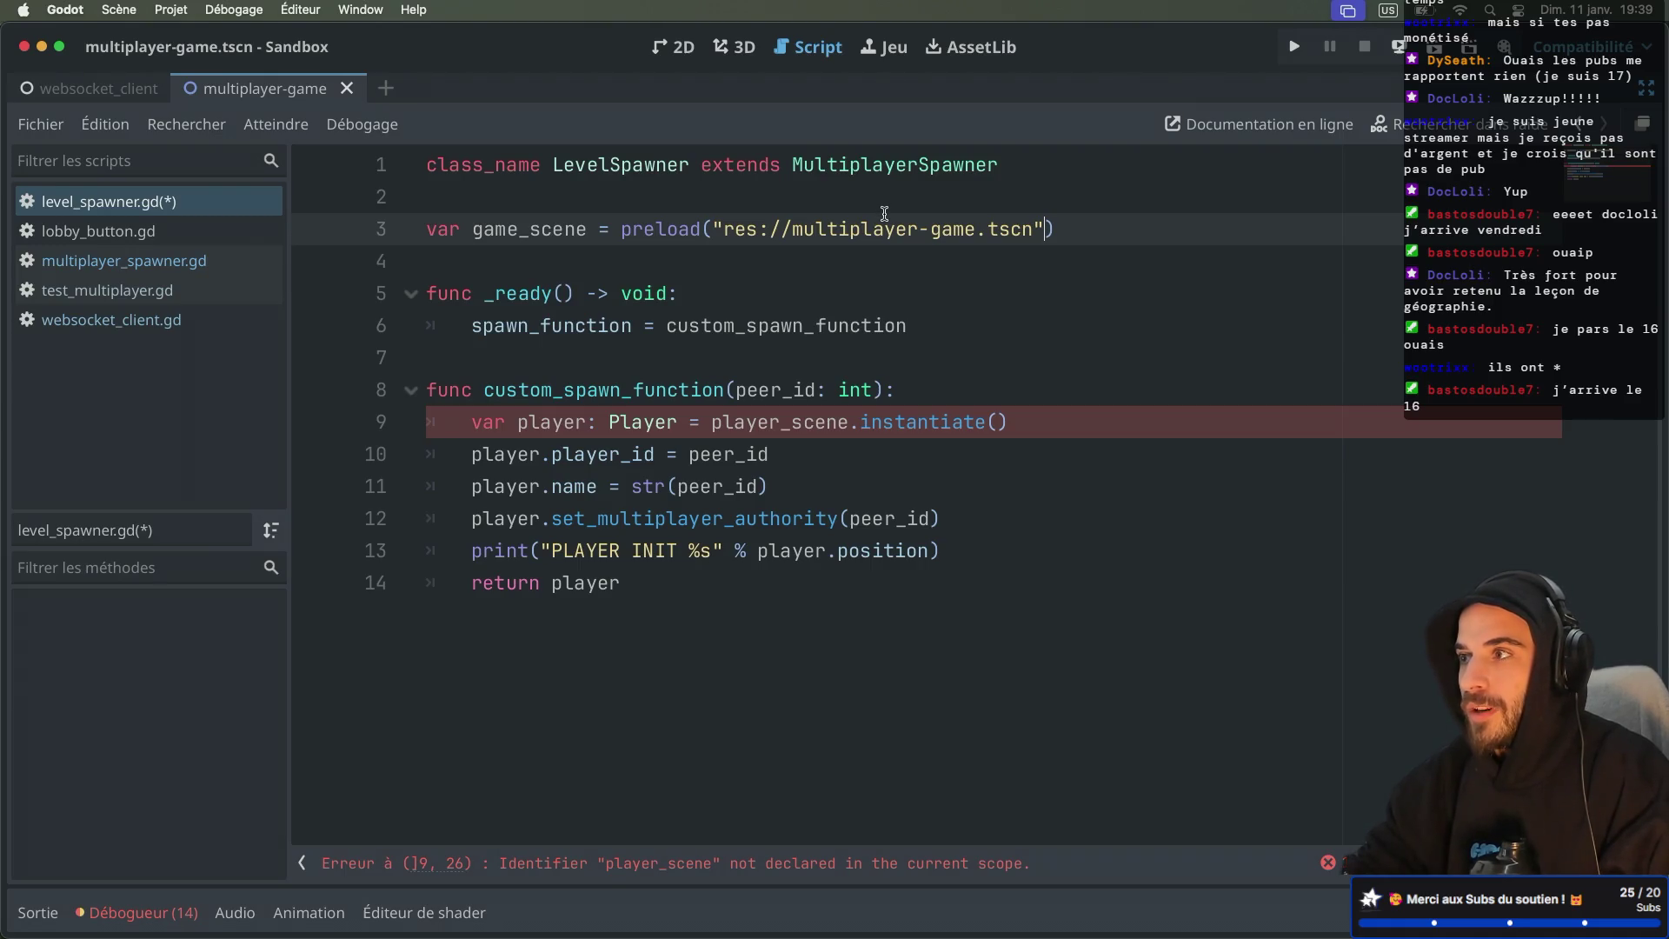
pyautogui.click(800, 425)
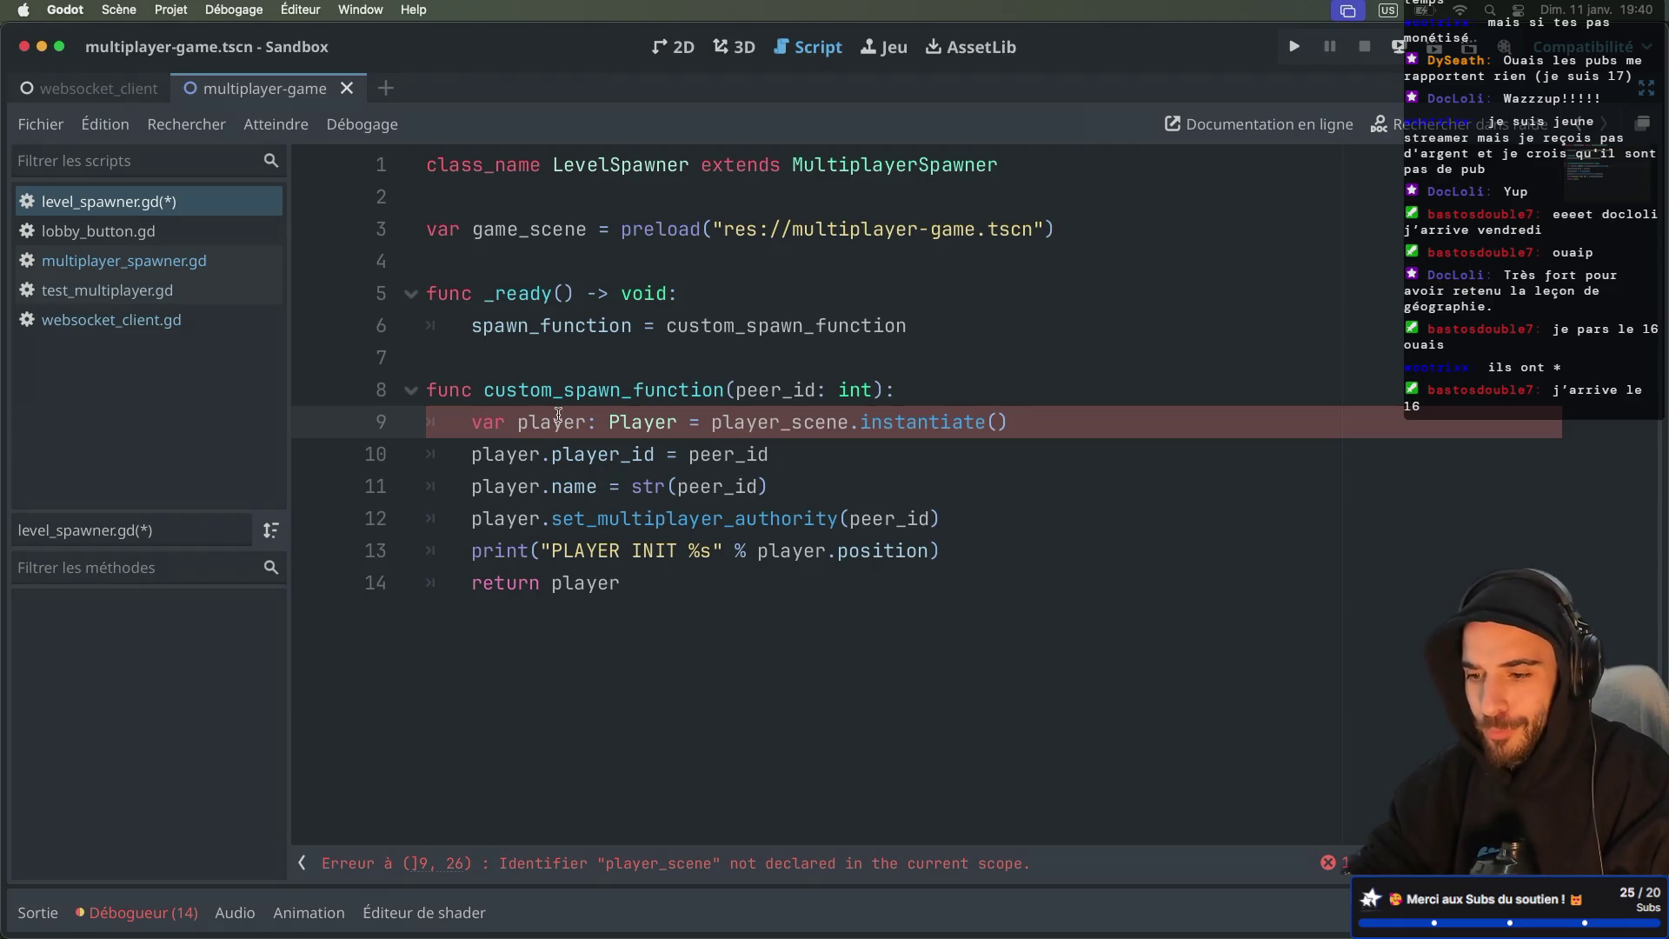
pyautogui.moveTo(519, 421); pyautogui.dragTo(677, 420)
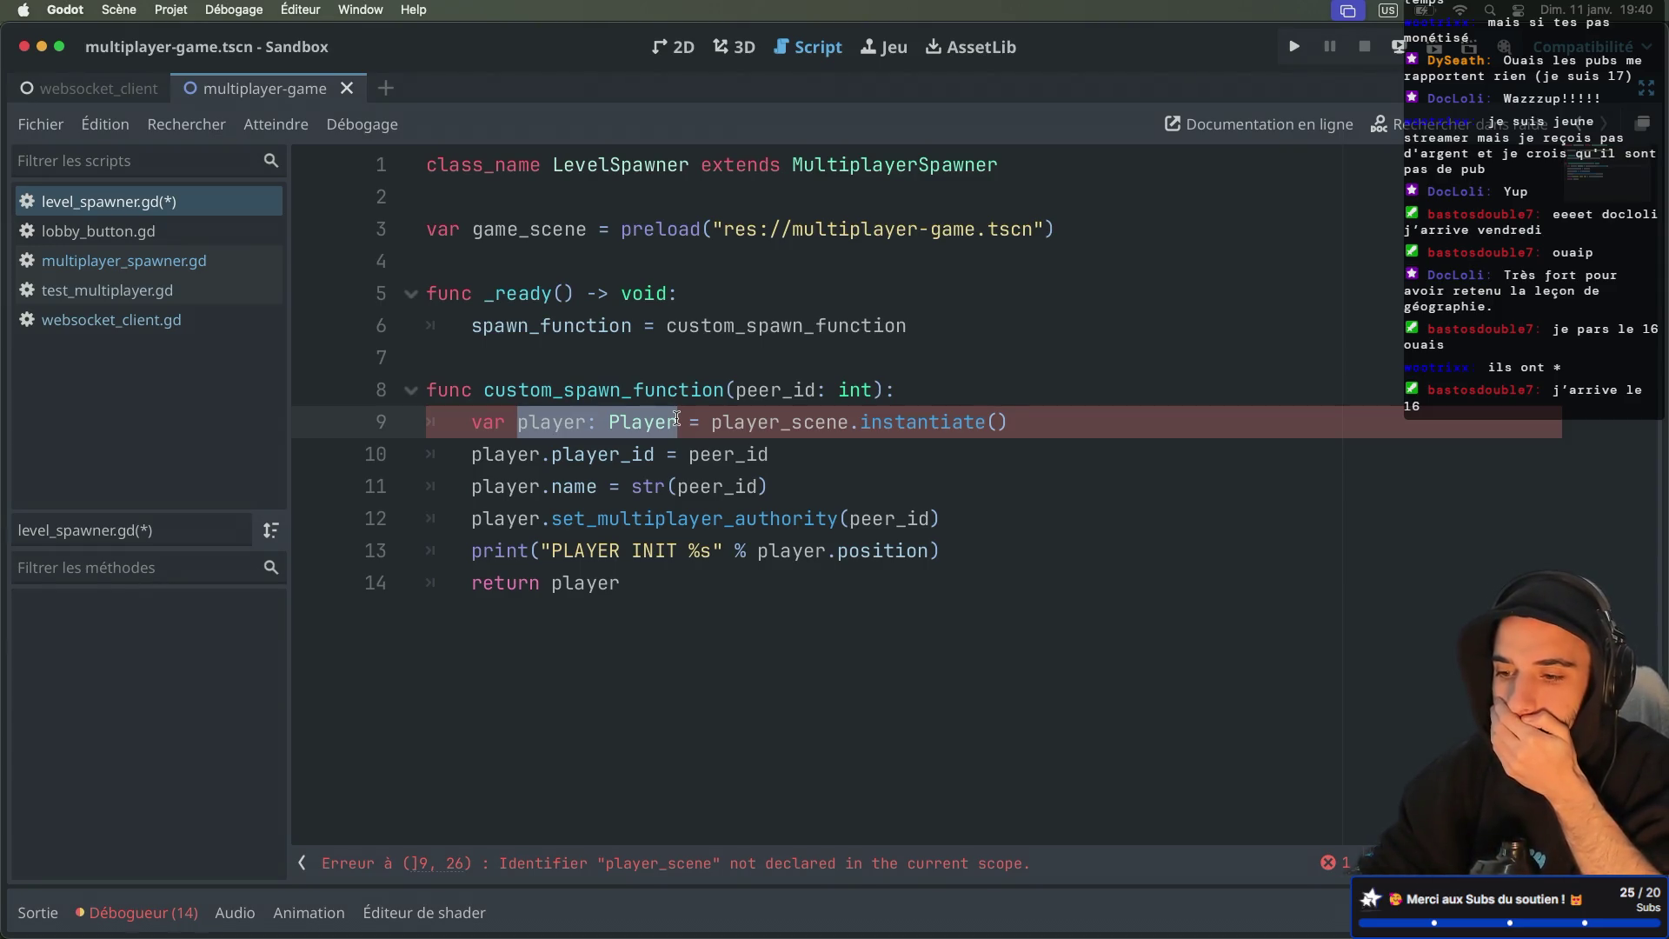
# Step: Change line 9 to var game: MultiplayerGame = game_scene.instantiate() and save
pyautogui.doubleClick(758, 422)
pyautogui.write('game')
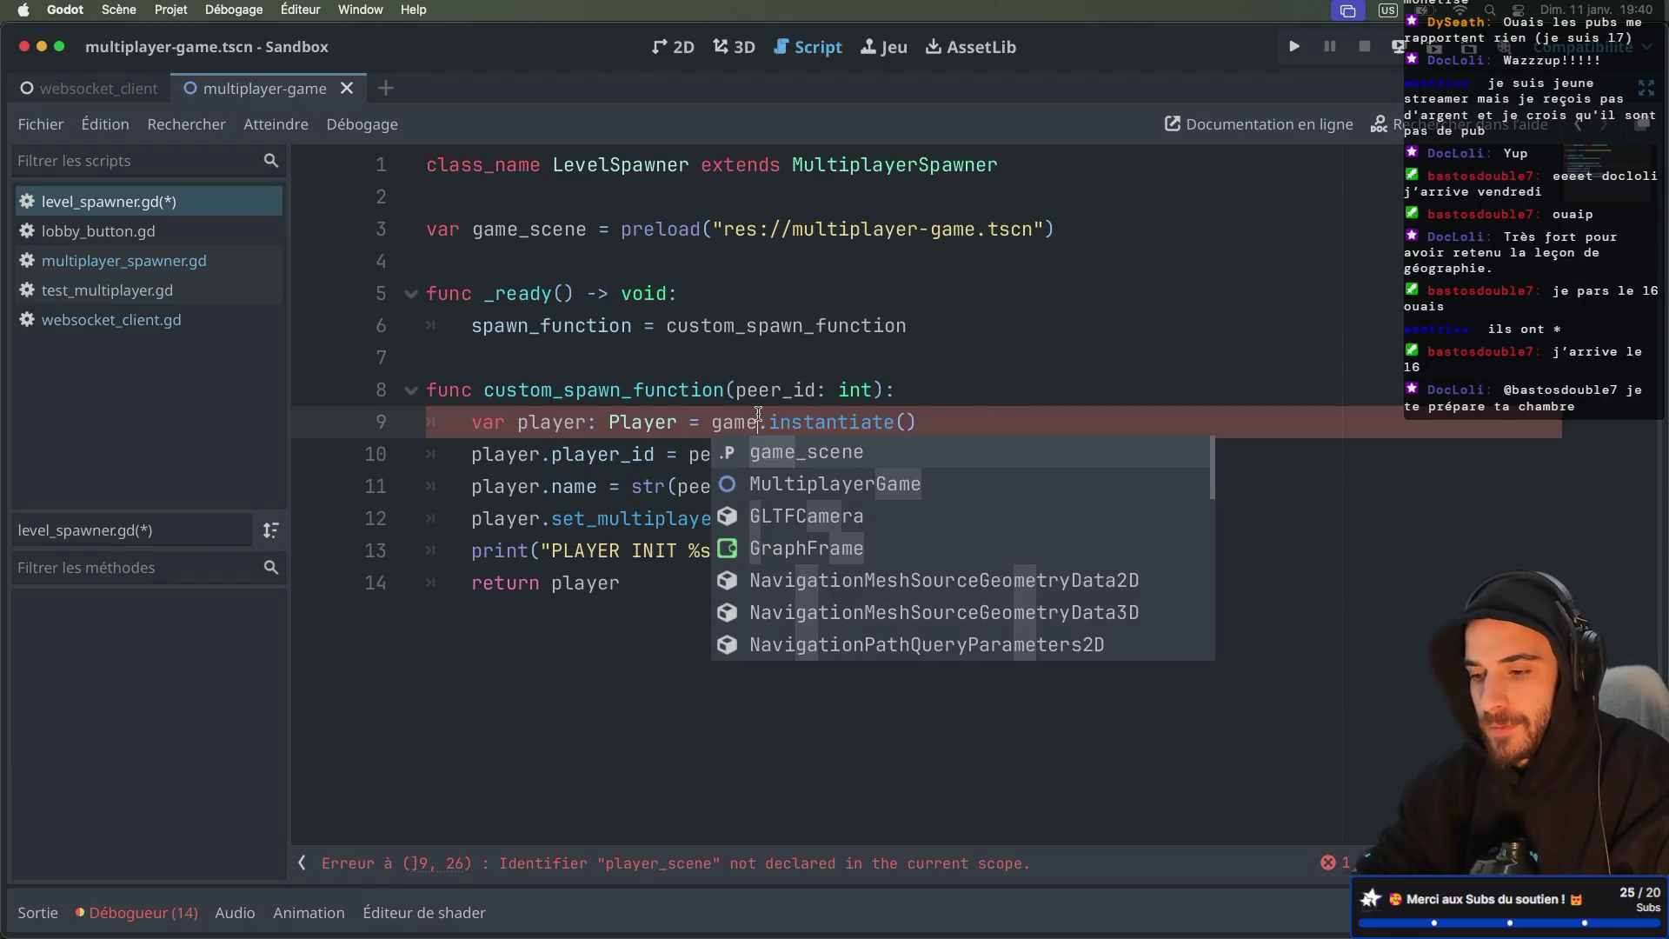
pyautogui.press('Return')
pyautogui.doubleClick(559, 423)
pyautogui.write('game')
pyautogui.doubleClick(622, 419)
pyautogui.write('Multi')
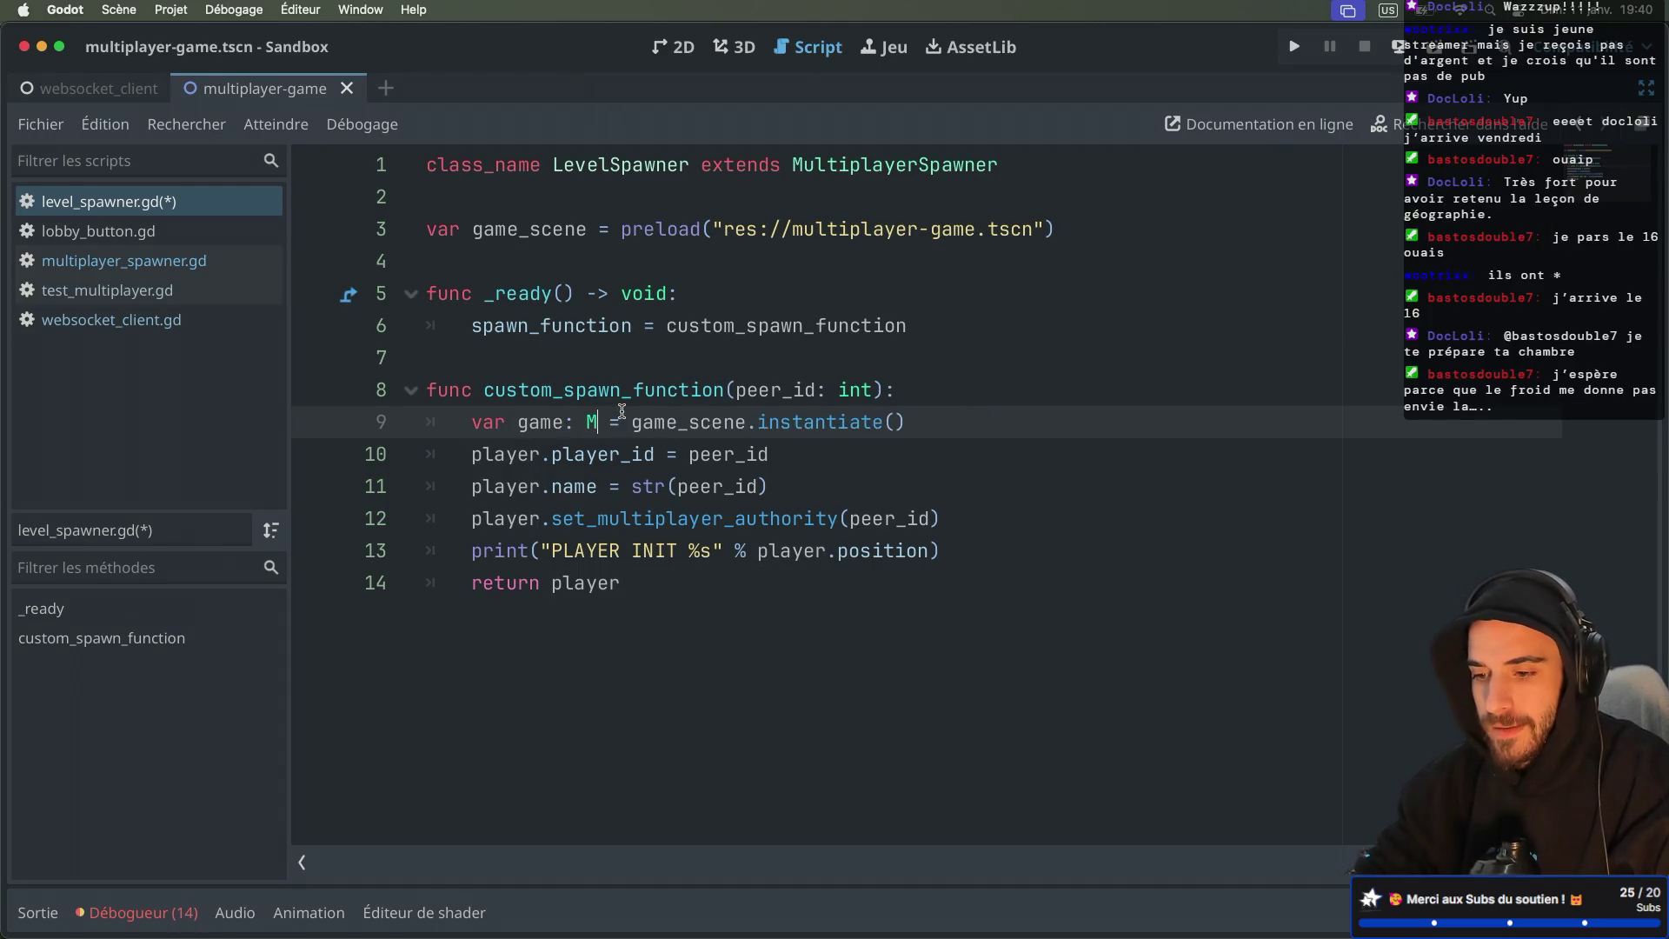
pyautogui.press('Return')
pyautogui.hotkey('ctrl', 's')
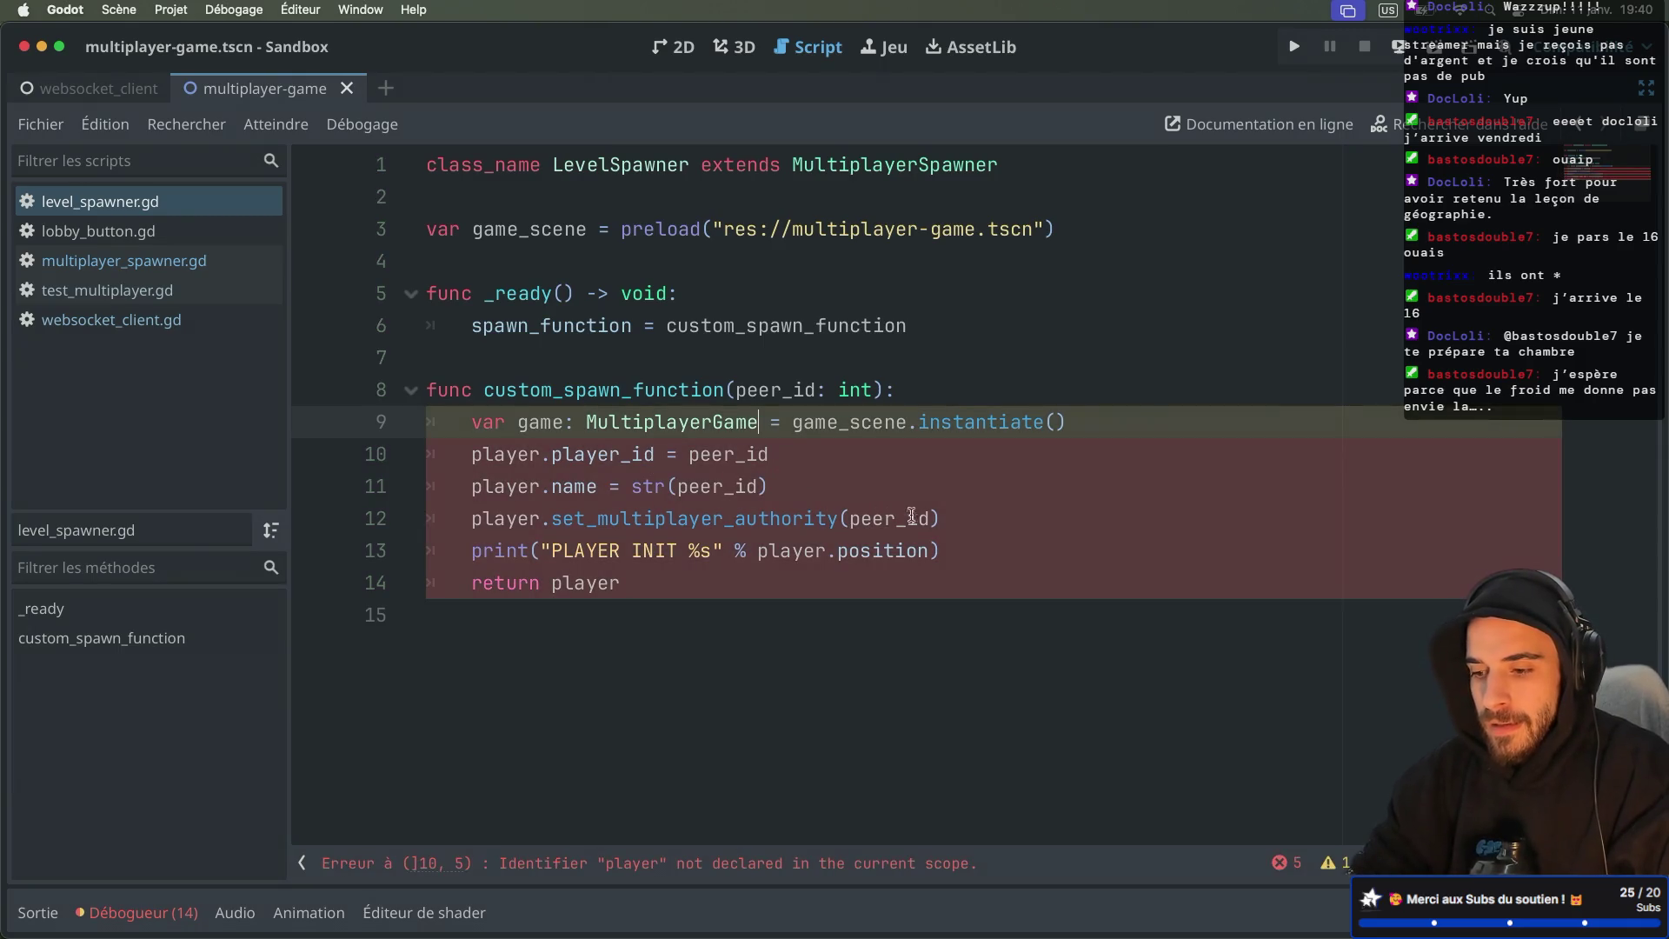
# Step: Delete the old player setup lines 10–13, make the function return game, and save
pyautogui.moveTo(958, 539)
pyautogui.mouseDown()
pyautogui.moveTo(626, 486)
pyautogui.moveTo(395, 426)
pyautogui.mouseUp()
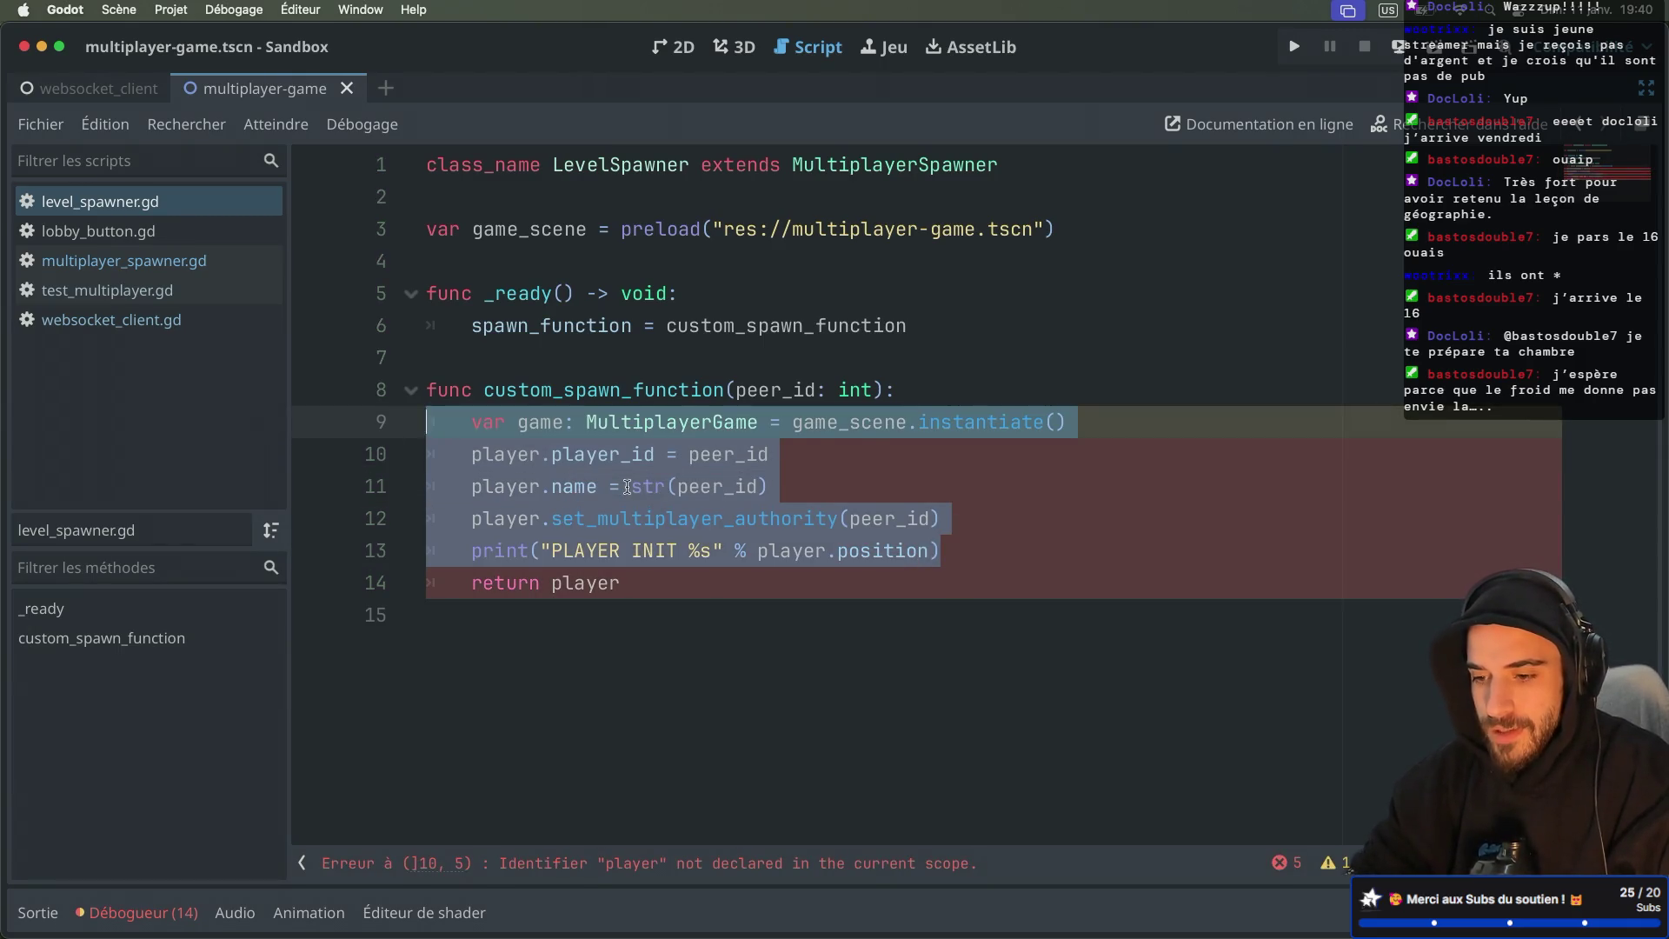
pyautogui.click(668, 484)
pyautogui.moveTo(946, 551)
pyautogui.mouseDown()
pyautogui.moveTo(742, 545)
pyautogui.moveTo(391, 454)
pyautogui.mouseUp()
pyautogui.press('BackSpace')
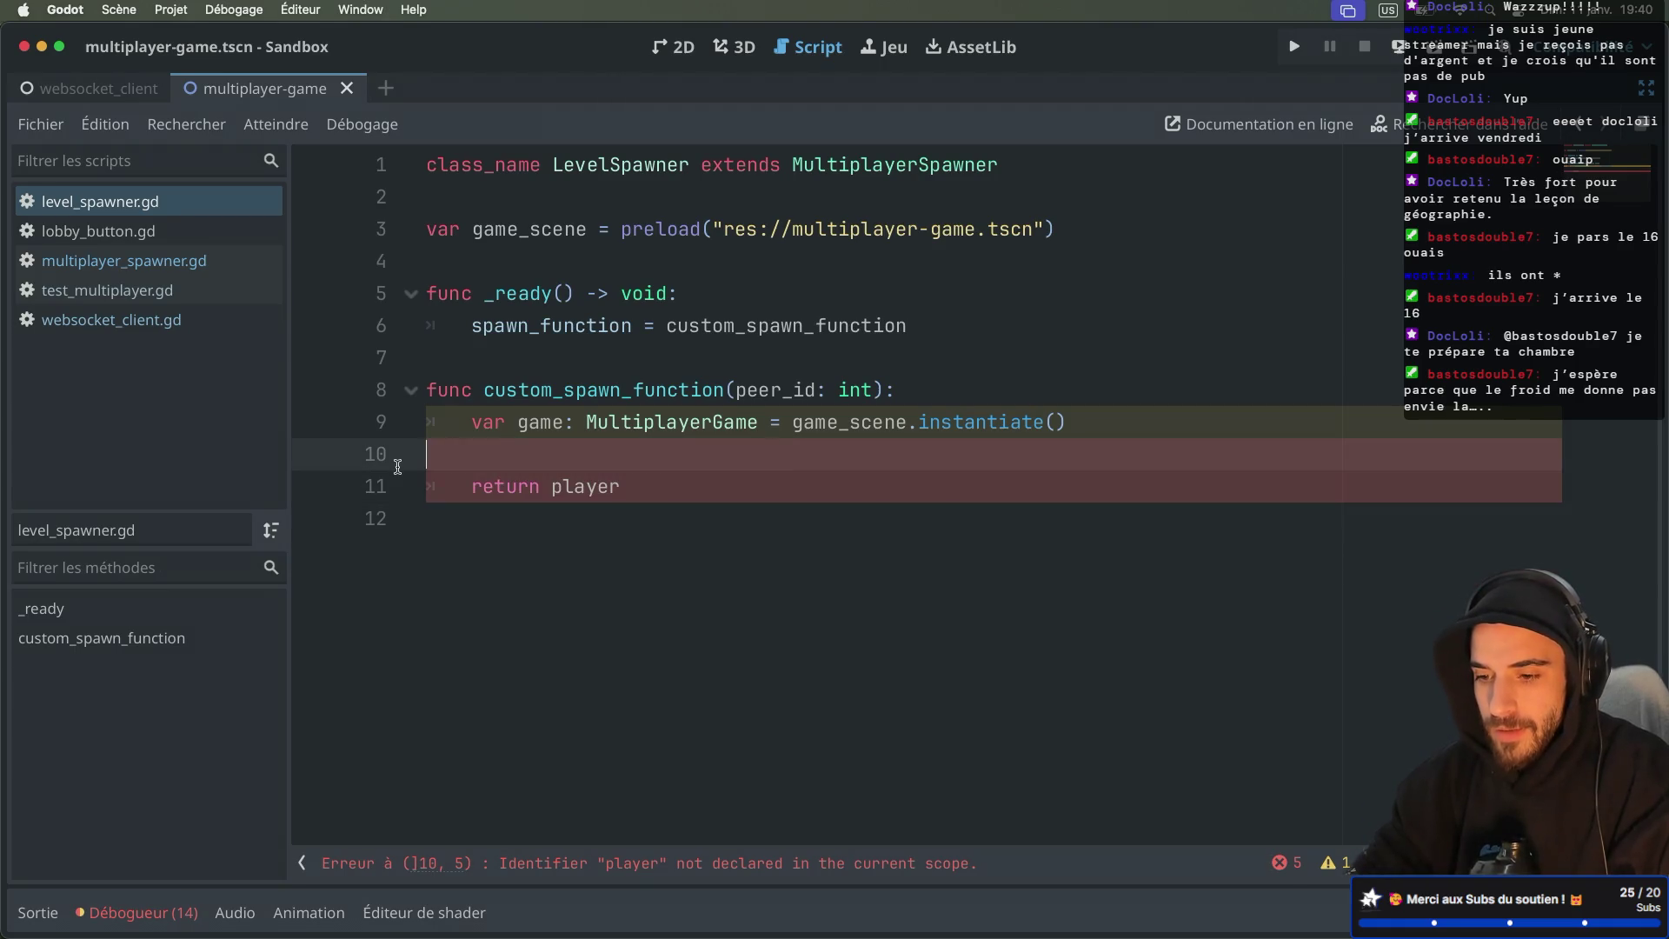
pyautogui.press('BackSpace')
pyautogui.doubleClick(585, 454)
pyautogui.write('game')
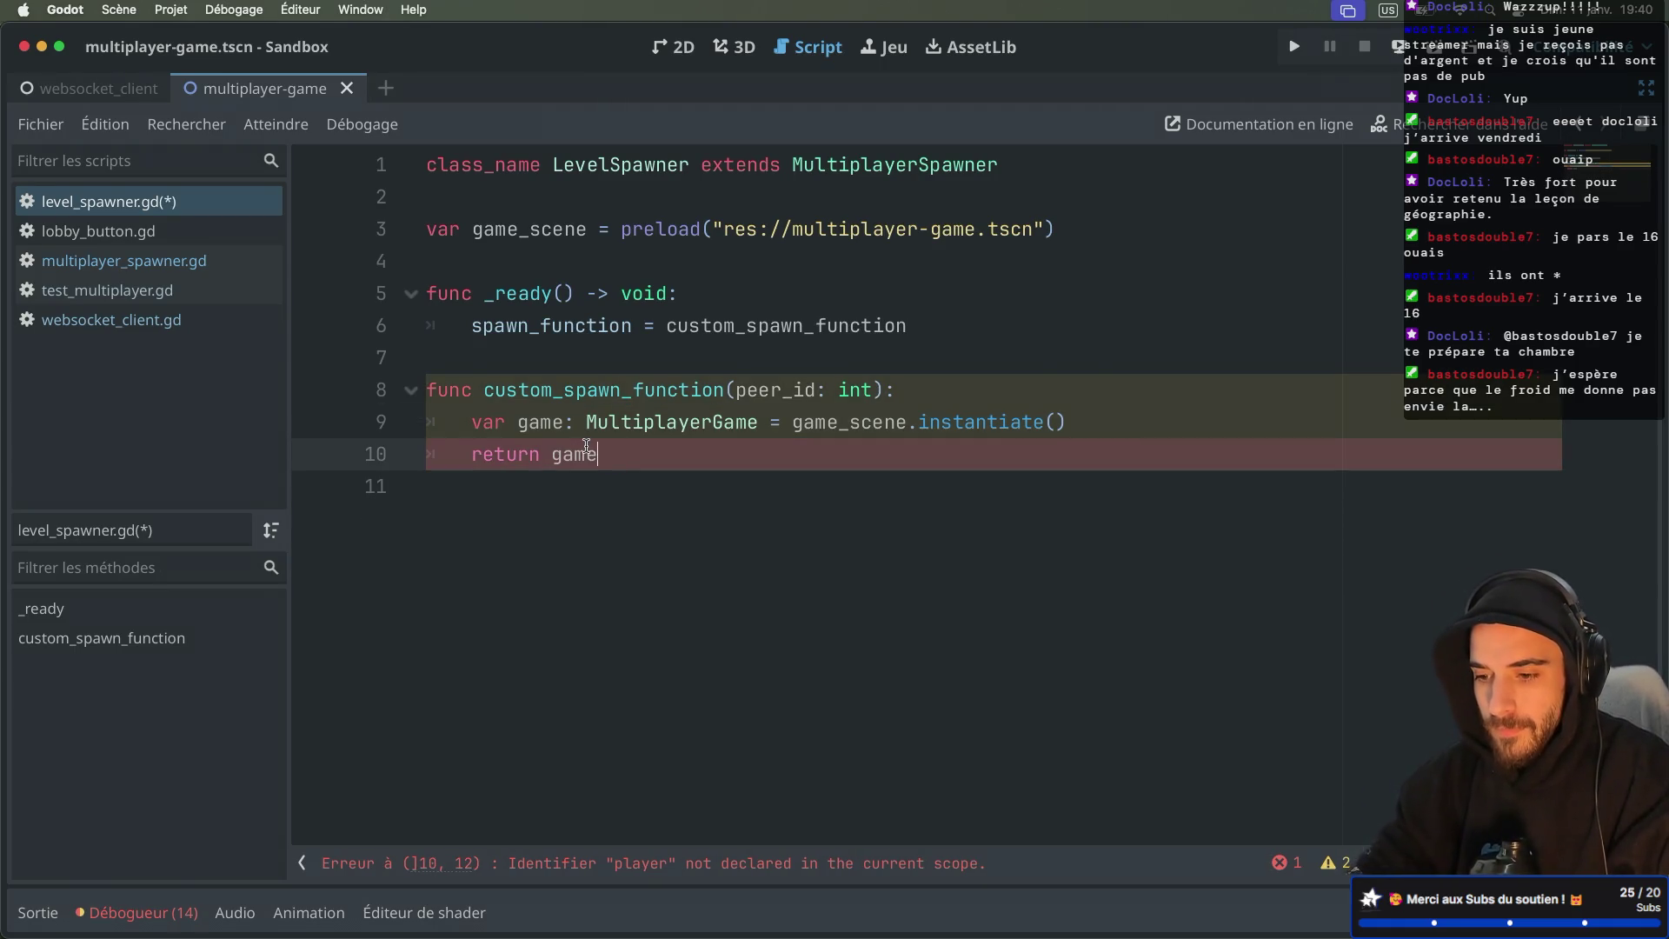
pyautogui.hotkey('ctrl', 's')
# Step: Remove the peer_id: int parameter from custom_spawn_function and save the script
pyautogui.click(737, 388)
pyautogui.moveTo(737, 388); pyautogui.dragTo(872, 389)
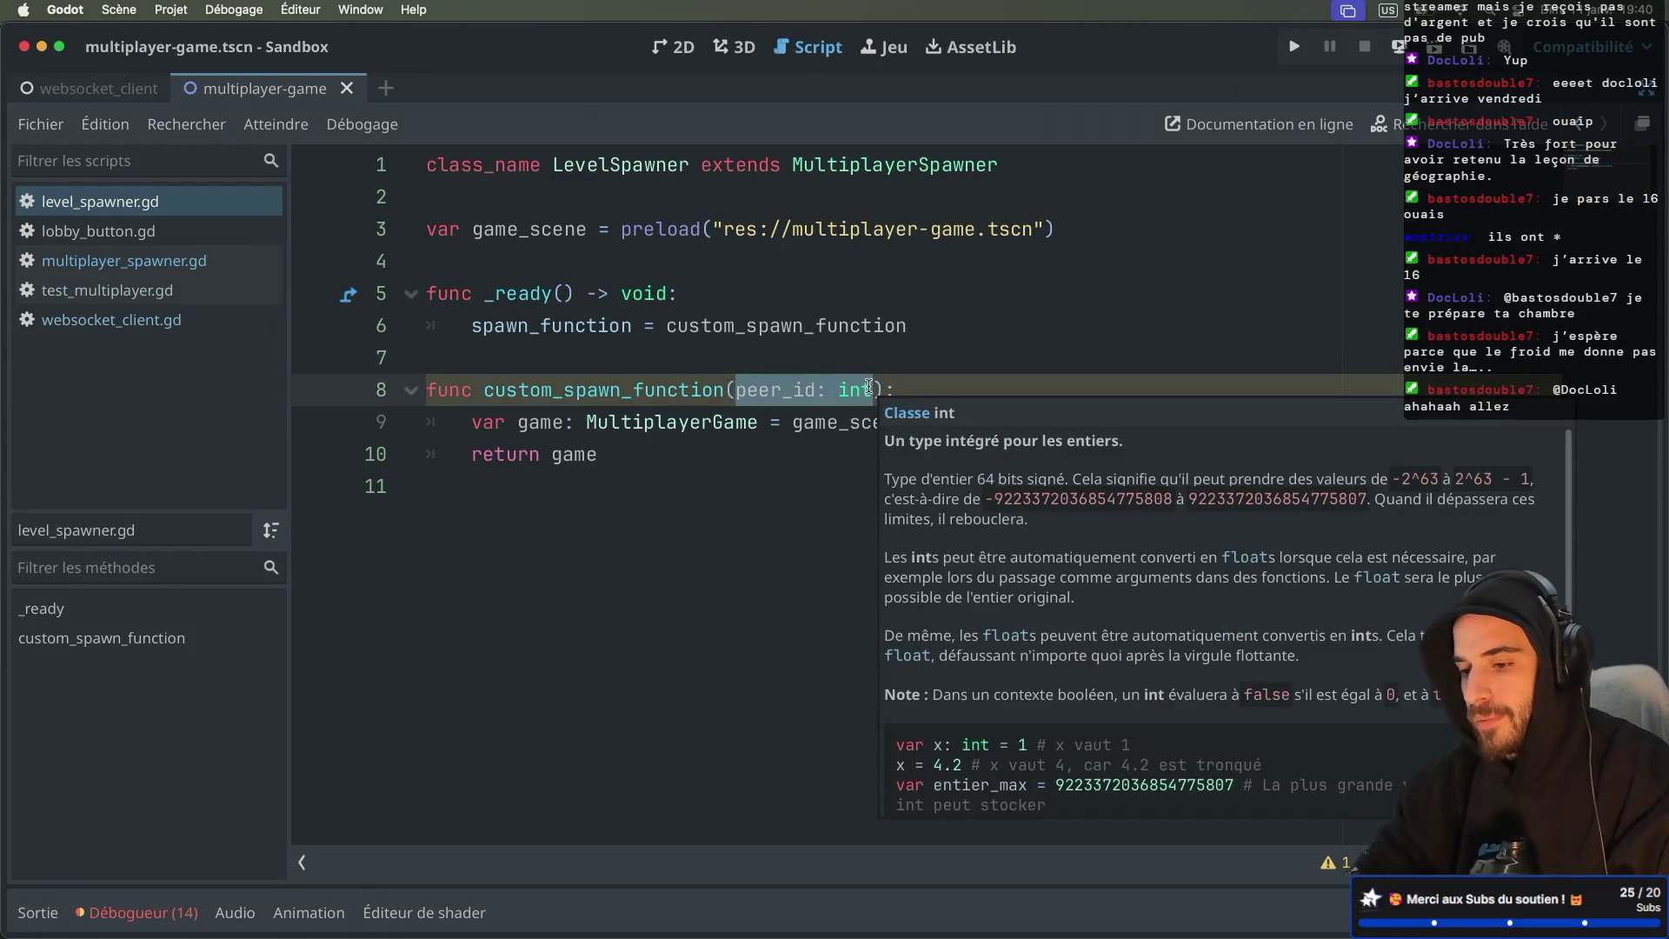
pyautogui.click(819, 384)
pyautogui.doubleClick(819, 384)
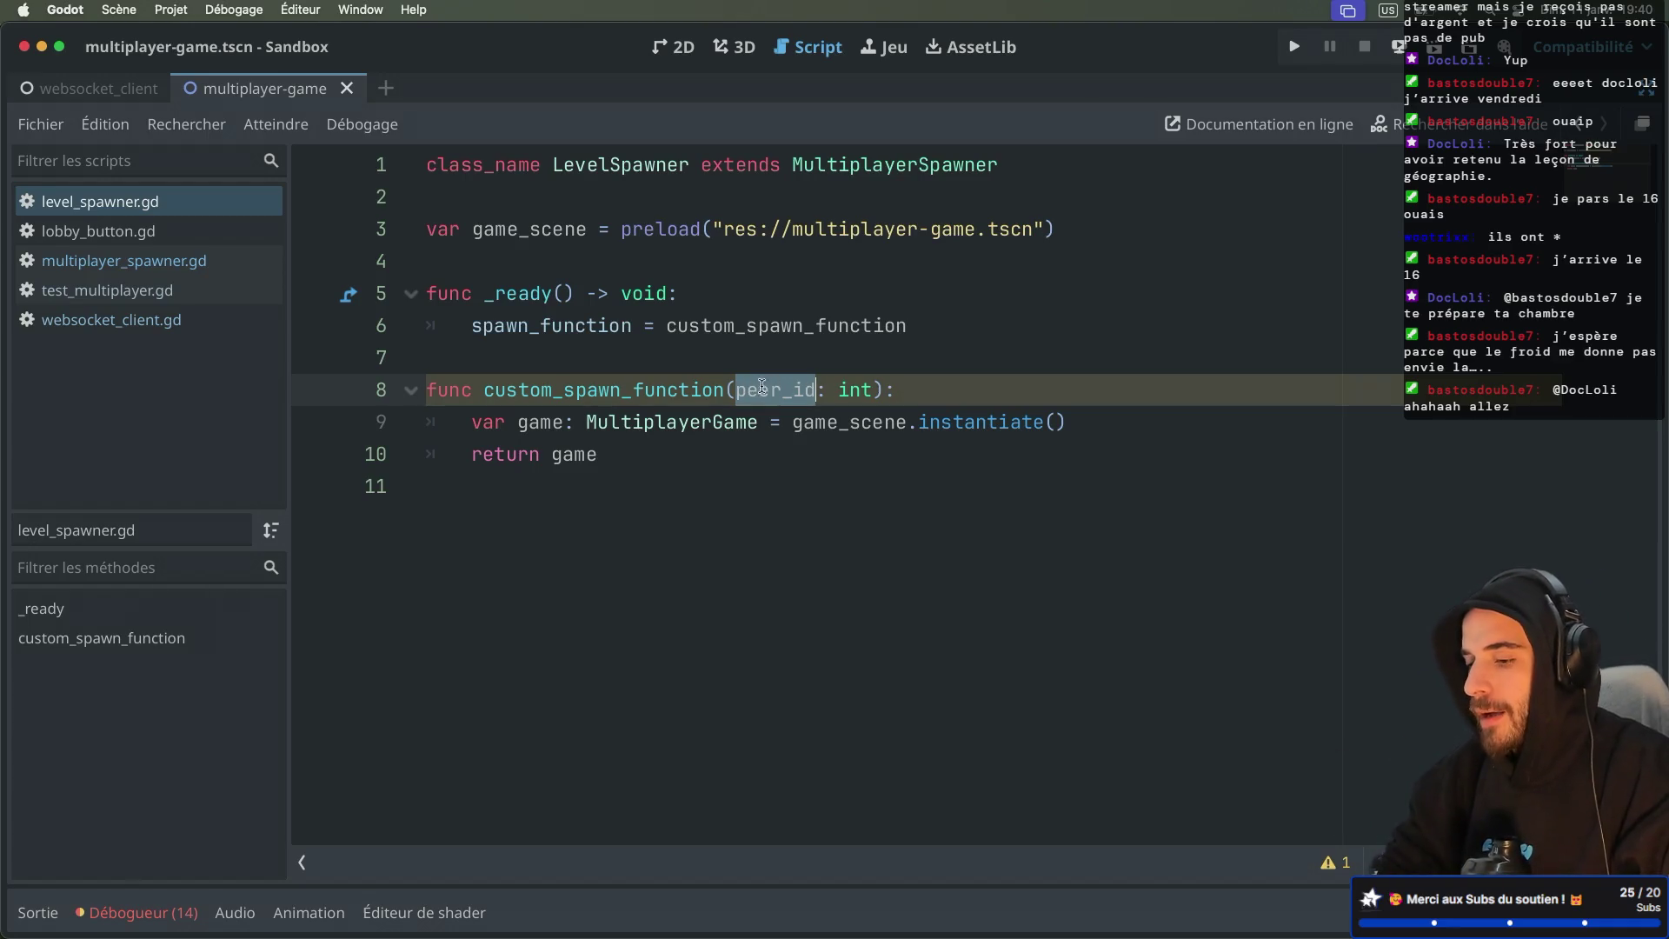
pyautogui.moveTo(872, 390); pyautogui.dragTo(736, 390)
pyautogui.press('BackSpace')
pyautogui.hotkey('ctrl', 's')
pyautogui.click(766, 357)
pyautogui.hotkey('ctrl', 's')
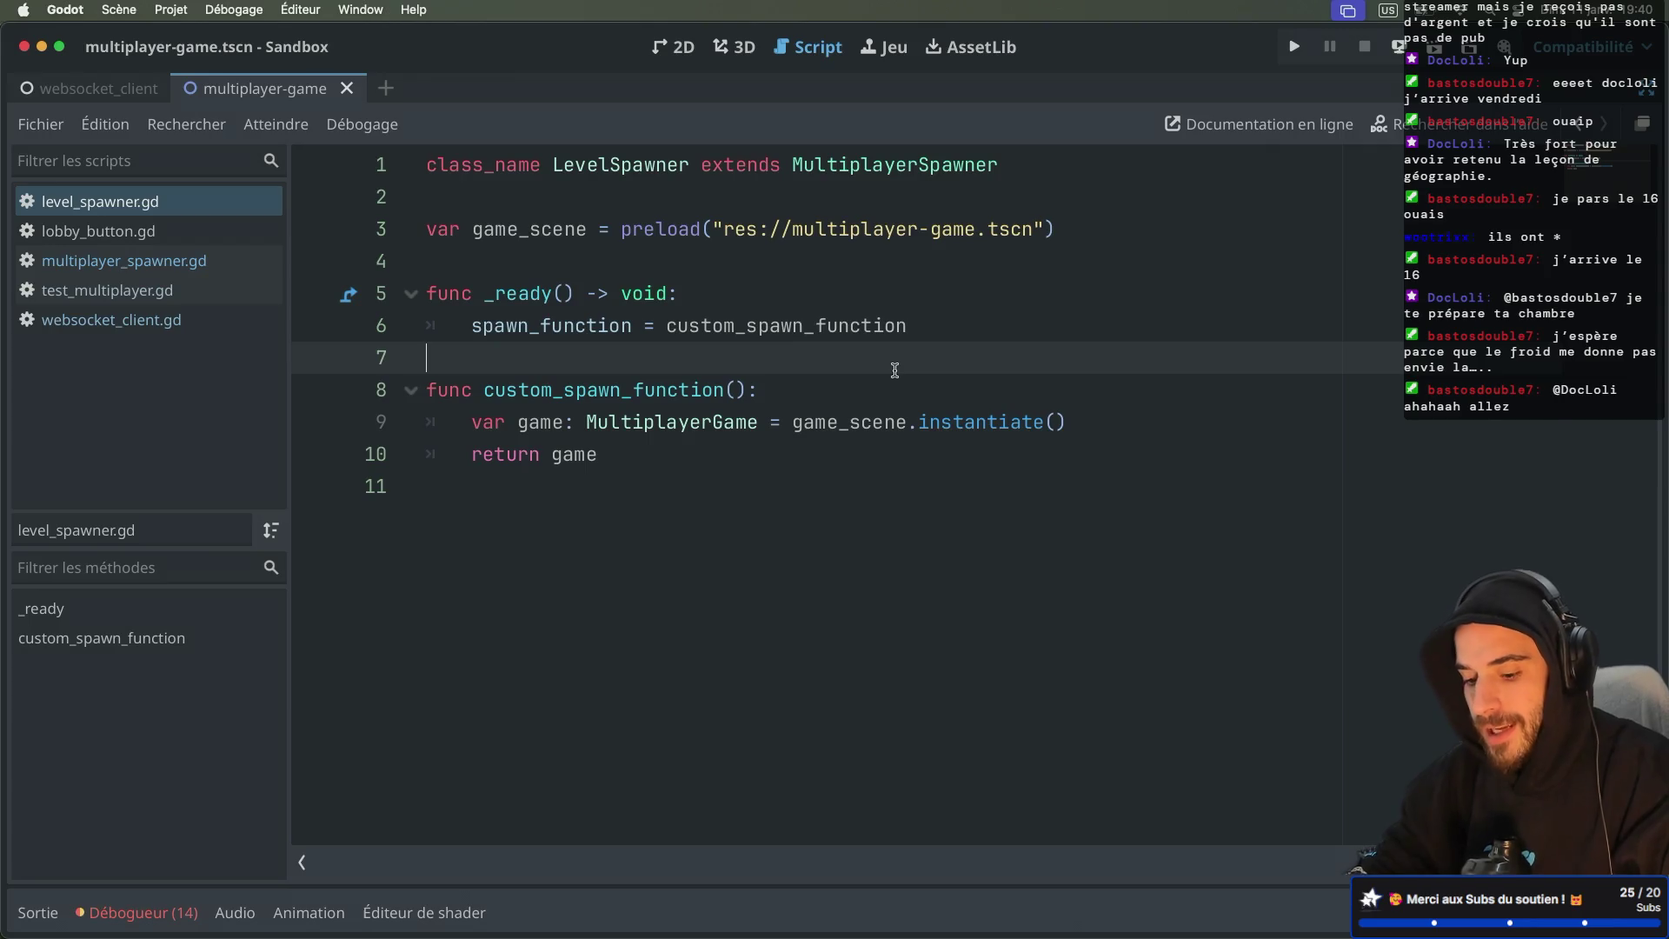
pyautogui.press('ctrl+super+d')
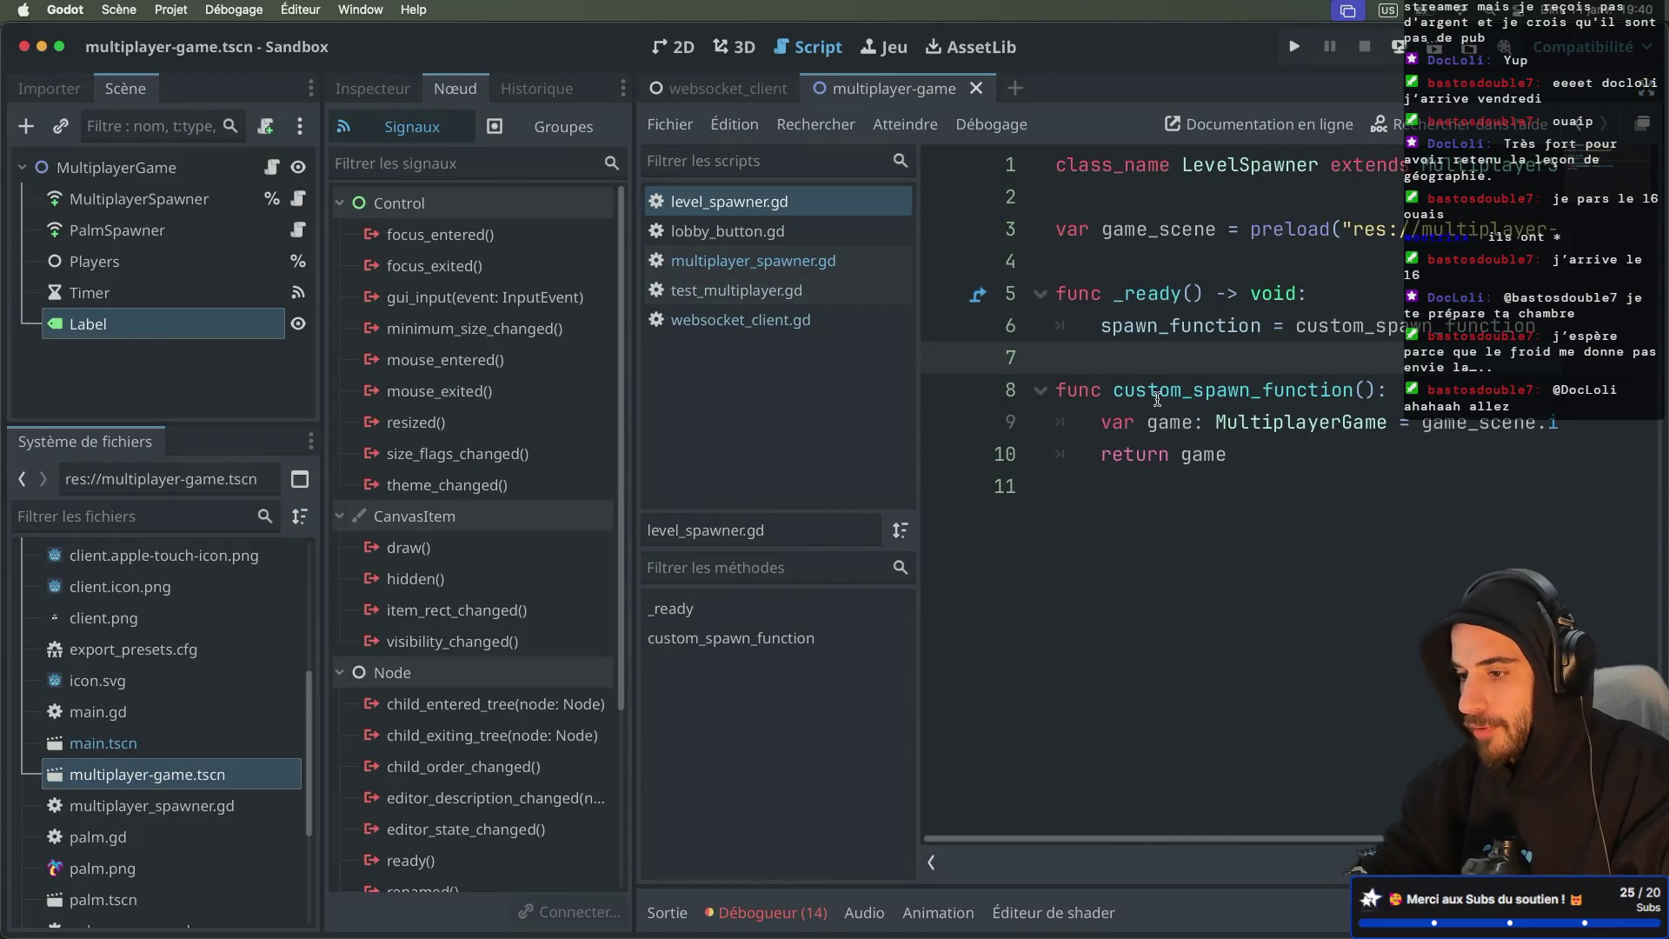
# Step: In the websocket_client scene, open LevelSpawner's script and review the instantiate line and custom_spawn_function
pyautogui.press('ctrl+super+d')
pyautogui.press('ctrl+super+d')
pyautogui.click(688, 98)
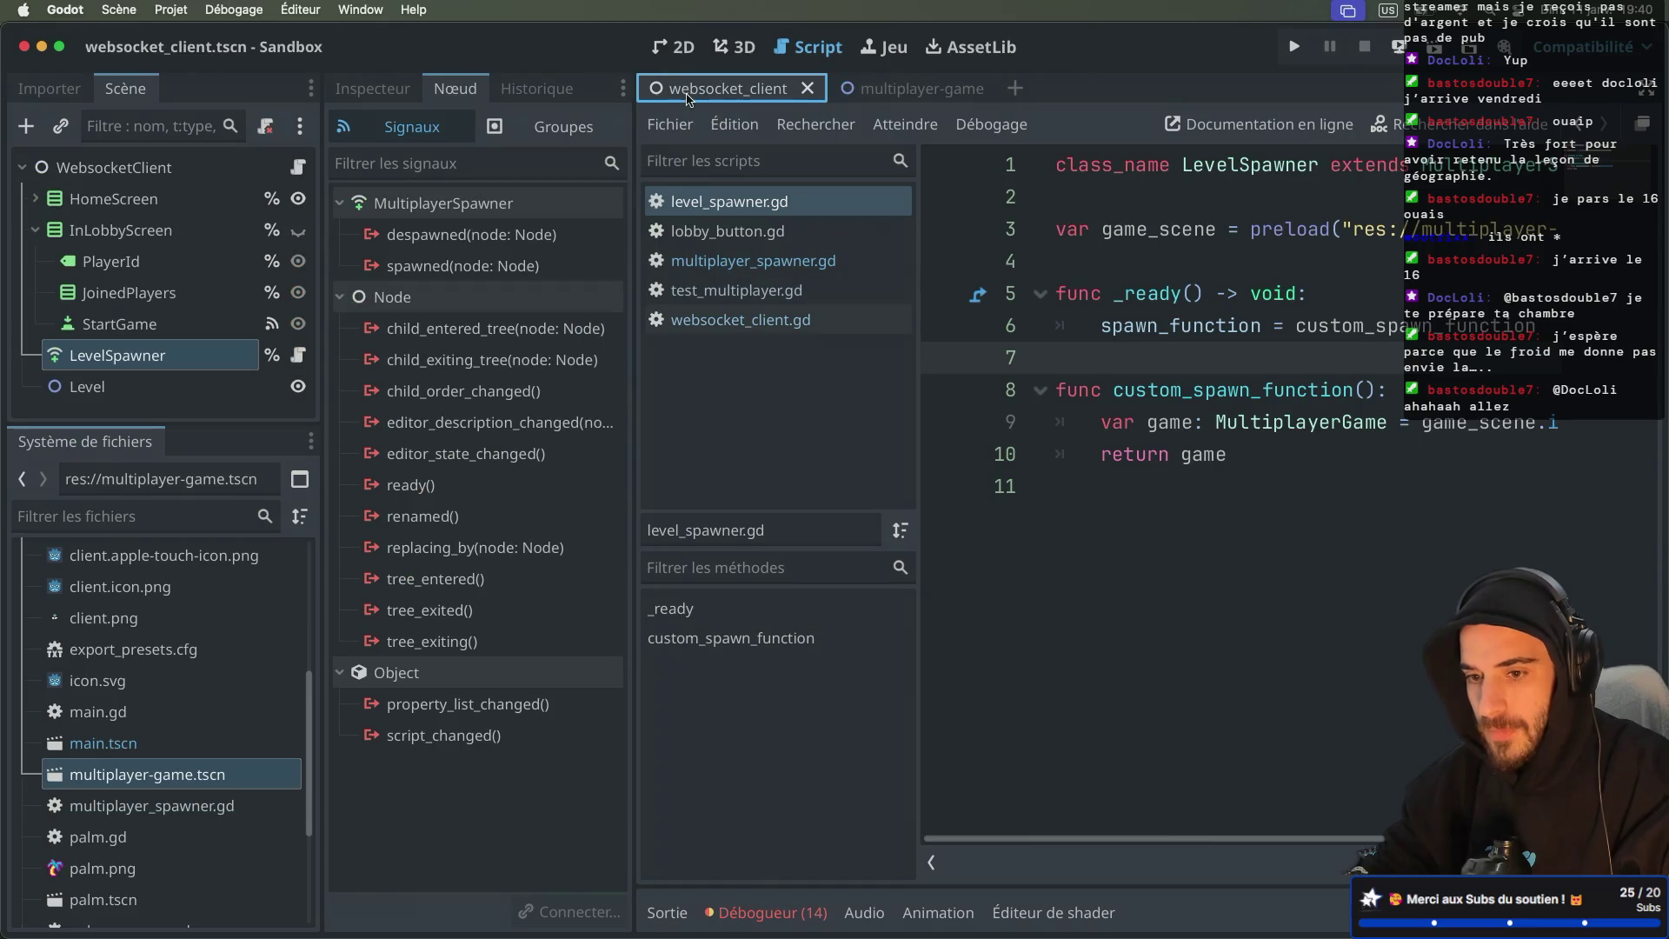
pyautogui.click(682, 48)
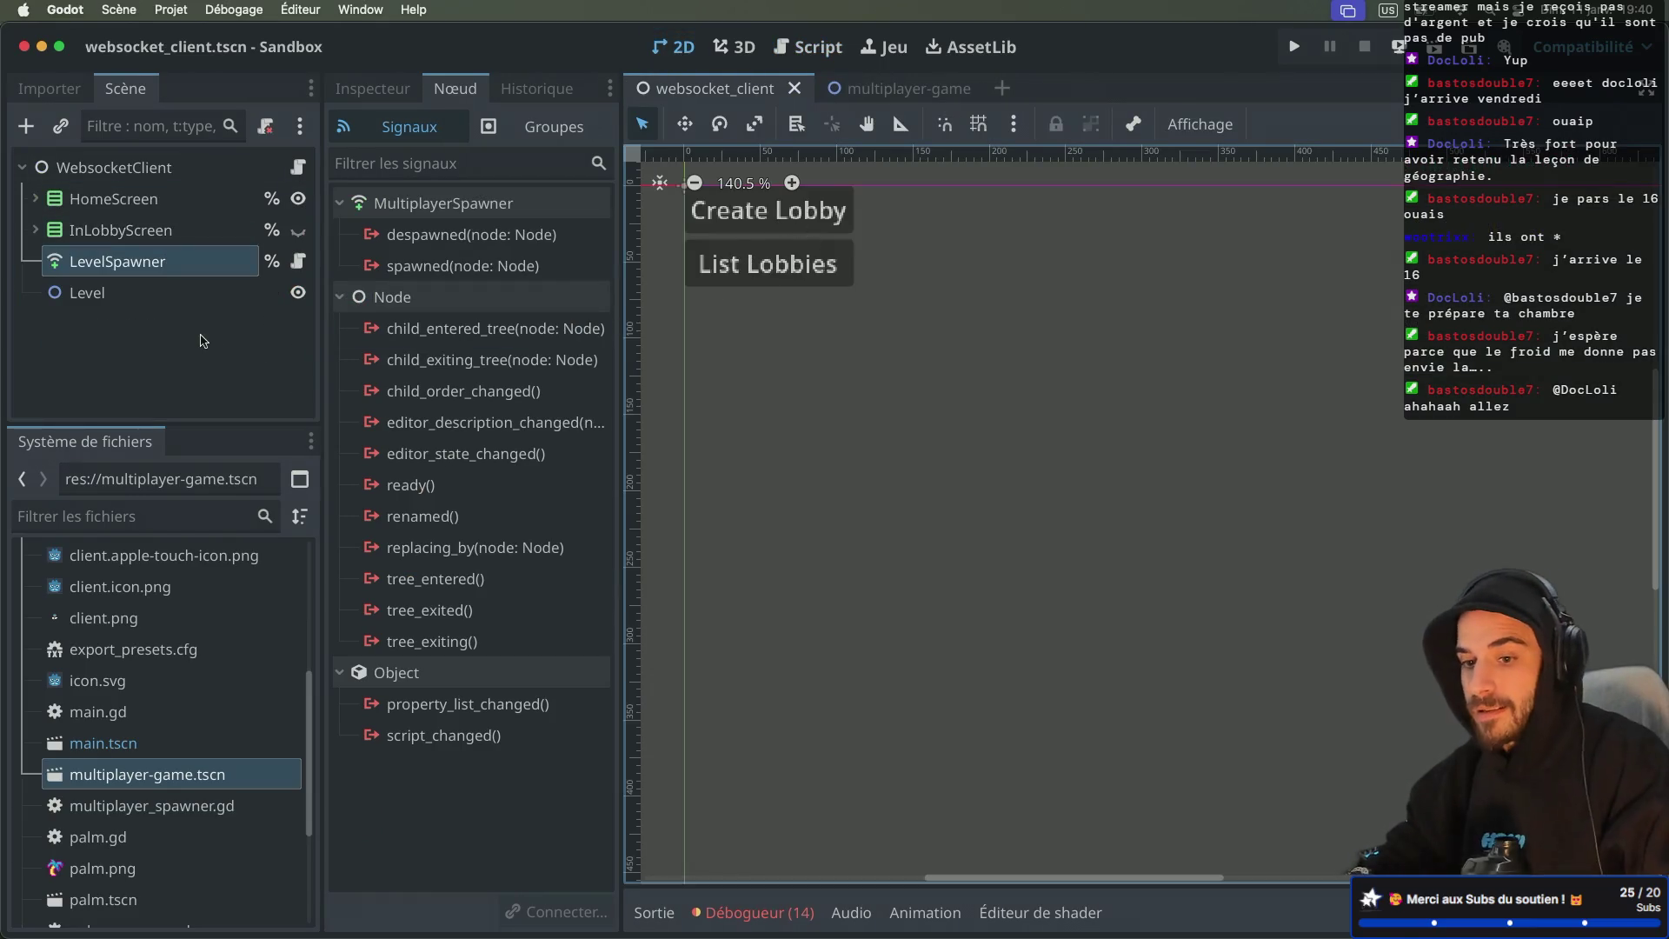
pyautogui.click(110, 273)
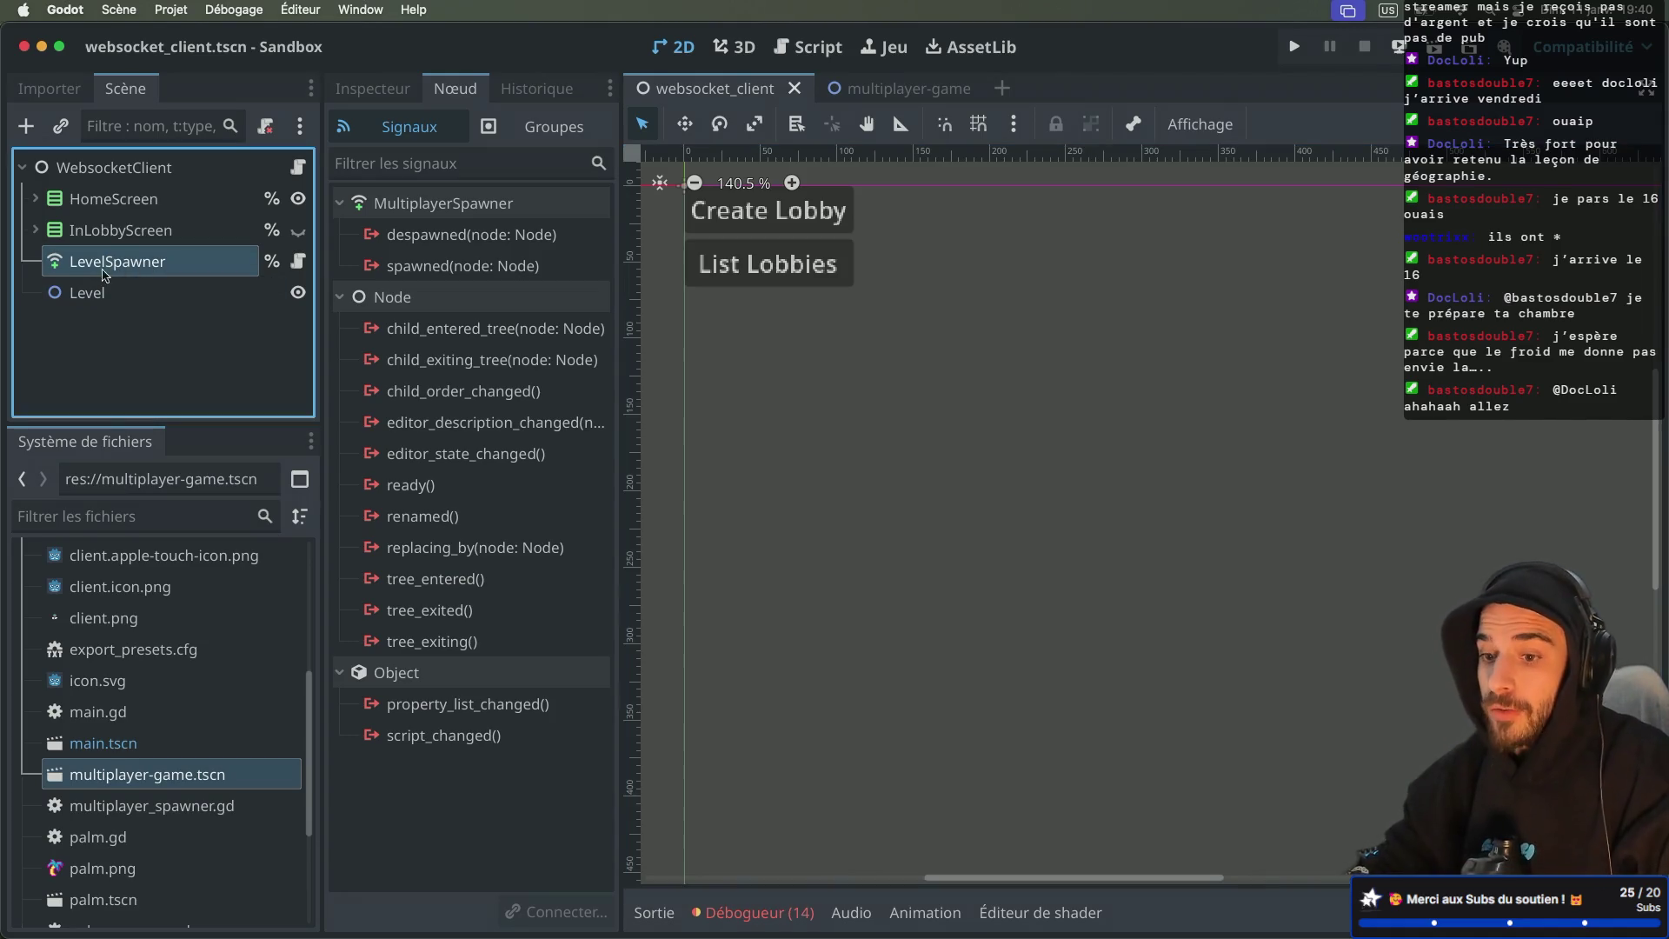
pyautogui.click(298, 260)
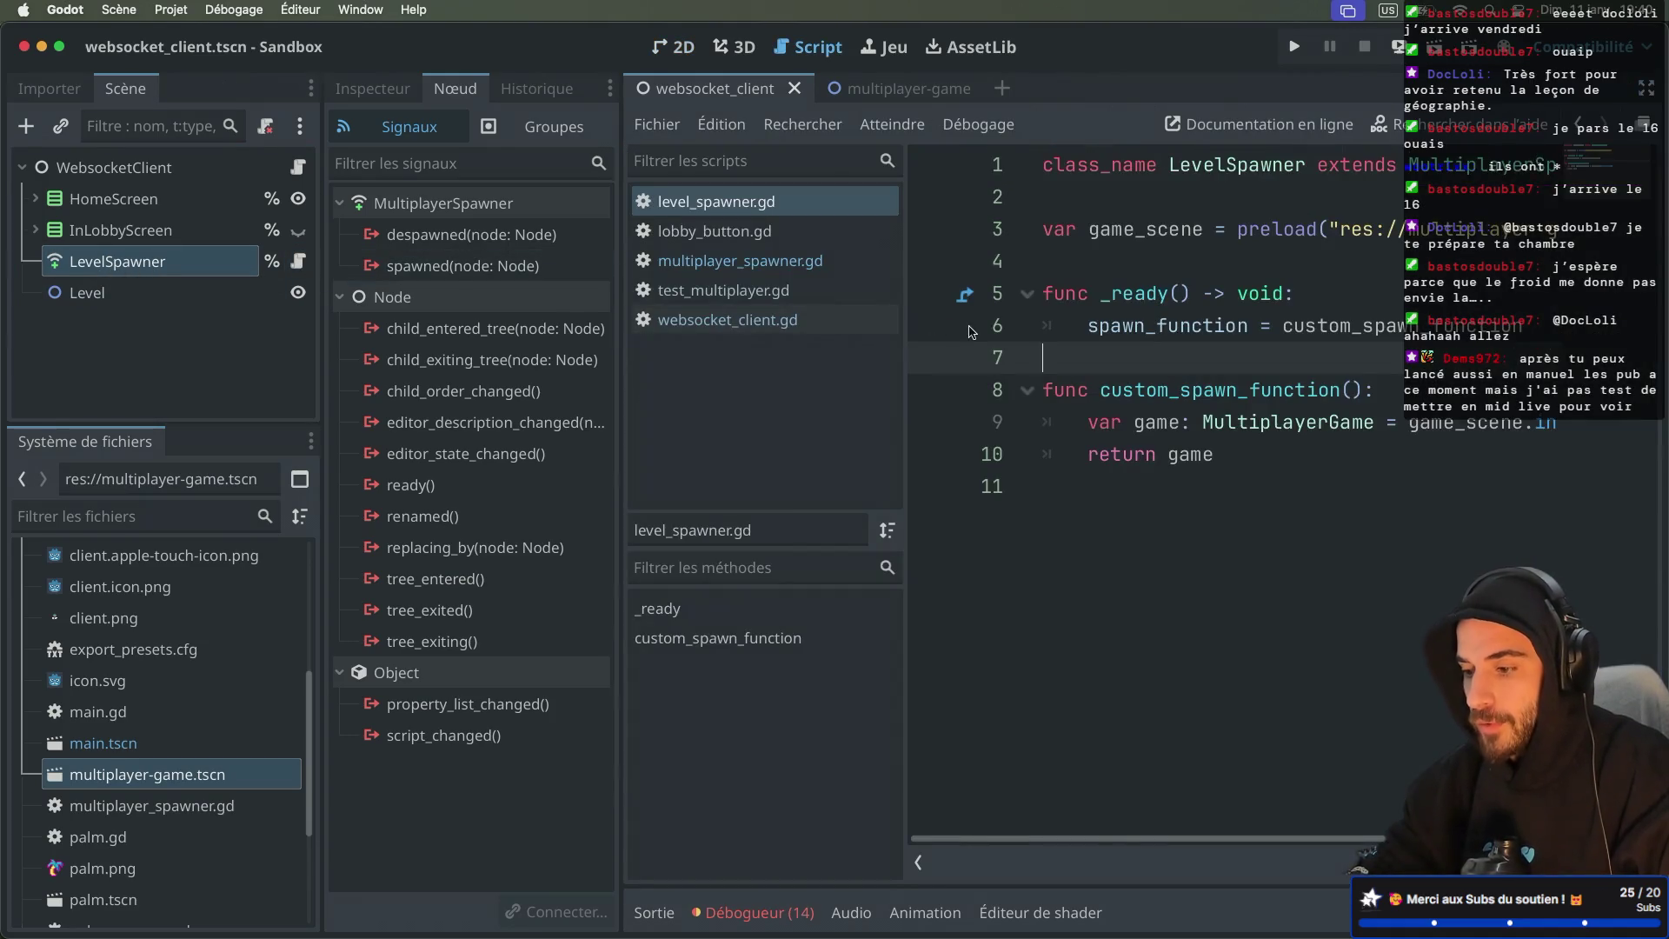
pyautogui.moveTo(518, 422); pyautogui.dragTo(986, 422)
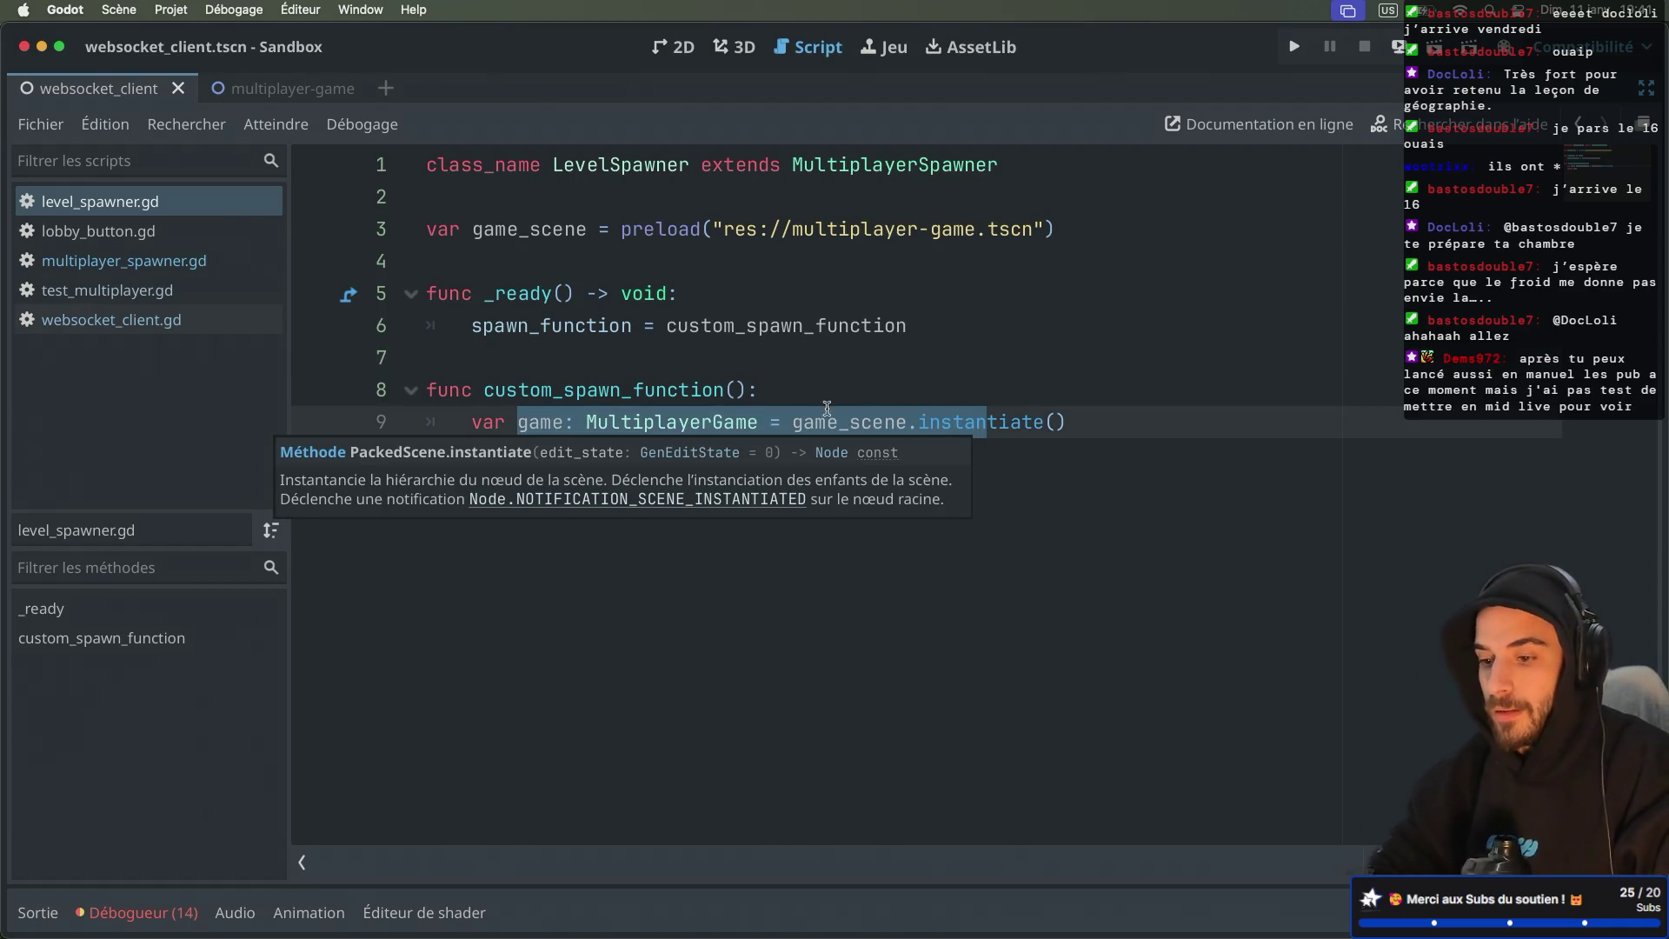
pyautogui.doubleClick(681, 389)
# Step: Look at the multiplayer-game scene, then return to the websocket_client scene's 2D view
pyautogui.click(284, 89)
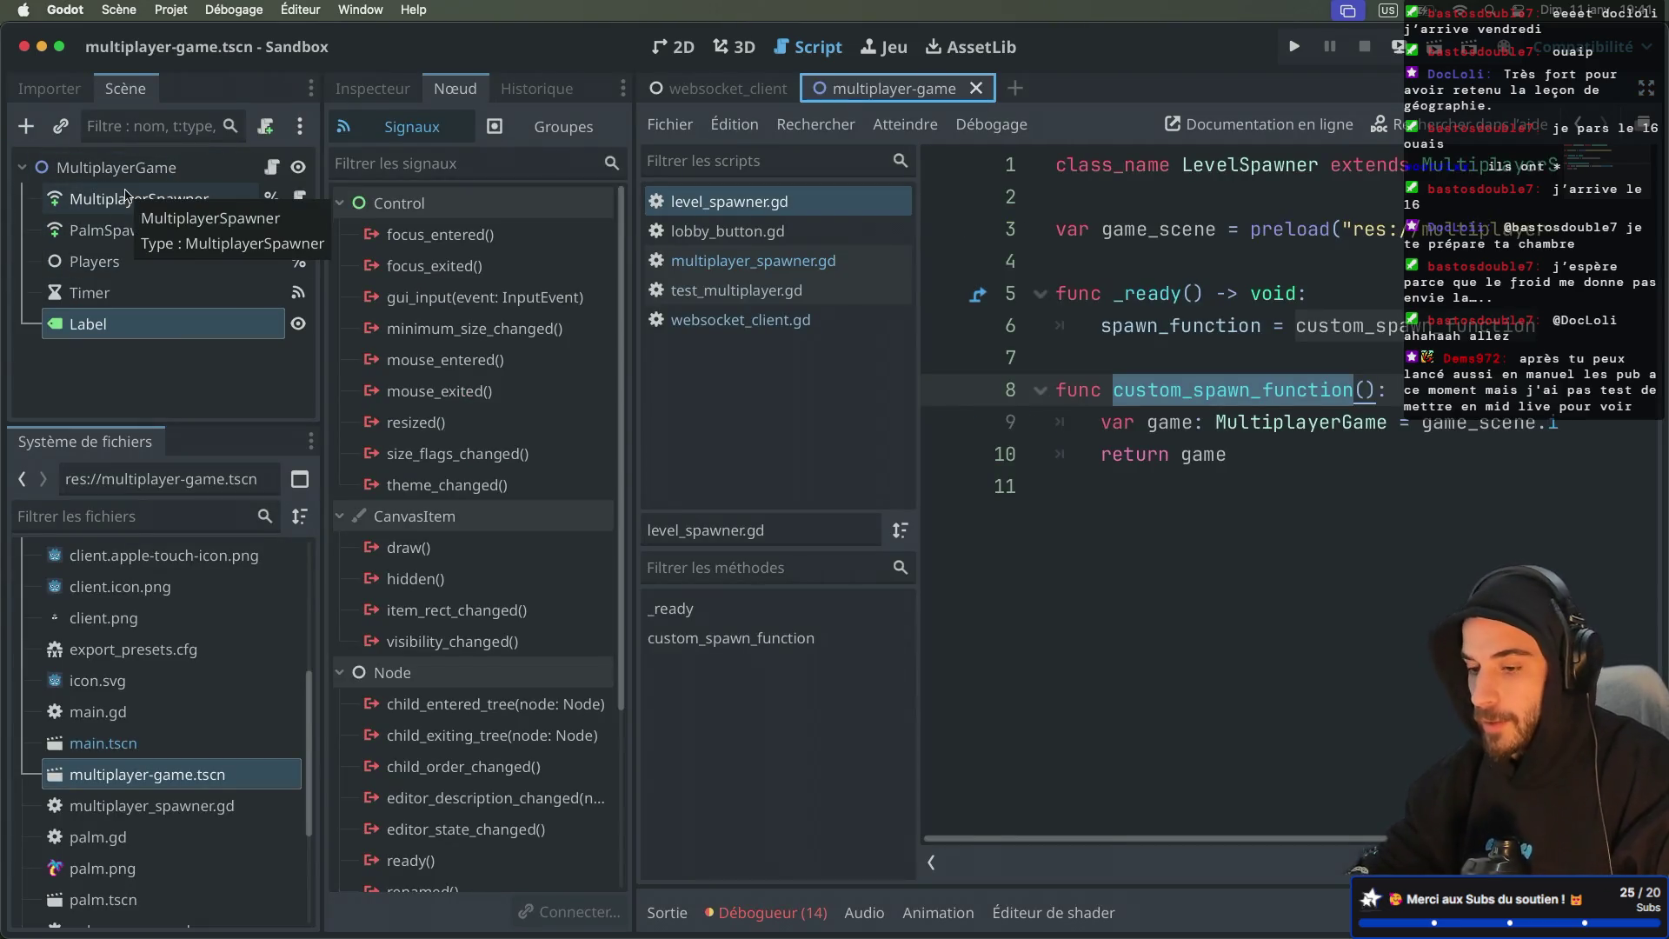
pyautogui.hotkey('ctrl', 'shift', 'F11')
pyautogui.click(108, 88)
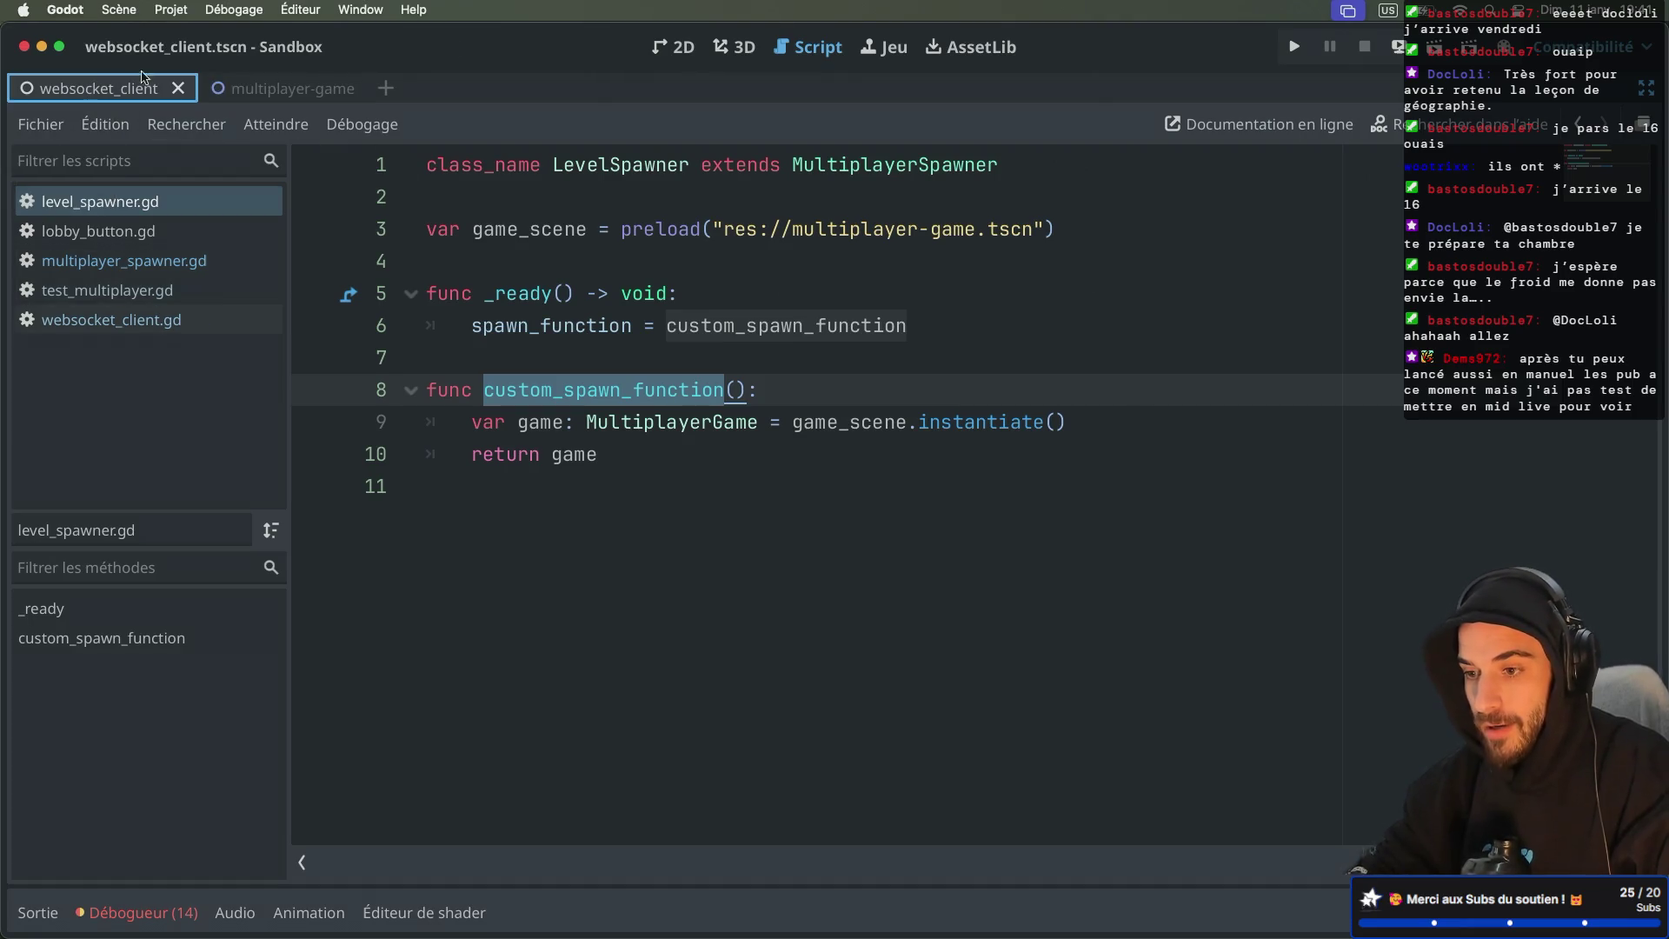
pyautogui.click(679, 47)
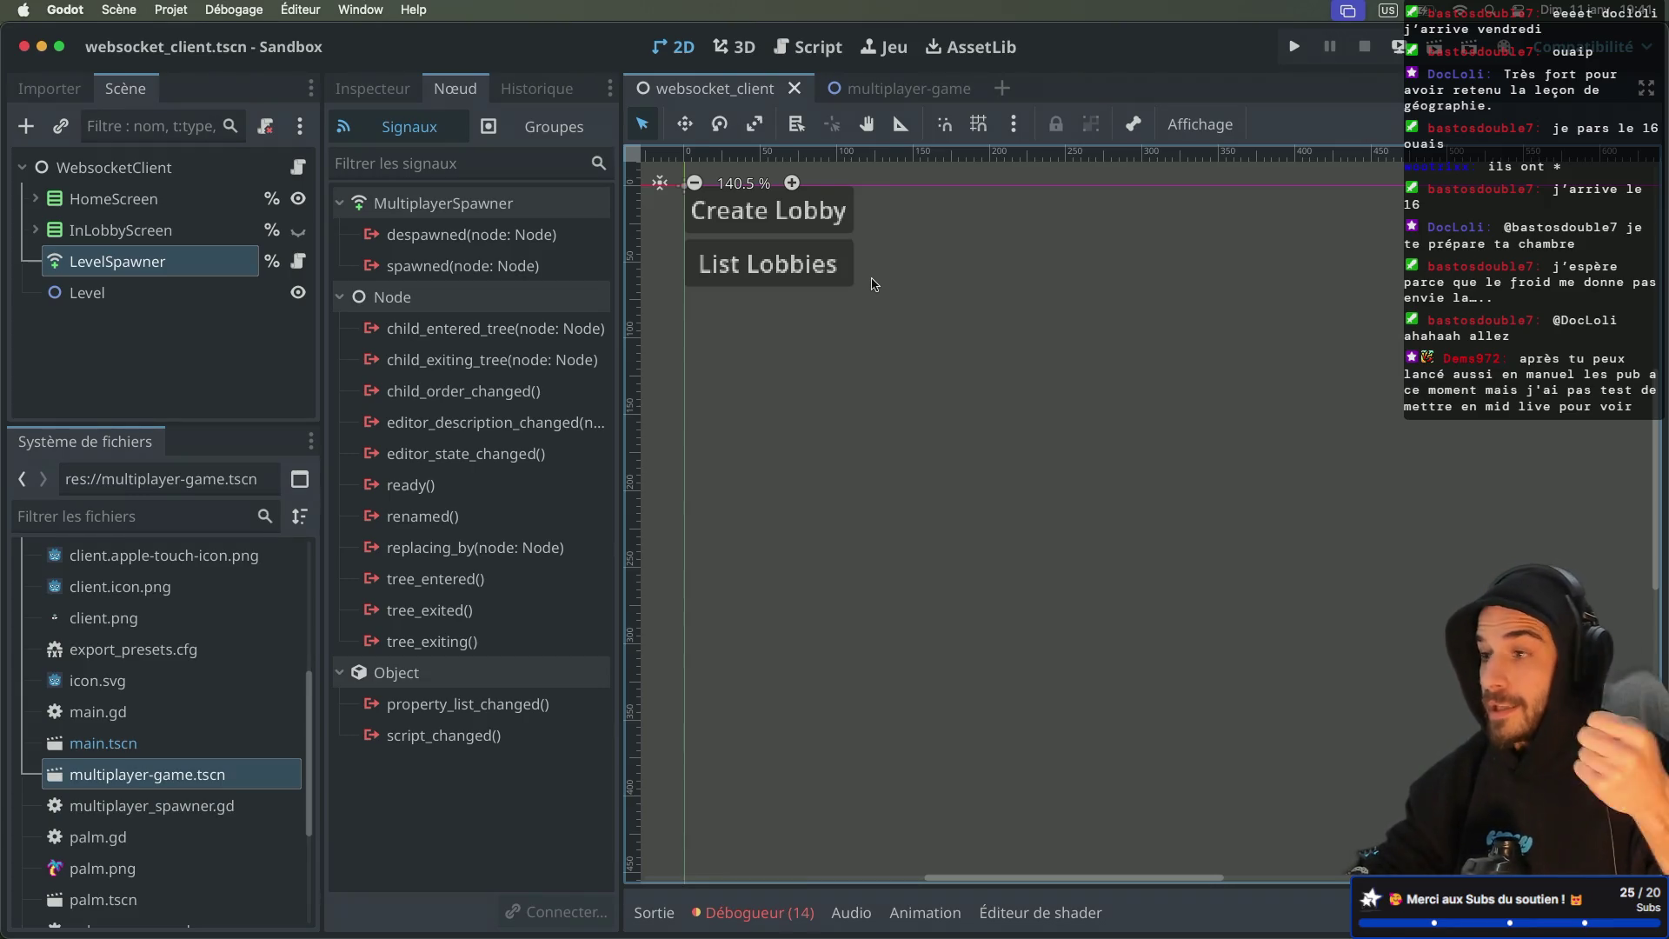
# Step: Set the run instances count to 1 under Débogage and open the Débogueur panel
pyautogui.click(208, 10)
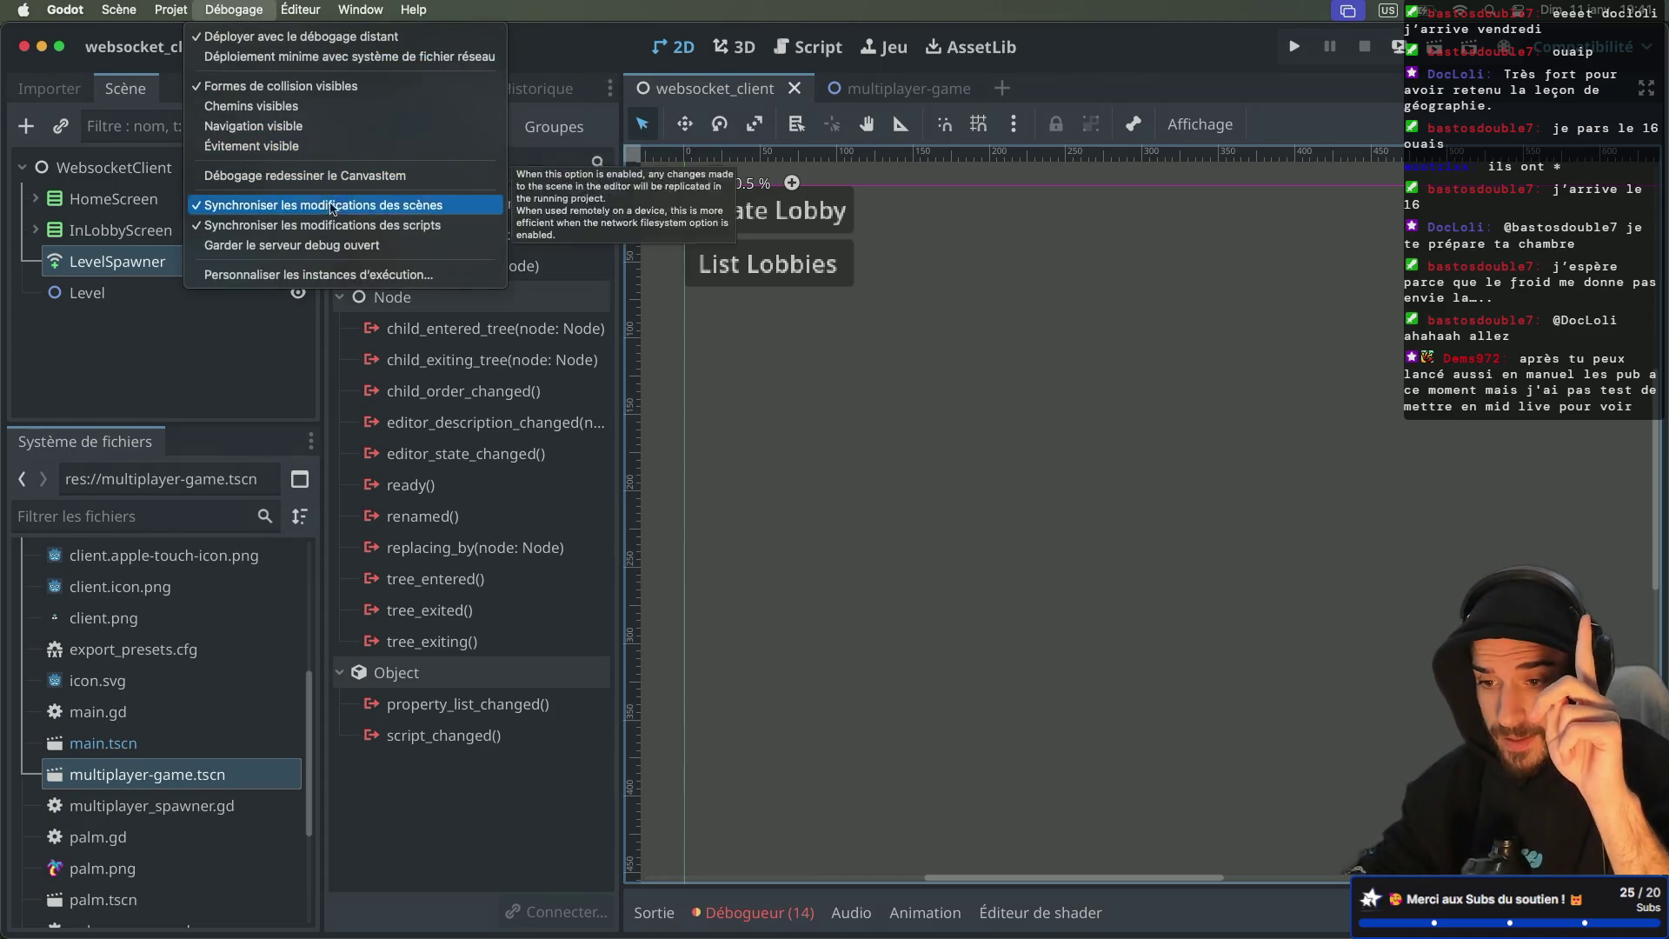
pyautogui.click(268, 275)
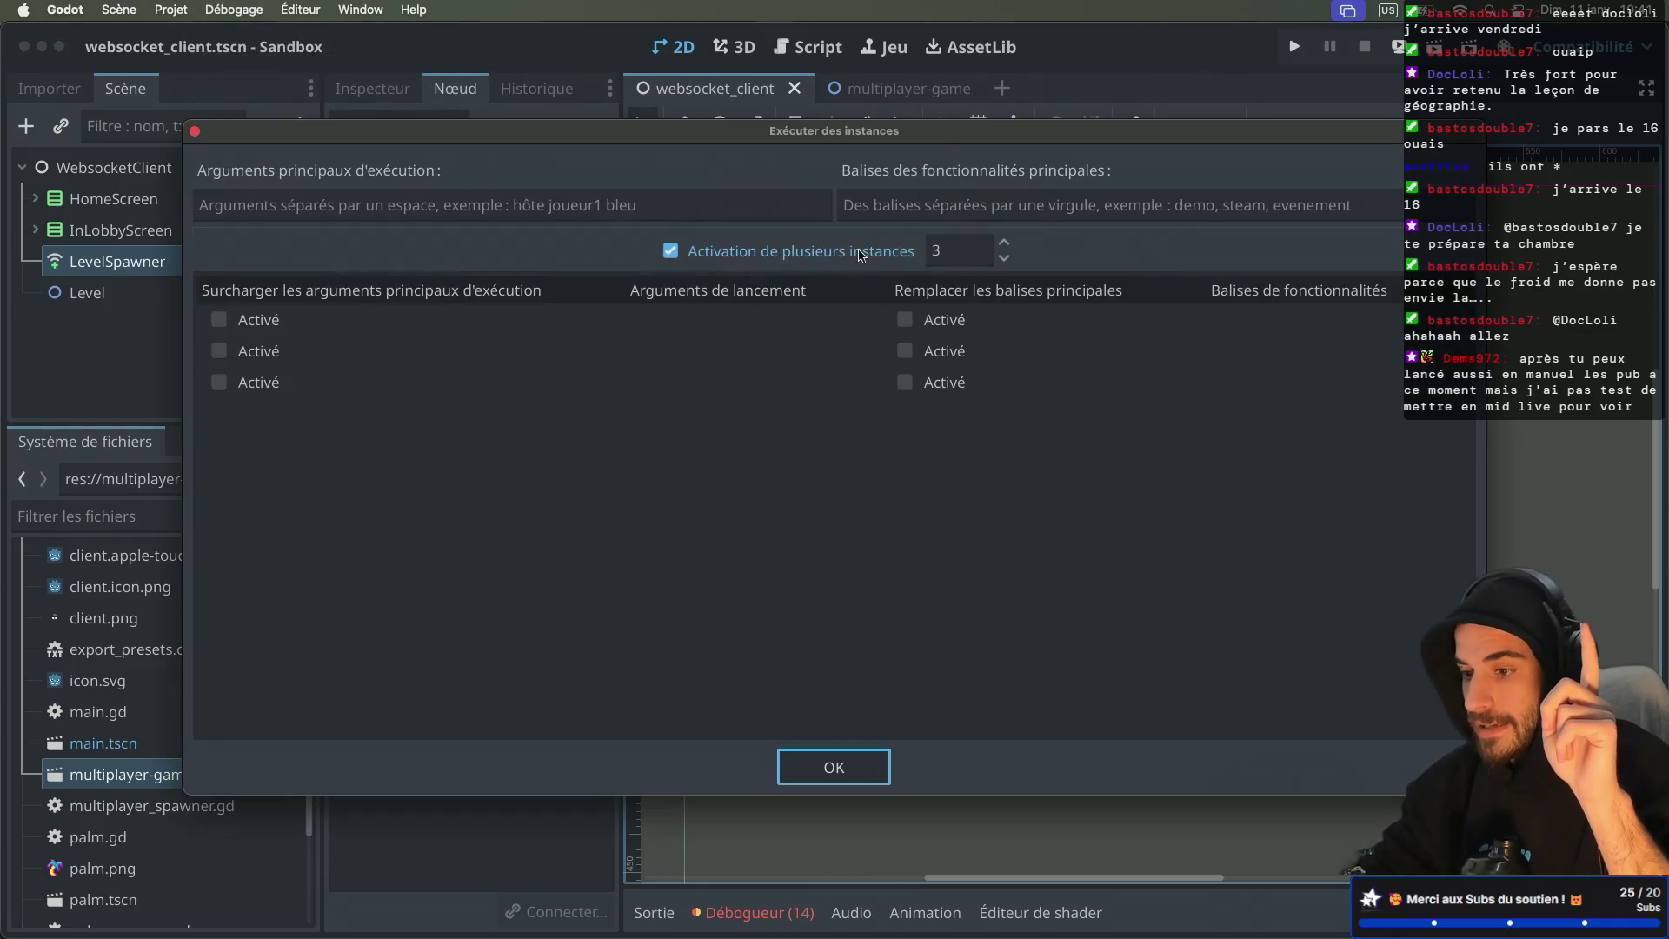
pyautogui.doubleClick(1004, 258)
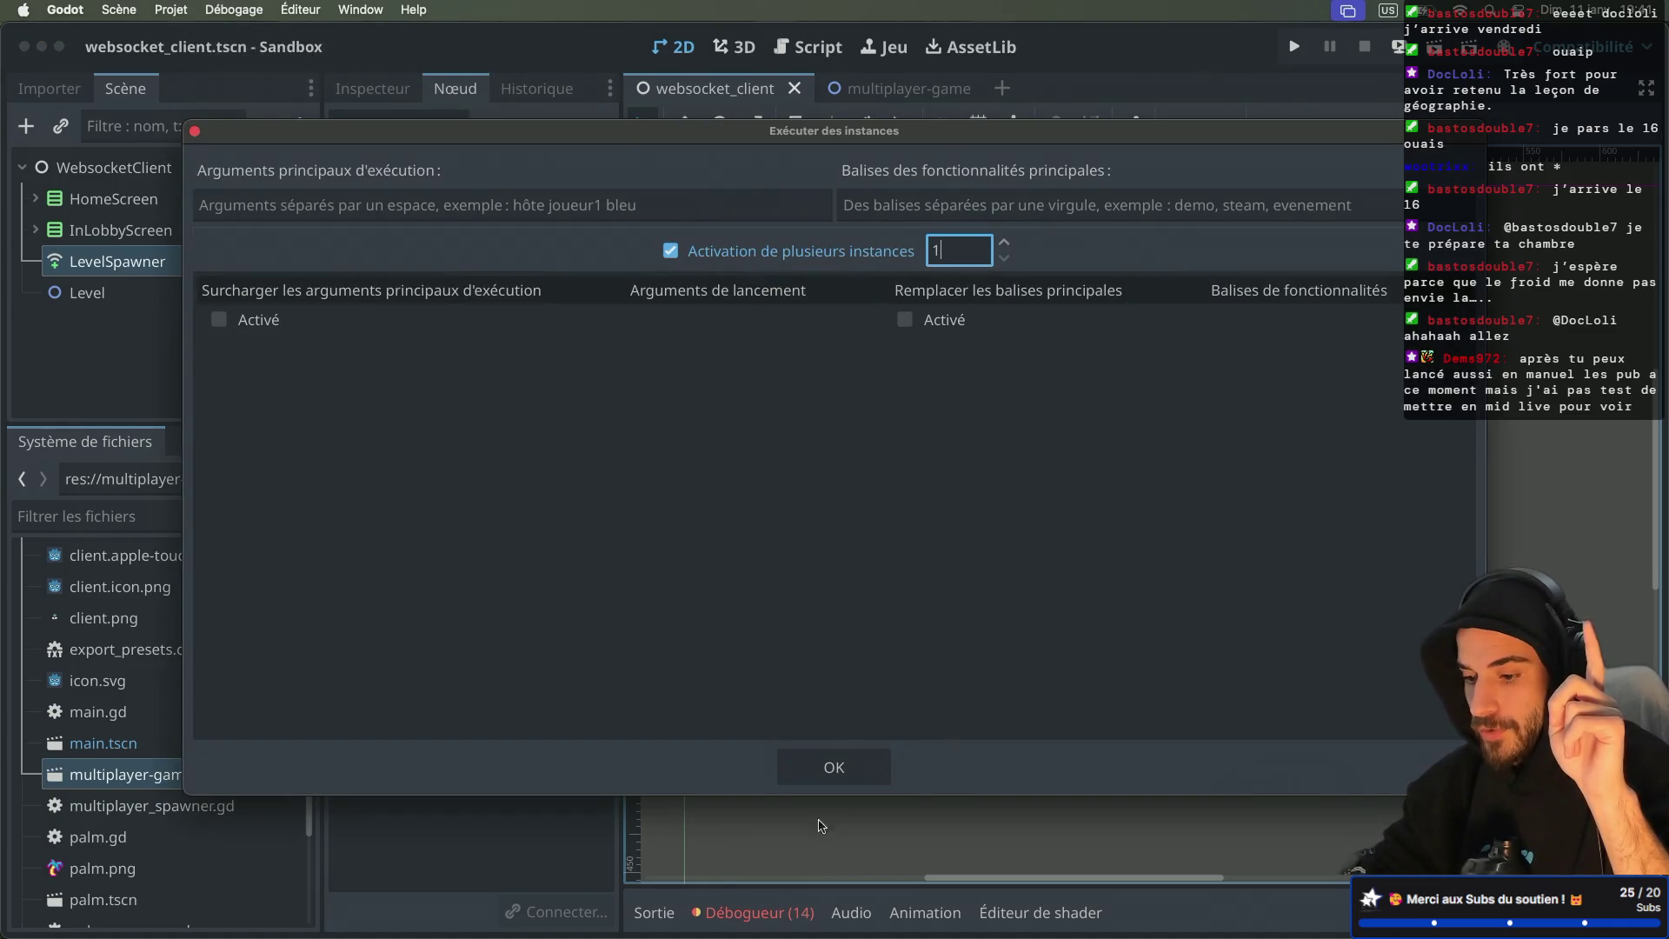
pyautogui.click(834, 767)
pyautogui.click(753, 912)
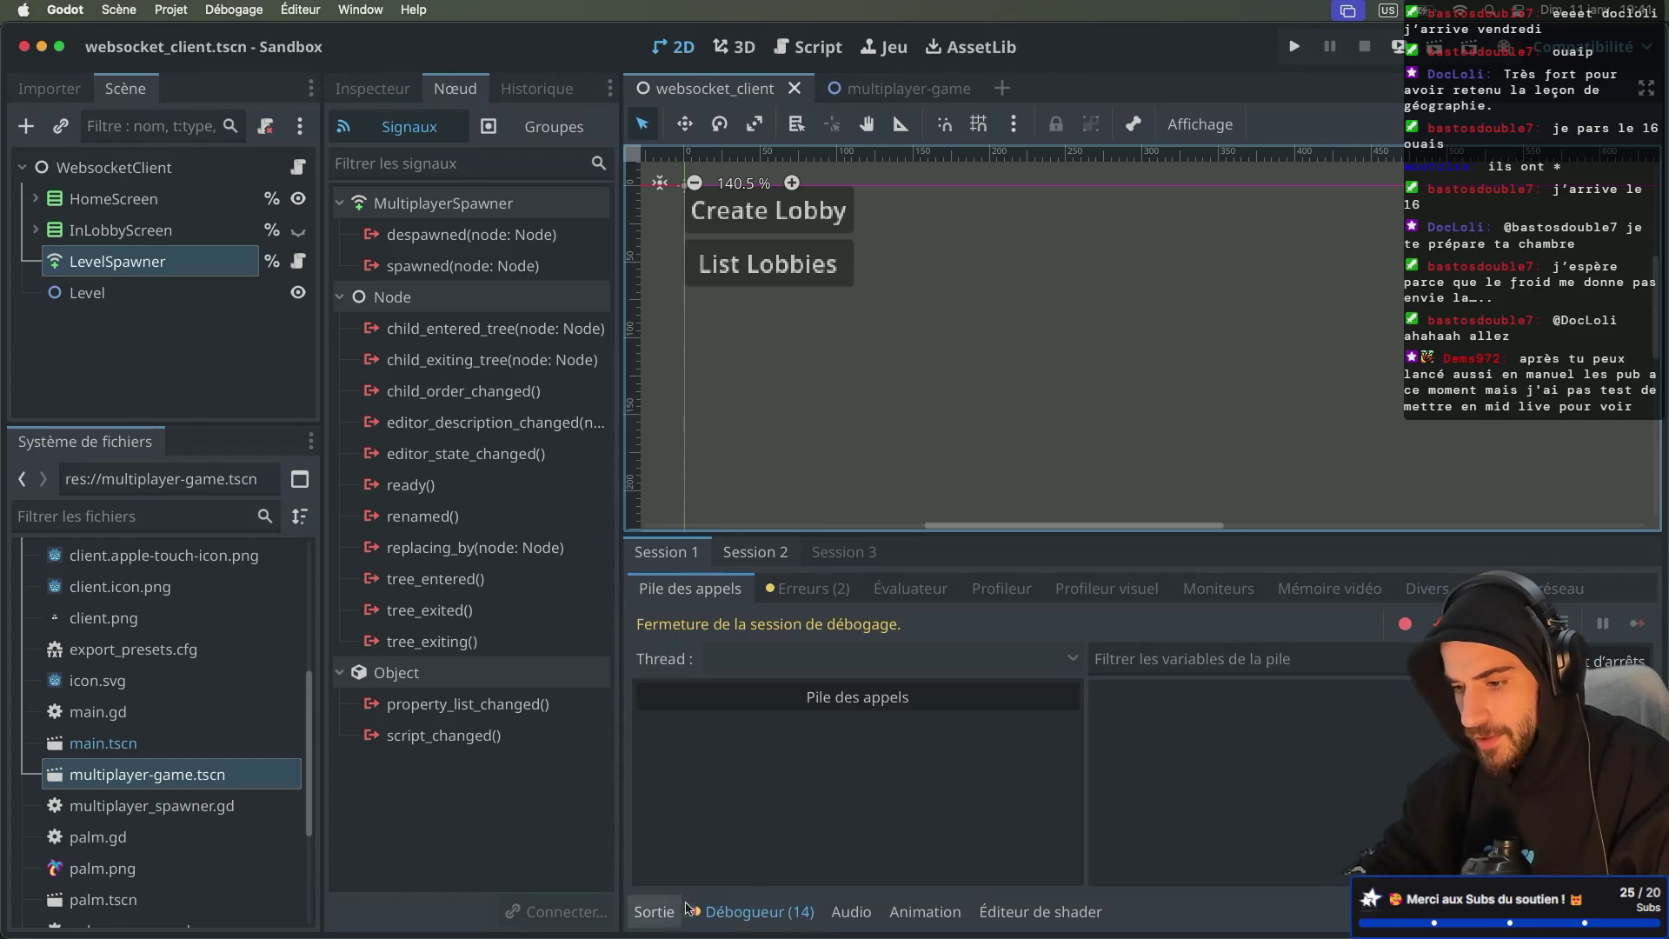
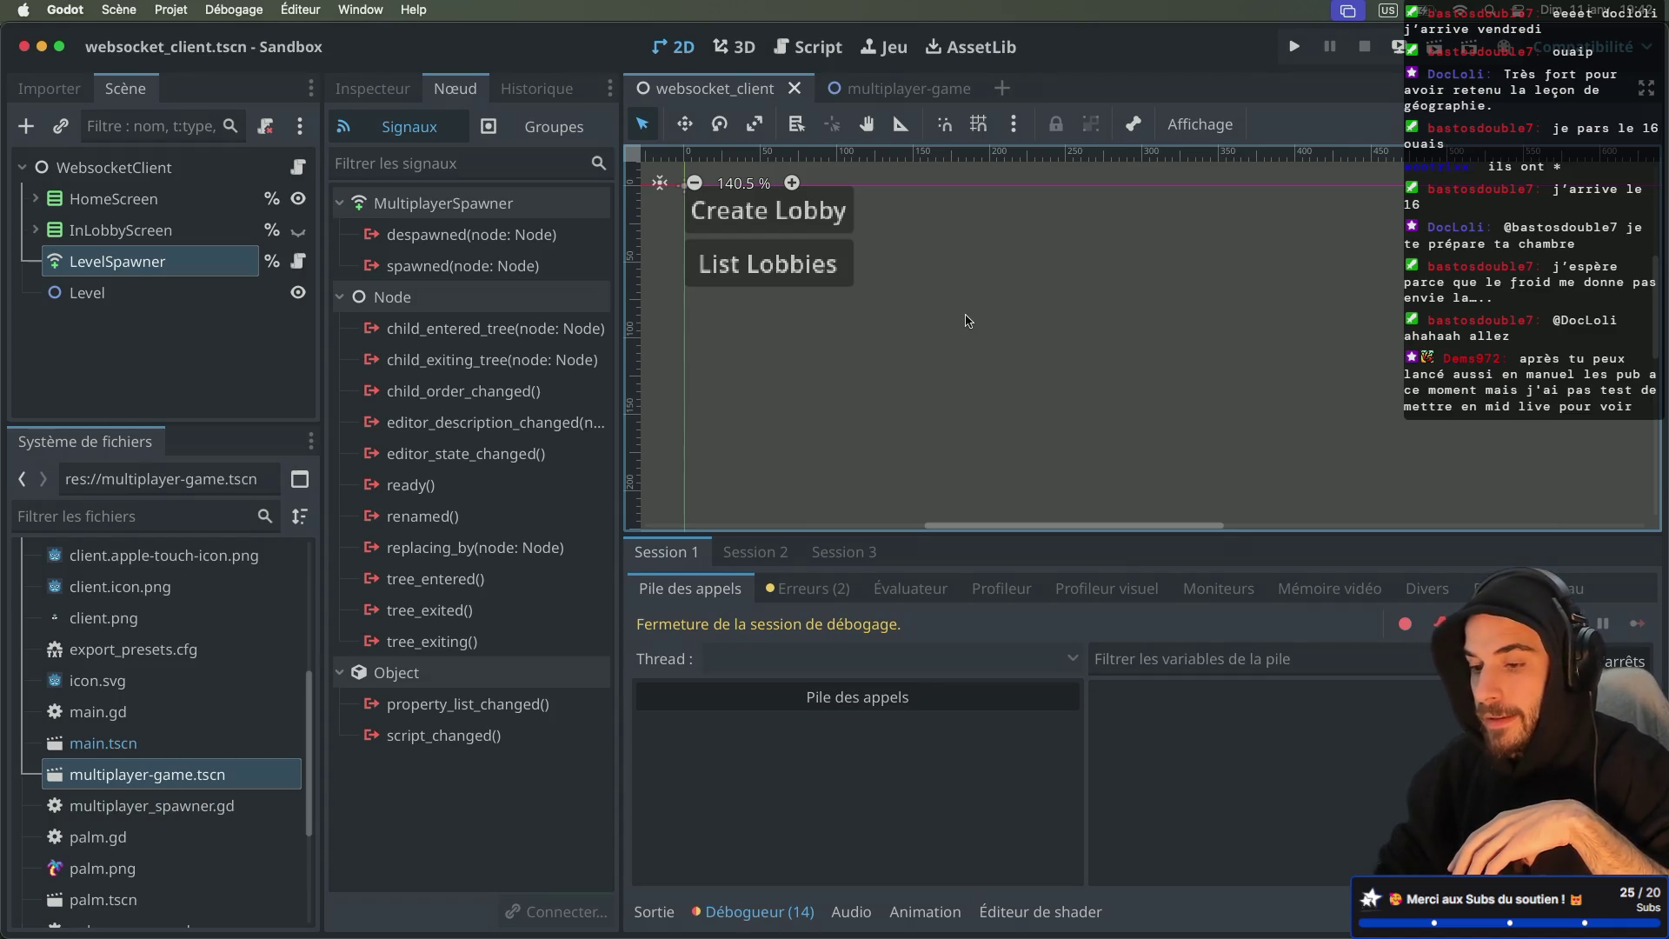
# Step: Run the game, host lobby 834344, and check the remote LevelSpawner's multiplayer authority
pyautogui.press('super+r')
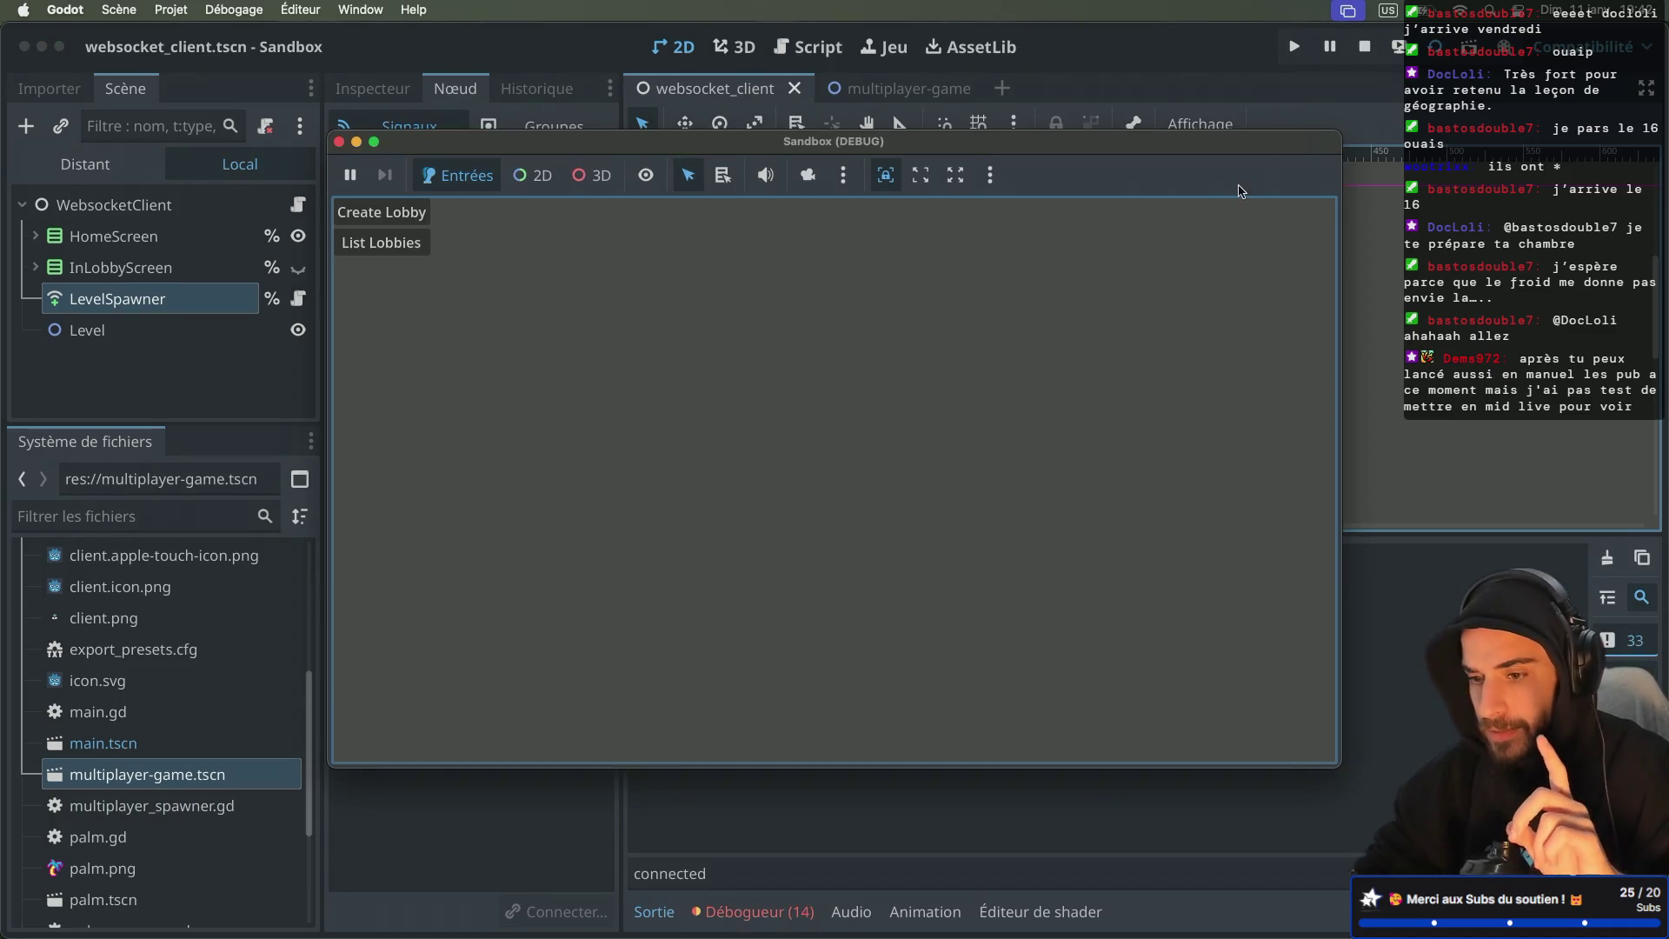
pyautogui.click(626, 285)
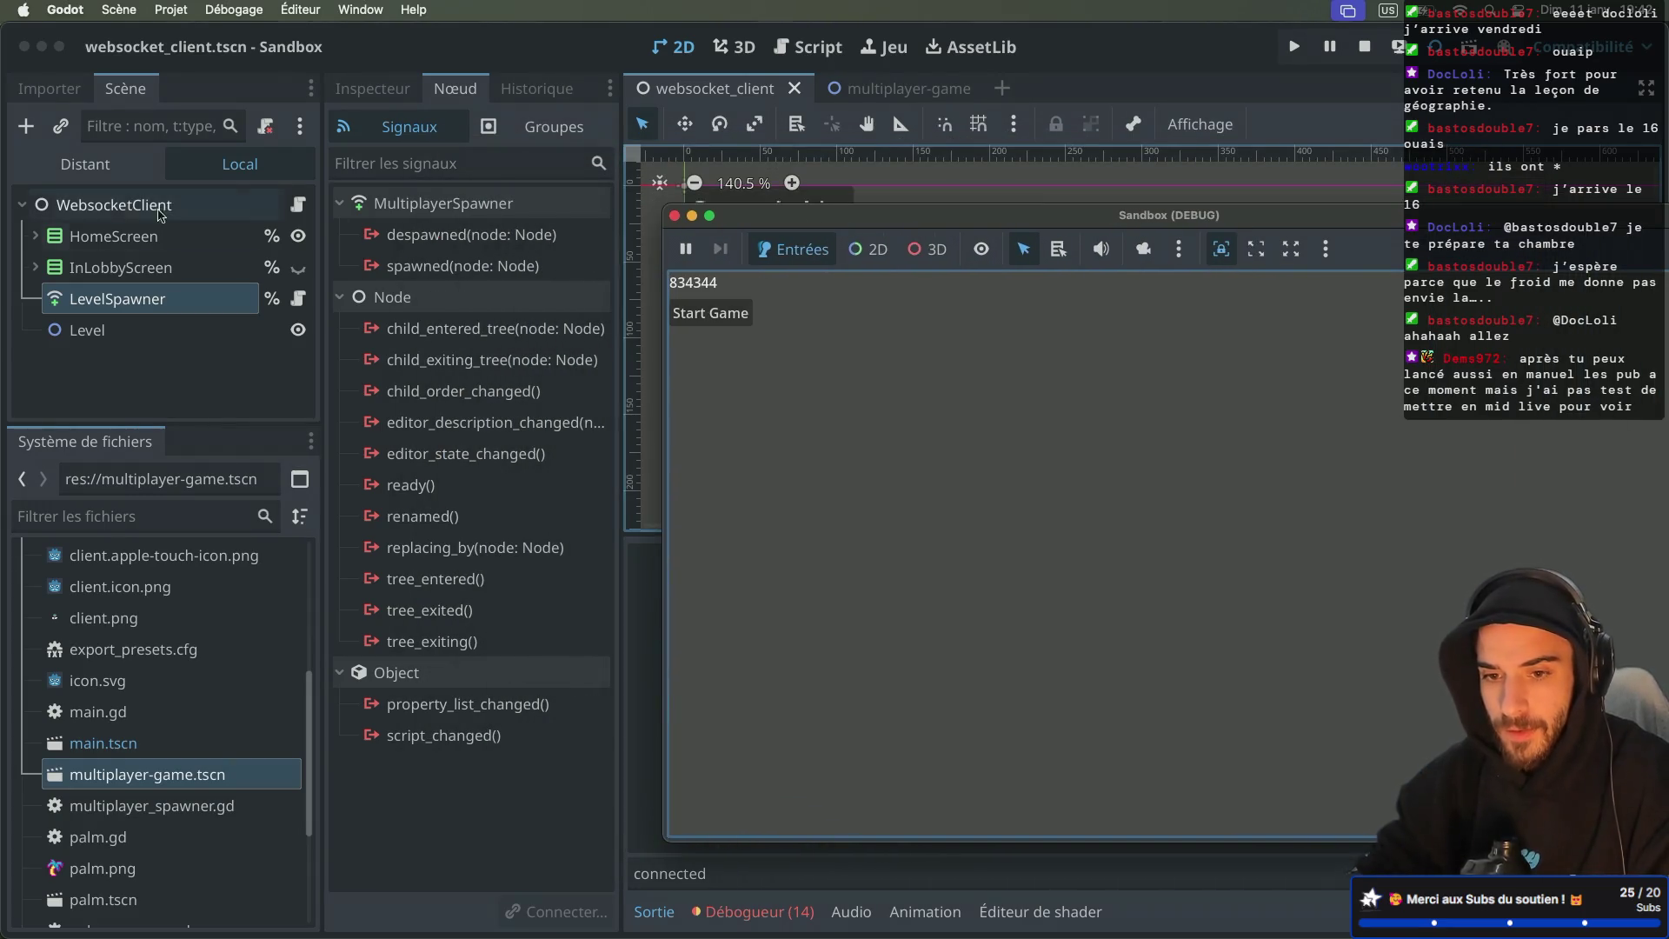
pyautogui.click(90, 165)
pyautogui.click(140, 332)
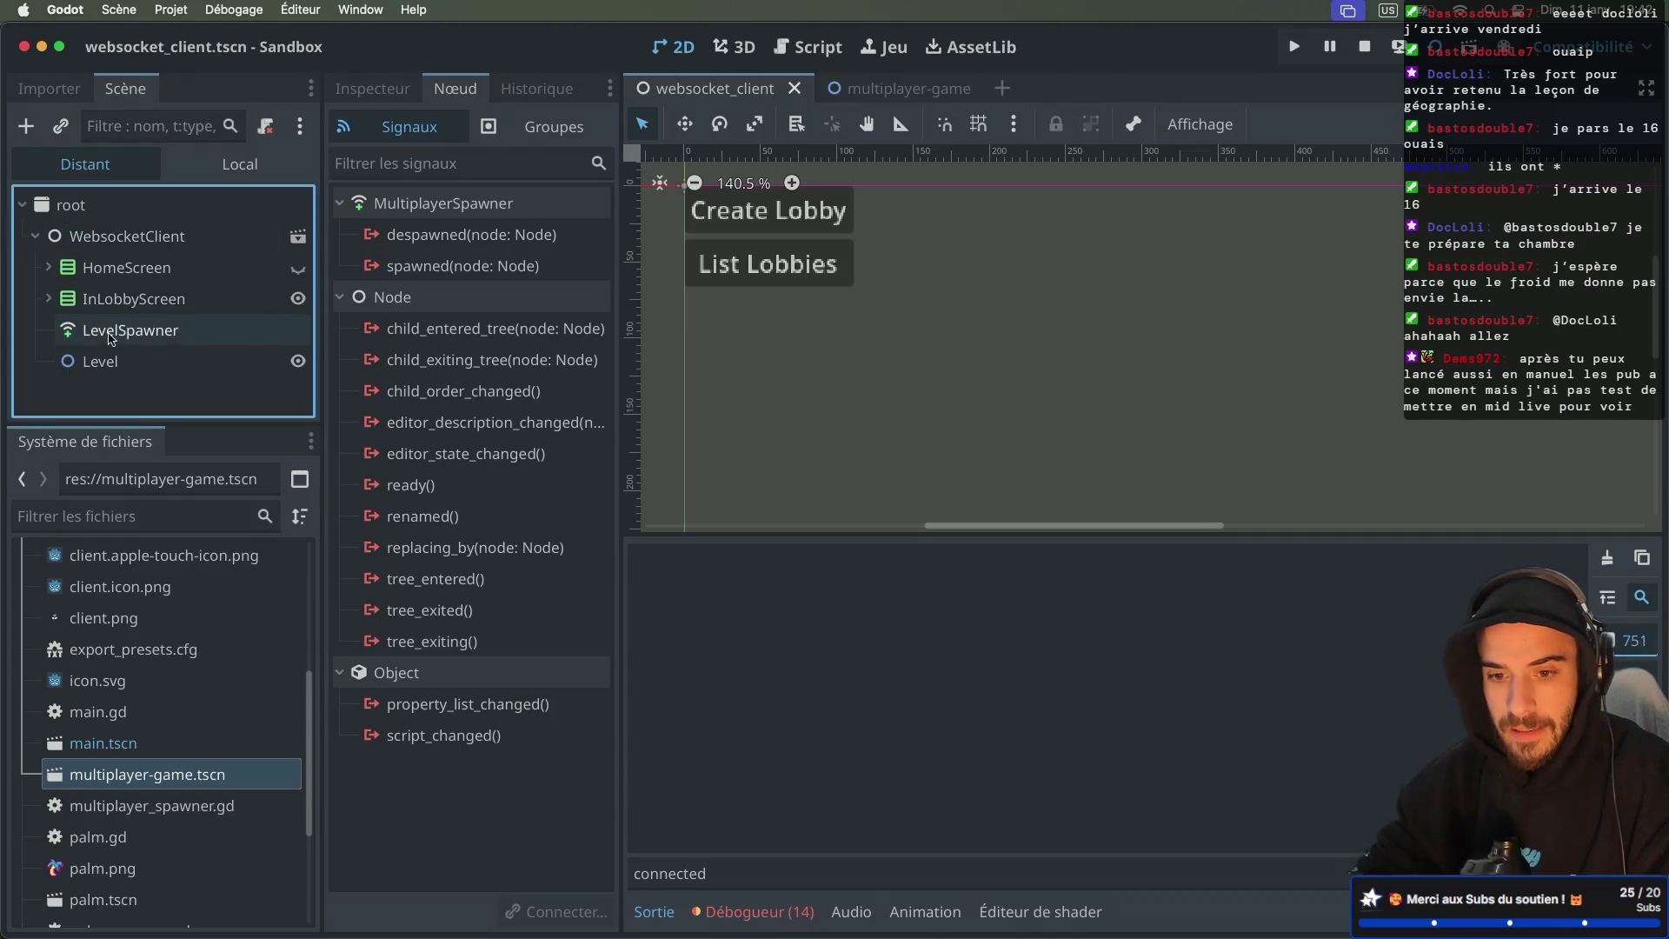
pyautogui.click(372, 88)
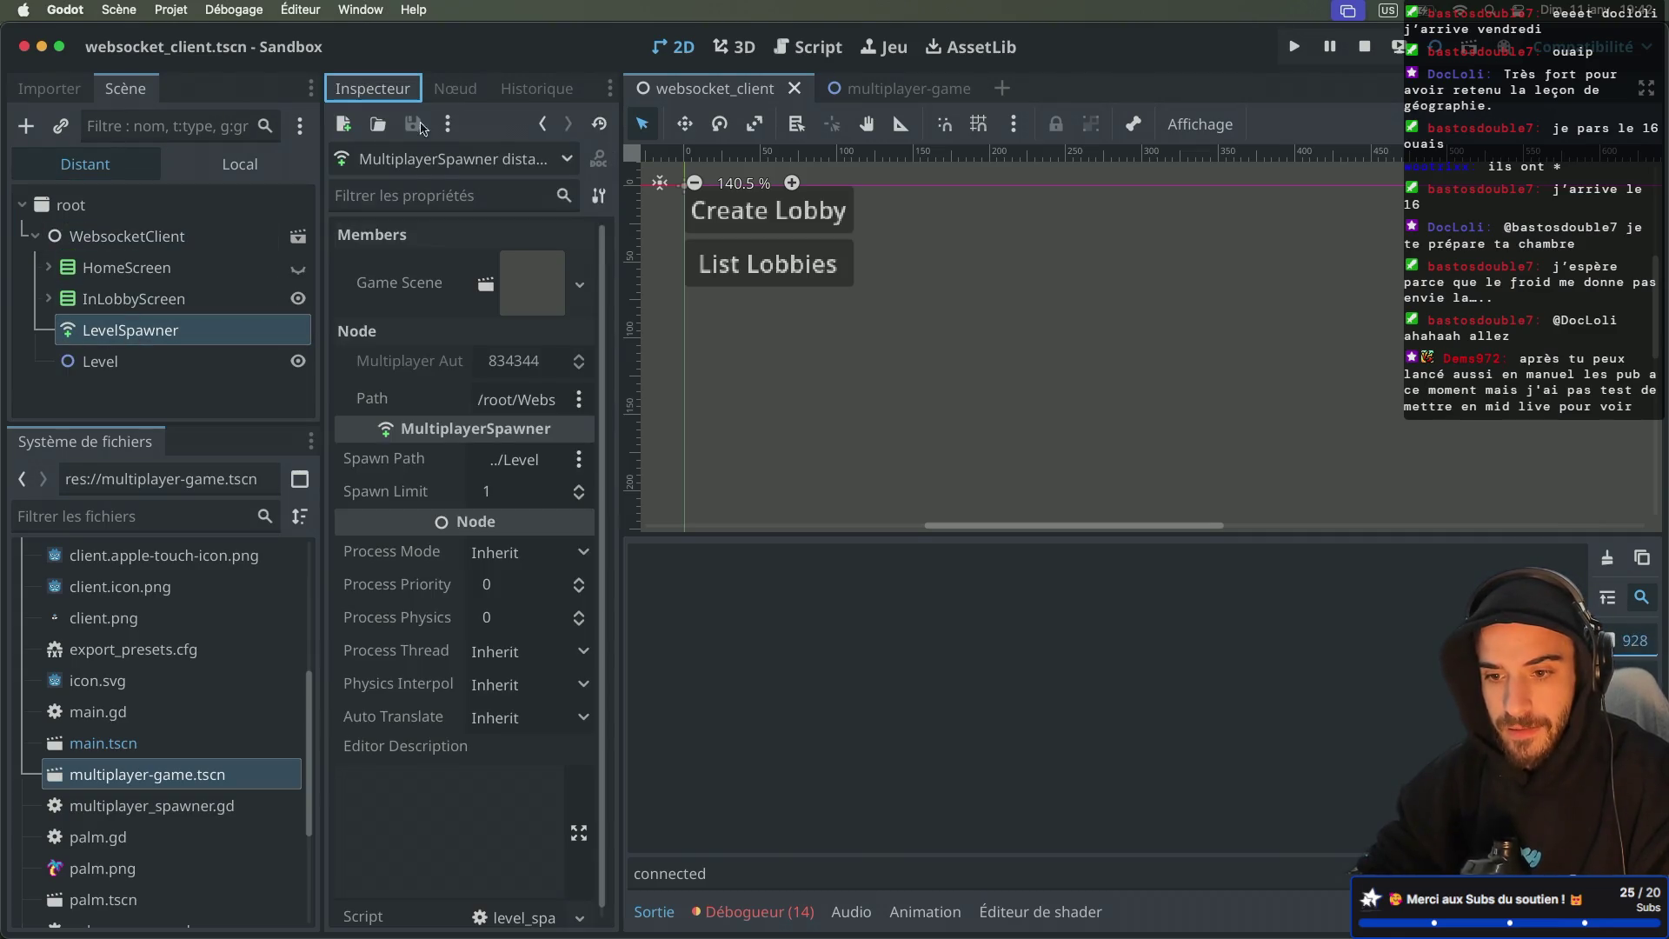
pyautogui.click(514, 368)
pyautogui.click(957, 261)
# Step: Start the game in the running window, then close it and view the debugger
pyautogui.press('super+Tab')
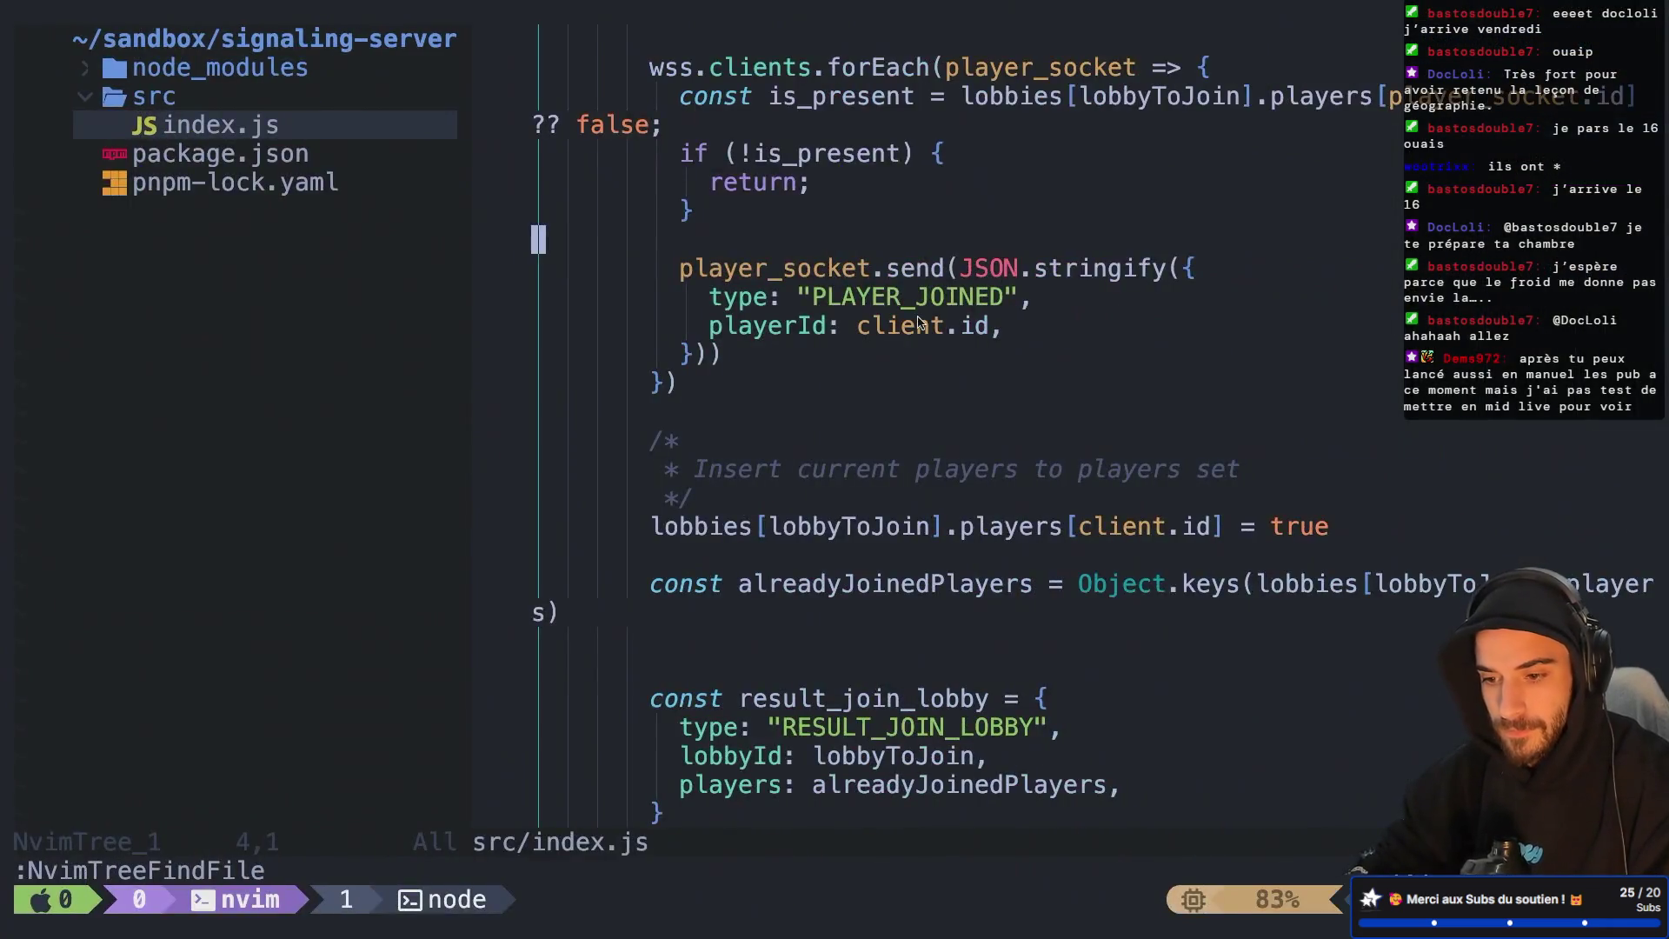
pyautogui.press('super+Tab')
pyautogui.press('super+Tab')
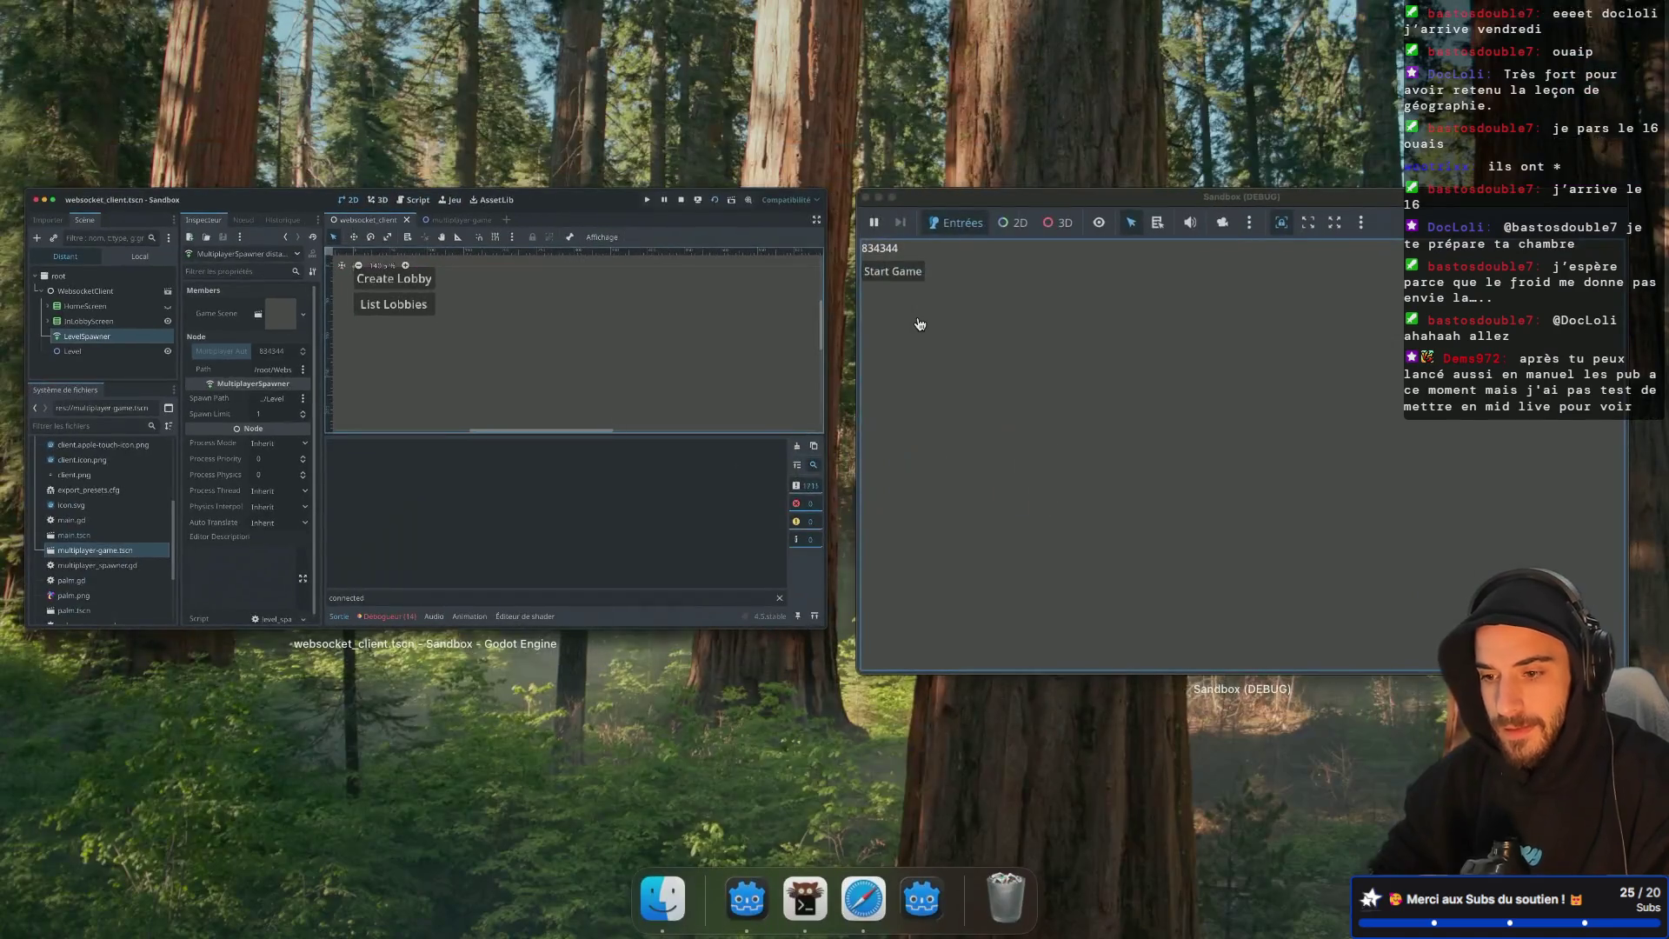
pyautogui.click(1044, 361)
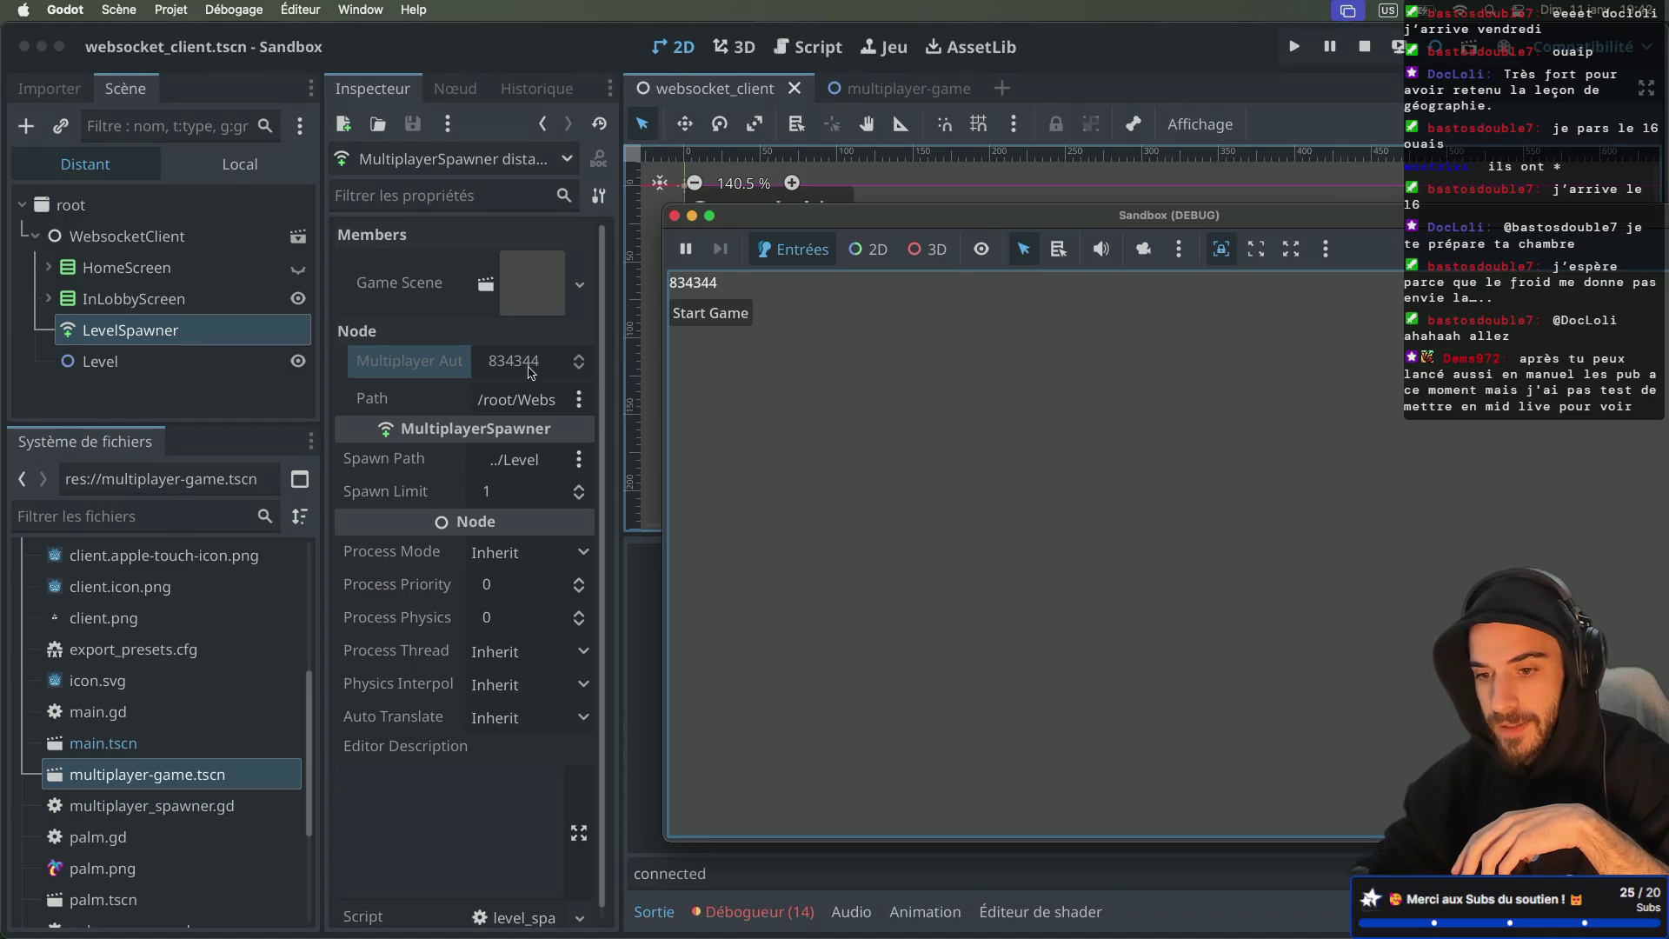
pyautogui.click(736, 320)
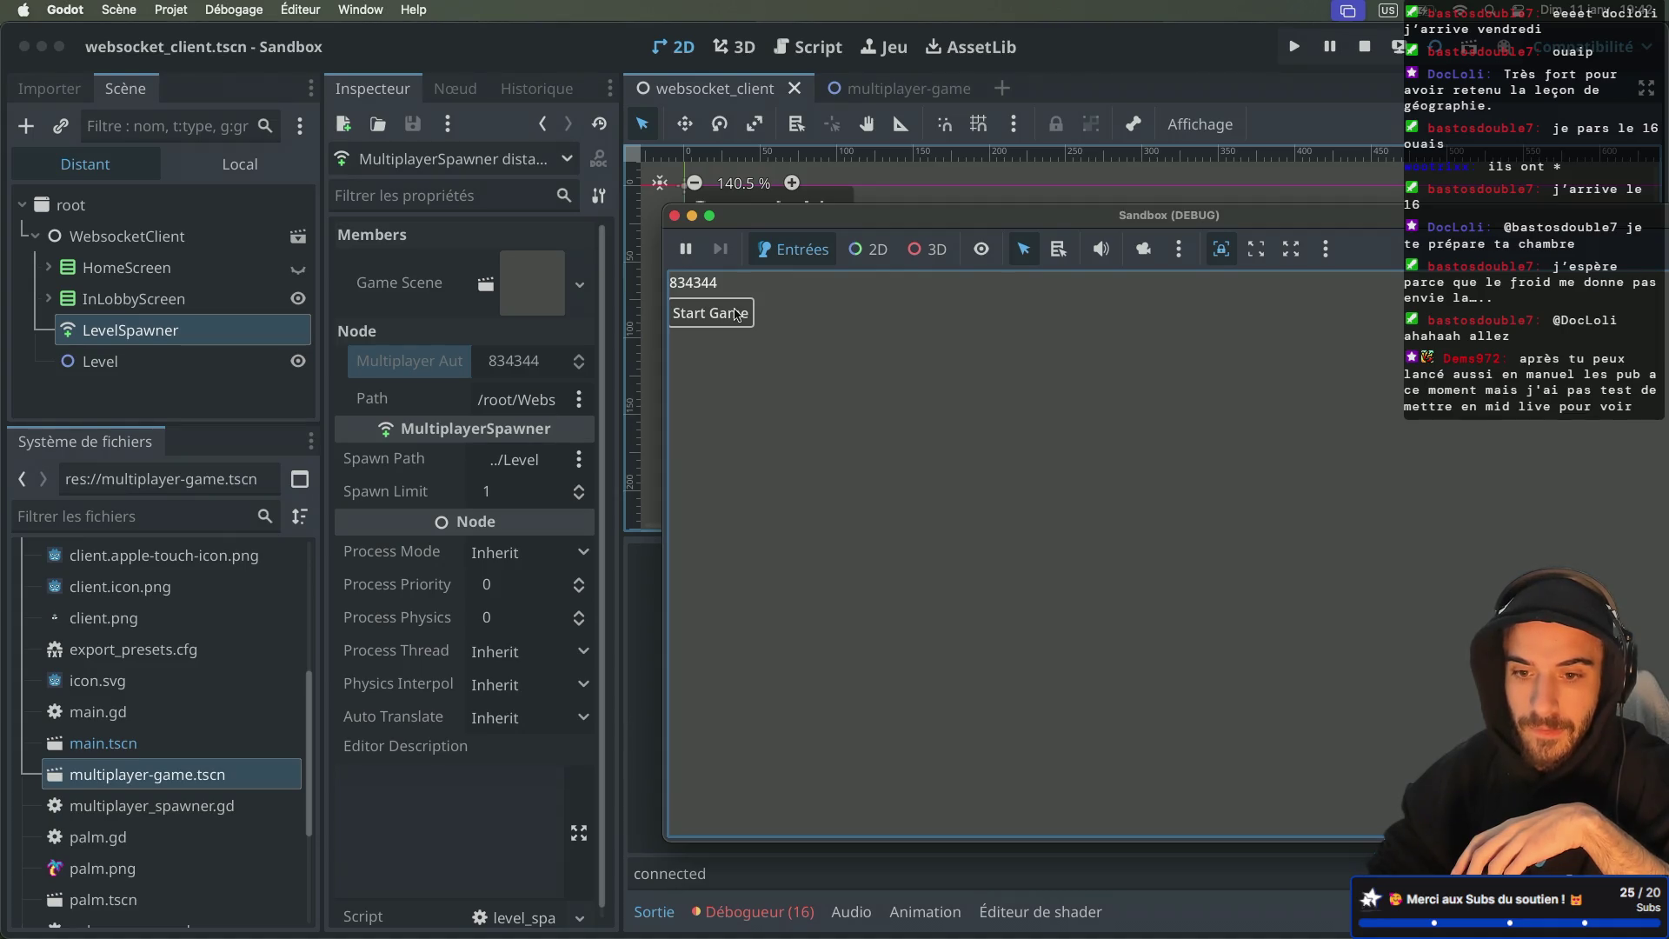
pyautogui.click(737, 314)
pyautogui.click(676, 215)
pyautogui.click(753, 911)
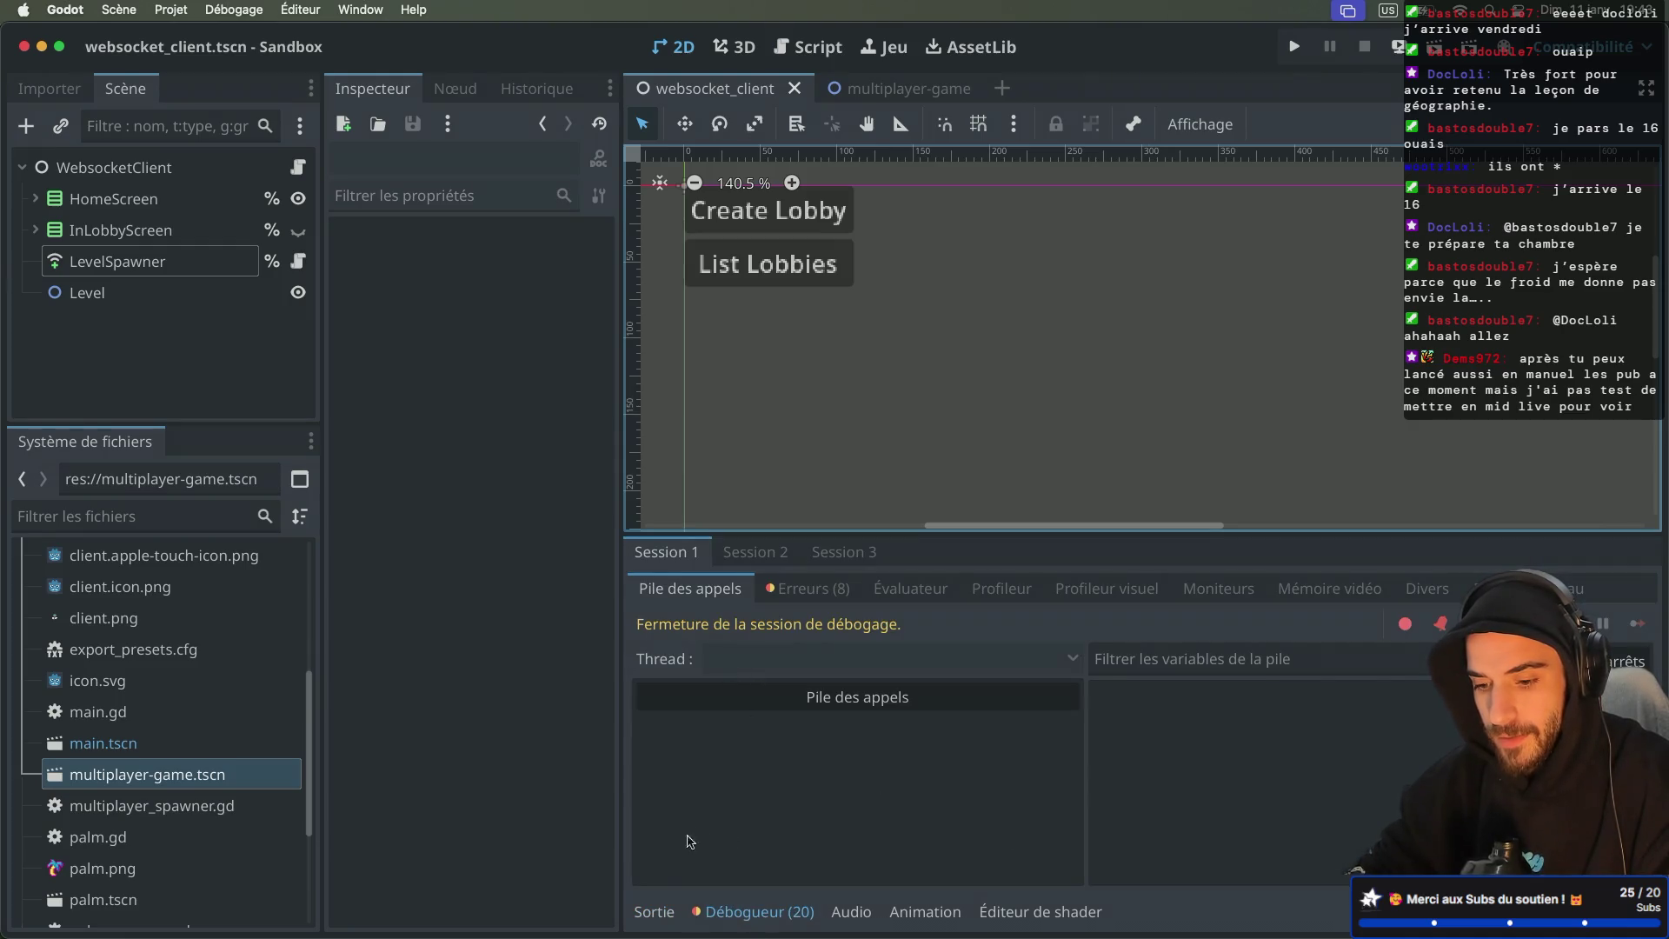
# Step: Review the run's Output log and the errors listed in the debugger's Erreurs tab
pyautogui.click(654, 911)
pyautogui.click(704, 875)
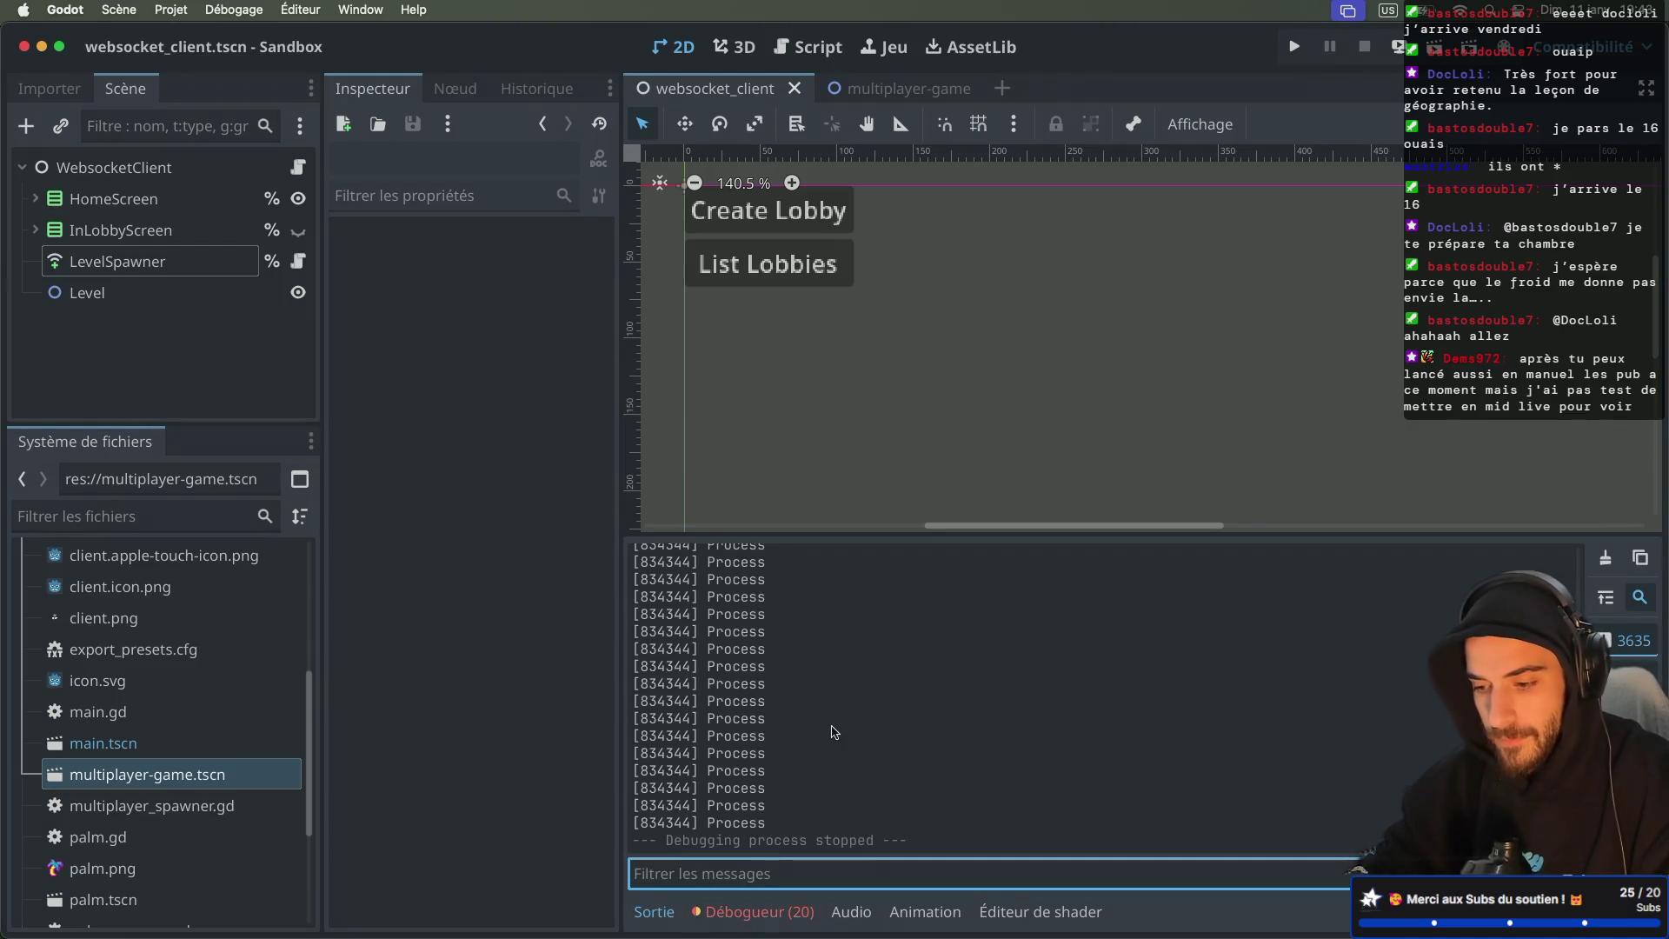
pyautogui.scroll(3, 830, 728)
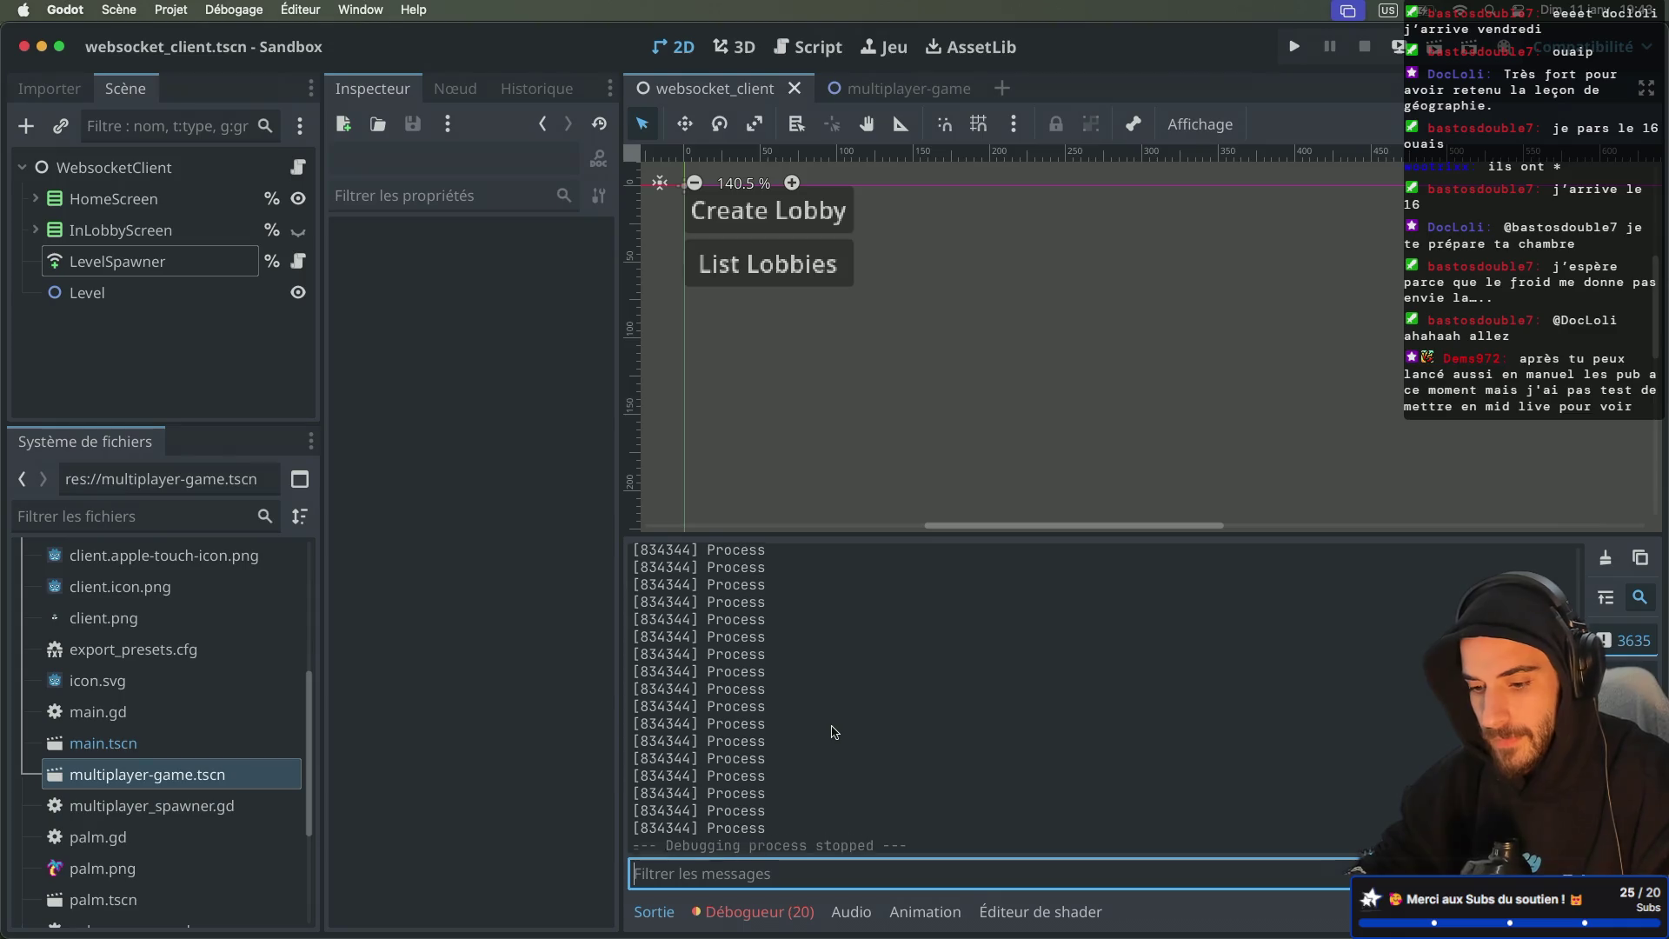
pyautogui.click(756, 912)
pyautogui.click(807, 588)
pyautogui.scroll(-1, 841, 733)
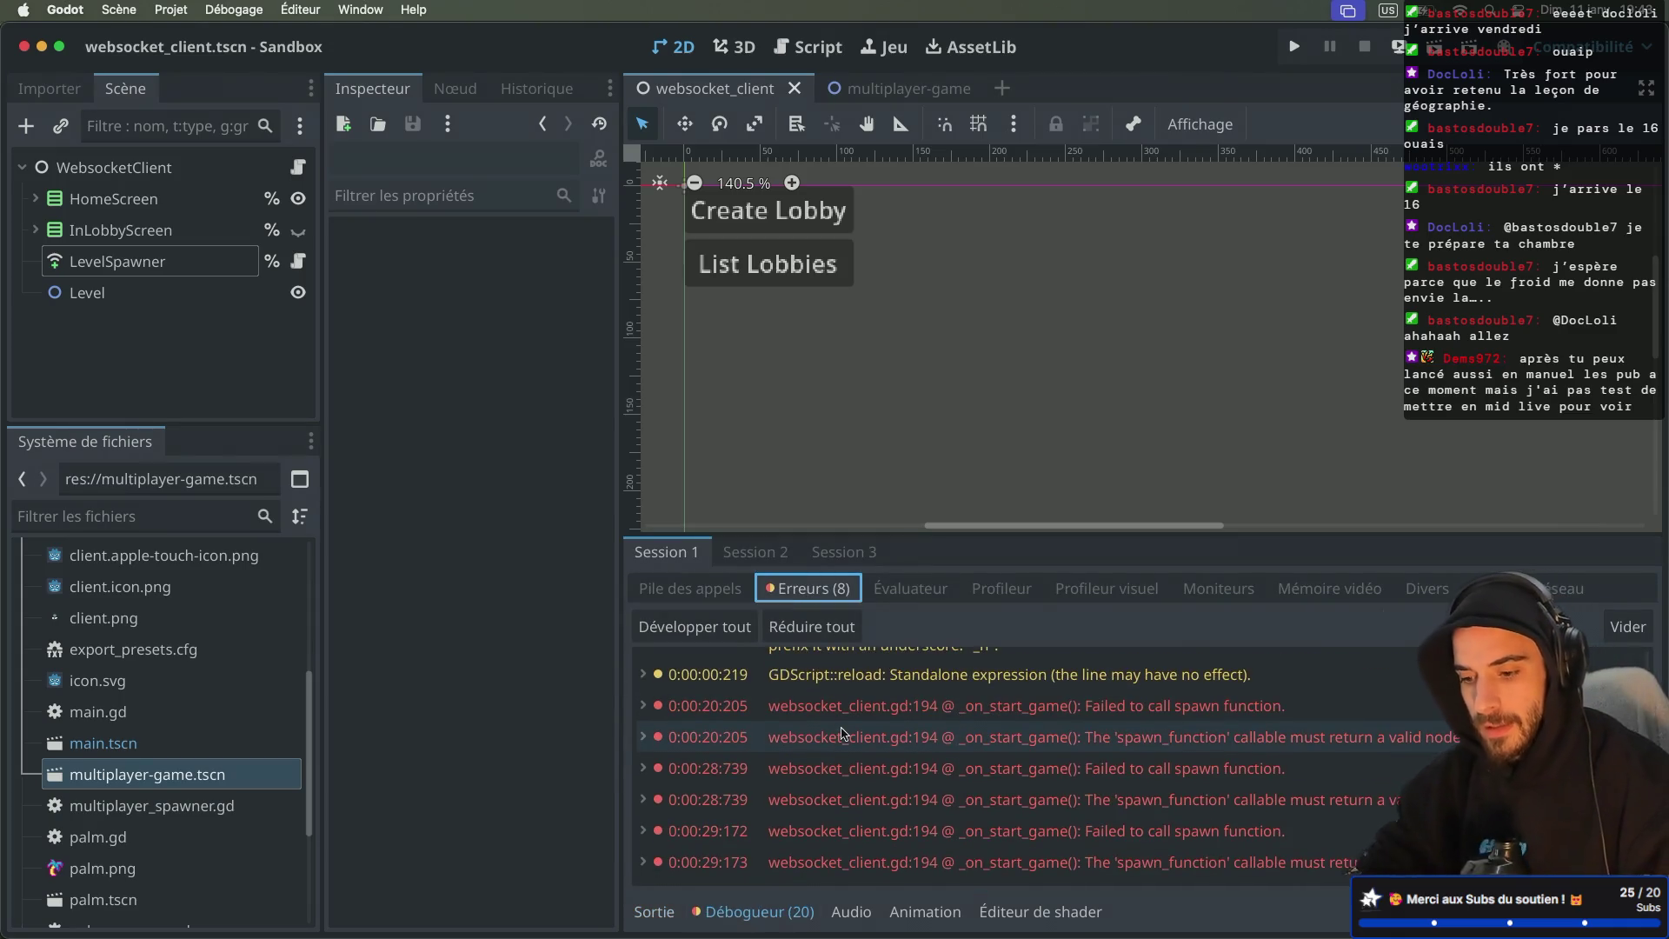
pyautogui.moveTo(1205, 839)
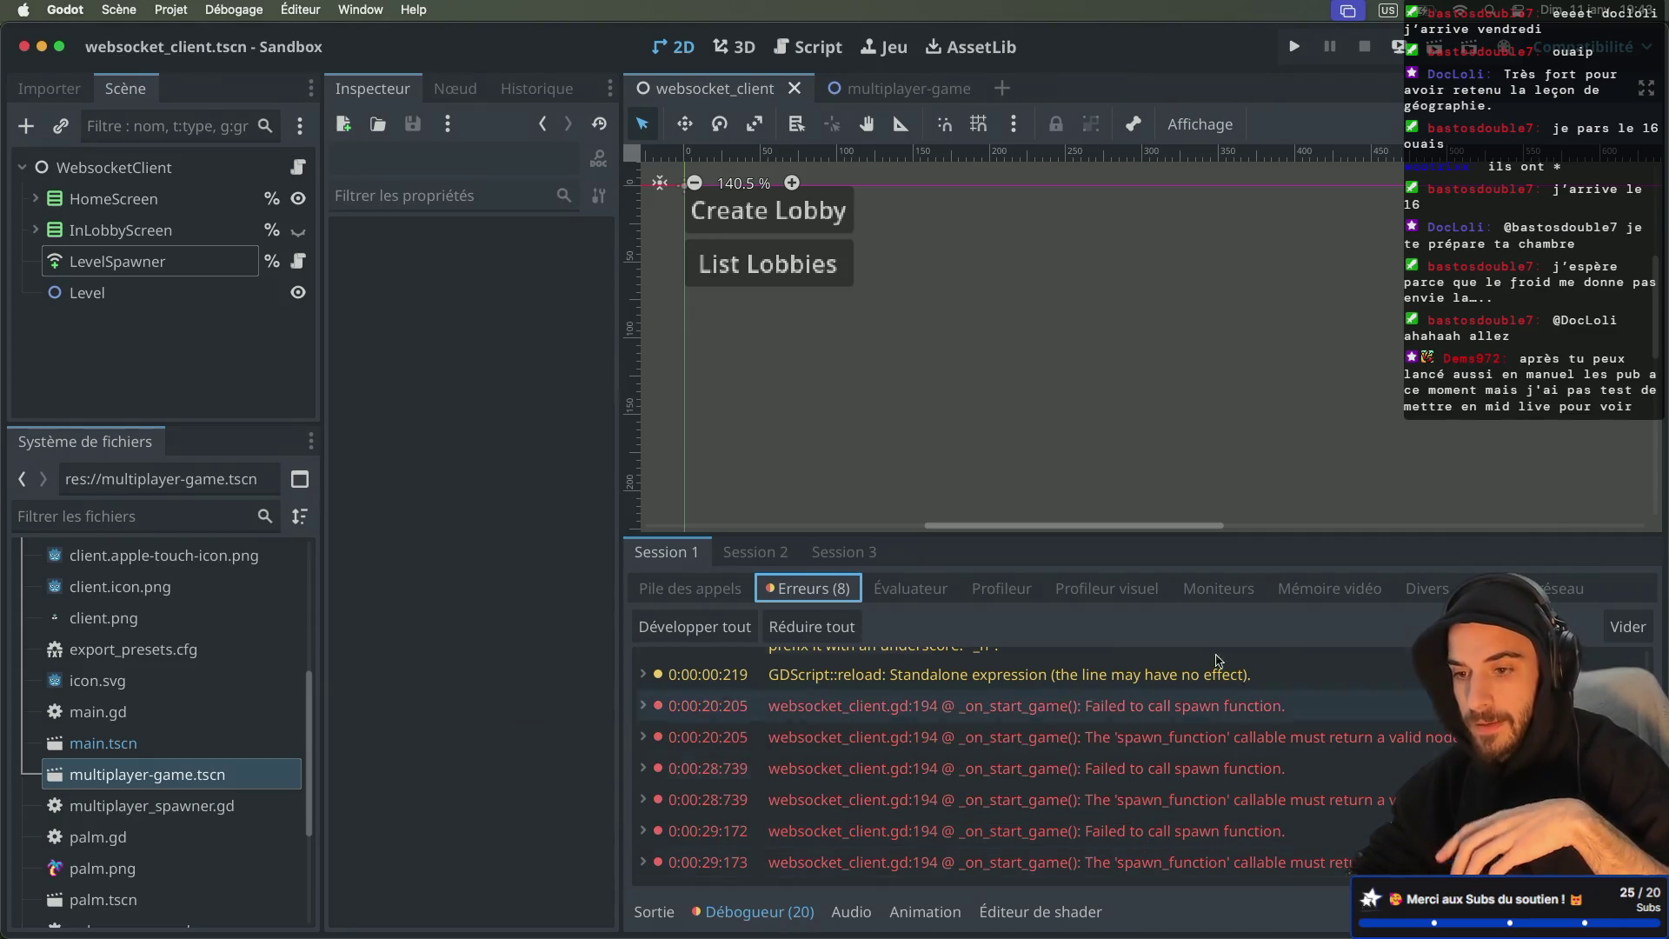
# Step: Open level_spawner.gd and examine custom_spawn_function's game_scene, then reselect the LevelSpawner node
pyautogui.click(901, 87)
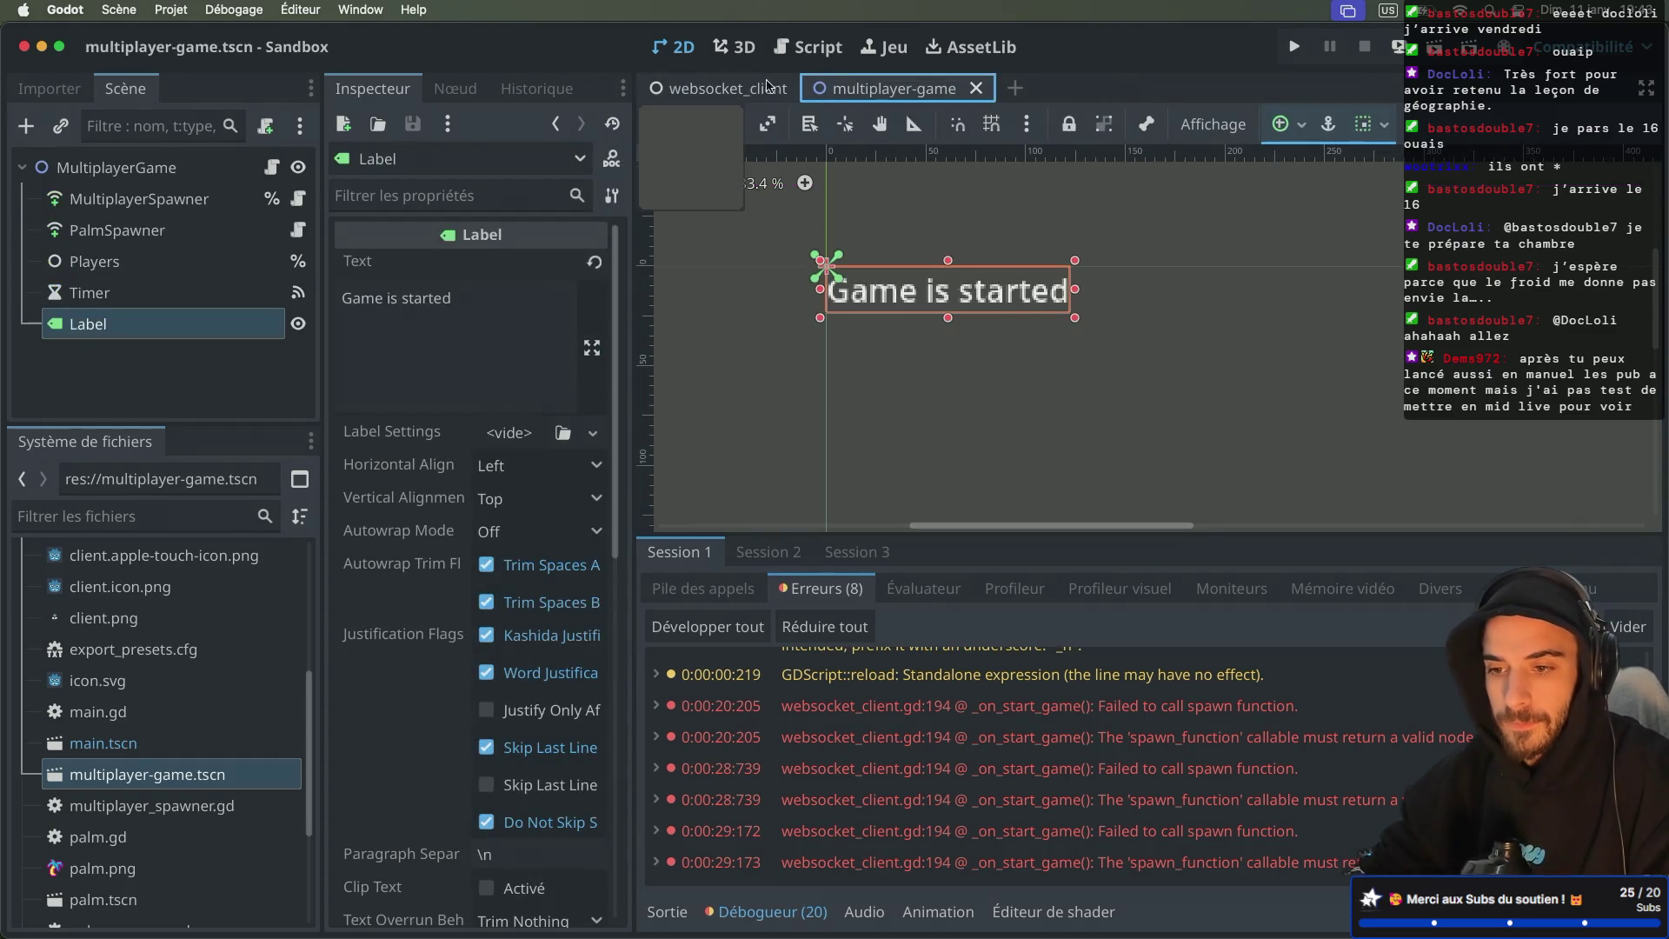
pyautogui.click(763, 88)
pyautogui.click(306, 258)
pyautogui.scroll(-1, 544, 230)
pyautogui.scroll(1, 706, 345)
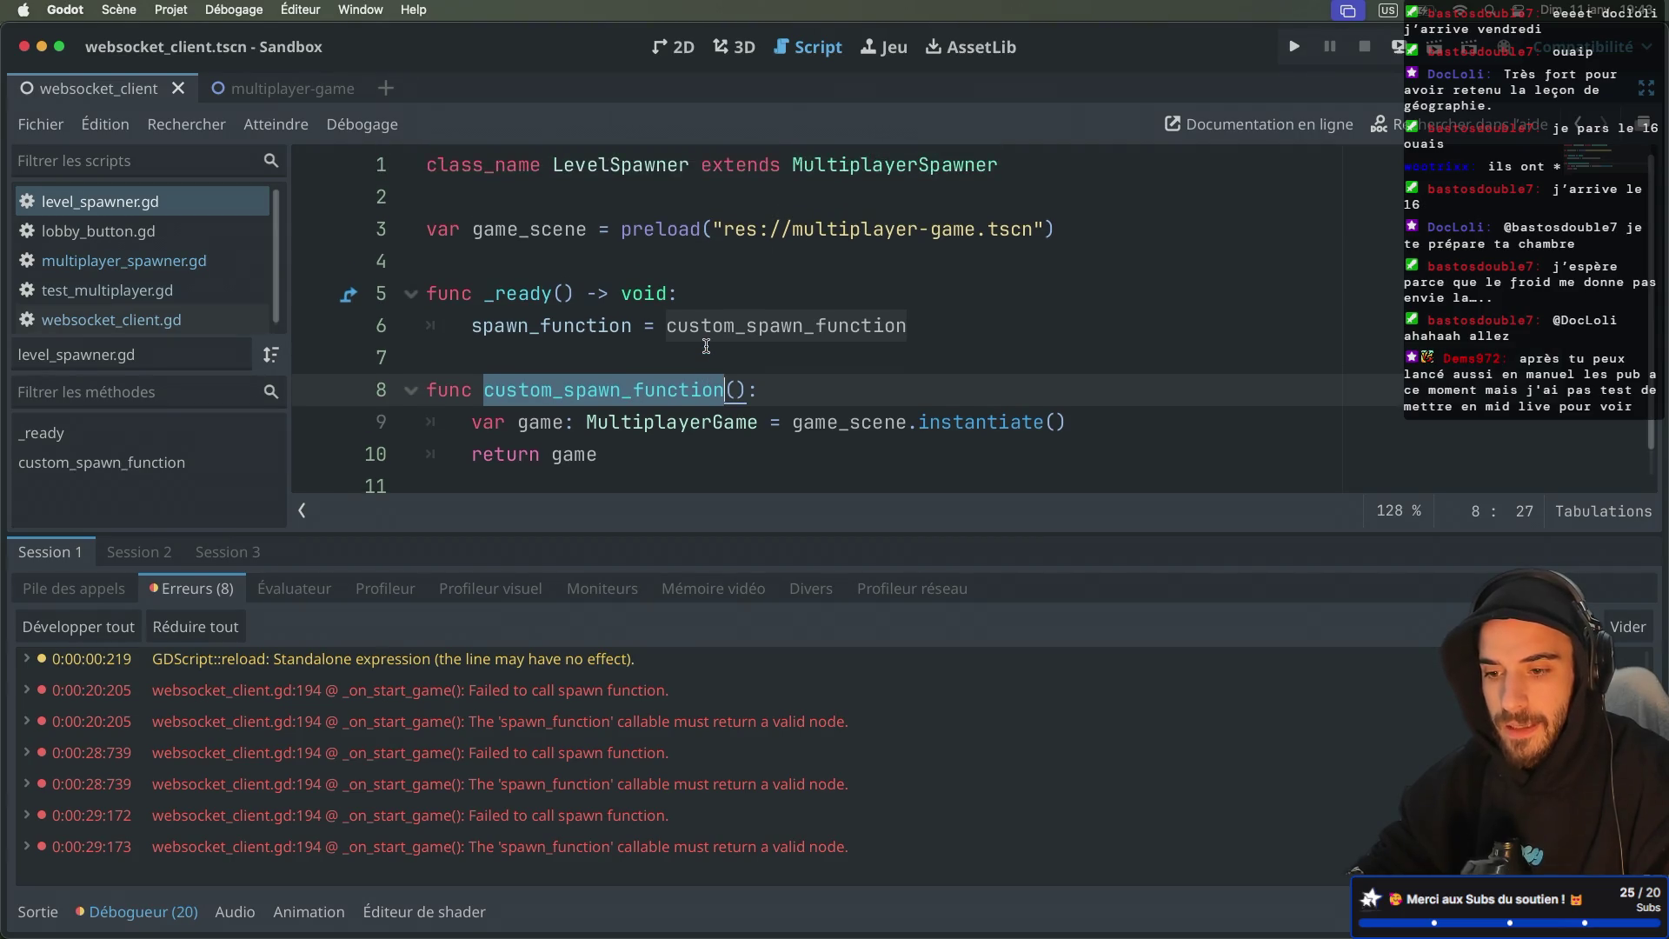
pyautogui.scroll(-1, 617, 394)
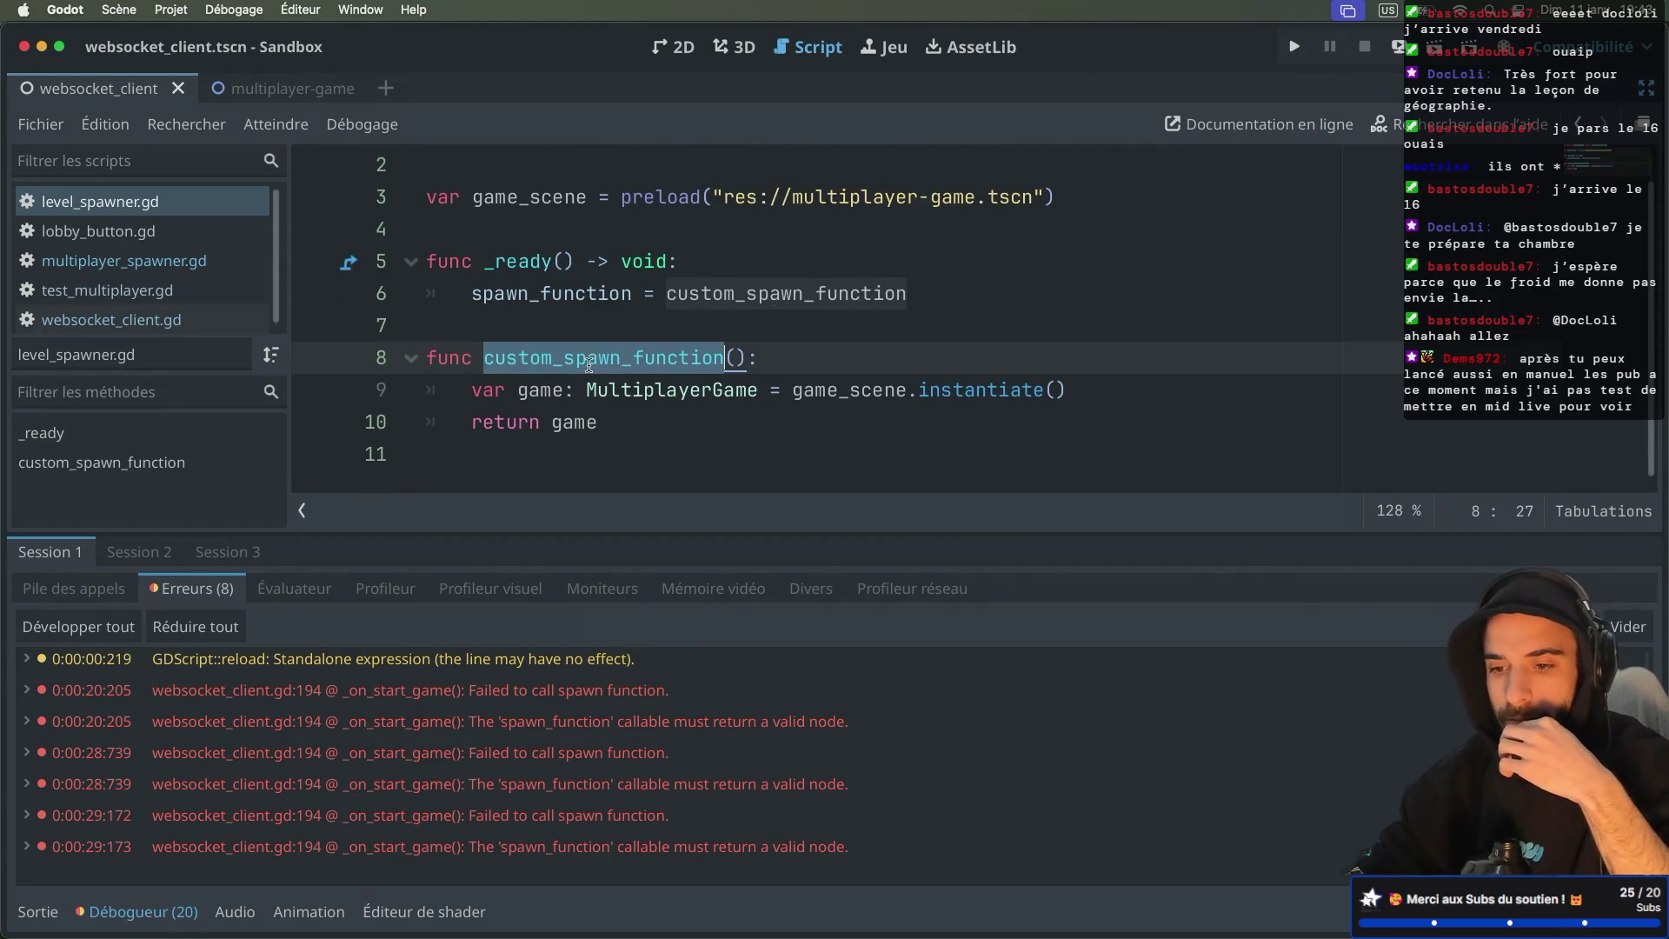
pyautogui.doubleClick(839, 390)
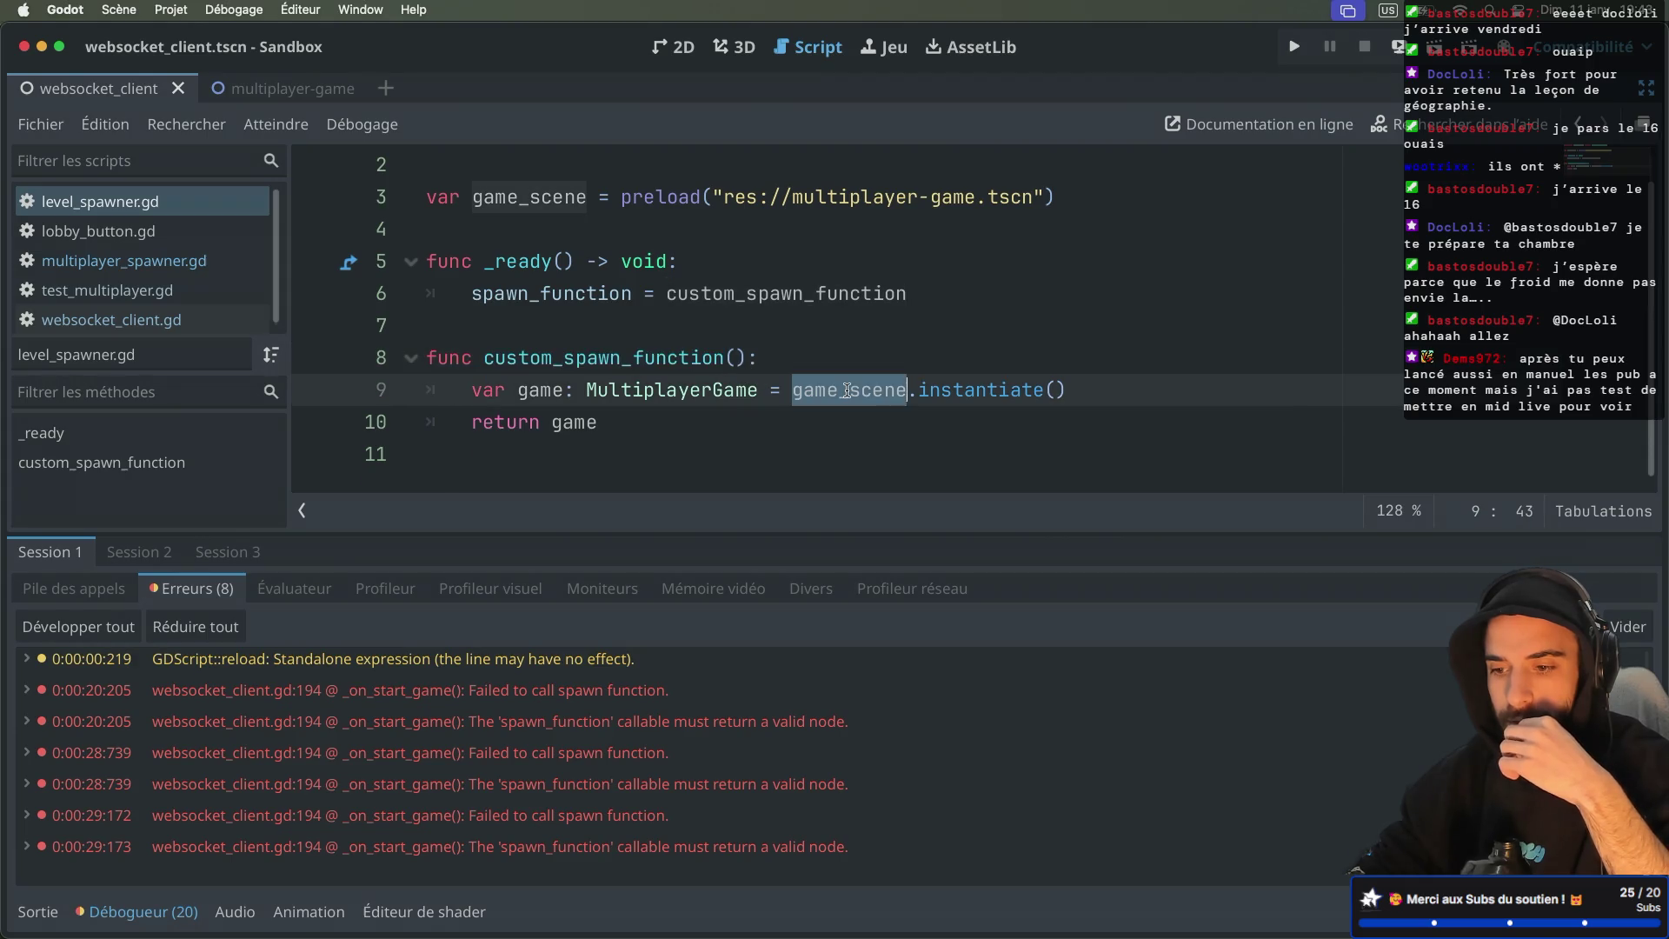
pyautogui.scroll(1, 903, 383)
pyautogui.scroll(-1, 901, 383)
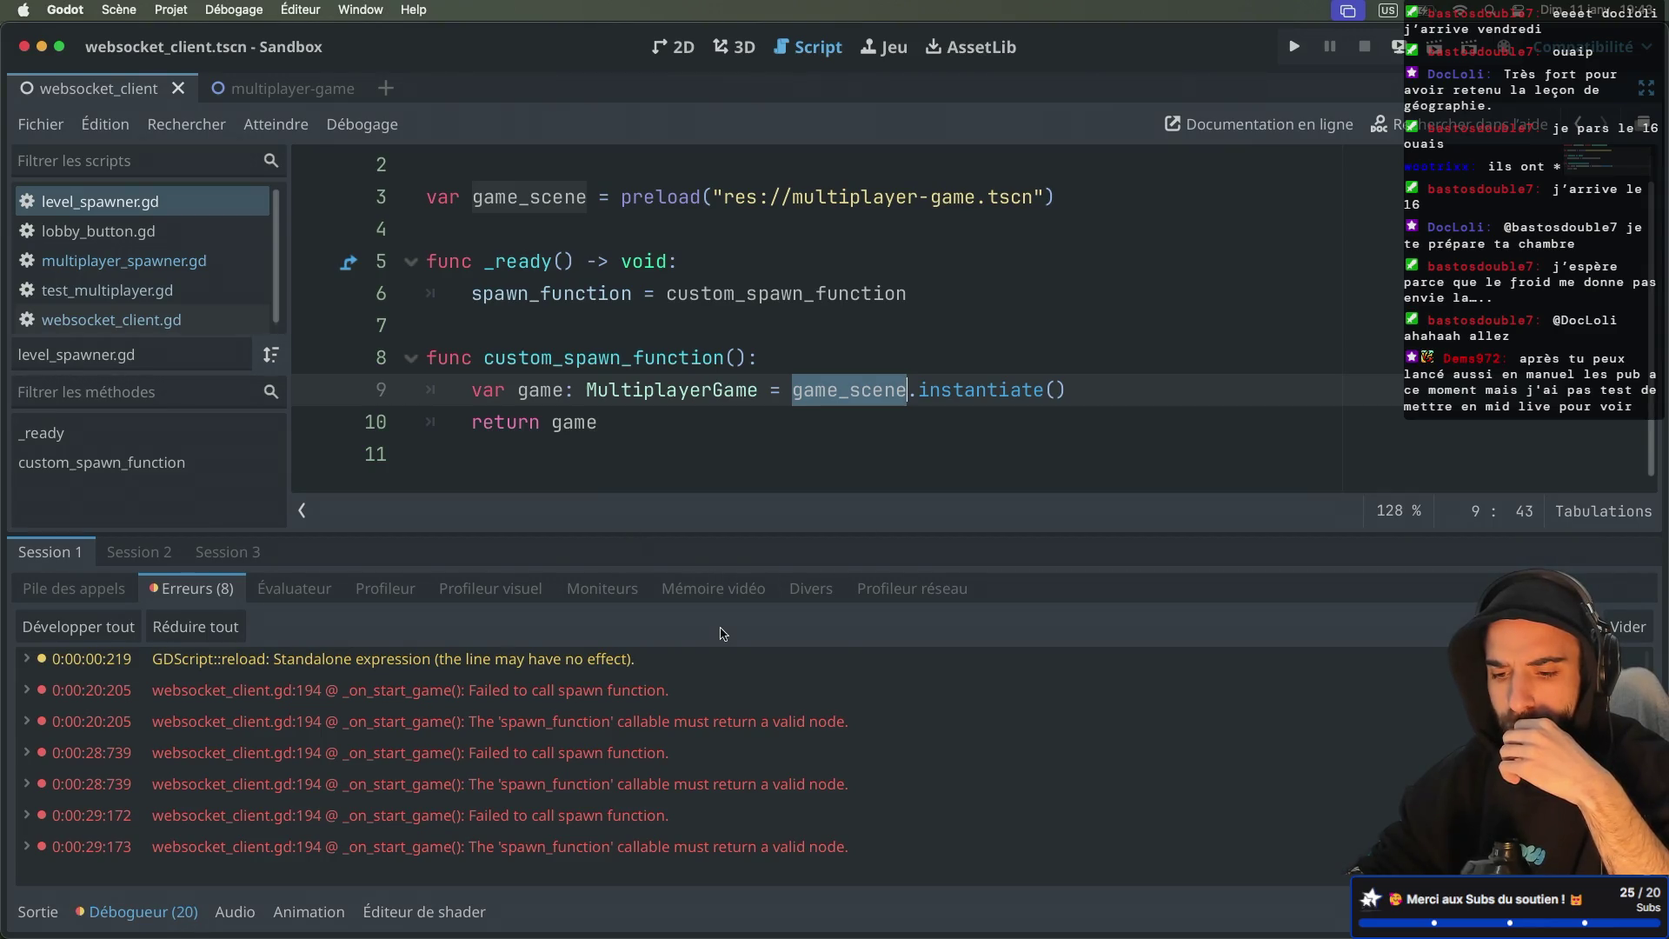
pyautogui.scroll(1, 704, 674)
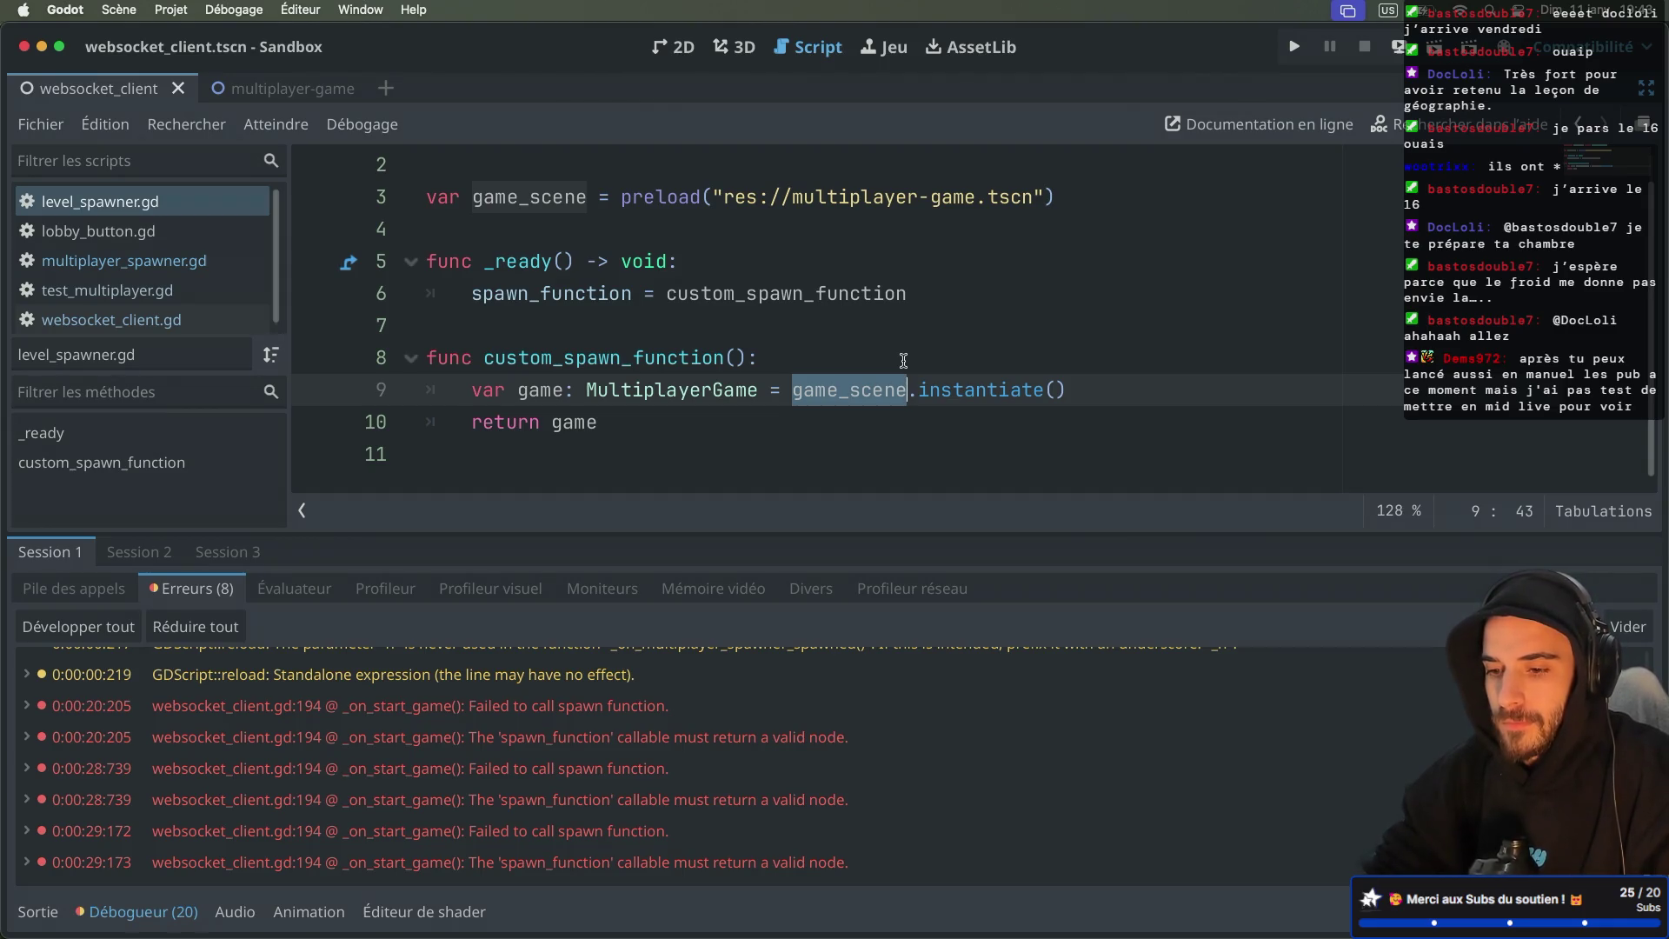
pyautogui.press('ctrl+super+d')
pyautogui.click(178, 265)
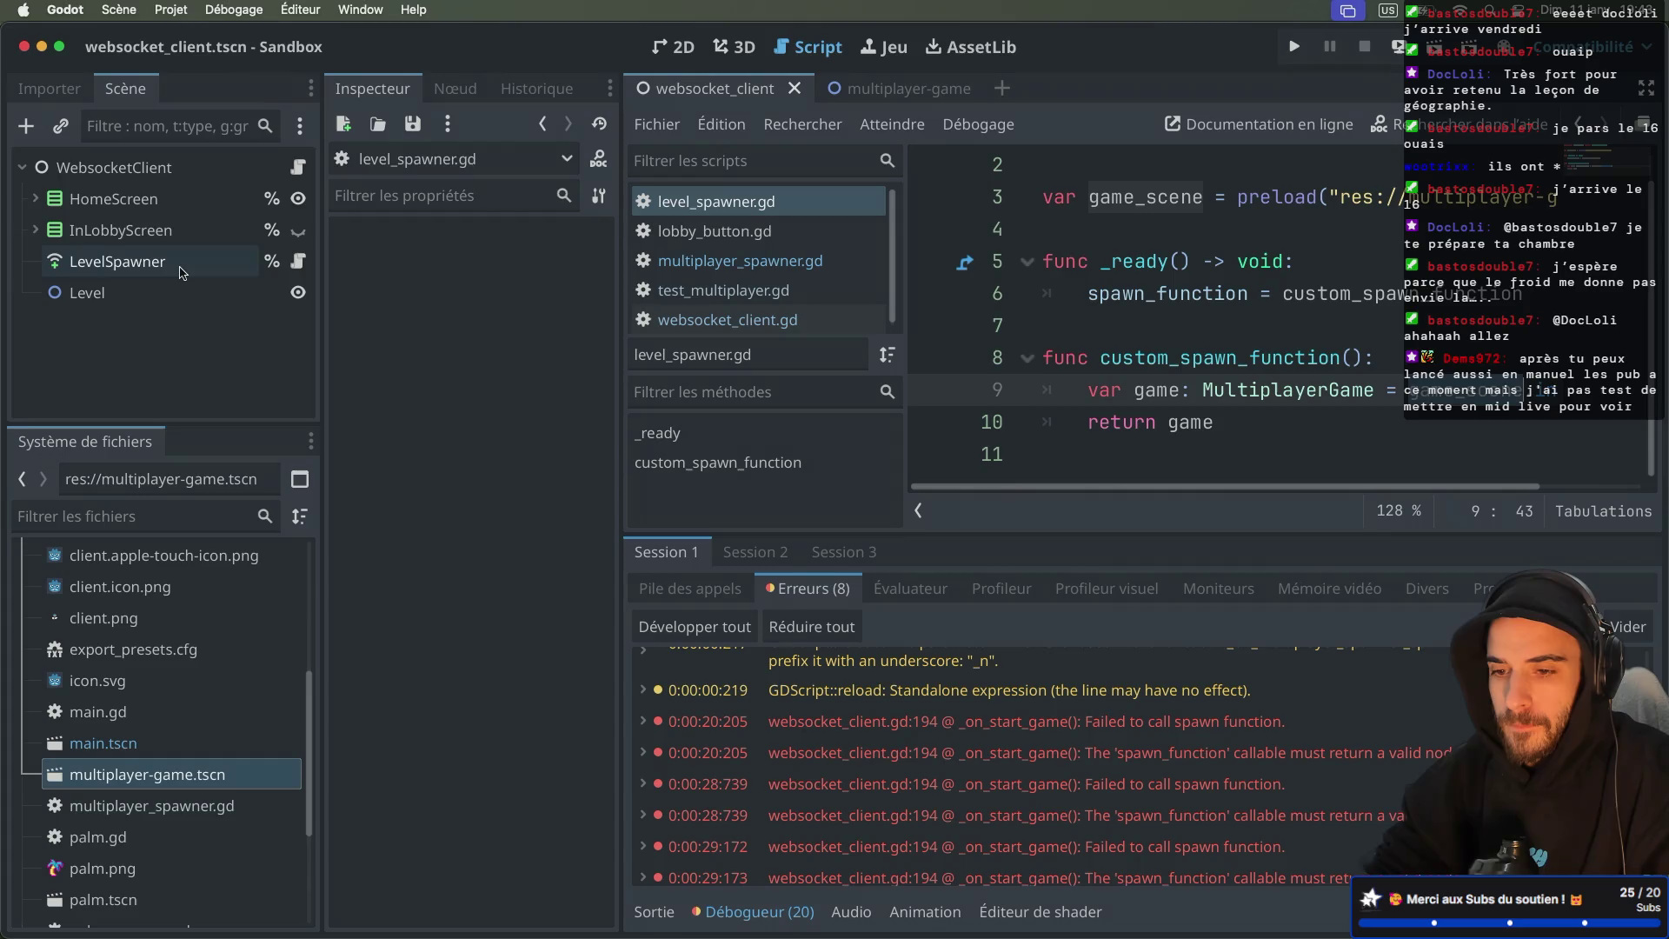
# Step: Inspect LevelSpawner's Auto Spawn List, then open multiplayer-game.tscn from the FileSystem dock
pyautogui.click(349, 328)
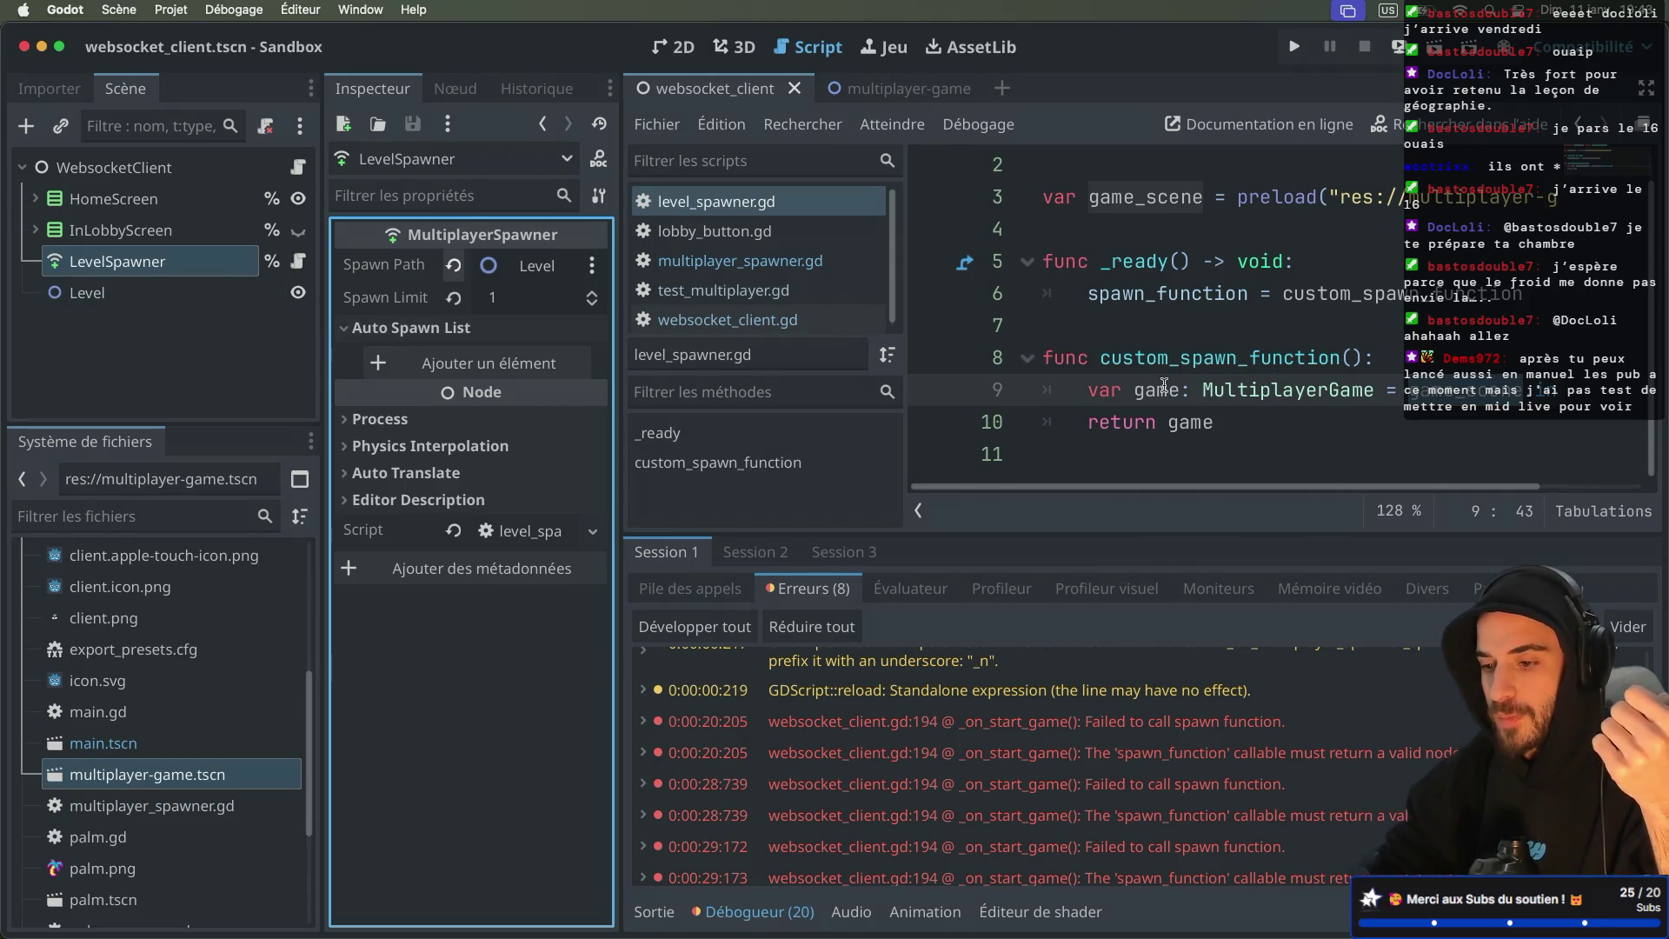
pyautogui.click(349, 330)
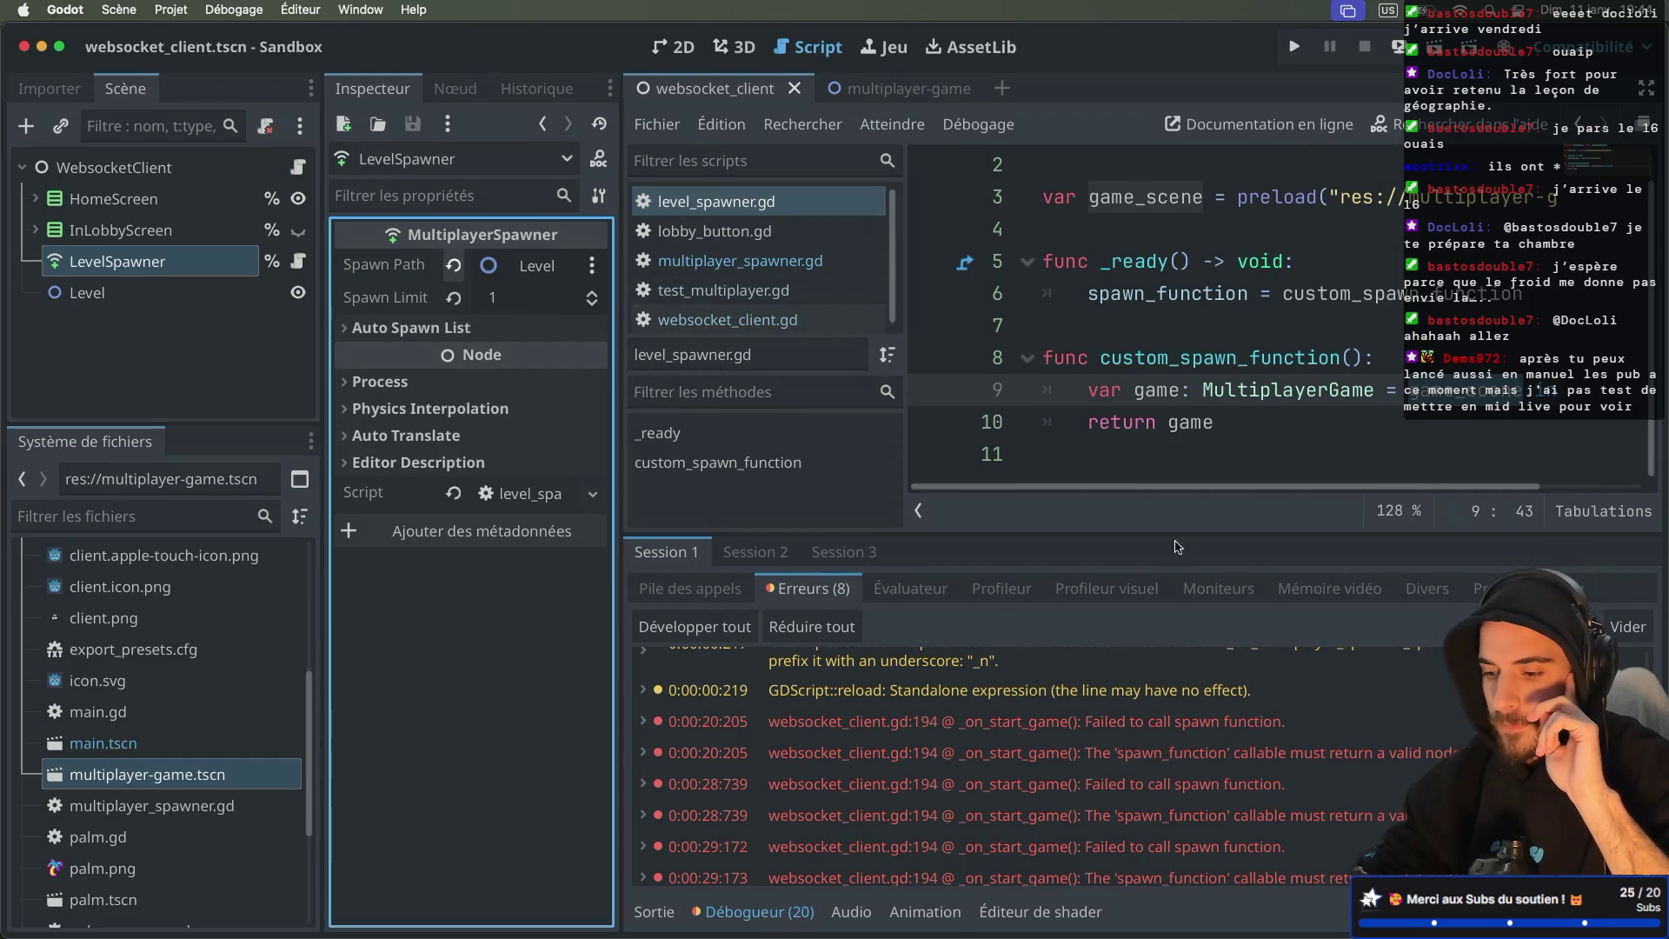
pyautogui.scroll(-1, 1160, 718)
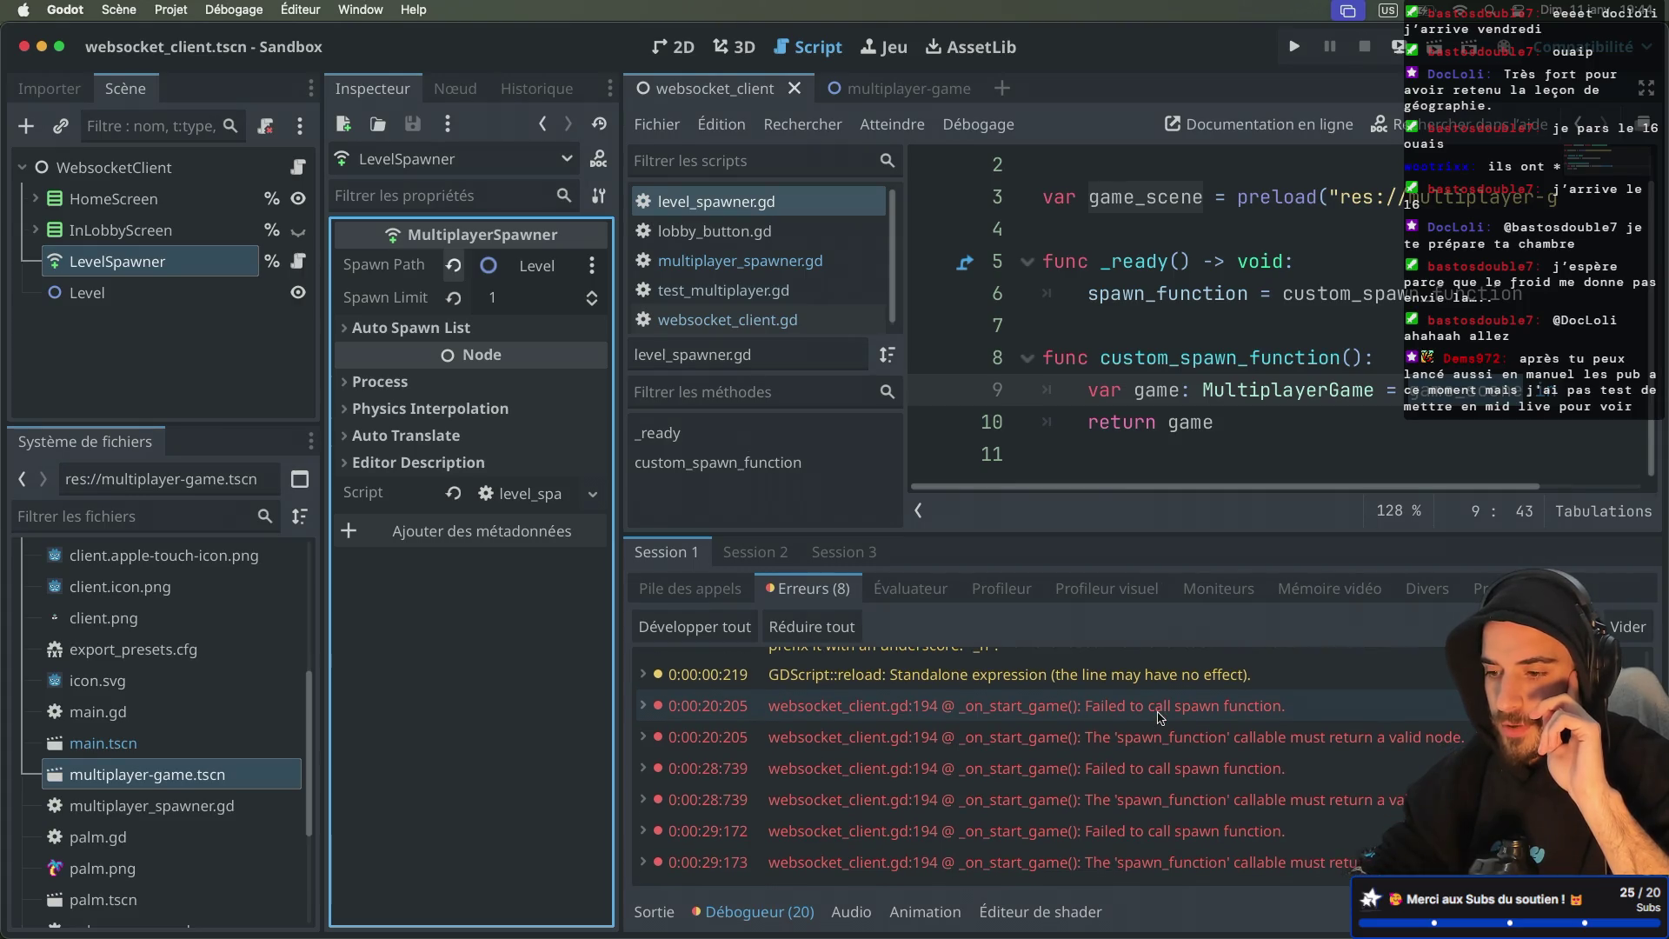
pyautogui.press('ctrl+super+d')
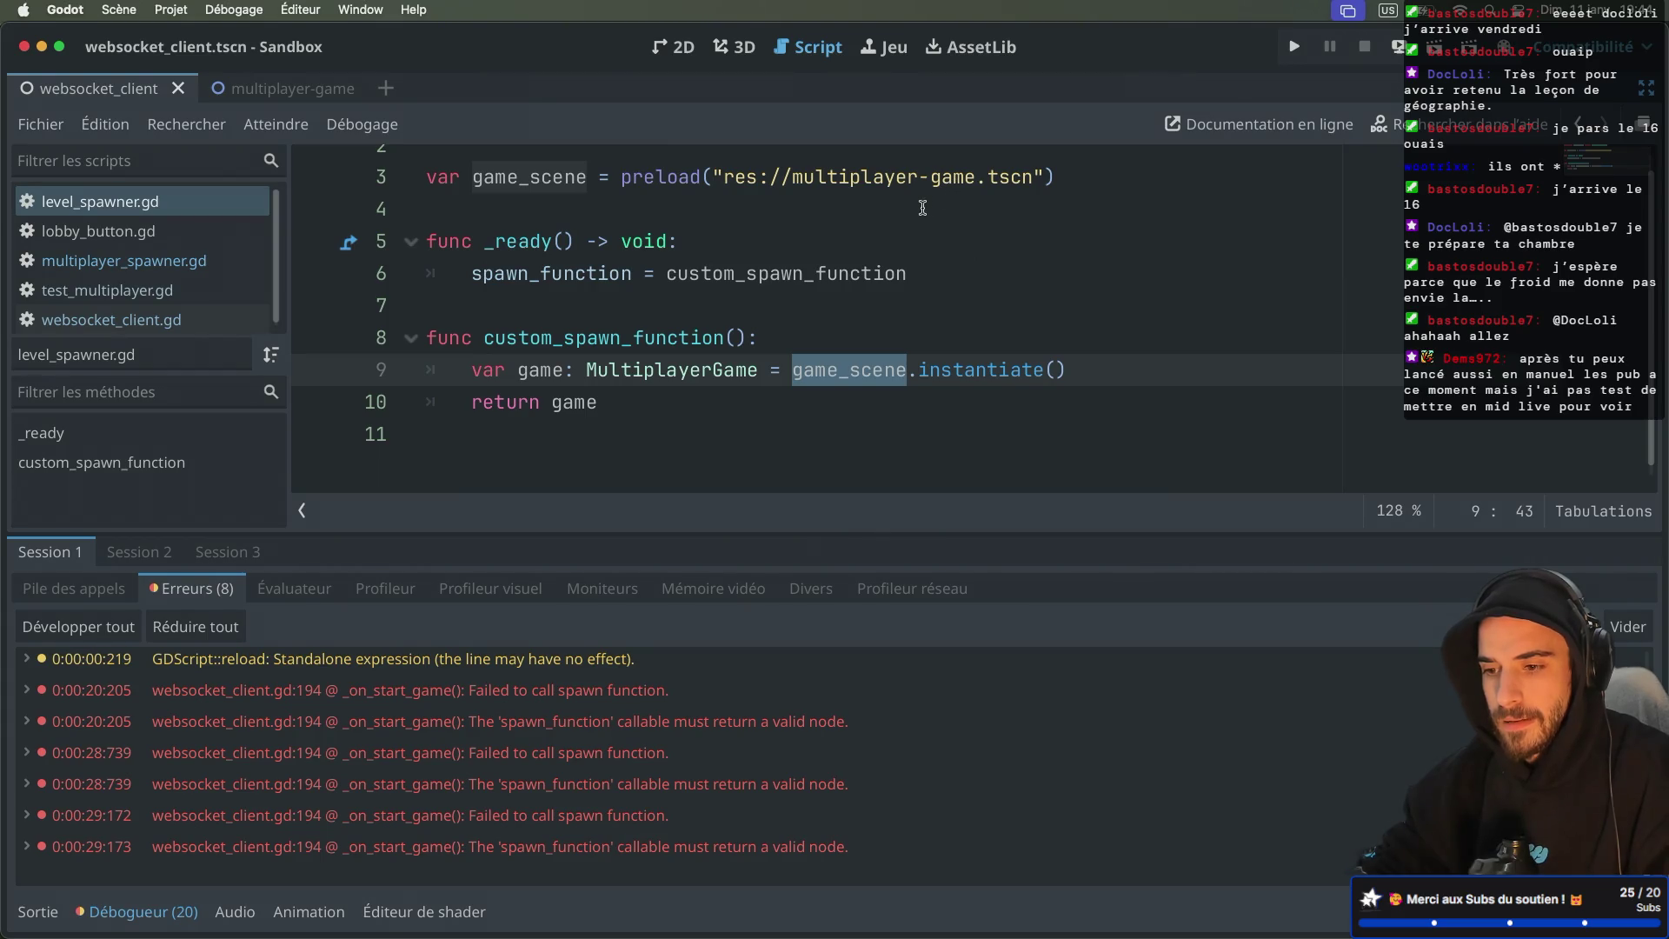
pyautogui.scroll(2, 923, 207)
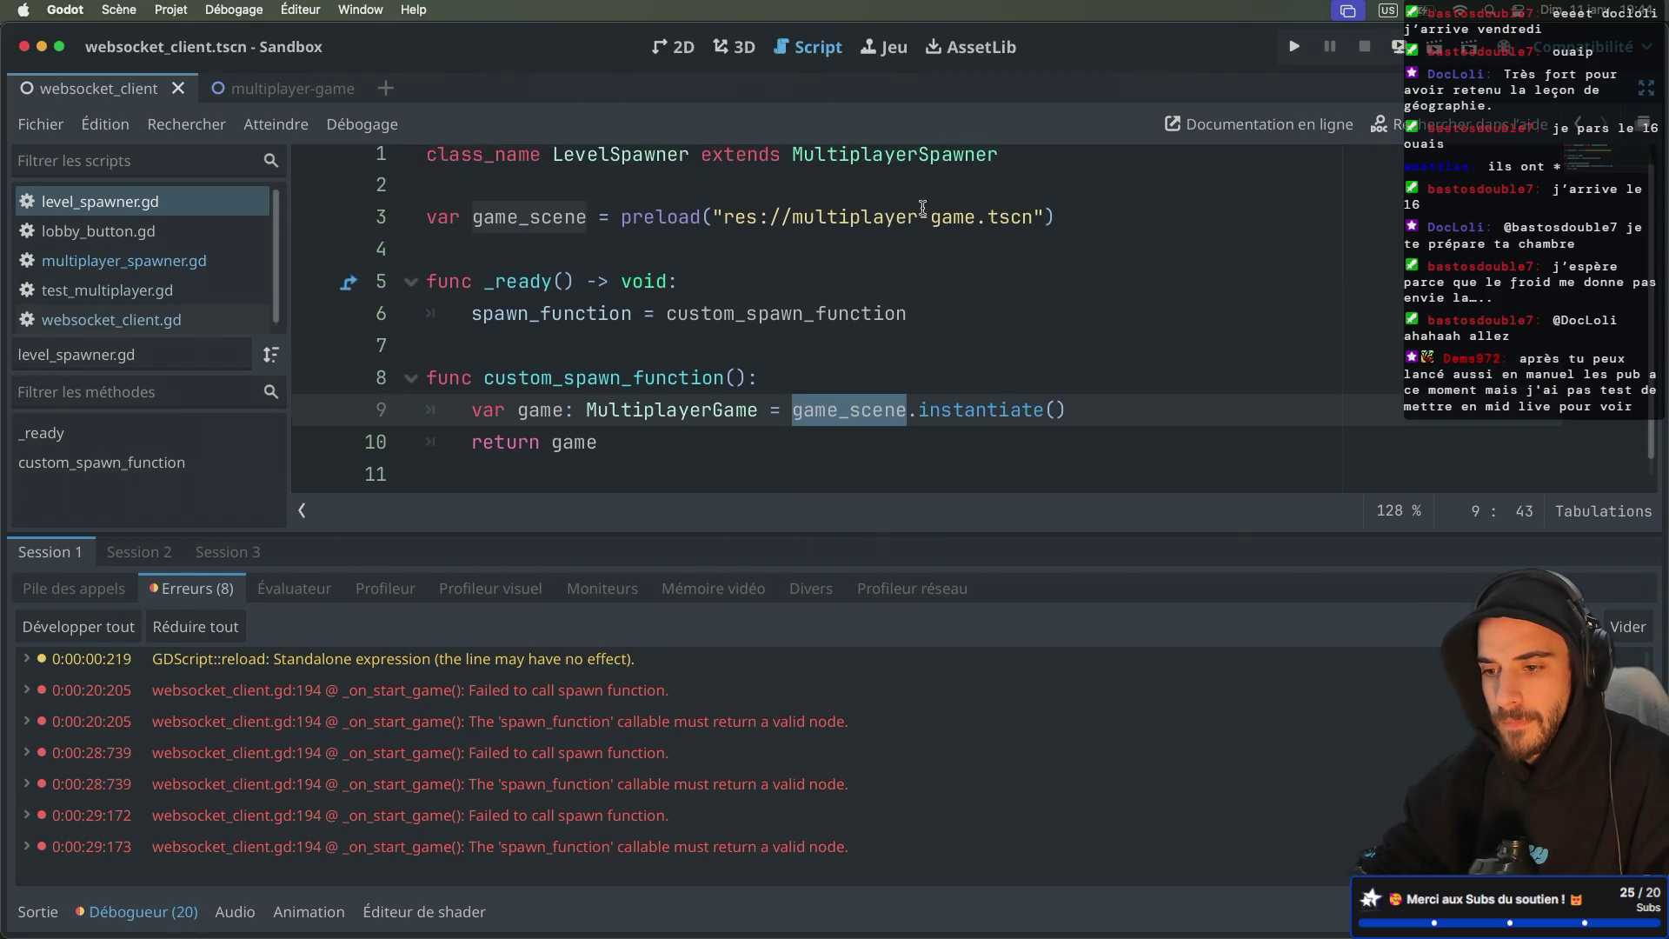
pyautogui.press('ctrl+super+d')
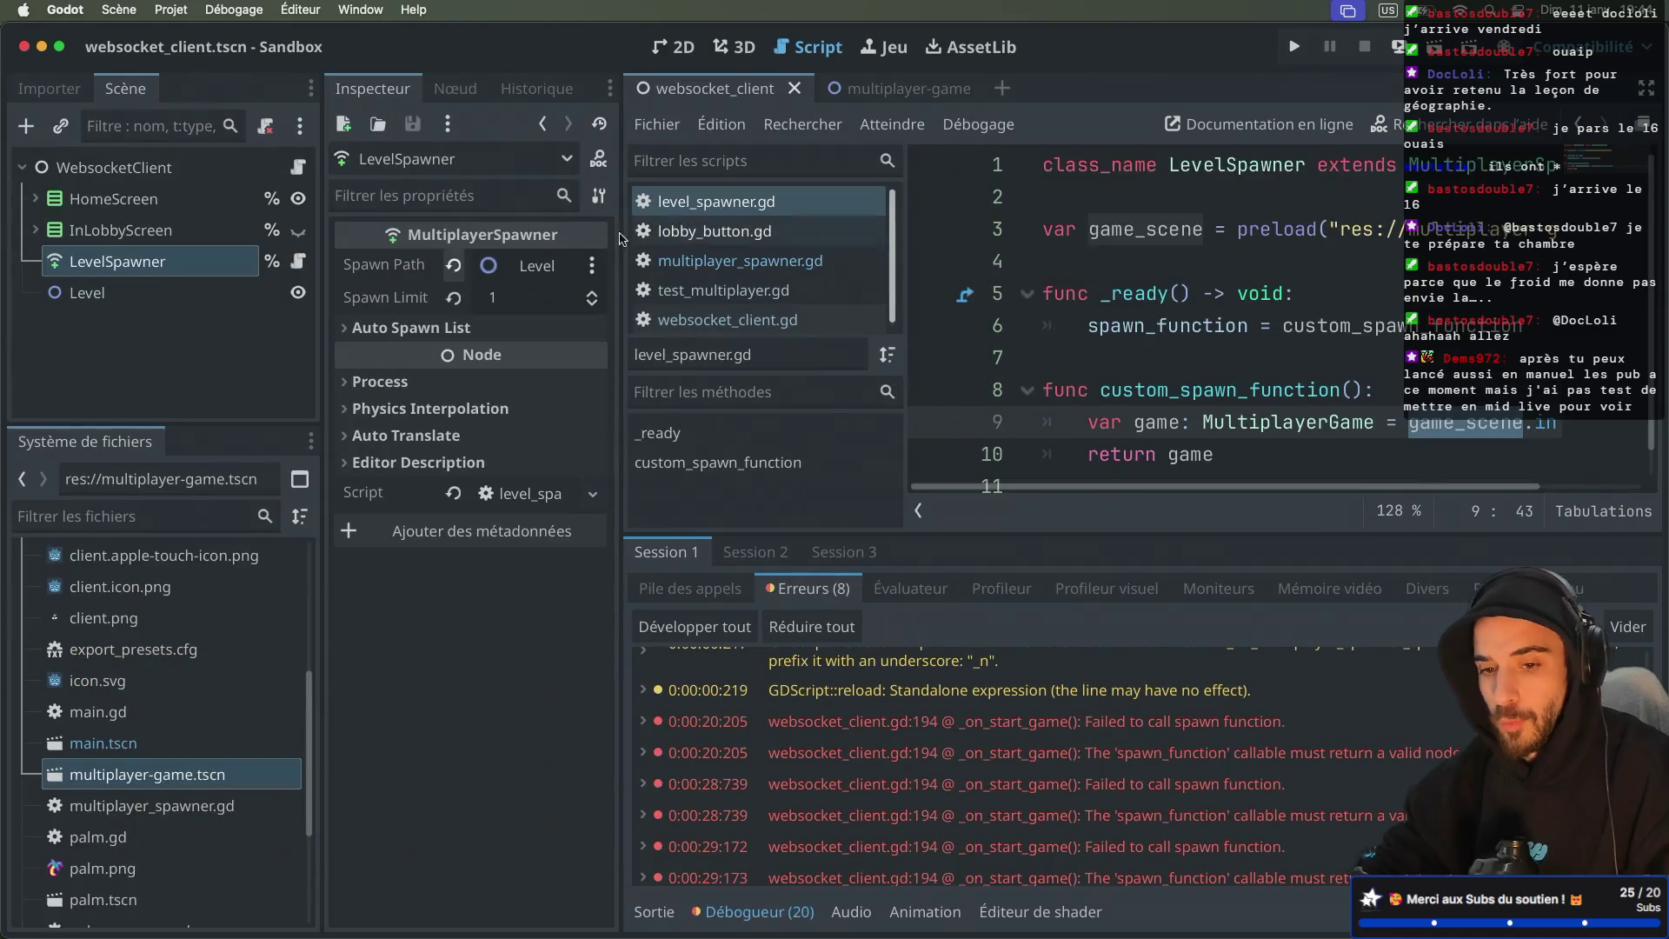
pyautogui.scroll(2, 179, 700)
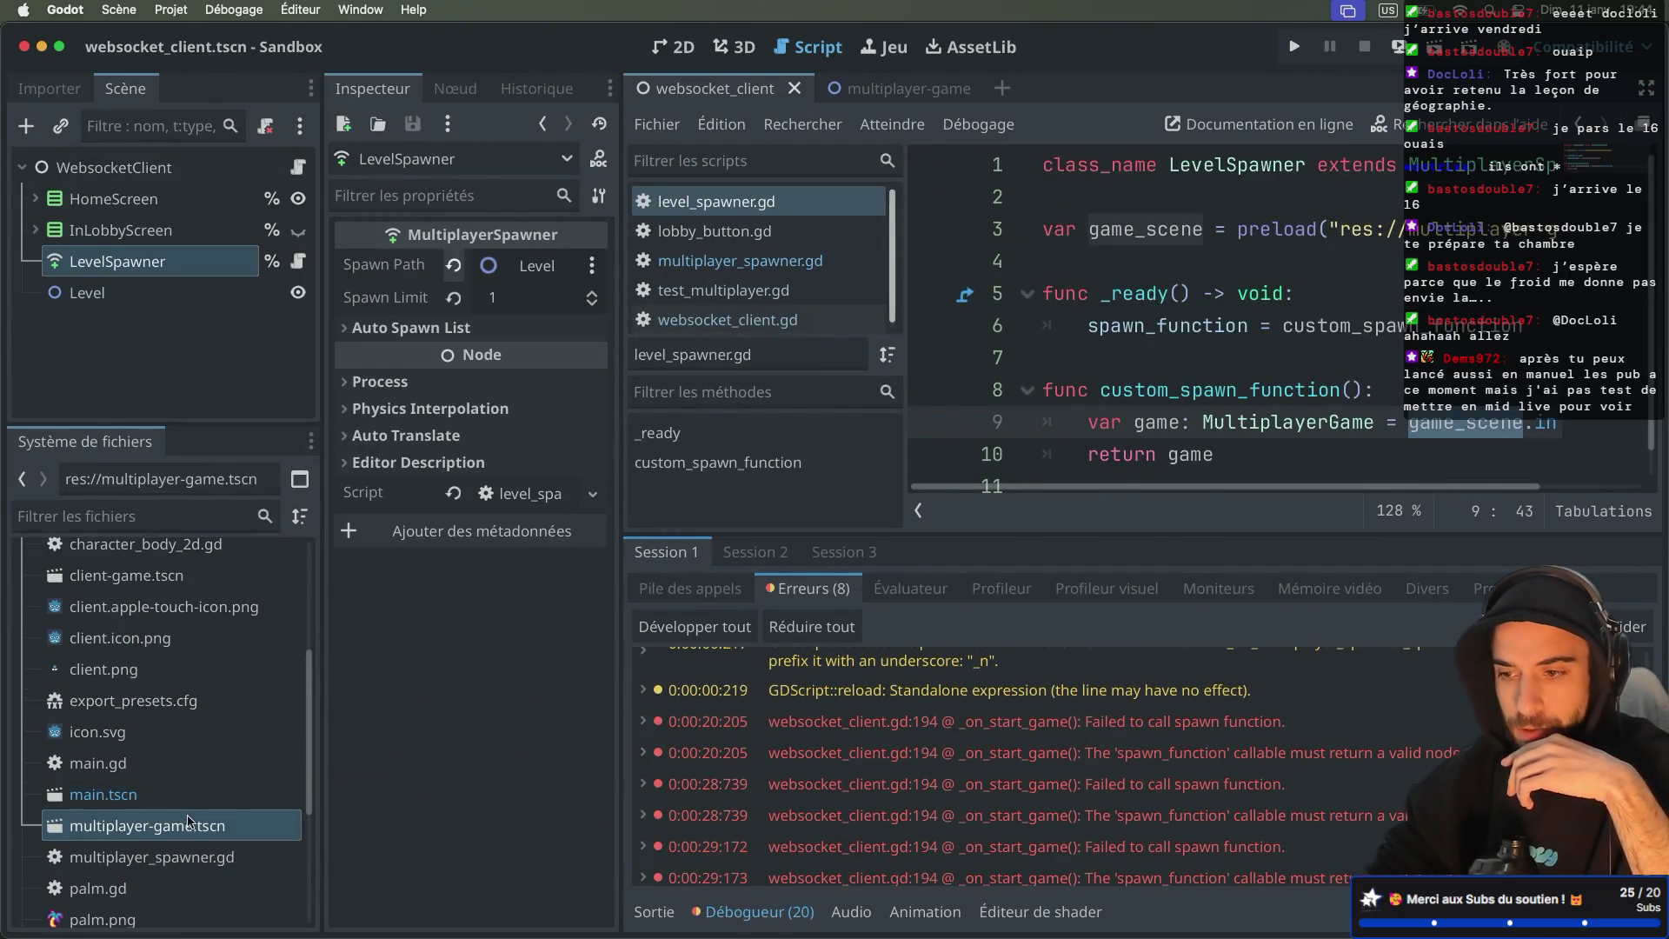
pyautogui.doubleClick(187, 833)
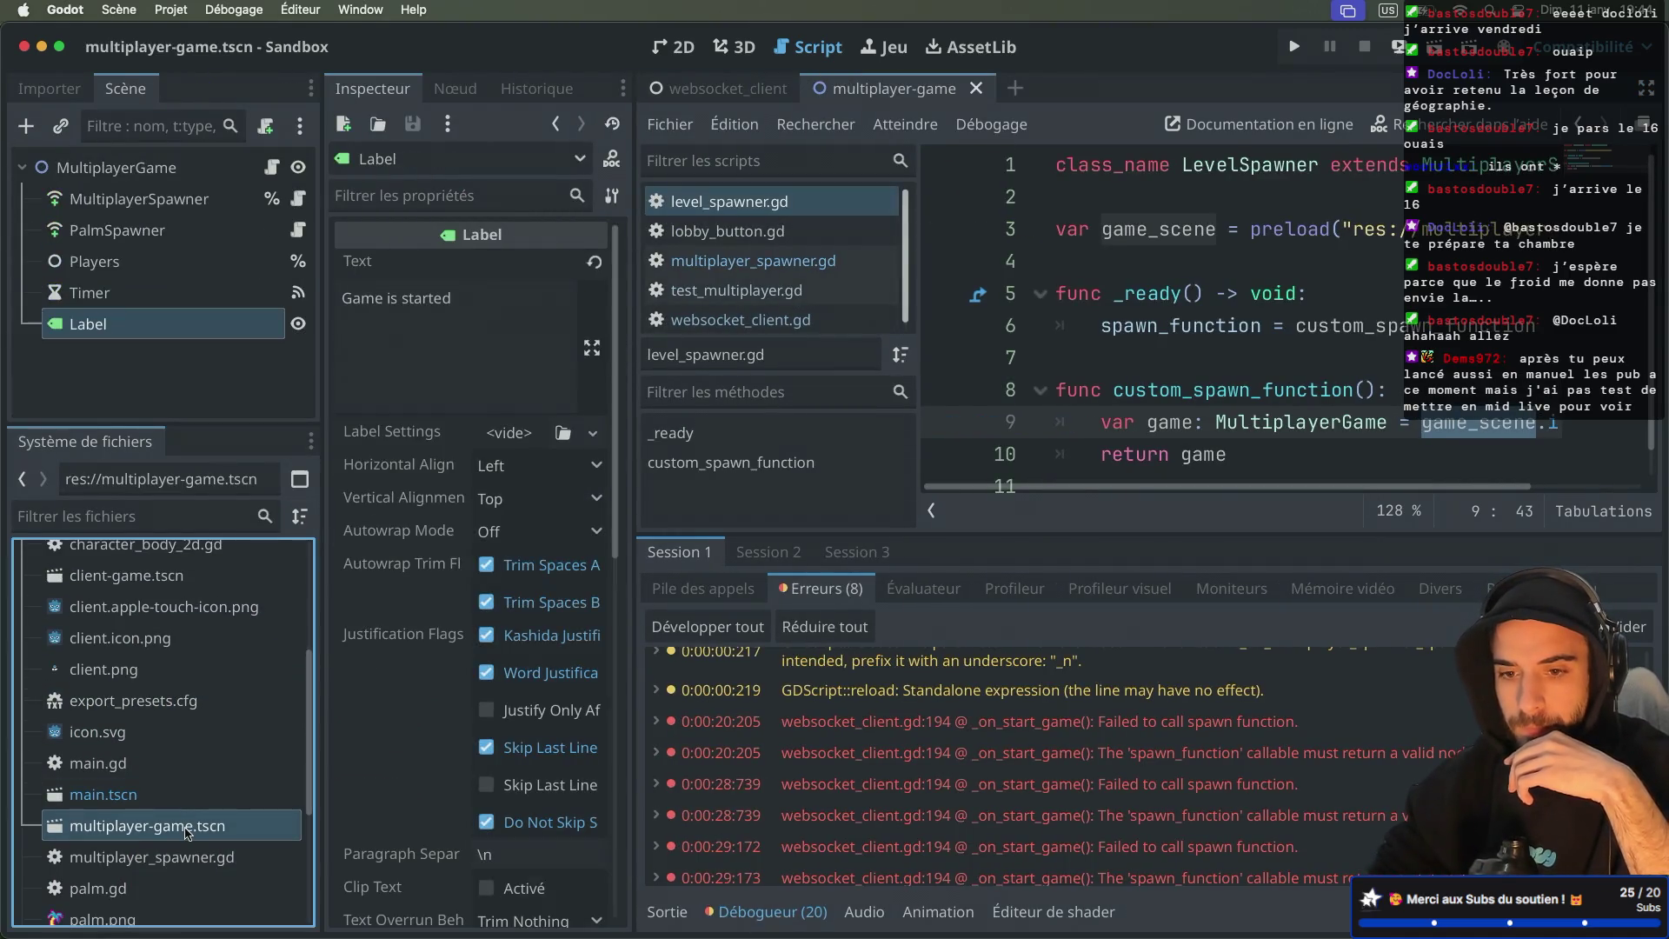
# Step: Open the MultiplayerGame root's script and inspect the root node's Transform properties
pyautogui.click(272, 166)
pyautogui.click(196, 172)
pyautogui.click(374, 260)
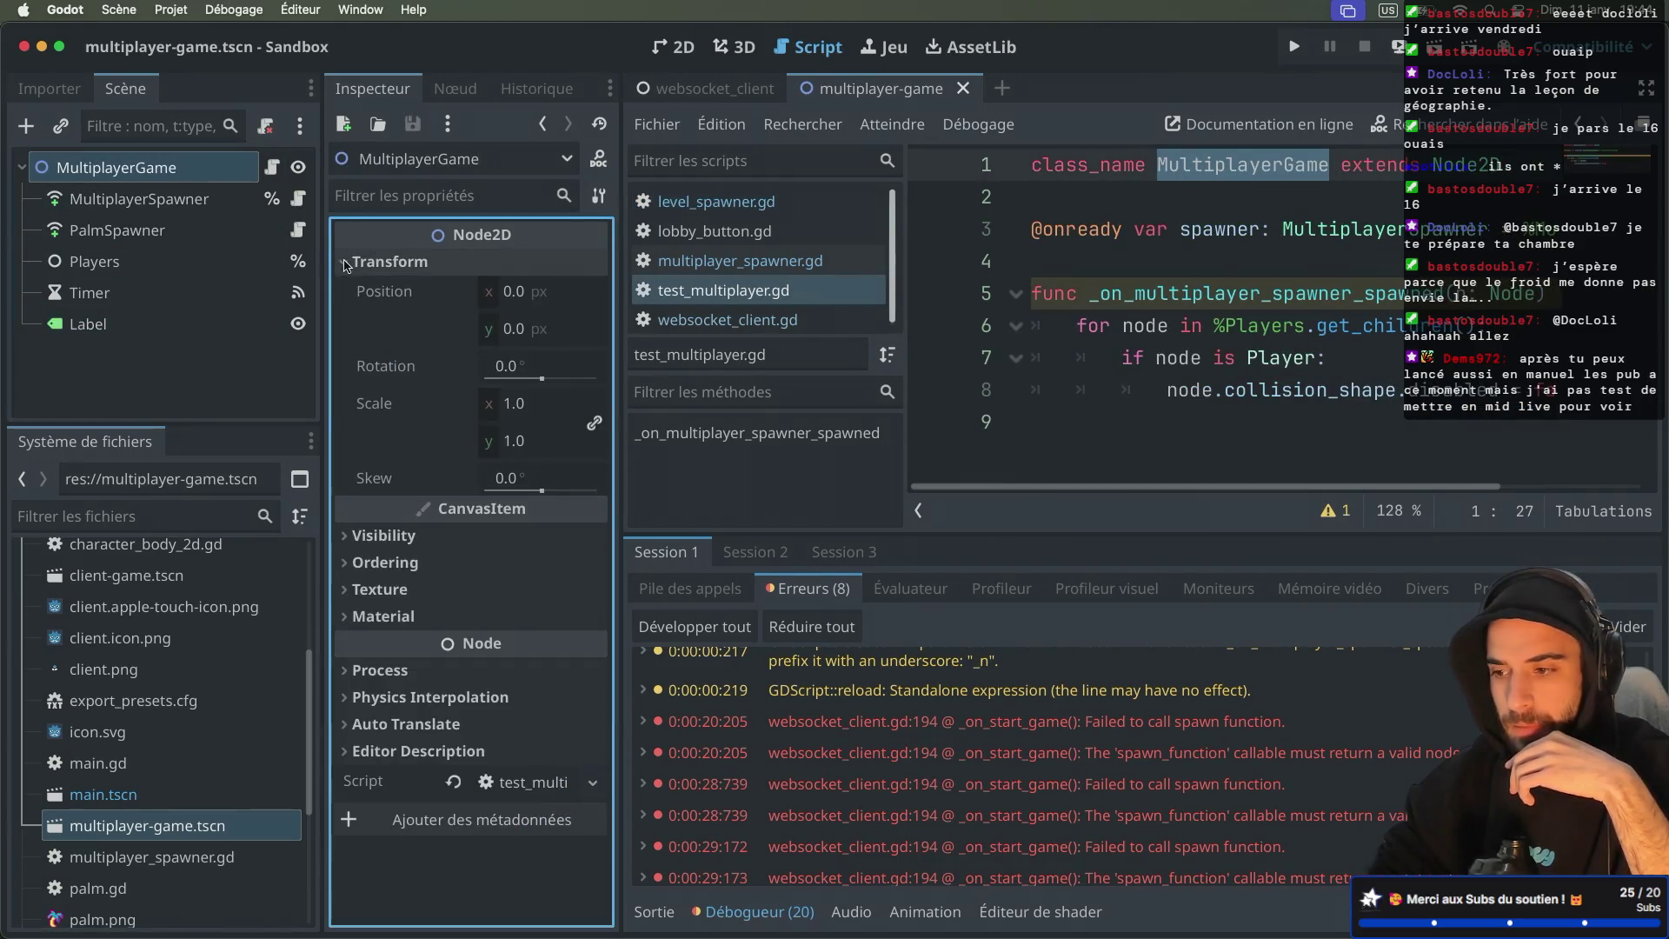
pyautogui.press('super+ctrl+d')
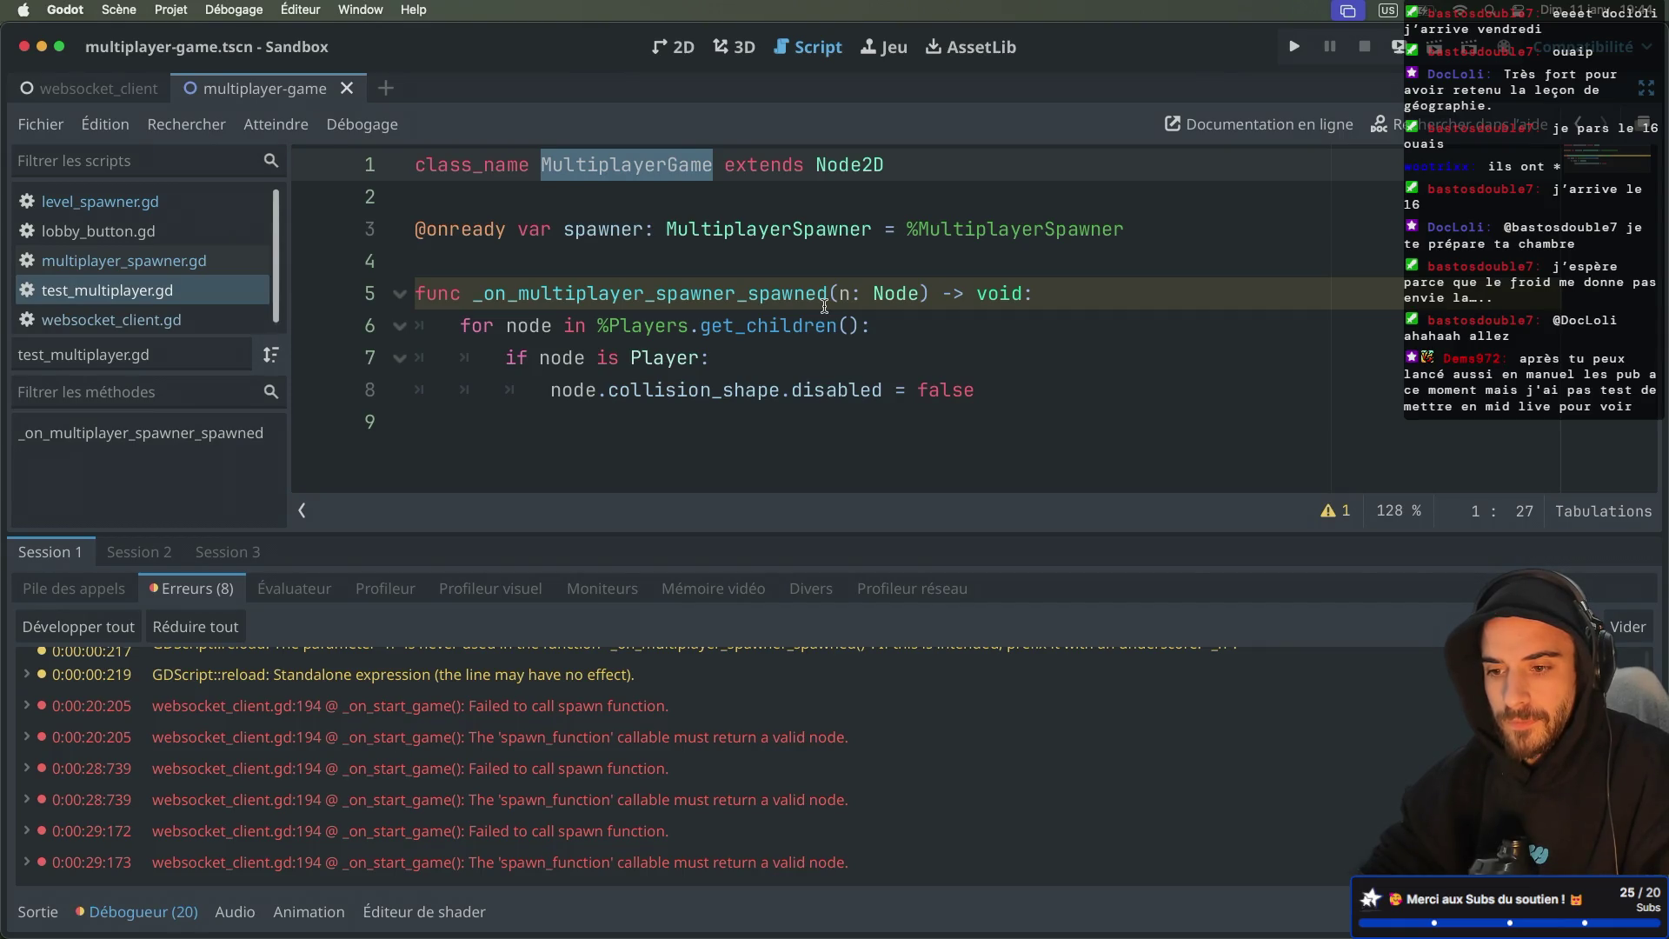
pyautogui.press('super+ctrl+d')
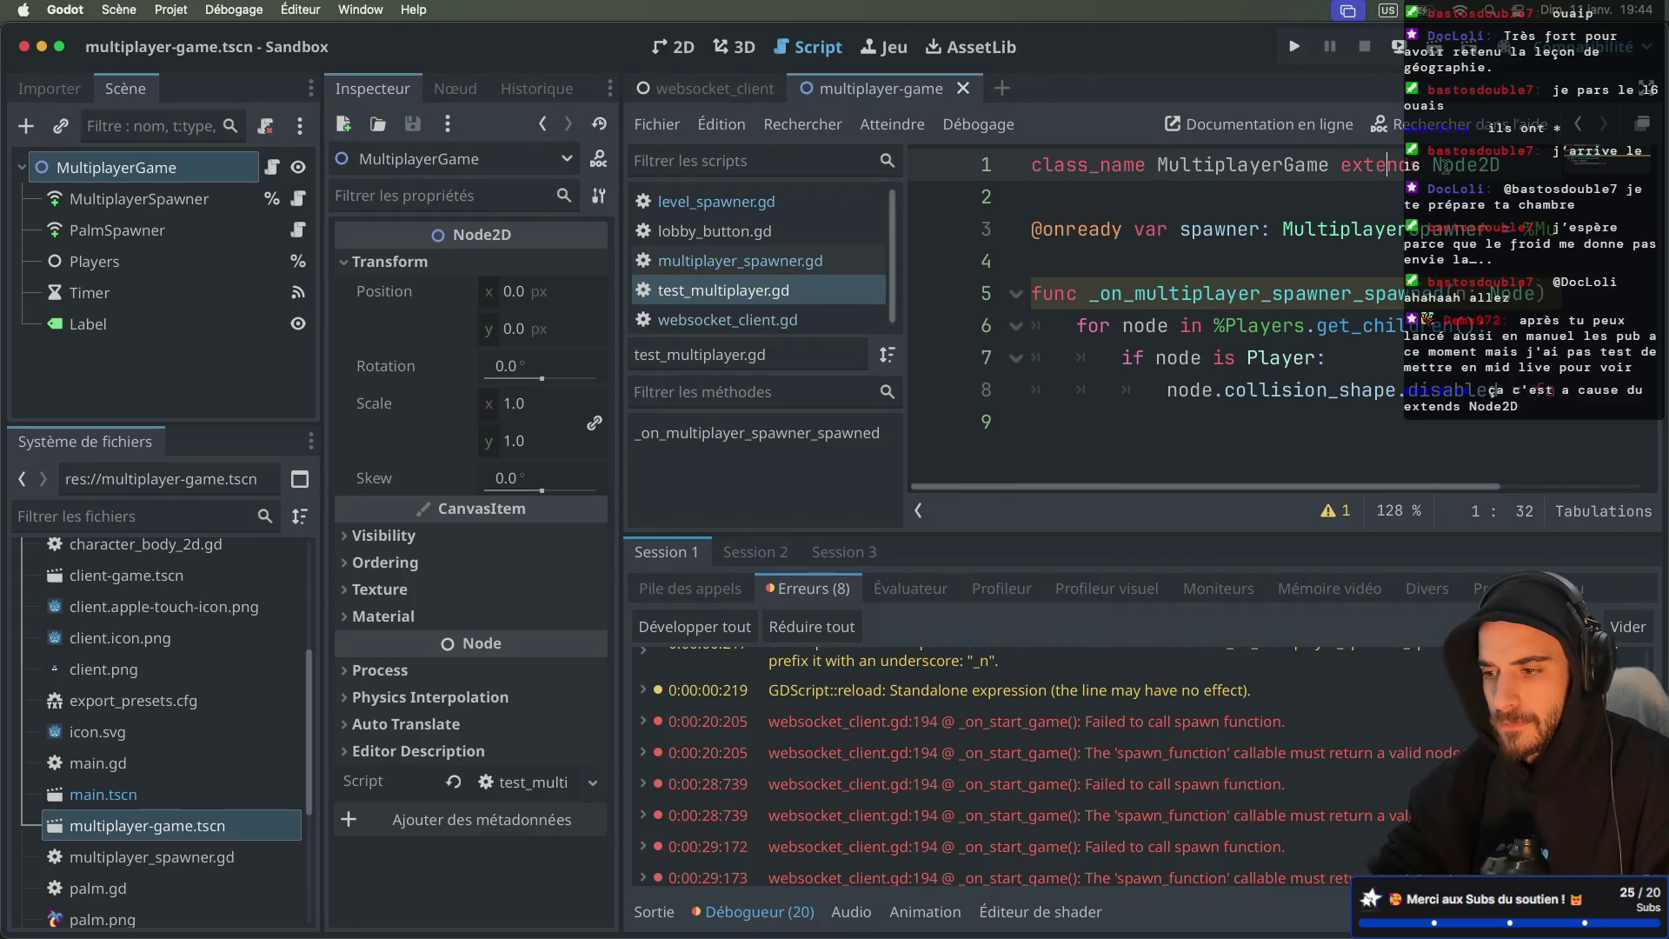
# Step: Read through test_multiplayer.gd, check the spawn error's details, and hide the side docks
pyautogui.doubleClick(1362, 169)
pyautogui.scroll(-1, 1096, 745)
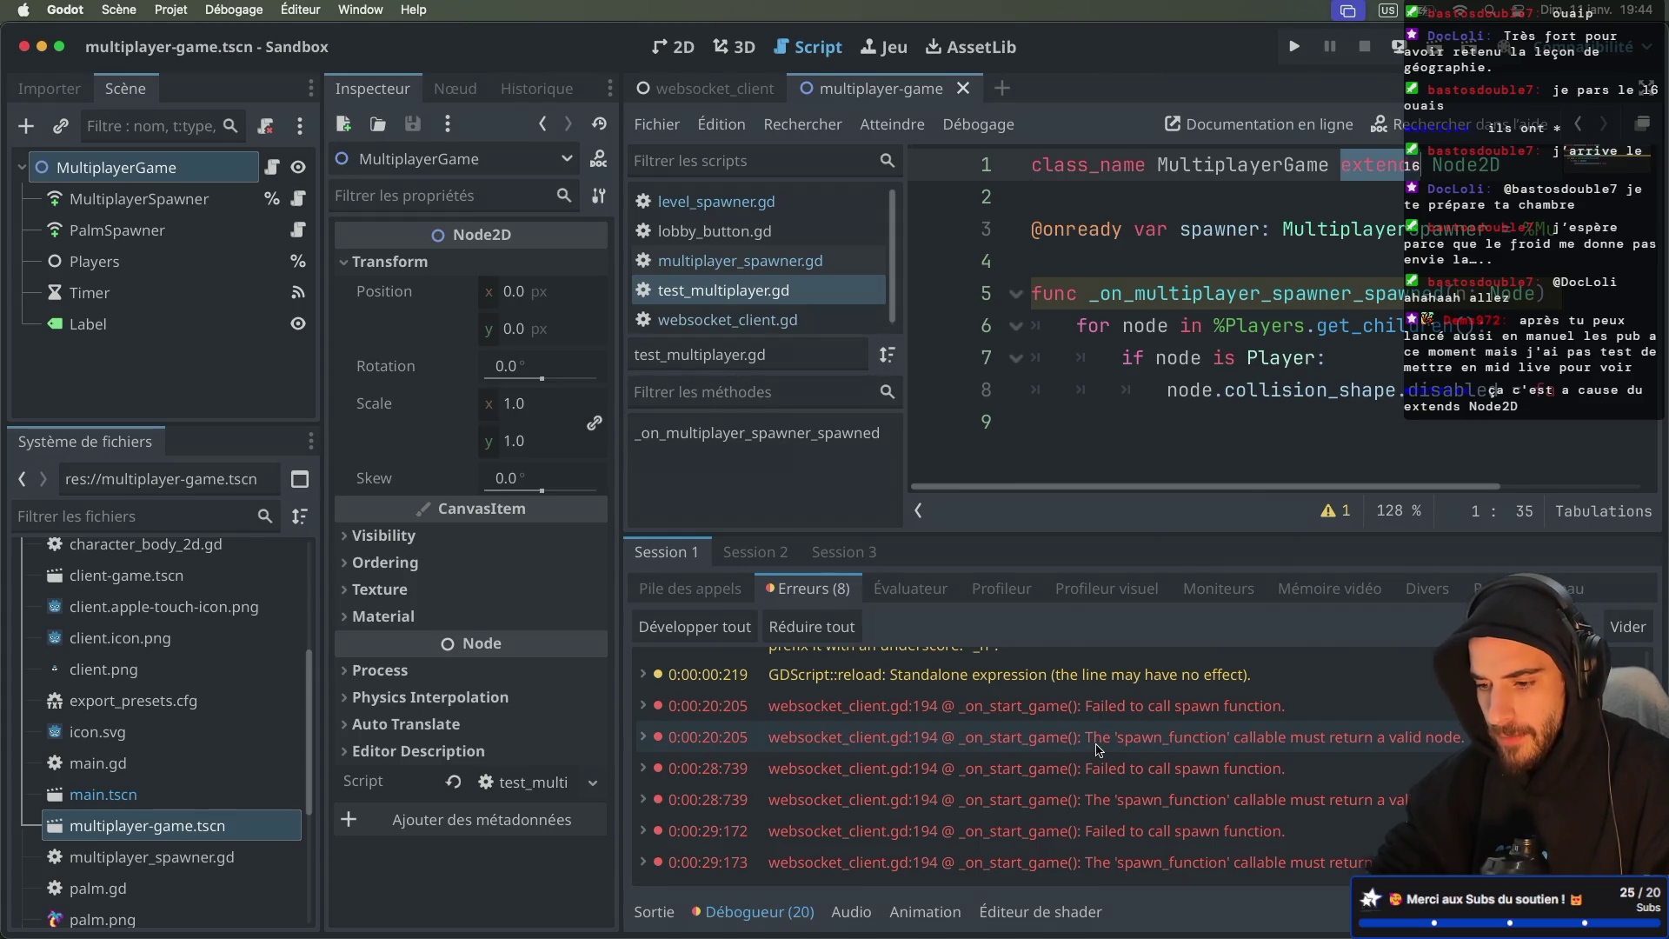
pyautogui.scroll(2, 1097, 750)
pyautogui.scroll(-2, 1097, 750)
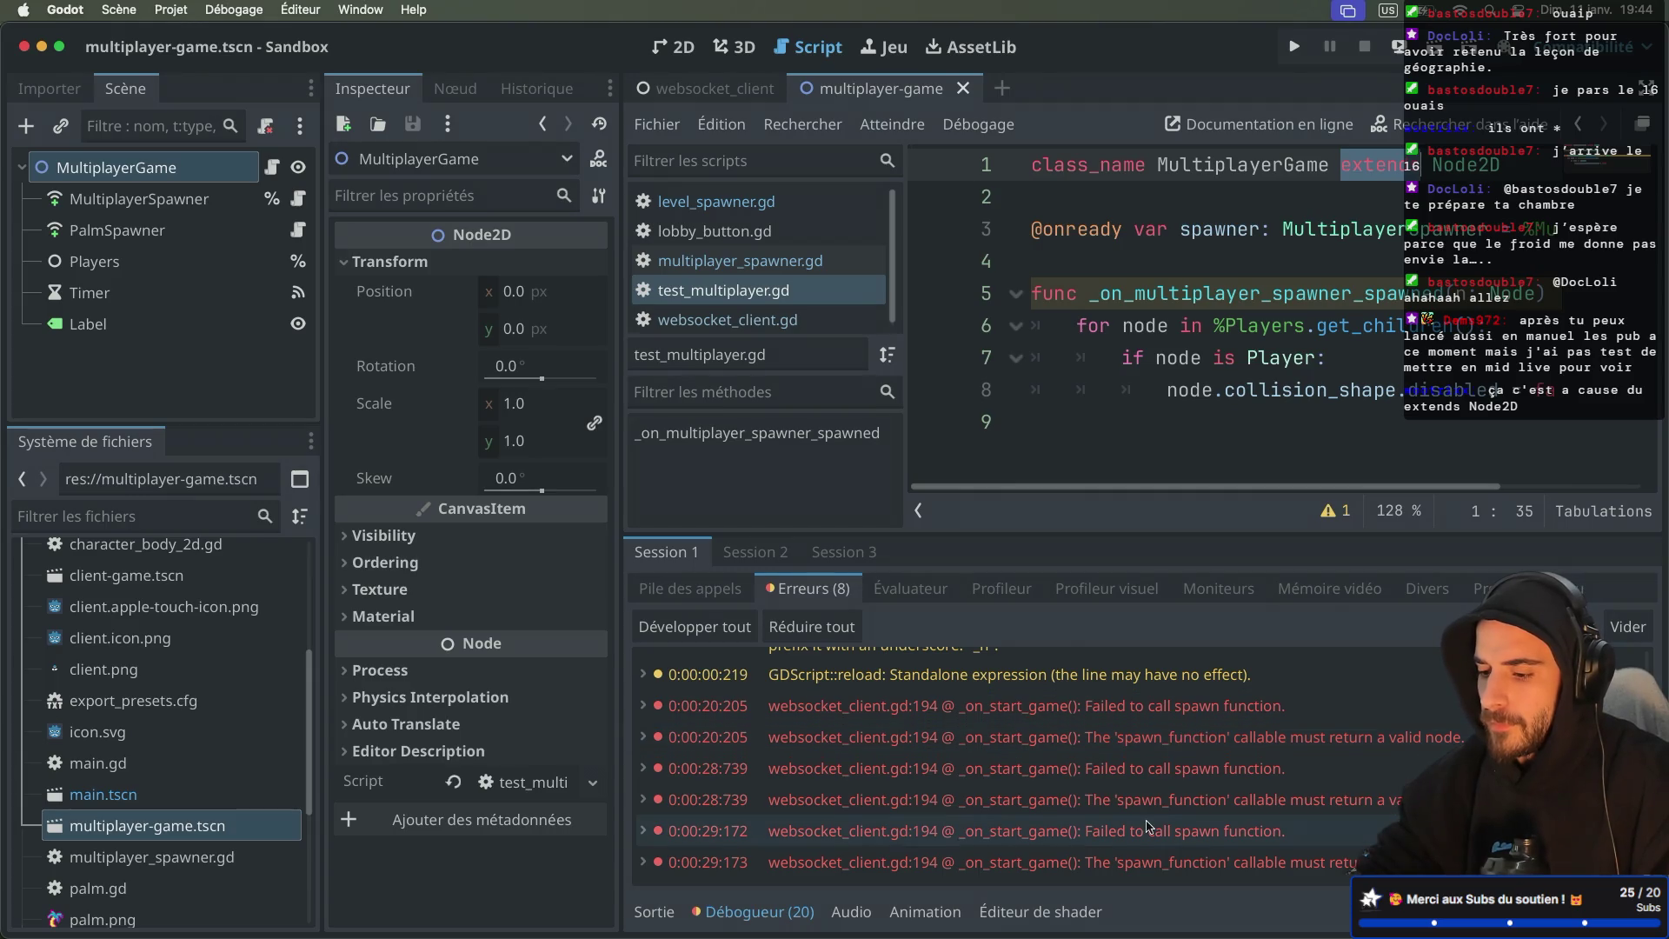
pyautogui.moveTo(1076, 861)
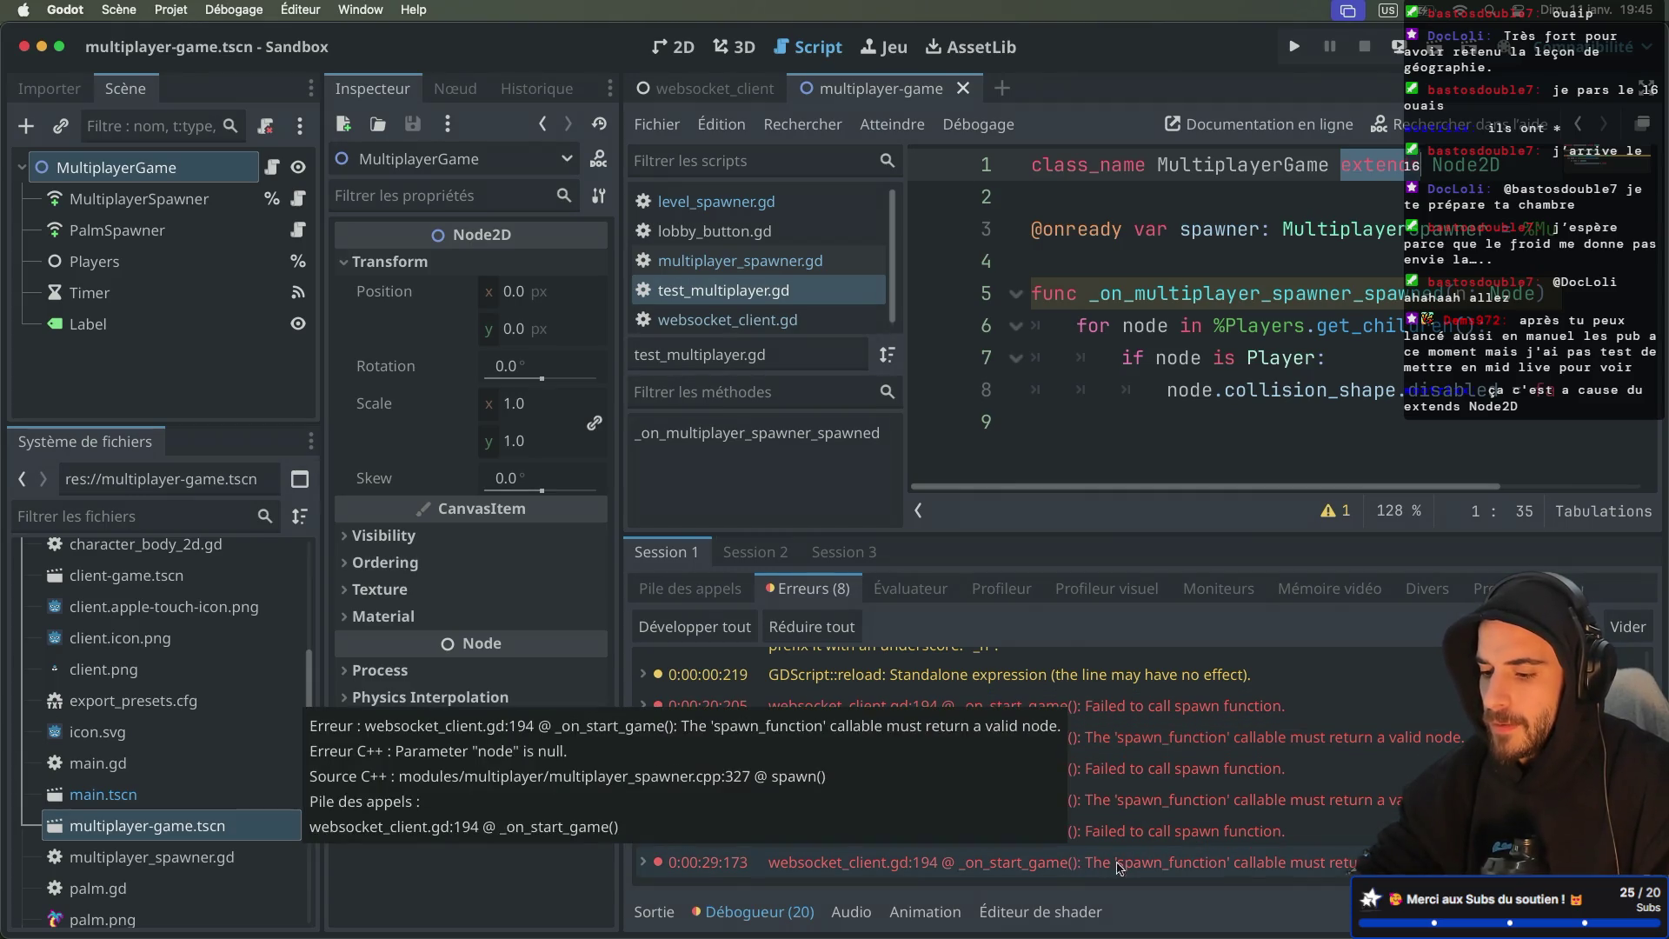
pyautogui.press('super+ctrl+d')
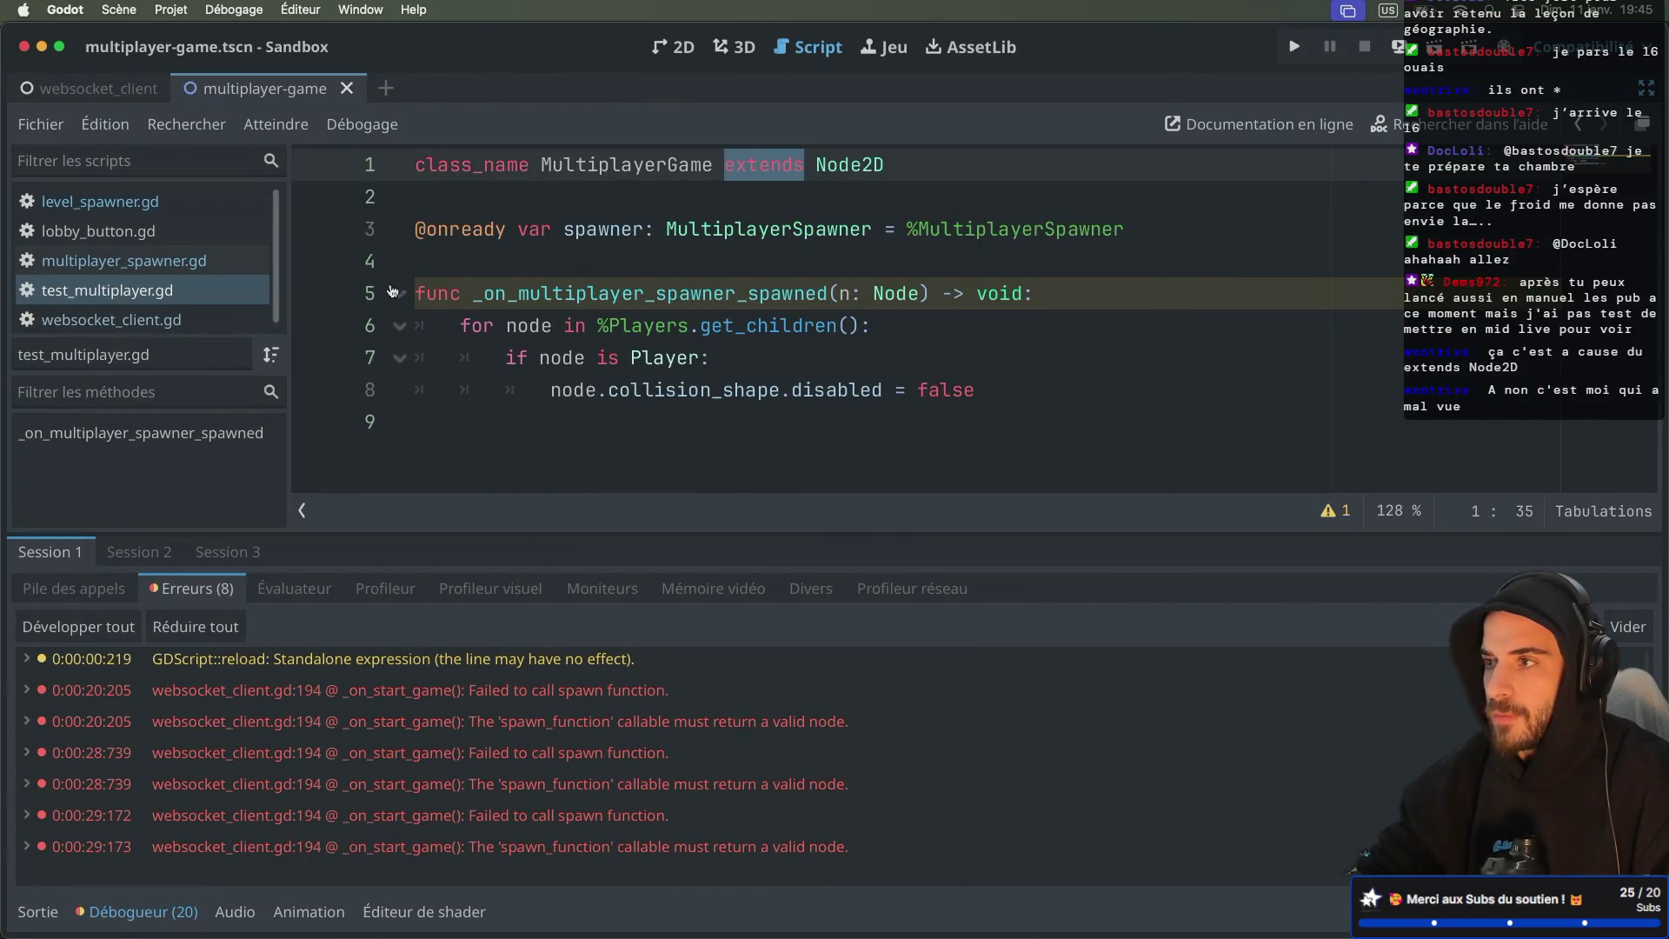
# Step: Jump to the failing line in websocket_client.gd, then open level_spawner.gd at custom_spawn_function
pyautogui.click(157, 322)
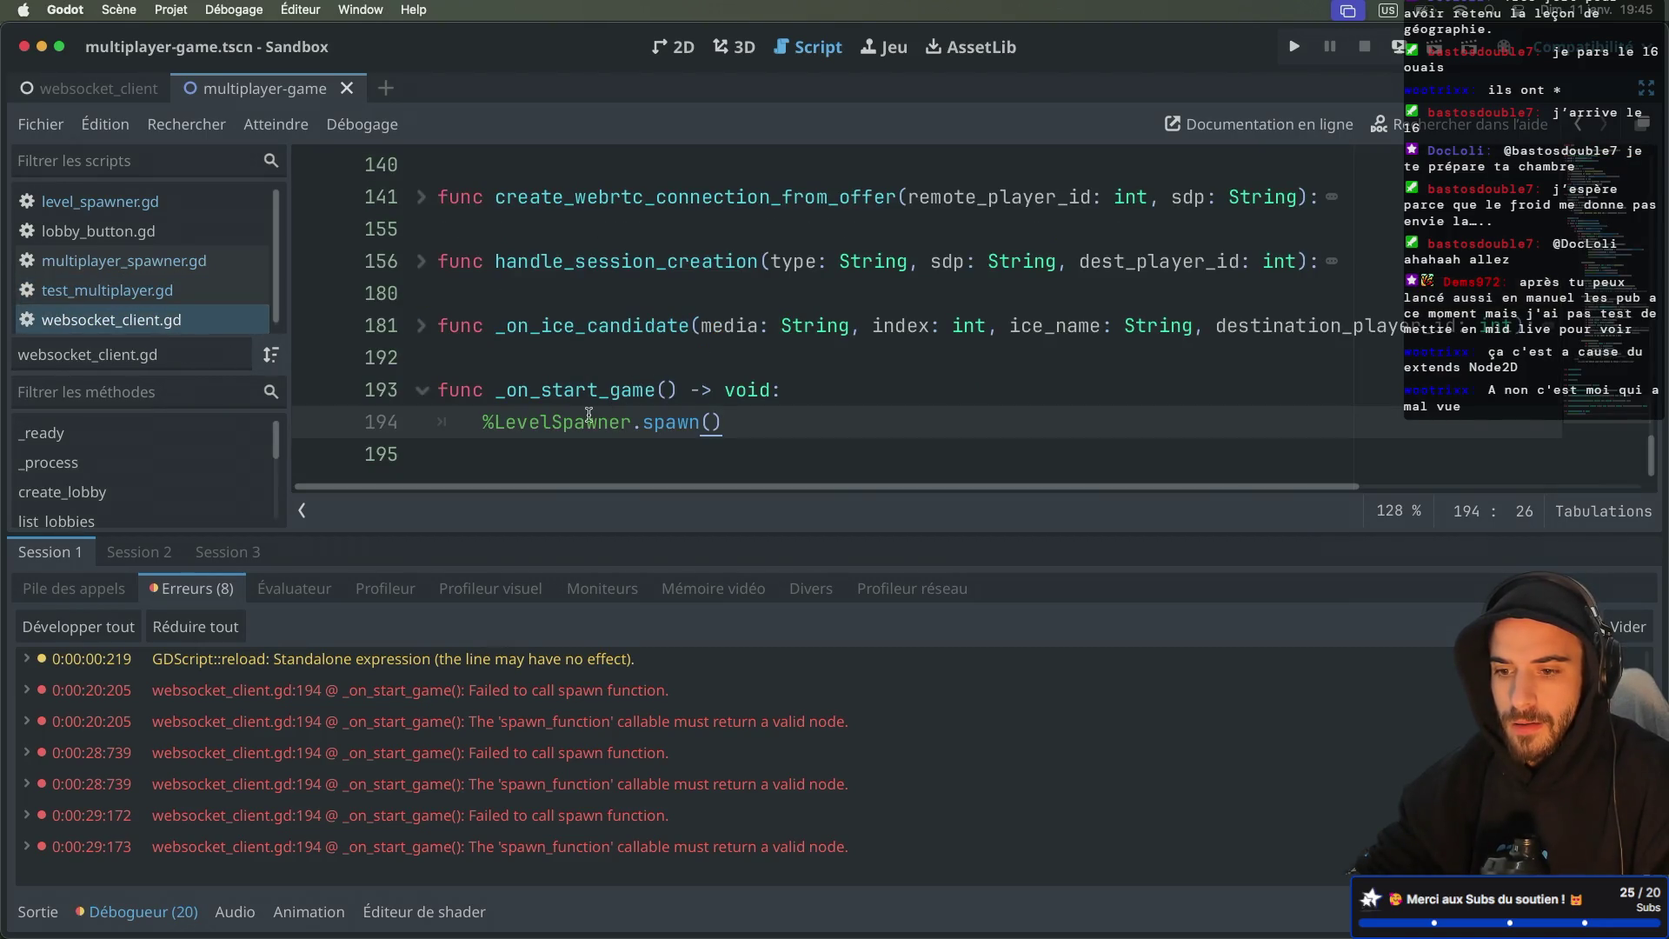
pyautogui.press('ctrl+super+d')
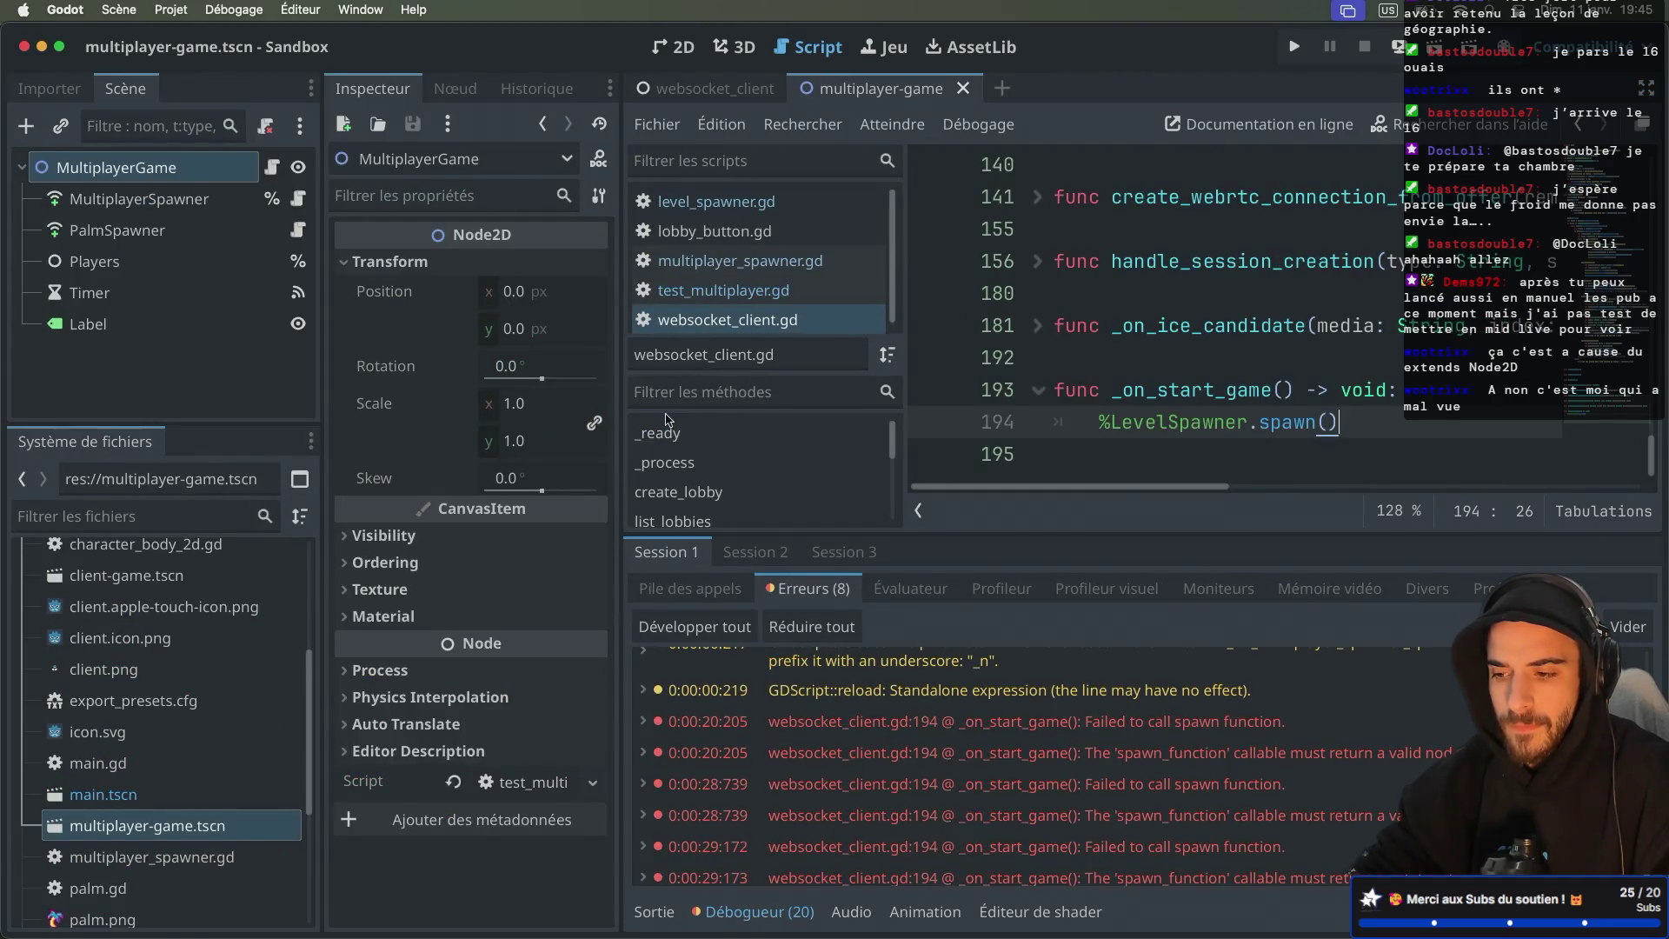
pyautogui.press('ctrl+super+d')
pyautogui.keyDown('super'); pyautogui.click(574, 421); pyautogui.keyUp('super')
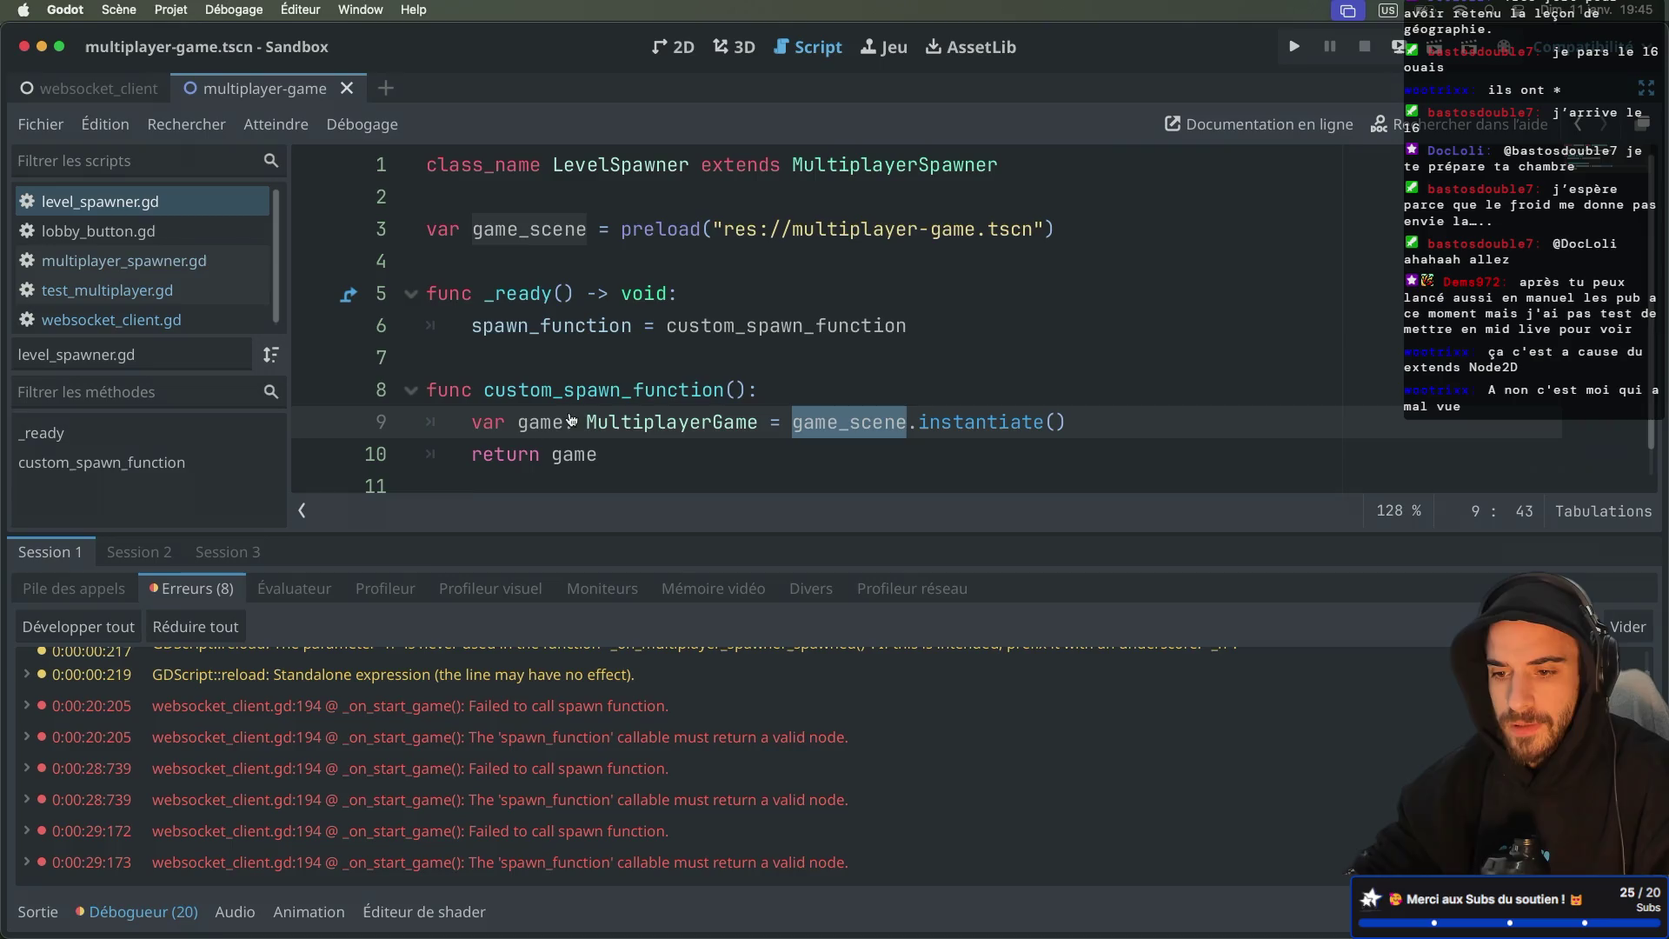
pyautogui.doubleClick(606, 389)
pyautogui.doubleClick(749, 326)
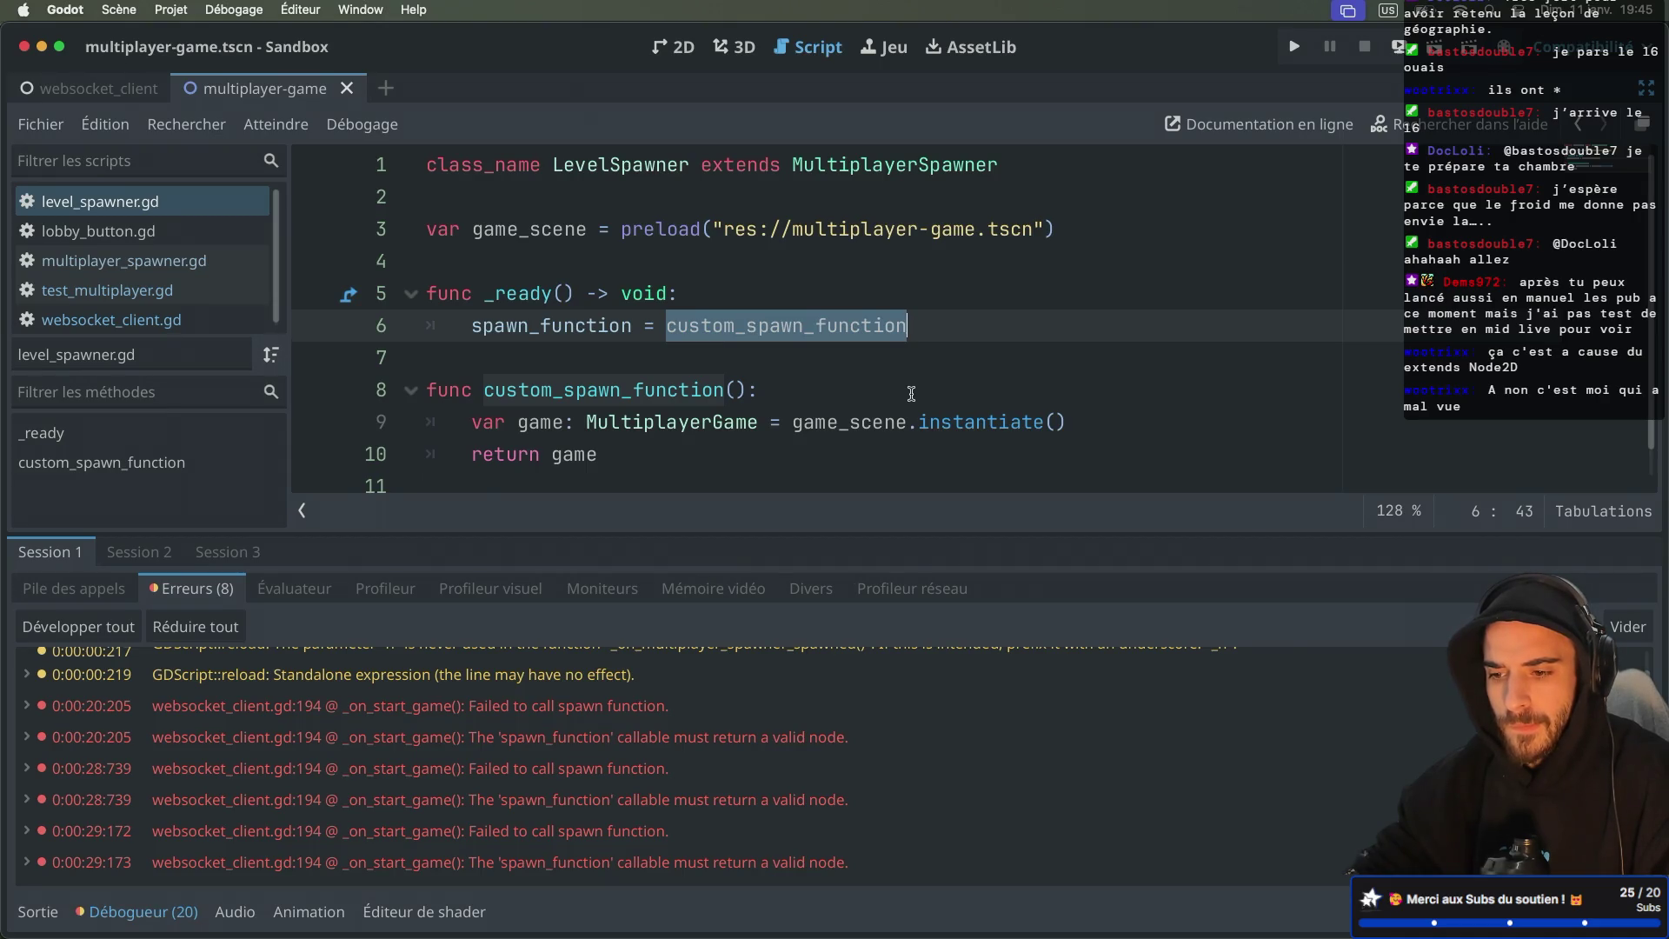
pyautogui.click(941, 396)
# Step: Add print("custom spawn") as the first line of custom_spawn_function and run the project
pyautogui.press('Return')
pyautogui.write('print():')
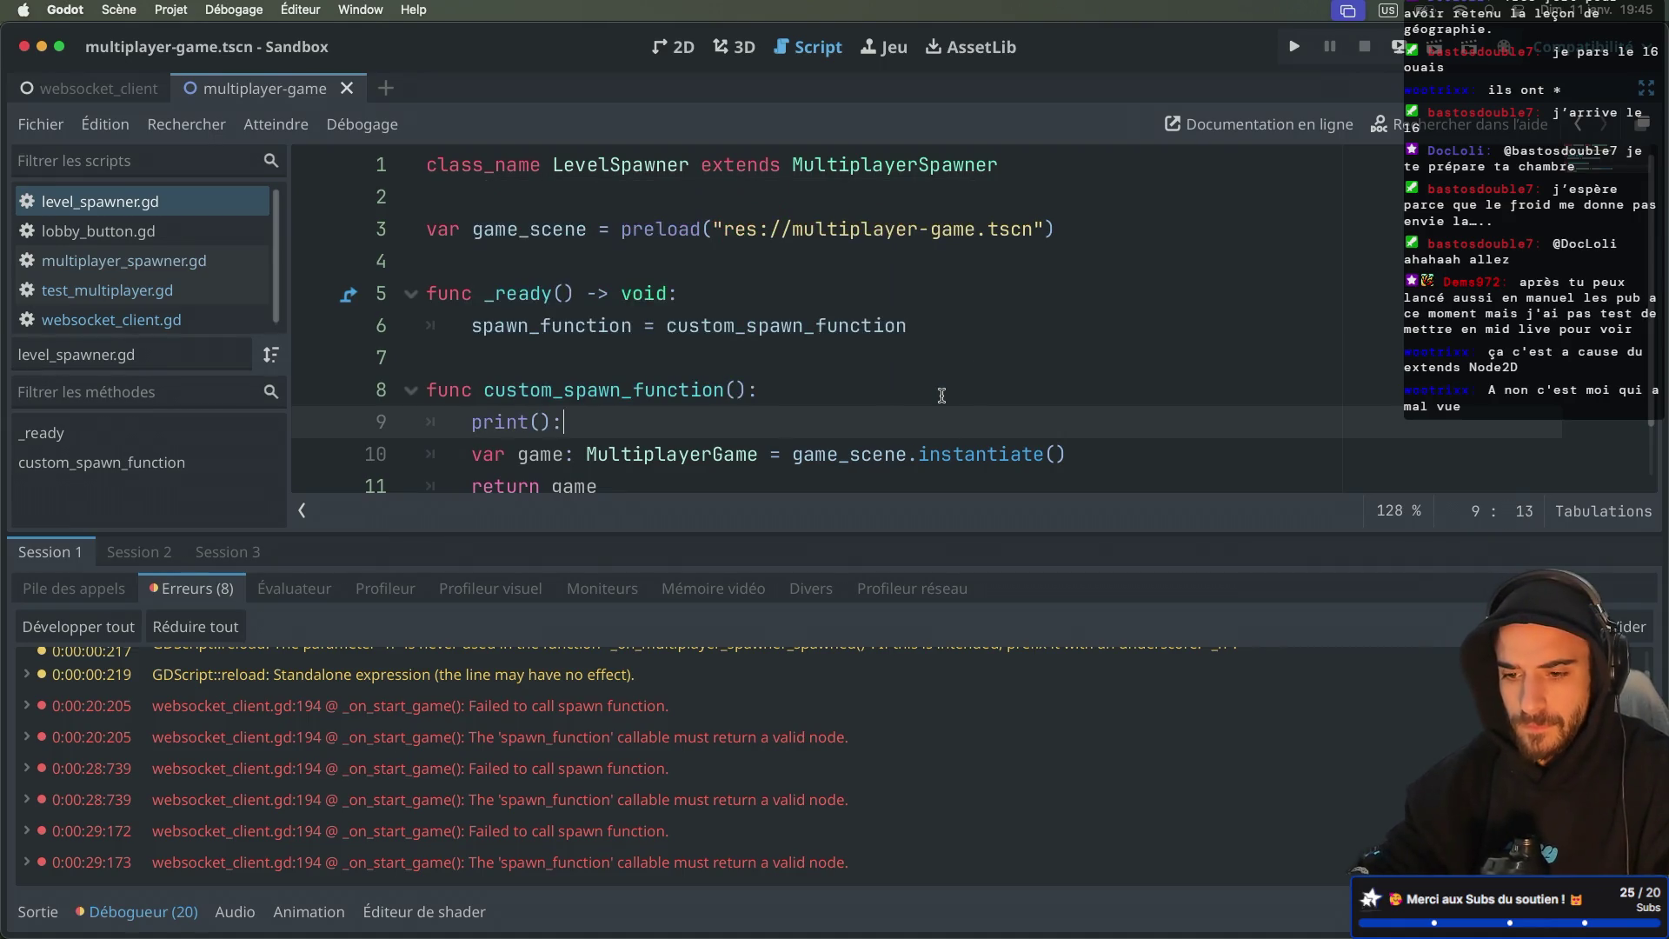
pyautogui.press('BackSpace')
pyautogui.press('Left')
pyautogui.write('coucou')
pyautogui.doubleClick(592, 422)
pyautogui.write('custom s')
pyautogui.write('pawn')
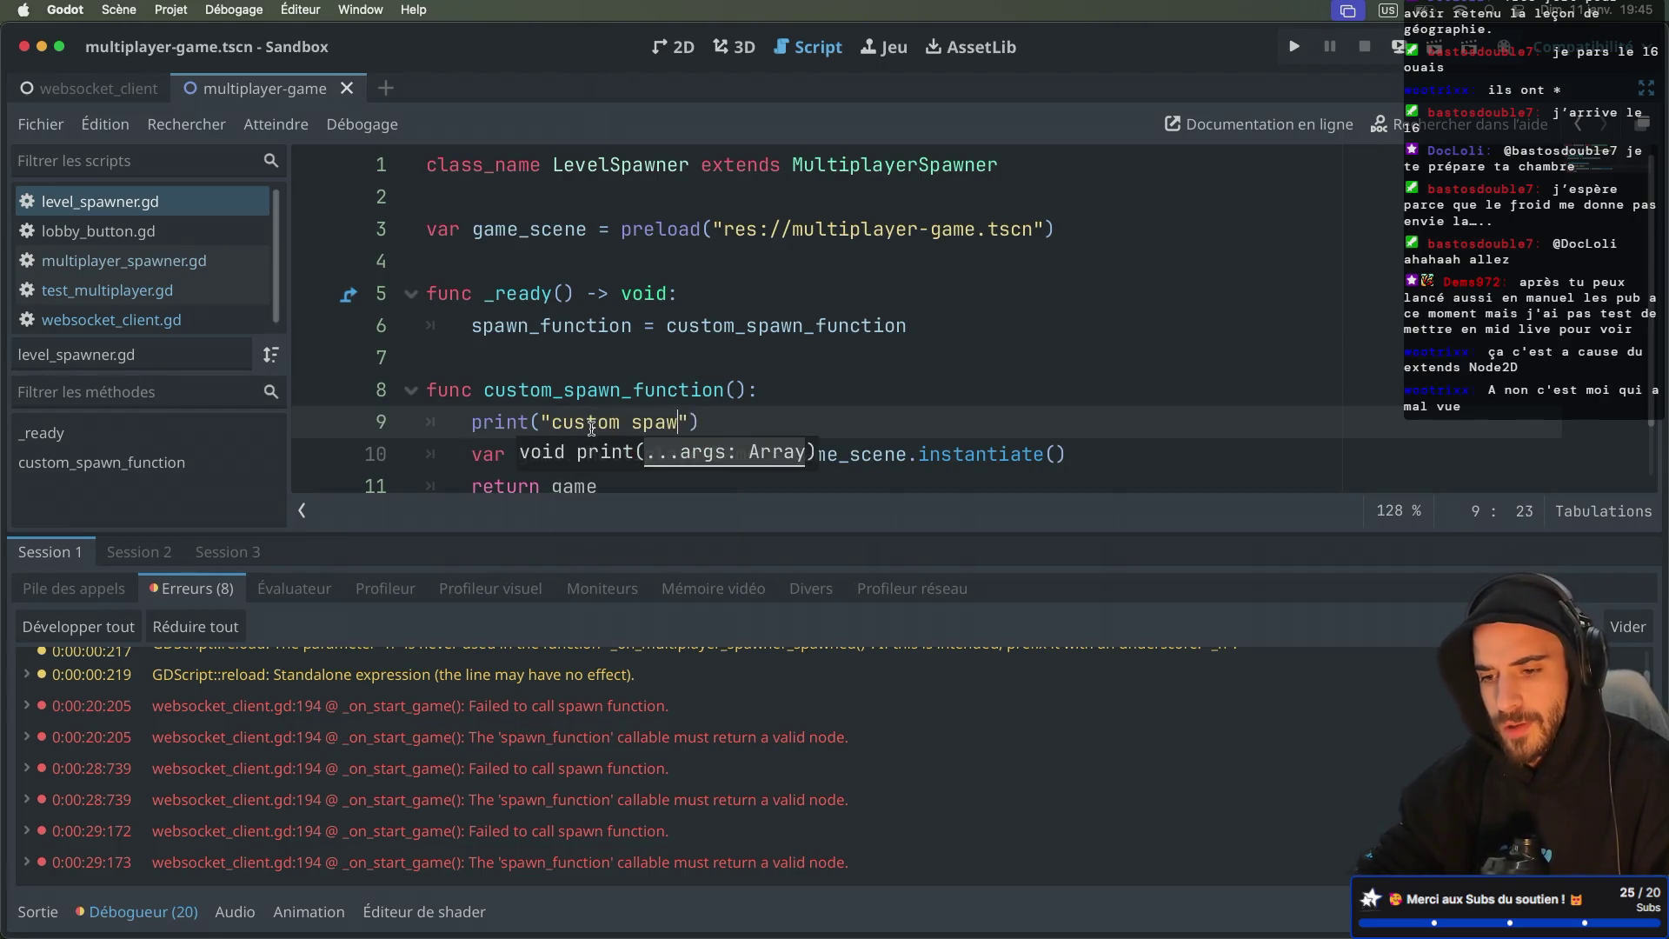
pyautogui.click(896, 301)
pyautogui.click(1430, 54)
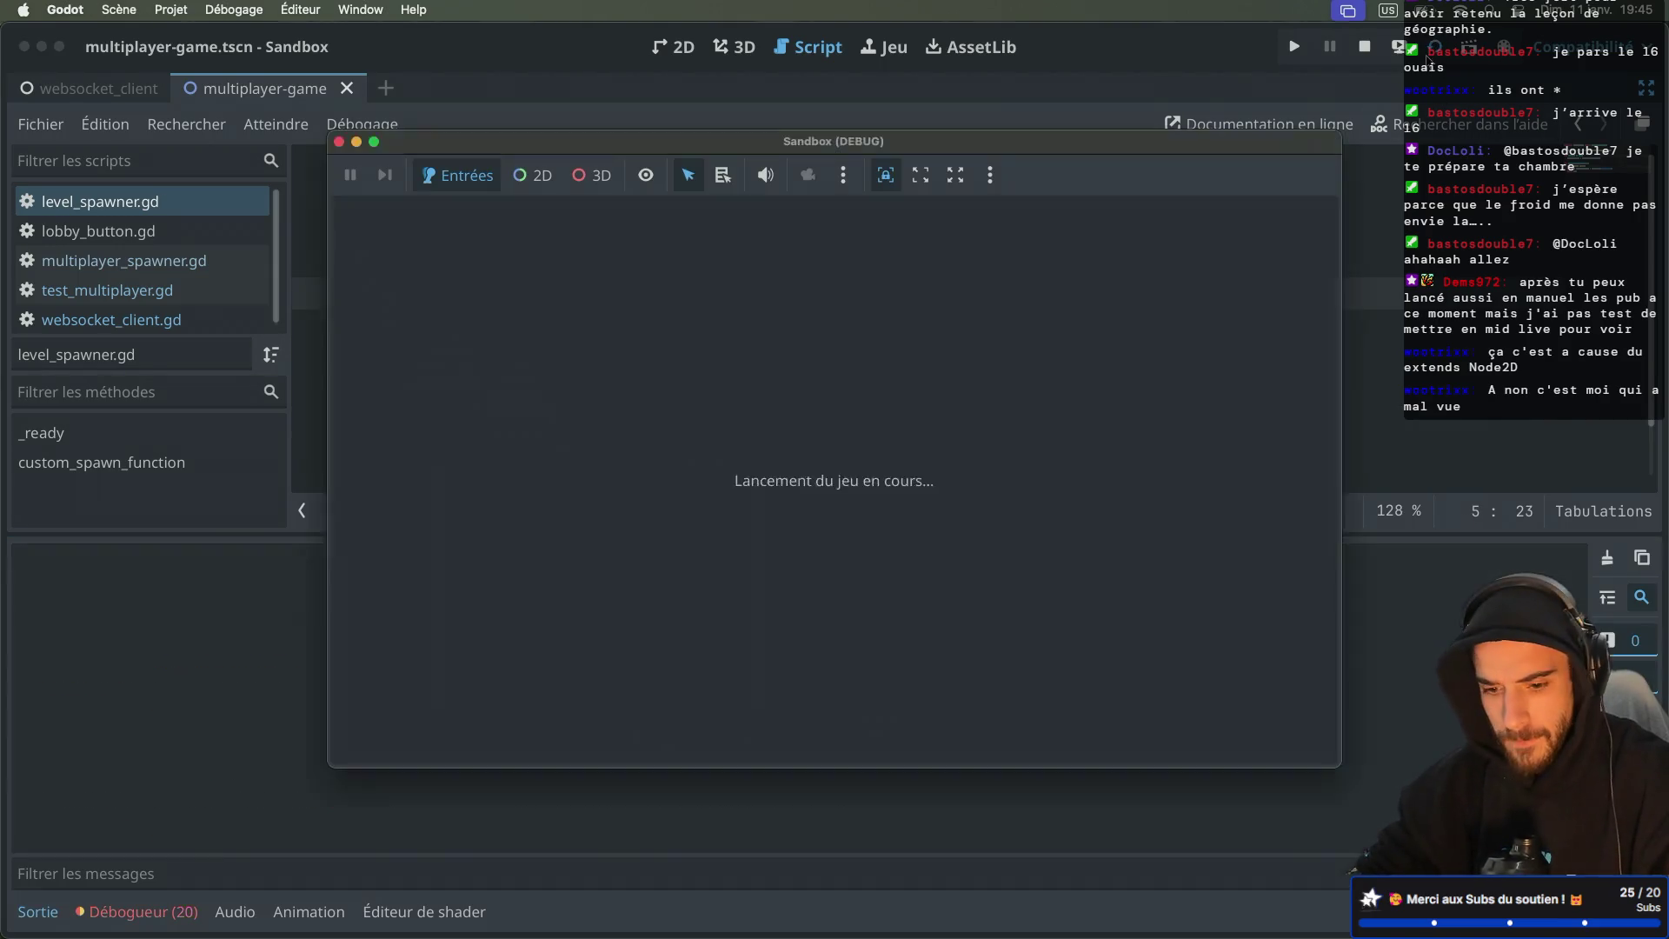
# Step: Filter the Output log for 'spawn' and stop the running game
pyautogui.click(87, 873)
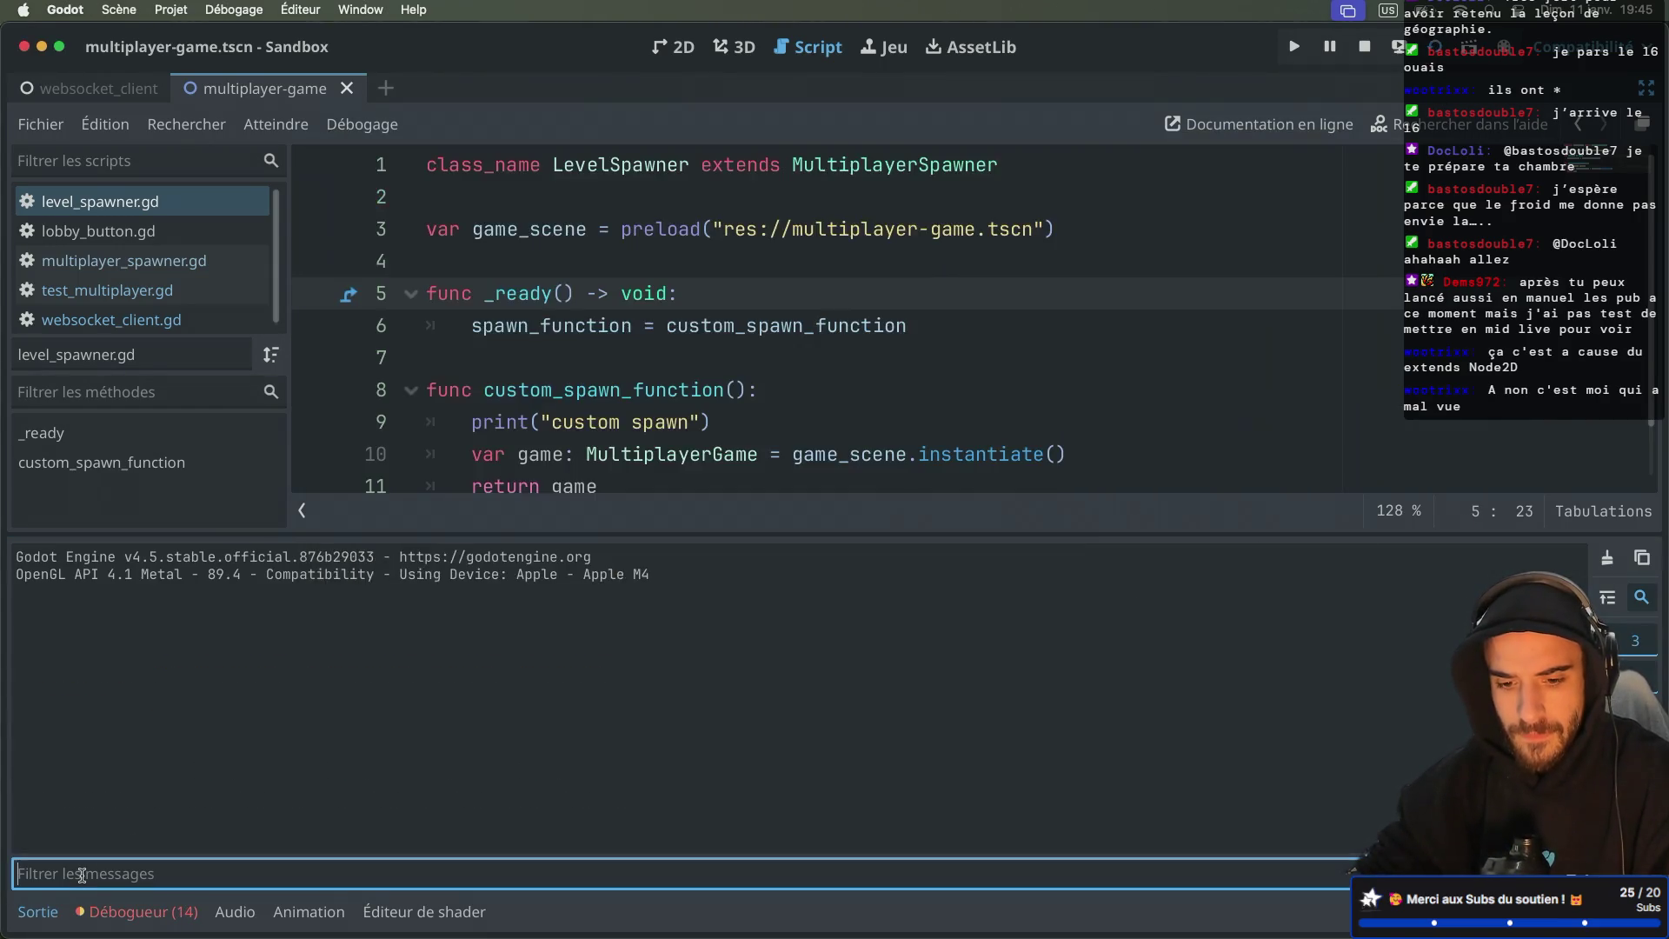
pyautogui.write('spawn')
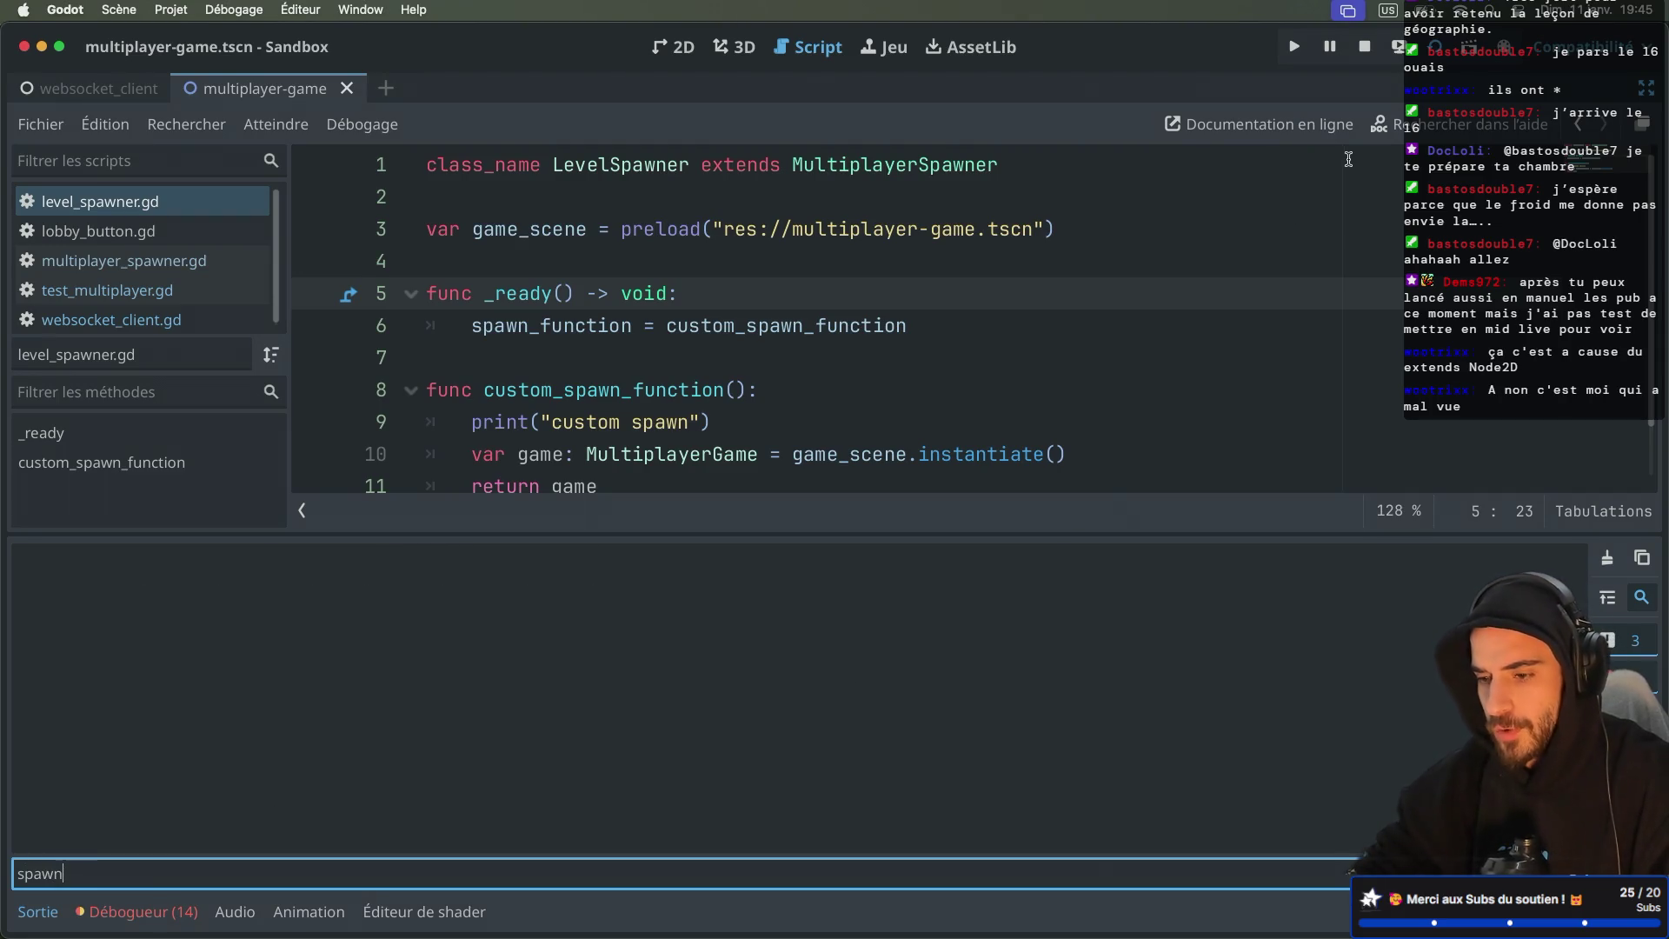
pyautogui.press('super+Tab')
pyautogui.press('super+Down')
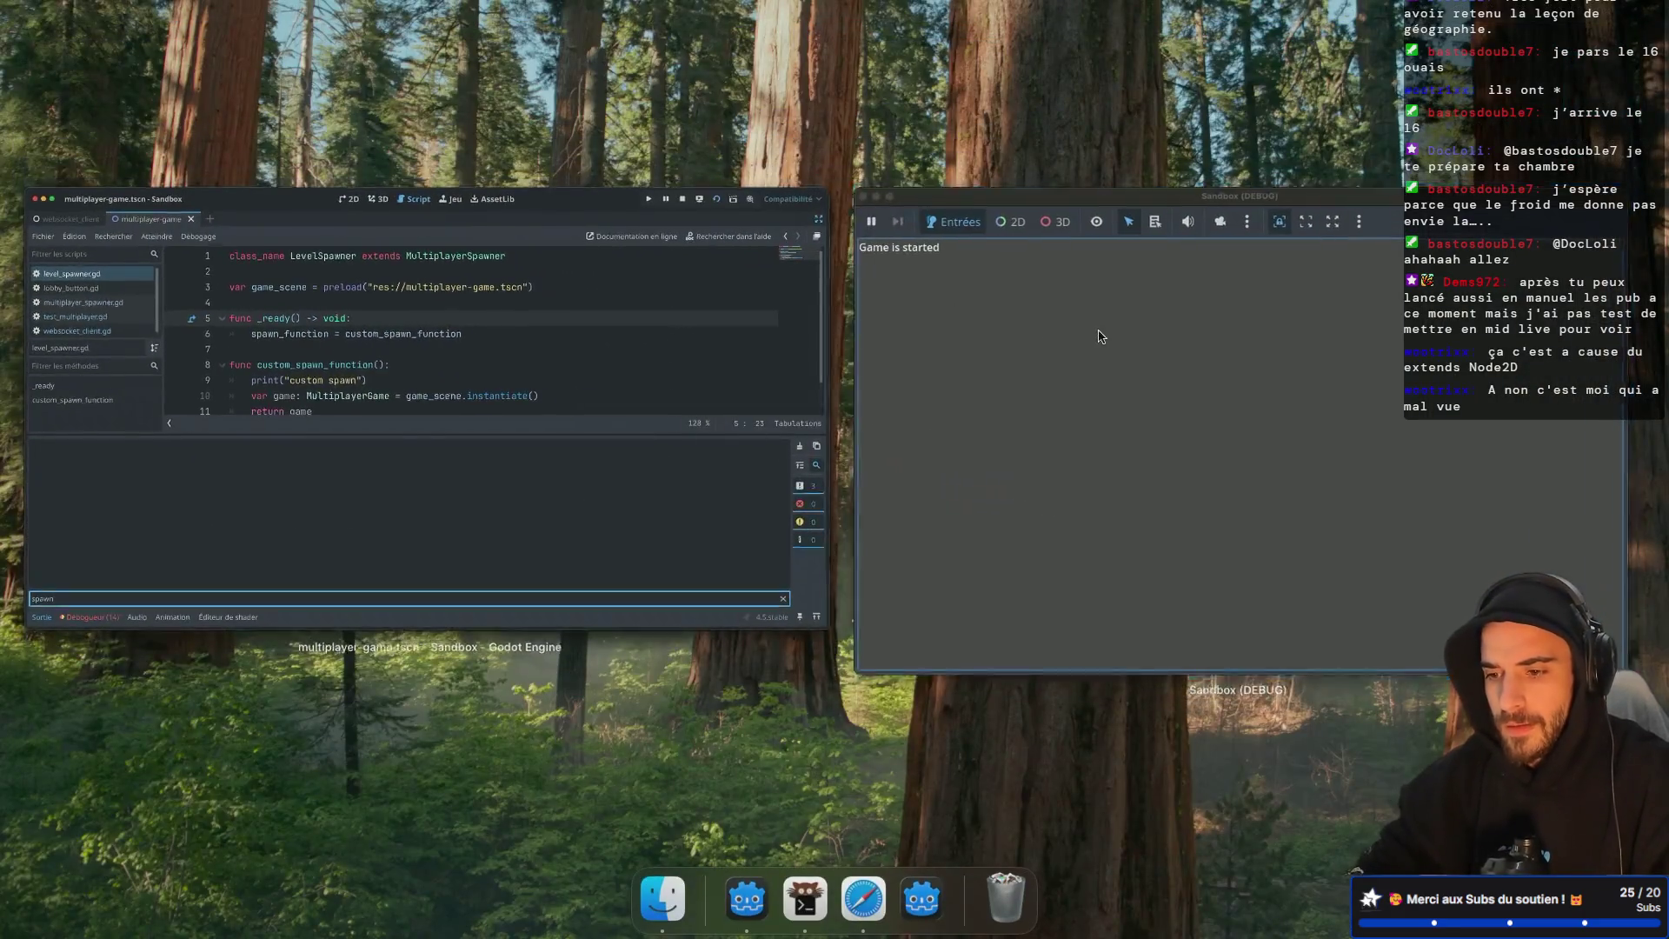
pyautogui.click(1096, 335)
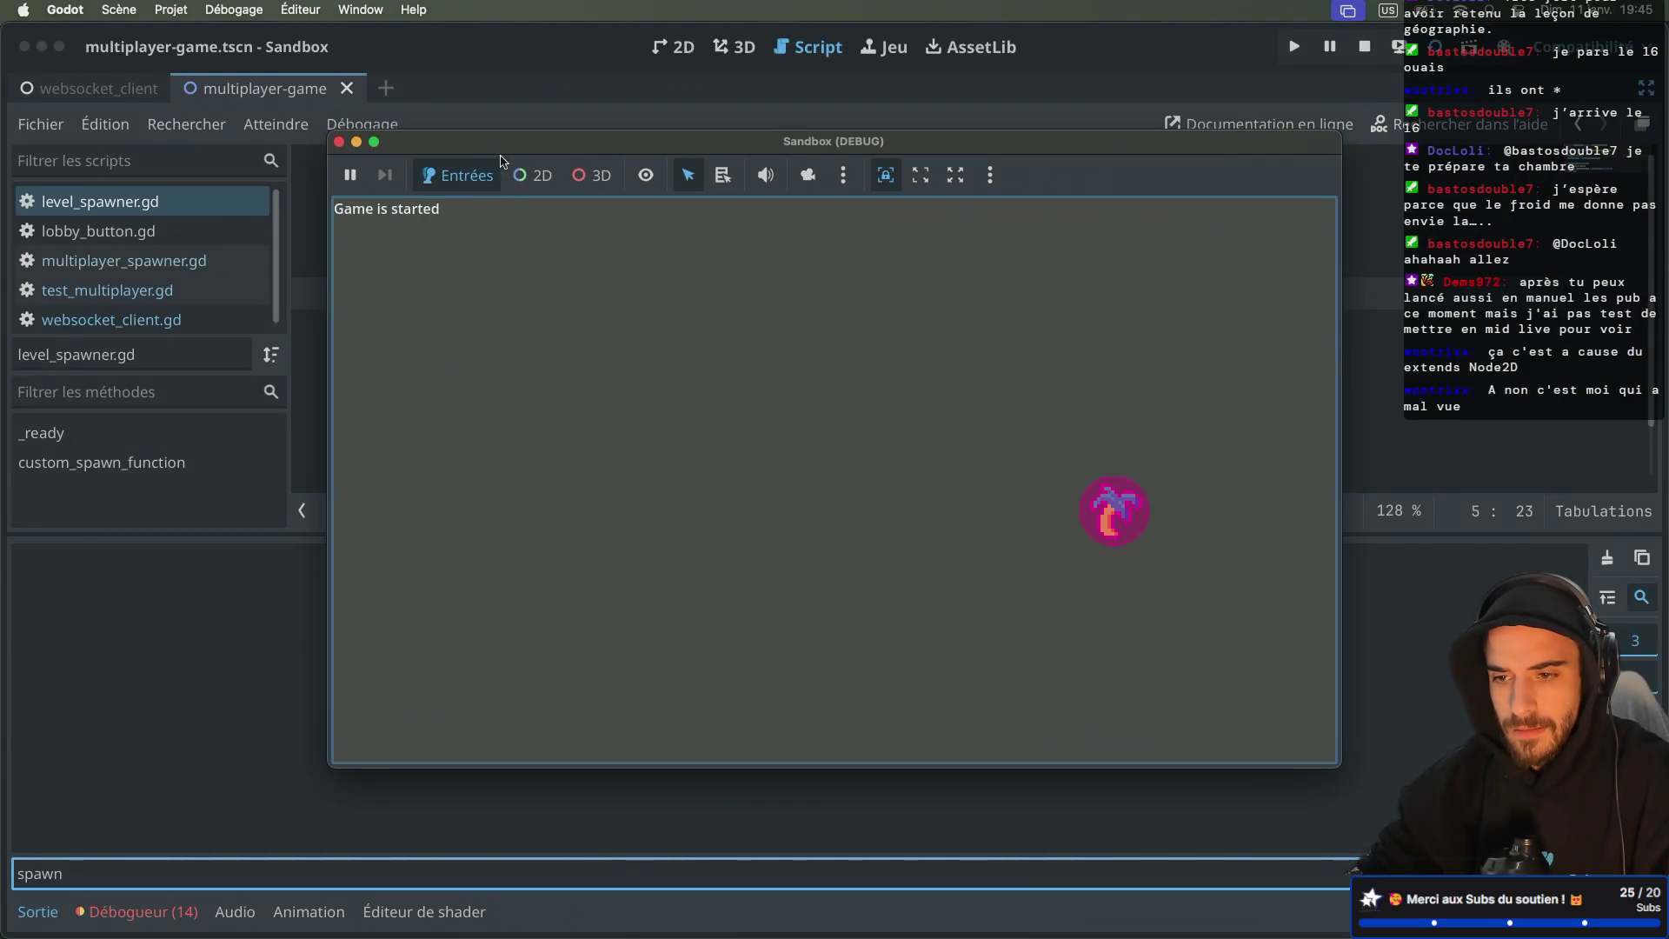
pyautogui.click(339, 142)
# Step: Relaunch from the websocket_client scene and create lobby 564644 in the game window
pyautogui.click(1295, 46)
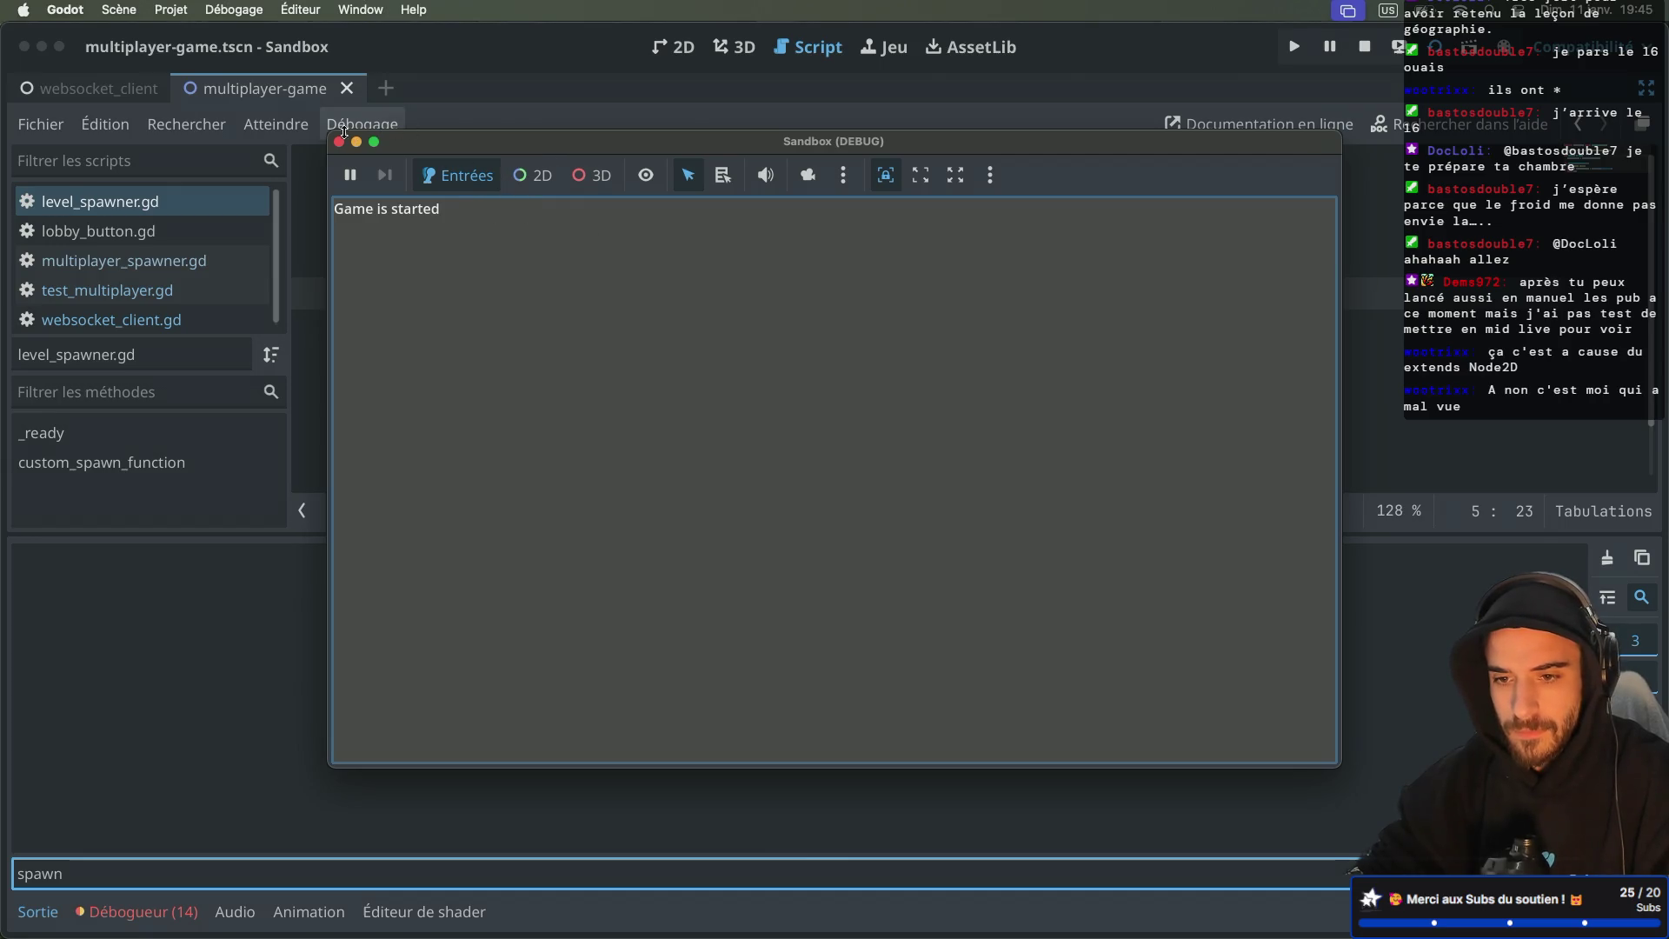
pyautogui.click(339, 142)
pyautogui.click(114, 90)
pyautogui.click(1295, 46)
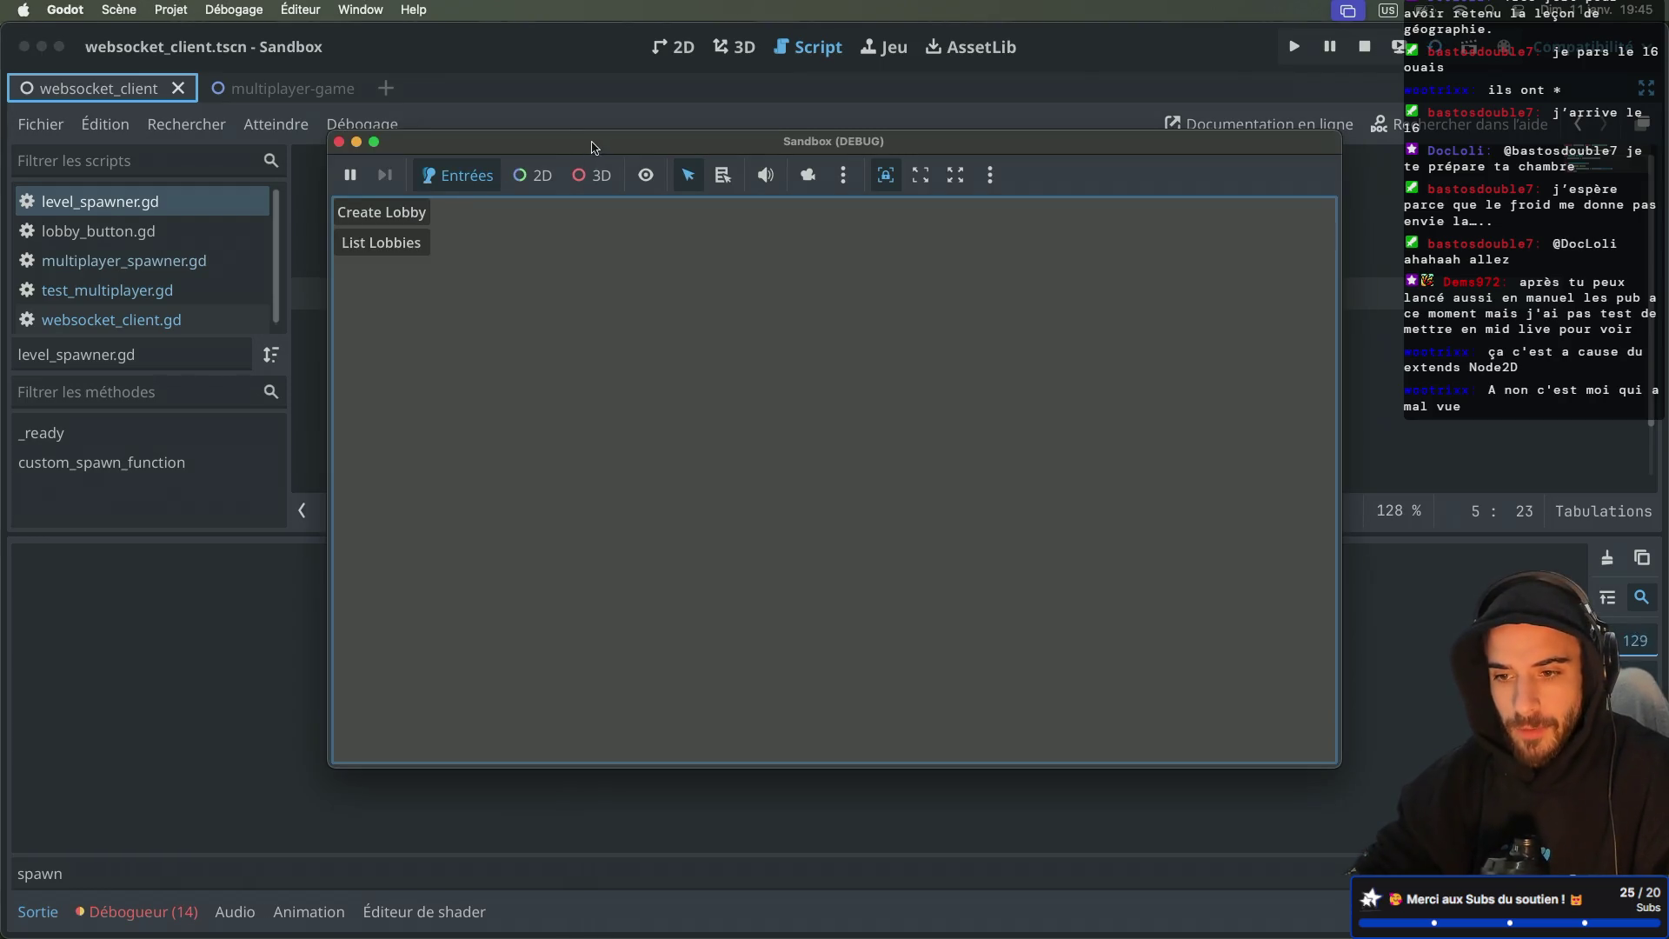
pyautogui.moveTo(591, 148); pyautogui.dragTo(802, 149)
pyautogui.click(595, 212)
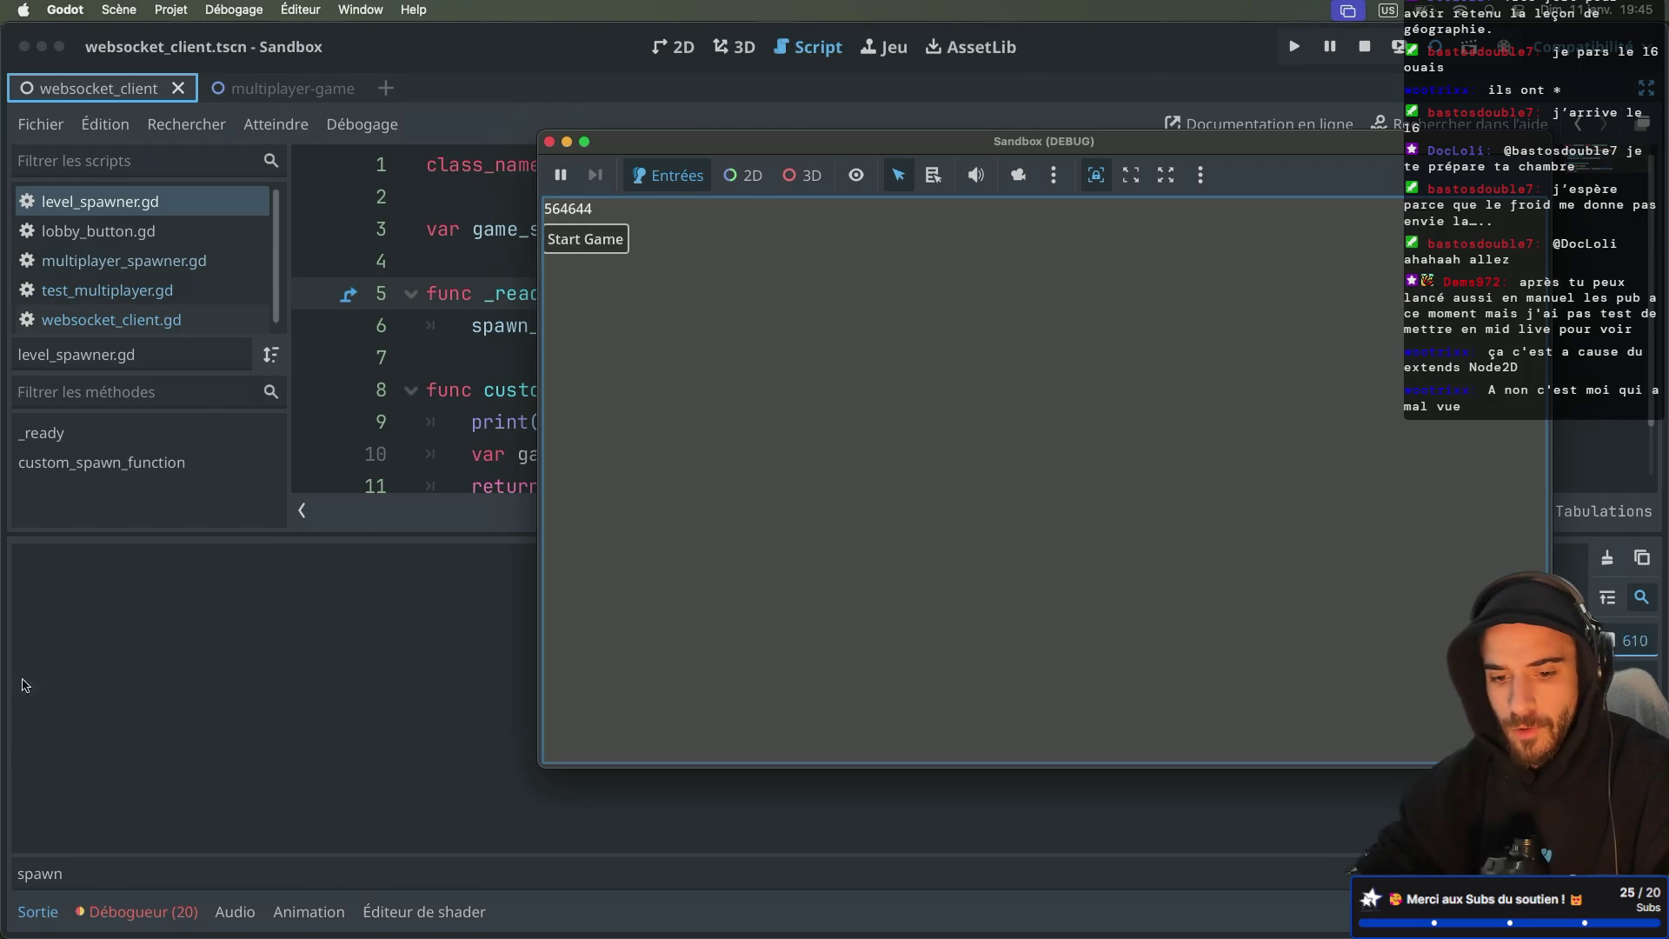
pyautogui.click(40, 873)
# Step: Clear the Output filter and copy custom_spawn_function's name from line 8 over line 6's reference
pyautogui.doubleClick(40, 873)
pyautogui.press('BackSpace')
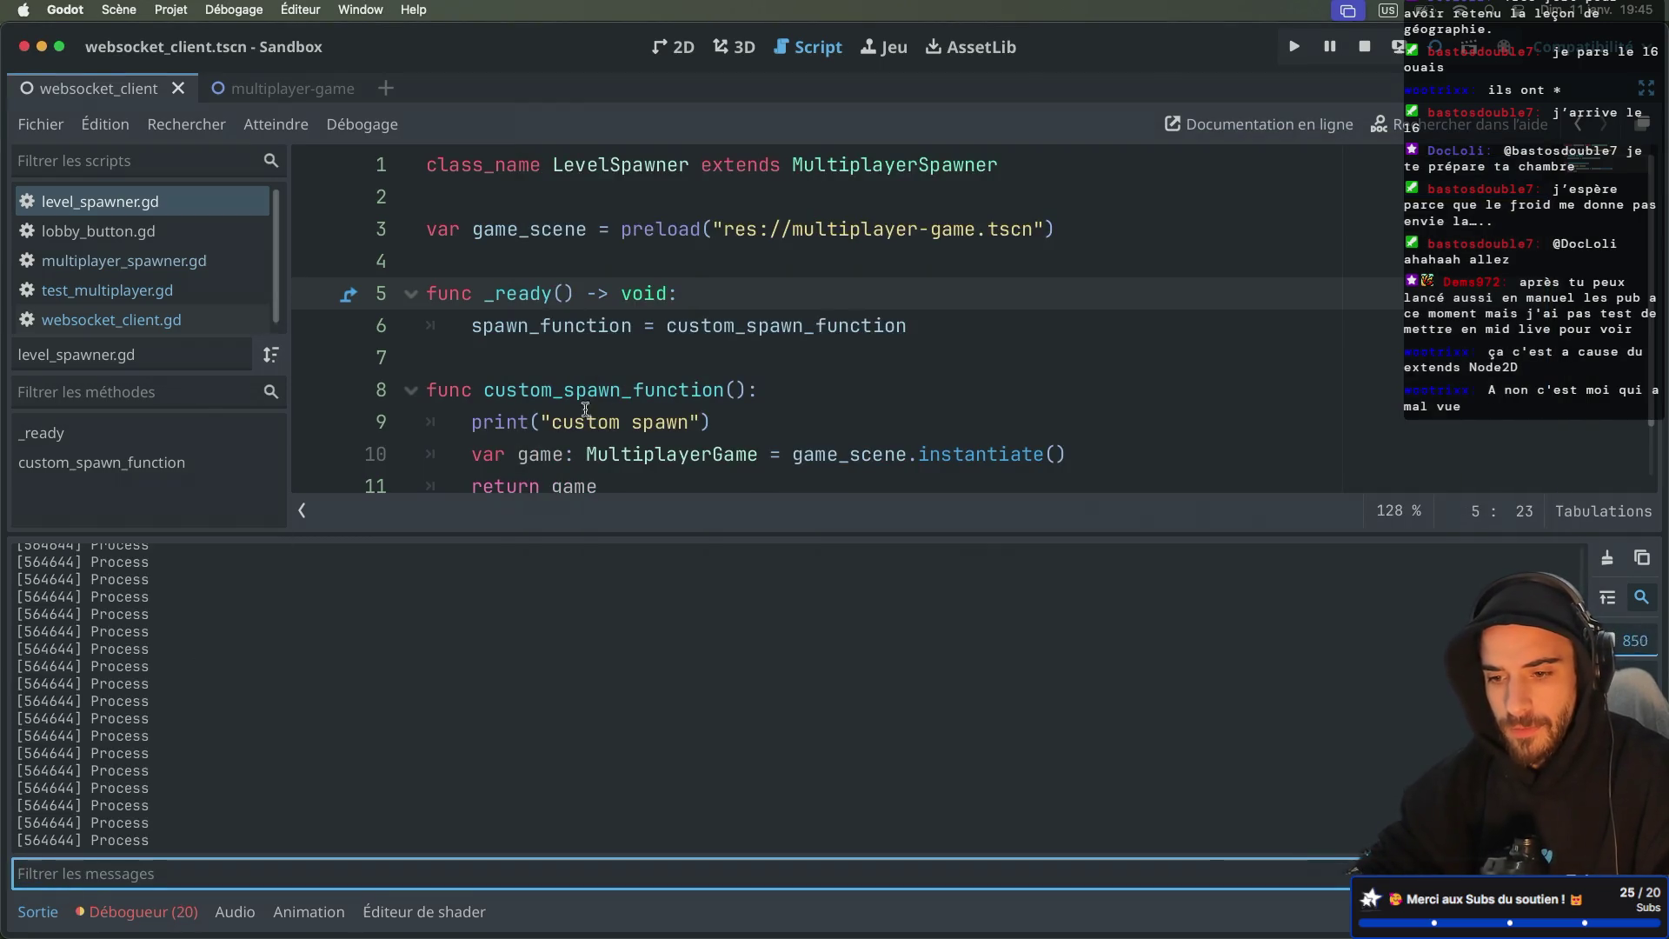
pyautogui.moveTo(708, 423); pyautogui.dragTo(456, 424)
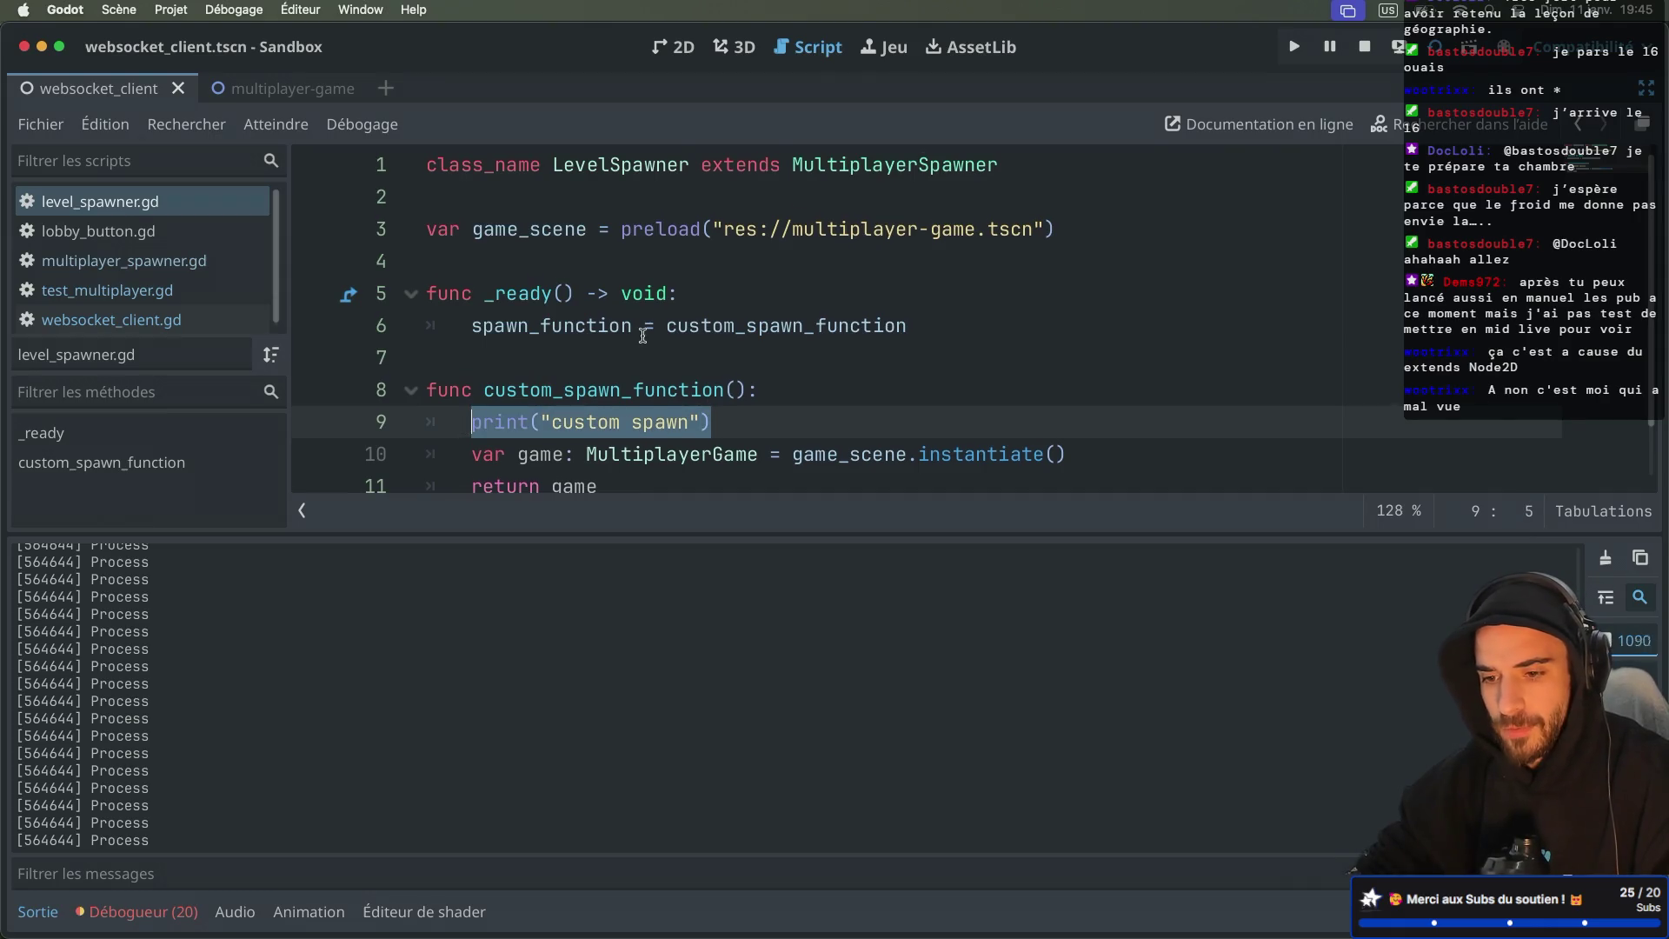
pyautogui.scroll(-1, 644, 336)
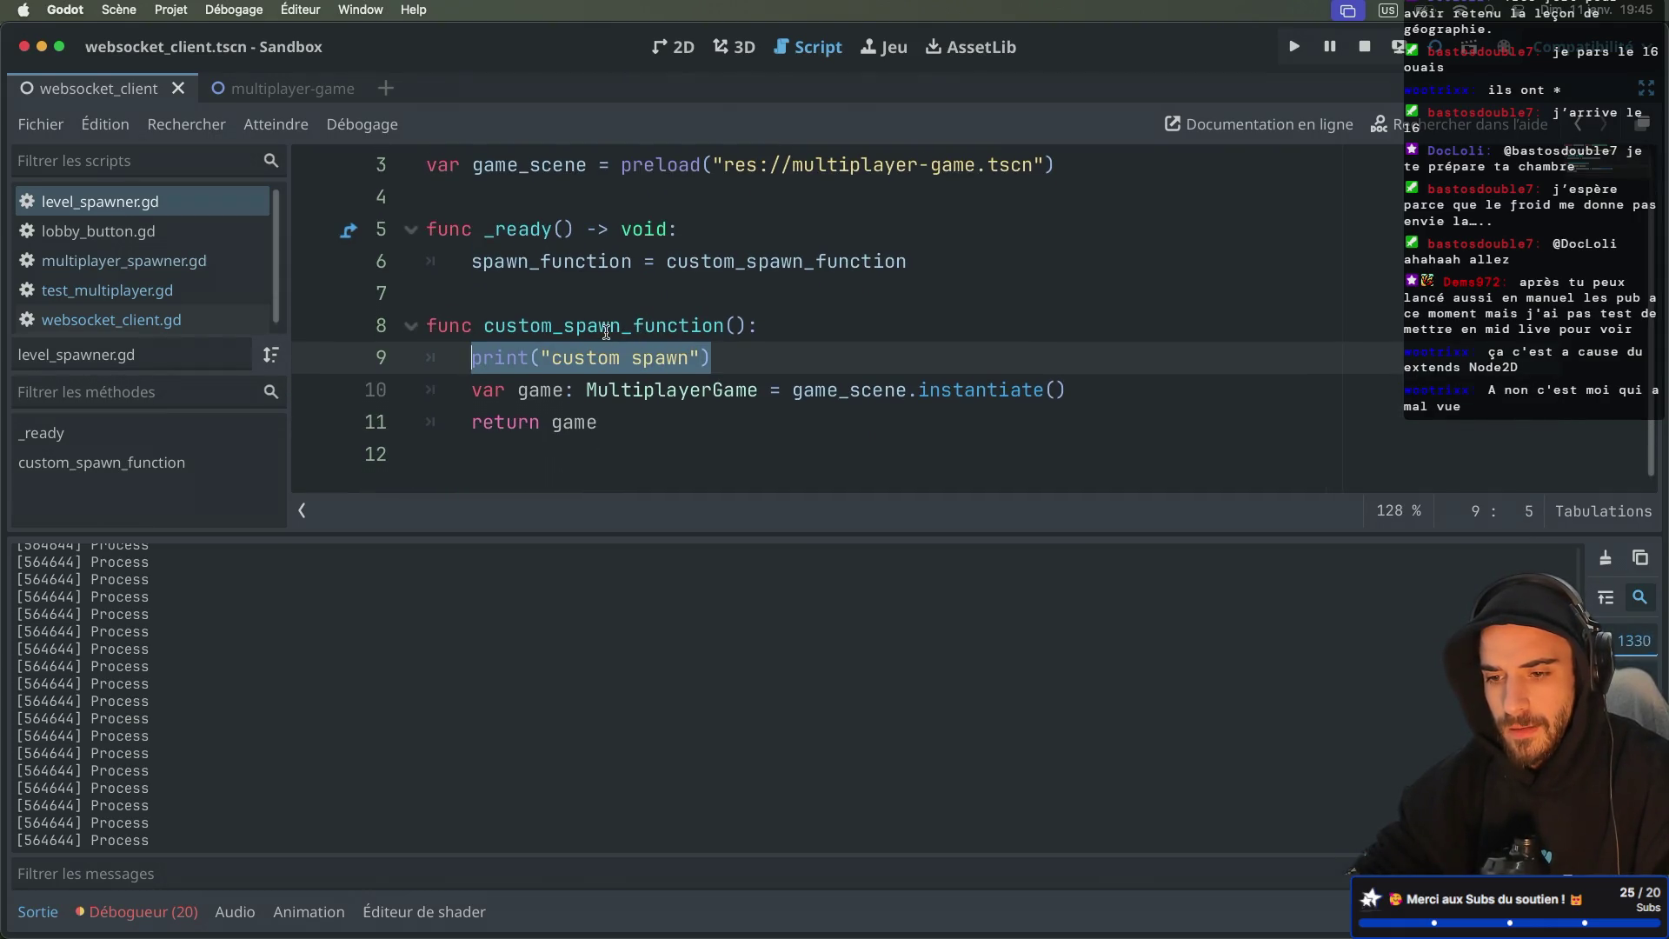
pyautogui.doubleClick(606, 328)
pyautogui.hotkey('ctrl', 'c')
pyautogui.doubleClick(745, 261)
pyautogui.hotkey('ctrl', 'v')
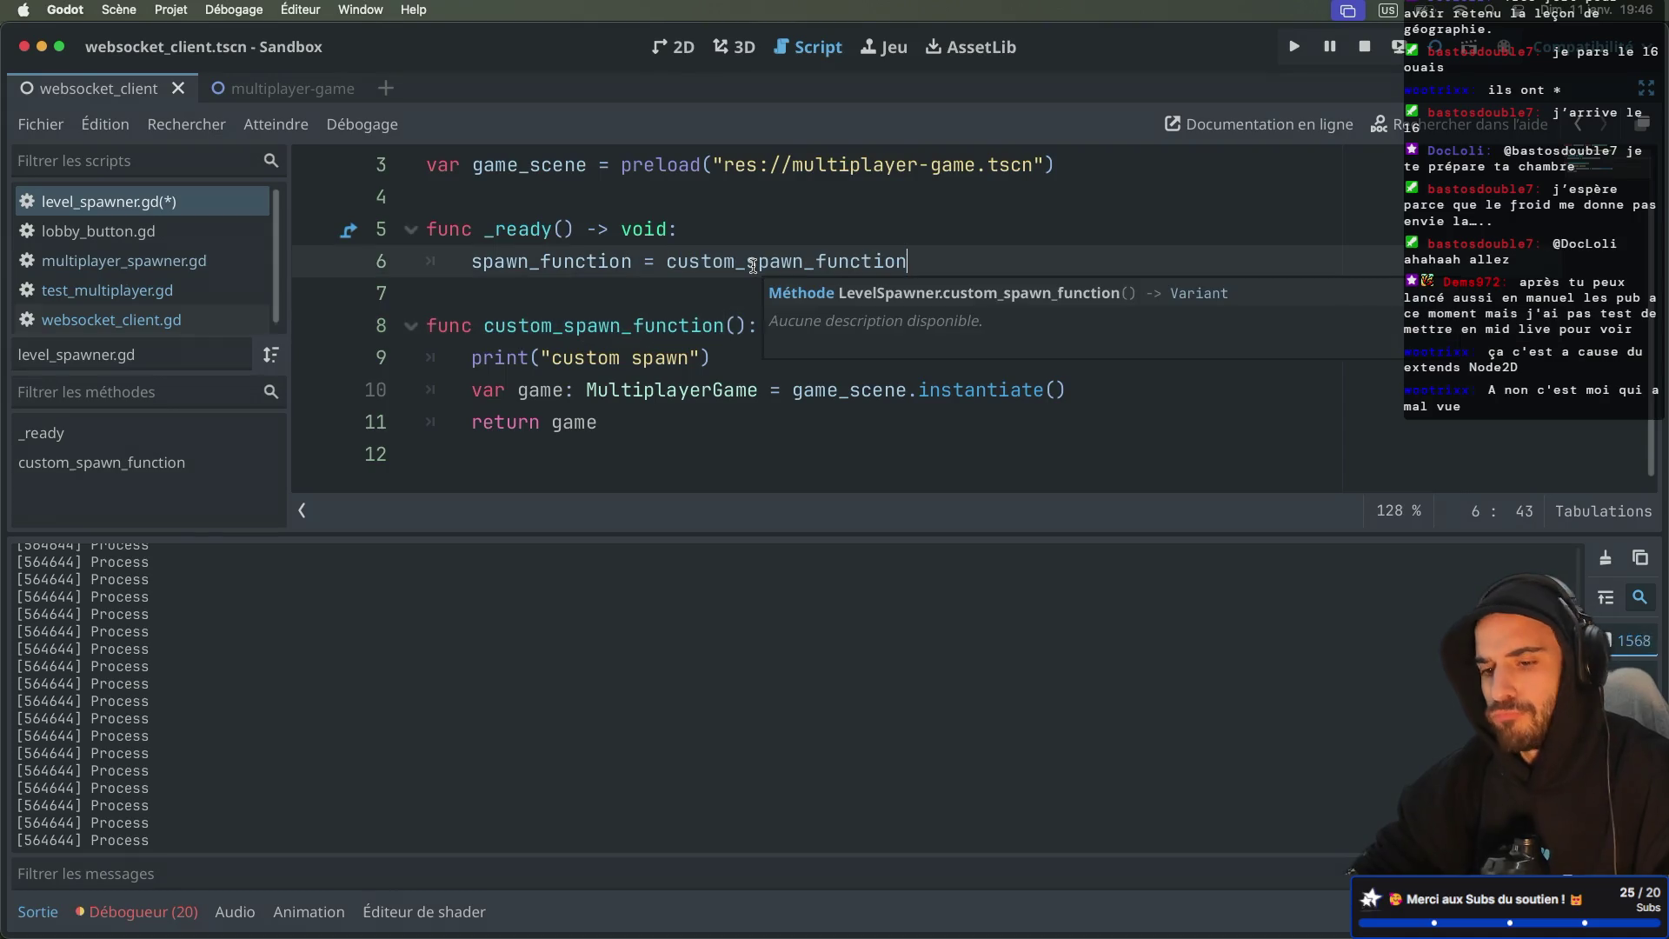
pyautogui.click(748, 216)
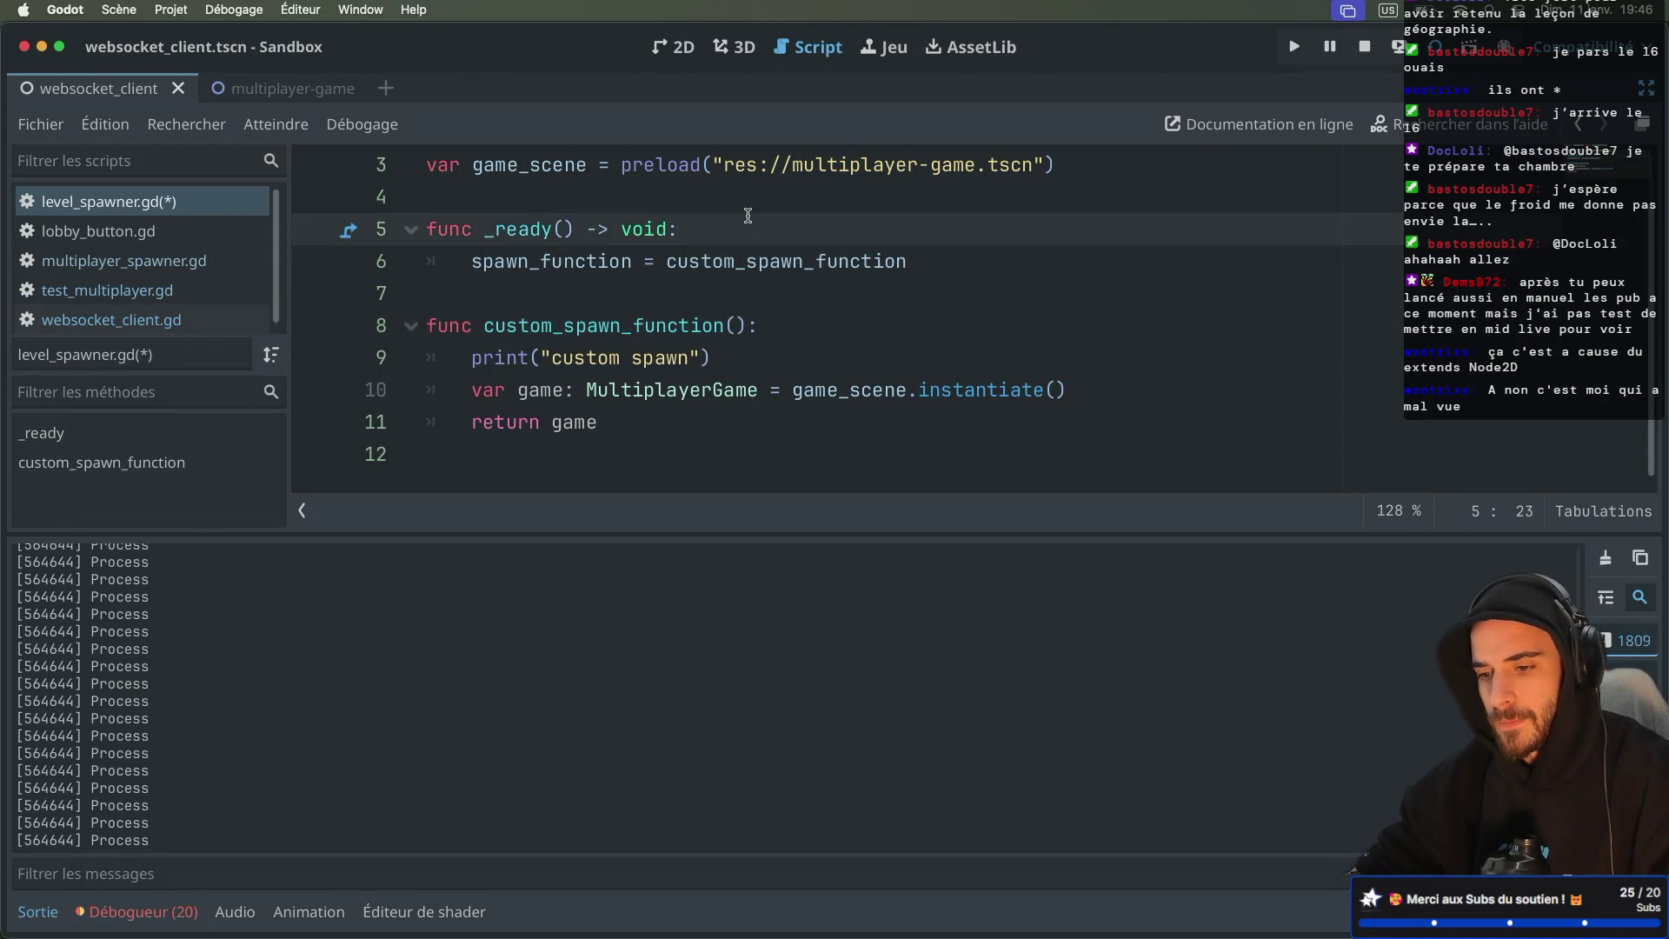
pyautogui.scroll(2, 748, 216)
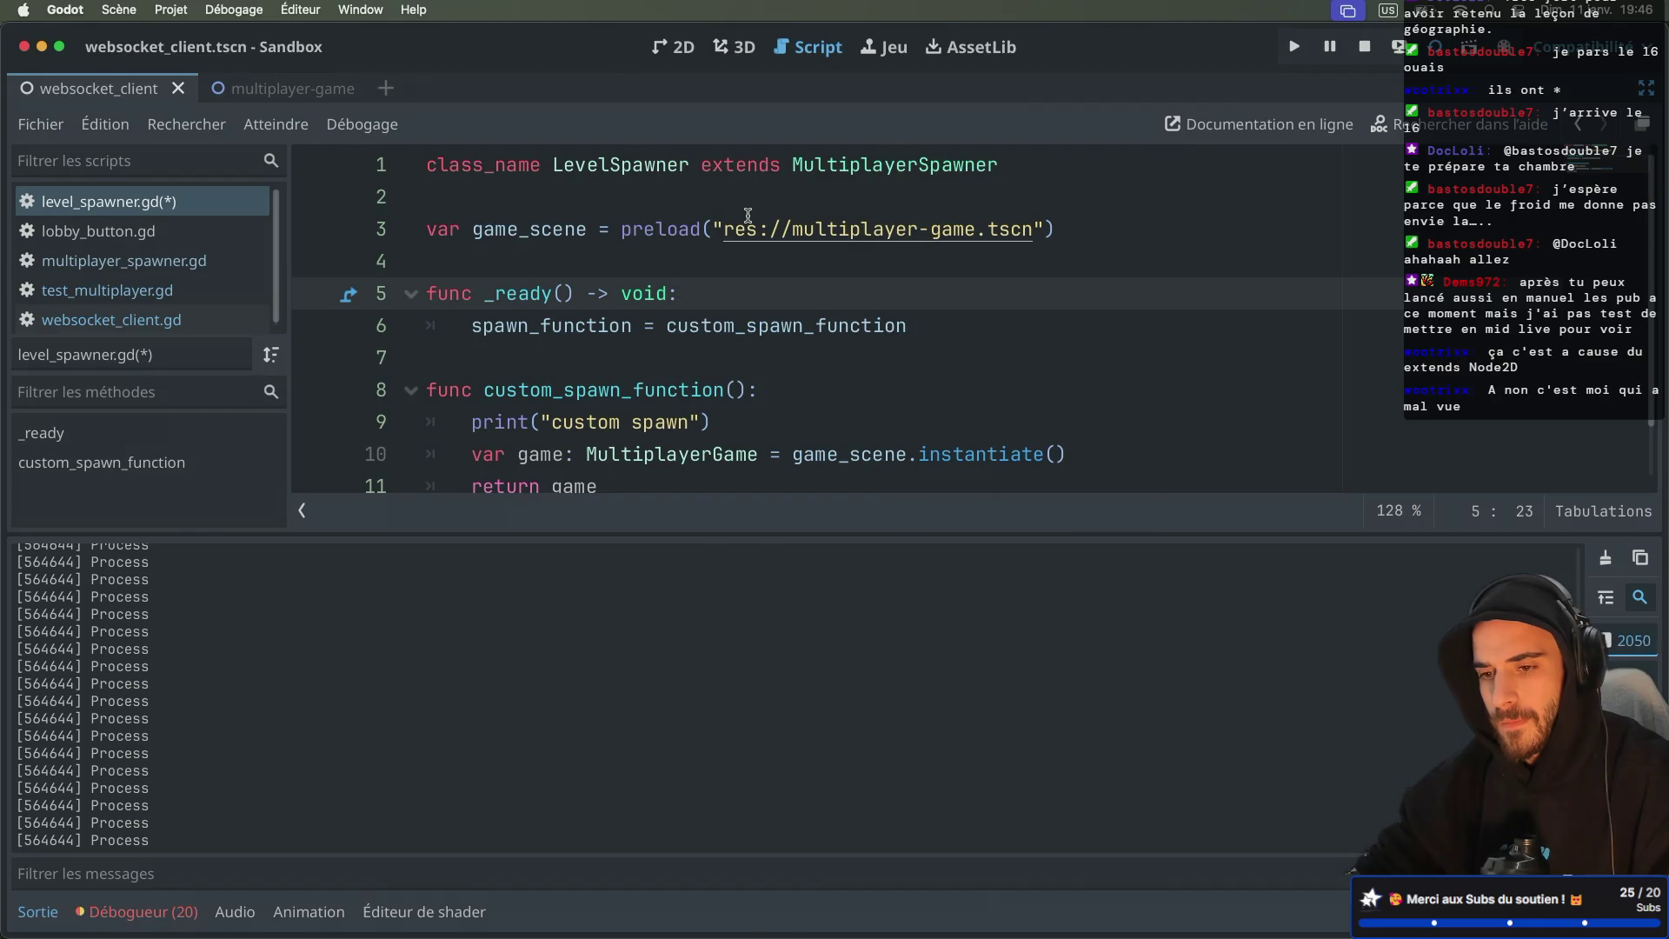
# Step: Review multiplayer_spawner.gd and palm_spawner.gd, then reopen level_spawner.gd with docks hidden
pyautogui.press('ctrl+super+d')
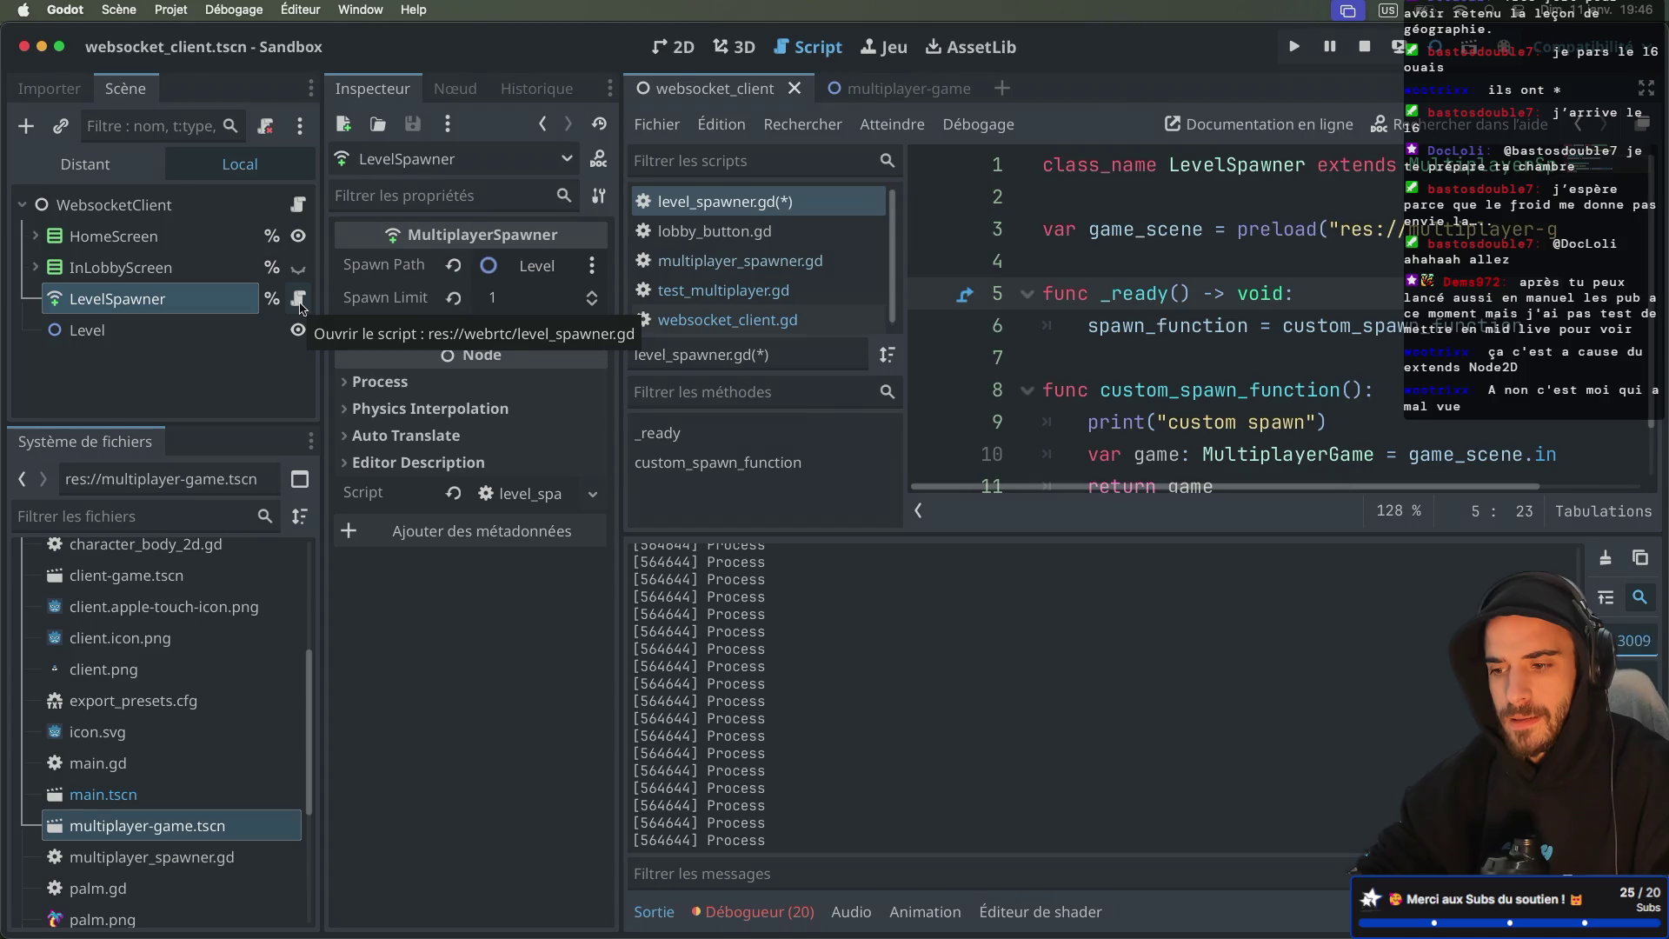
pyautogui.hotkey('ctrl', 'Tab')
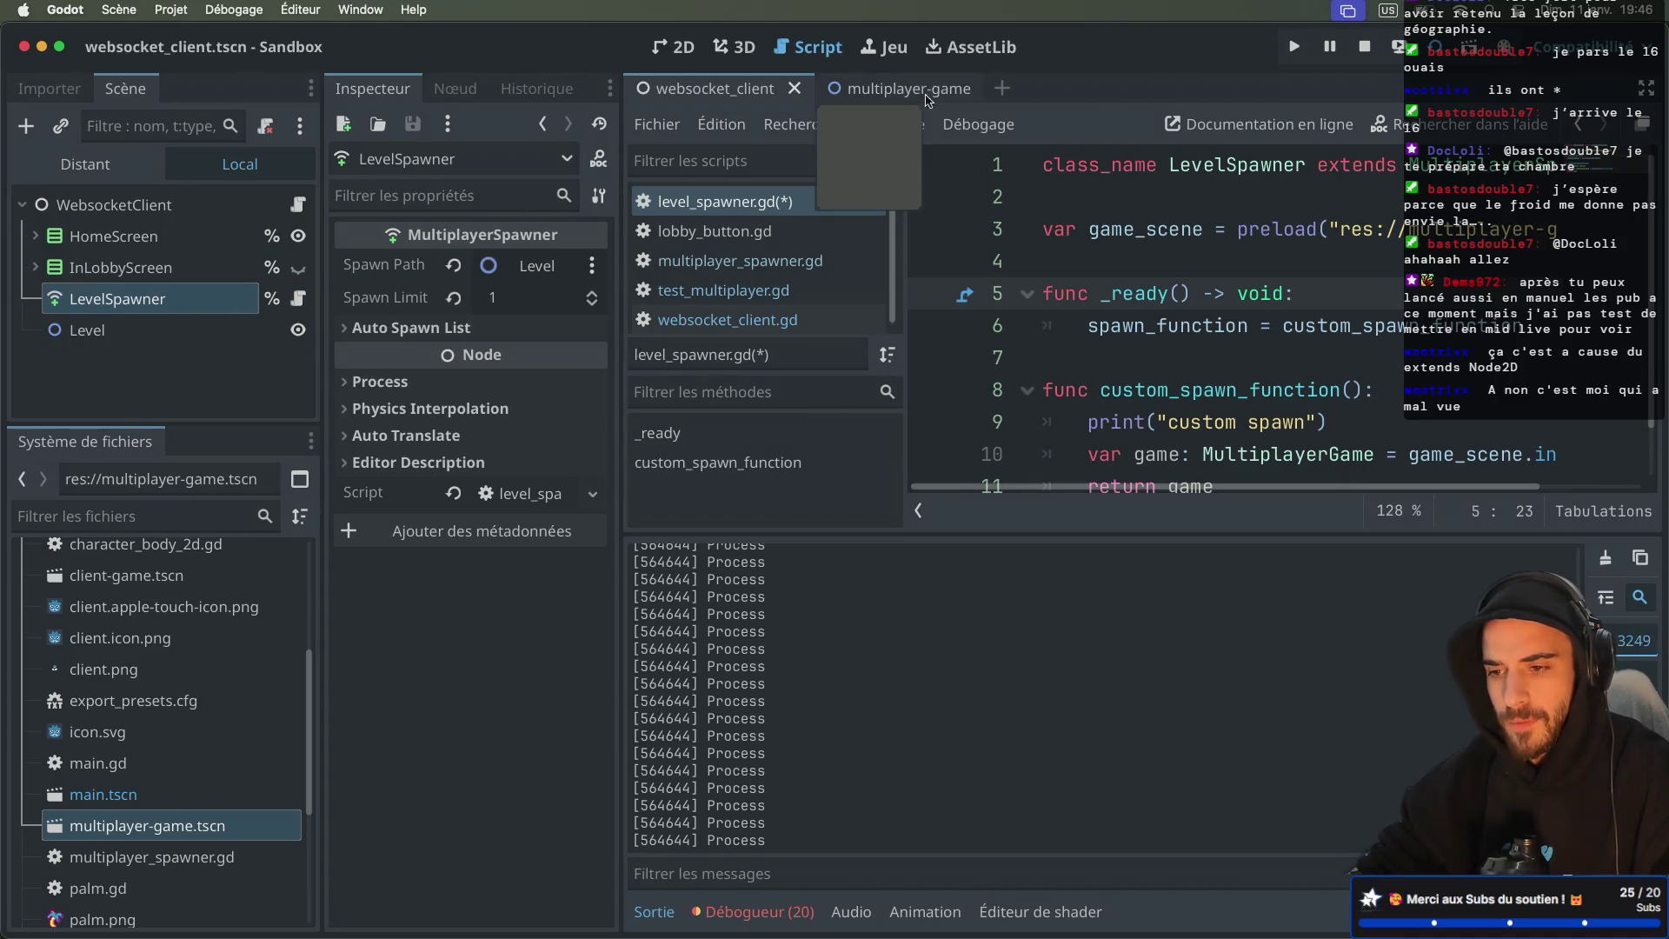
pyautogui.click(298, 247)
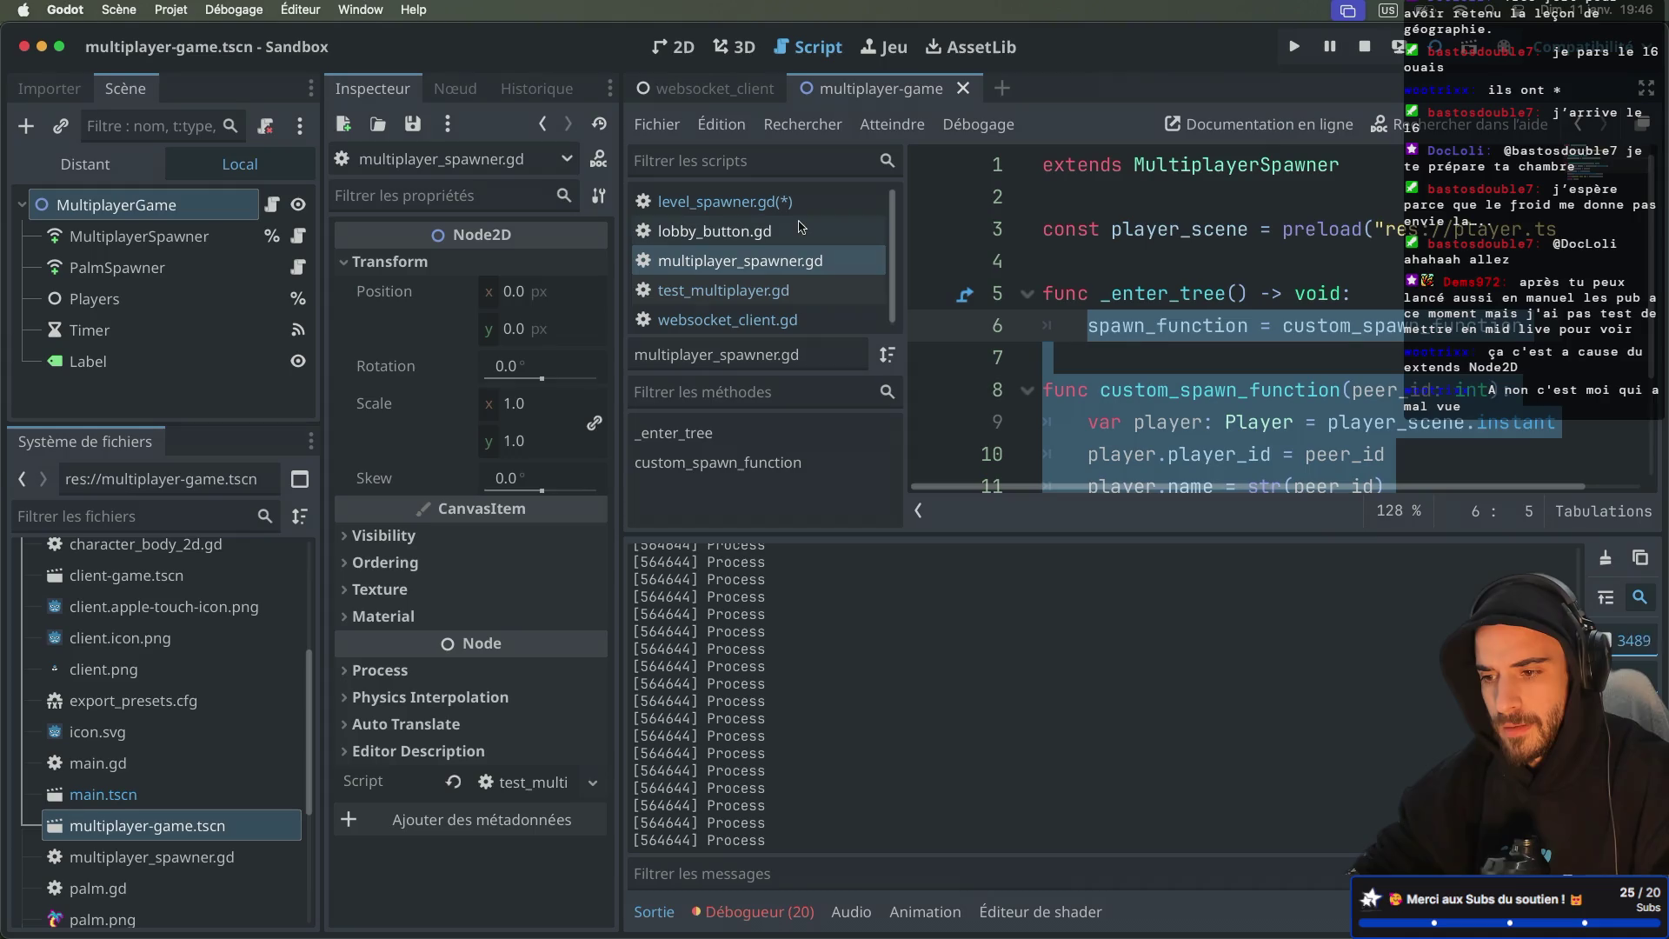
pyautogui.click(297, 267)
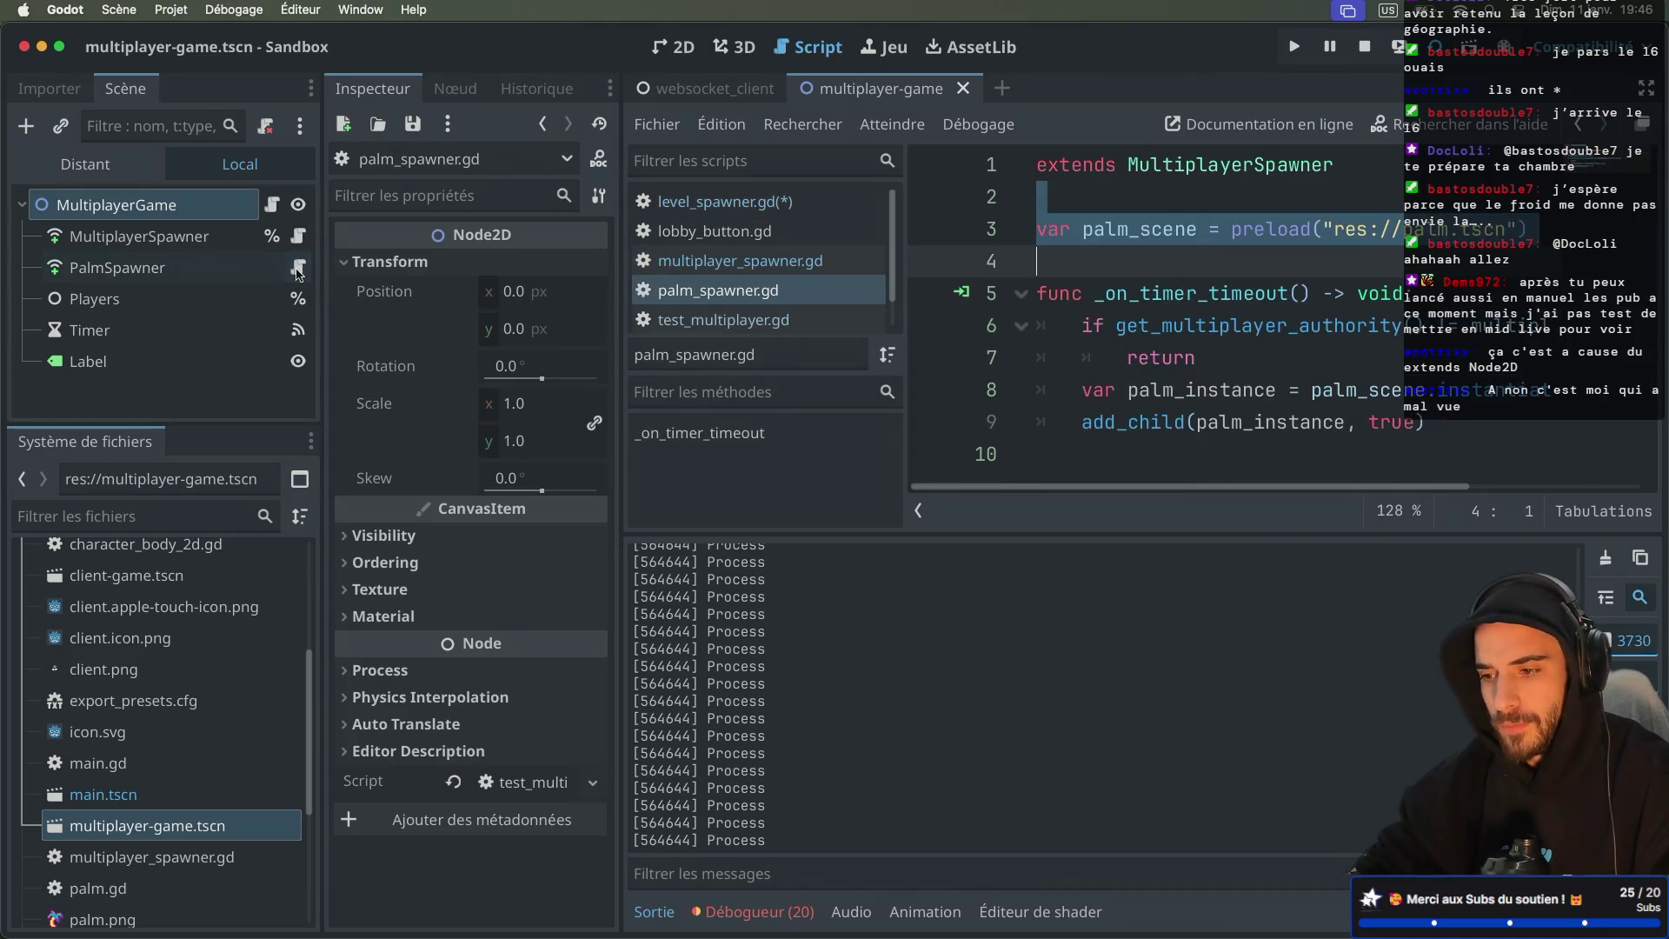
pyautogui.click(705, 91)
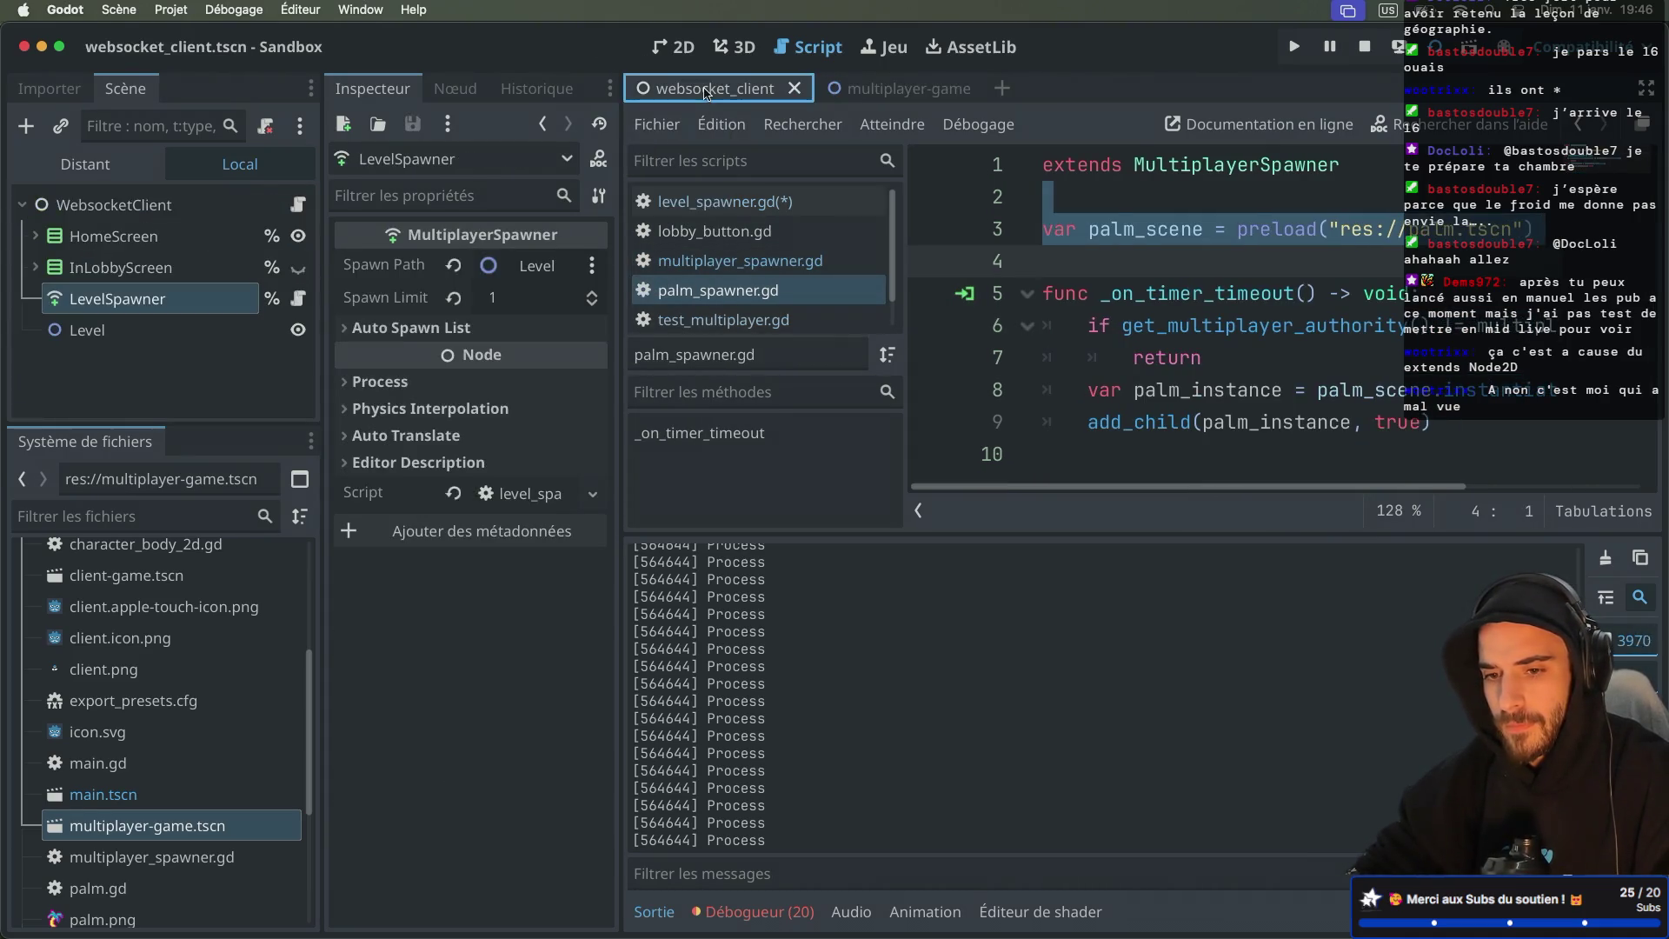
pyautogui.click(297, 298)
pyautogui.press('ctrl+super+d')
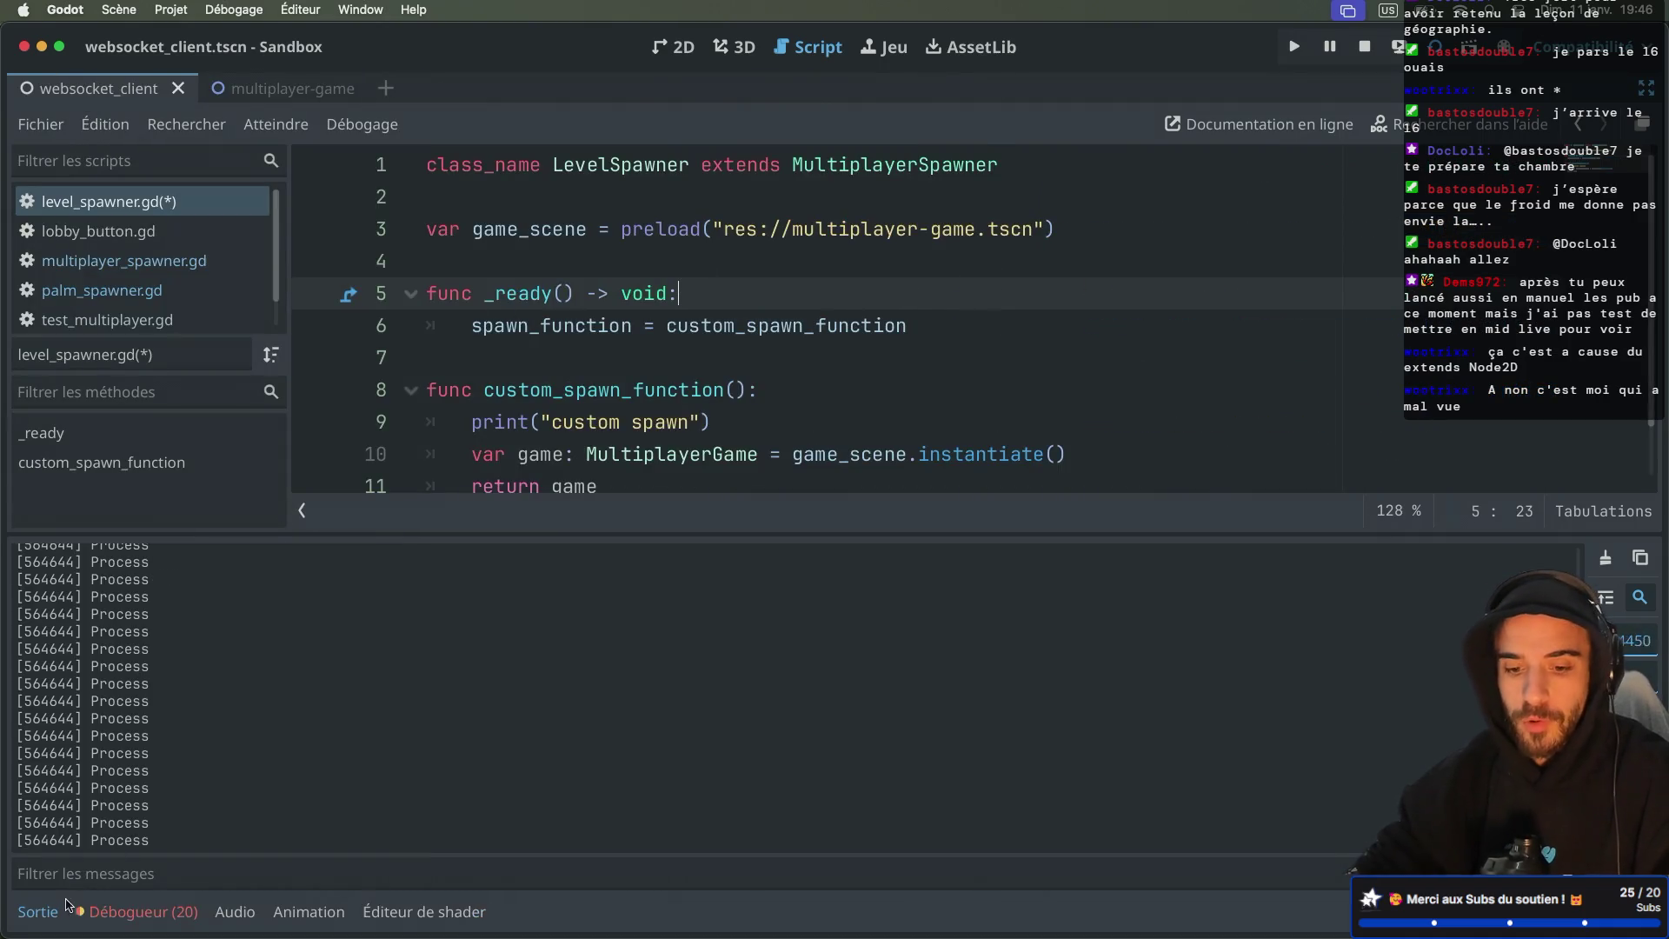
# Step: Change line 5's _ready function to _enter_tree in level_spawner.gd and save
pyautogui.click(40, 914)
pyautogui.doubleClick(521, 294)
pyautogui.write('_en')
pyautogui.press('Return')
pyautogui.hotkey('ctrl', 's')
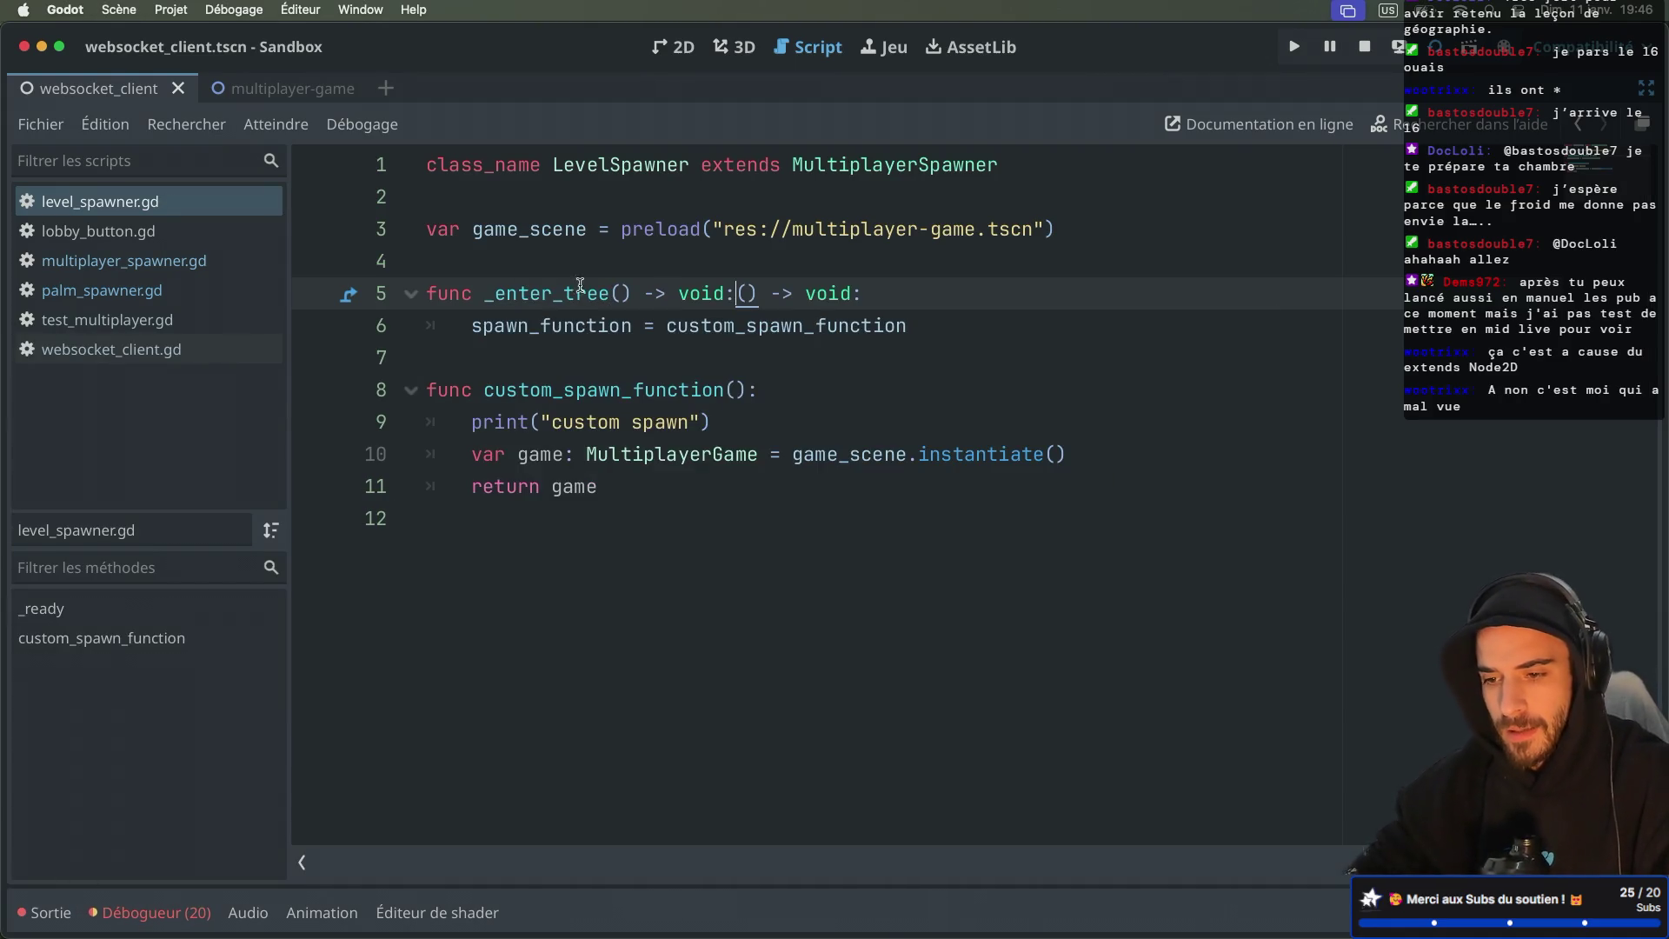
pyautogui.press('BackSpace')
pyautogui.press('BackSpace')
pyautogui.press('BackSpace')
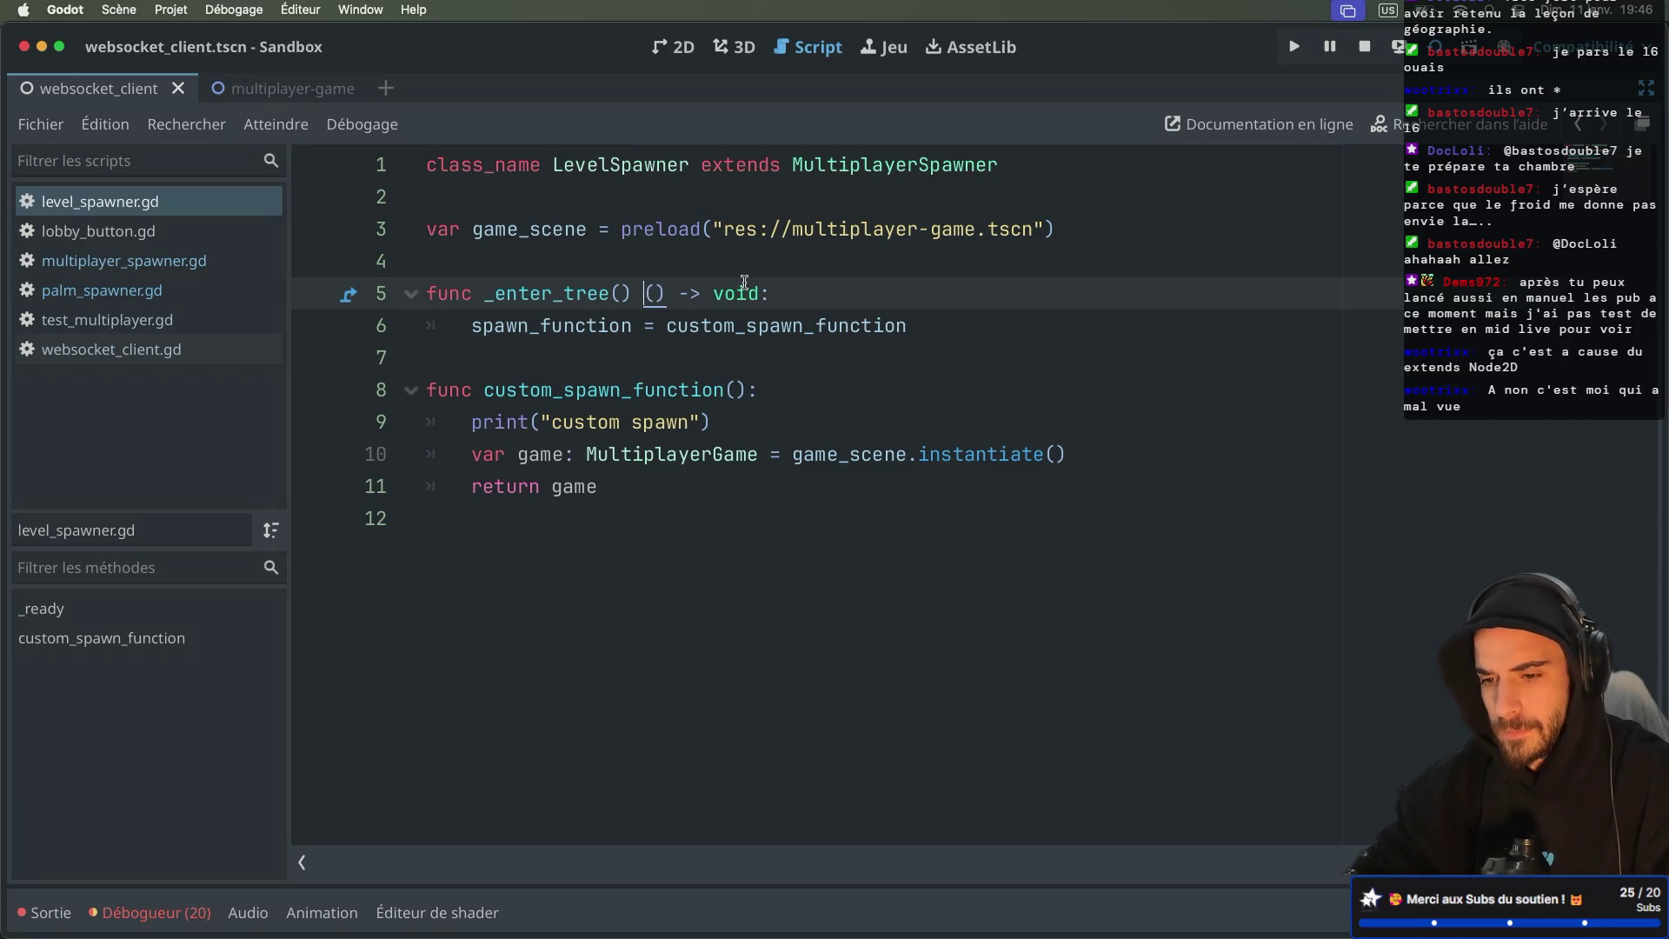
pyautogui.click(834, 289)
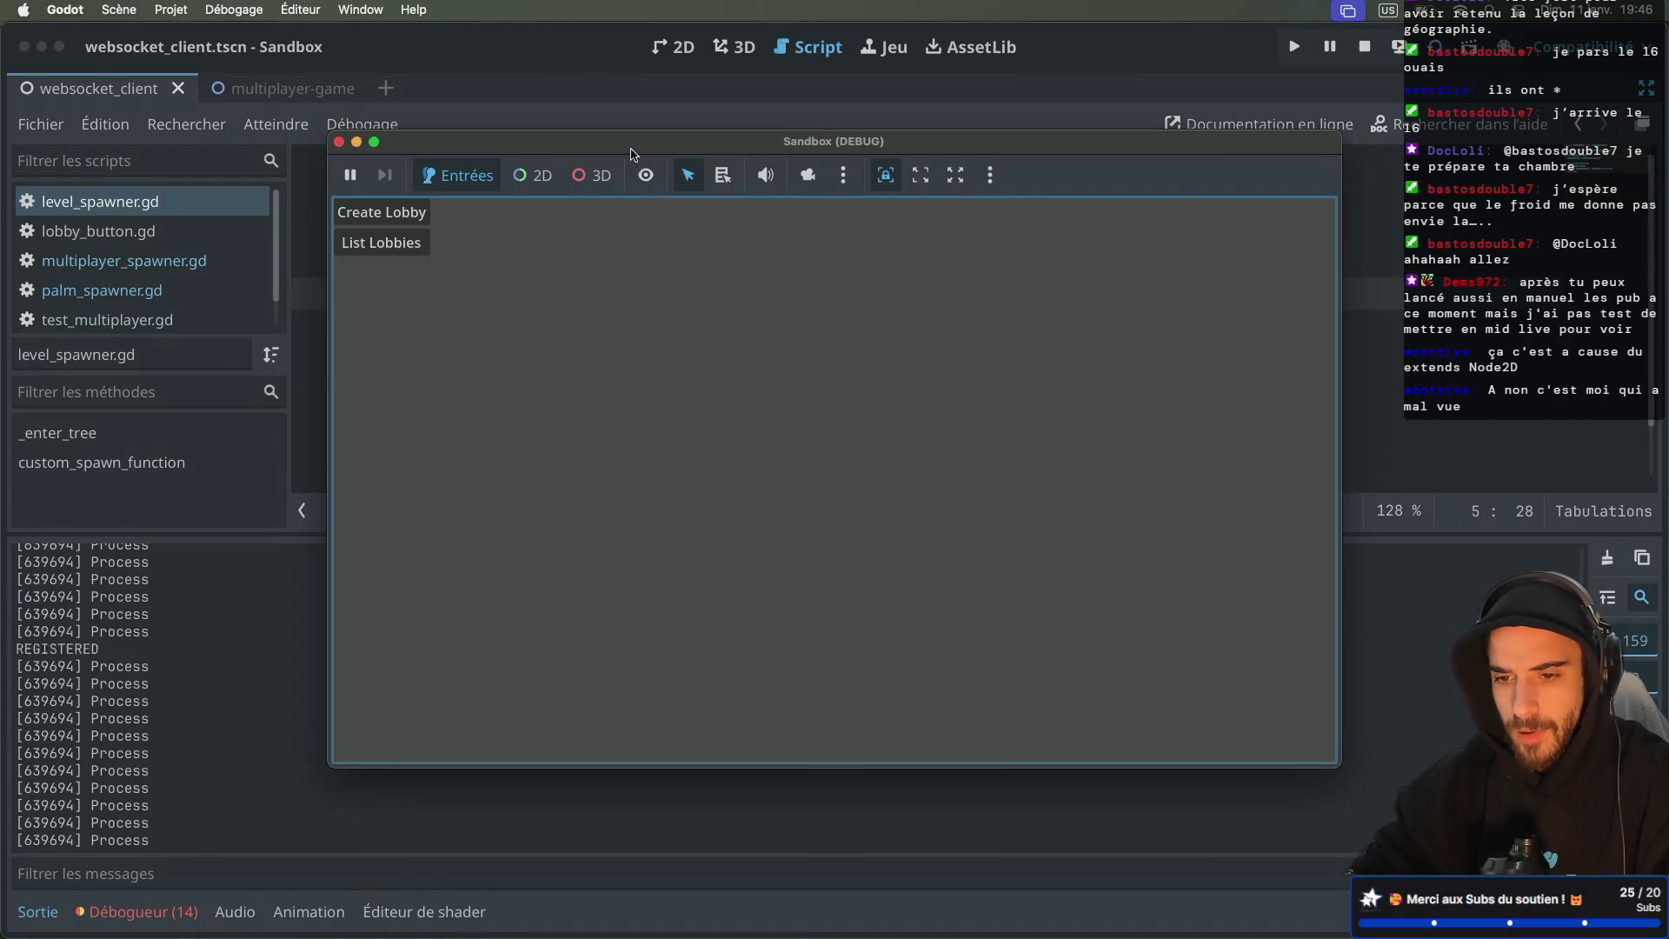
# Step: Create a lobby and start the game in the running window, then check the debugger errors
pyautogui.moveTo(635, 152); pyautogui.dragTo(972, 225)
pyautogui.click(737, 288)
pyautogui.click(743, 313)
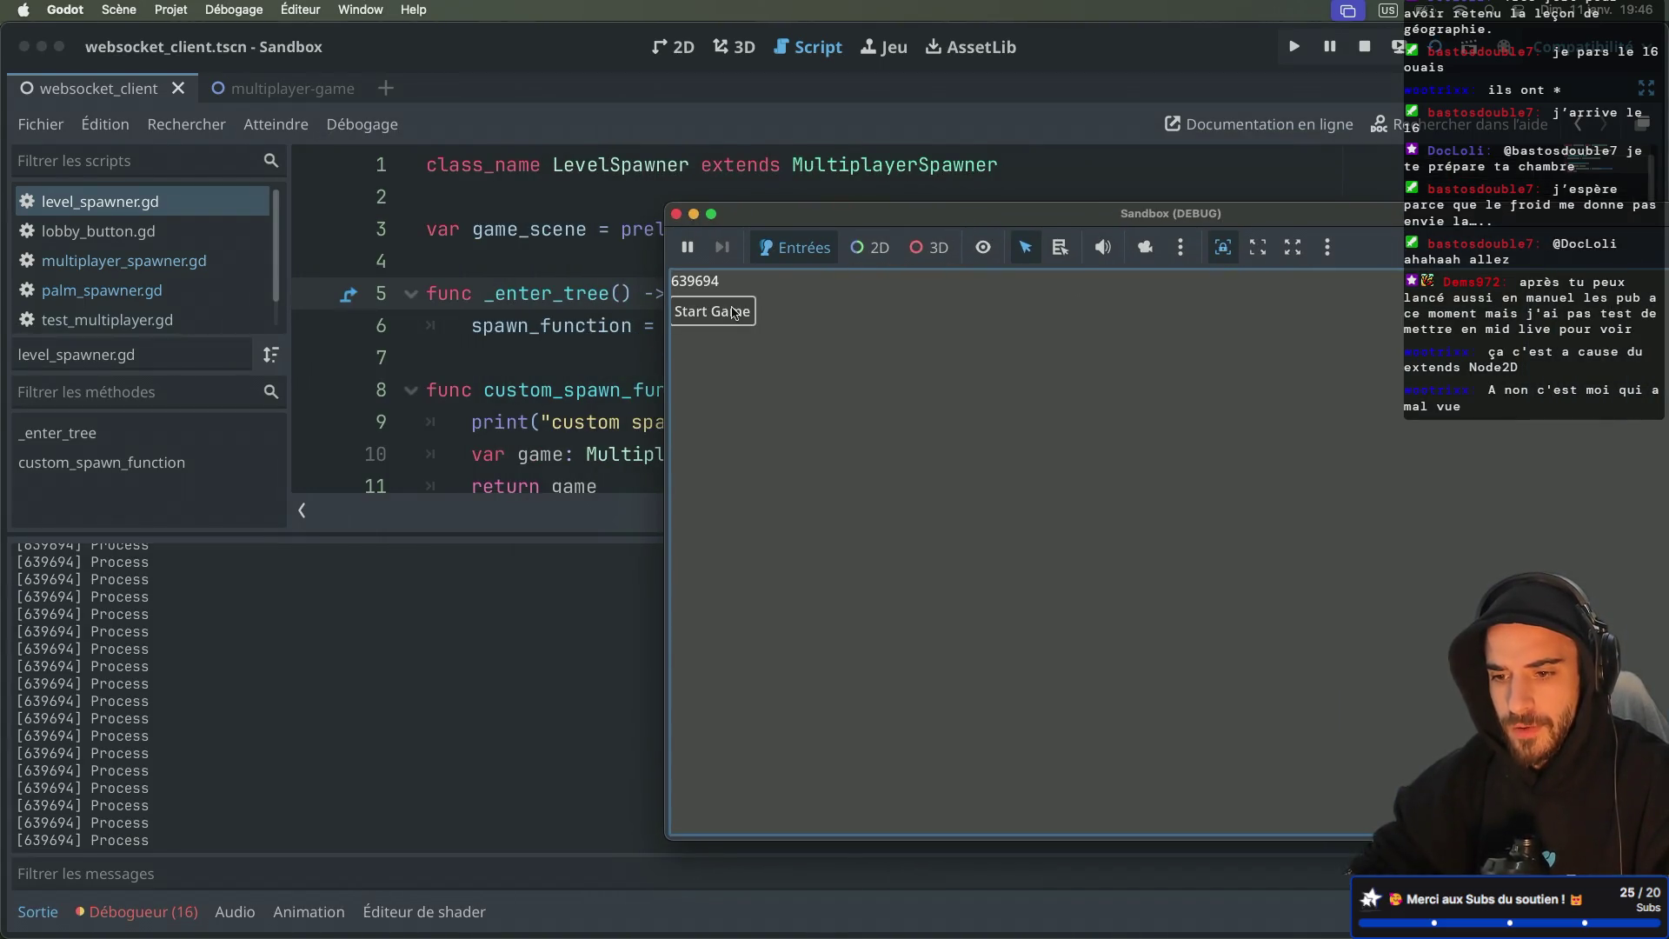
pyautogui.click(139, 912)
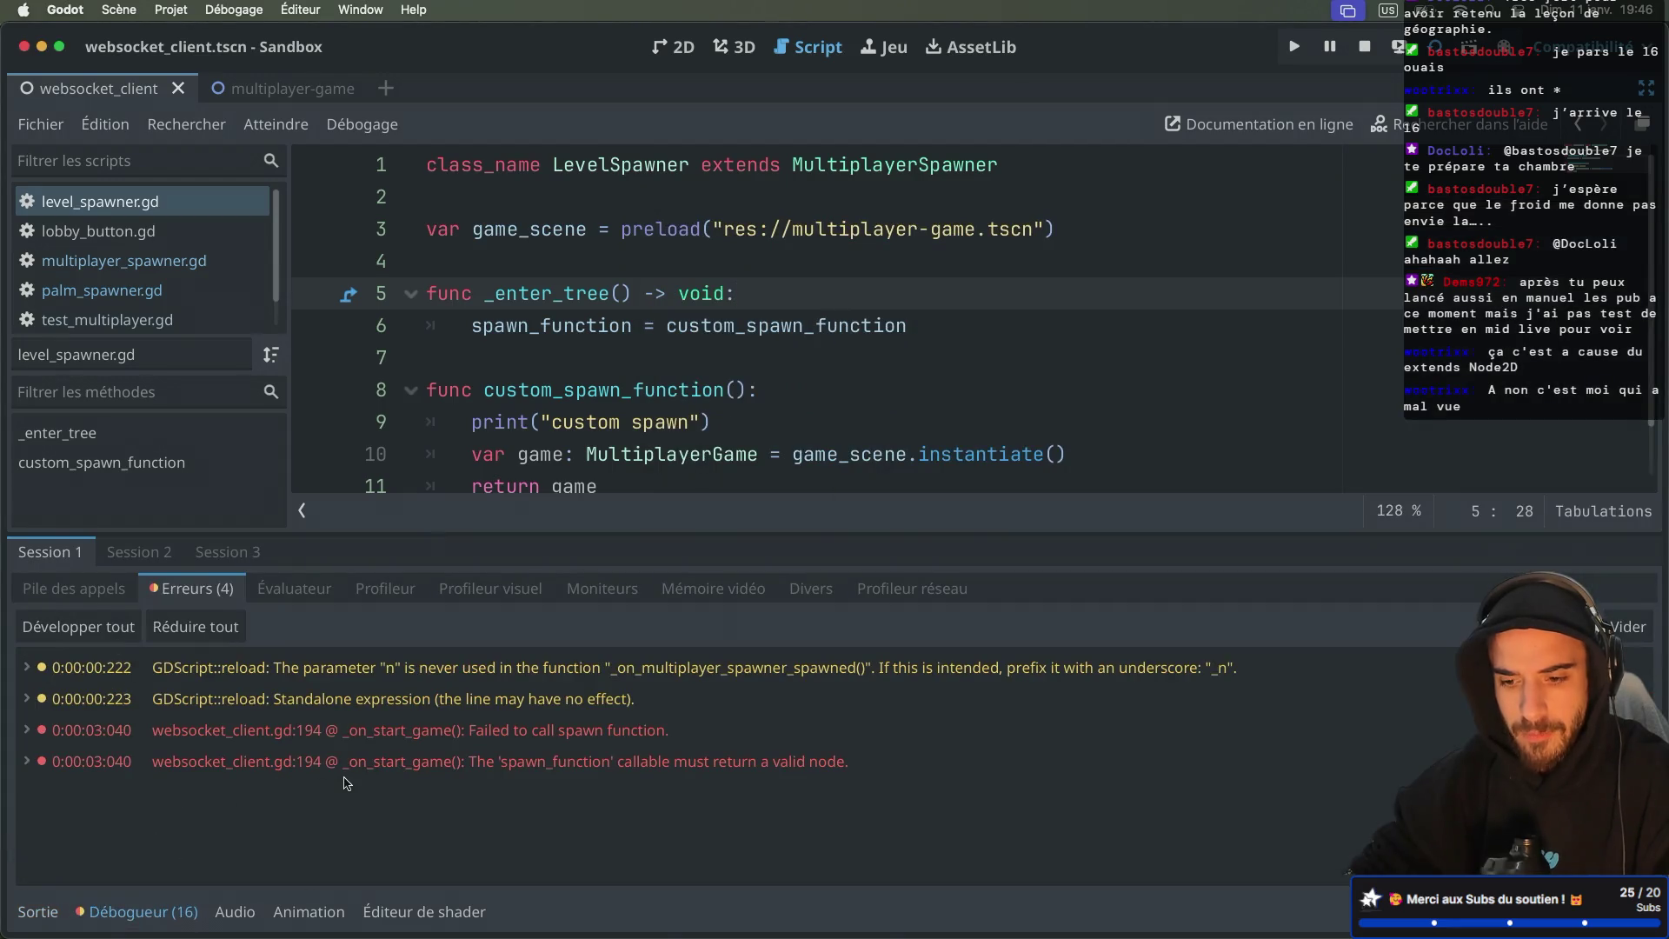
pyautogui.moveTo(613, 767)
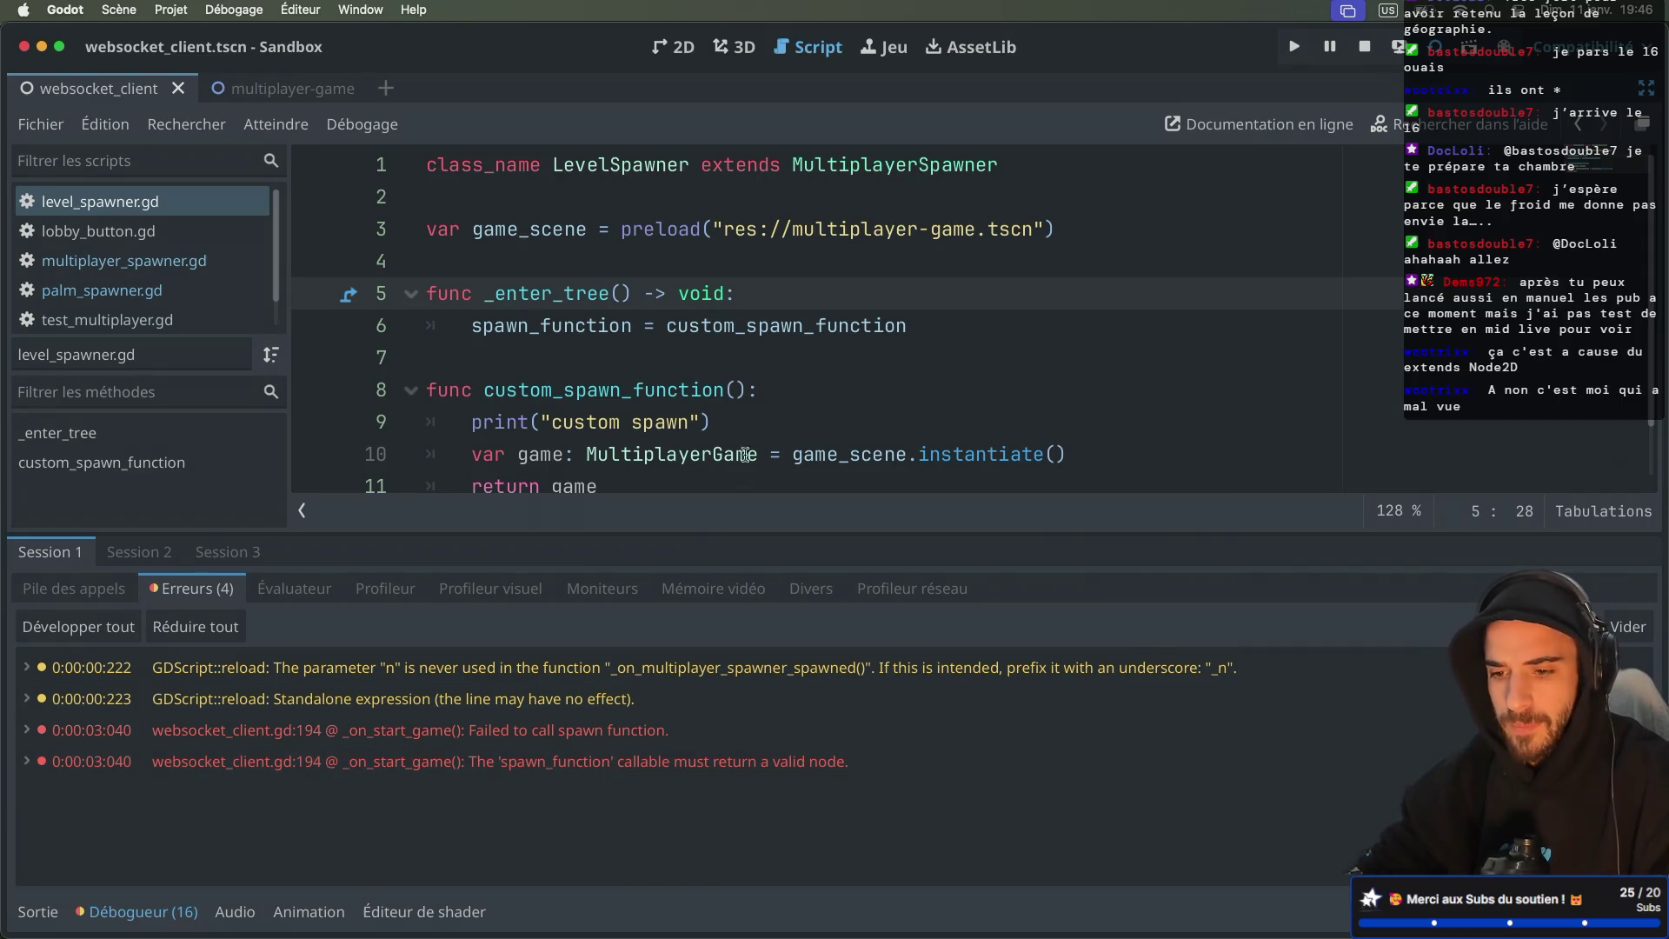
# Step: Rename the game variable to game_node on its declaration and return lines
pyautogui.scroll(-2, 766, 429)
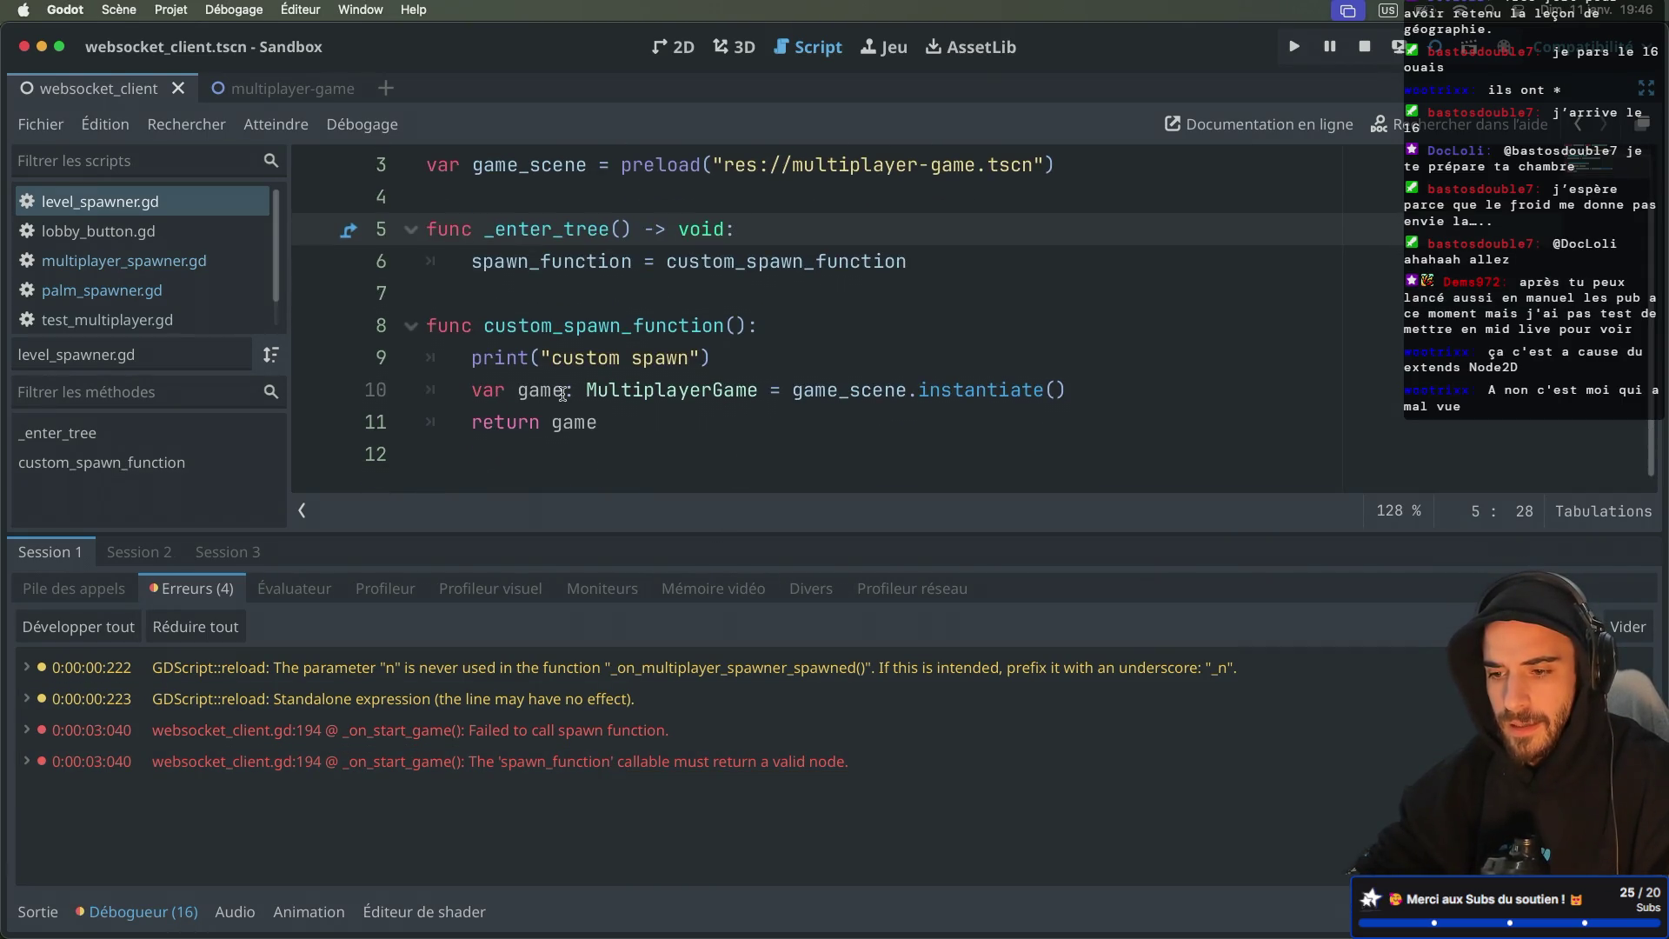
pyautogui.scroll(1, 563, 393)
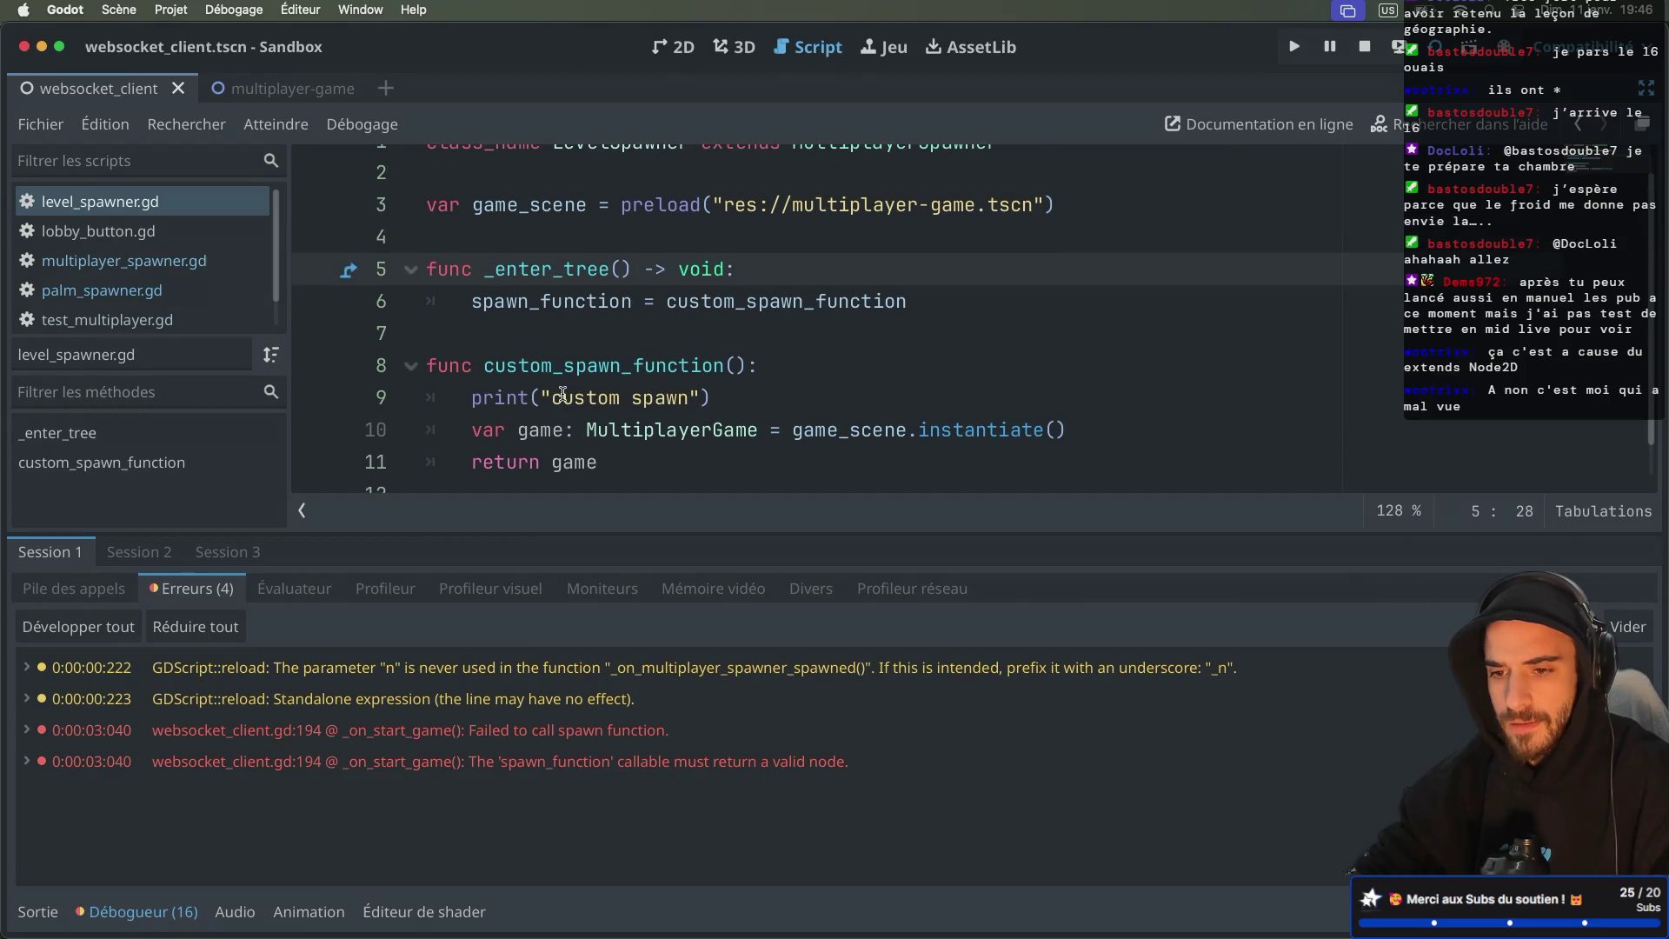
pyautogui.scroll(-1, 563, 393)
pyautogui.click(564, 393)
pyautogui.press('BackSpace')
pyautogui.press('BackSpace')
pyautogui.press('BackSpace')
pyautogui.press('BackSpace')
pyautogui.write('game_noe')
pyautogui.write('e')
pyautogui.click(600, 410)
pyautogui.write('_node')
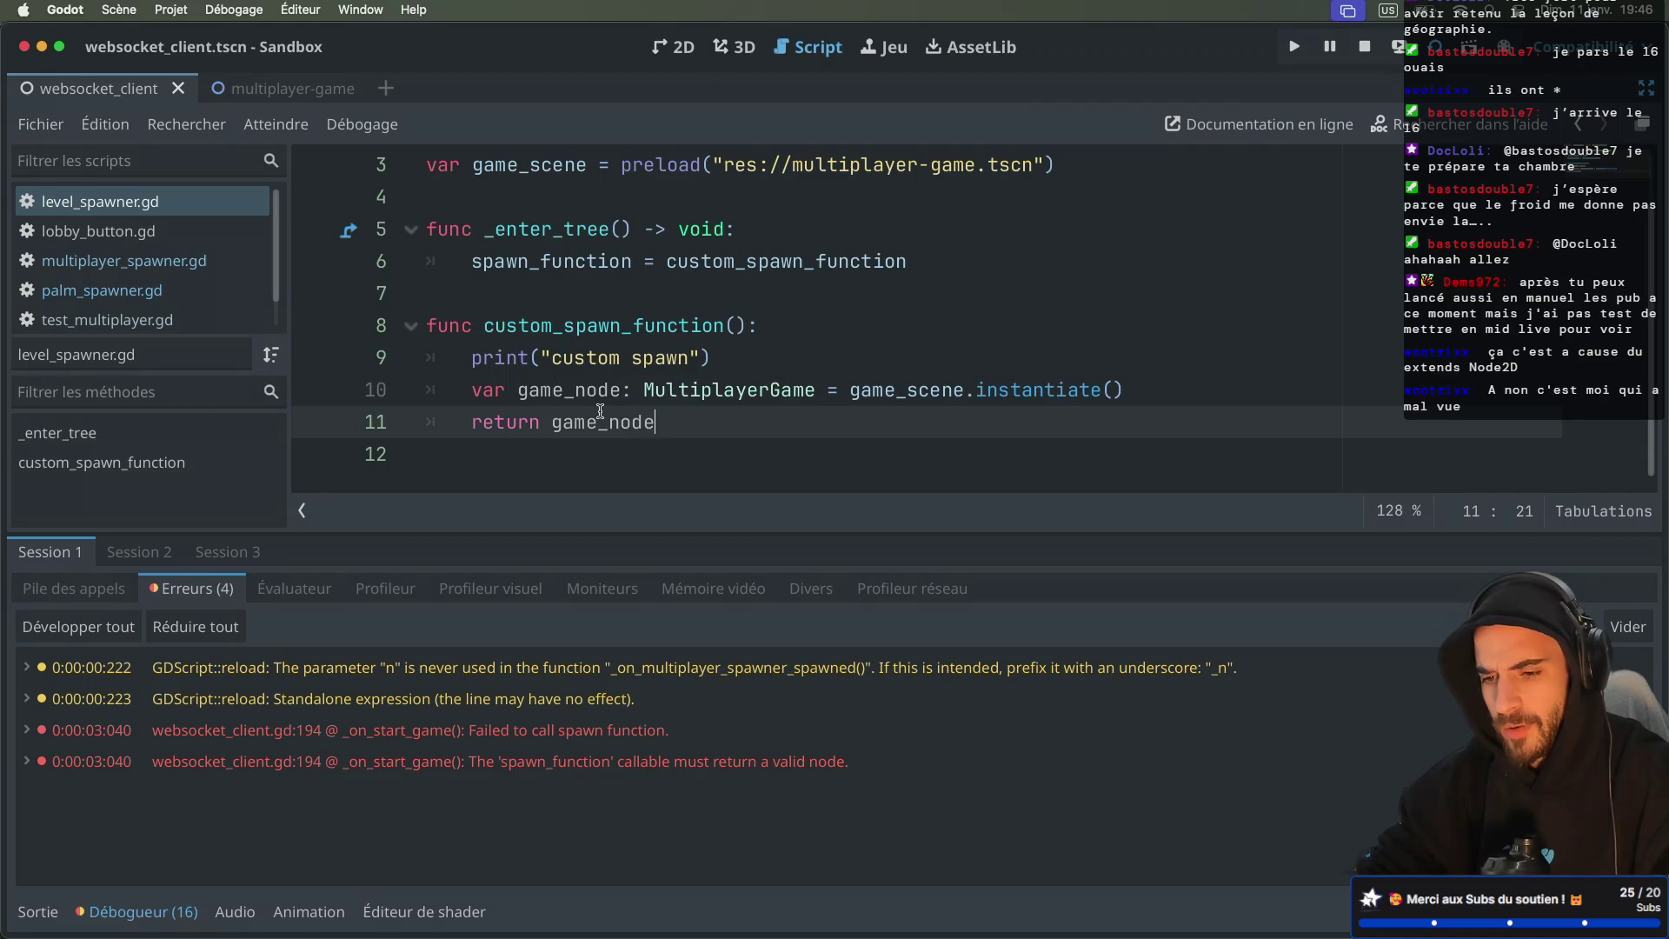
pyautogui.press('BackSpace')
pyautogui.write('de')
# Step: Fix the game_node typo, restore the print line, and jump to the MultiplayerGame class script
pyautogui.click(756, 328)
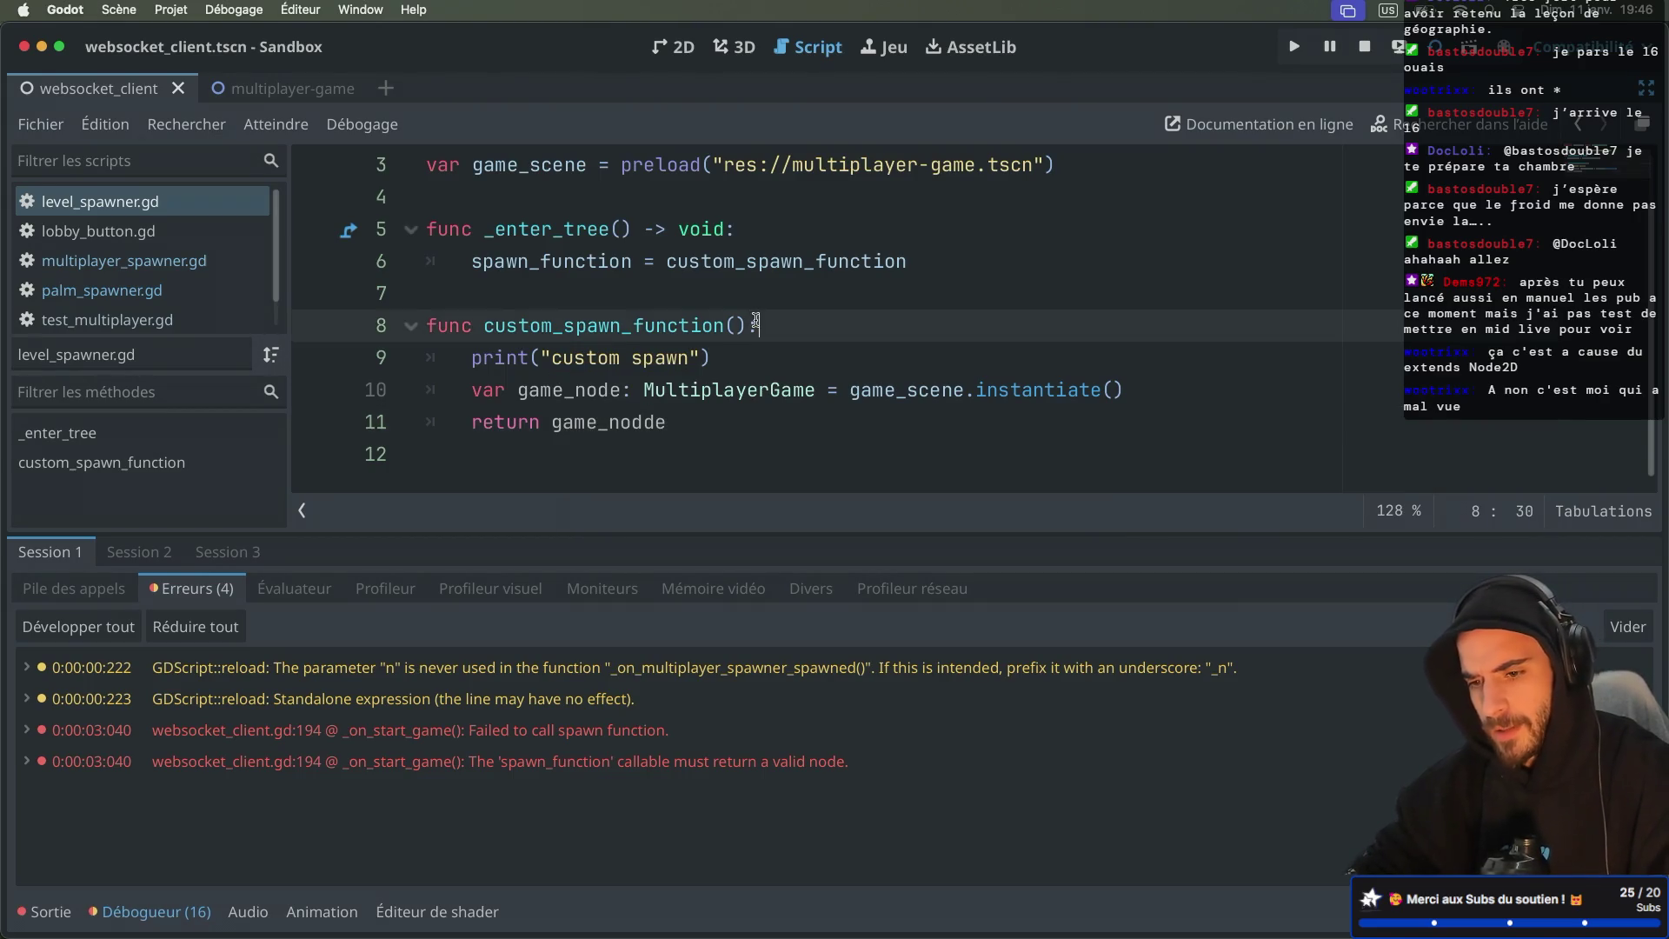
pyautogui.moveTo(745, 352); pyautogui.dragTo(780, 336)
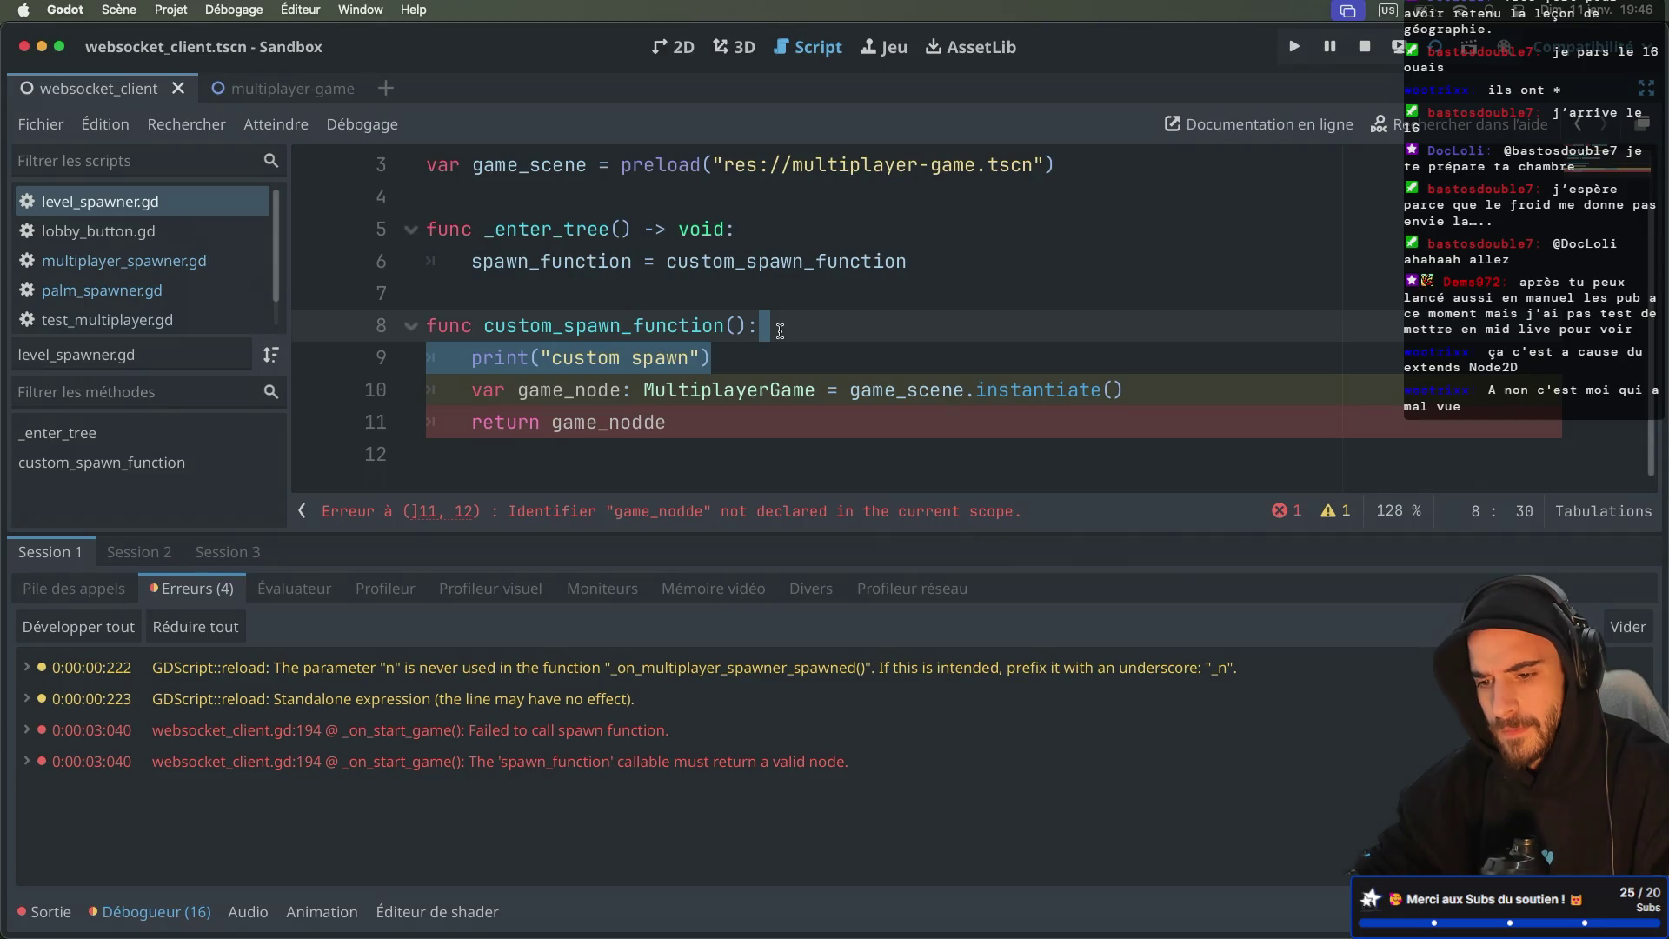
pyautogui.press('BackSpace')
pyautogui.press('Down')
pyautogui.press('Down')
pyautogui.press('Left')
pyautogui.press('BackSpace')
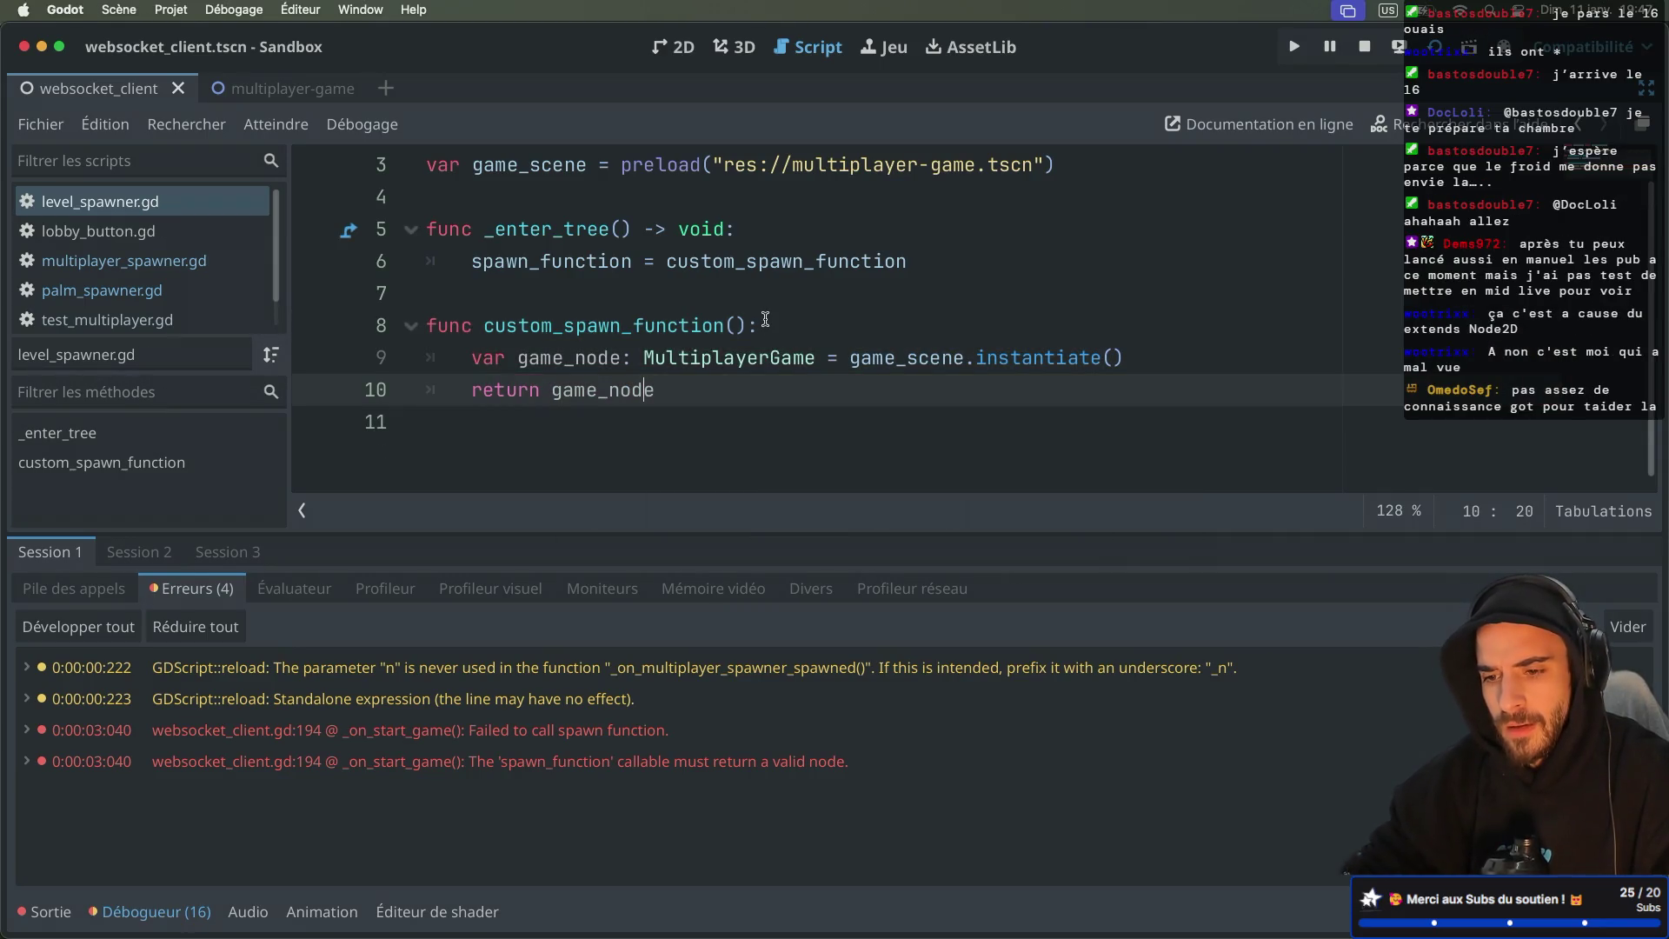
pyautogui.hotkey('ctrl', 'z')
pyautogui.click(661, 419)
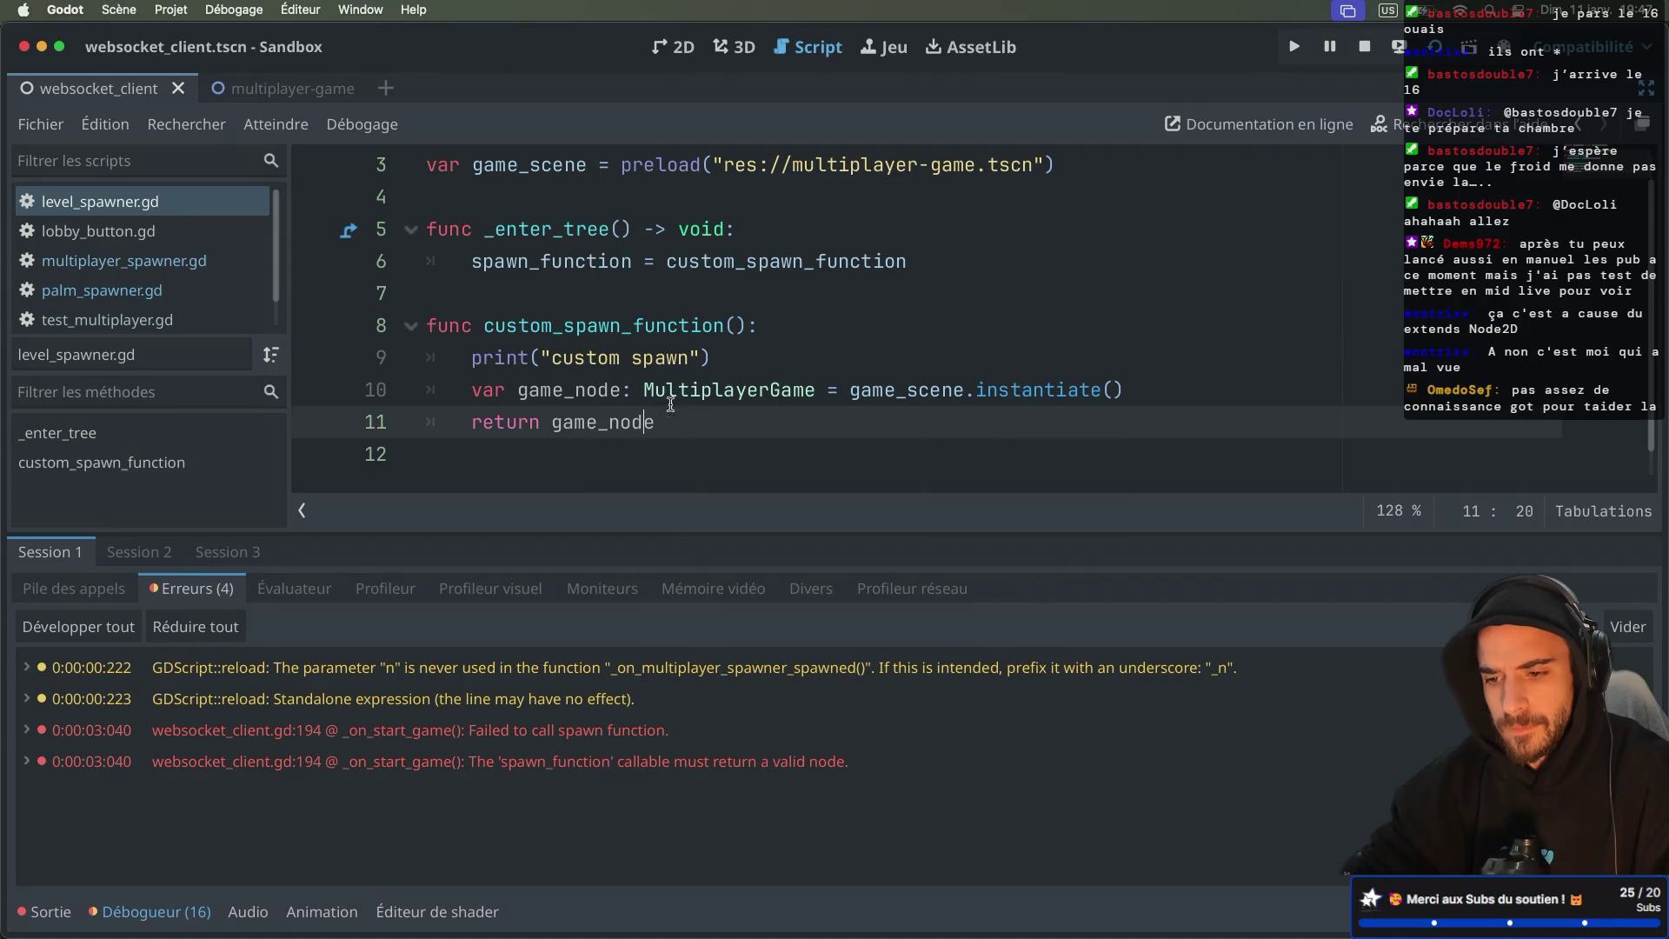
pyautogui.keyDown('ctrl'); pyautogui.click(686, 389); pyautogui.keyUp('ctrl')
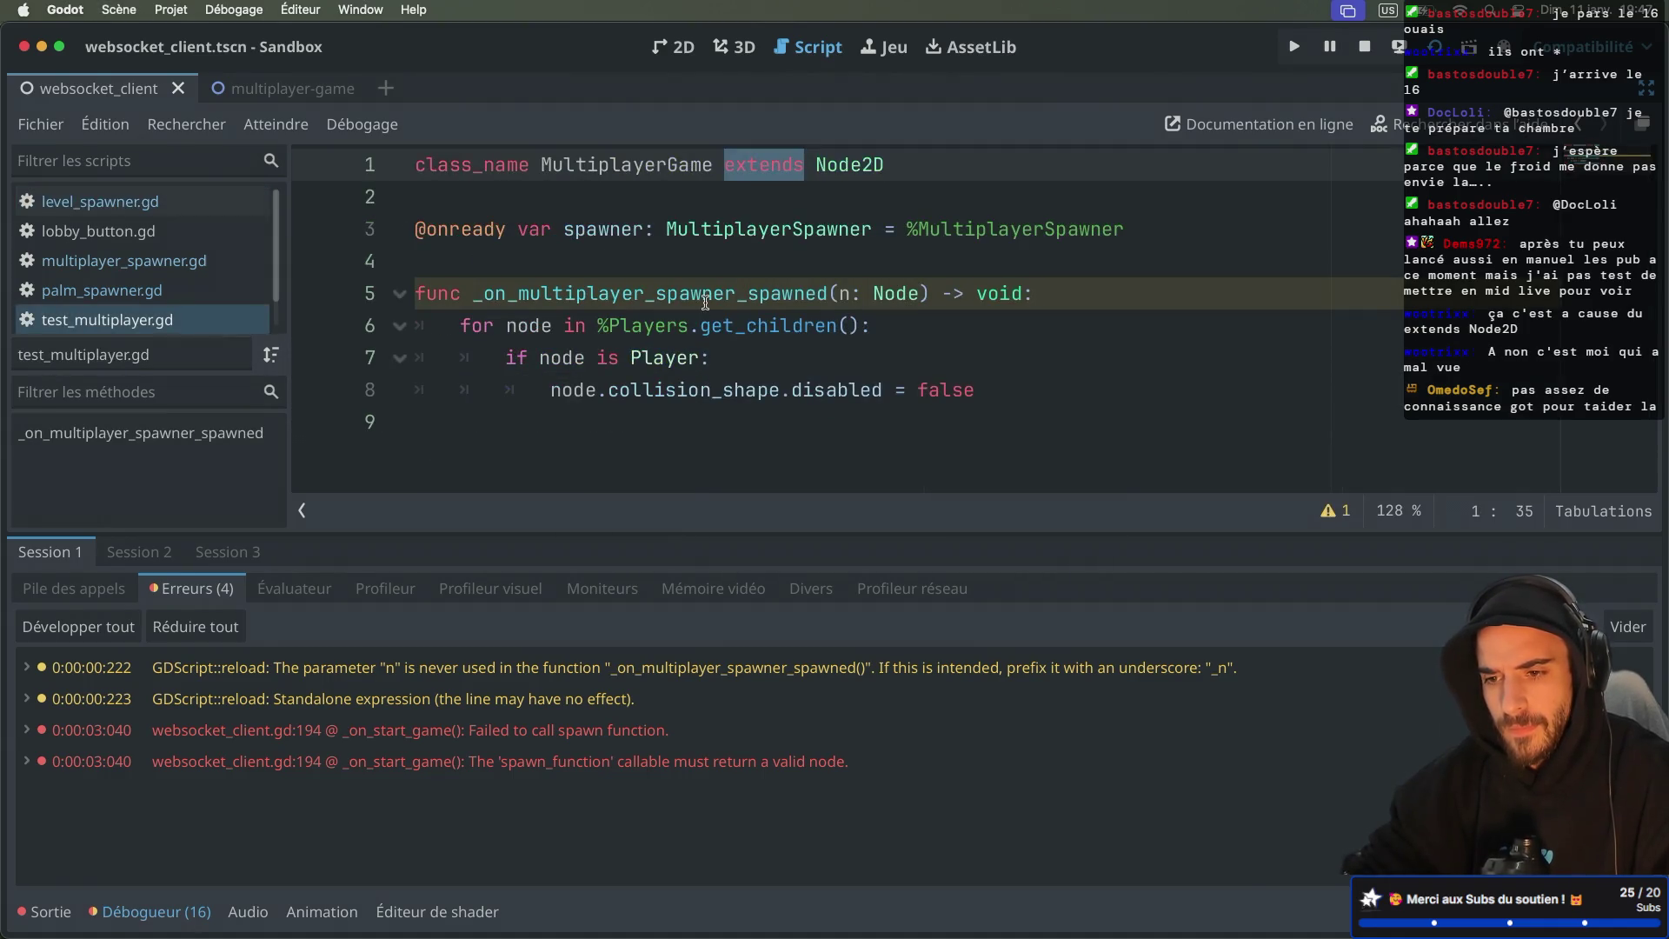
# Step: Restore the side panels and inspect the multiplayer-game scene's root node script
pyautogui.hotkey('ctrl', 'shift', 'F11')
pyautogui.click(898, 89)
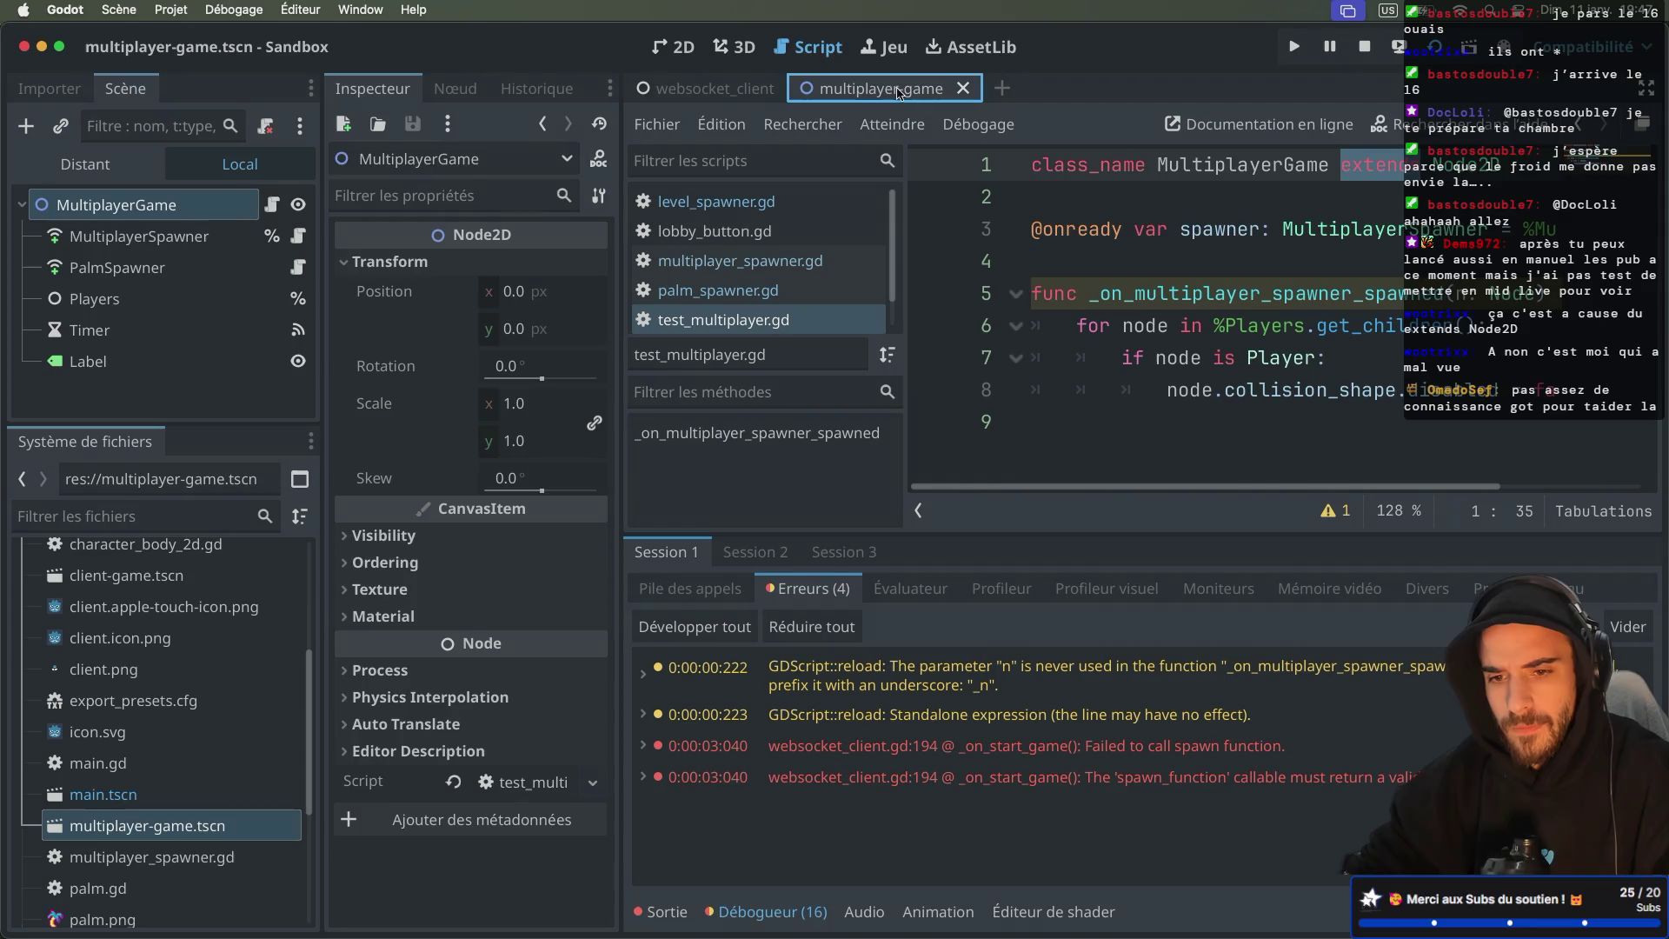
pyautogui.click(169, 205)
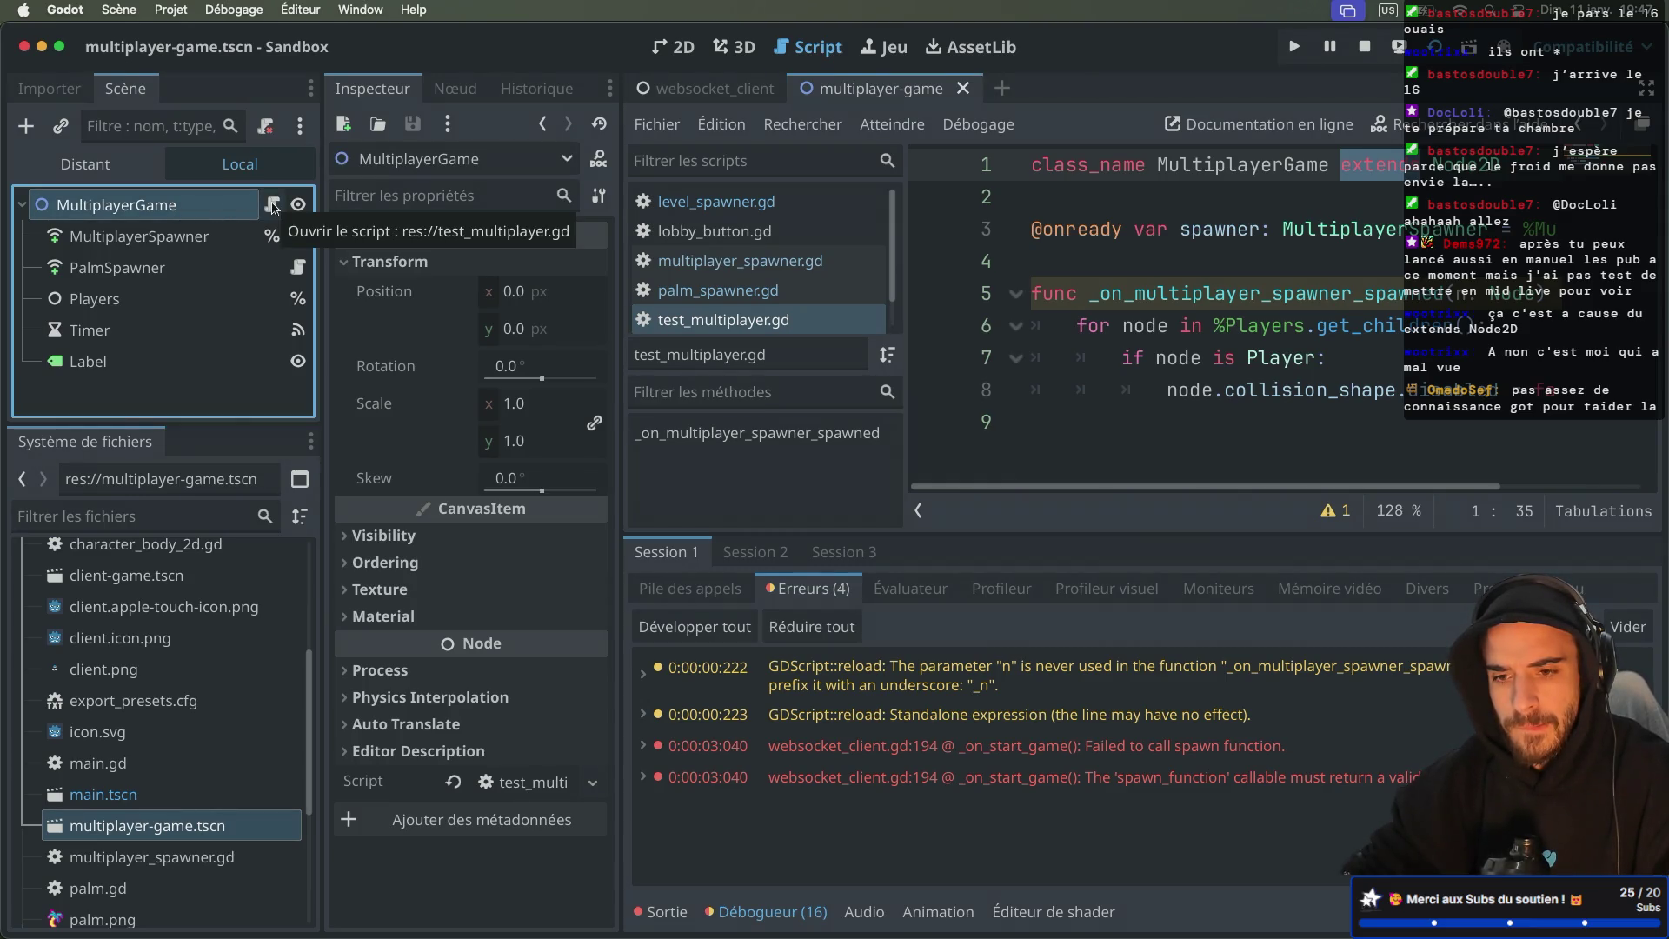
pyautogui.click(273, 206)
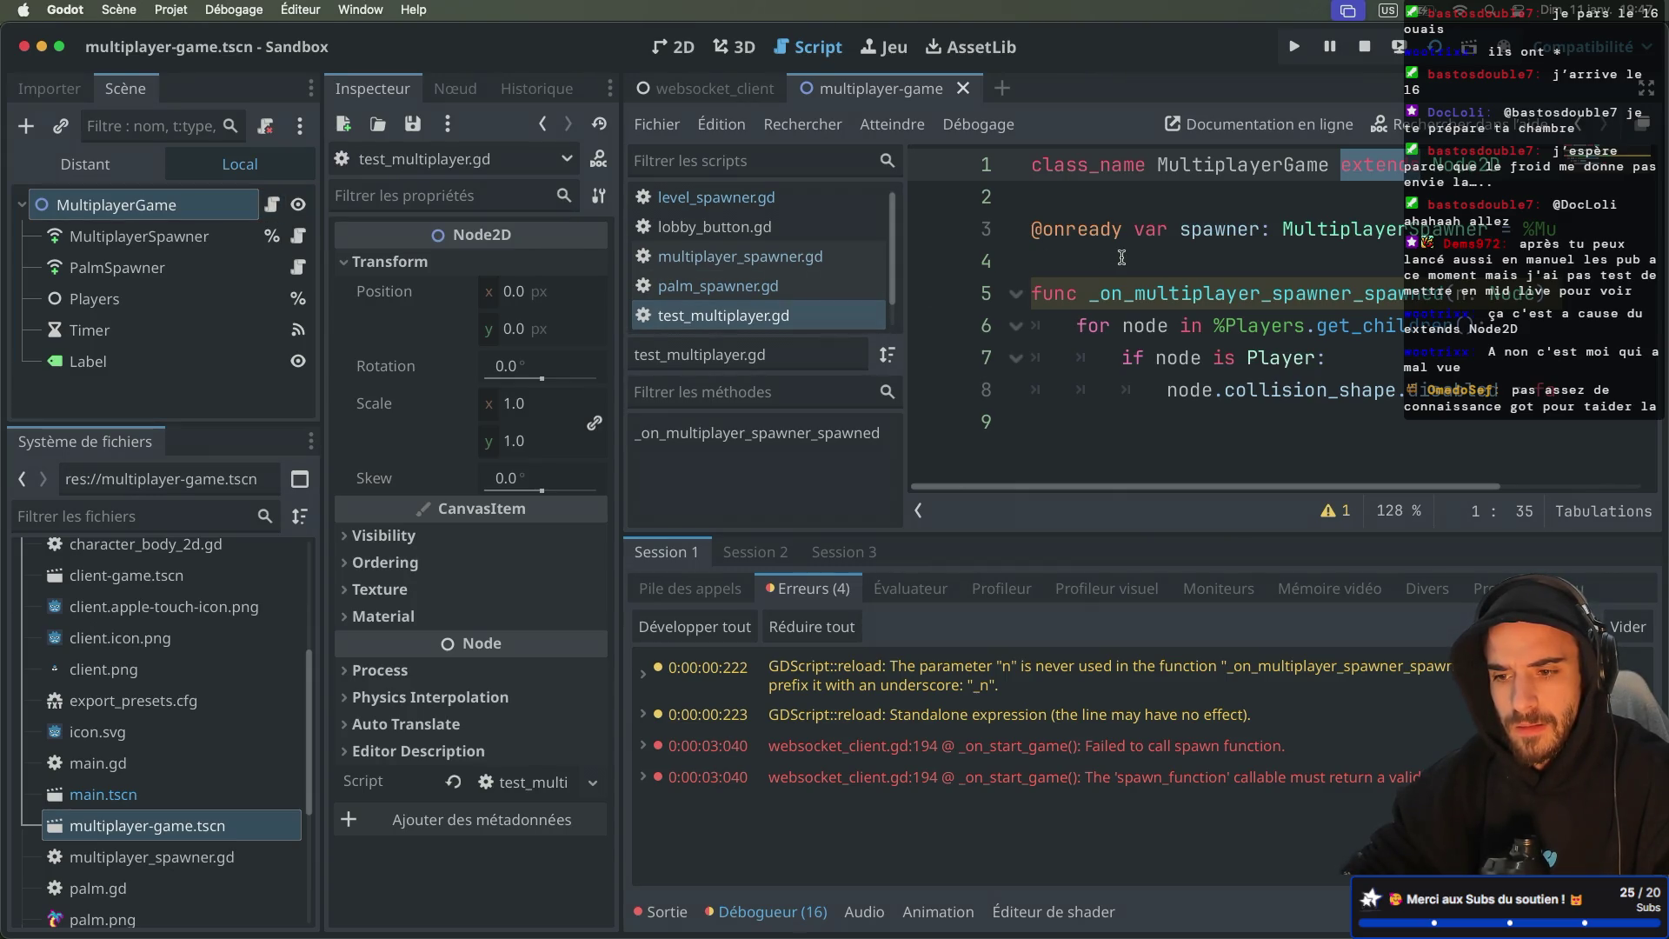
pyautogui.hscroll(5, 1112, 295)
pyautogui.hscroll(-5, 1130, 296)
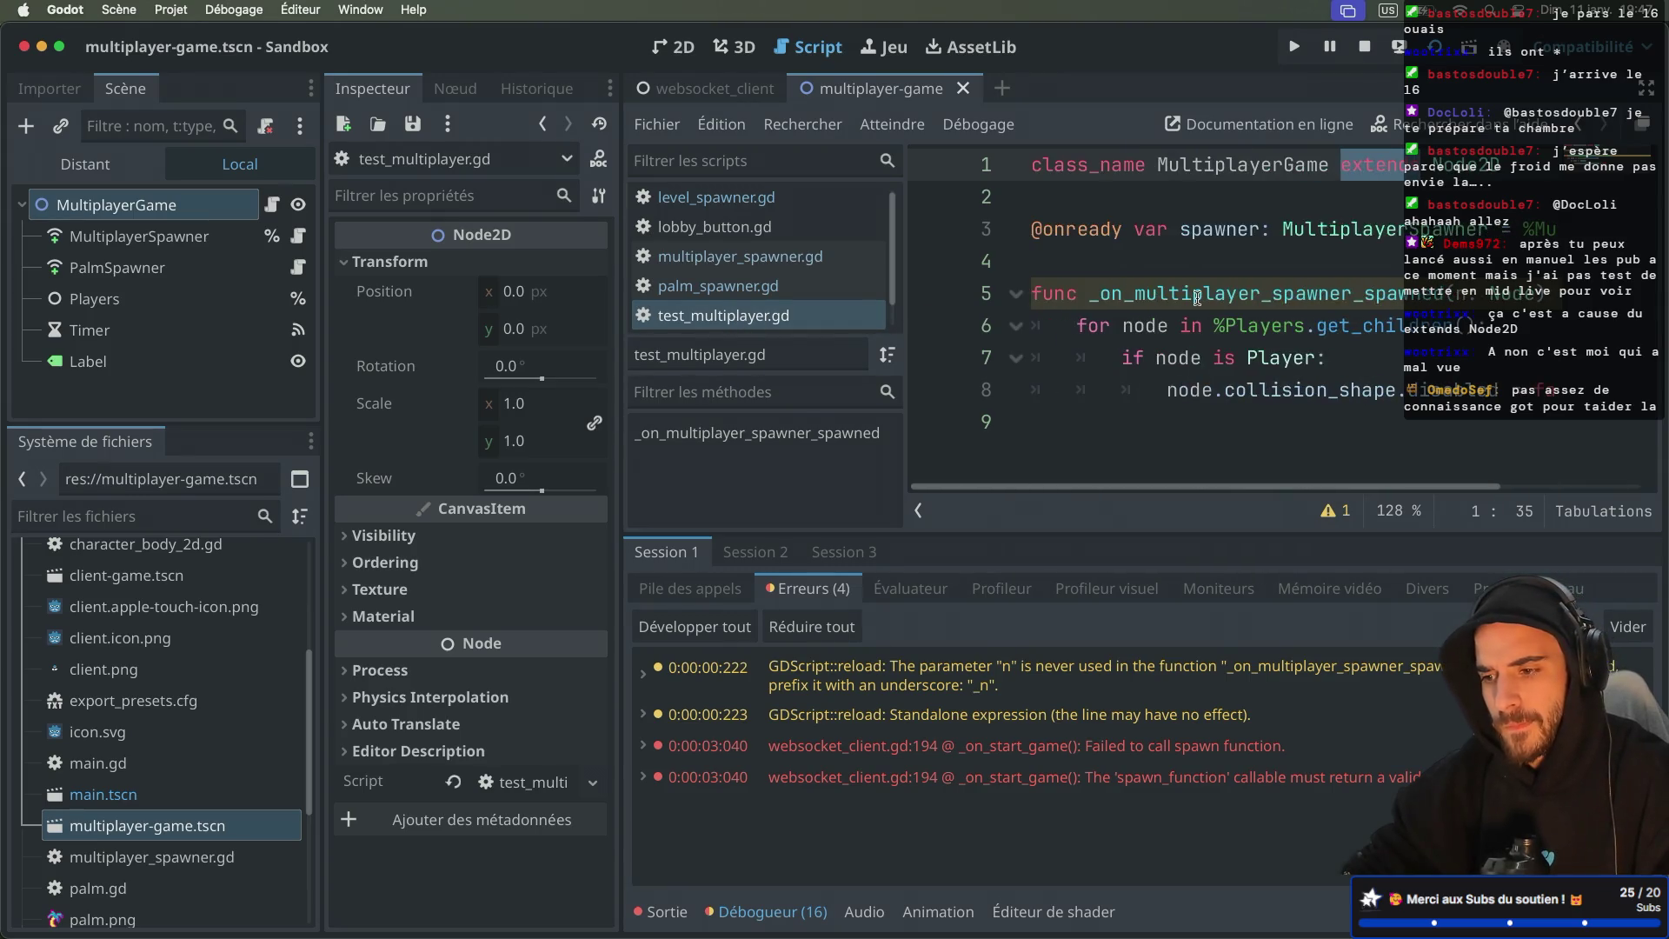
pyautogui.press('ctrl+super+d')
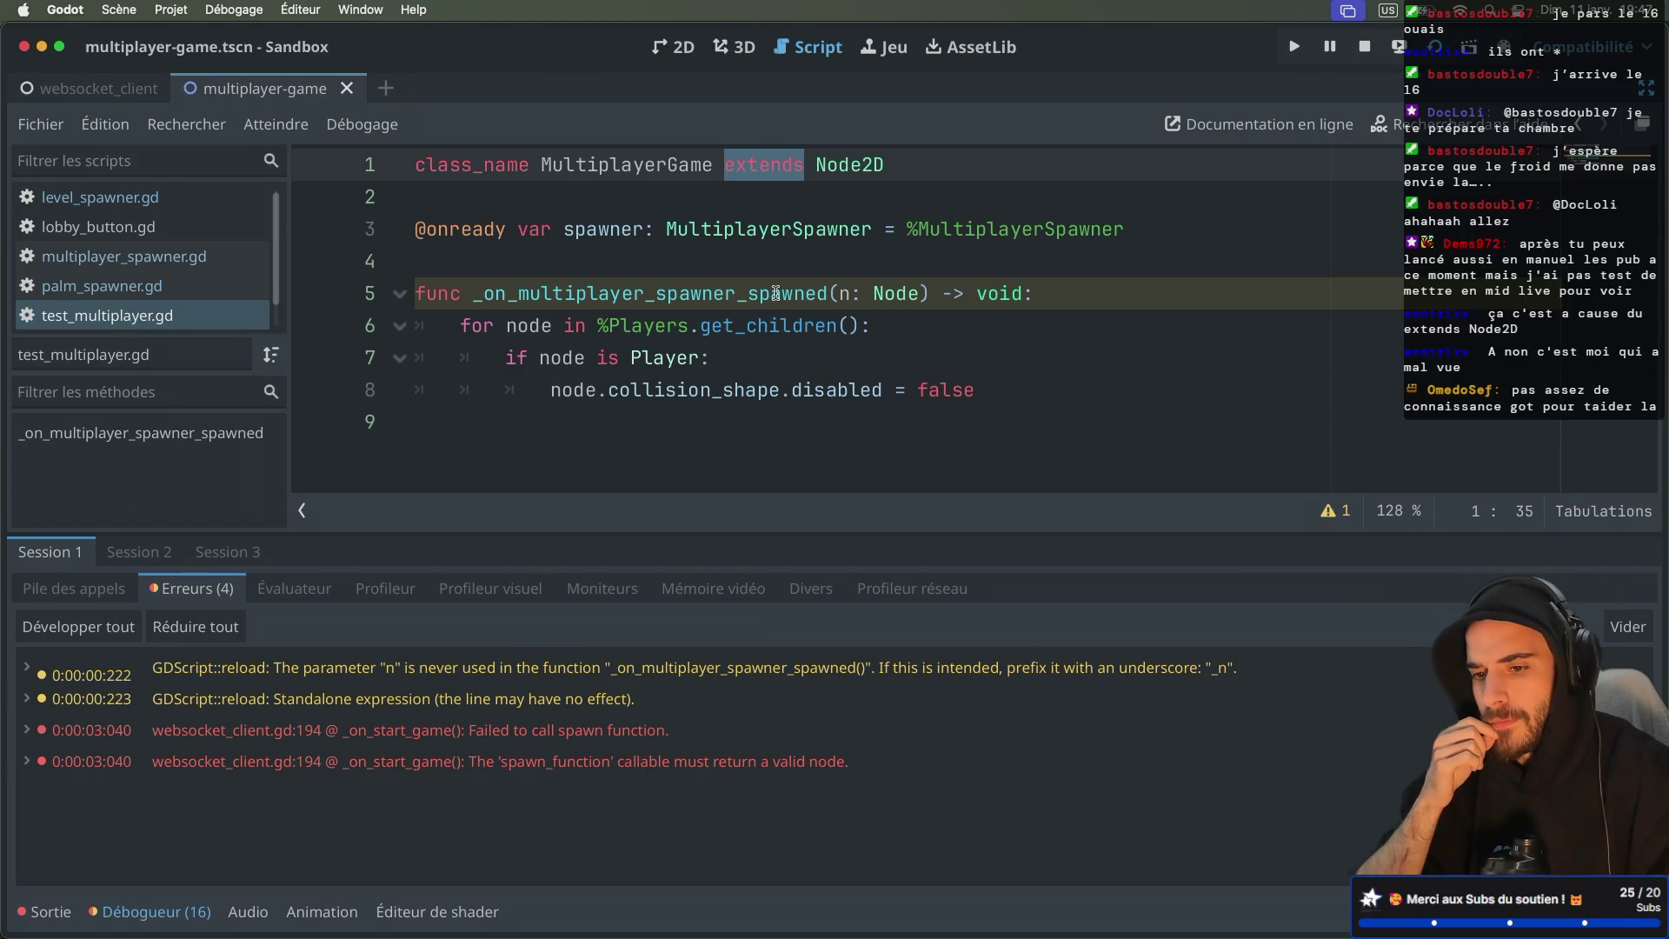
pyautogui.press('ctrl+super+d')
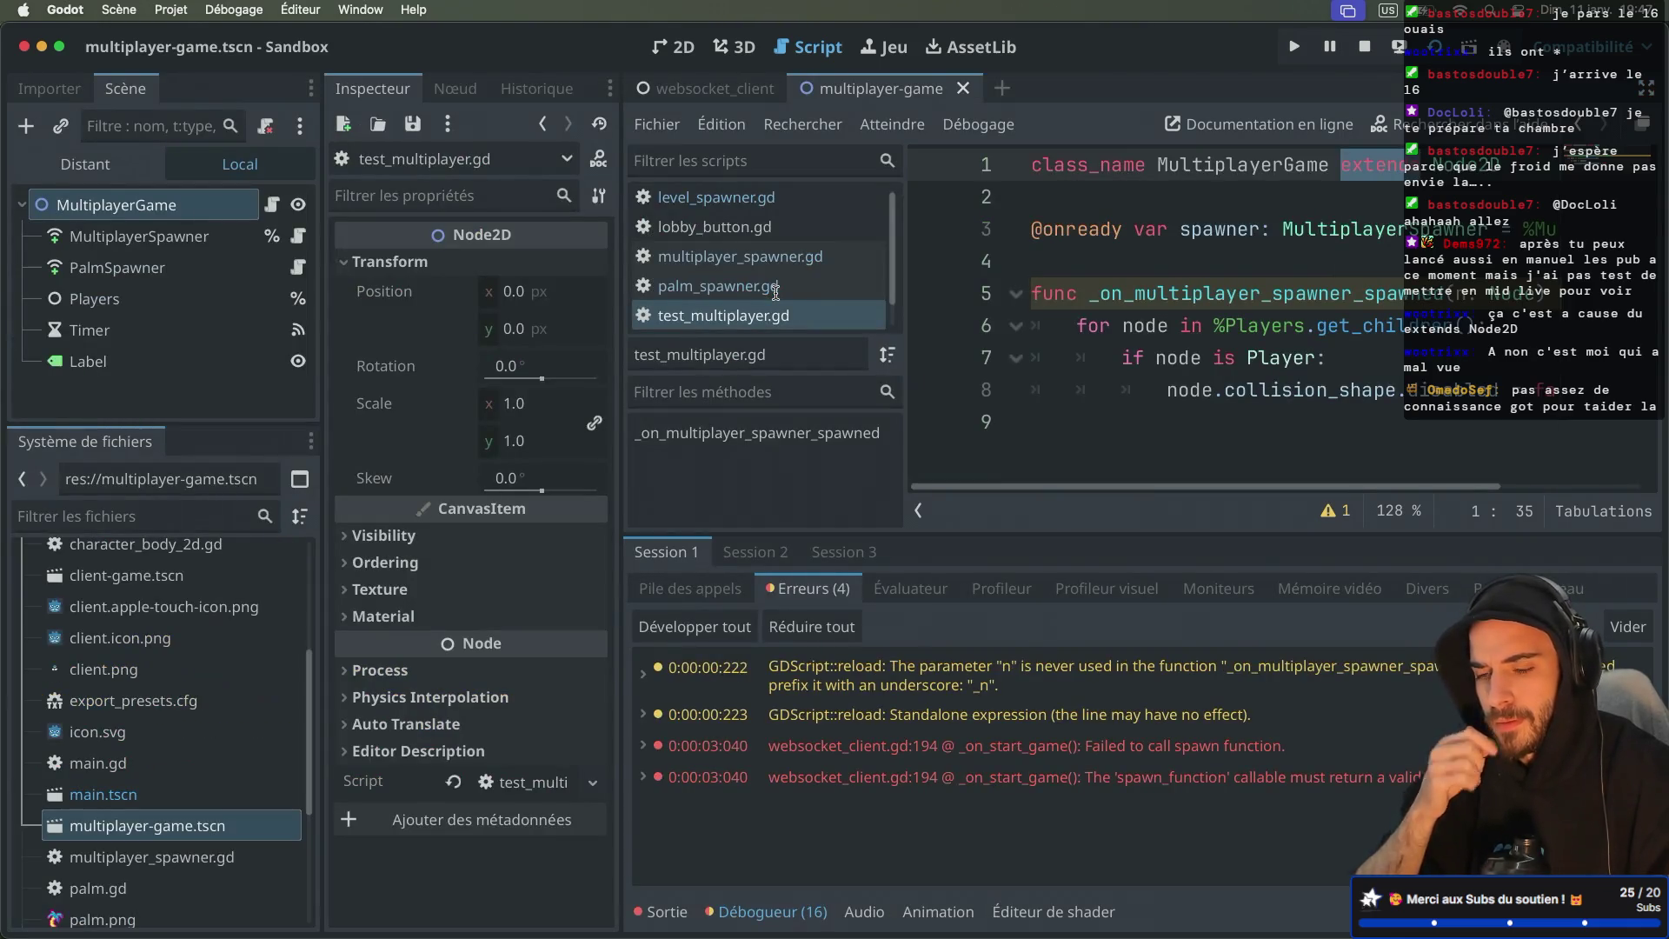
# Step: Switch to the websocket_client scene and glance at palm_spawner.gd and test_multiplayer.gd
pyautogui.click(686, 96)
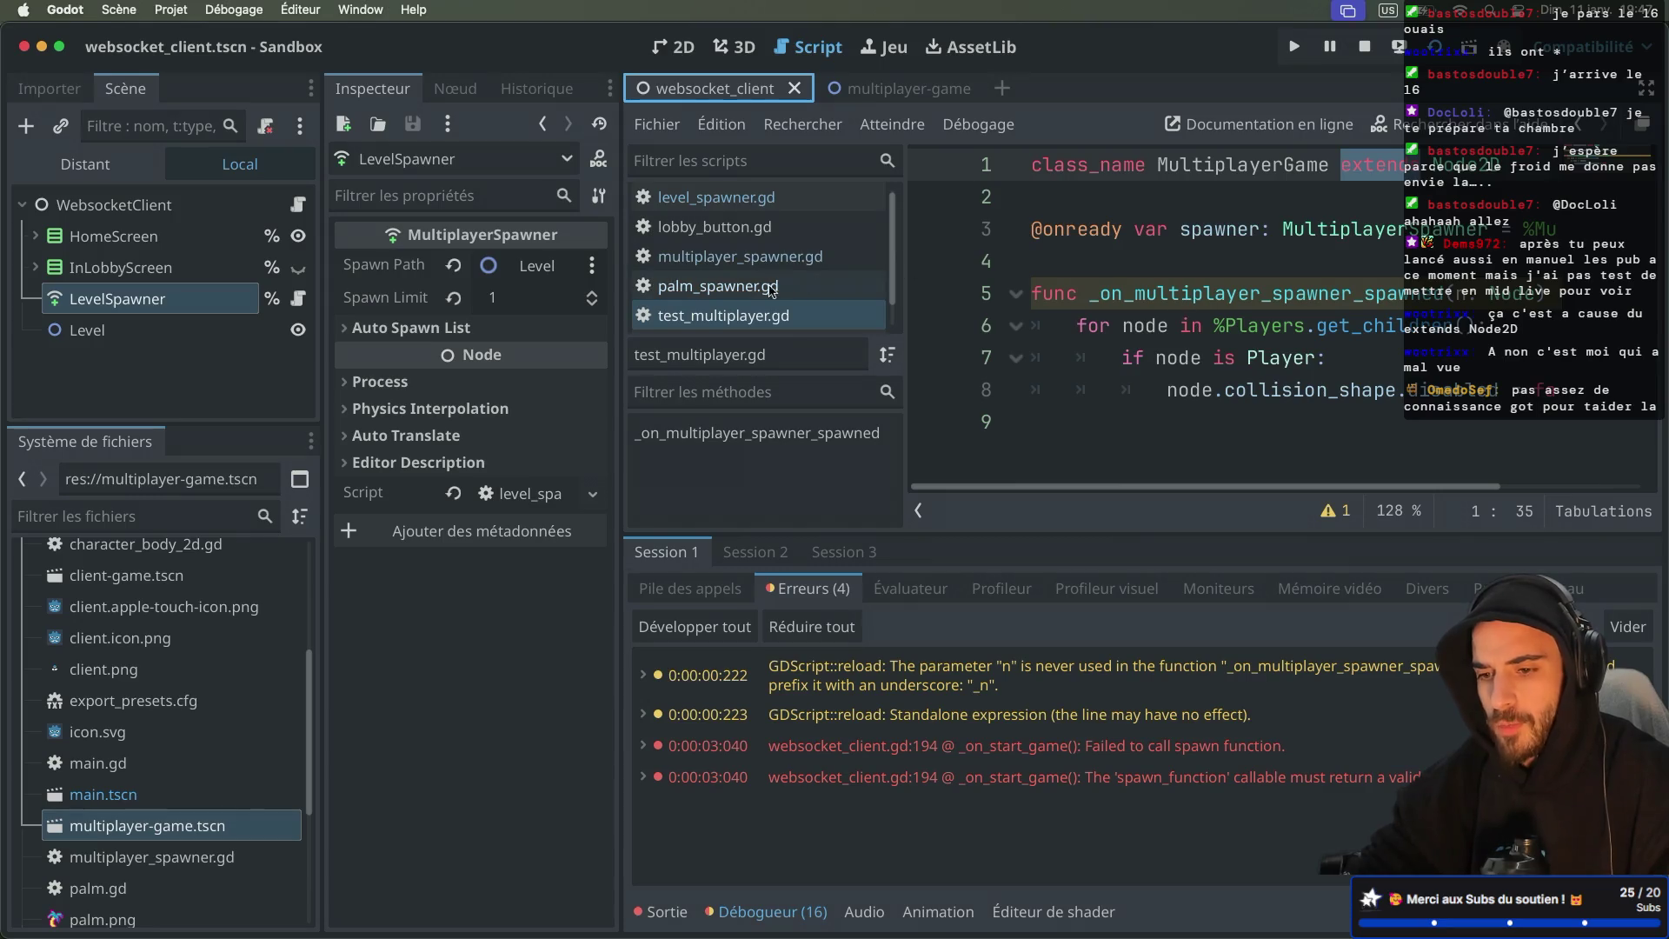
pyautogui.click(741, 289)
pyautogui.click(713, 314)
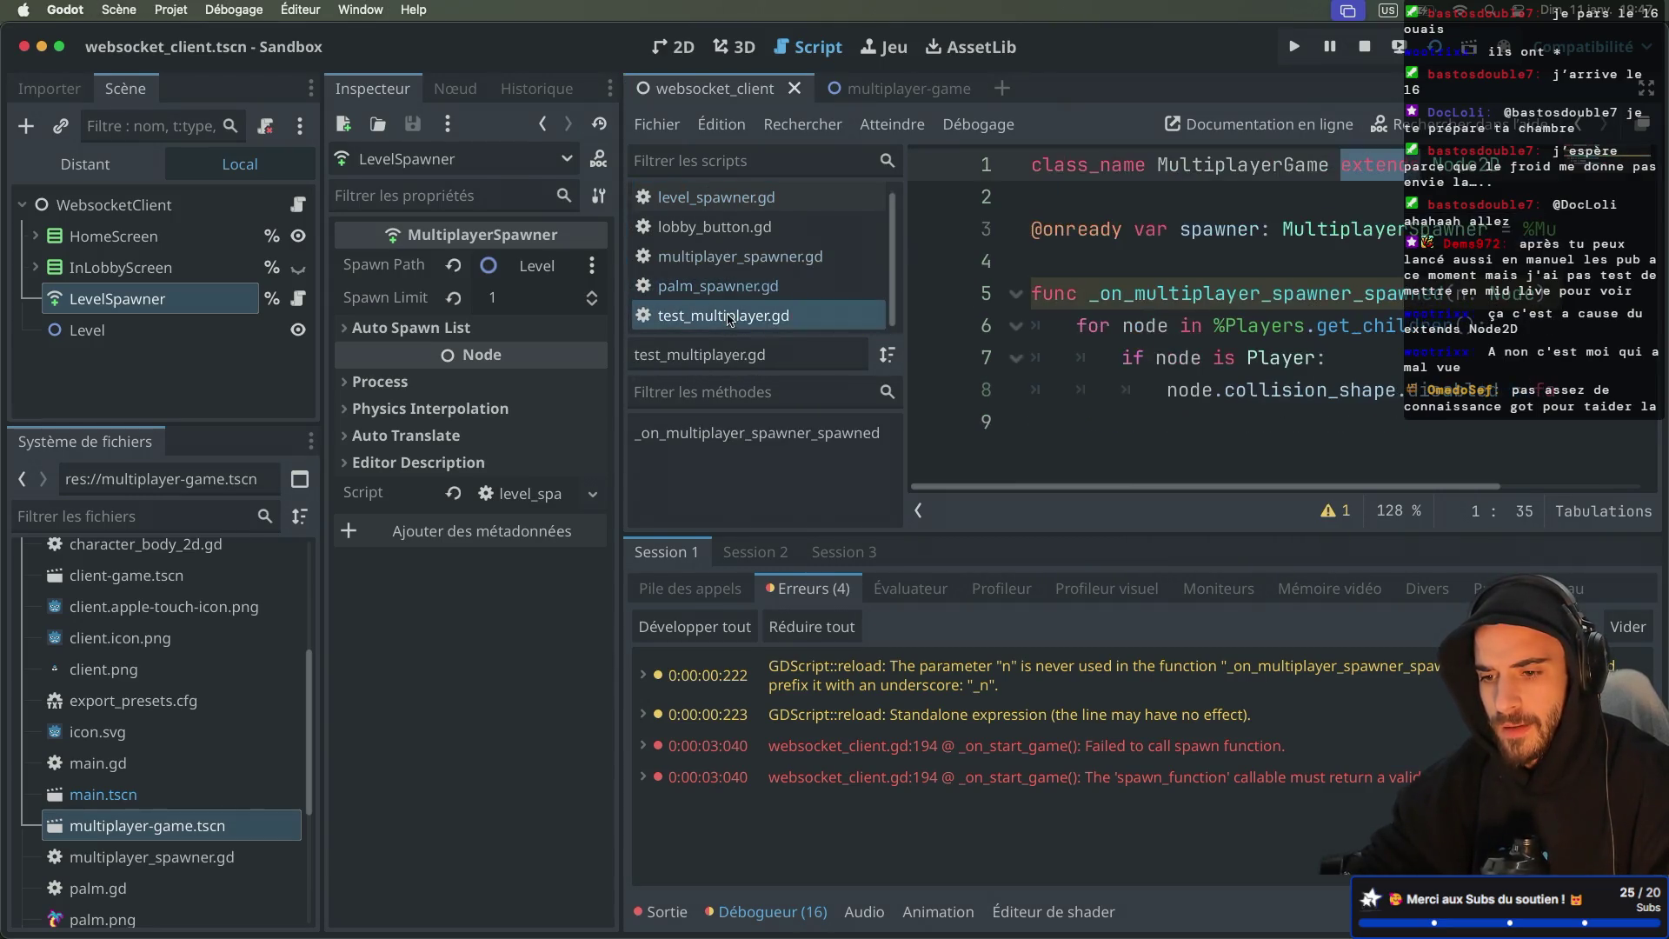
pyautogui.rightClick(721, 316)
pyautogui.press('Escape')
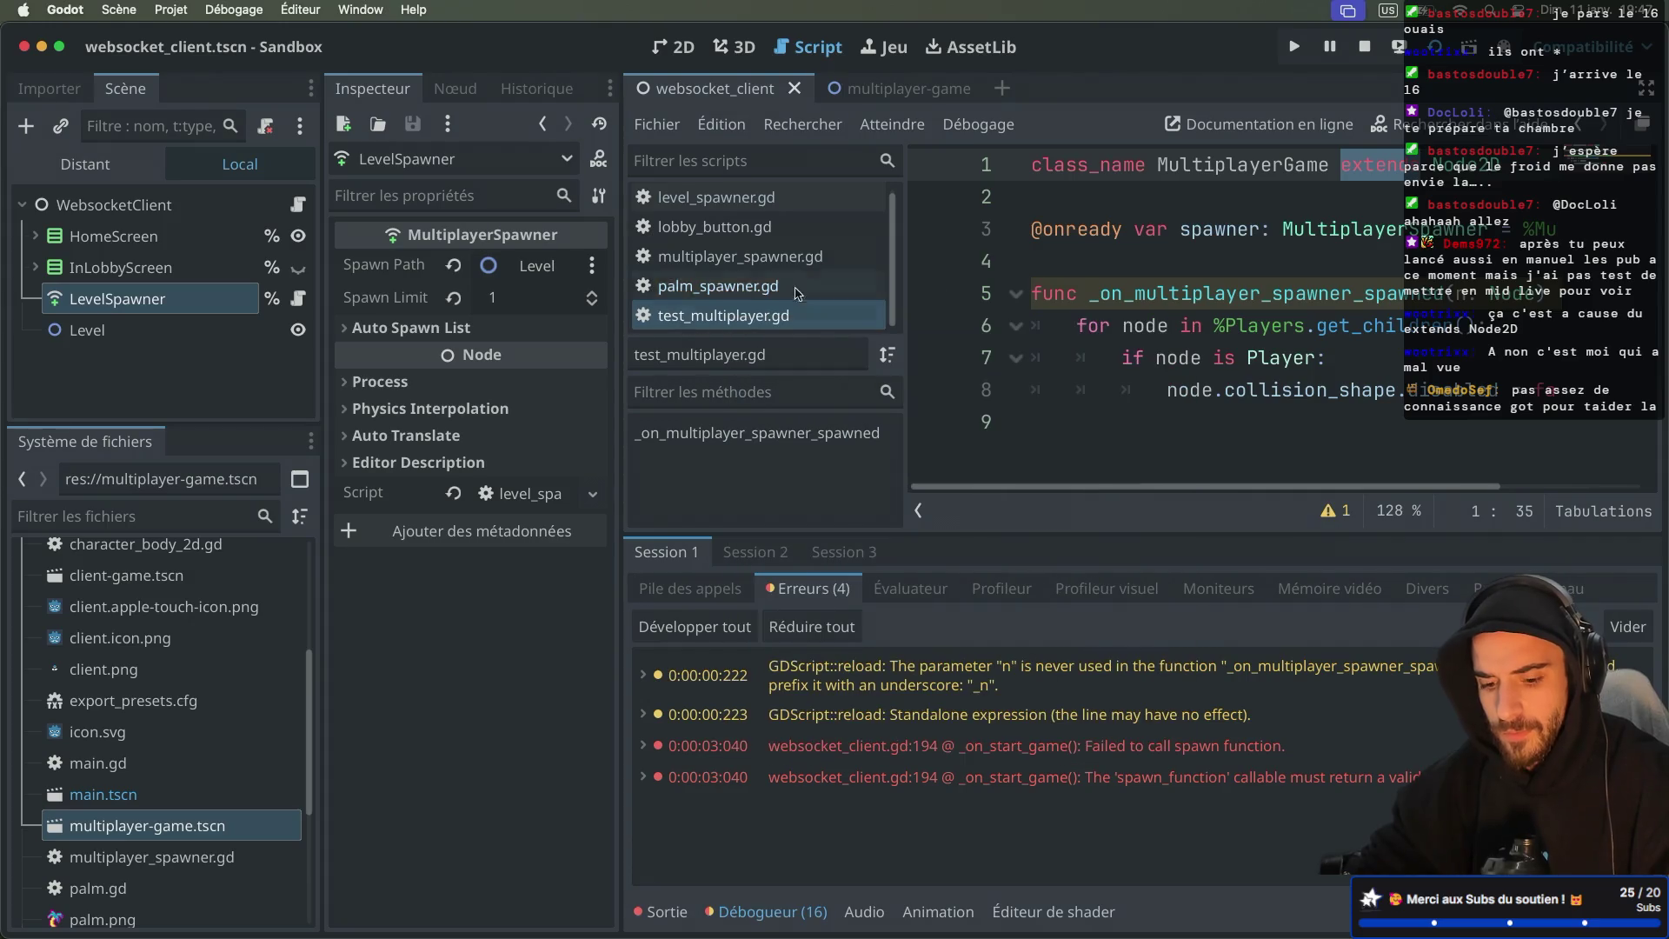
# Step: Close test_multiplayer.gd and select _on_timer_timeout in palm_spawner.gd with widened code view
pyautogui.press('super+w')
pyautogui.click(760, 294)
pyautogui.press('ctrl+super+d')
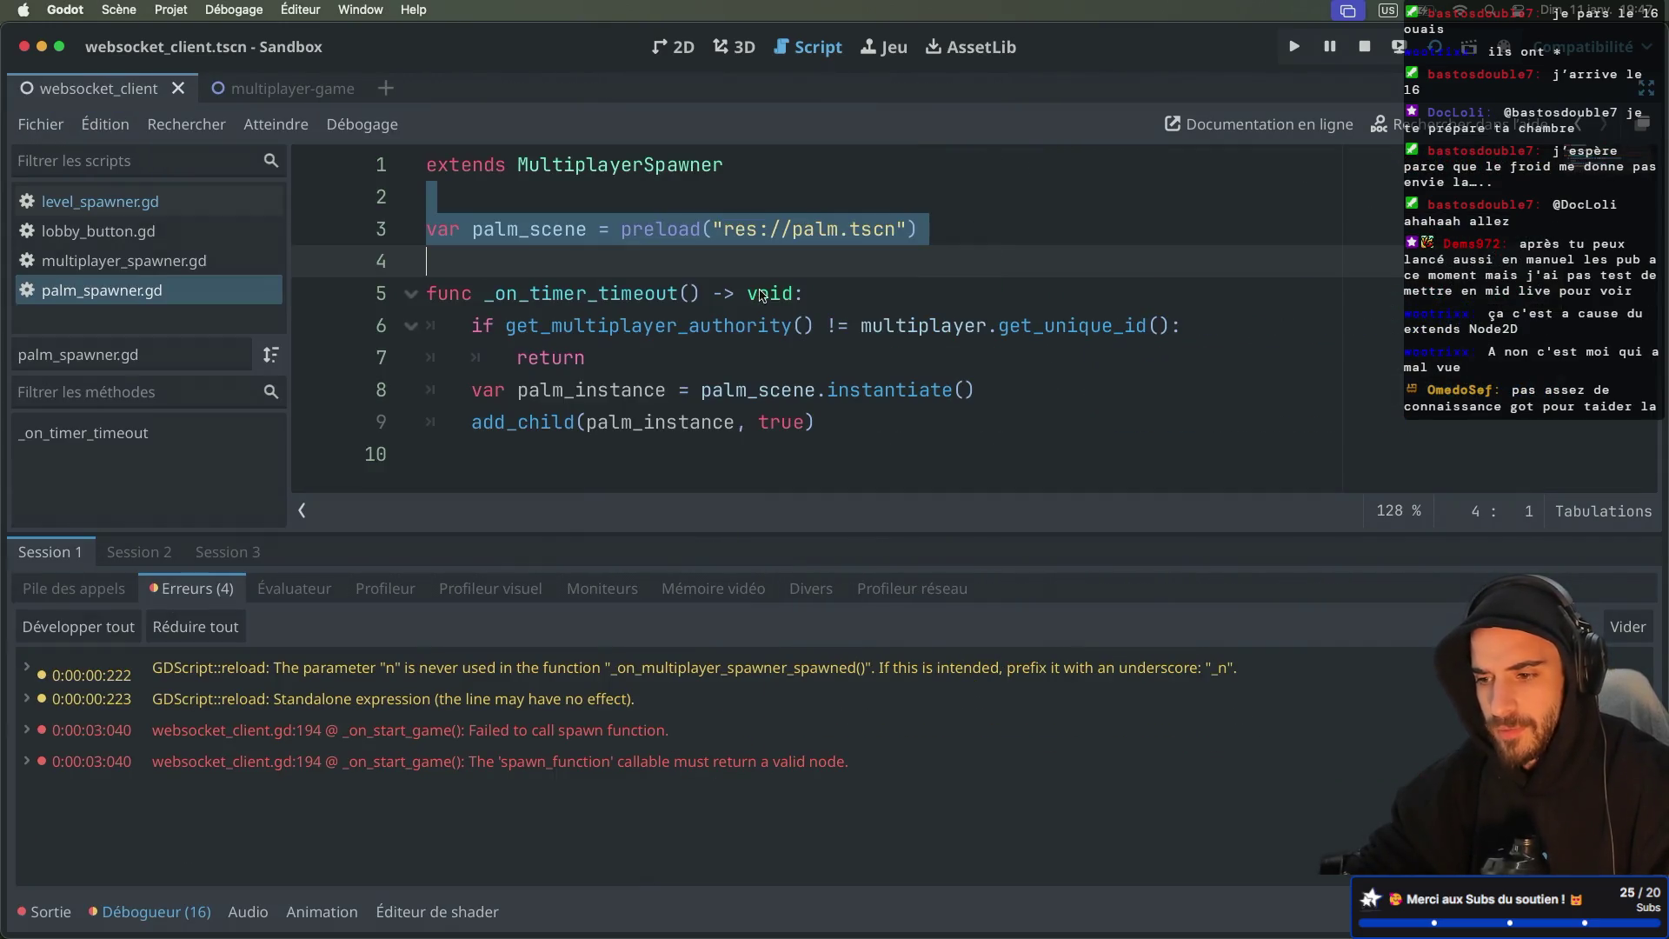
pyautogui.doubleClick(538, 292)
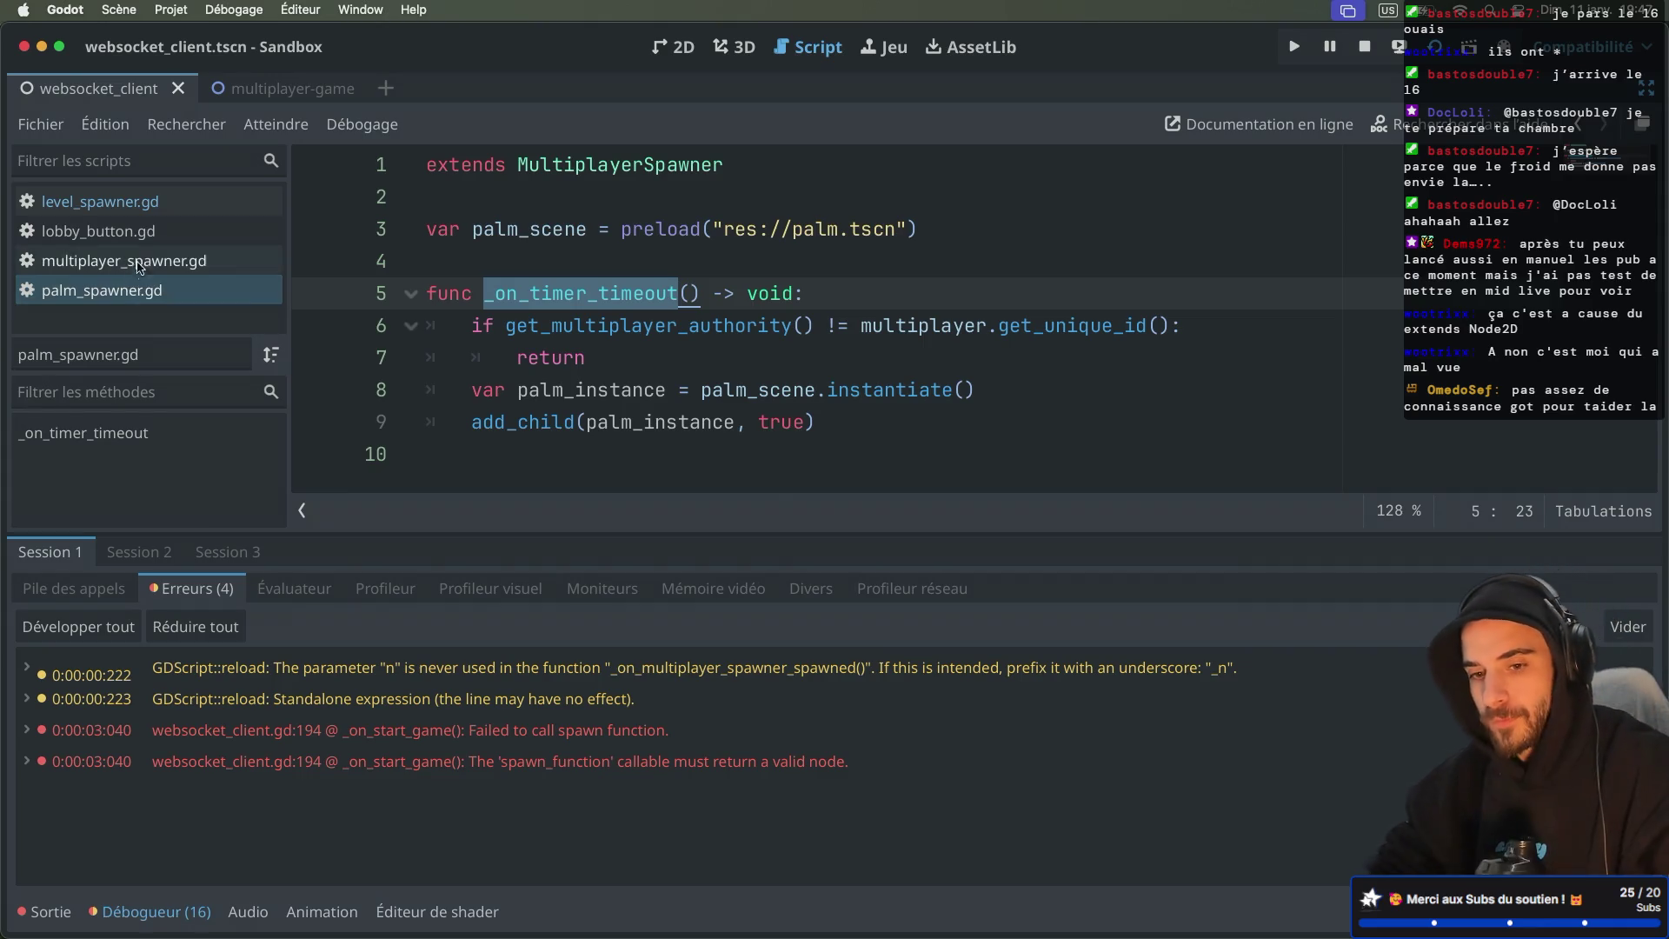
# Step: Compare palm_spawner.gd with multiplayer_spawner.gd's player_scene and custom_spawn_function code
pyautogui.click(146, 261)
pyautogui.click(122, 293)
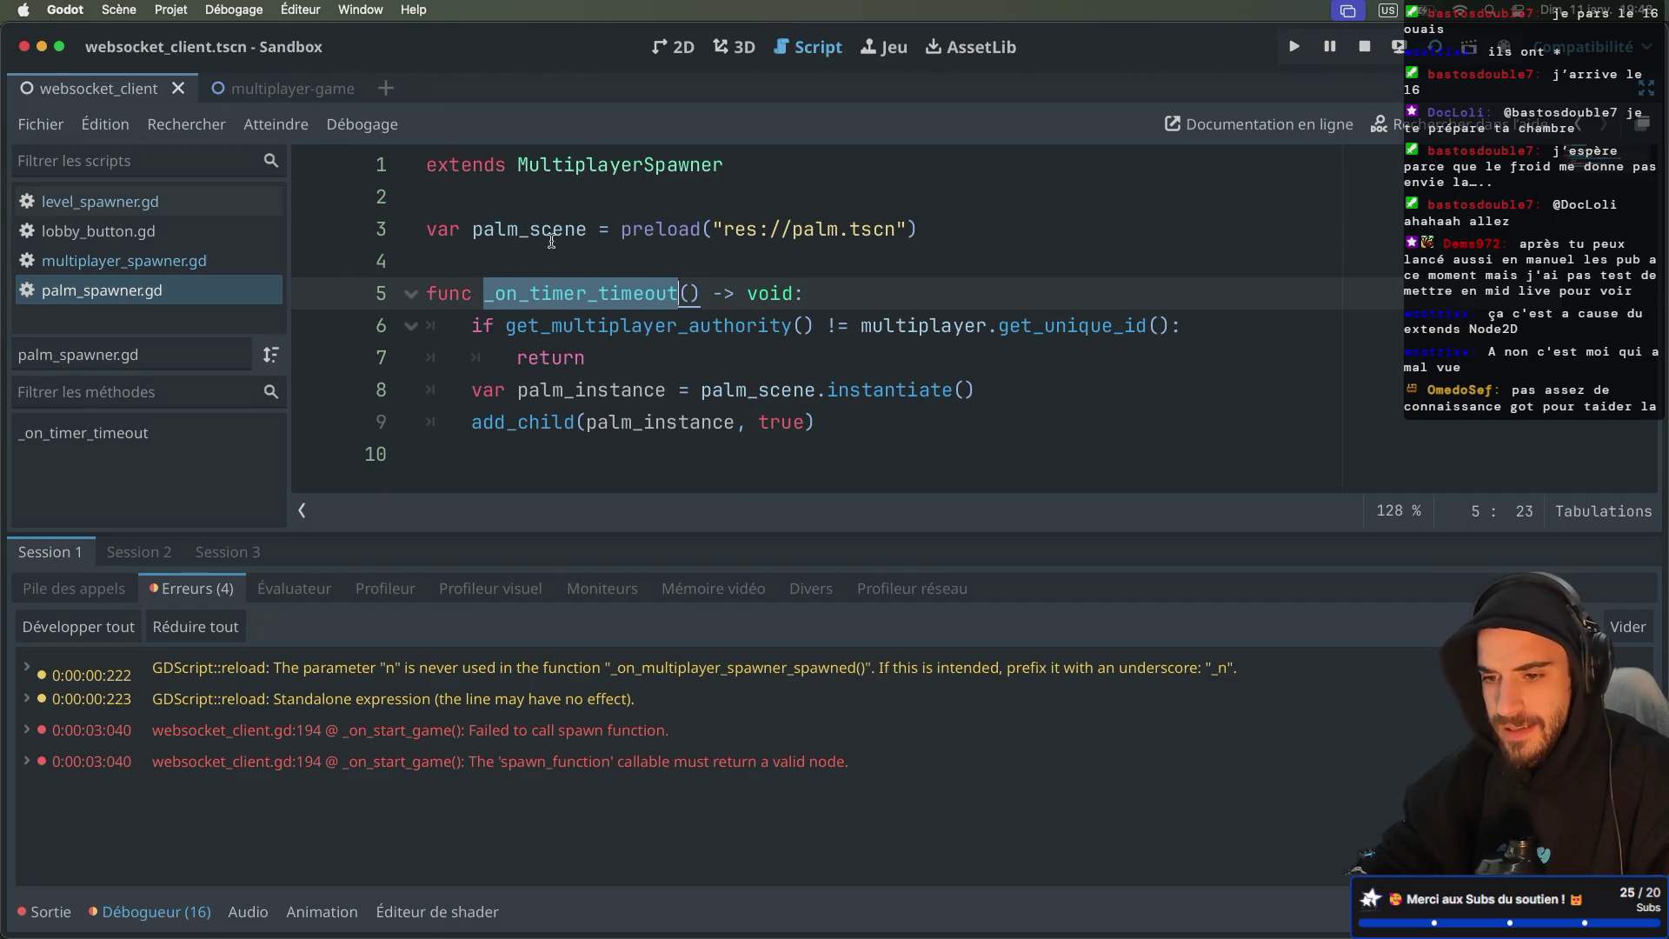
pyautogui.click(149, 262)
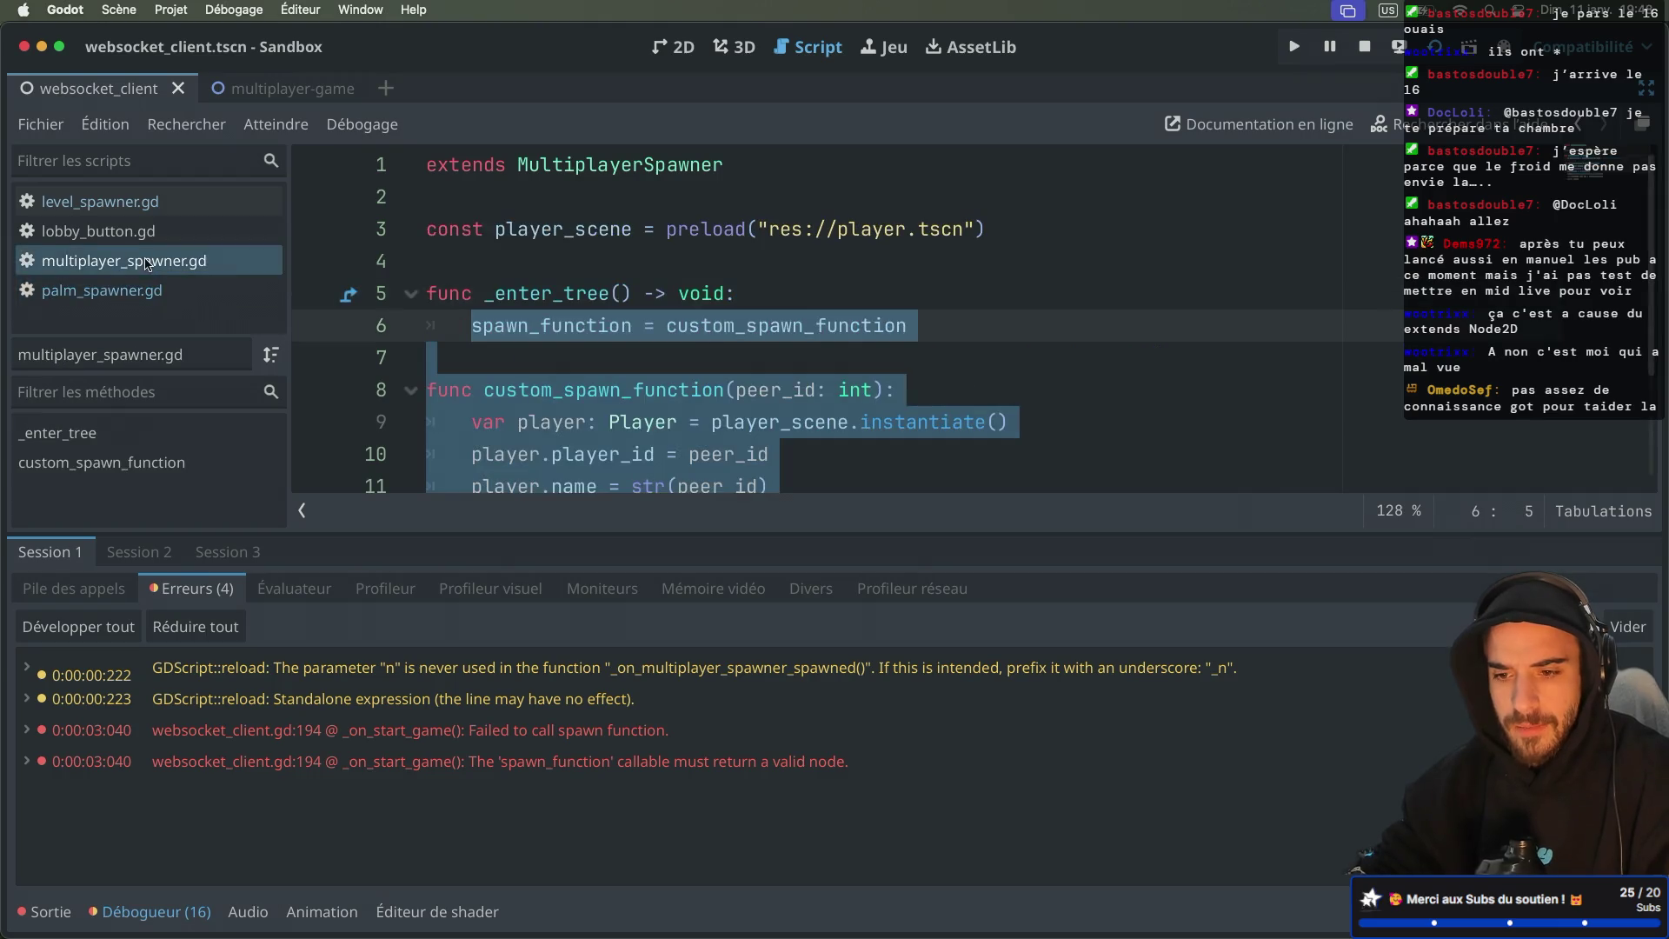
pyautogui.click(542, 228)
pyautogui.scroll(-3, 544, 226)
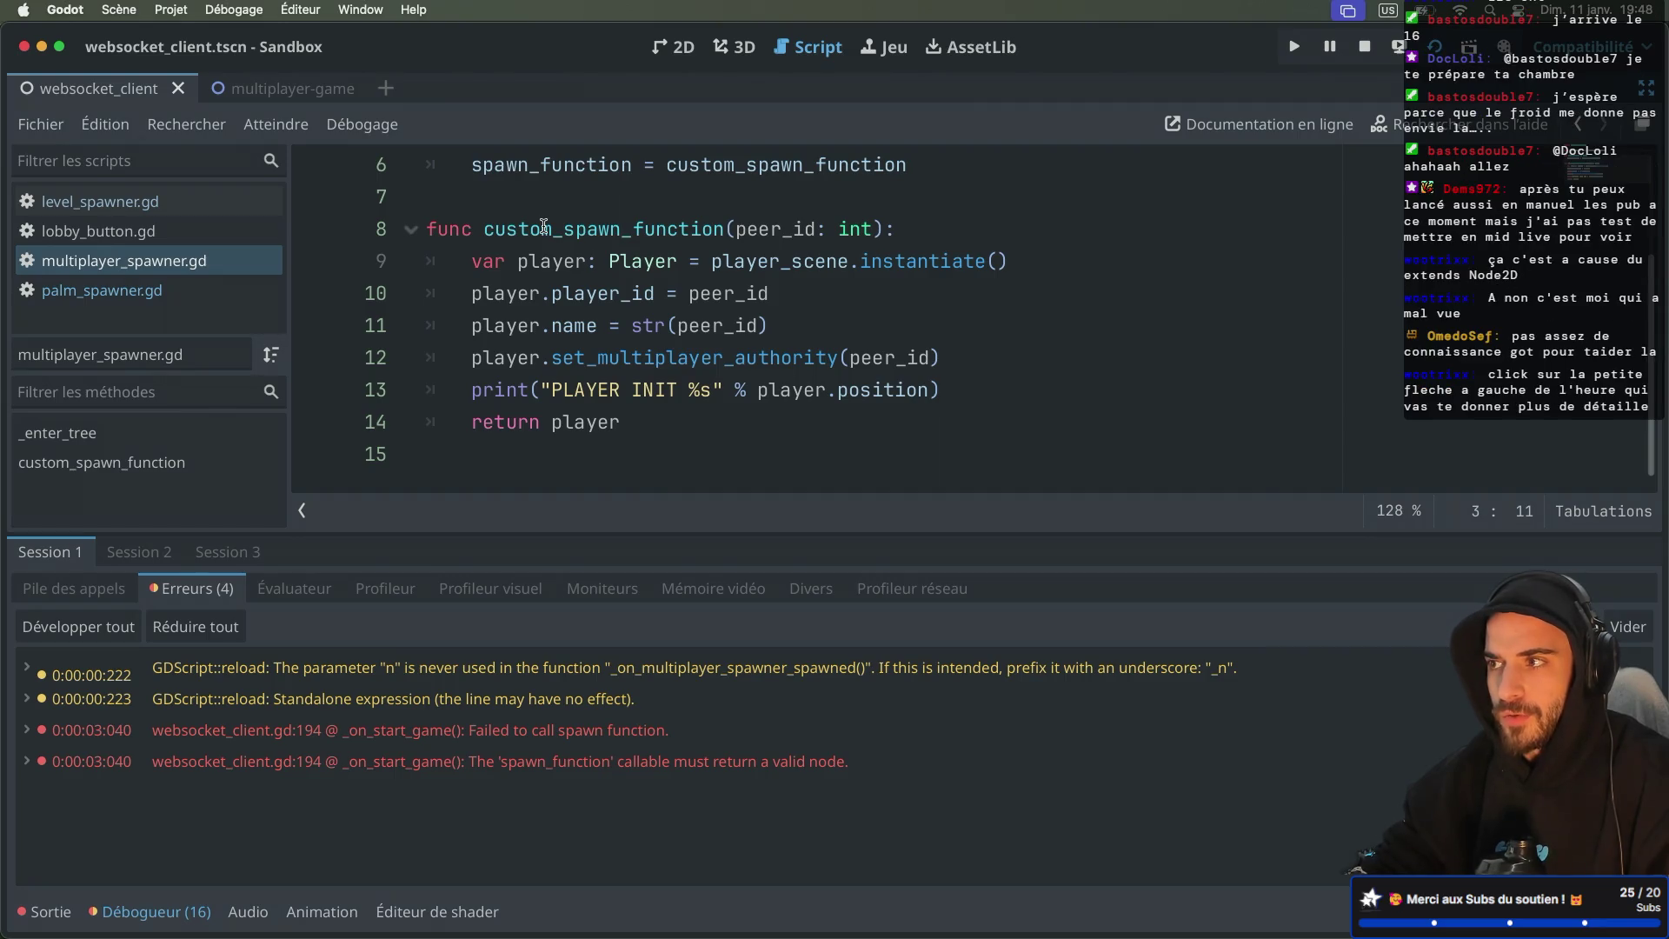
# Step: Expand the spawn_function error and jump to its source at websocket_client.gd line 194
pyautogui.click(27, 762)
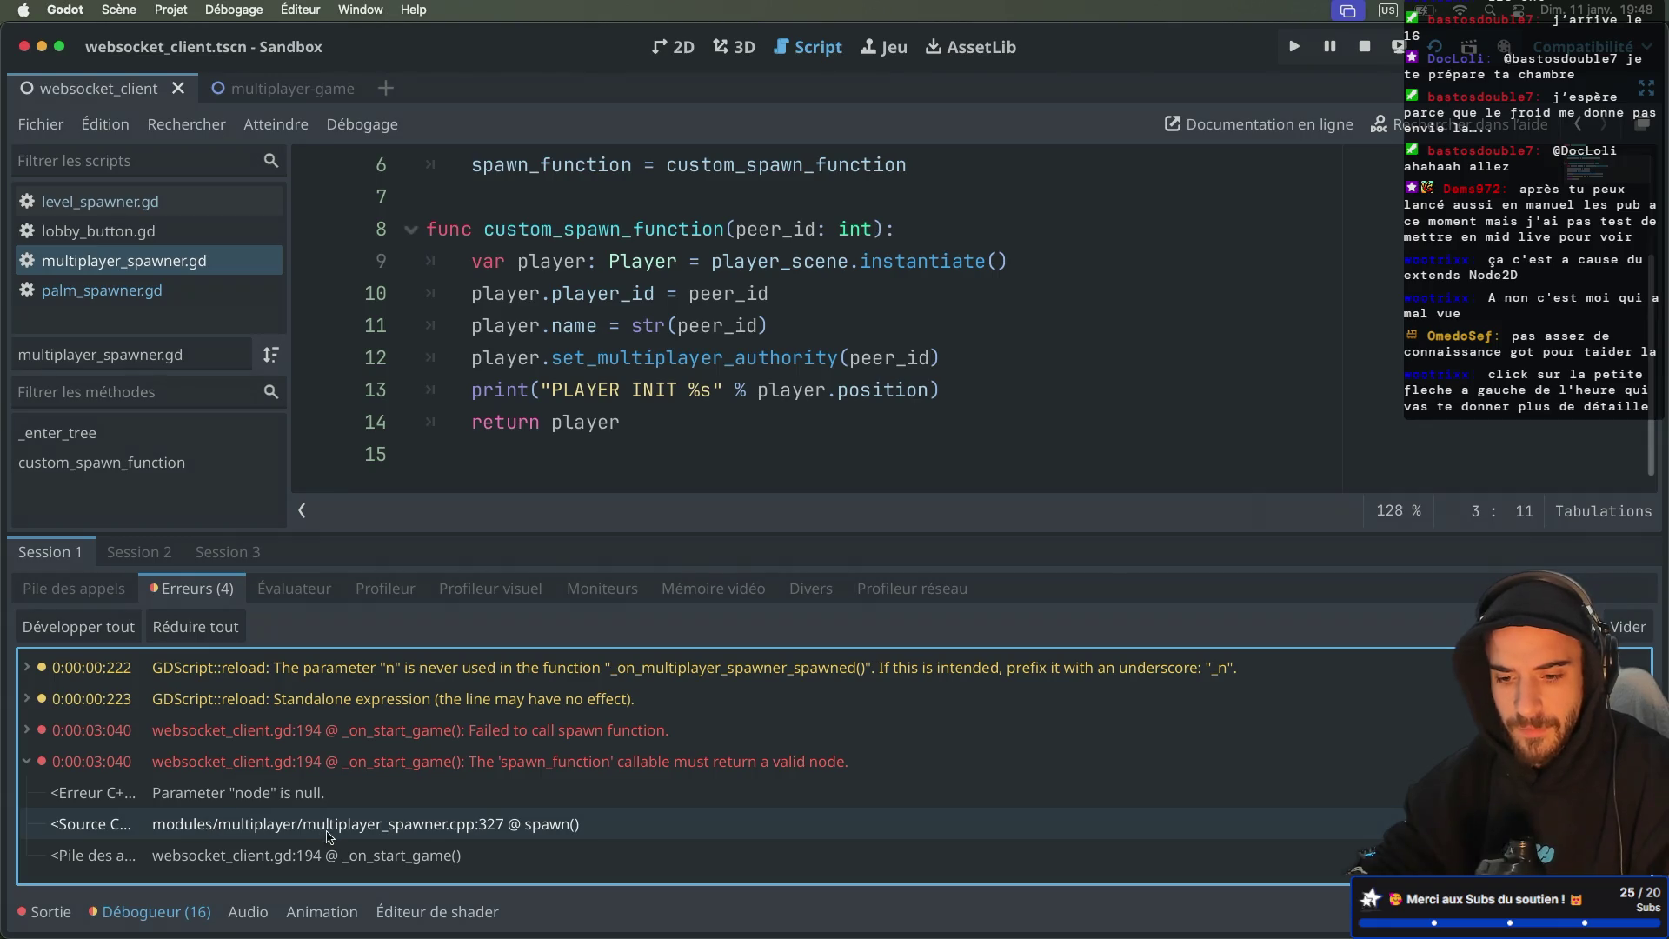
pyautogui.click(484, 827)
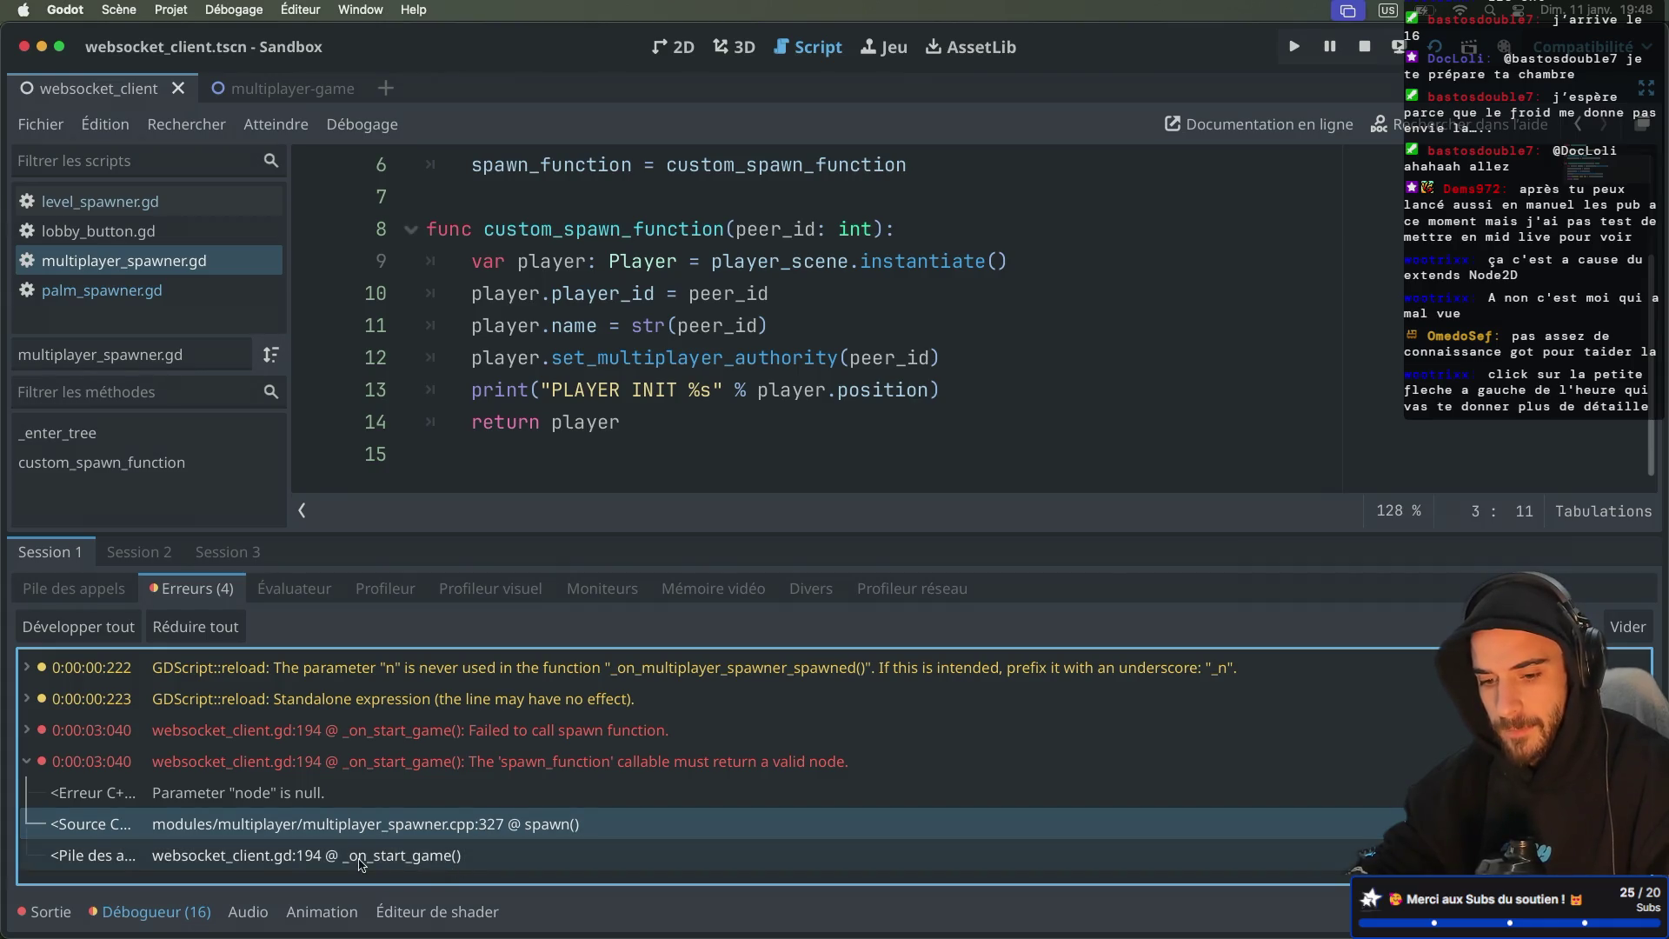
pyautogui.click(306, 859)
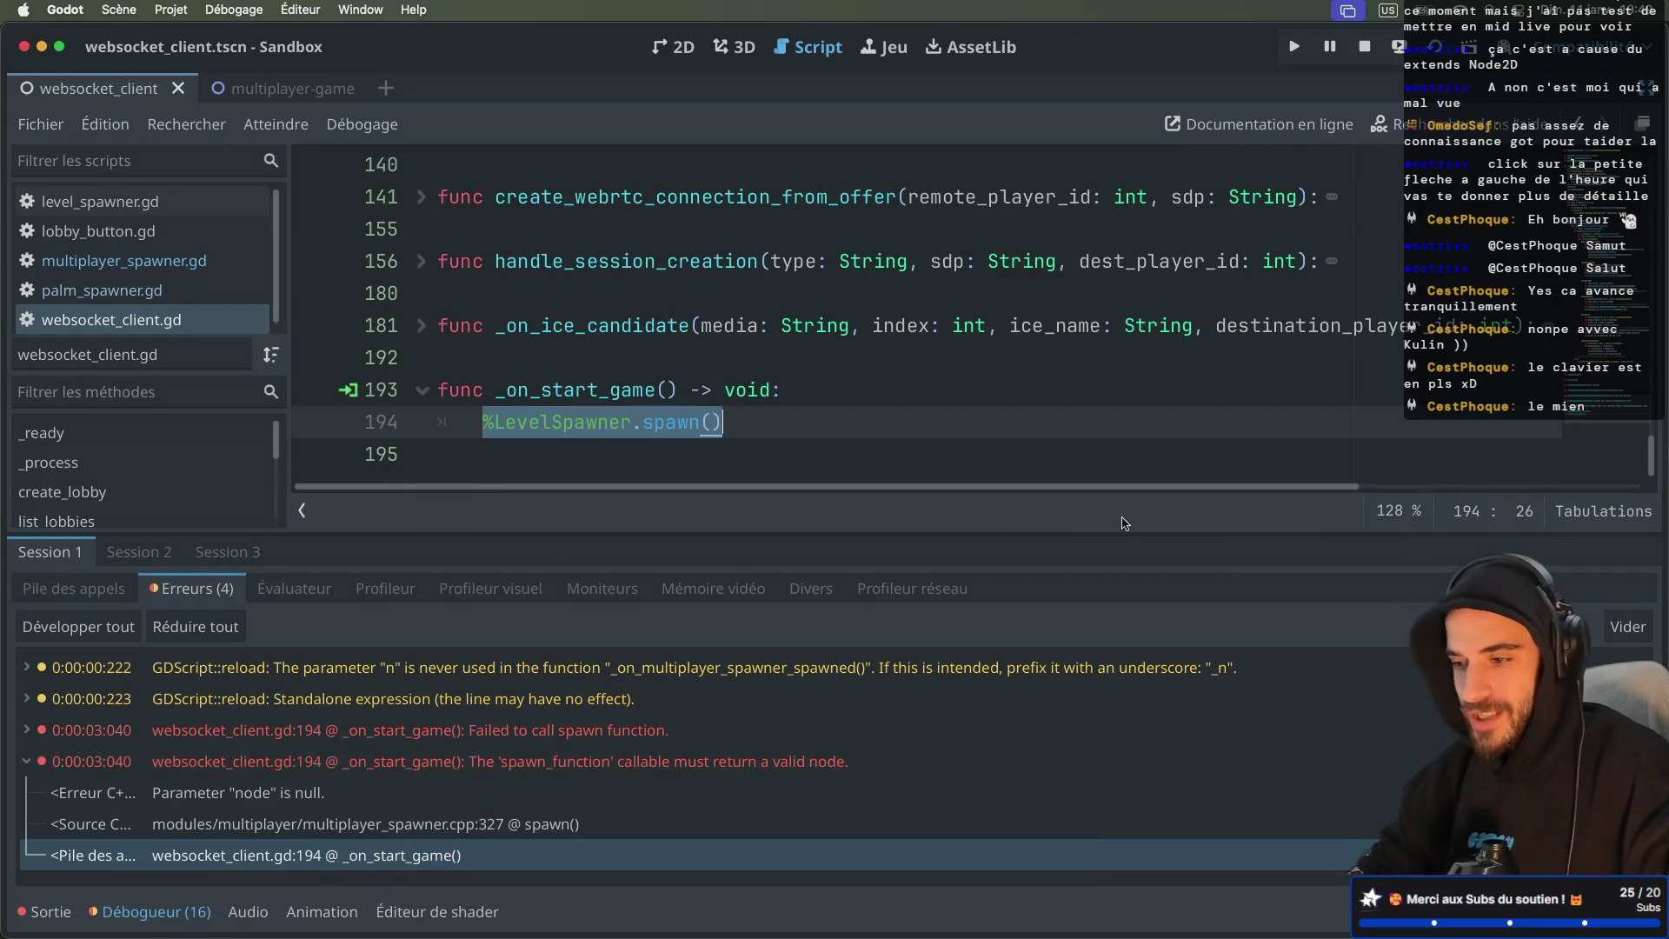
# Step: Stop the running game, launch it again, then stop it once more
pyautogui.click(1366, 50)
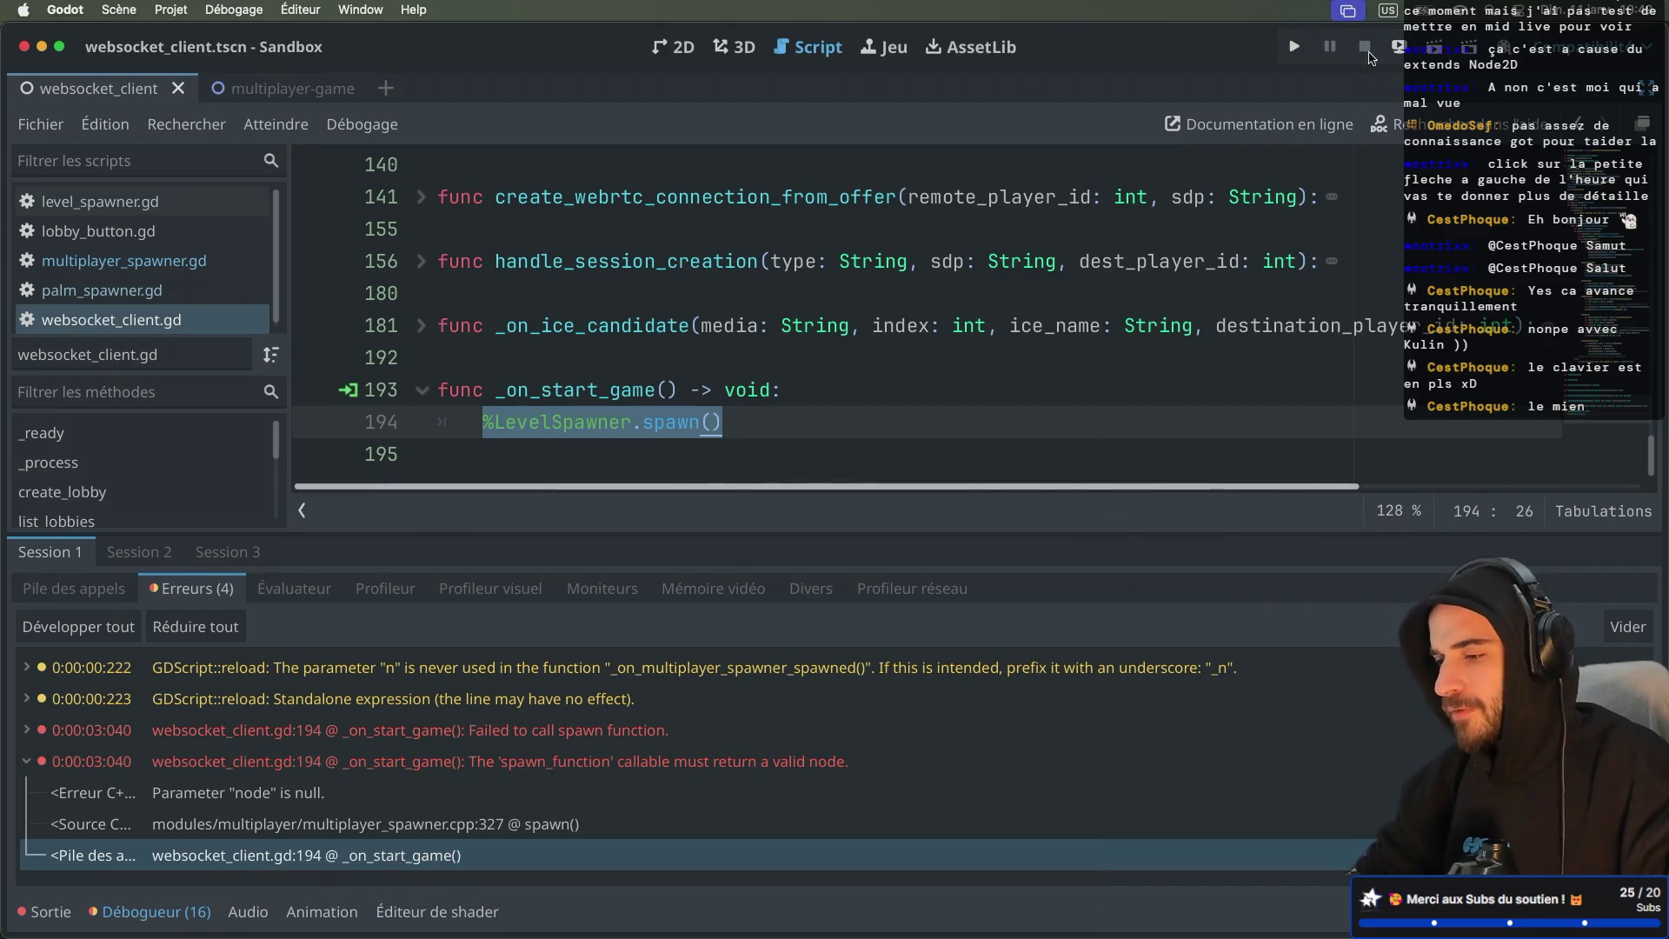
pyautogui.click(1295, 46)
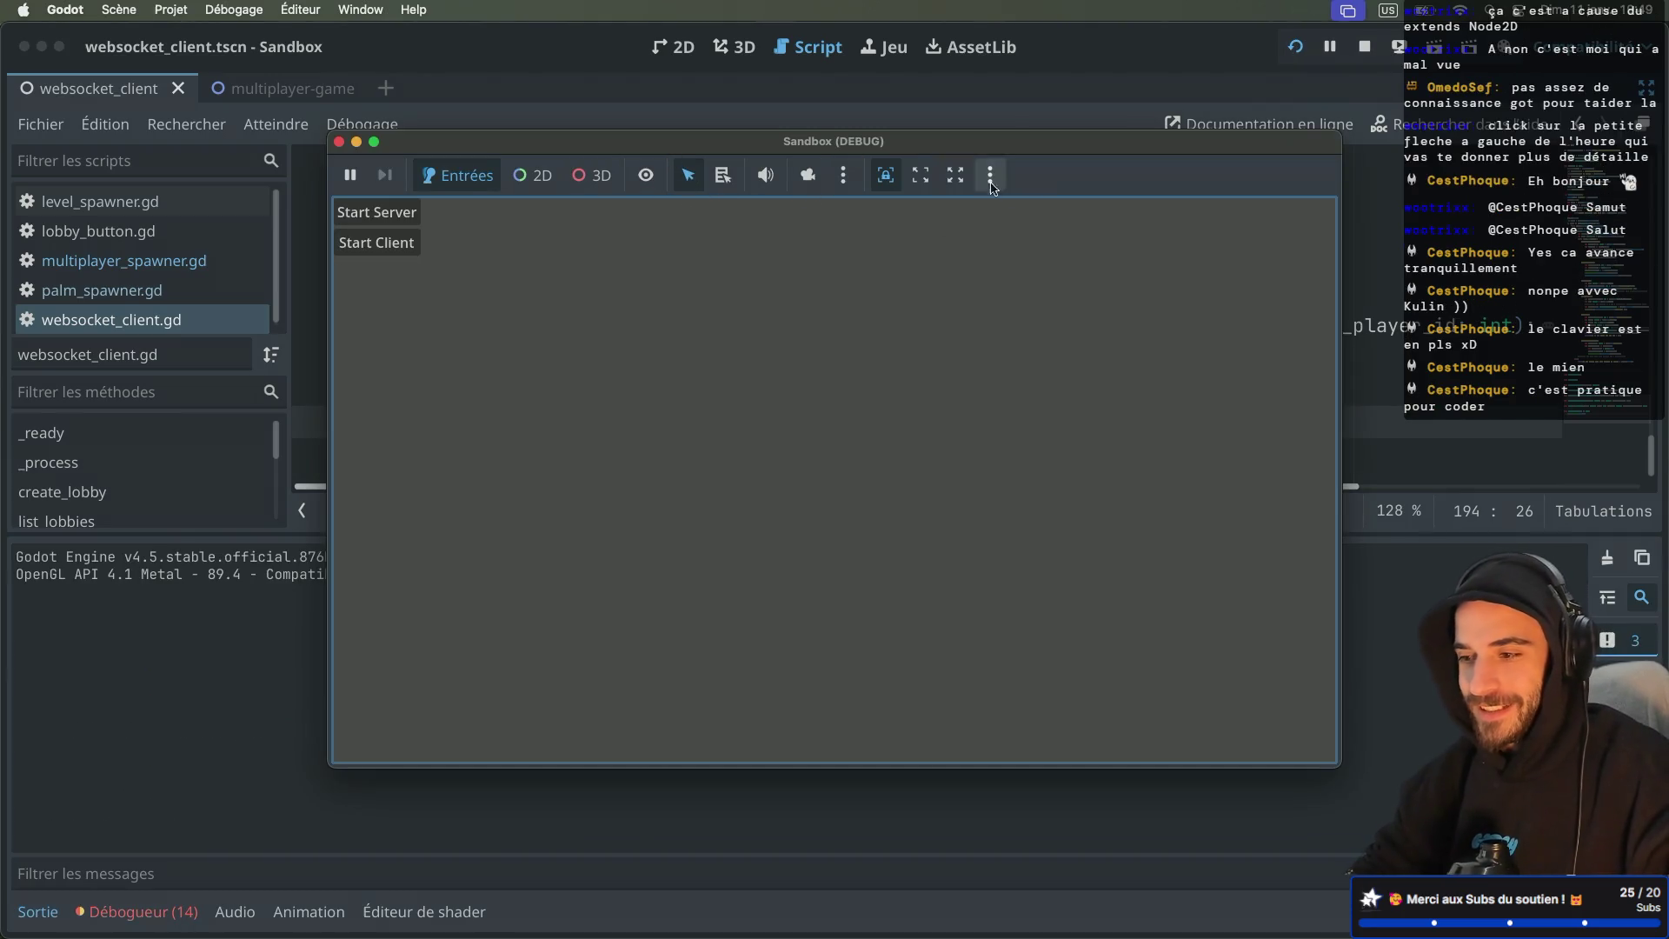
pyautogui.click(339, 142)
# Step: Set the custom run instances to 3 and launch the project
pyautogui.click(233, 9)
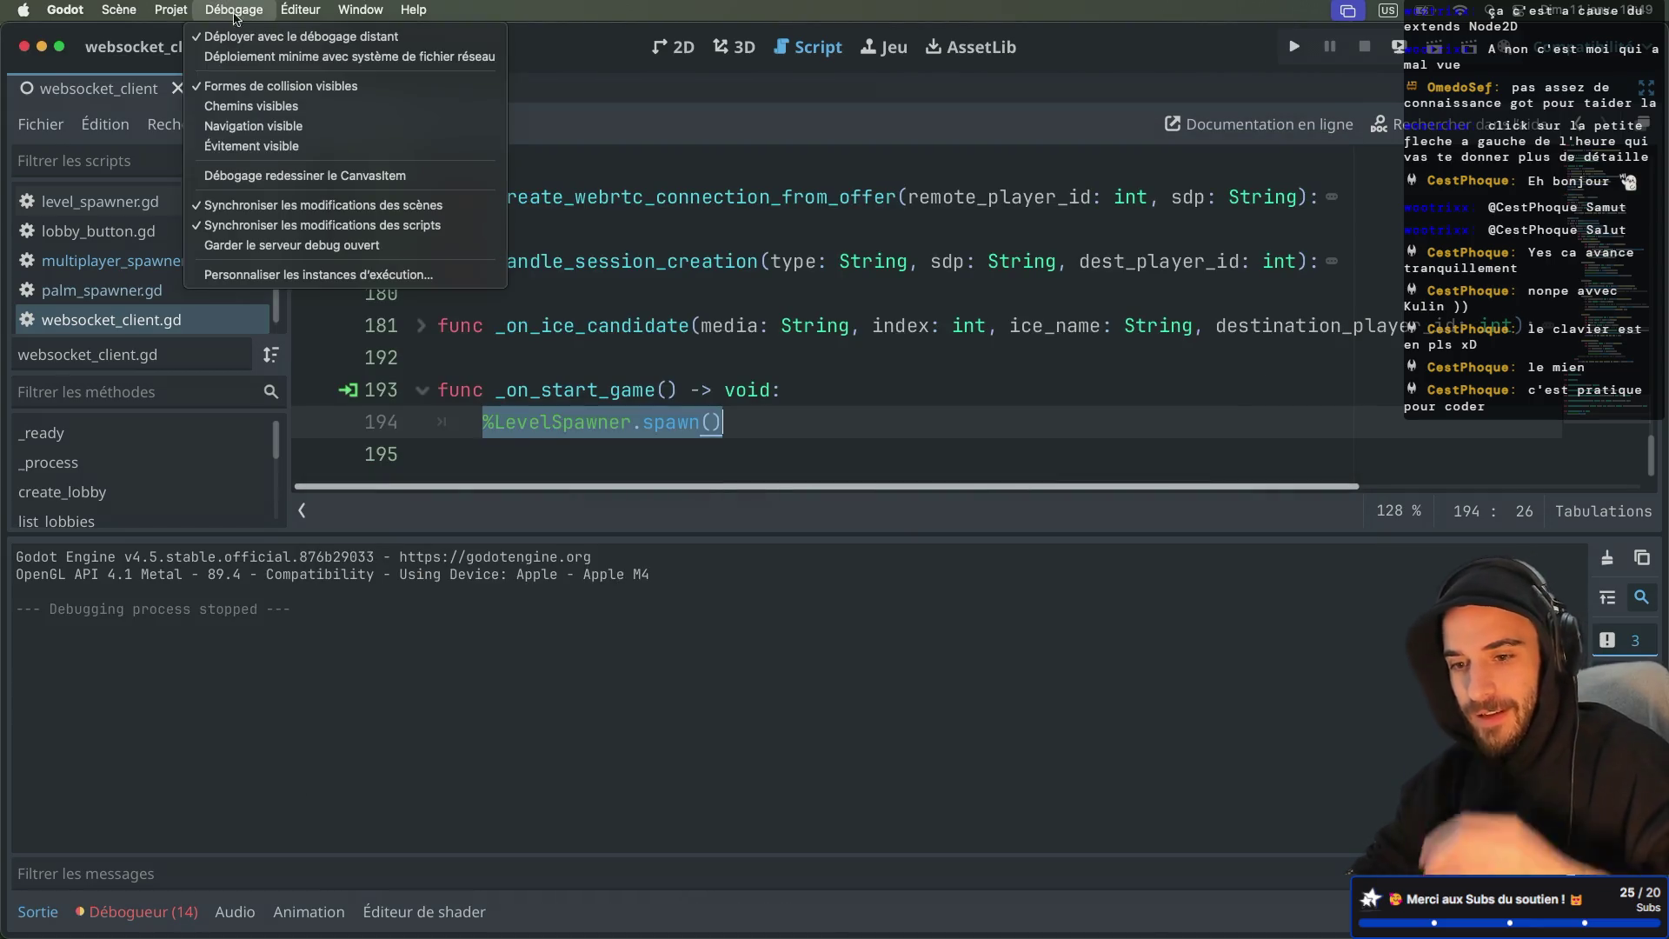
pyautogui.click(256, 269)
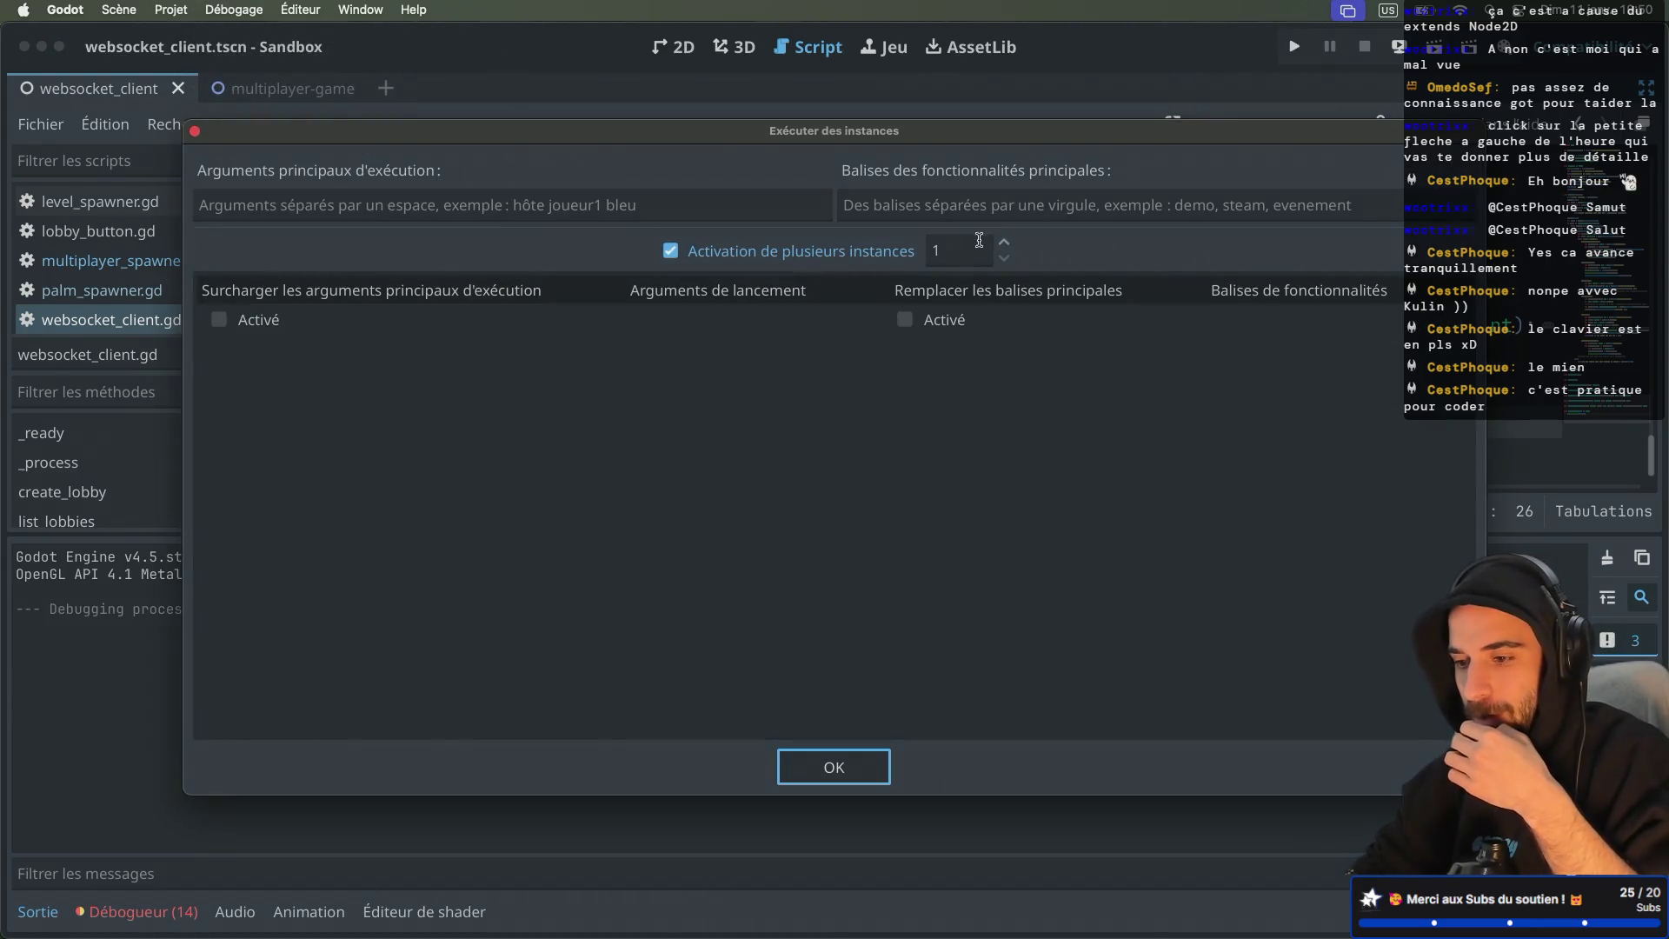
pyautogui.click(1005, 243)
pyautogui.click(1004, 243)
pyautogui.click(805, 769)
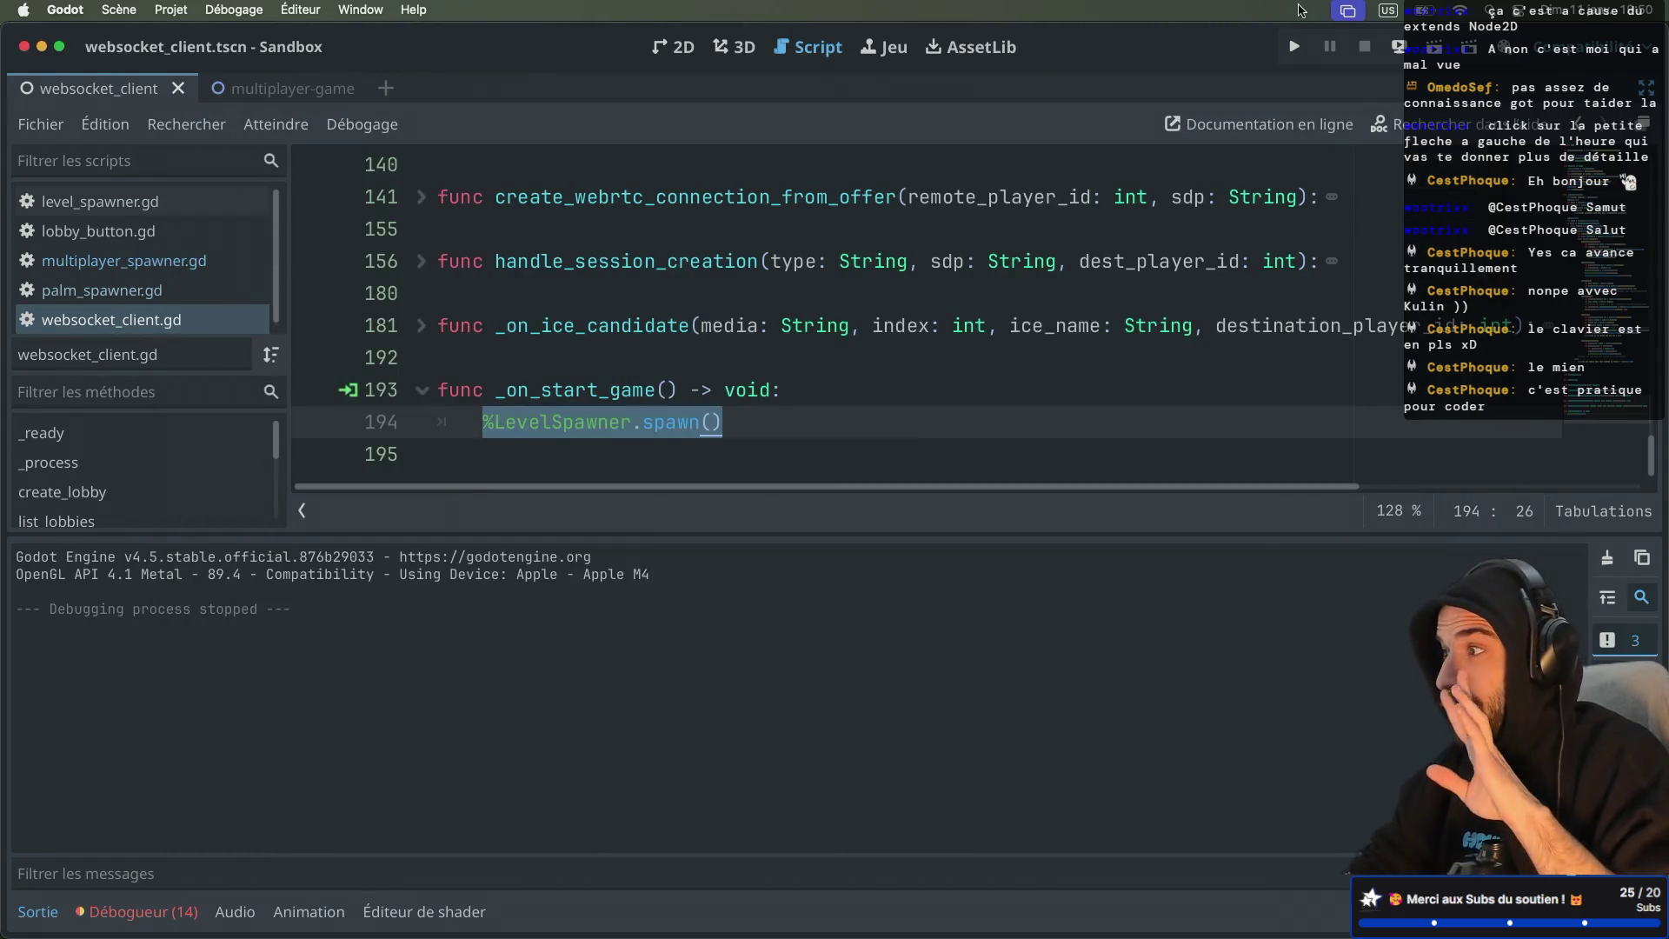
pyautogui.click(1293, 46)
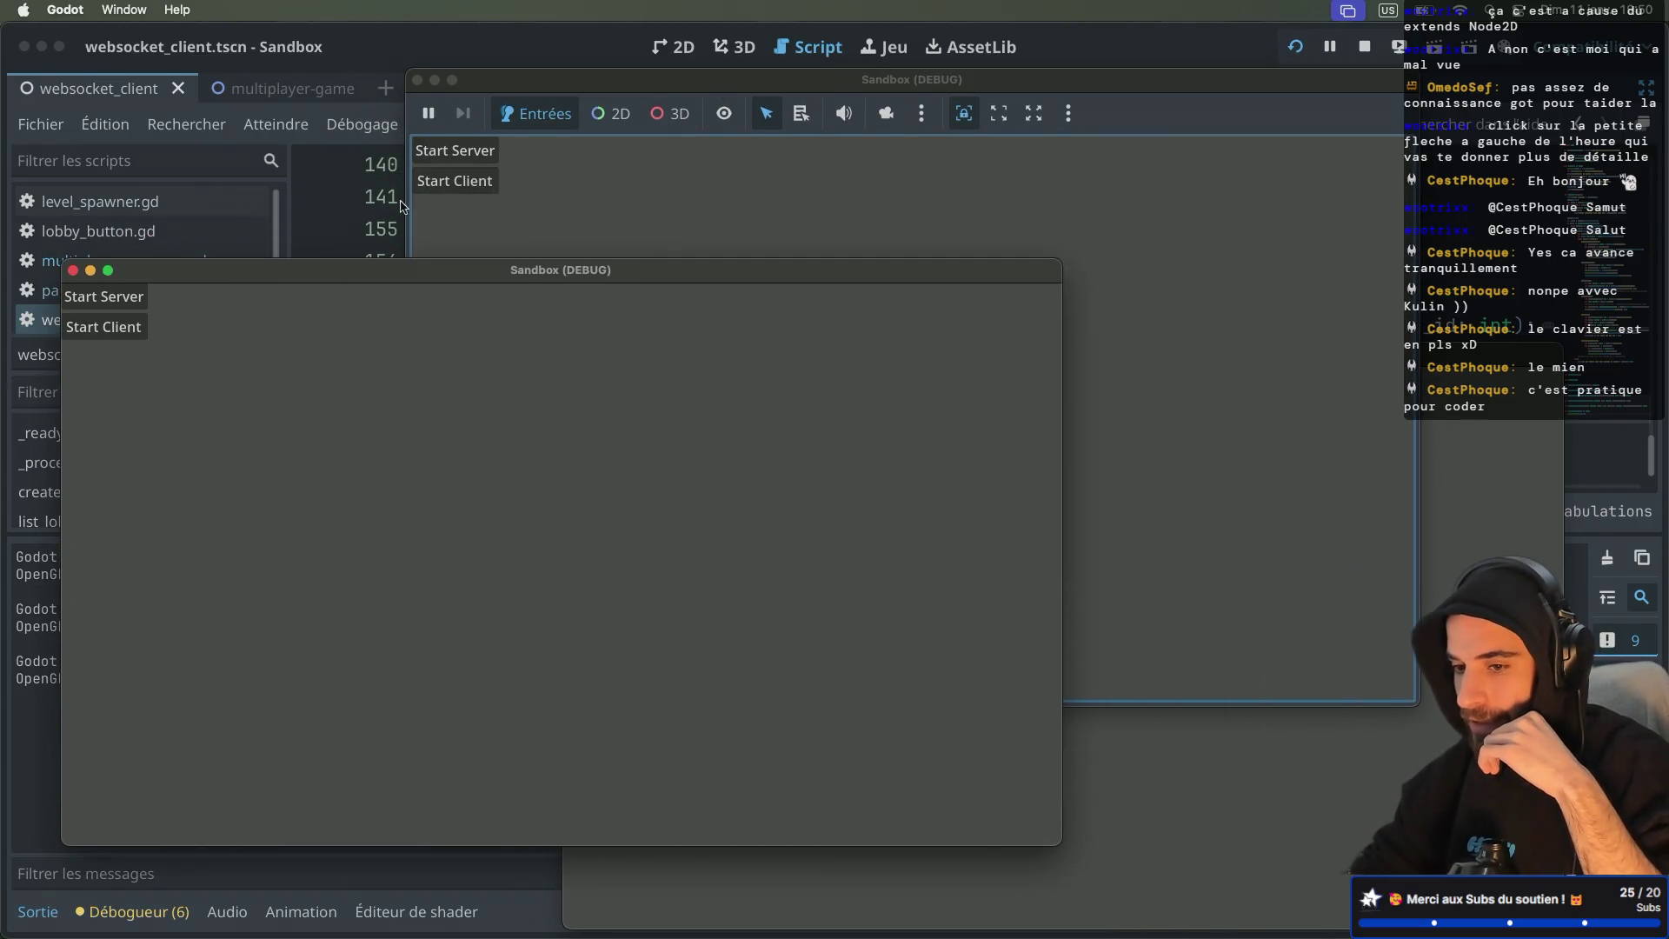
# Step: Start the server in the first game window and clients in the other two
pyautogui.click(487, 152)
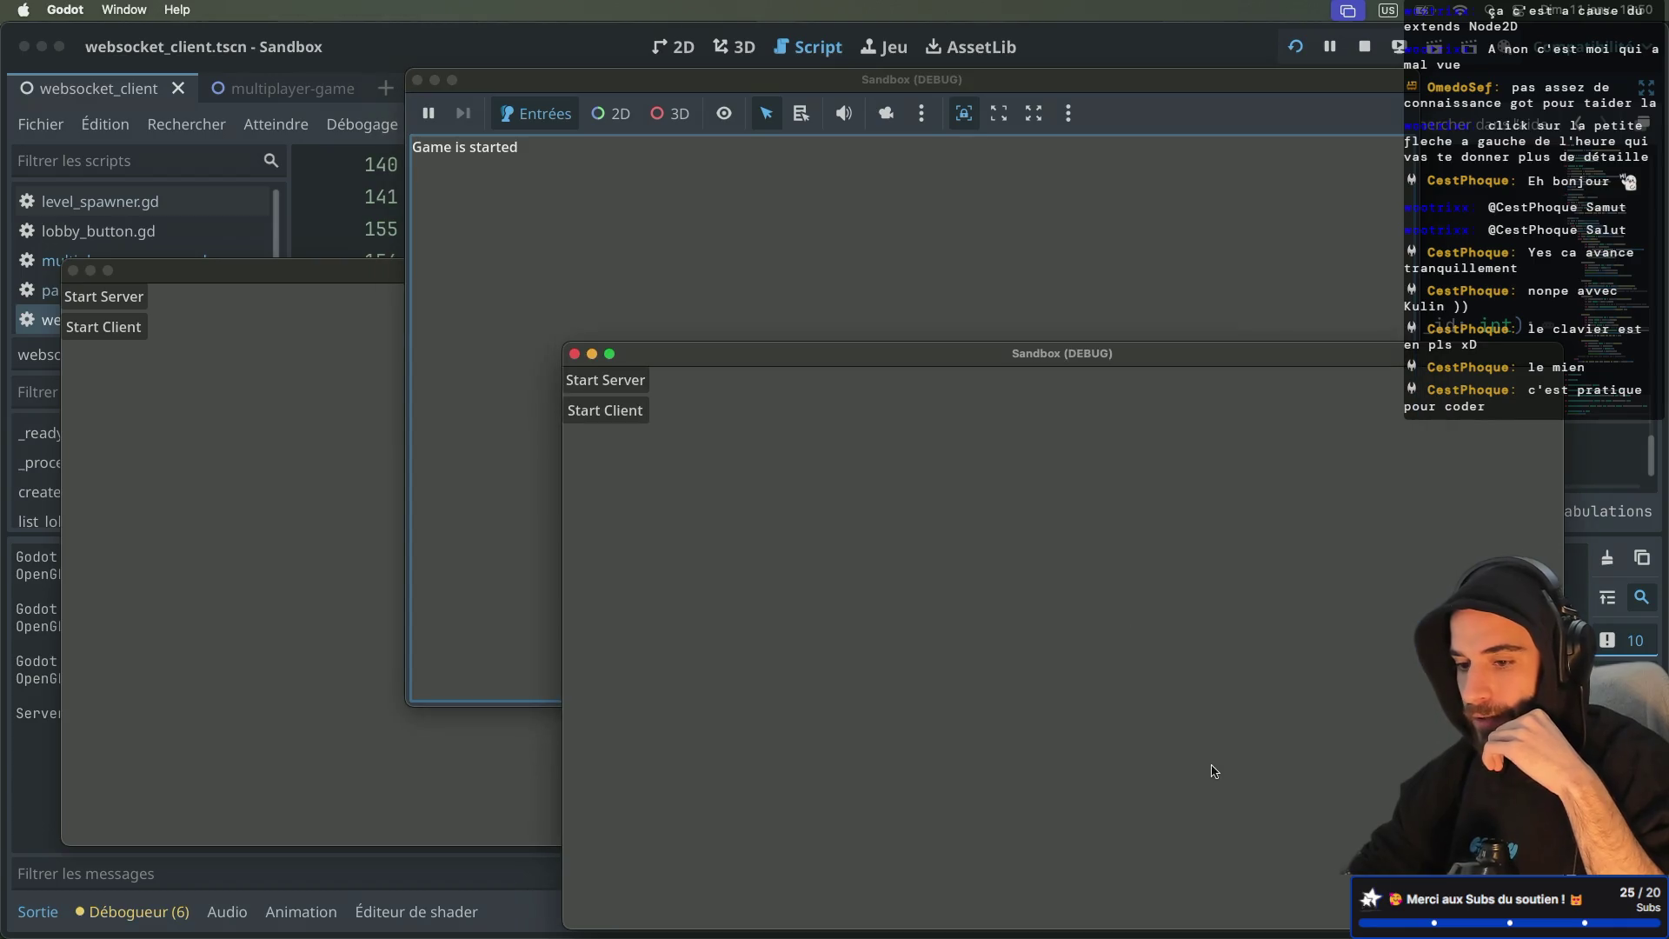
pyautogui.click(599, 404)
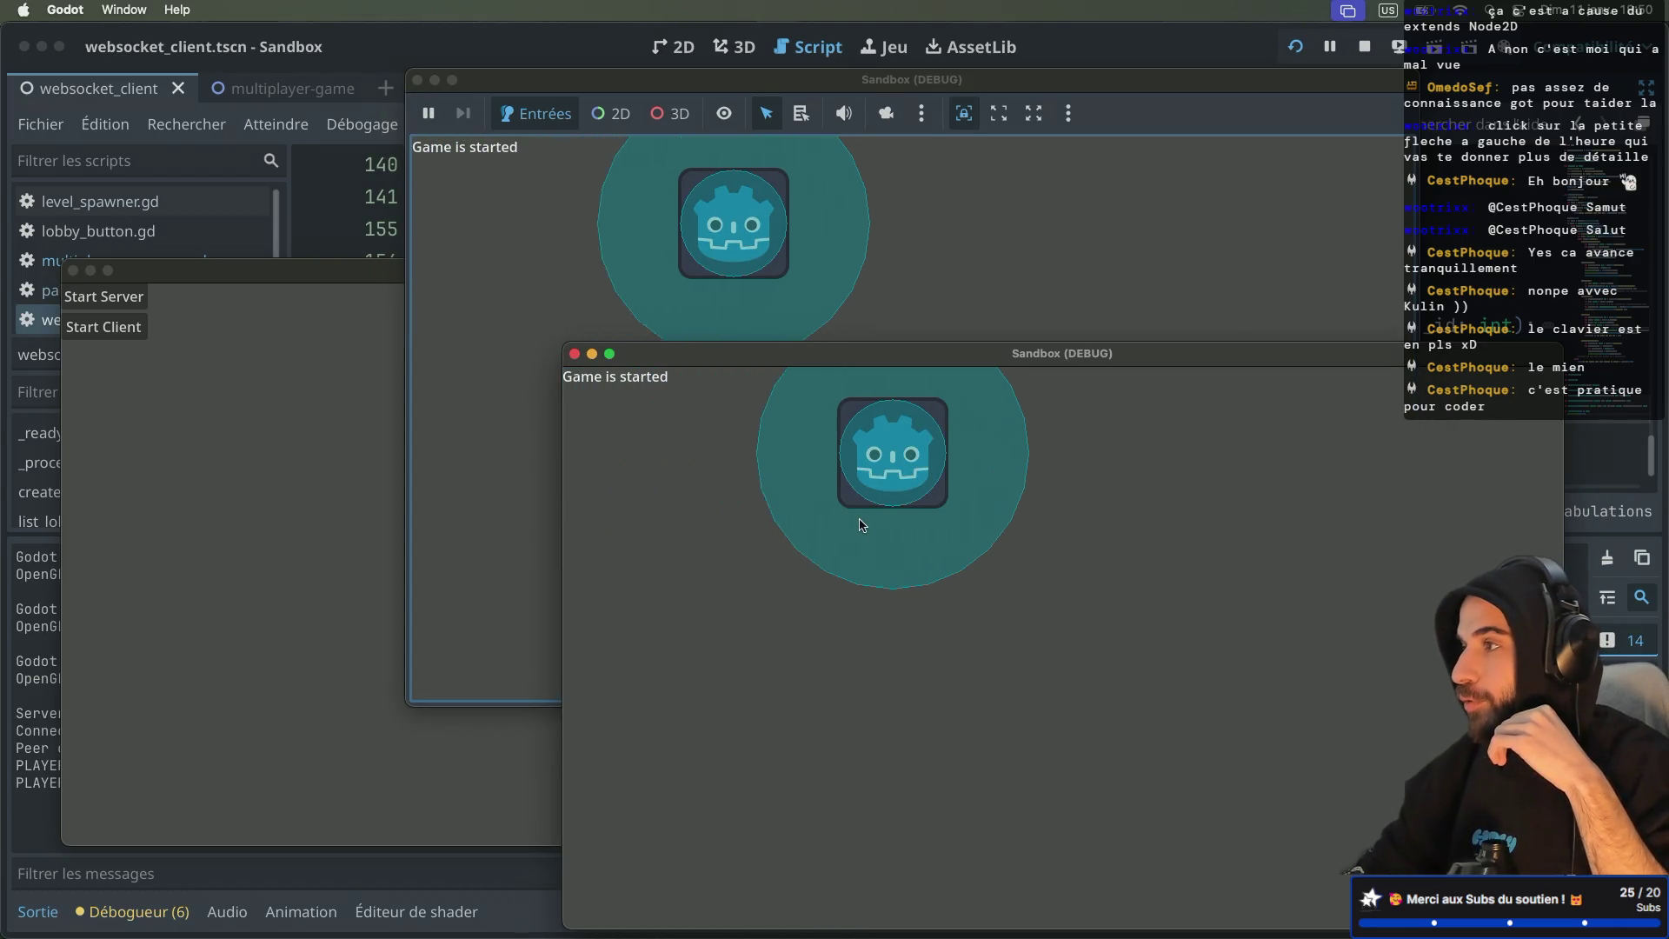
pyautogui.press('Right')
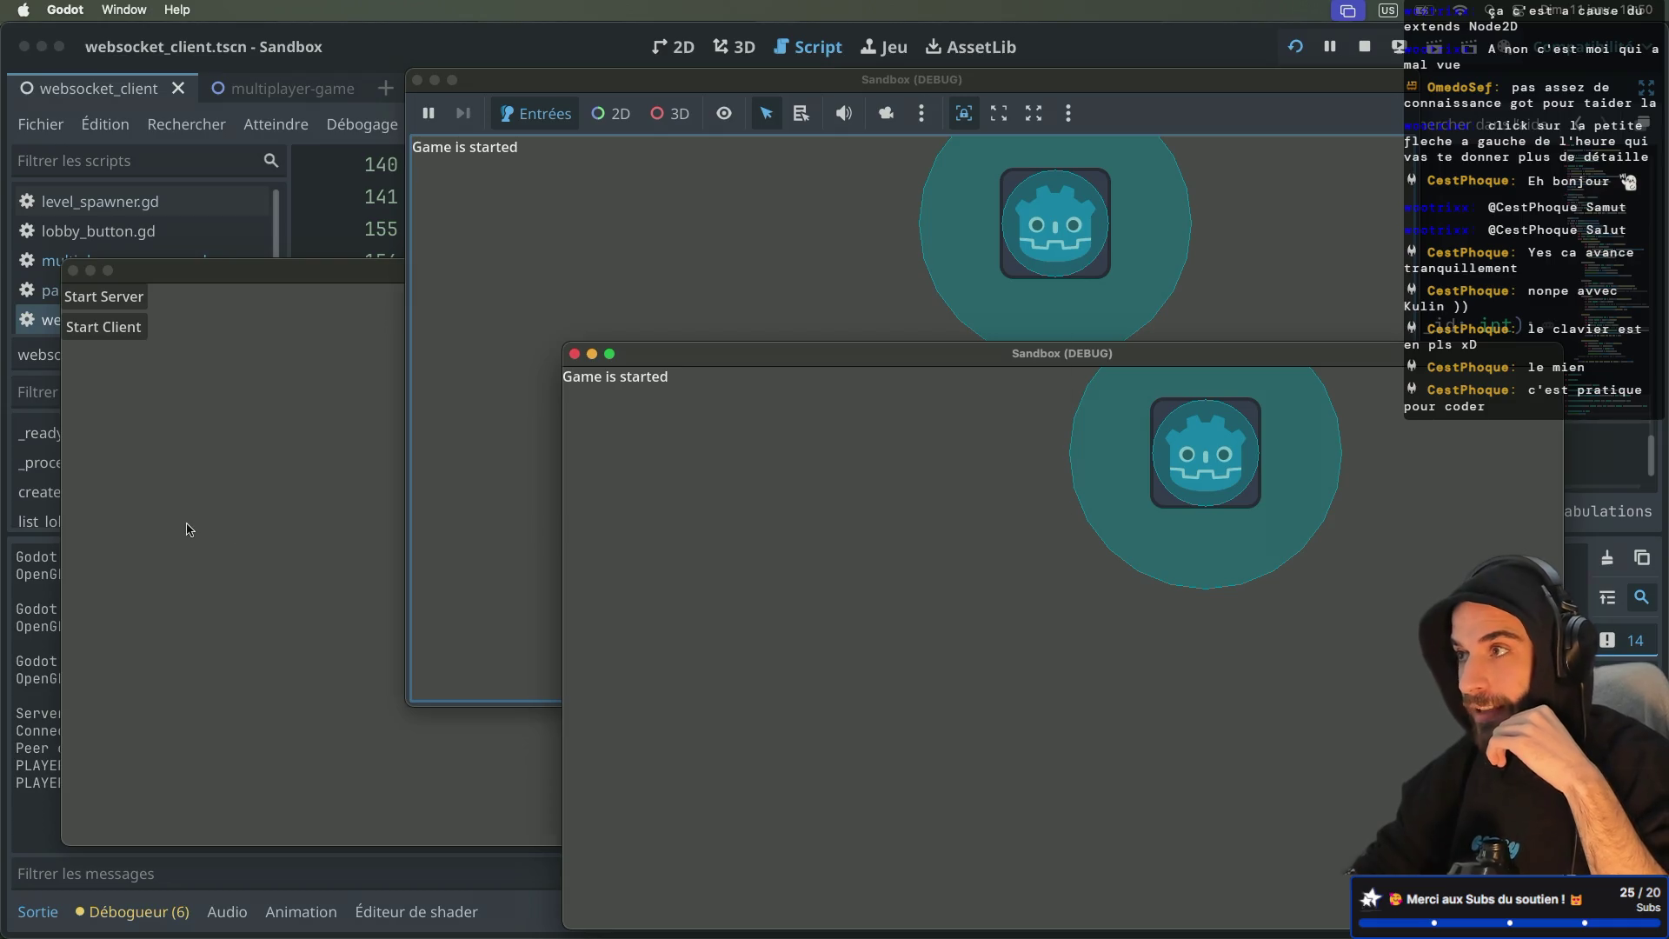
pyautogui.click(187, 525)
pyautogui.click(103, 327)
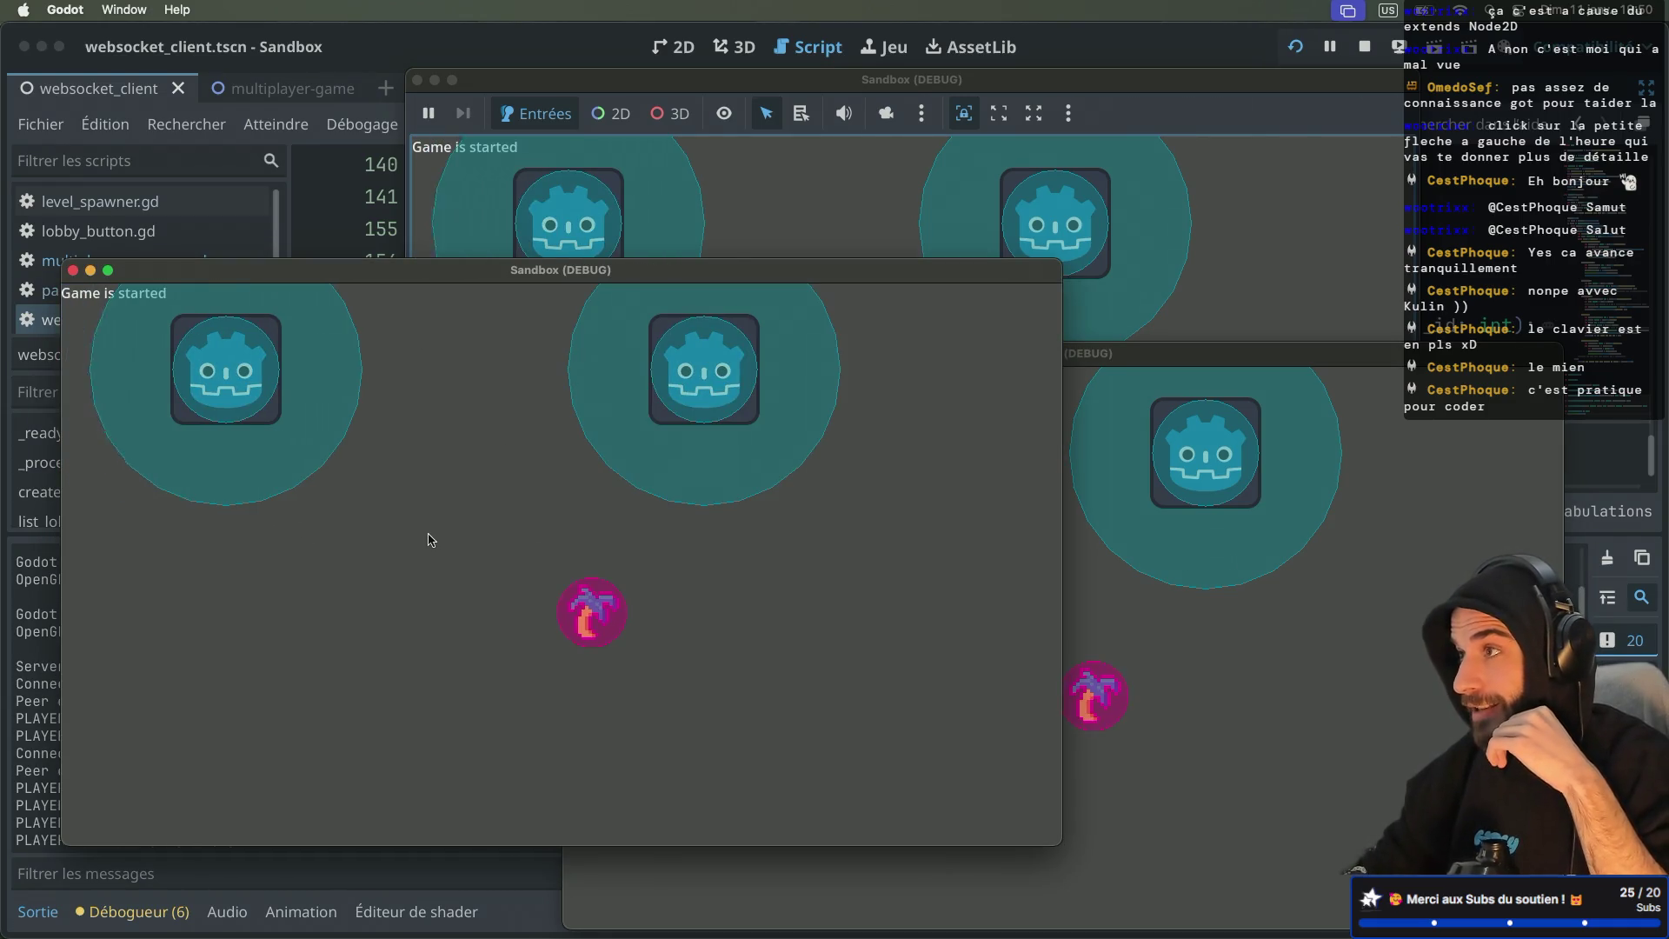
# Step: Steer a player with the arrow keys to pick up a palm tree and carry it around
pyautogui.press('Left')
pyautogui.press('Down')
pyautogui.press('Right')
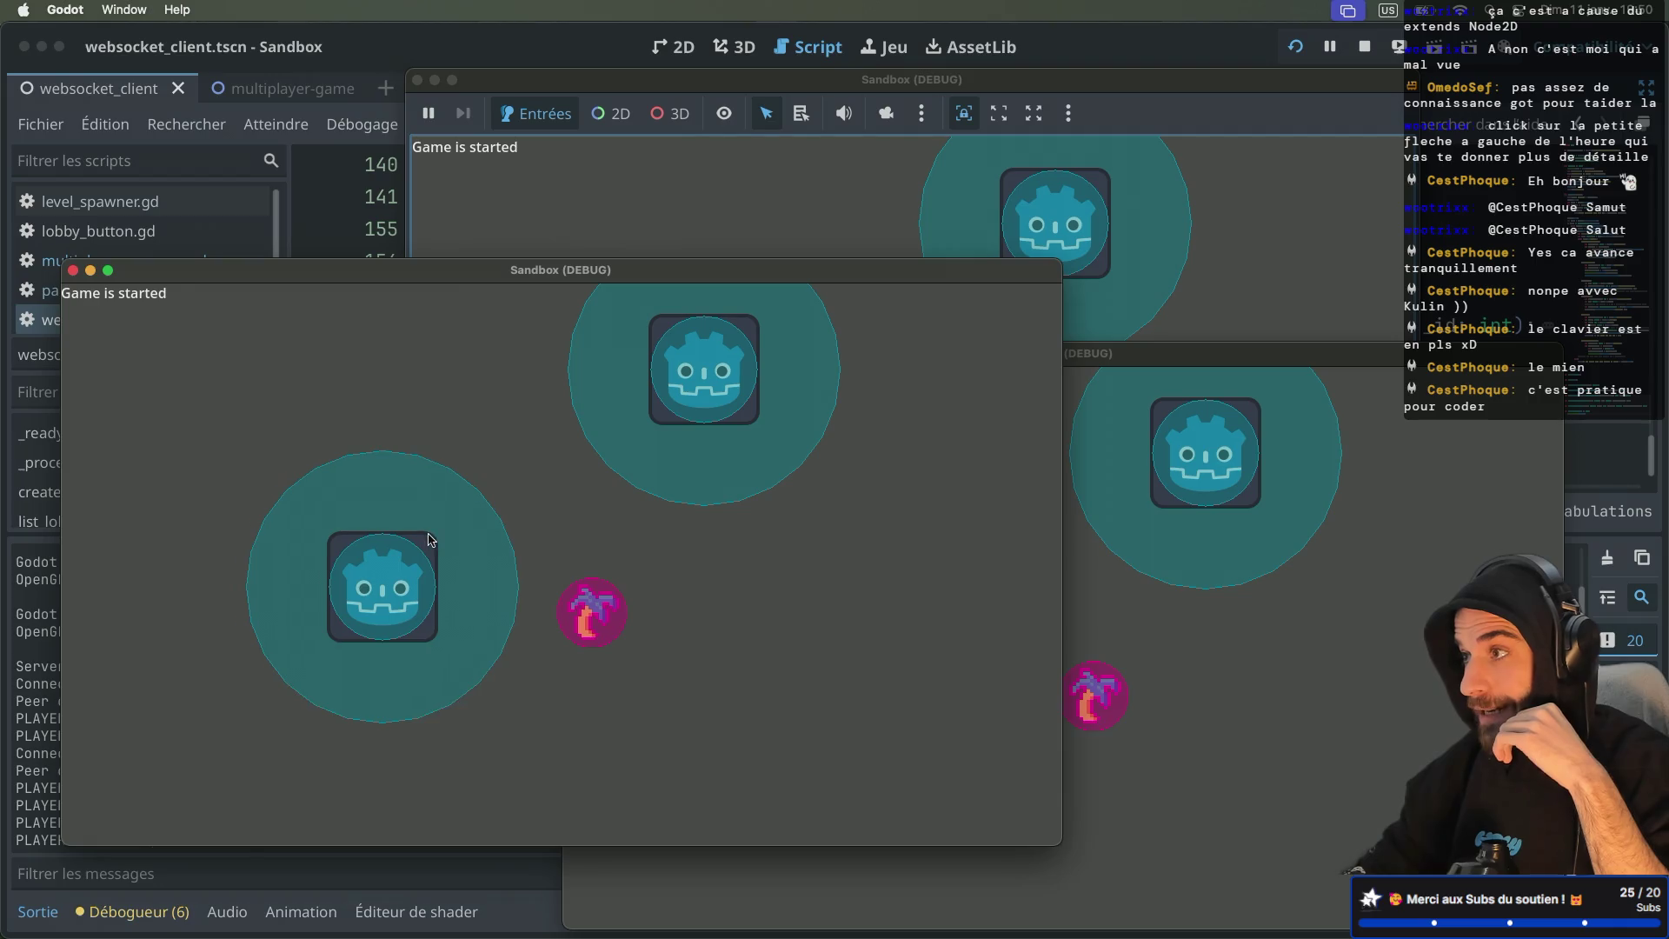
pyautogui.press('Right')
pyautogui.press('Up')
pyautogui.press('Left')
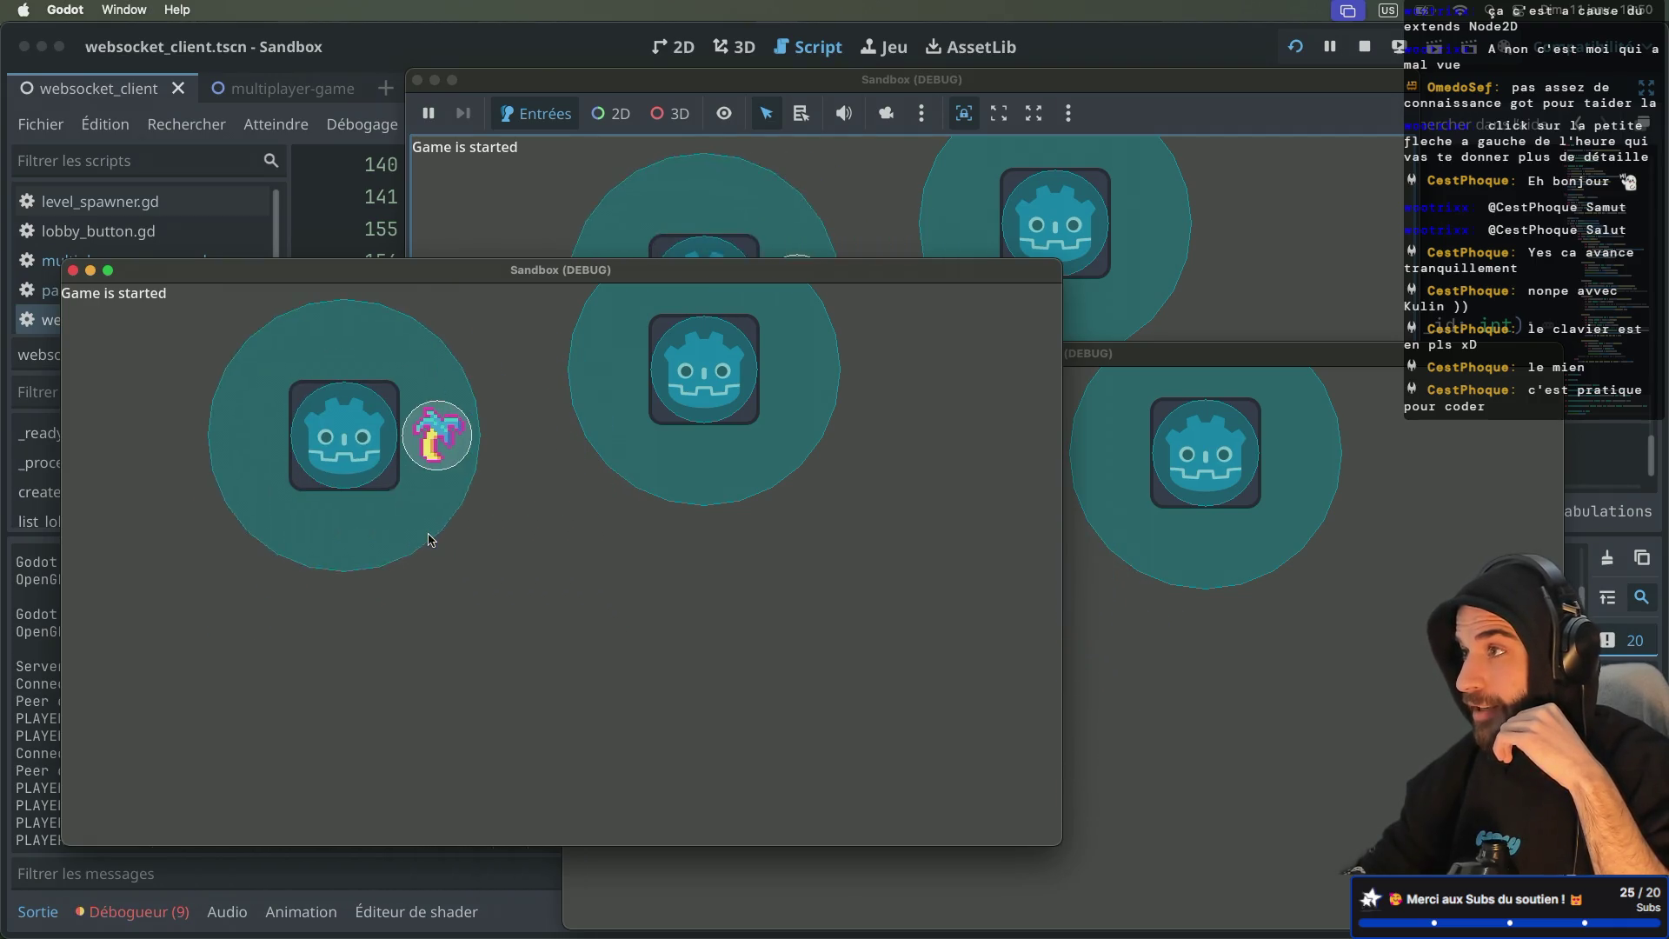
pyautogui.press('Right')
pyautogui.press('Left')
pyautogui.press('Down')
pyautogui.press('Right')
pyautogui.press('Left')
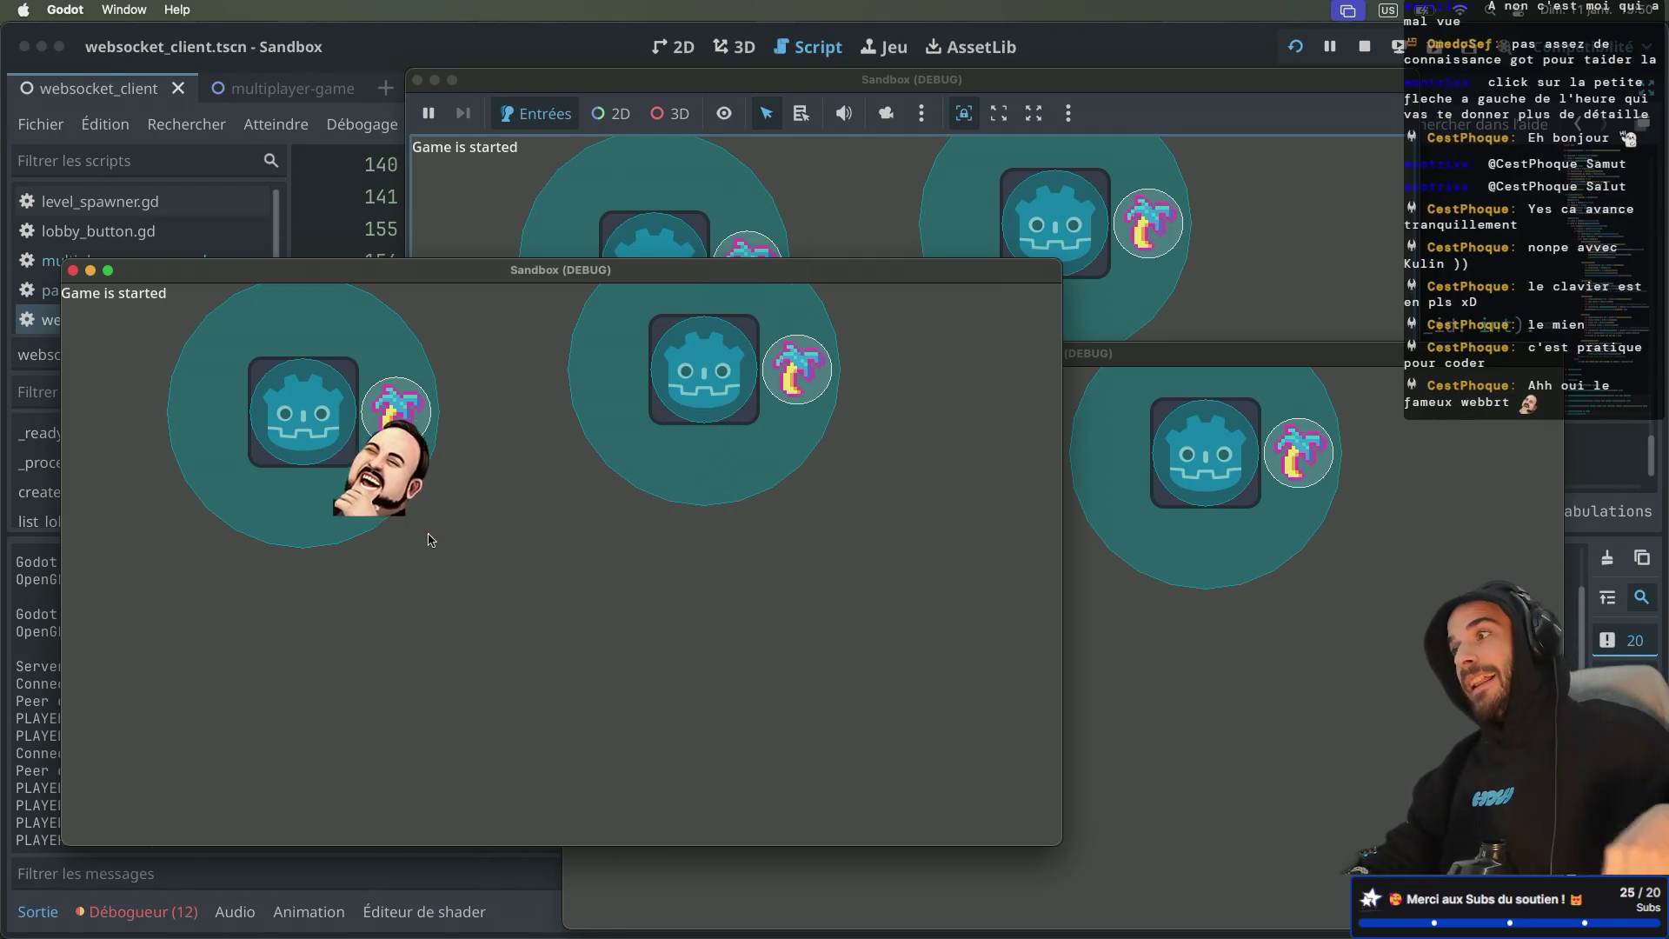
# Step: Reposition the back game window, minimize it and switch to the browser desktop
pyautogui.click(879, 253)
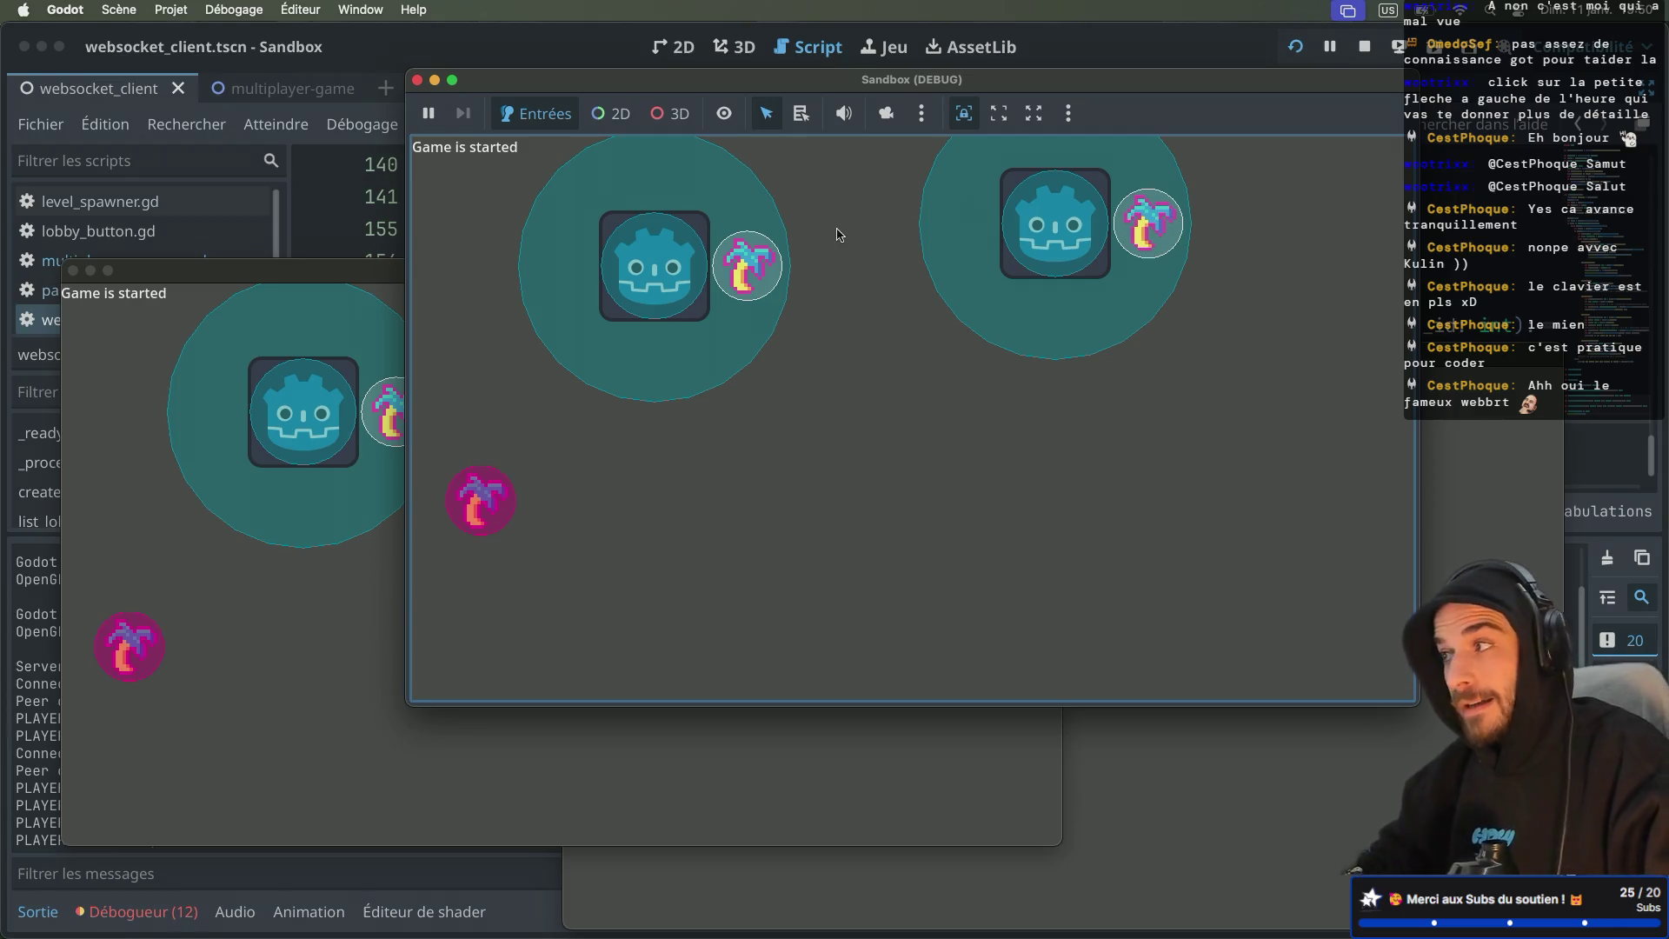
pyautogui.moveTo(871, 87)
pyautogui.mouseDown()
pyautogui.moveTo(908, 113)
pyautogui.moveTo(783, 133)
pyautogui.moveTo(806, 102)
pyautogui.mouseUp()
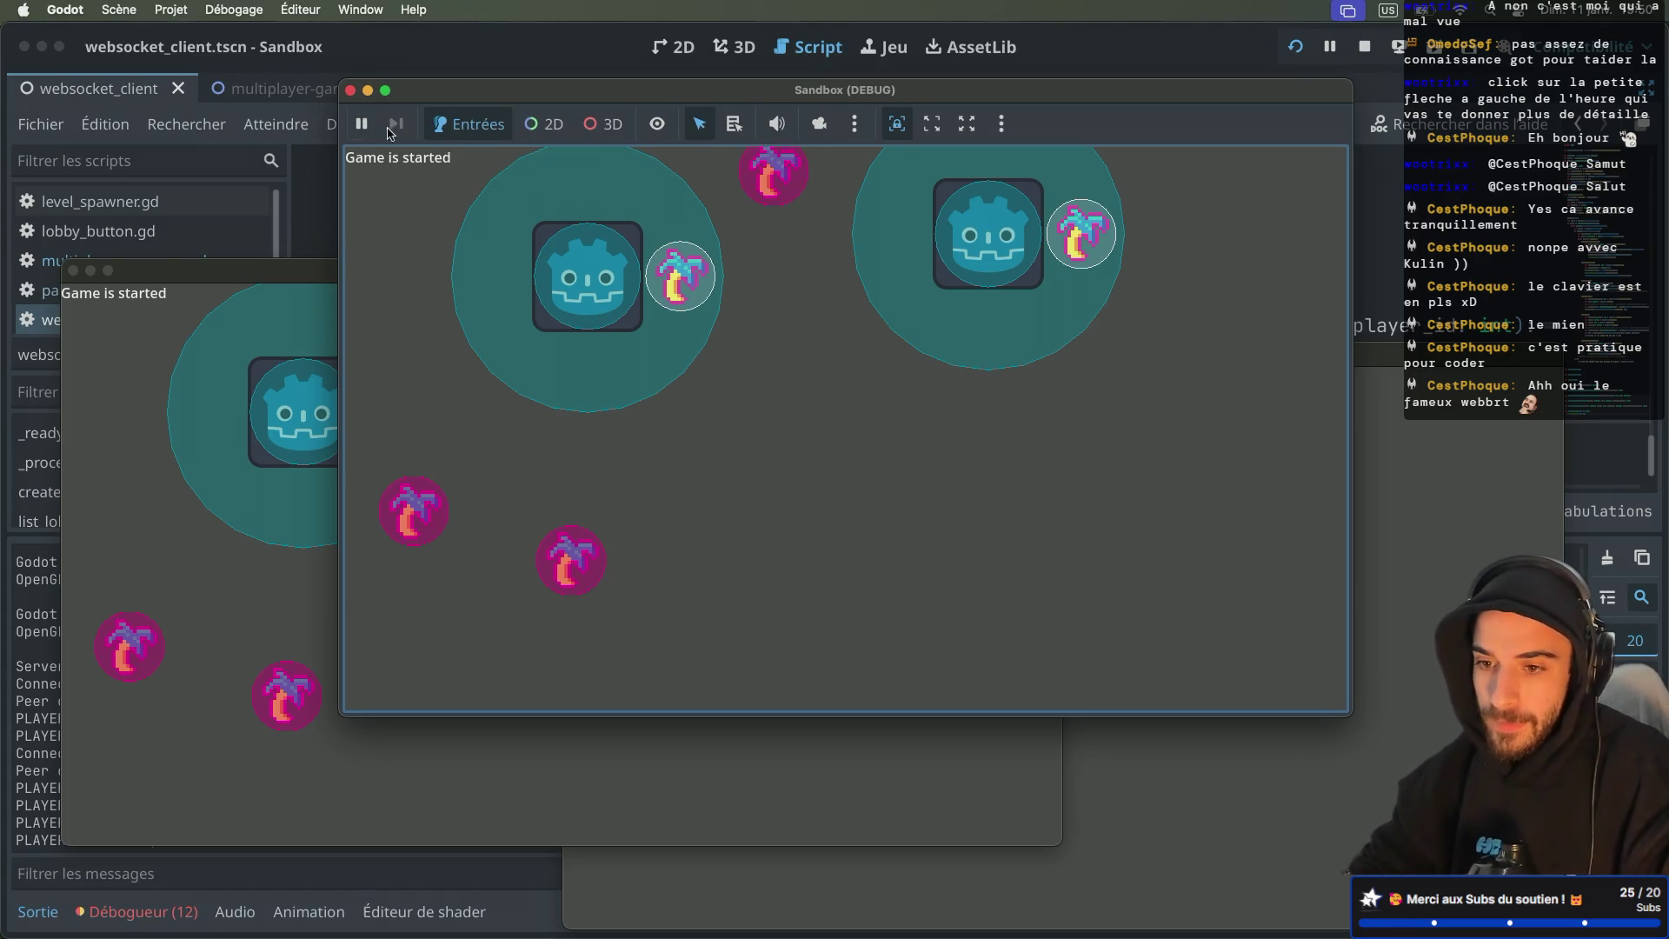
pyautogui.click(367, 90)
pyautogui.hotkey('ctrl', 'Right')
pyautogui.hotkey('ctrl', 'Right')
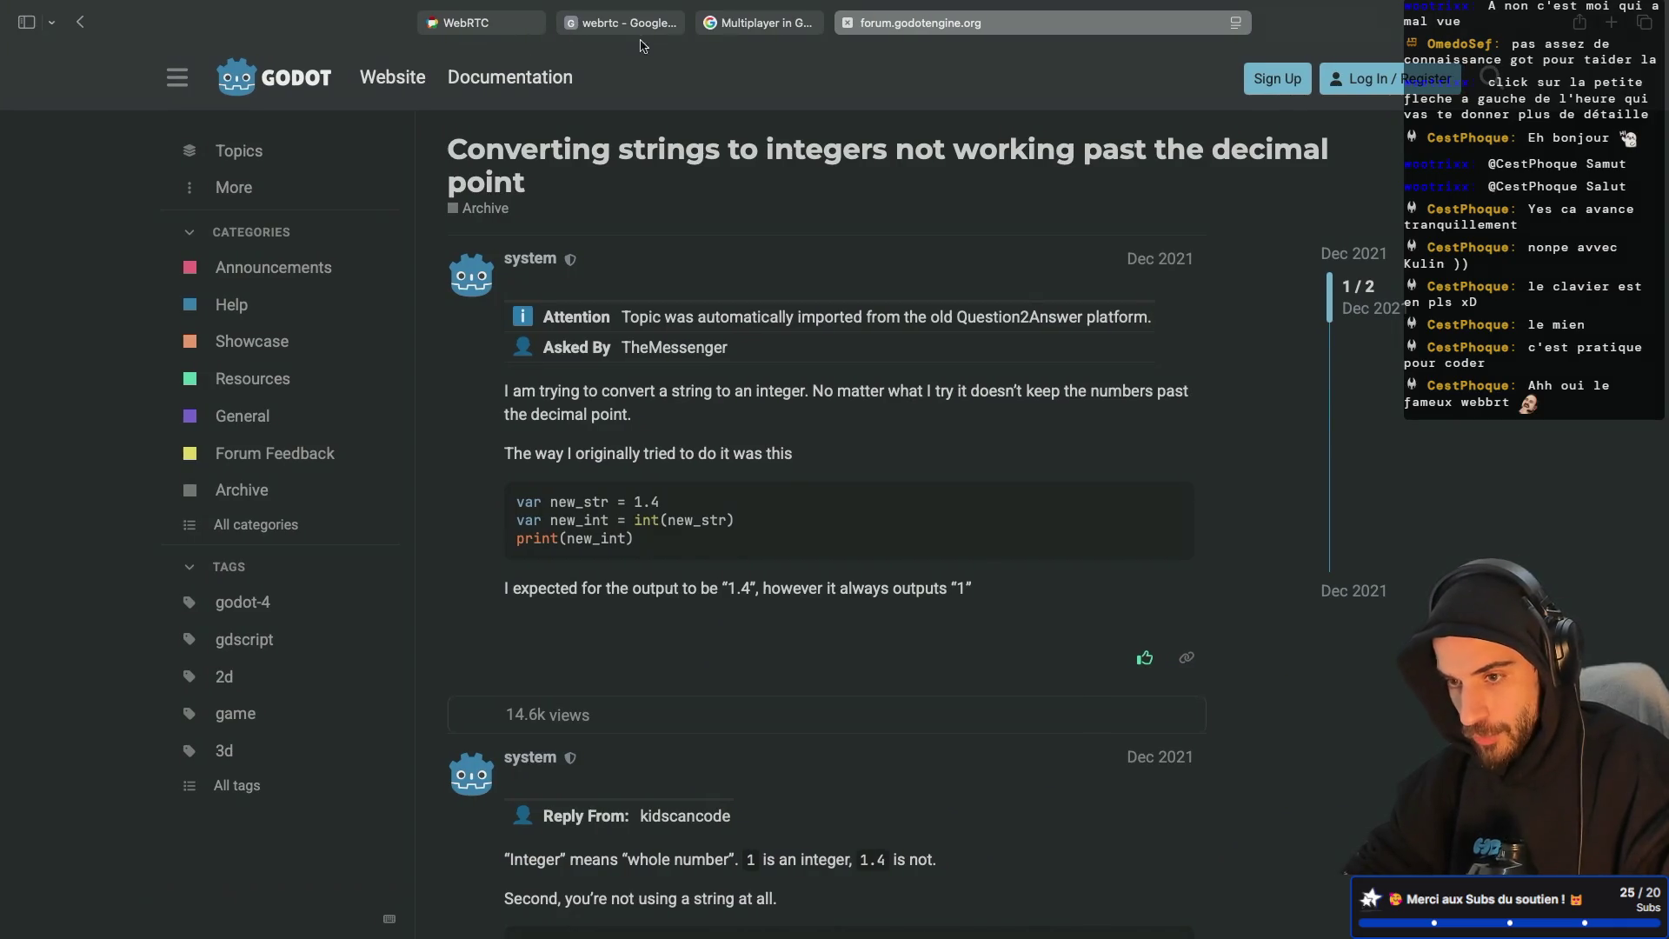
# Step: View the WebSockets versus WebRTC diagram in the browser, then return to Godot
pyautogui.click(647, 26)
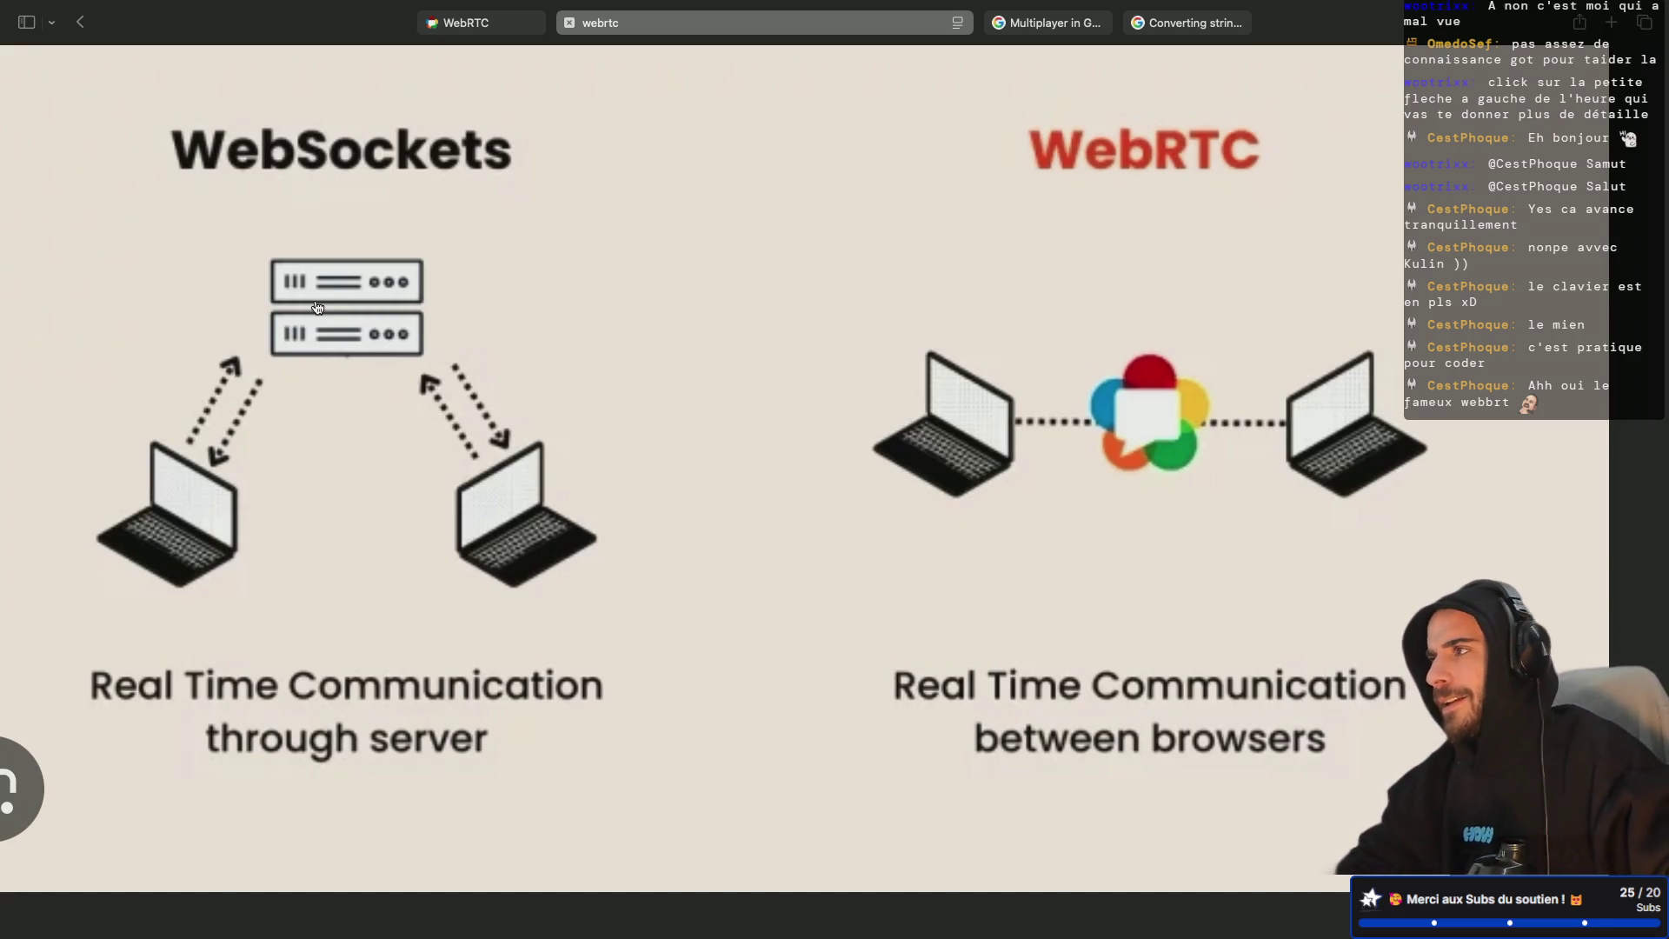
pyautogui.hotkey('ctrl', 'Left')
pyautogui.hotkey('ctrl', 'Left')
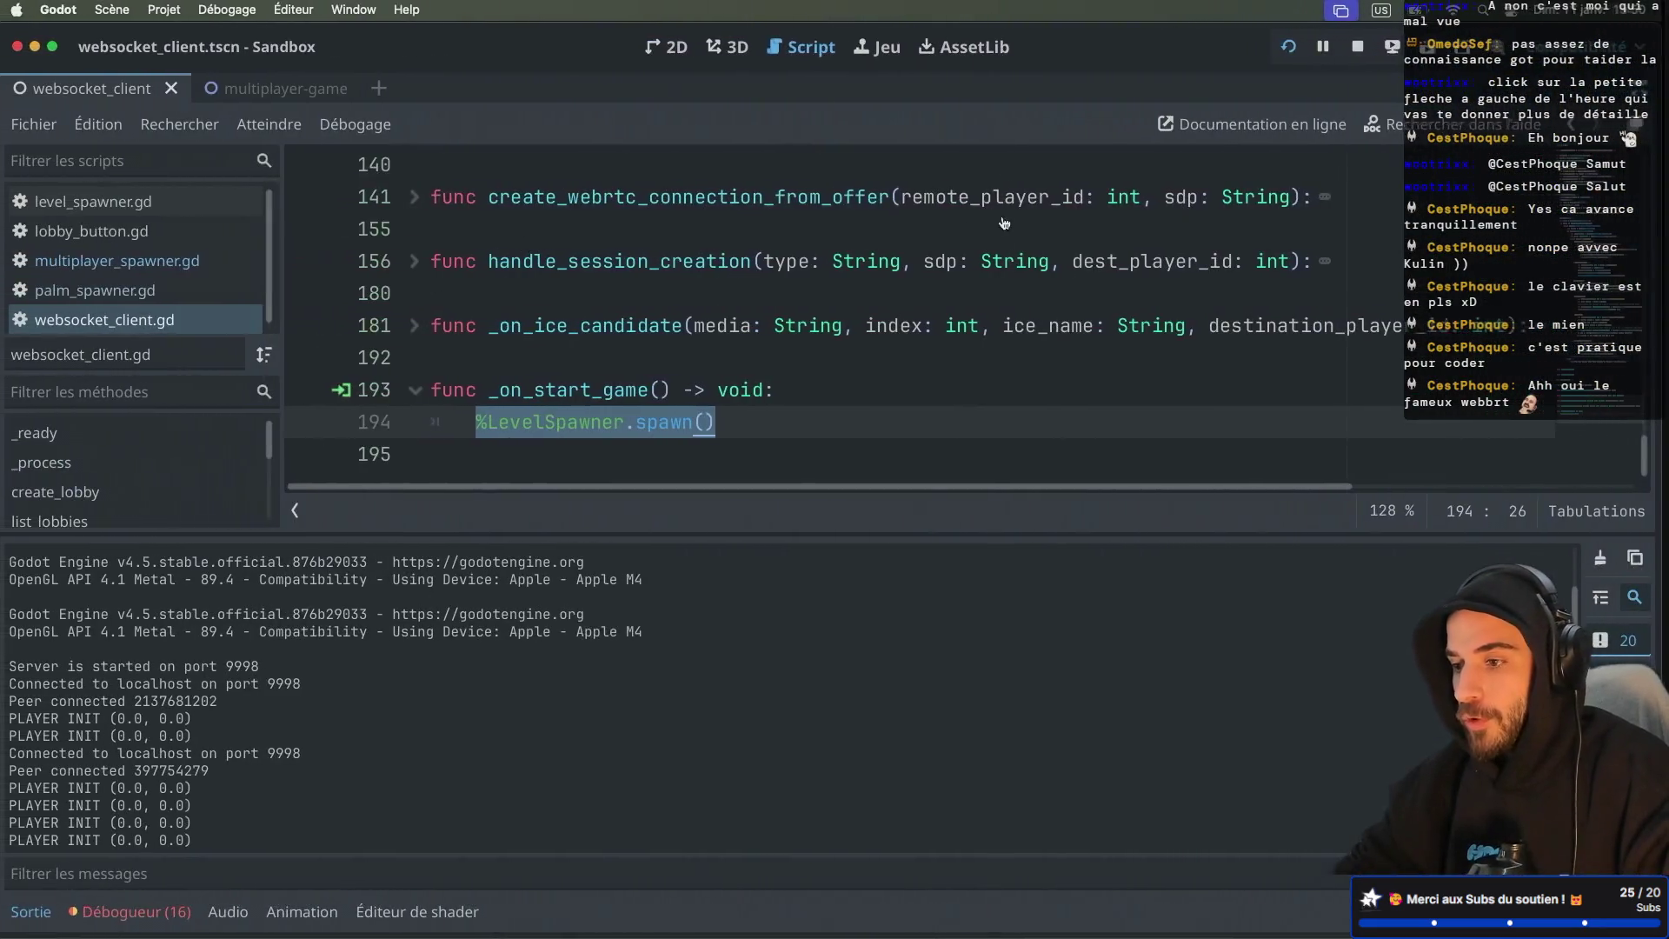
# Step: Stop the game, restore the docks, relaunch the lobby version and create lobby 623083
pyautogui.press('super+period')
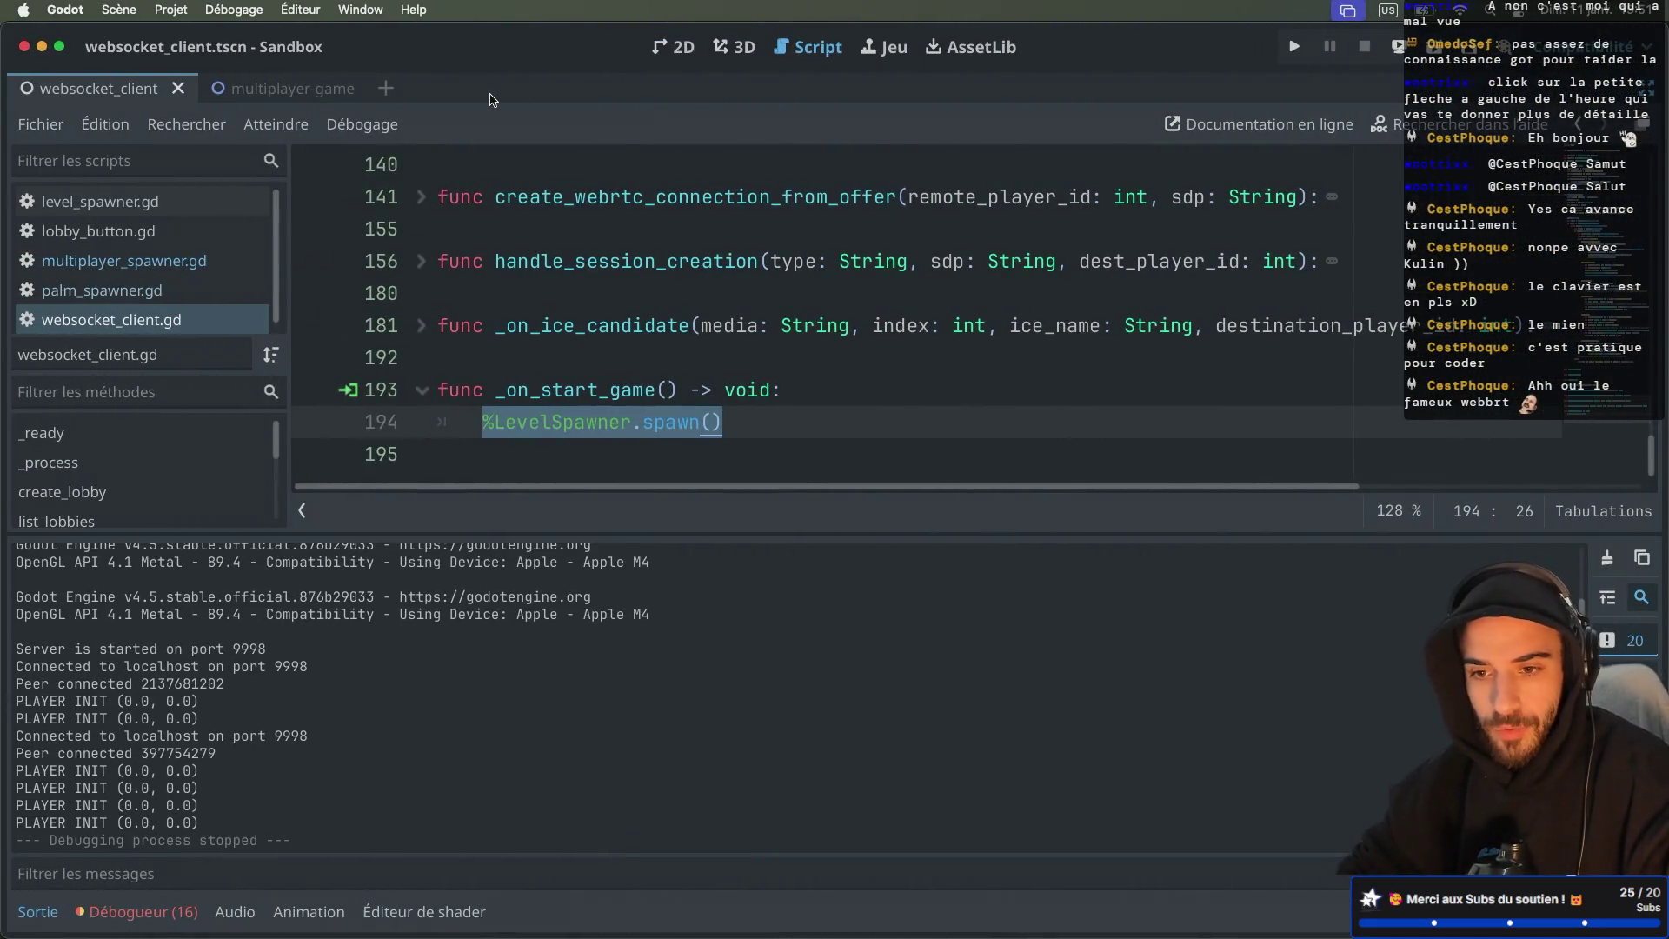
pyautogui.press('ctrl+super+d')
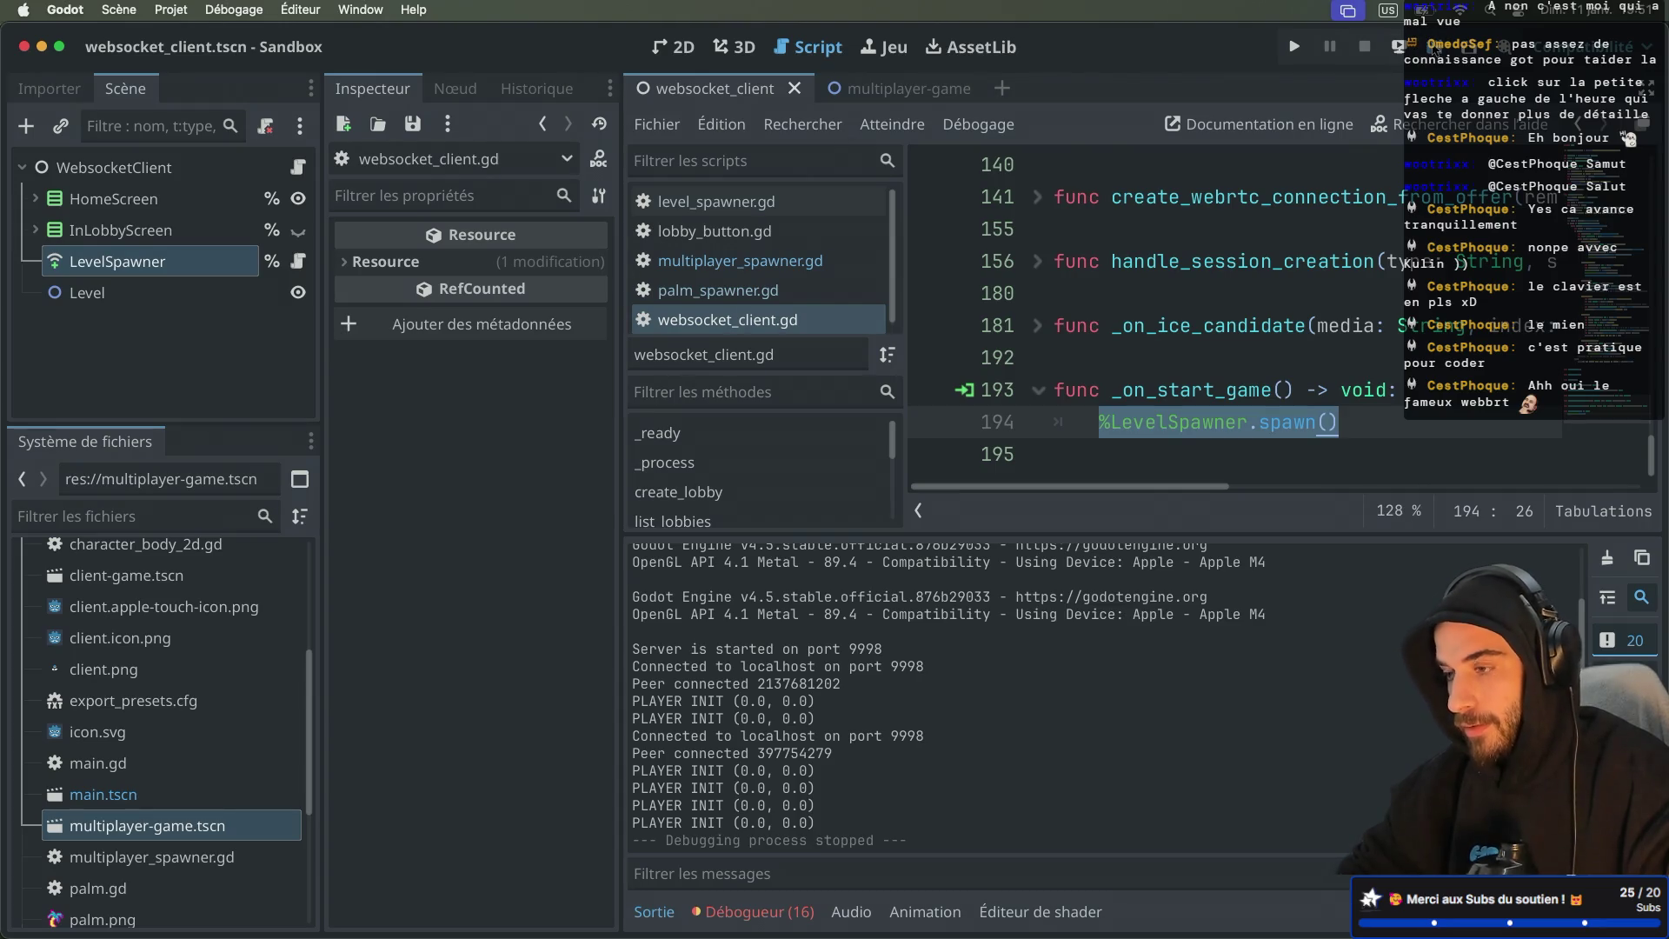
pyautogui.press('super+b')
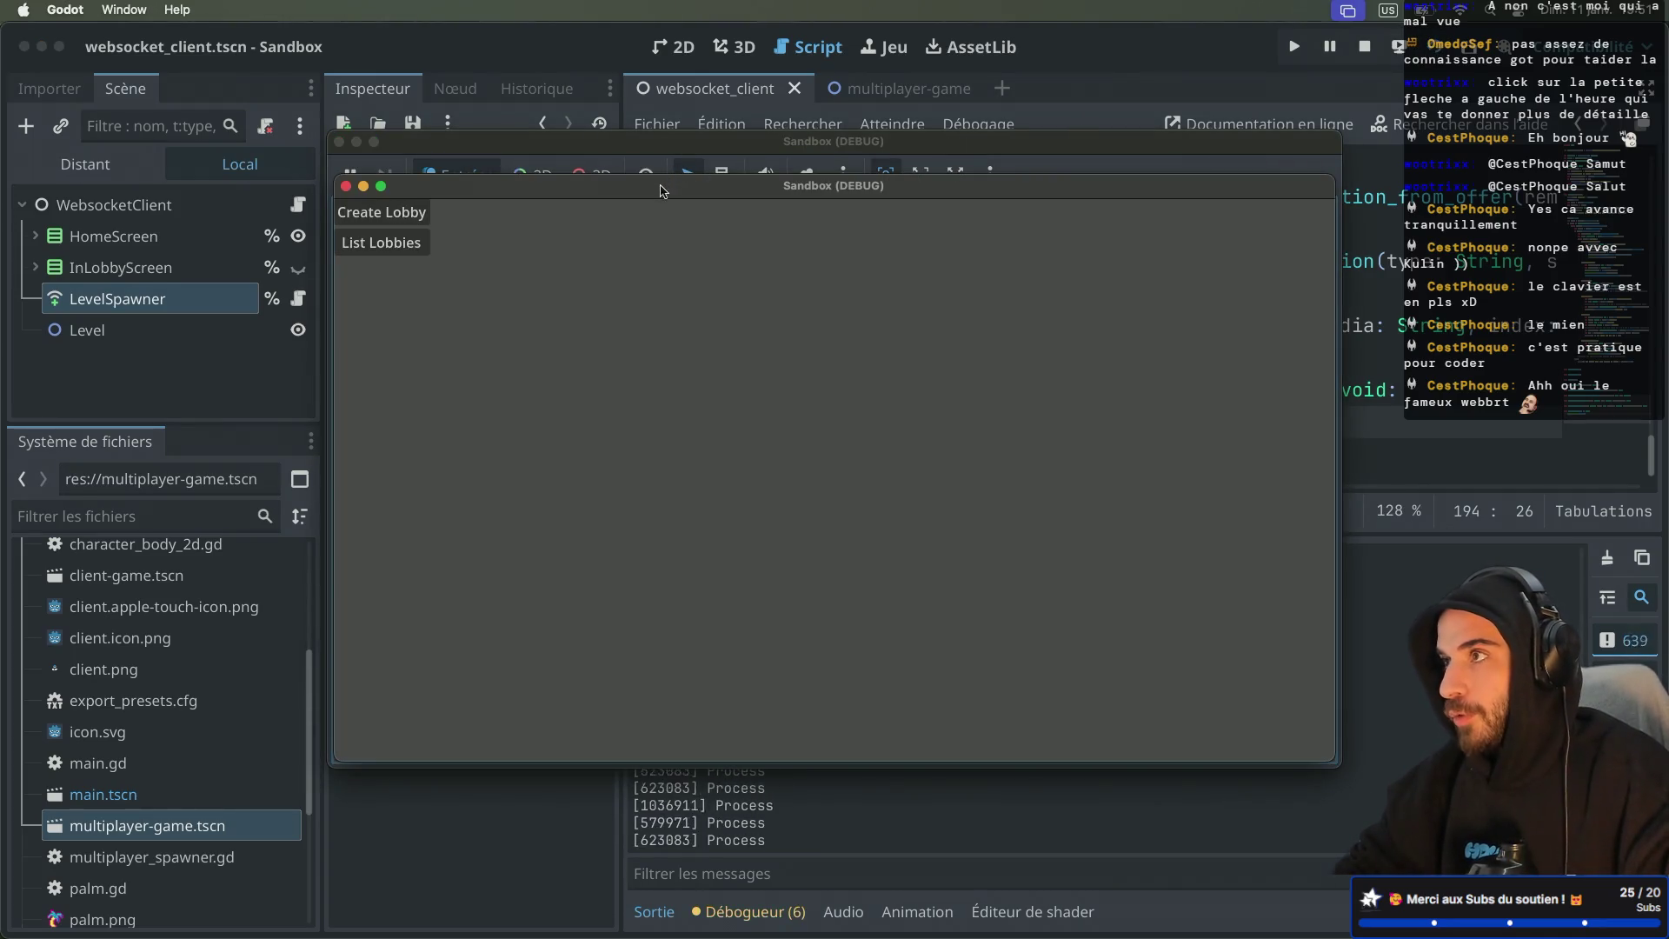
pyautogui.moveTo(661, 190); pyautogui.dragTo(980, 382)
pyautogui.click(700, 407)
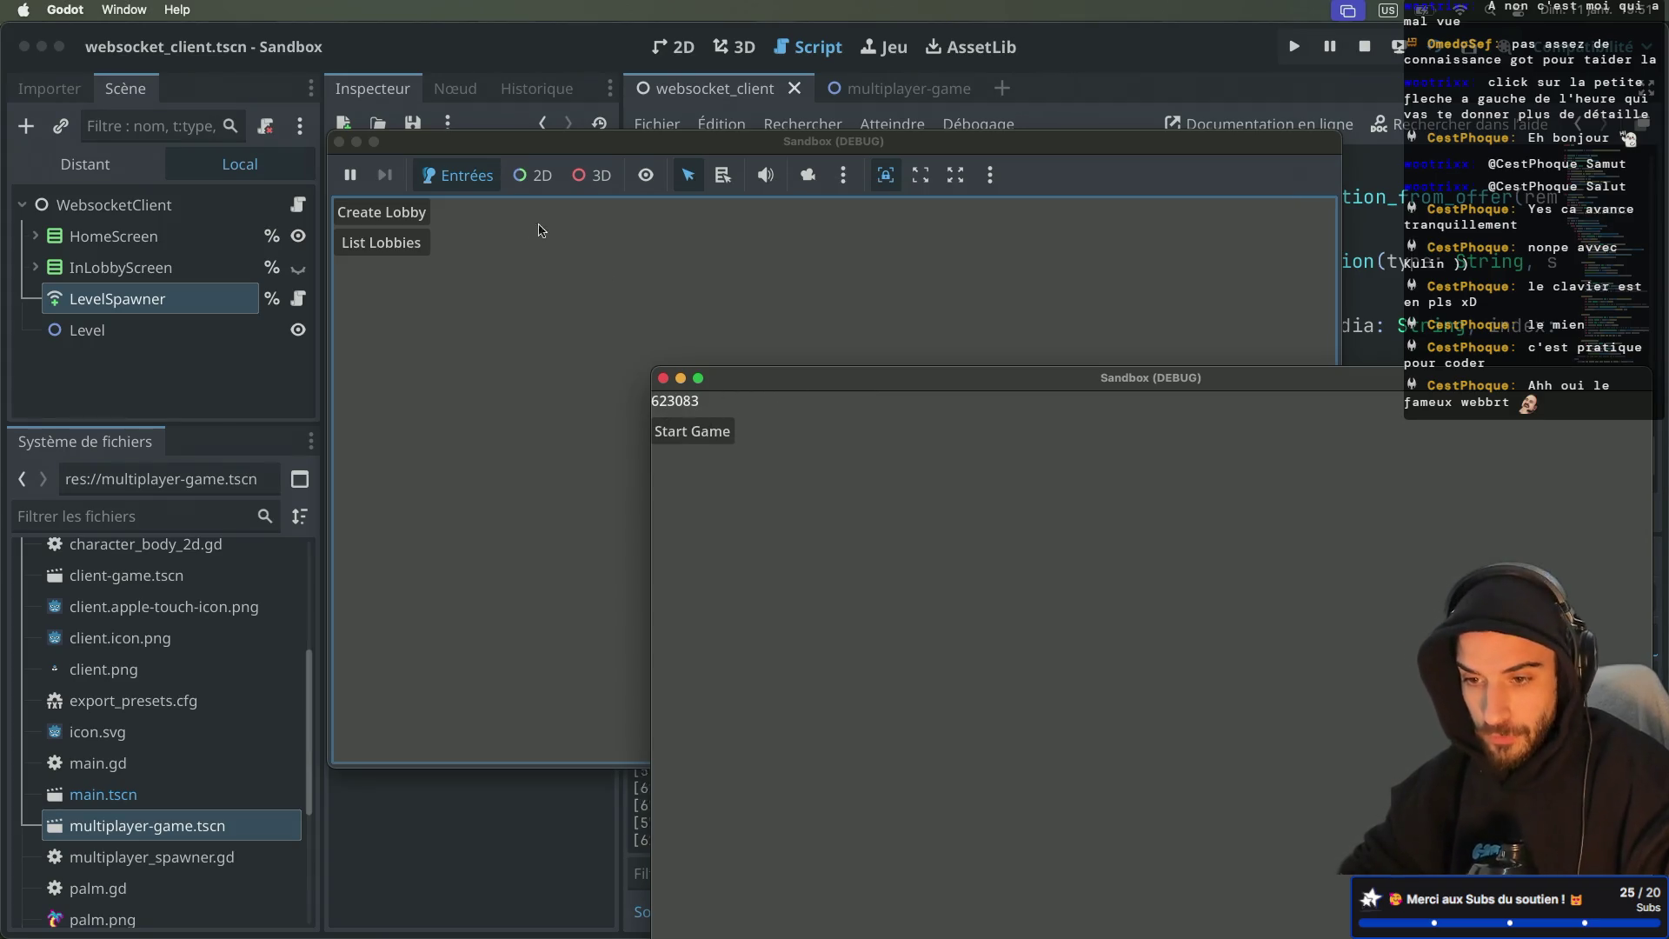
# Step: List lobbies in the other two instances and have both join lobby 623083
pyautogui.click(381, 242)
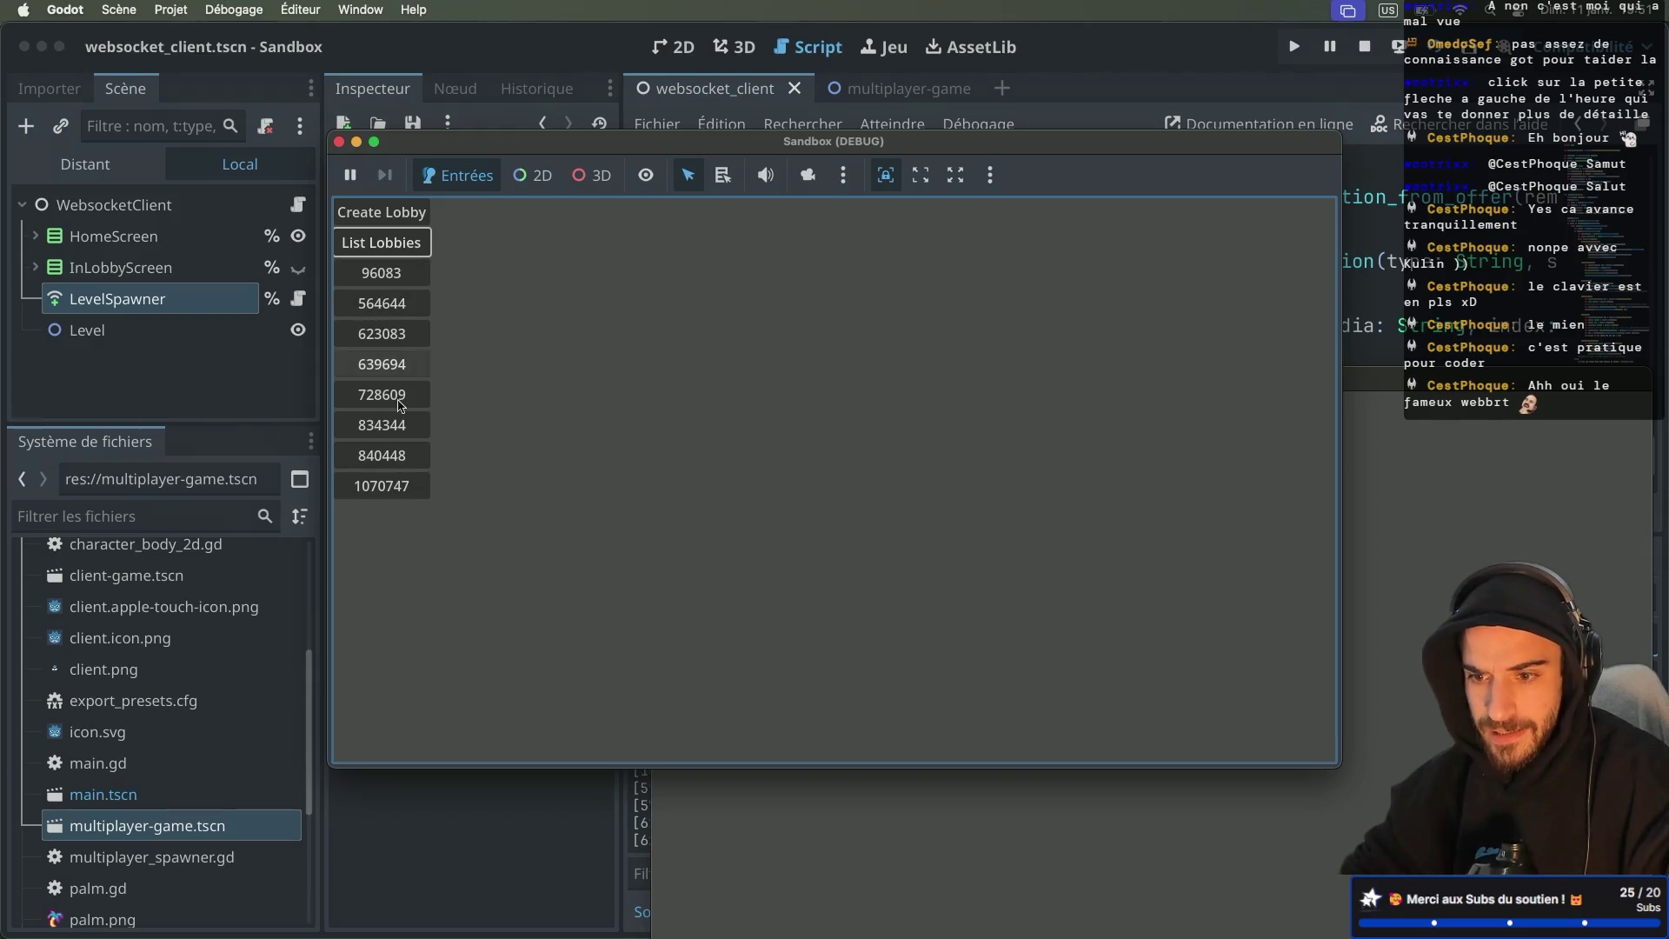
pyautogui.click(388, 335)
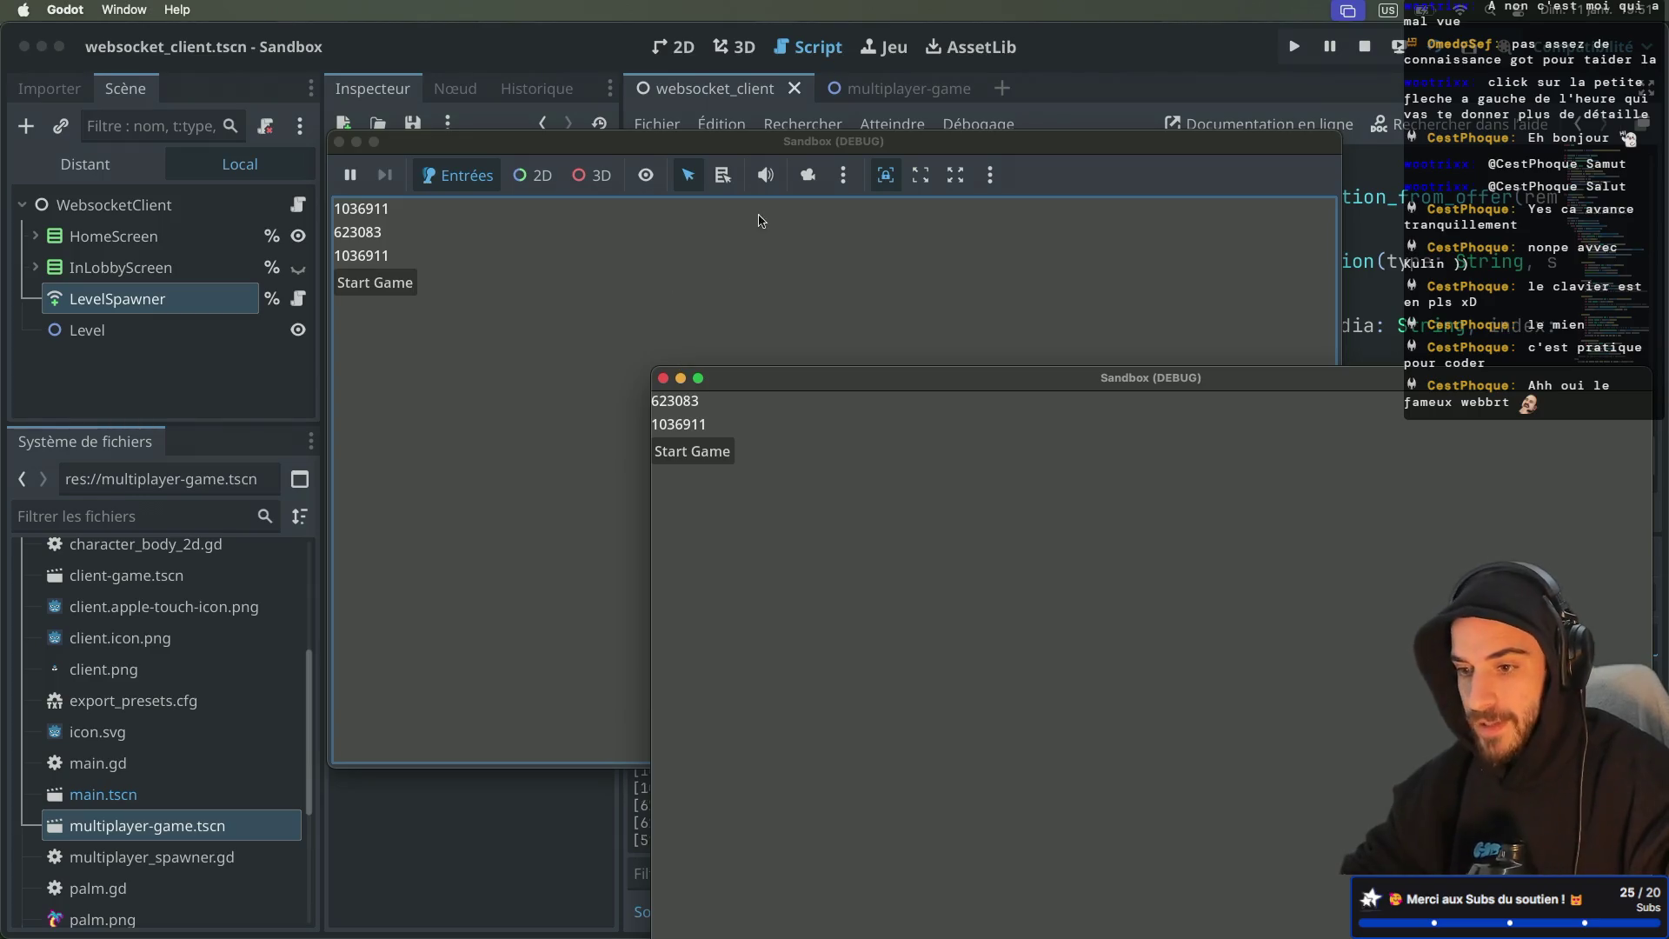
pyautogui.moveTo(765, 143); pyautogui.dragTo(886, 104)
pyautogui.click(413, 323)
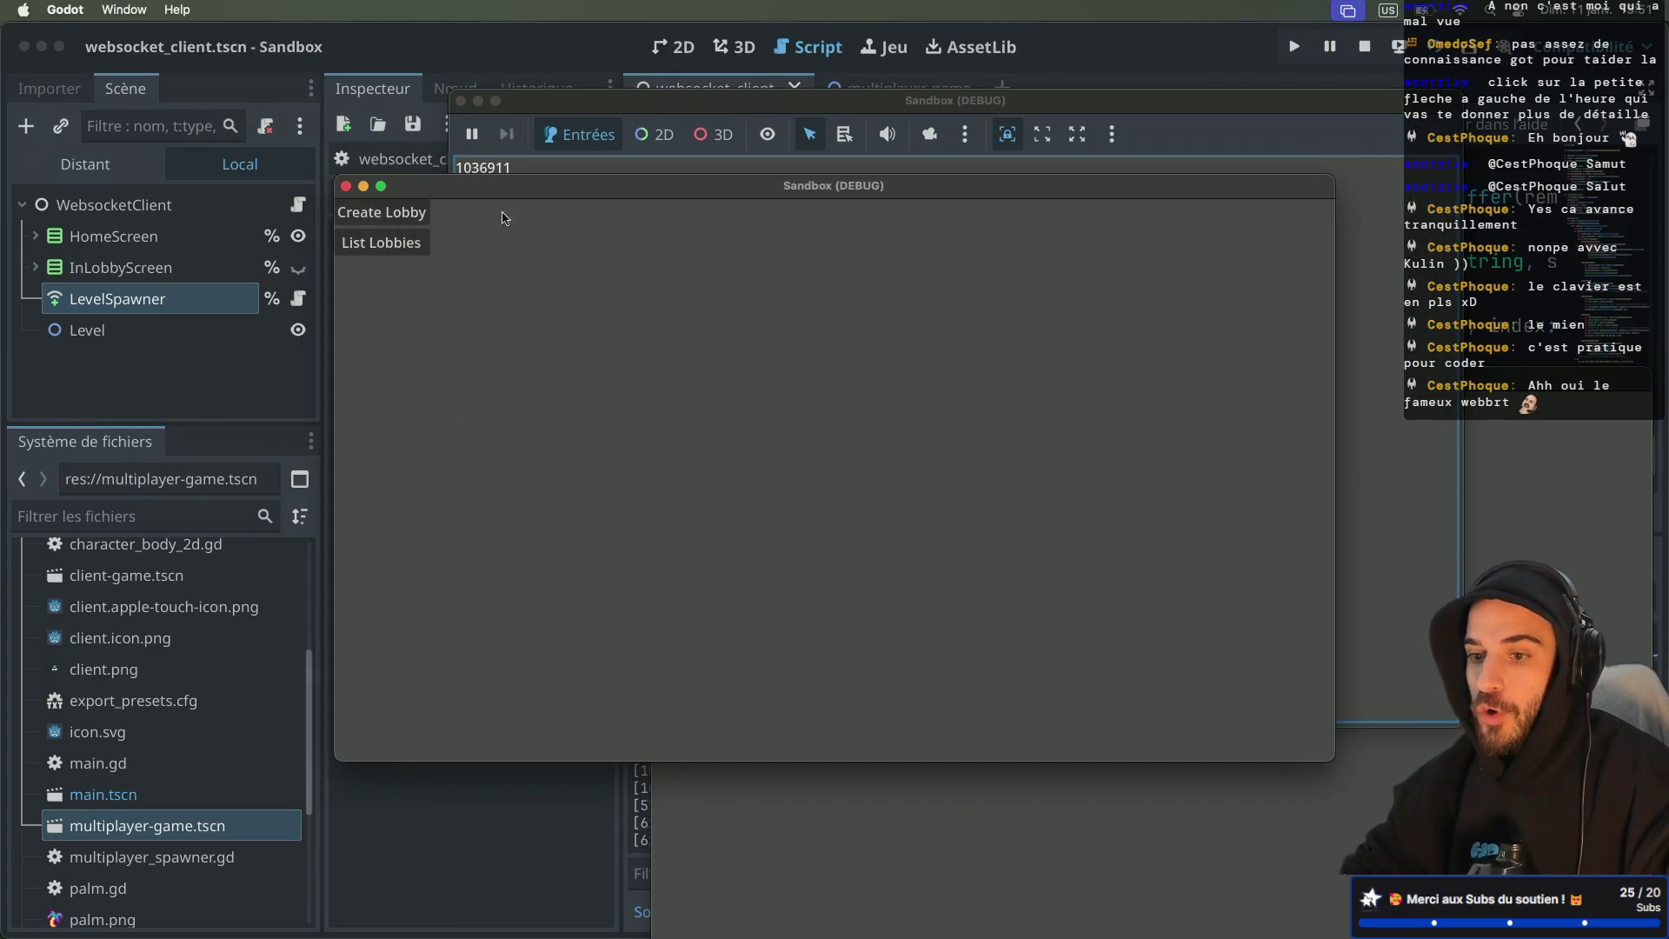
pyautogui.moveTo(520, 188); pyautogui.dragTo(254, 399)
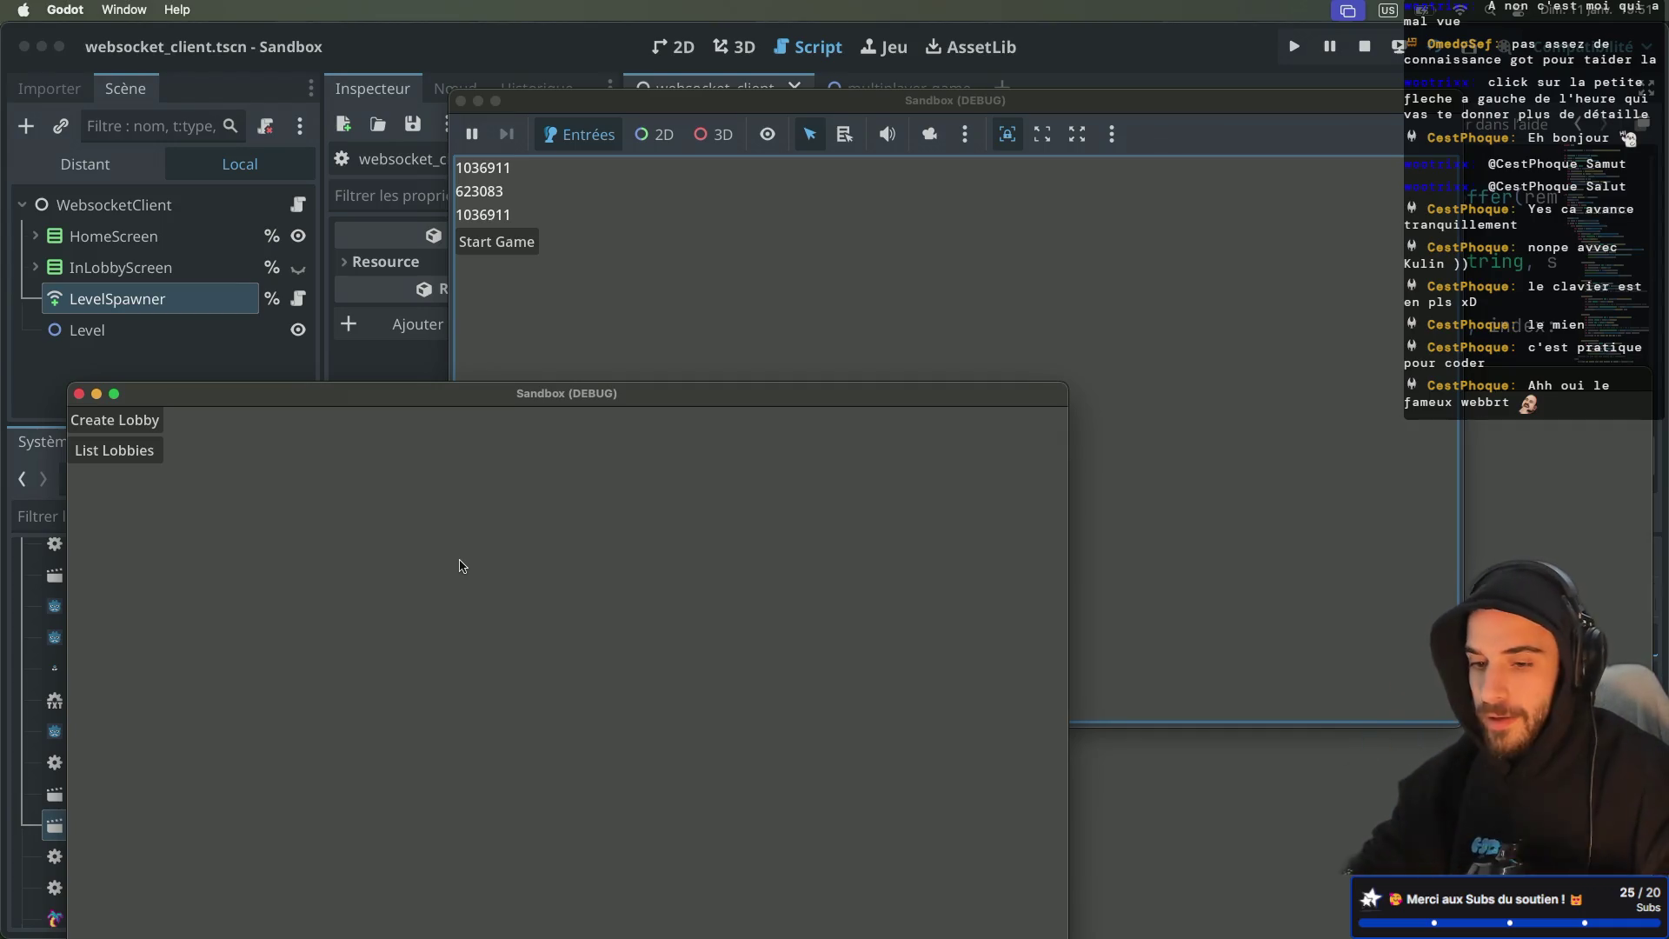
pyautogui.click(148, 457)
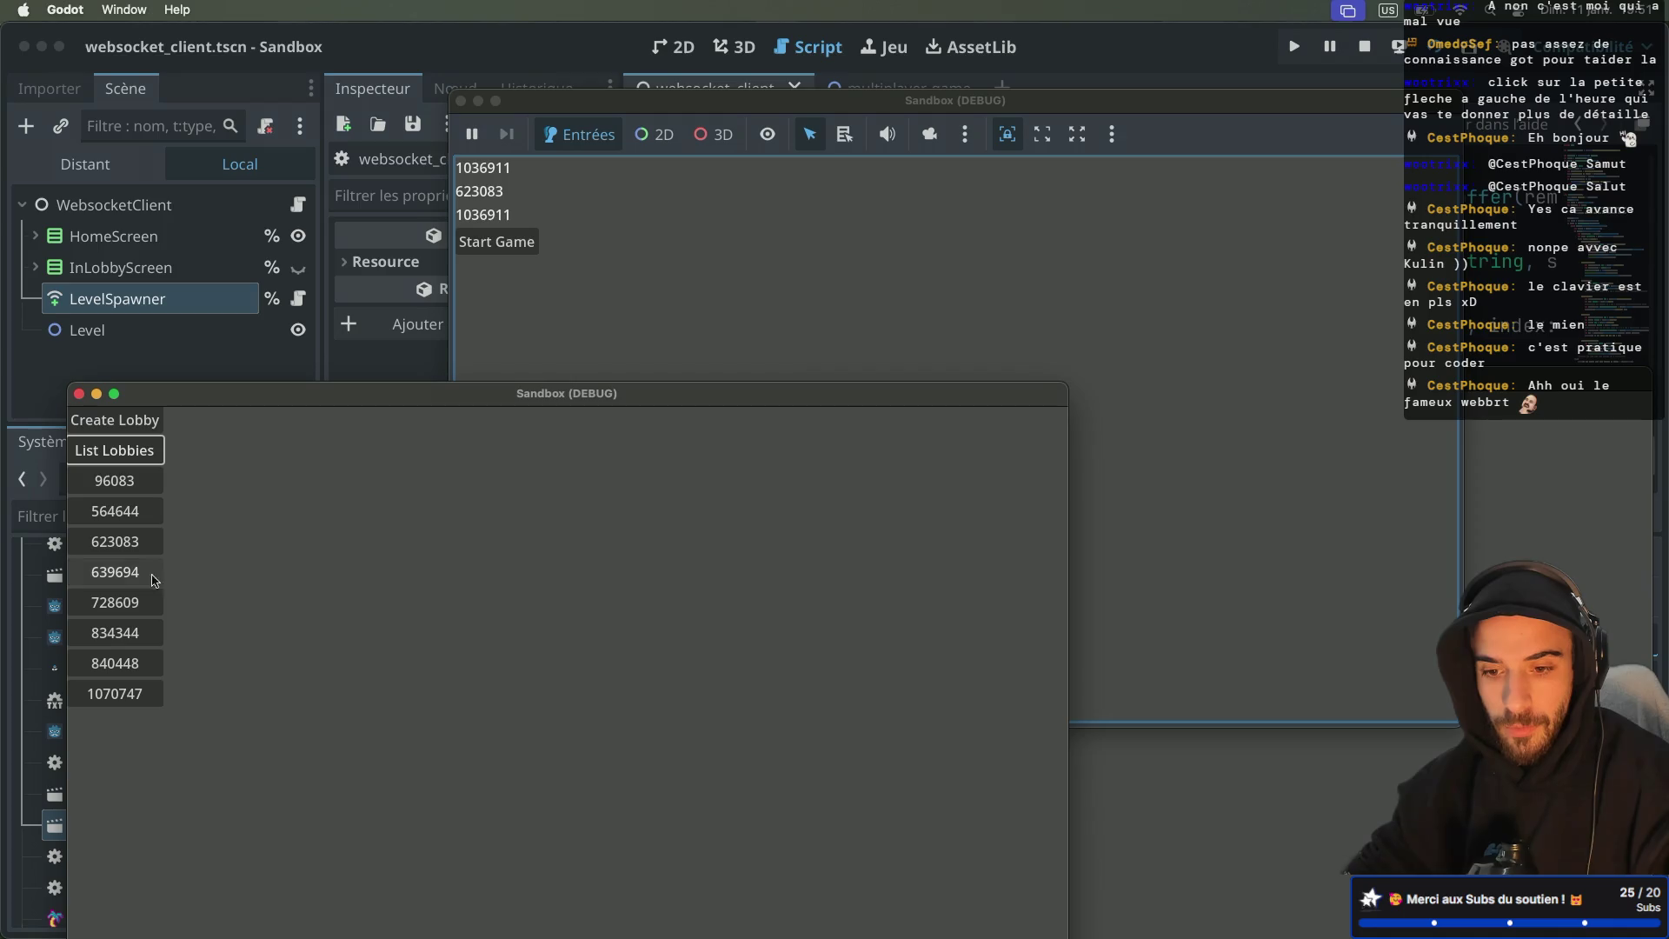
pyautogui.click(133, 546)
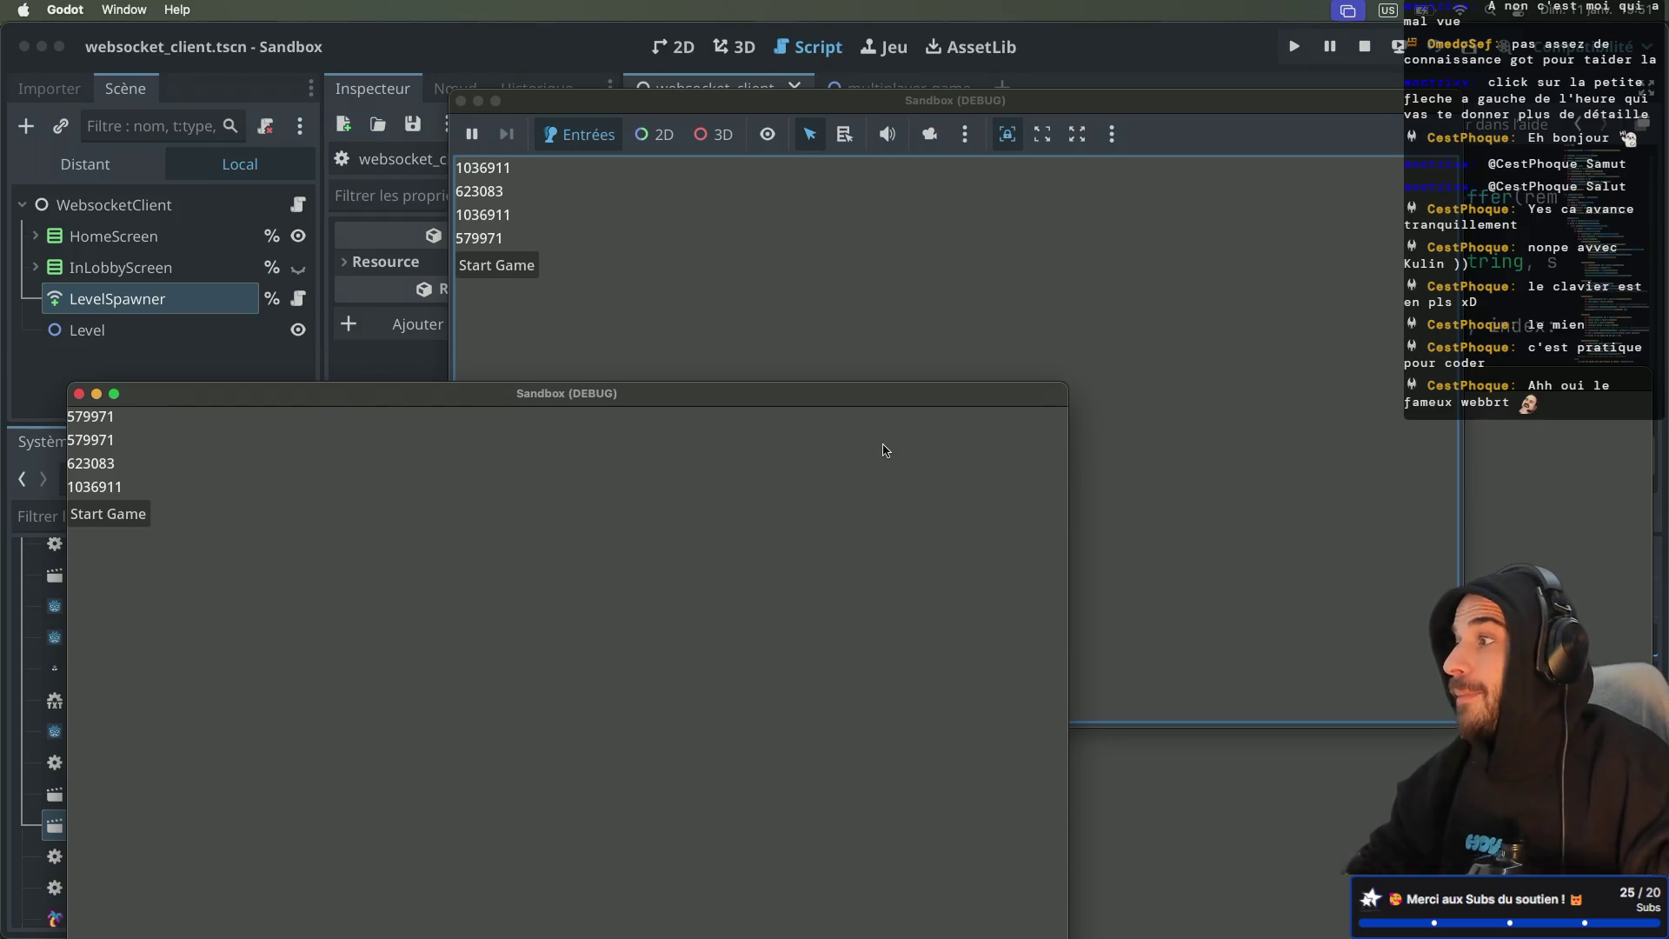
# Step: Start the game from the lobby, then close the game windows and stop the debug run
pyautogui.click(139, 515)
pyautogui.click(704, 245)
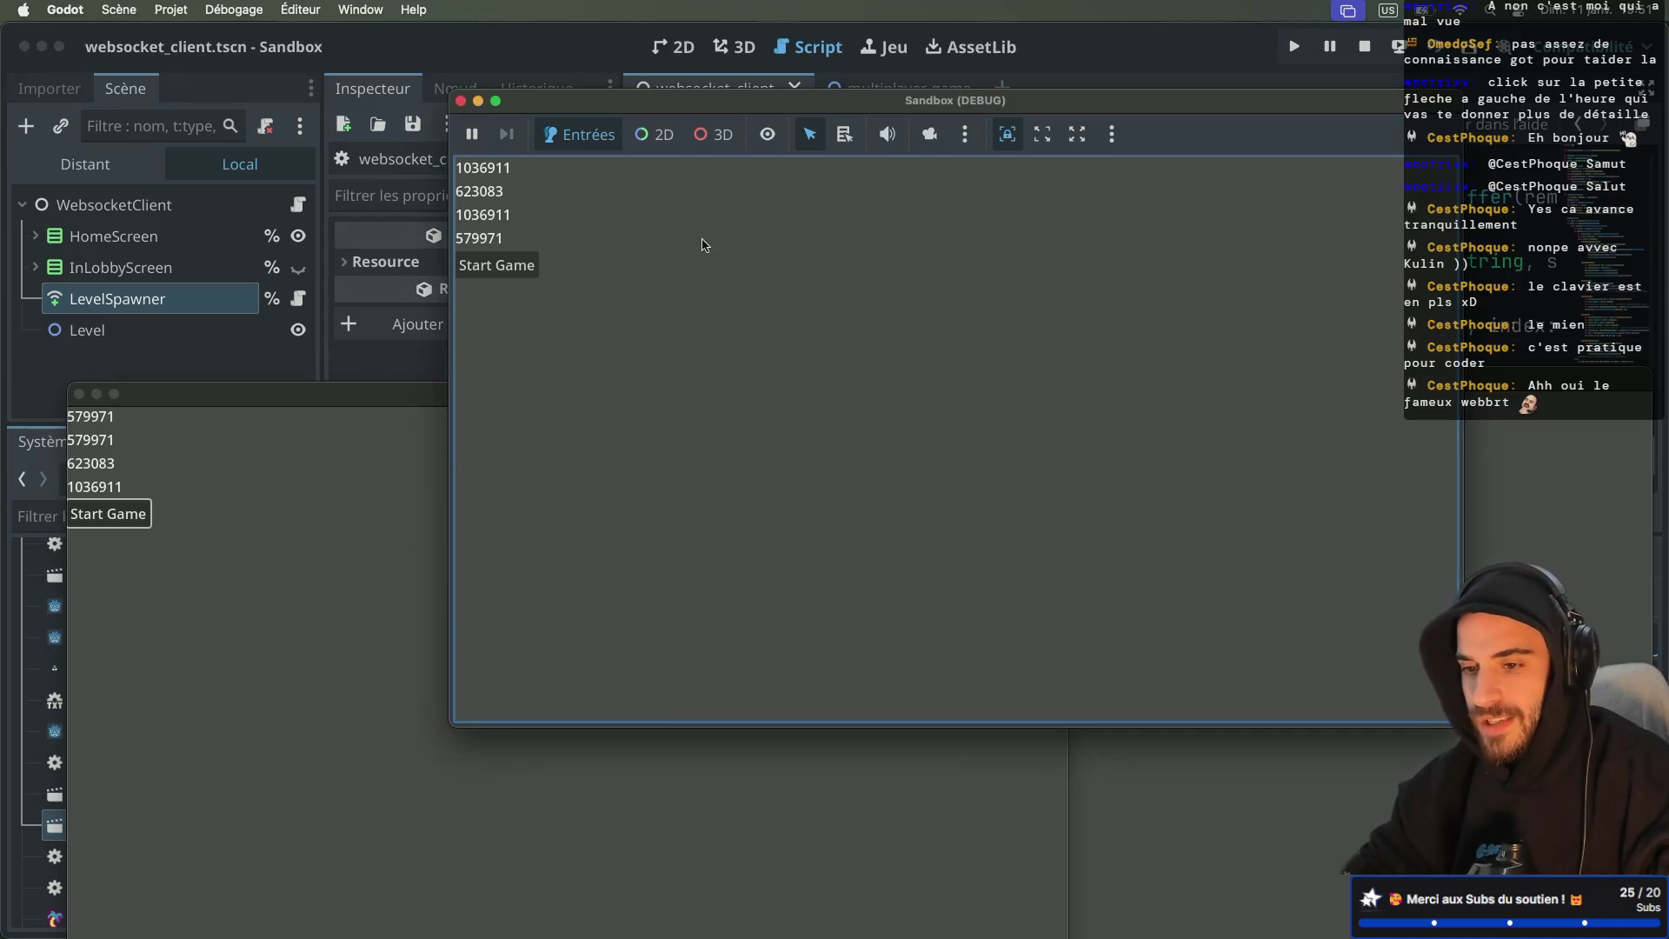
pyautogui.click(462, 101)
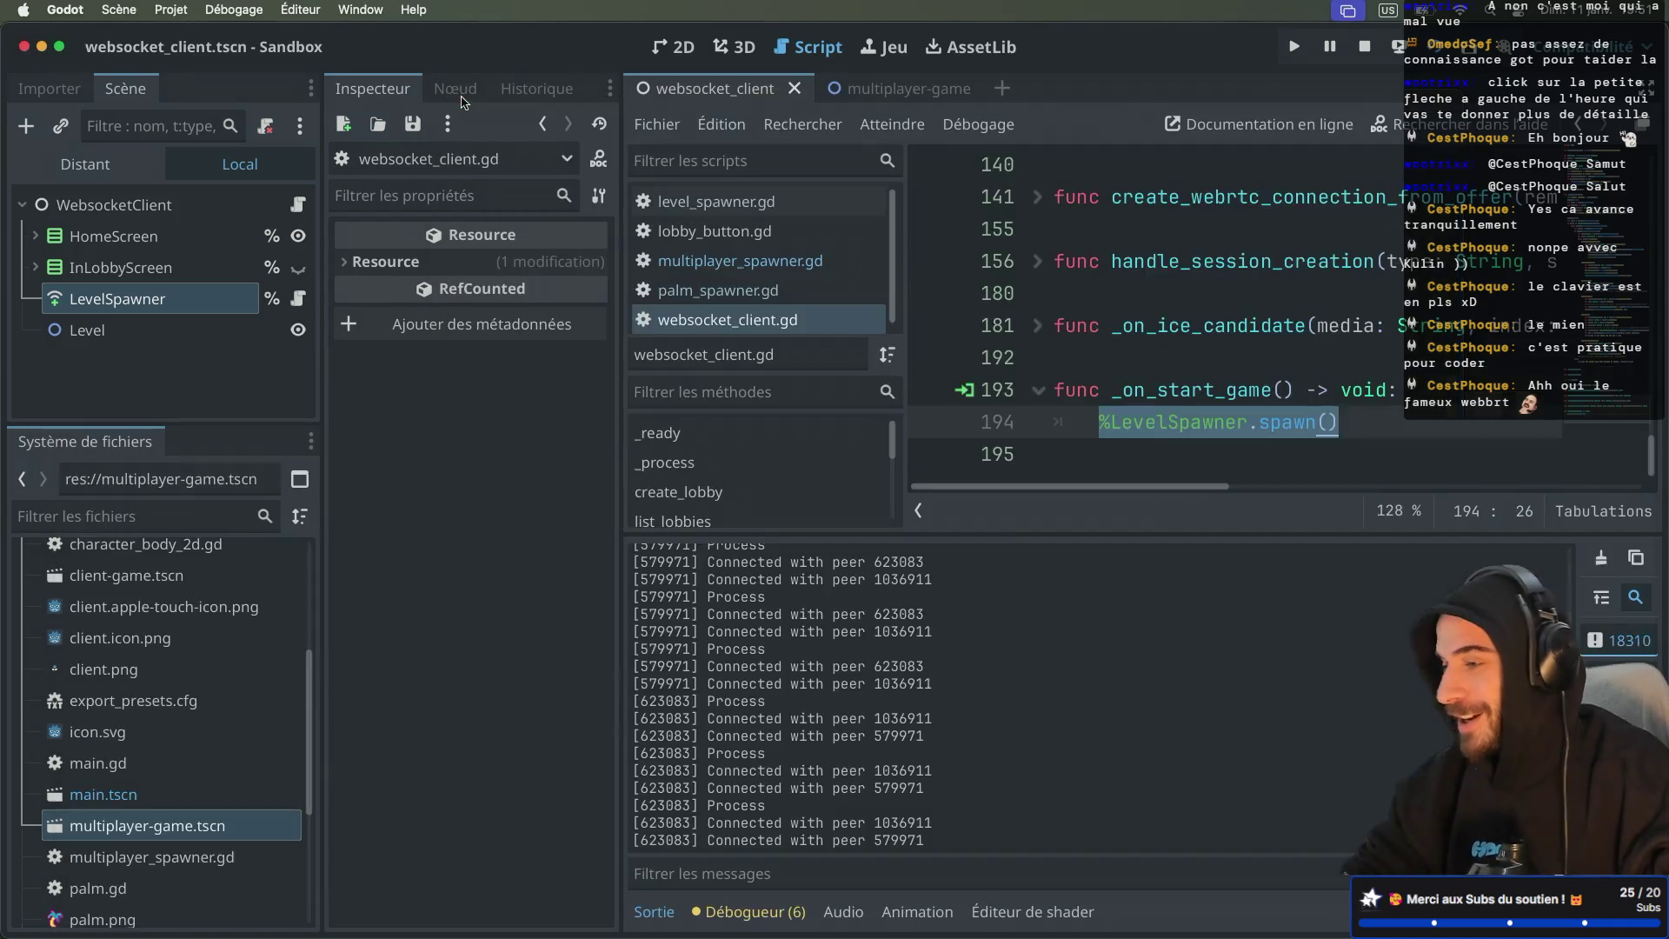
pyautogui.click(1367, 48)
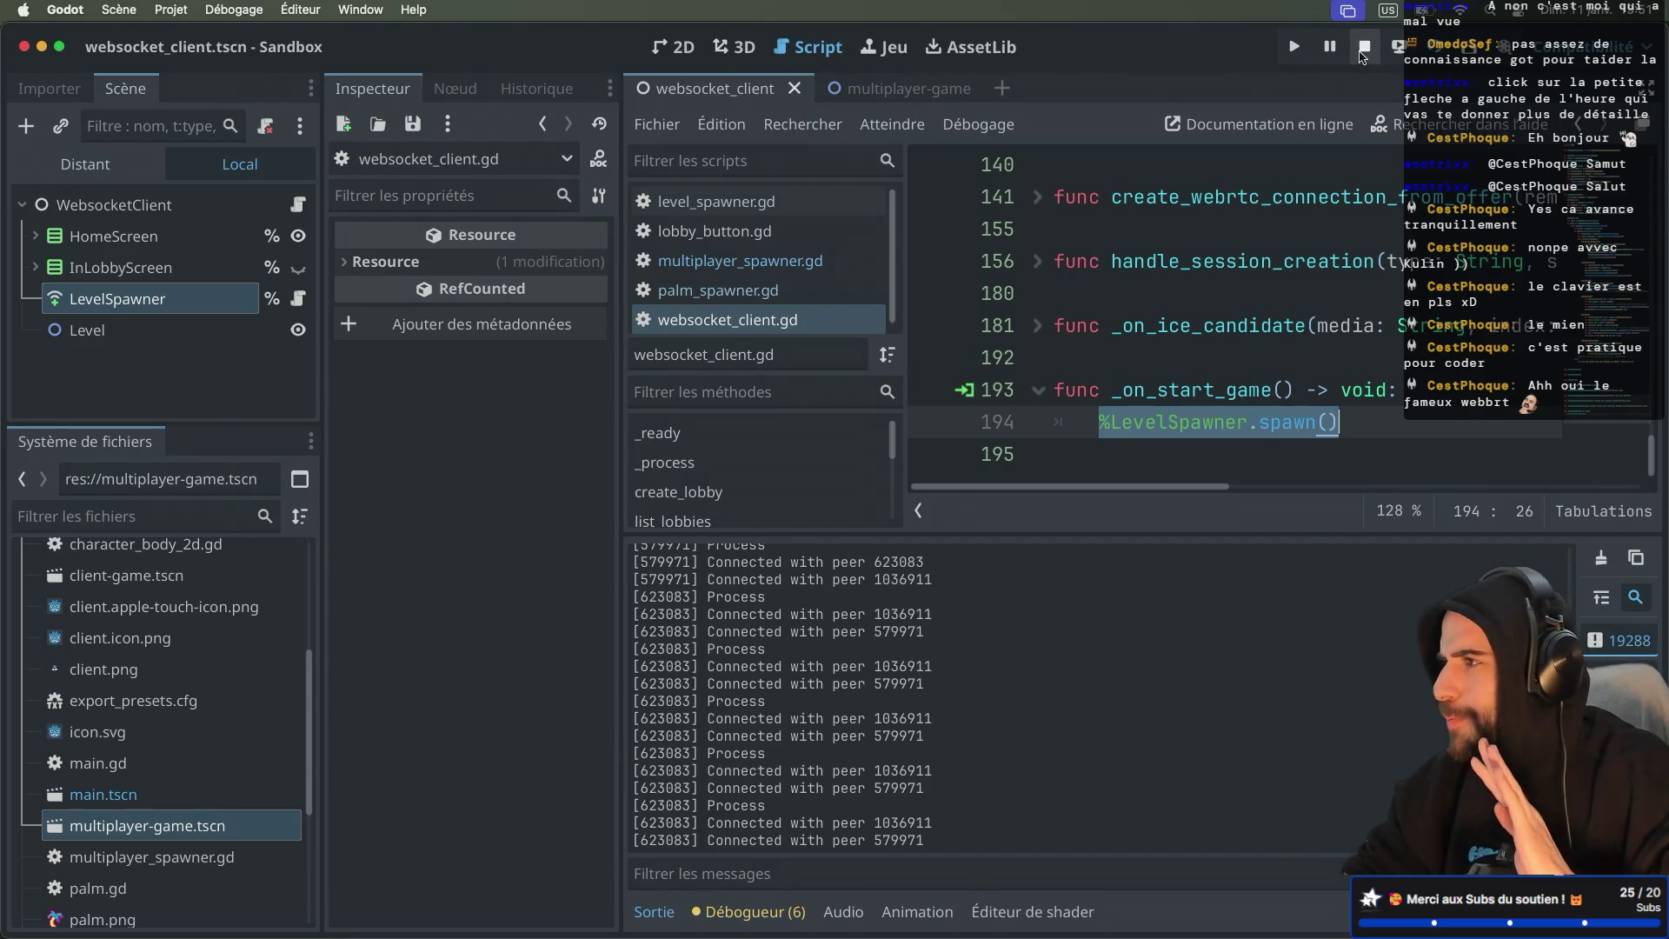
pyautogui.click(232, 9)
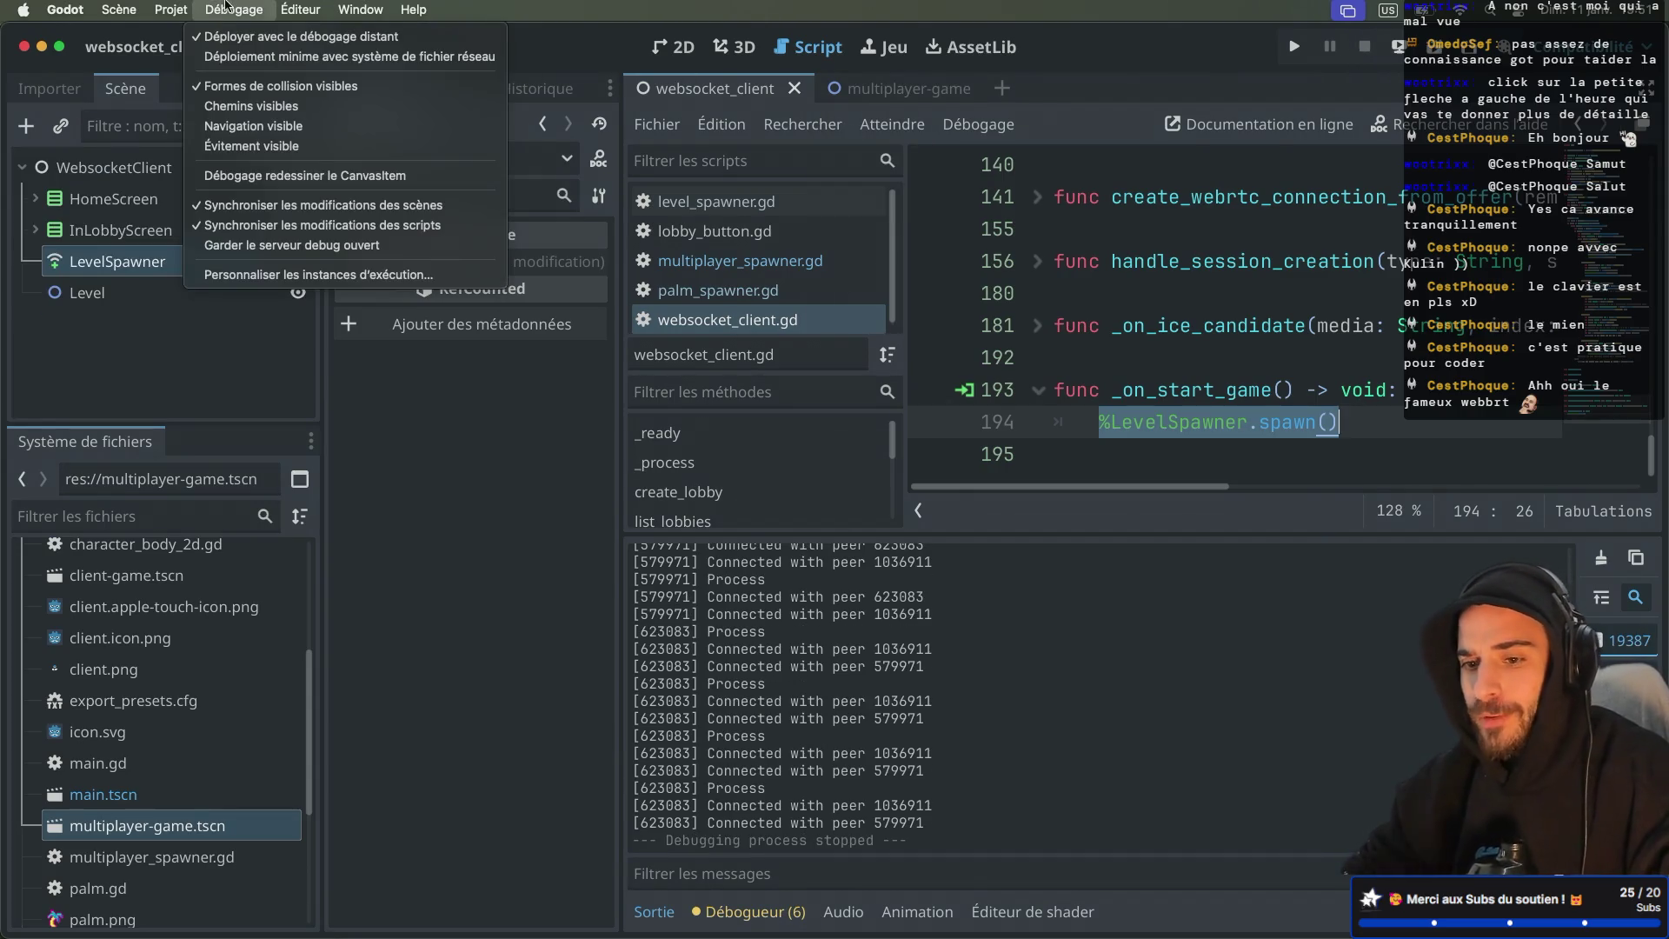